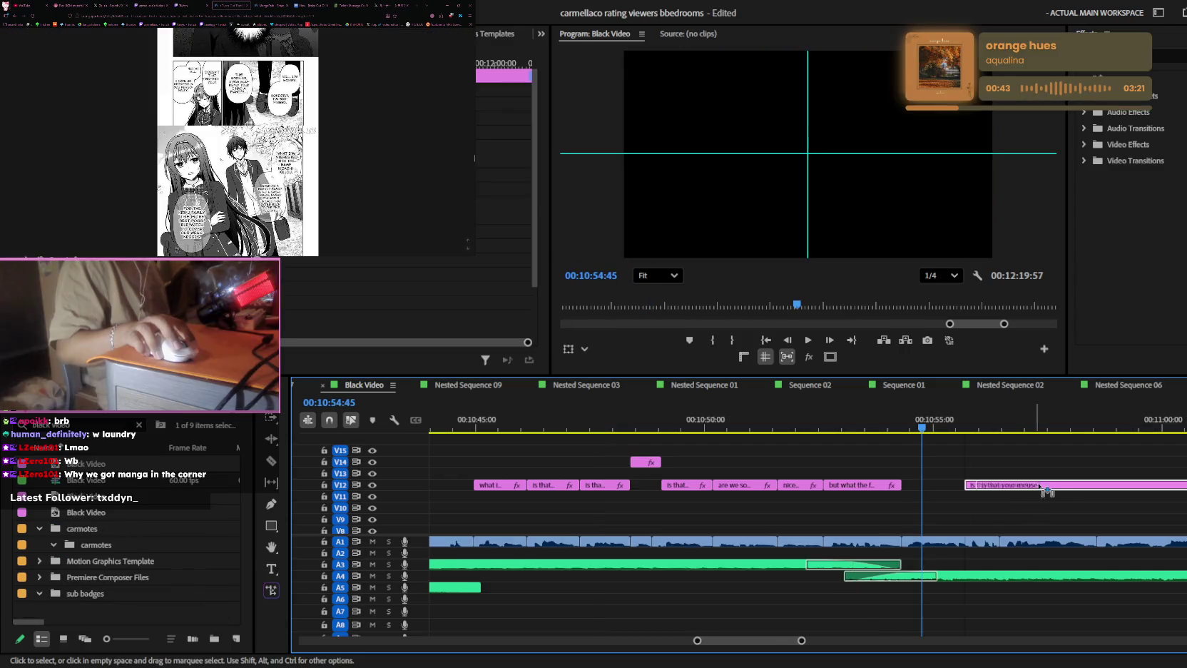
- Select the chat overlay clip on V3 and zoom the Program monitor in on the chat
left_click(945, 509)
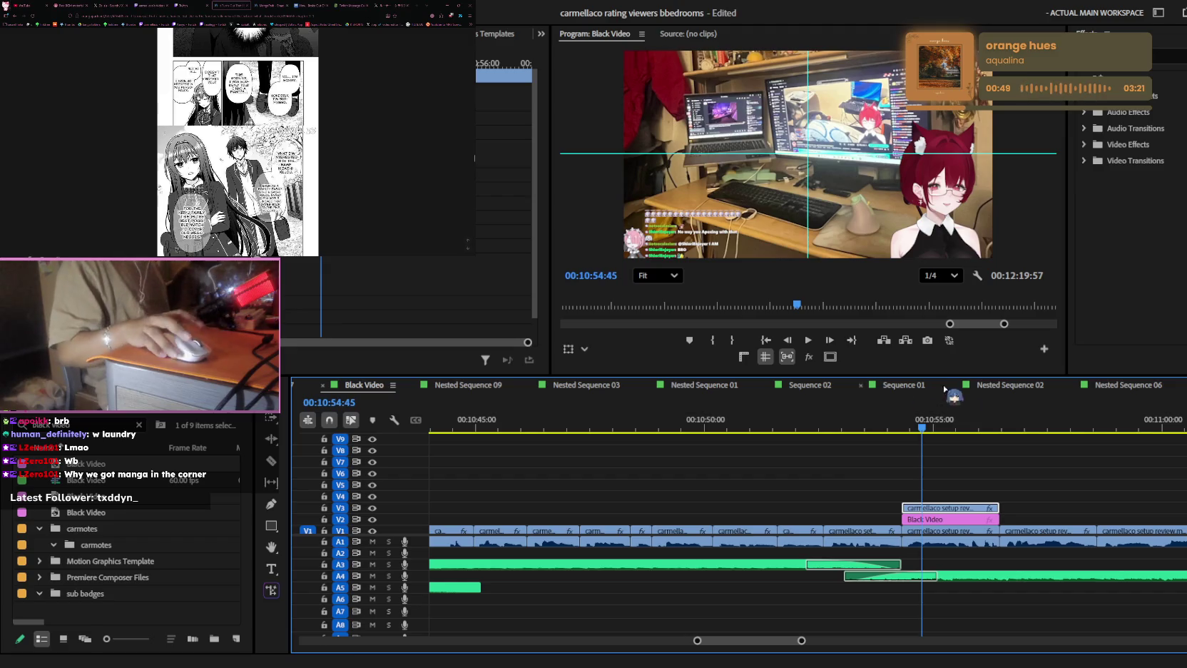
left_click(392, 274)
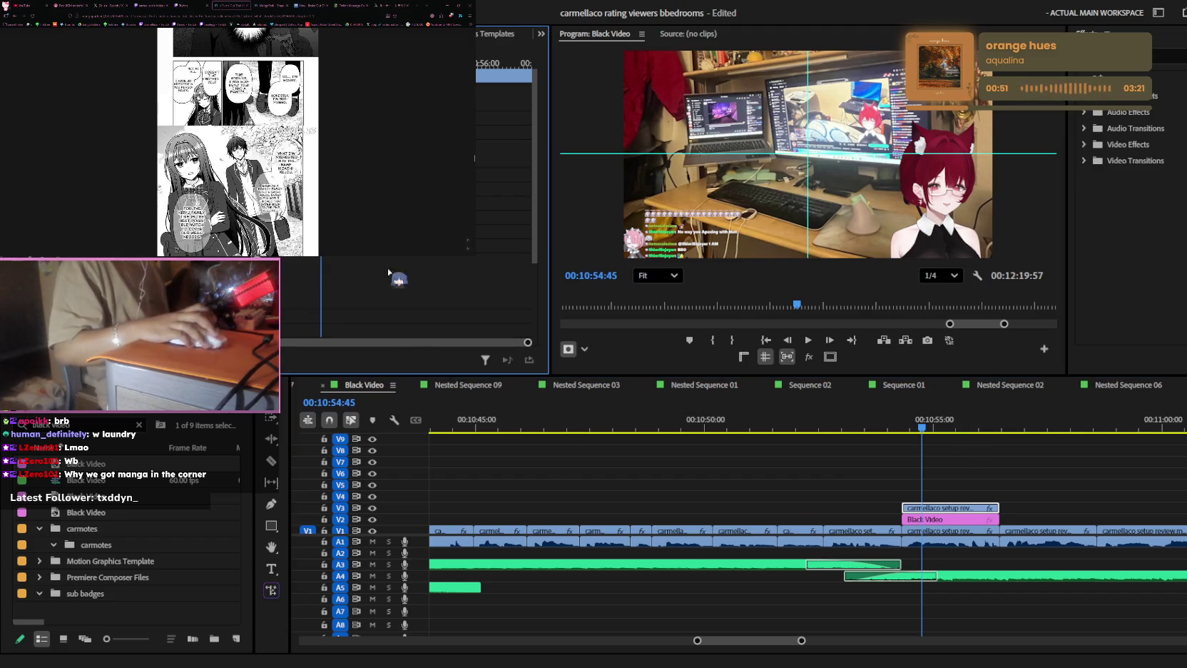
scroll(697, 205, "up", 2)
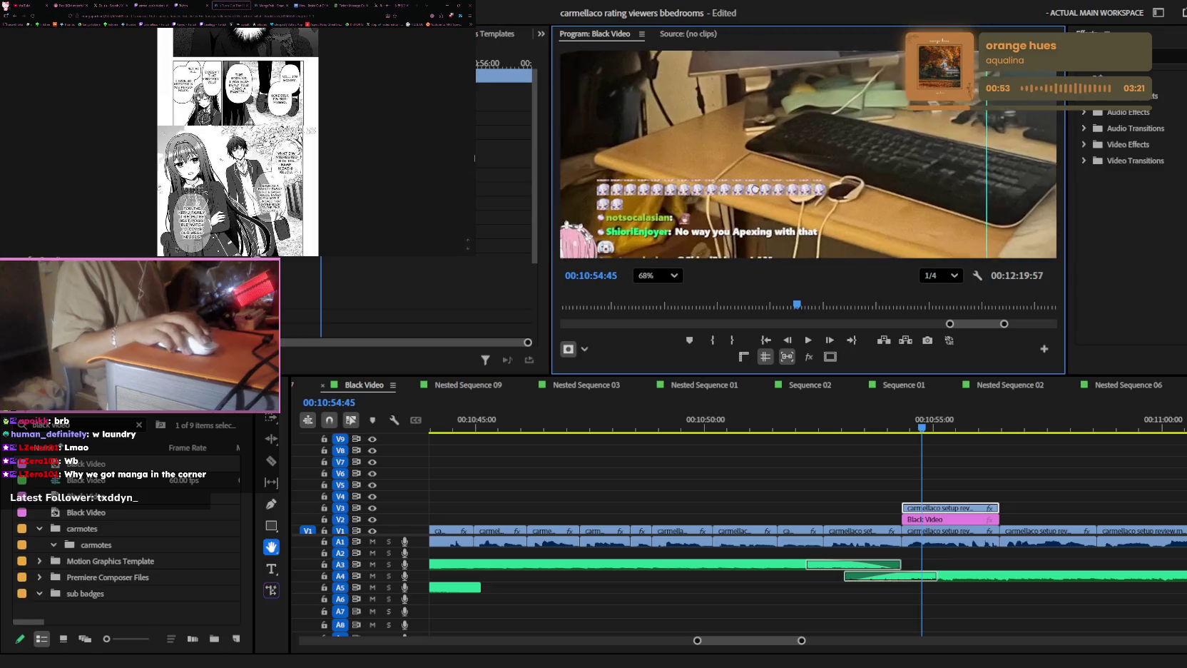
left_click_drag(697, 205, 837, 107)
- Start a Pen mask along the bottom of the 'No way you Apexing with that' chat line
key("p")
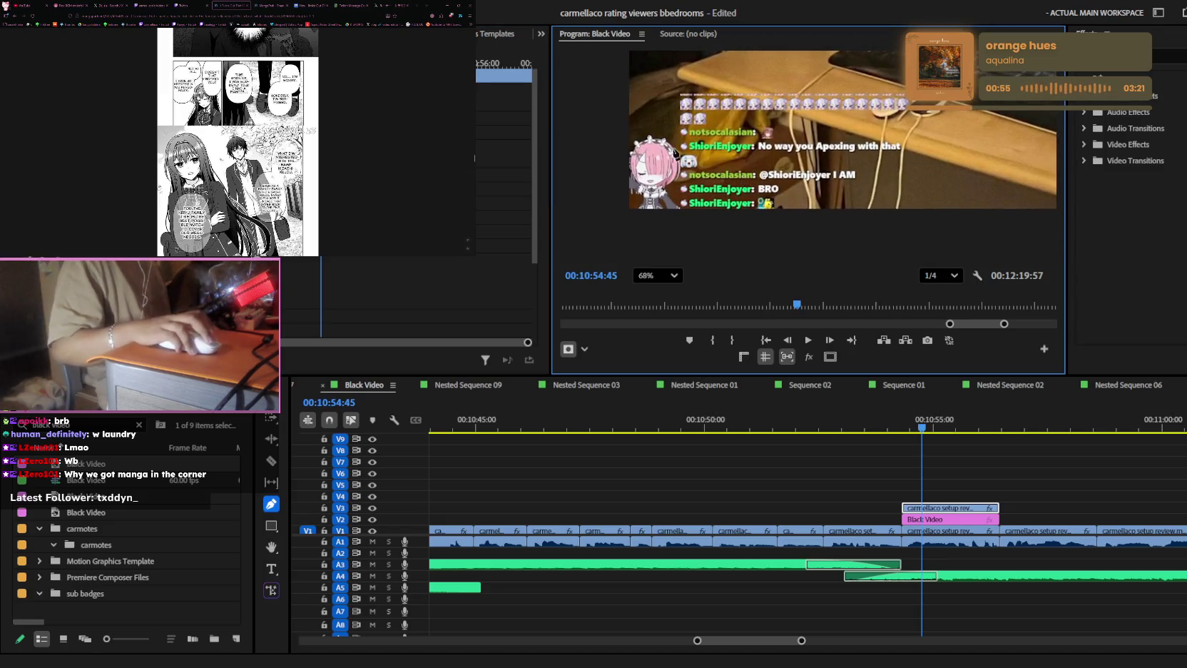
scroll(662, 148, "up", 2)
scroll(662, 148, "up", 2)
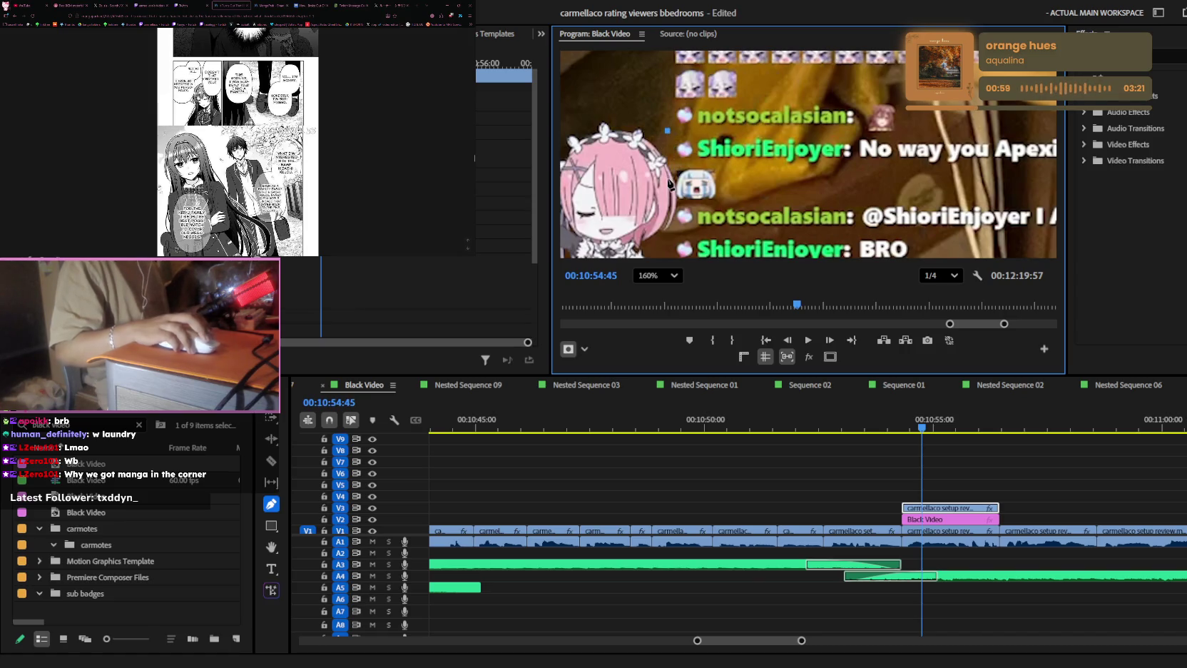
left_click(668, 207)
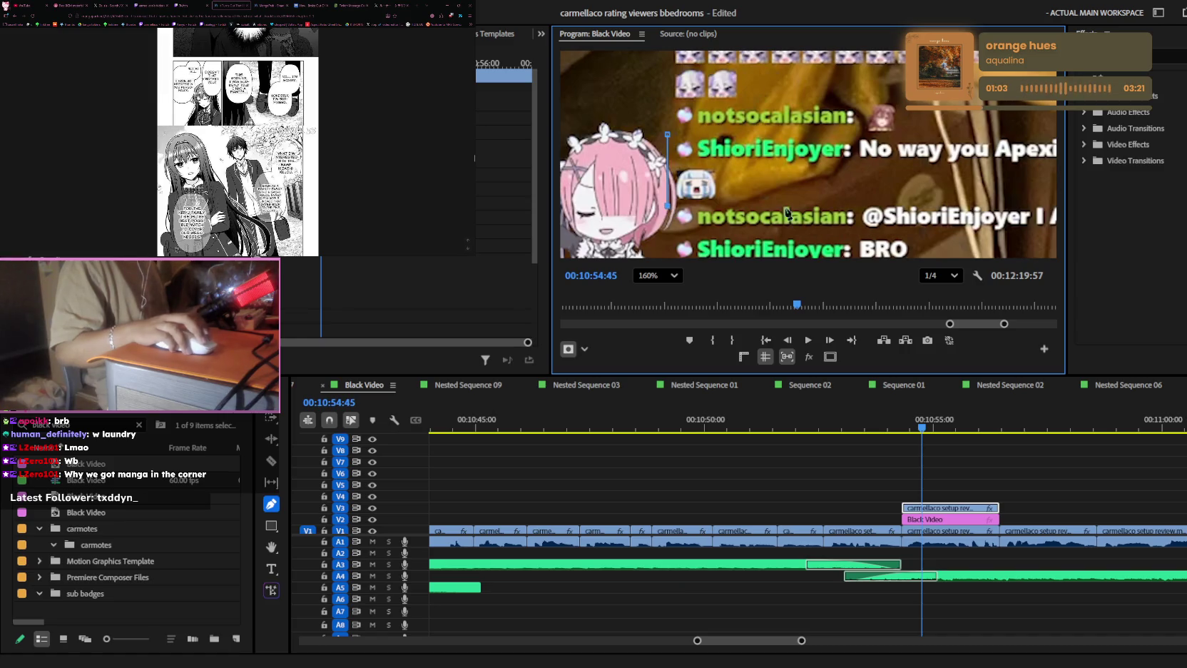
left_click(742, 207)
key("h")
scroll(705, 158, "down", 3)
left_click_drag(704, 158, 747, 158)
key("p")
left_click(873, 175)
left_click(874, 129)
- Correct the mask's right-side corners and close the mask around the chat line
key("ctrl+z")
key("ctrl+z")
left_click(858, 173)
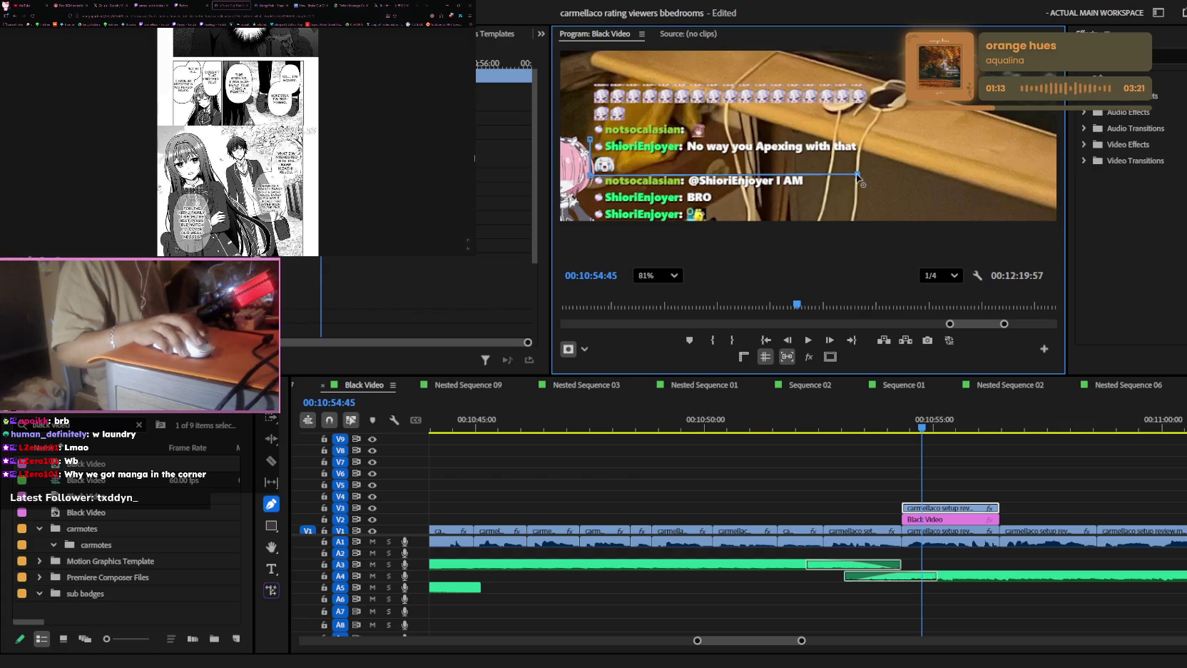
left_click(857, 130)
key("ctrl+z")
key("ctrl+z")
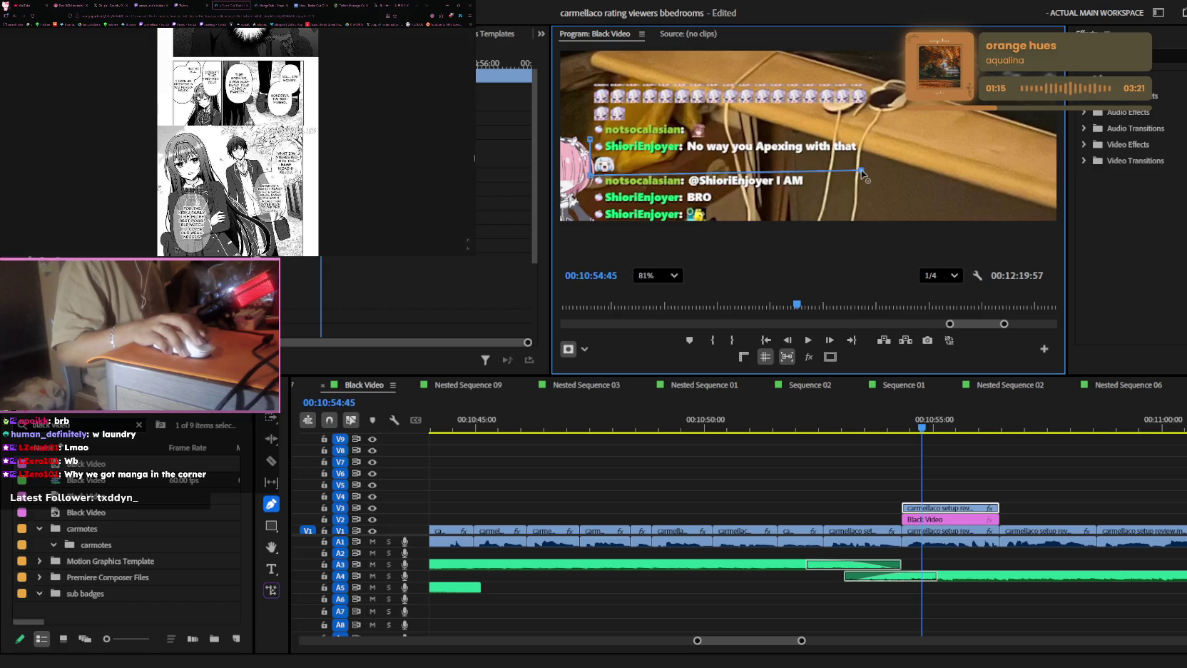
left_click(864, 171)
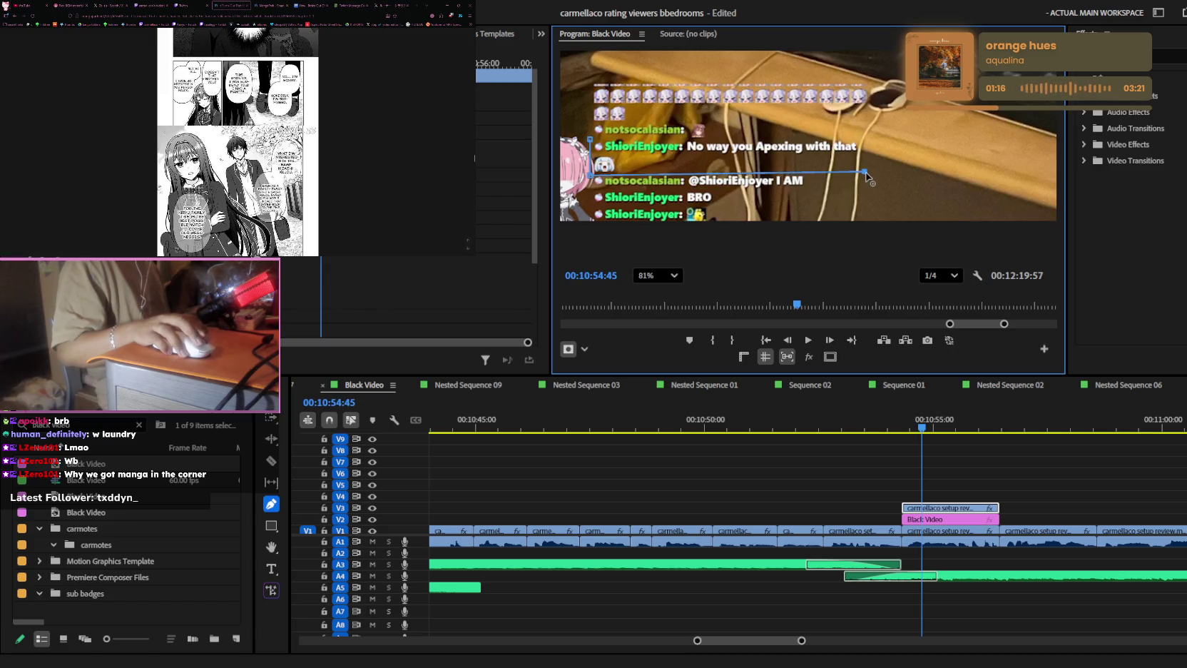
left_click(860, 134)
left_click_drag(861, 133, 864, 130)
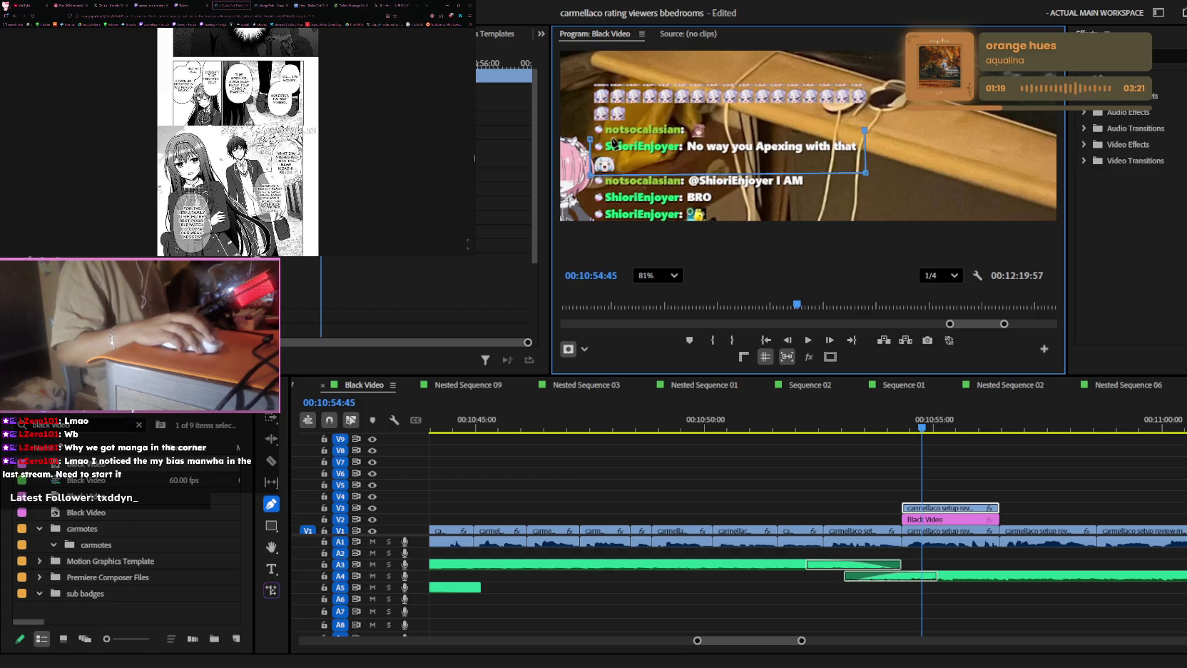
key("ctrl+z")
key("ctrl+z")
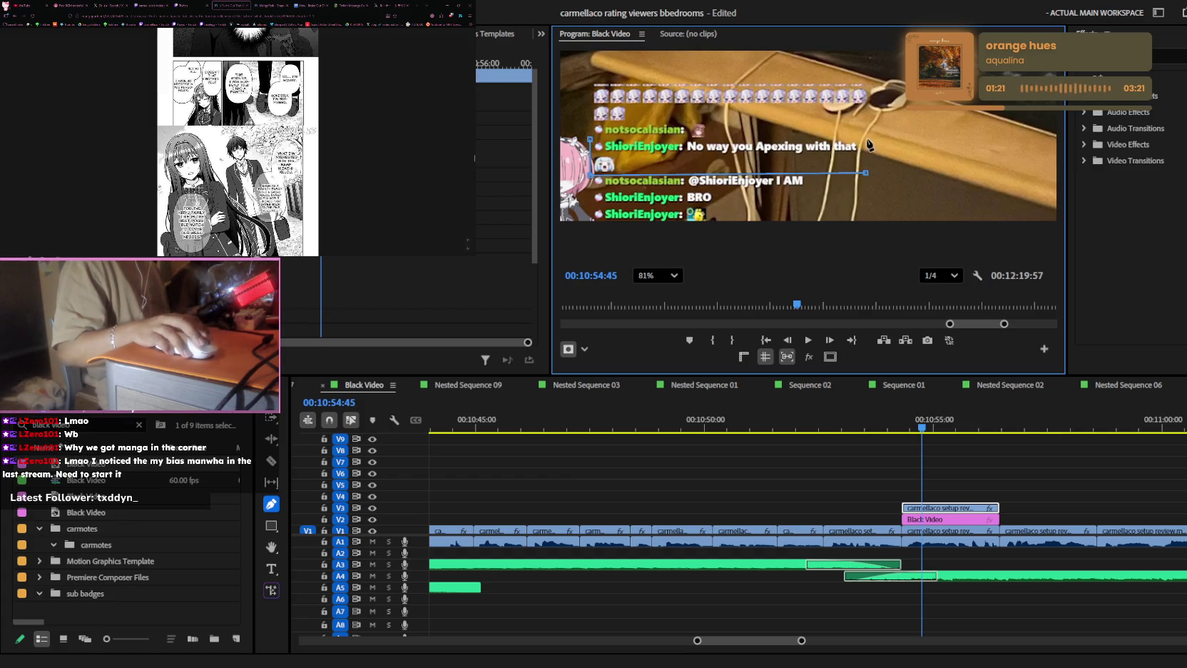
left_click(865, 139)
left_click(587, 139)
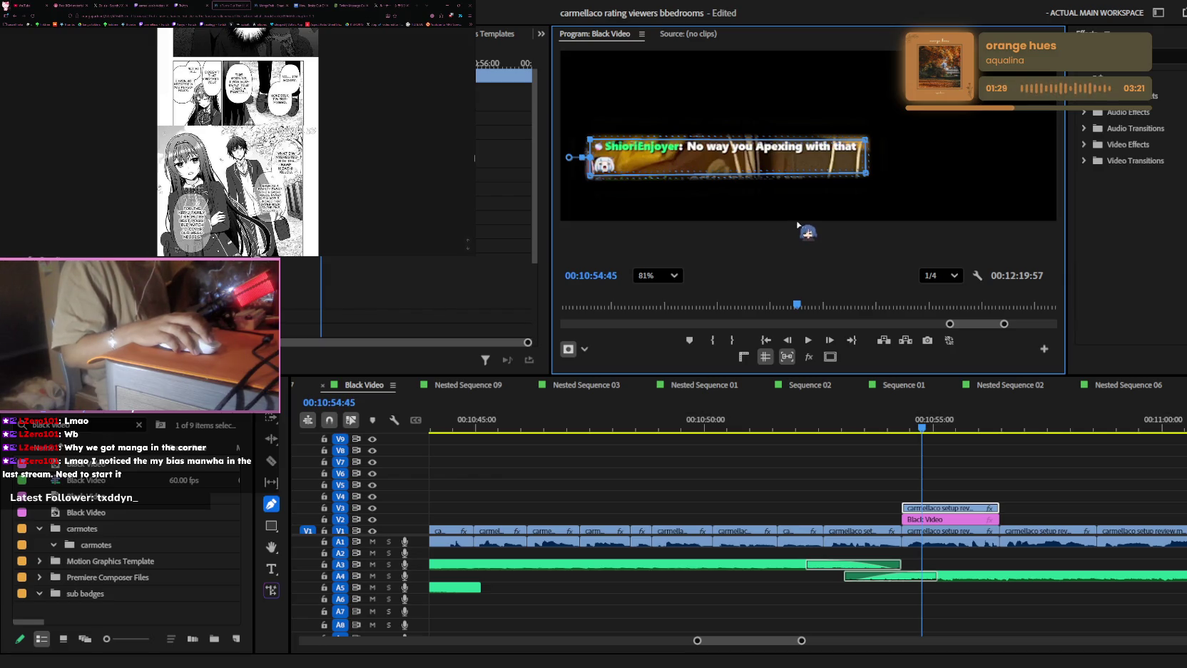
- Return the Program monitor zoom to Fit and select the Black Video clip on V2
left_click(670, 275)
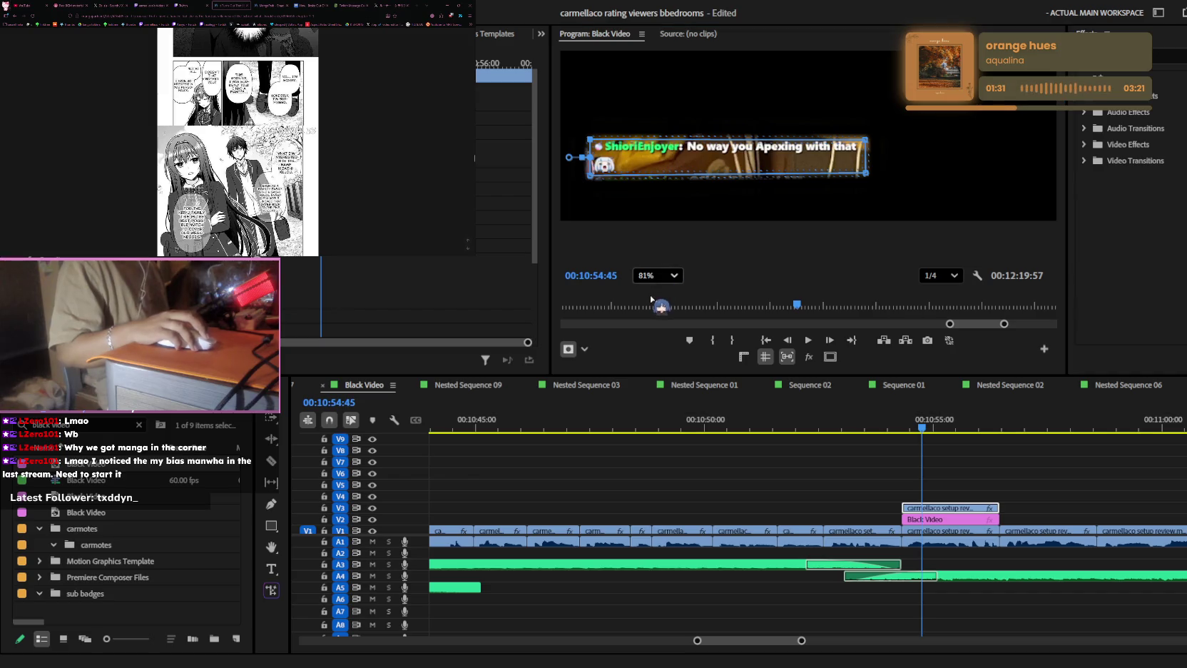
left_click(655, 300)
left_click(945, 519)
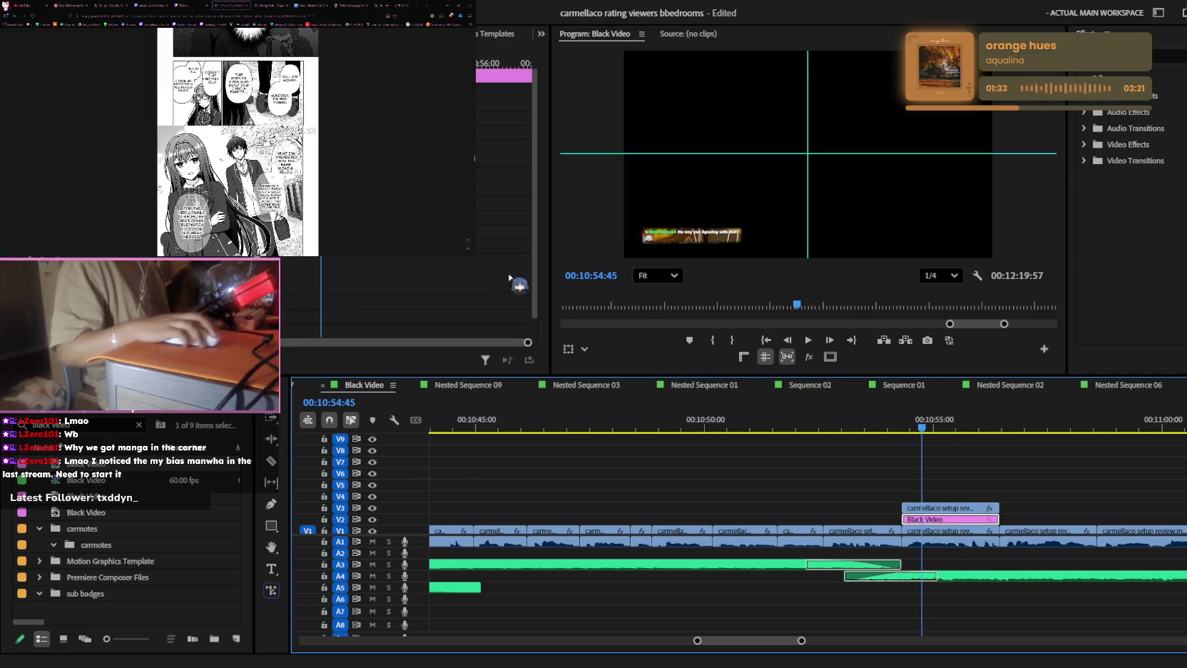
- Add an opacity keyframe twenty frames into Black Video to dim the footage behind the chat
left_click(335, 286)
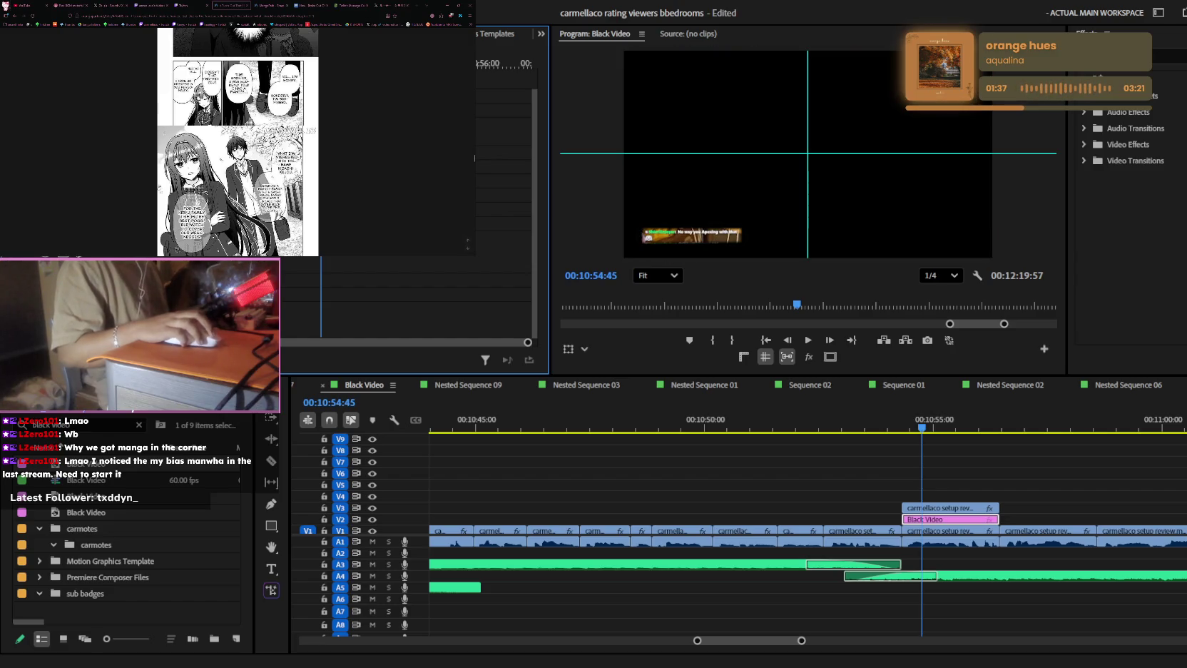
key("Up")
key("shift+Right")
key("shift+Right")
key("shift+Right")
left_click_drag(235, 266, 246, 266)
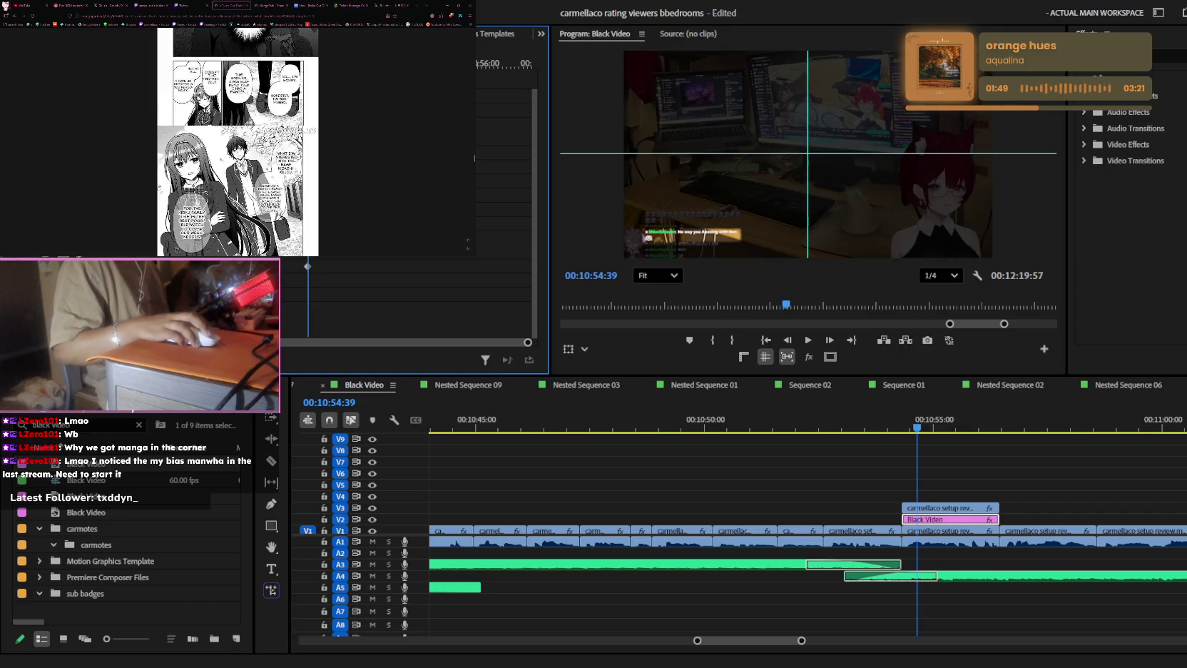
- Filter the Project panel with the search 'adjust' to find the Adjustment Layer
left_click(1027, 487)
left_click(78, 424)
type("adjust")
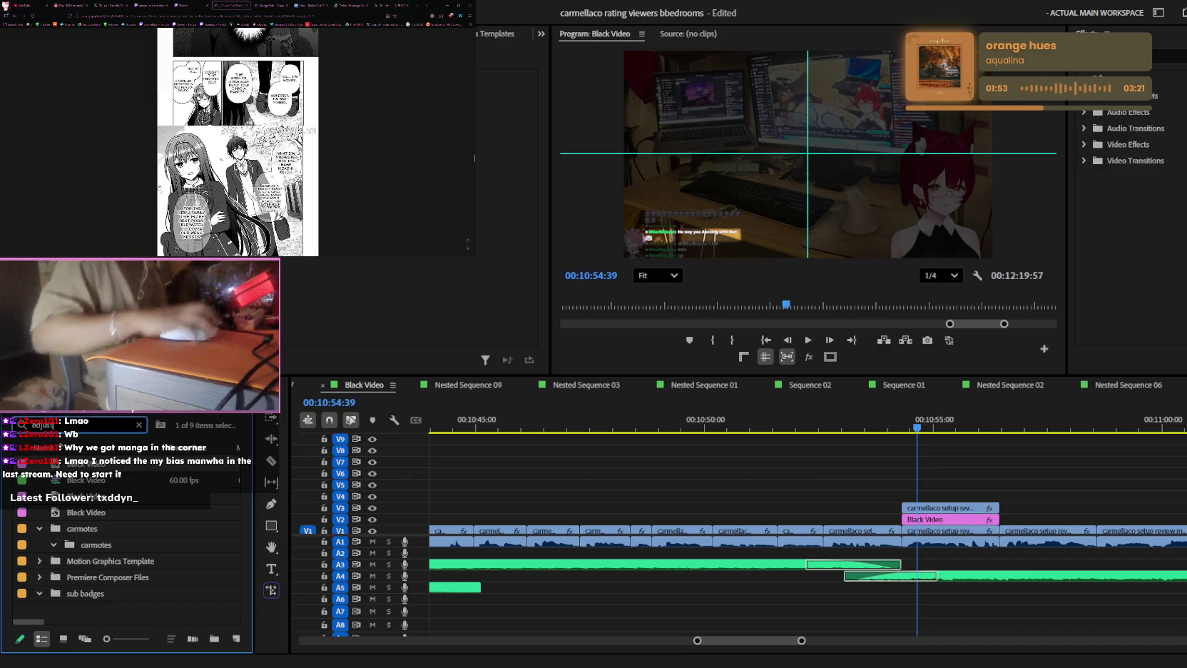
type("ment")
key("BackSpace")
key("BackSpace")
key("BackSpace")
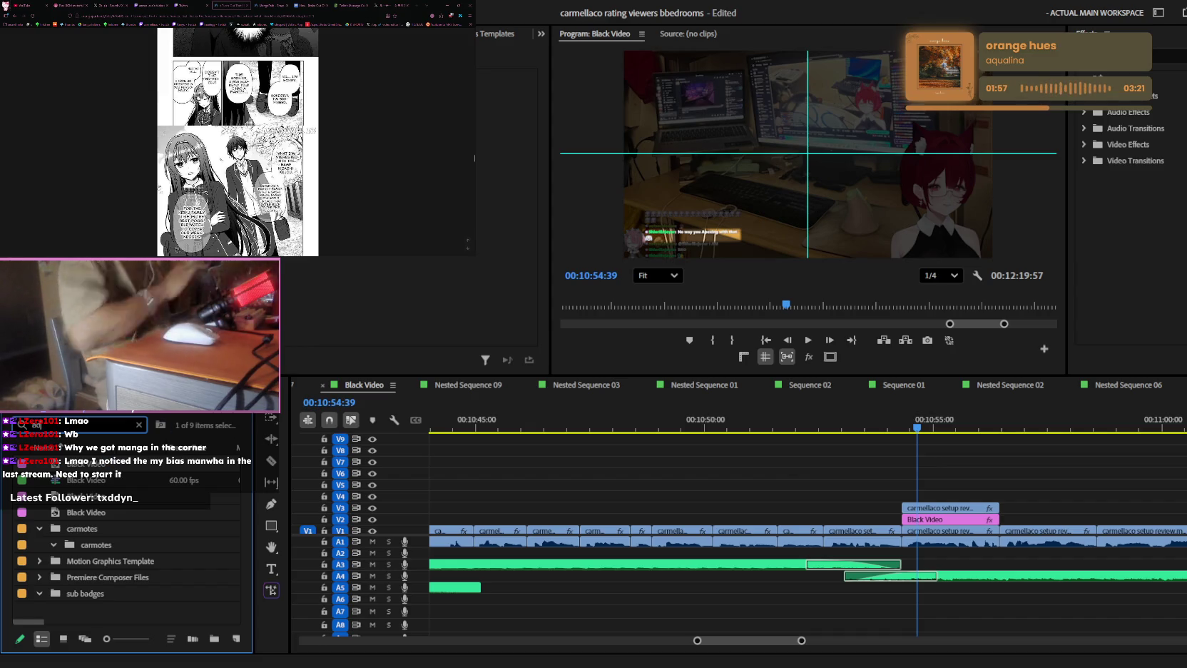
key("Tab")
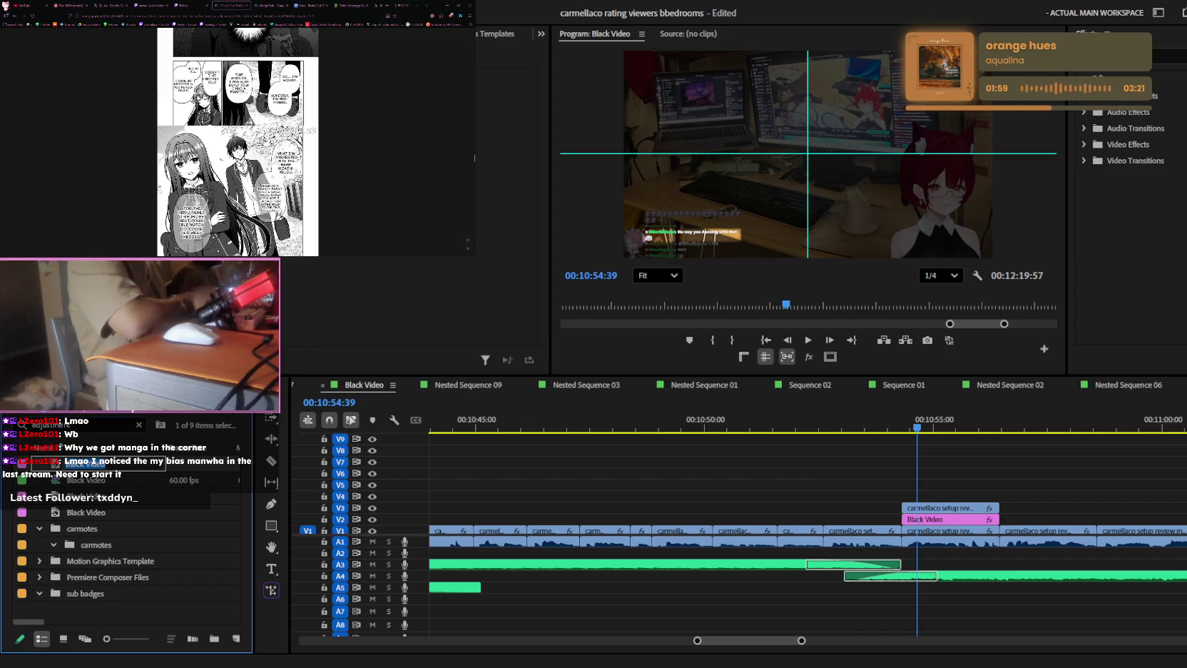
left_click(139, 424)
left_click(79, 424)
type("adjust")
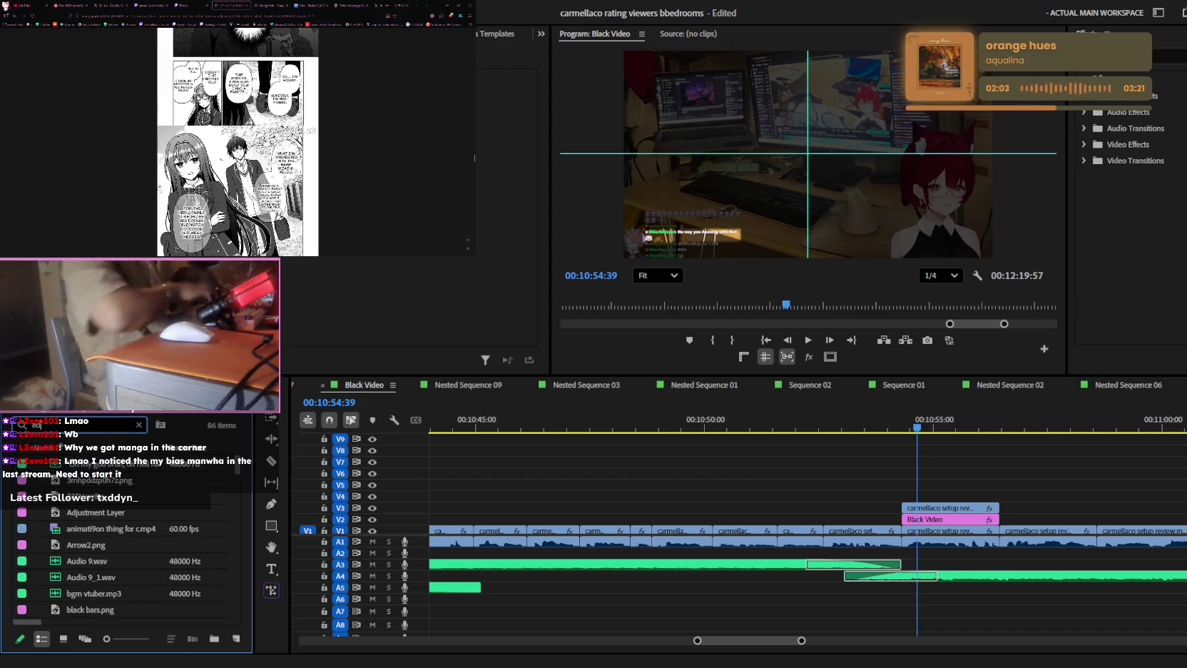
- Place the Adjustment Layer on V4 and trim its excess at Black Video's end
left_click_drag(86, 463, 1006, 496)
key("c")
left_click(1000, 496)
key("v")
left_click(1007, 496)
key("Delete")
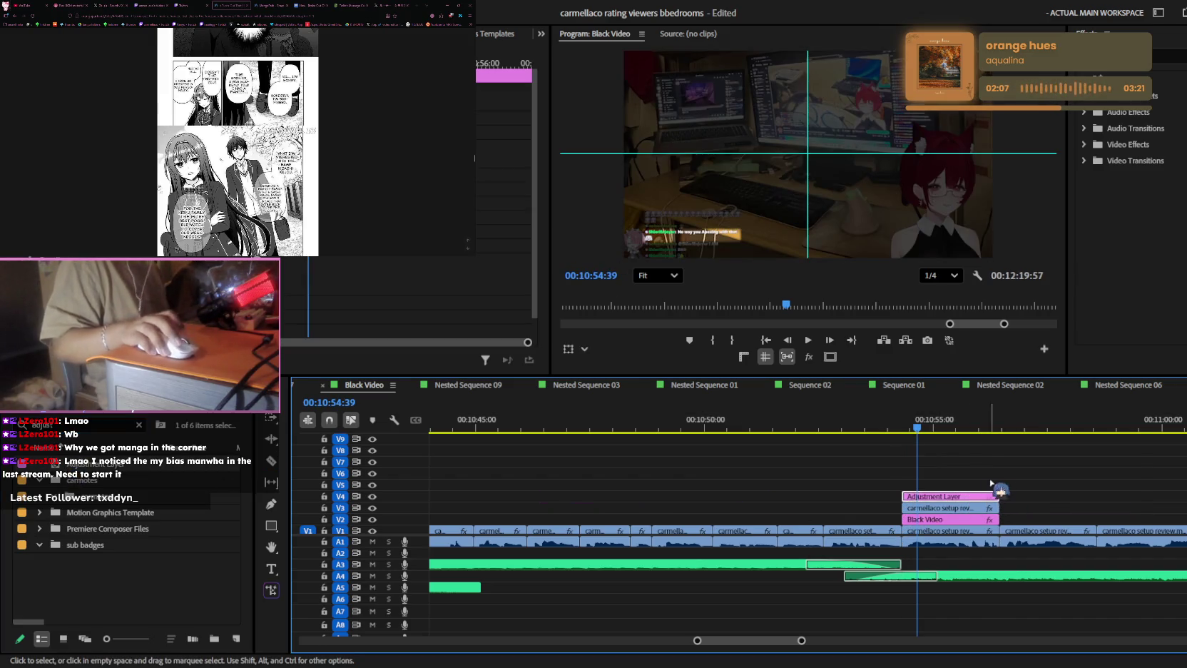
key("=")
key("=")
scroll(999, 471, "up", 1)
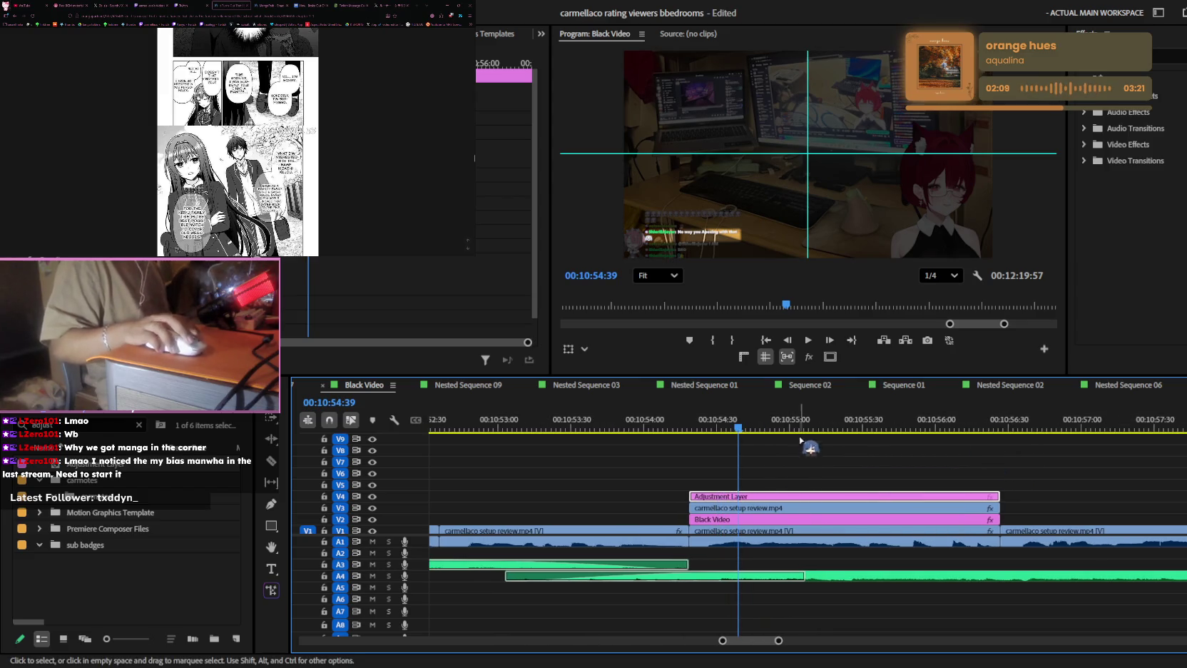
left_click(958, 426)
left_click_drag(958, 427, 700, 427)
key("space")
- Apply a Transform effect to the Adjustment Layer and move its anchor toward the bottom-left
left_click(1127, 56)
type("transform")
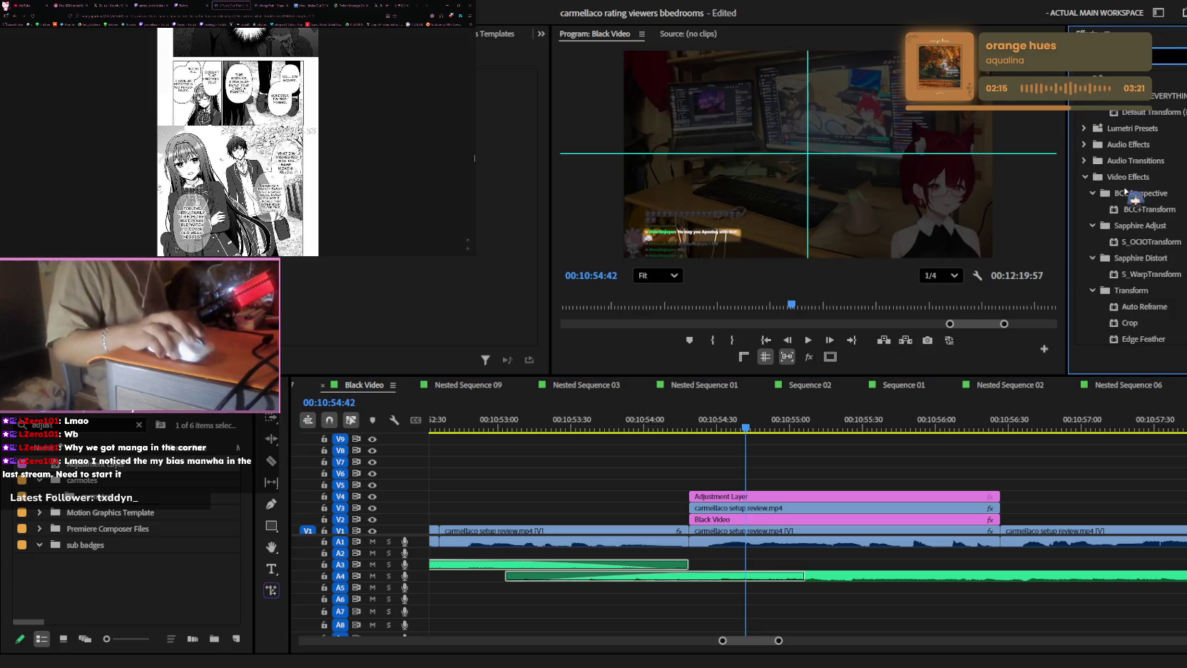
mouse_move(1148, 114)
left_mouse_down()
mouse_move(825, 509)
mouse_move(825, 496)
left_mouse_up()
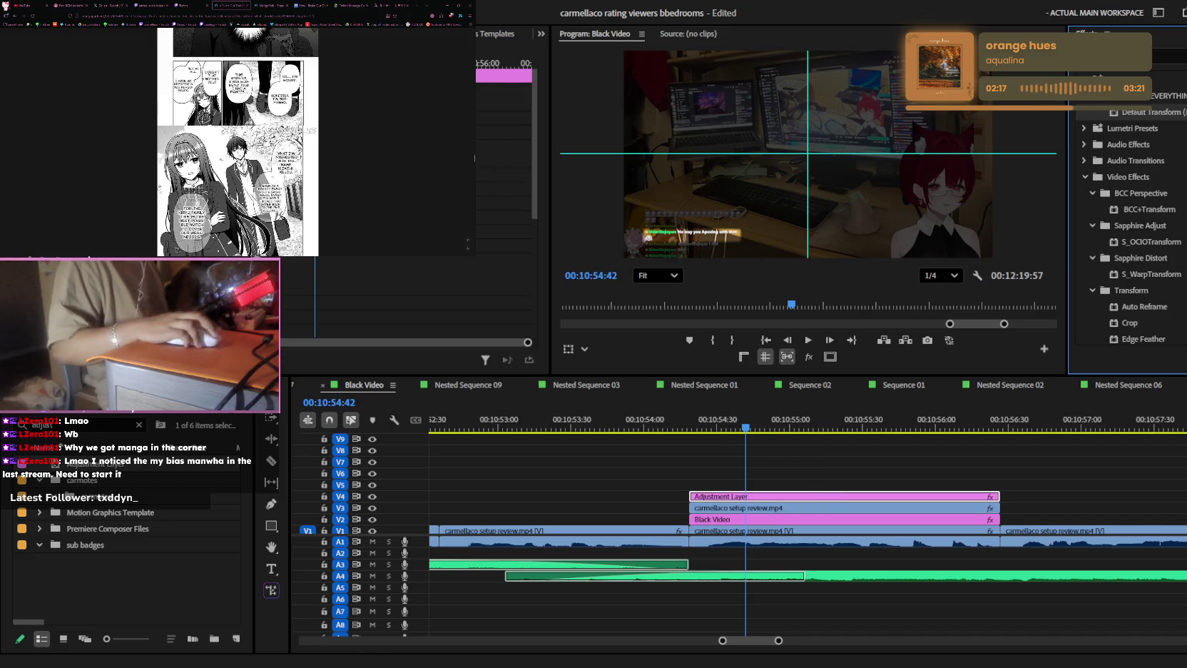
left_click_drag(808, 154, 627, 246)
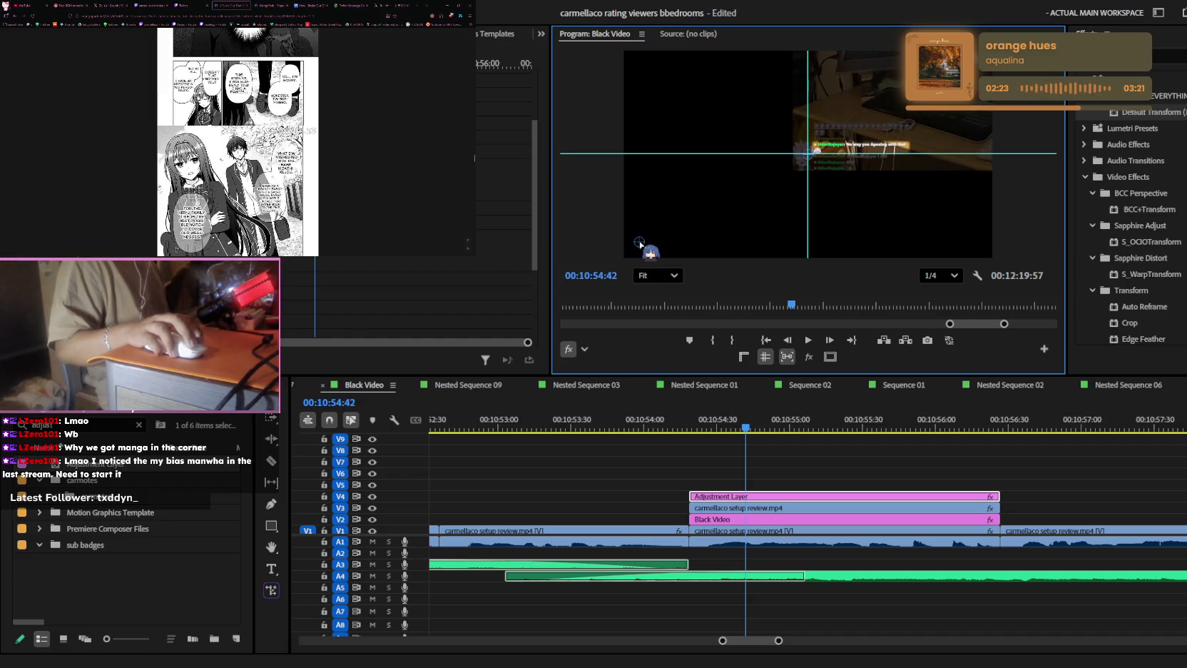
left_click_drag(626, 246, 641, 243)
left_click(443, 292)
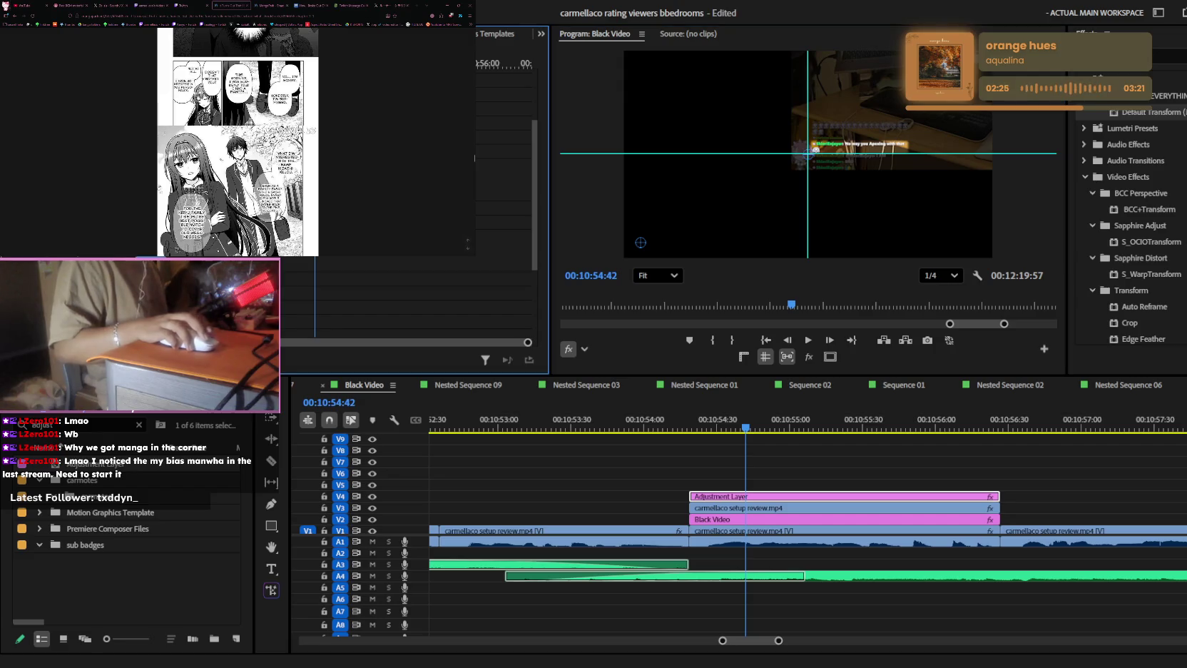
key("Up")
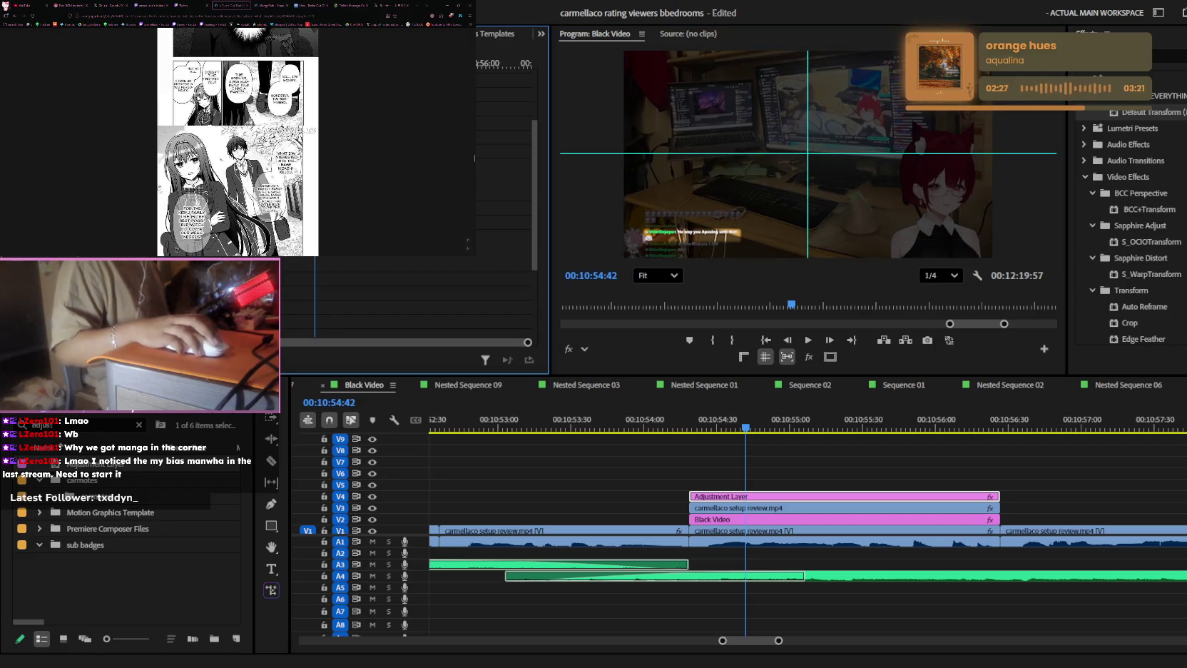
key("space")
key("space")
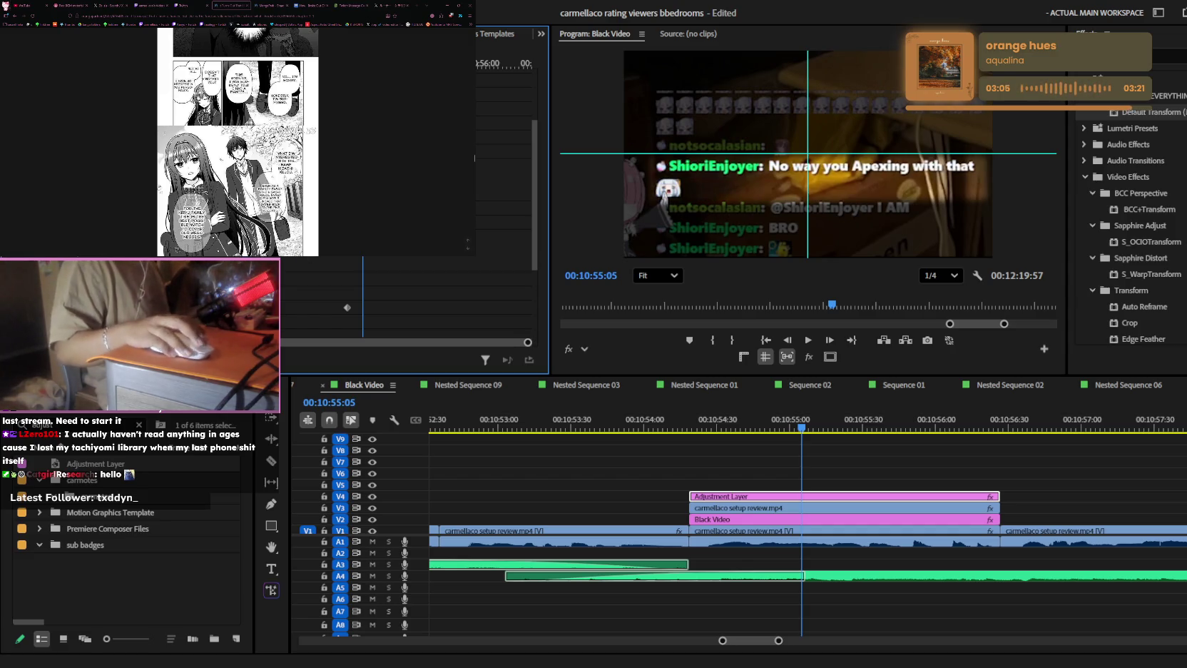
- Preview the motion-blurred zoom from the Adjustment Layer's start and save the project
key("Up")
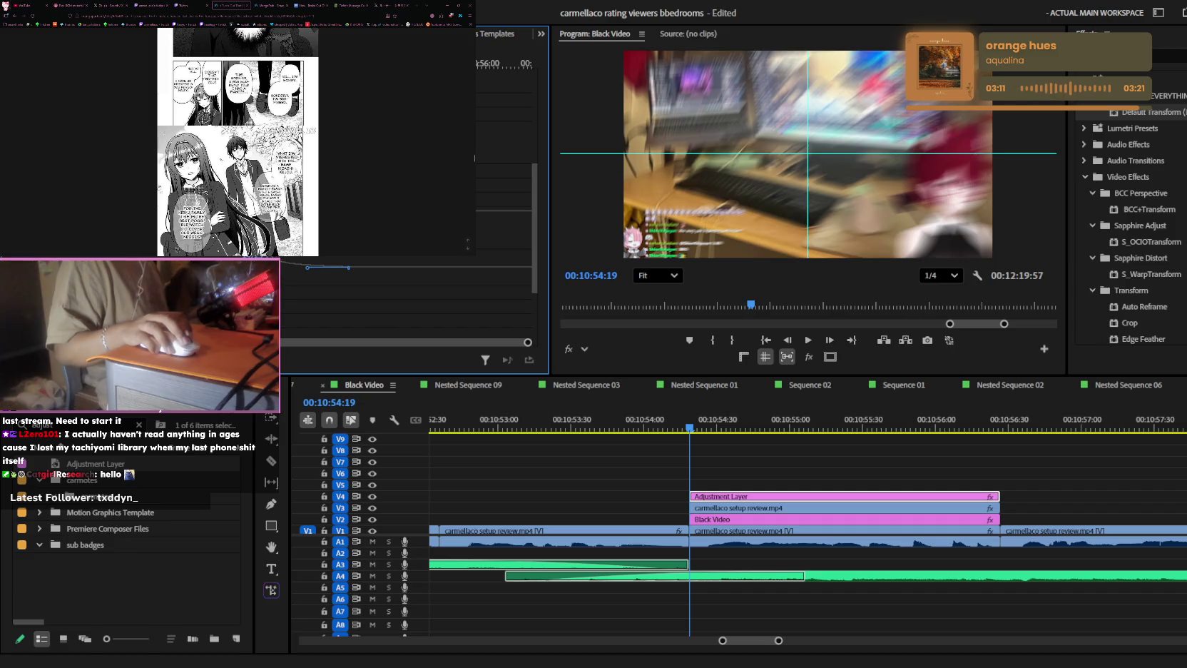
key("space")
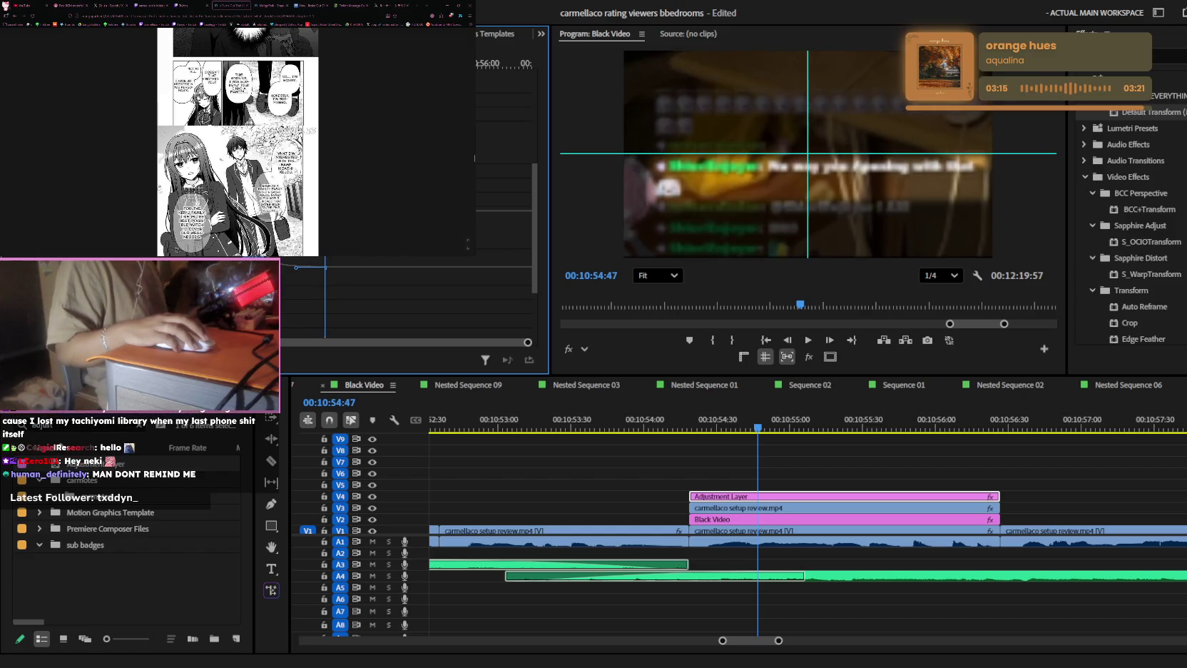
key("j")
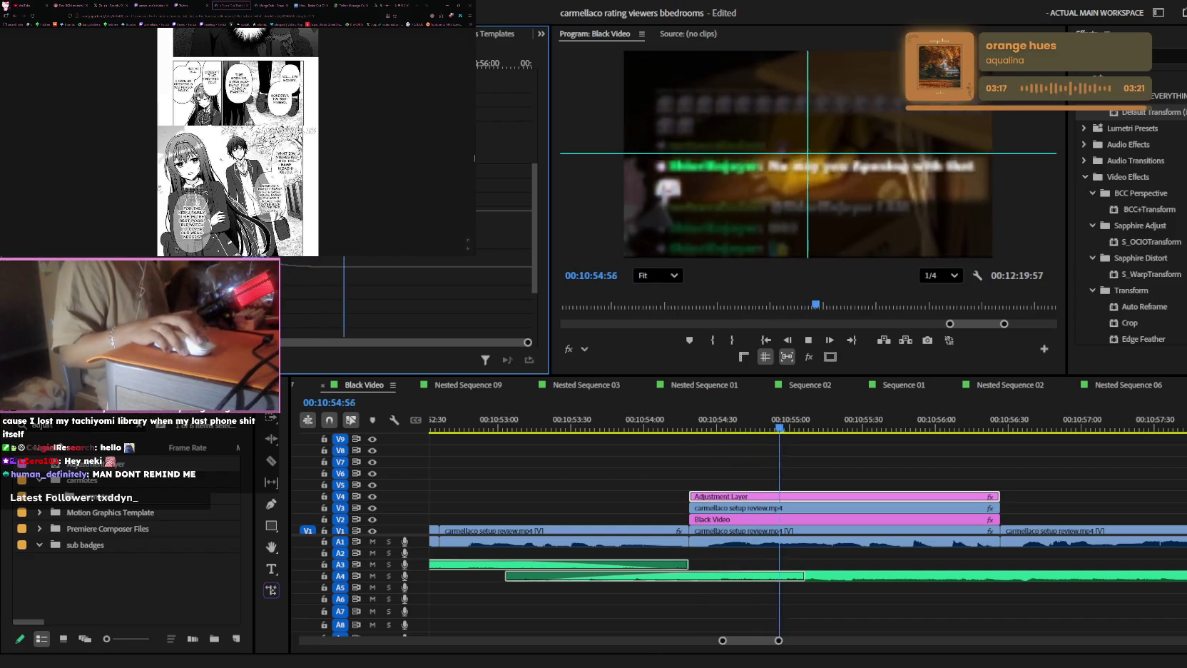
key("space")
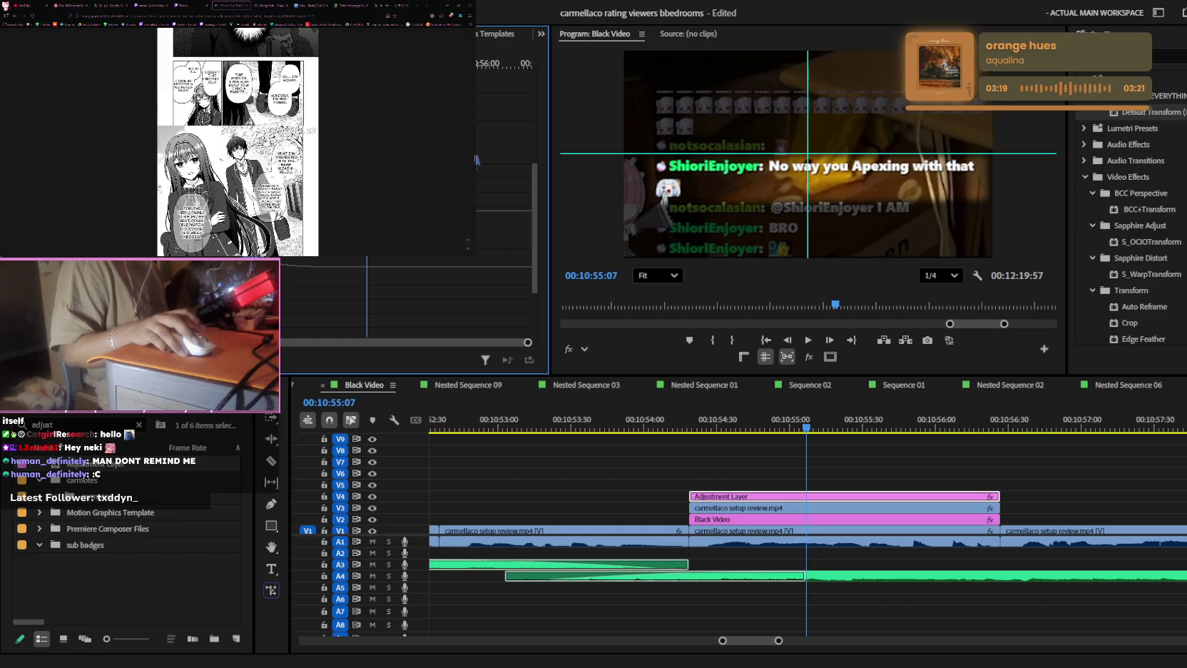
key("ctrl+s")
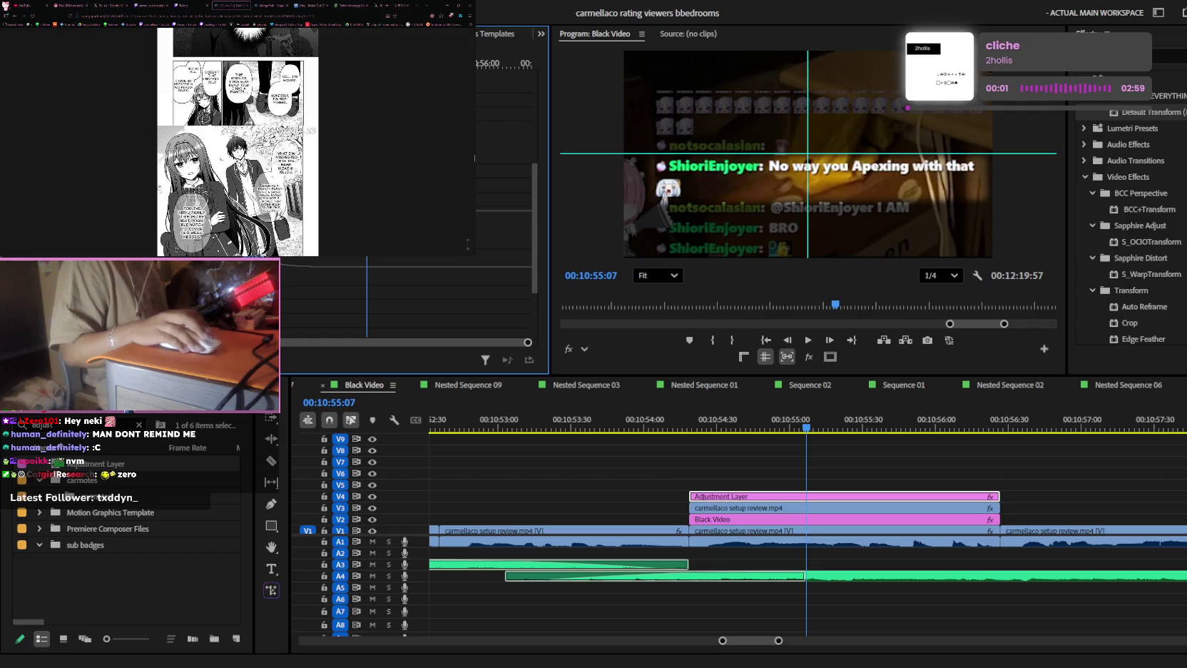
key("Up")
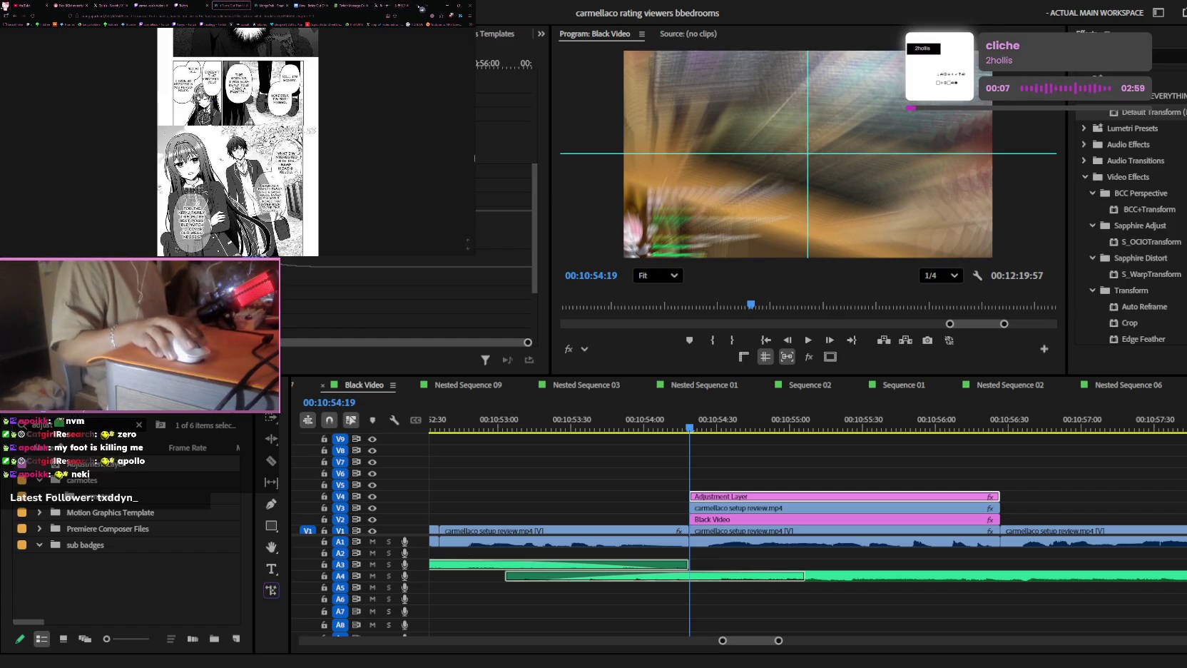
key("ctrl+t")
- Load the Comick home page in the new browser tab
type("combo")
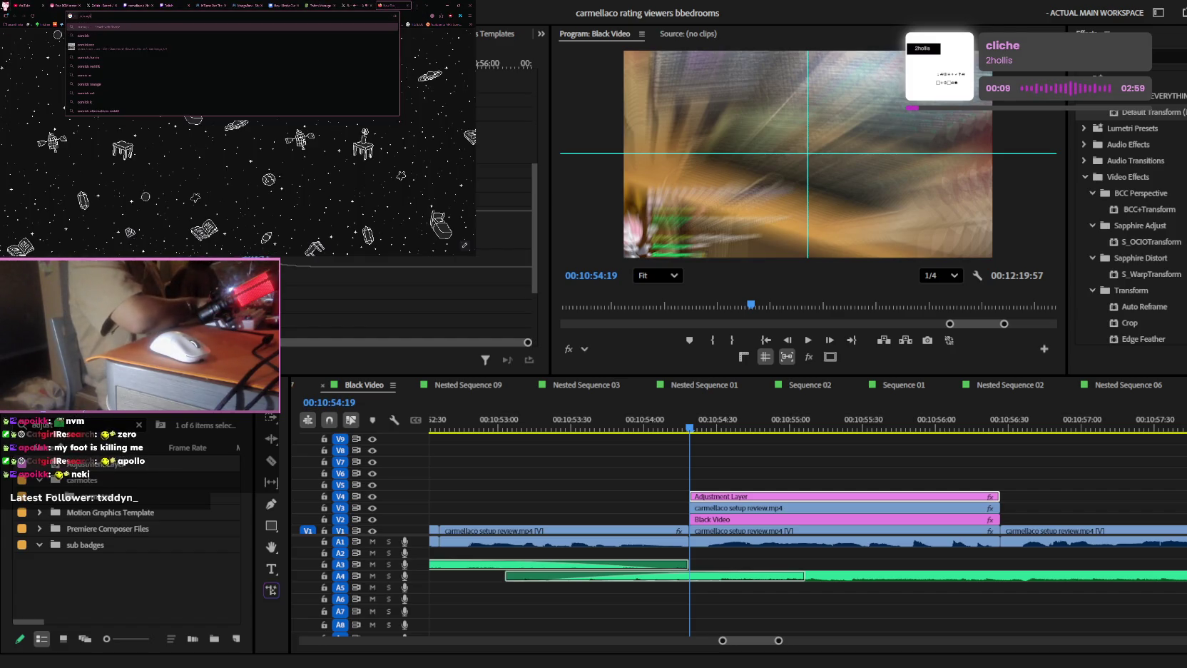
key("Return")
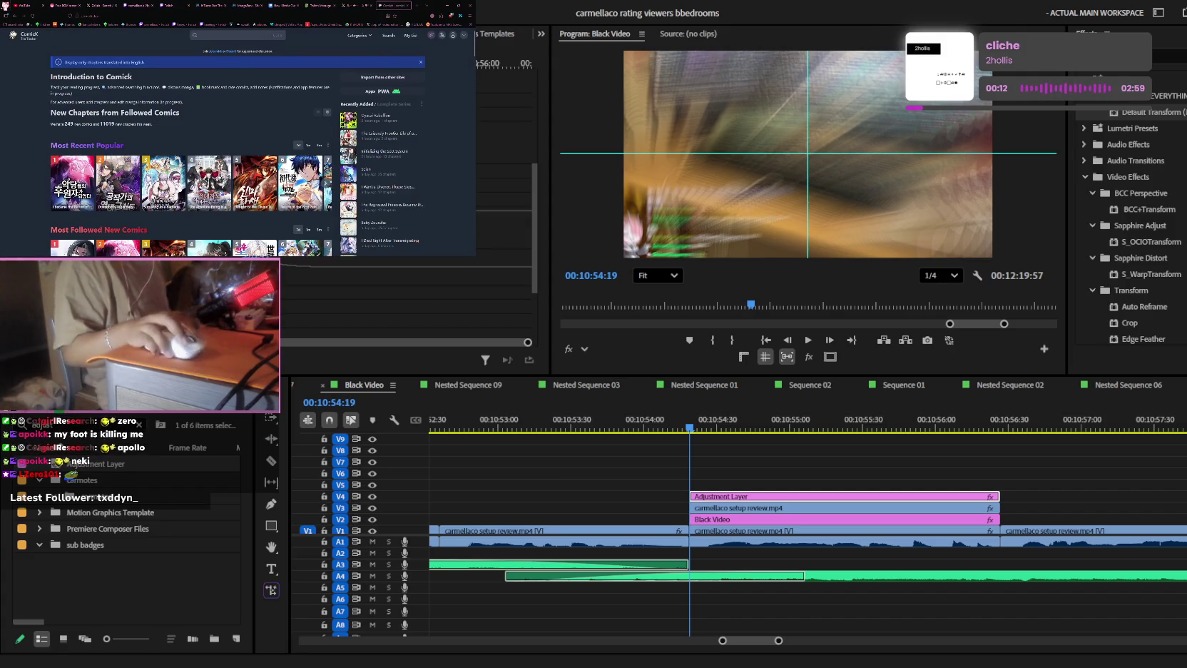
key("alt+Tab")
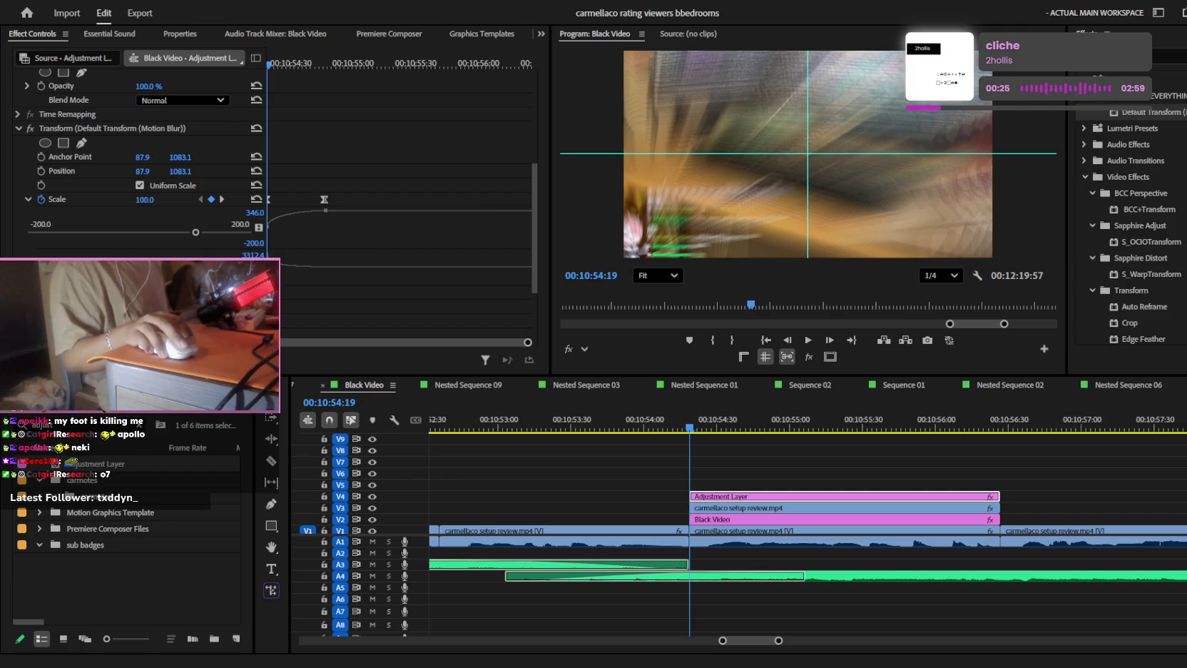
- Show followed-comic chapters as a list and load more new chapter rows
left_click(327, 62)
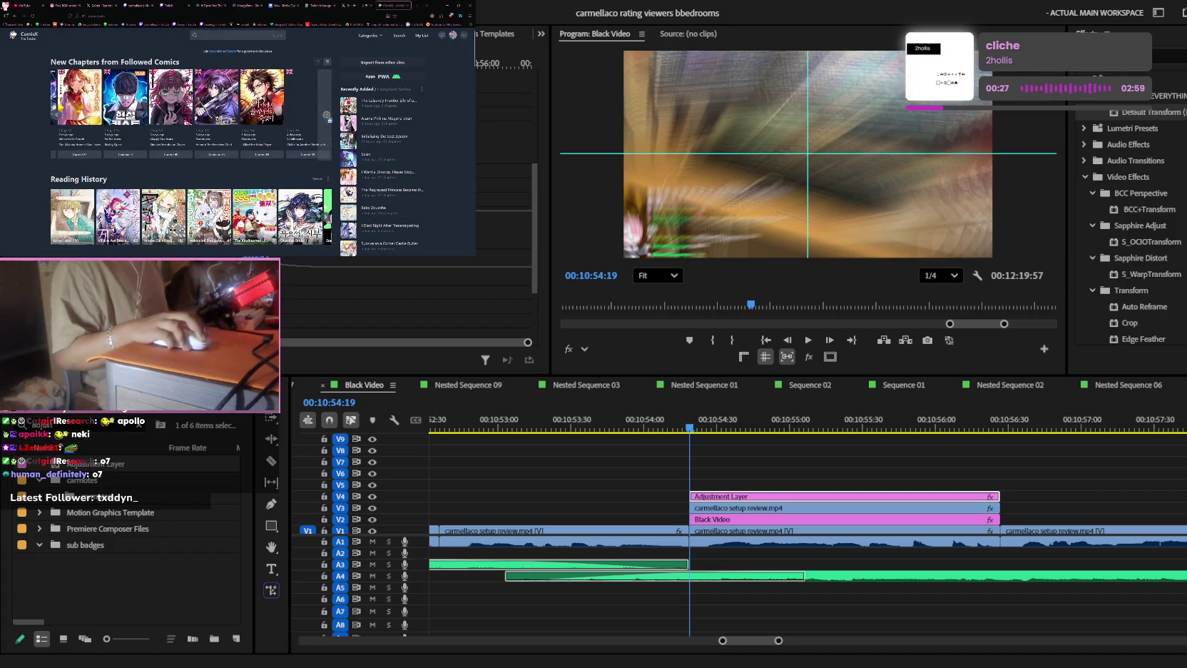
left_click(327, 63)
scroll(328, 143, "down", 5)
scroll(328, 143, "up", 3)
scroll(329, 148, "up", 2)
scroll(321, 150, "down", 1)
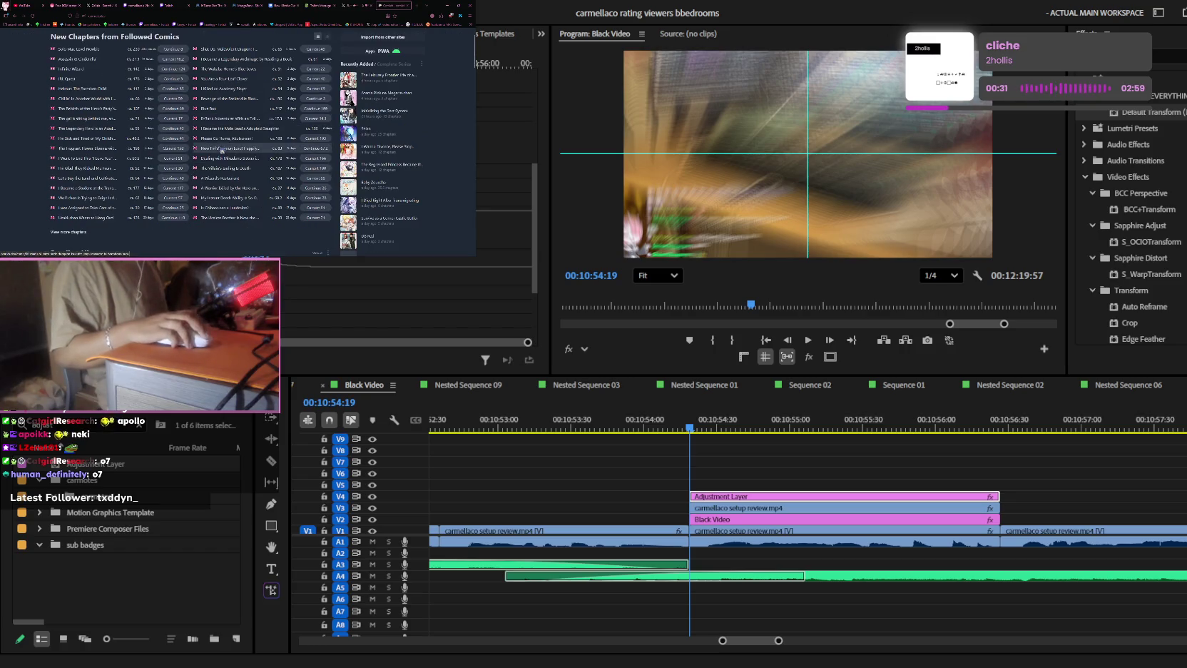
left_click(83, 231)
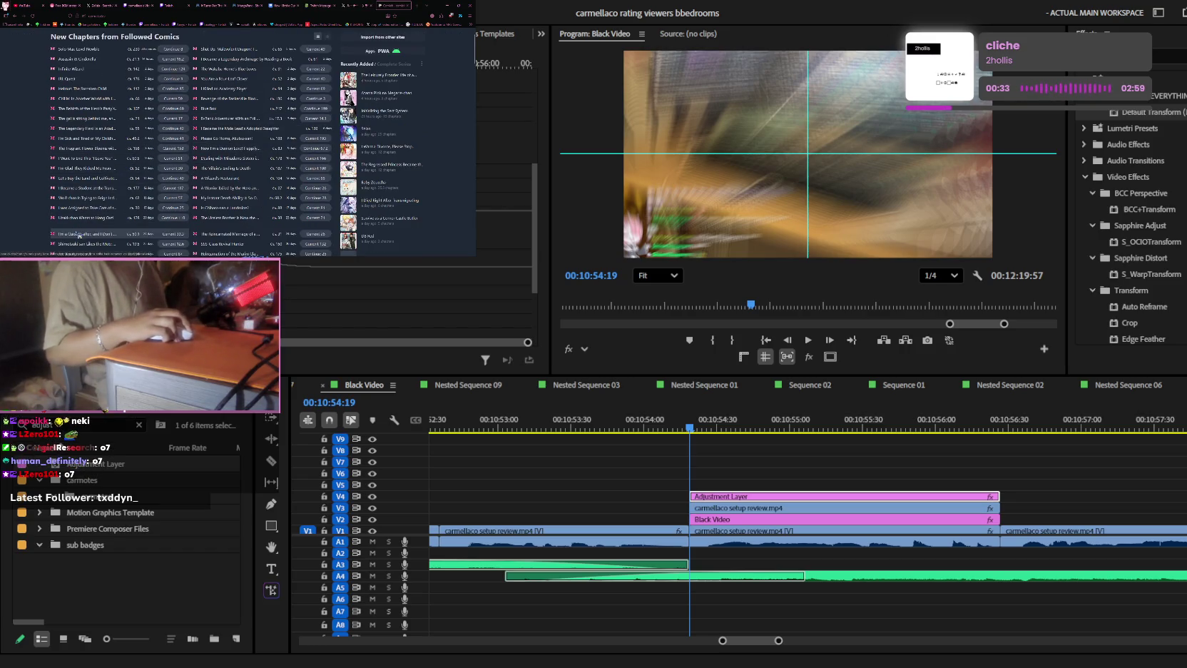
scroll(119, 157, "down", 3)
scroll(107, 185, "down", 3)
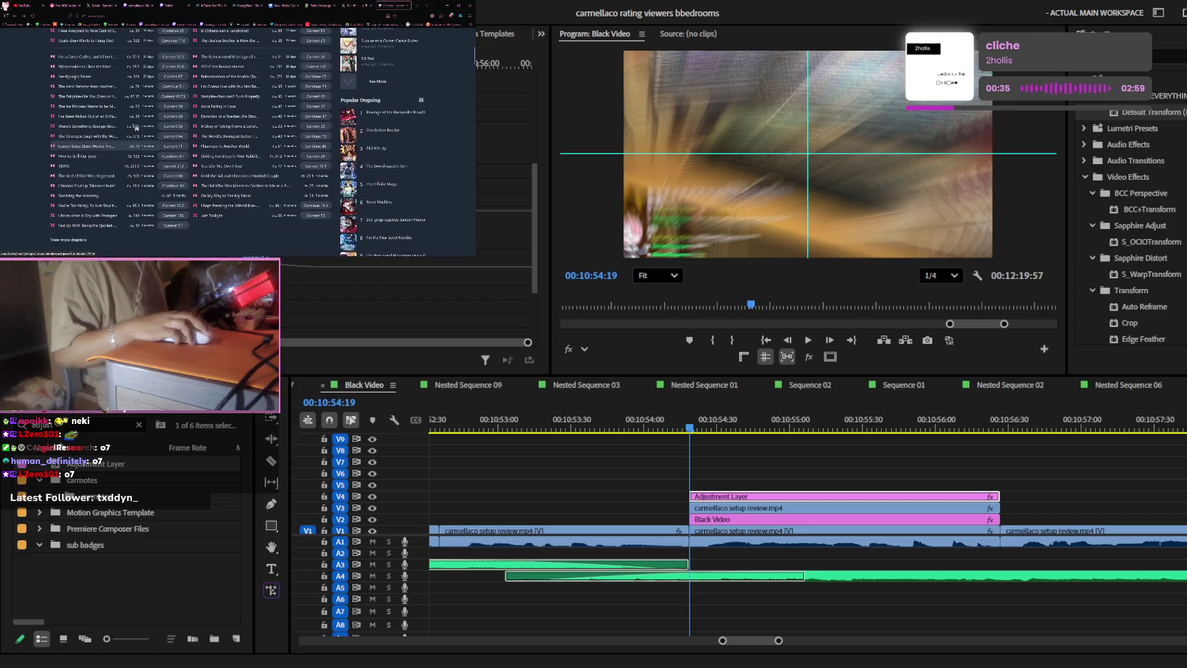
left_click(81, 240)
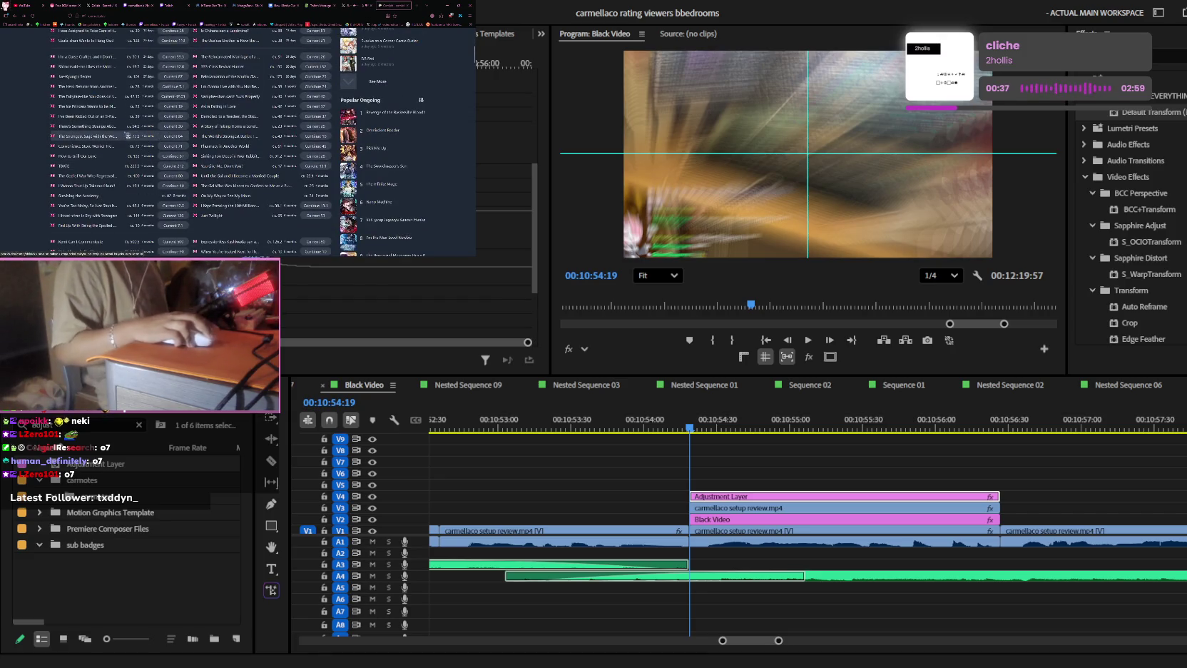
scroll(107, 186, "down", 2)
scroll(131, 133, "down", 2)
scroll(130, 133, "down", 2)
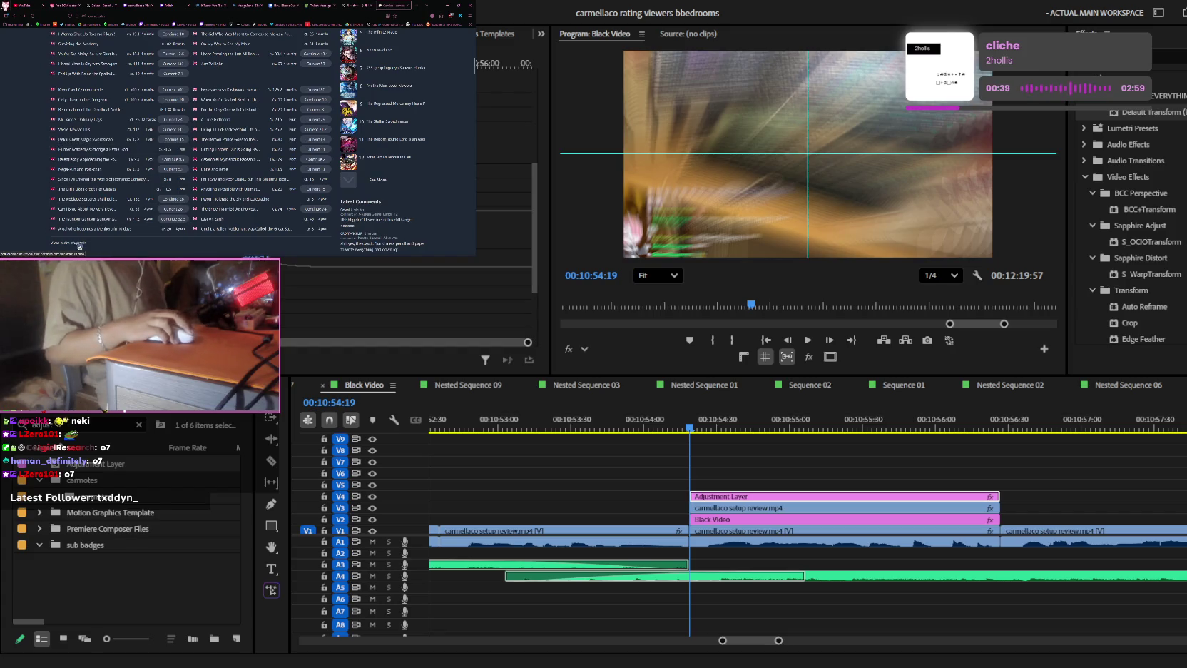
scroll(116, 125, "down", 4)
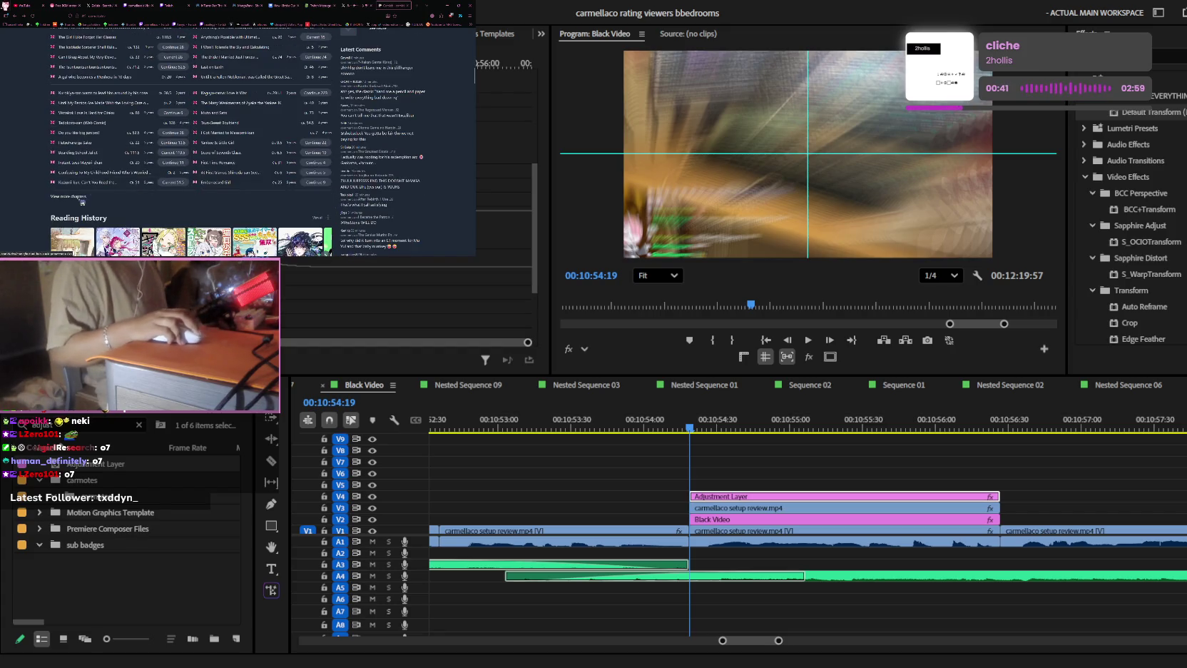
scroll(114, 146, "up", 3)
scroll(114, 147, "up", 3)
scroll(114, 148, "up", 3)
scroll(114, 151, "up", 2)
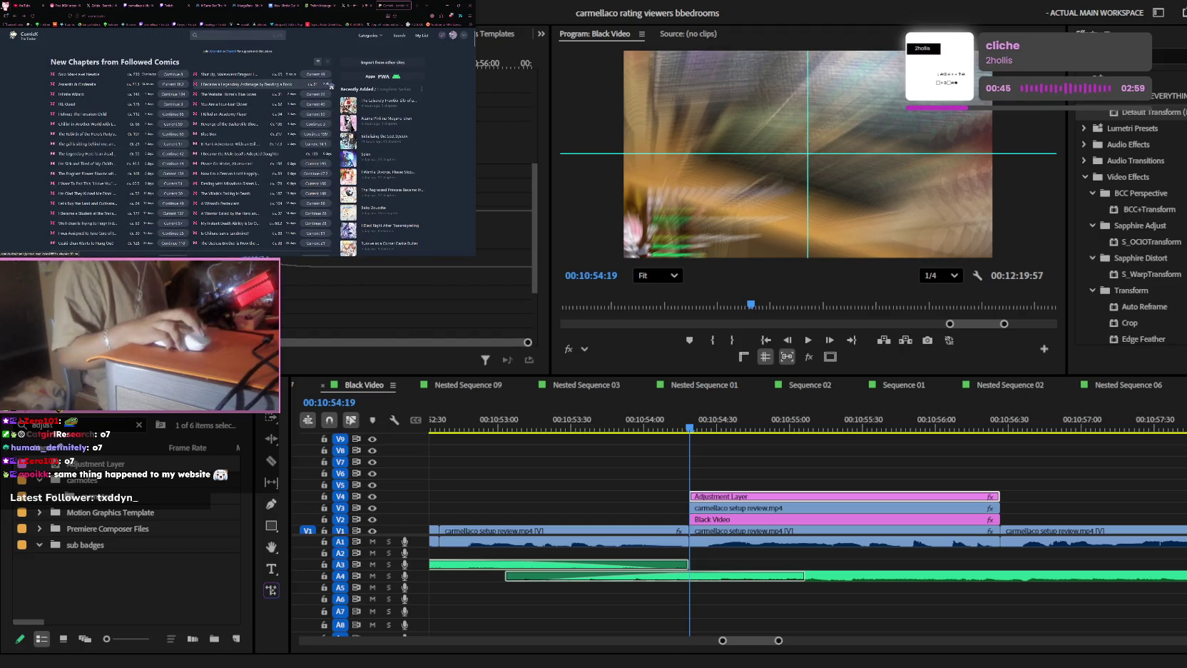
- Scroll through the personal My List reading list page
left_click(422, 35)
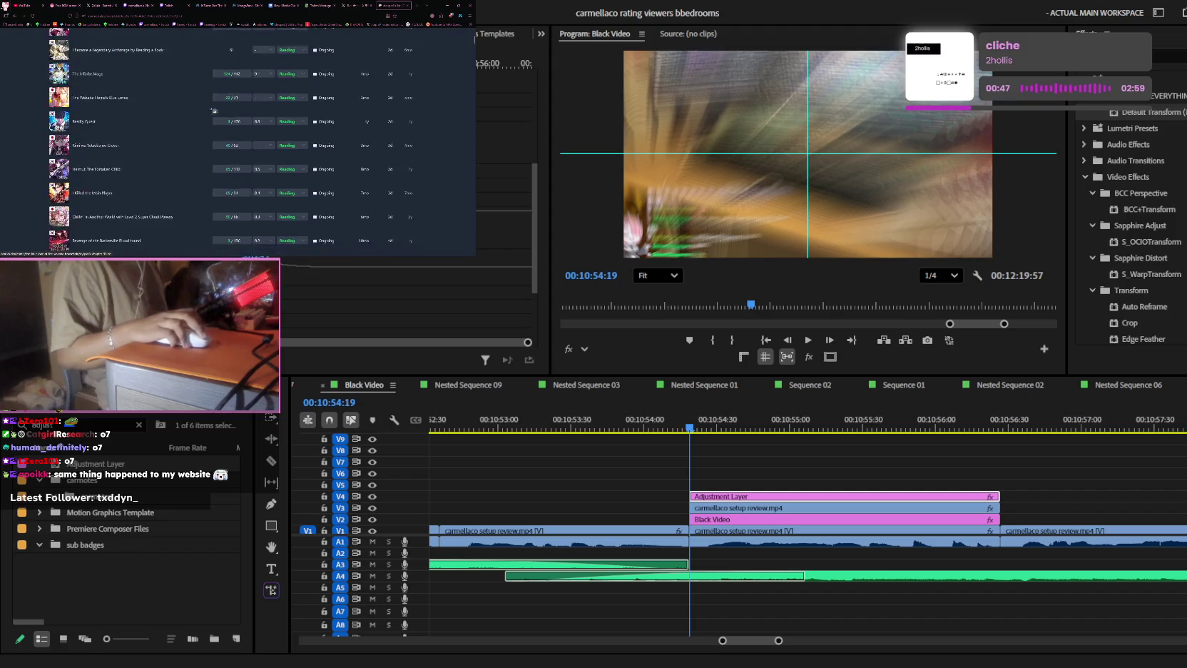
scroll(34, 107, "down", 5)
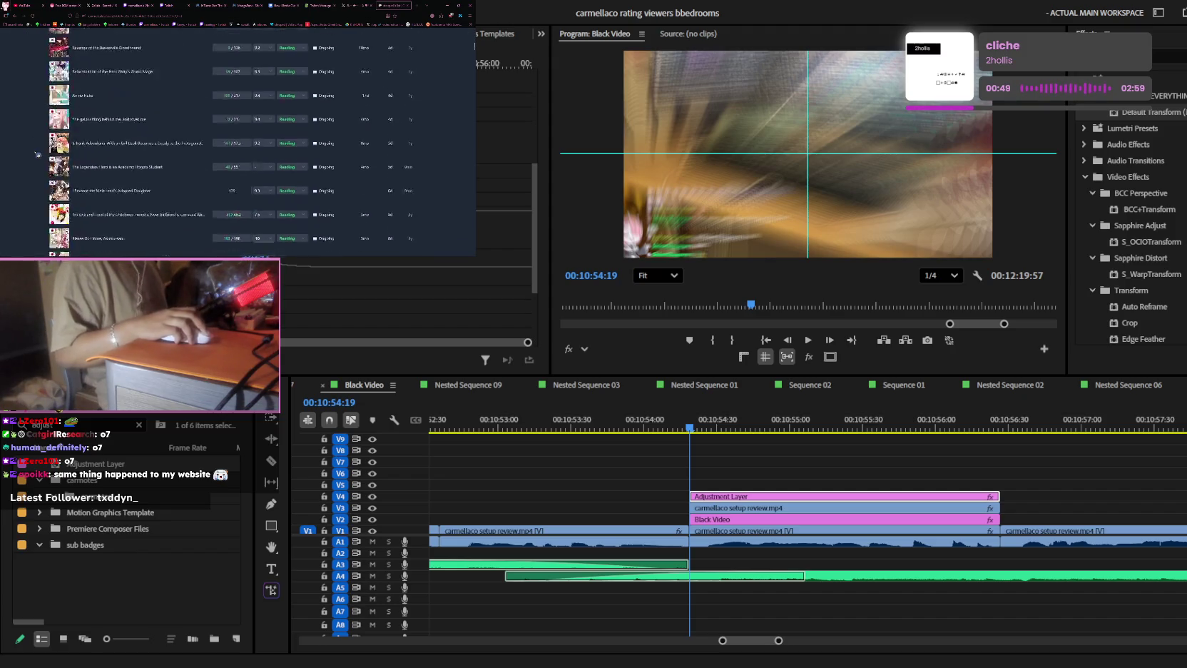
scroll(37, 154, "down", 2)
scroll(15, 93, "down", 5)
scroll(21, 128, "down", 2)
scroll(27, 160, "down", 3)
scroll(27, 159, "down", 3)
scroll(27, 160, "down", 3)
scroll(27, 159, "down", 3)
scroll(27, 160, "down", 3)
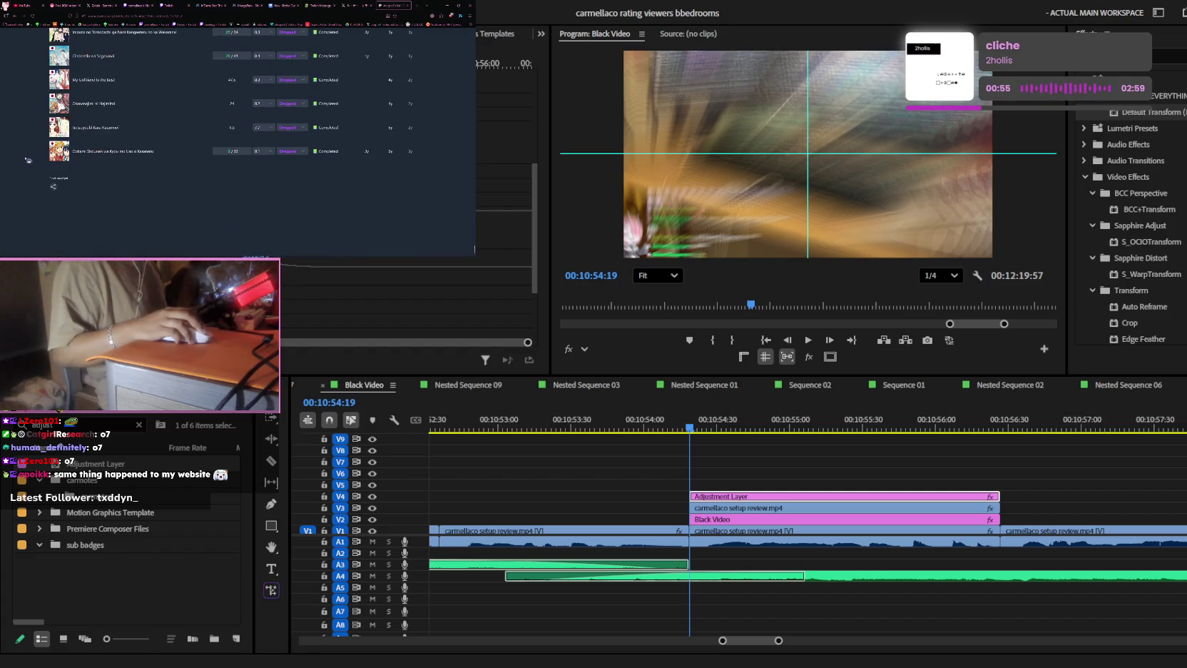
scroll(22, 129, "down", 3)
scroll(23, 89, "down", 3)
scroll(24, 89, "down", 3)
scroll(23, 88, "down", 3)
scroll(23, 89, "down", 3)
scroll(24, 88, "down", 3)
scroll(23, 88, "up", 5)
scroll(29, 70, "up", 5)
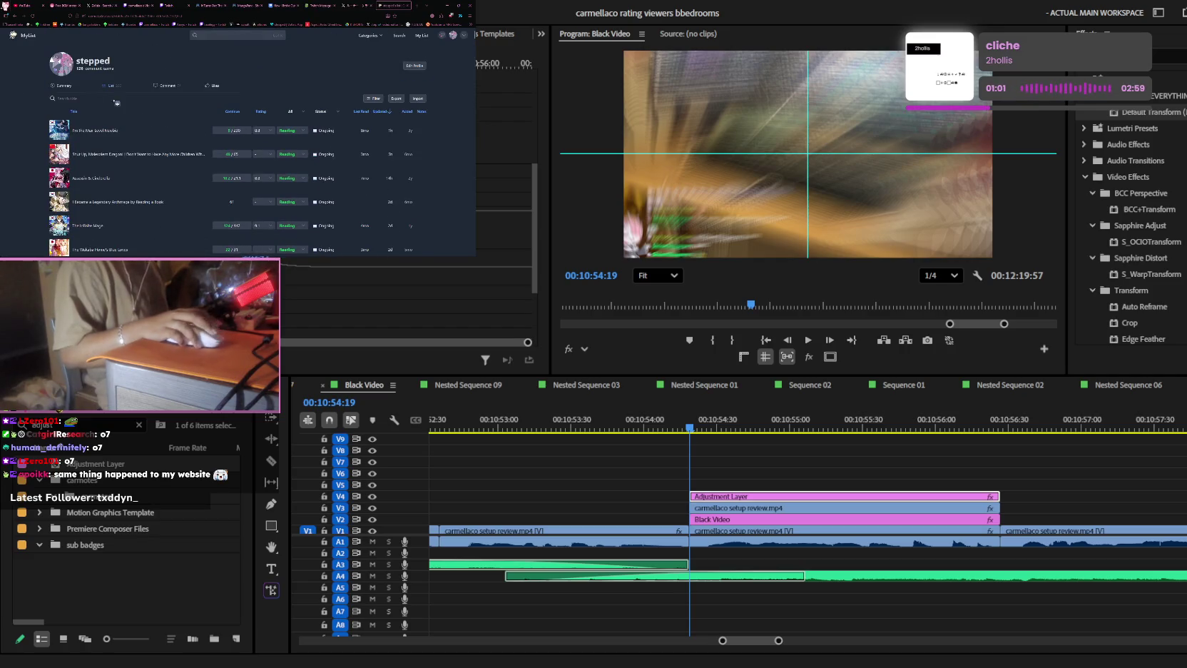
- Scroll through the manga reader tab, then move to the Twitch Message Creator tab
left_click(216, 7)
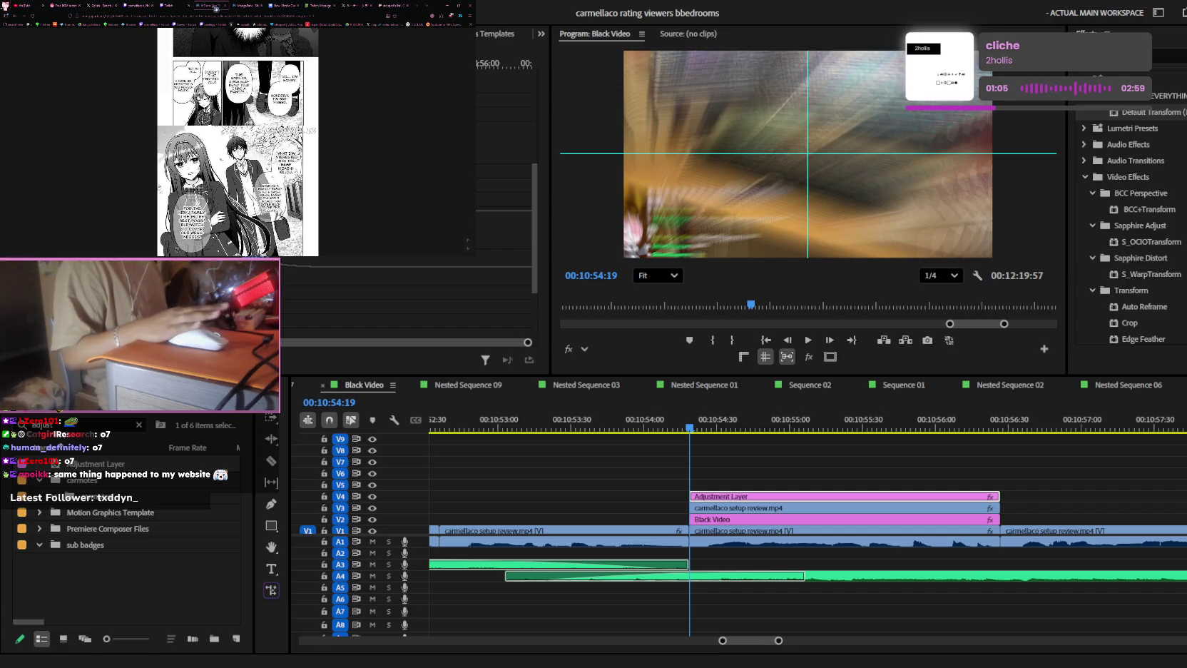
scroll(118, 92, "down", 5)
scroll(119, 91, "down", 5)
scroll(118, 91, "down", 5)
scroll(119, 92, "down", 3)
left_click(322, 6)
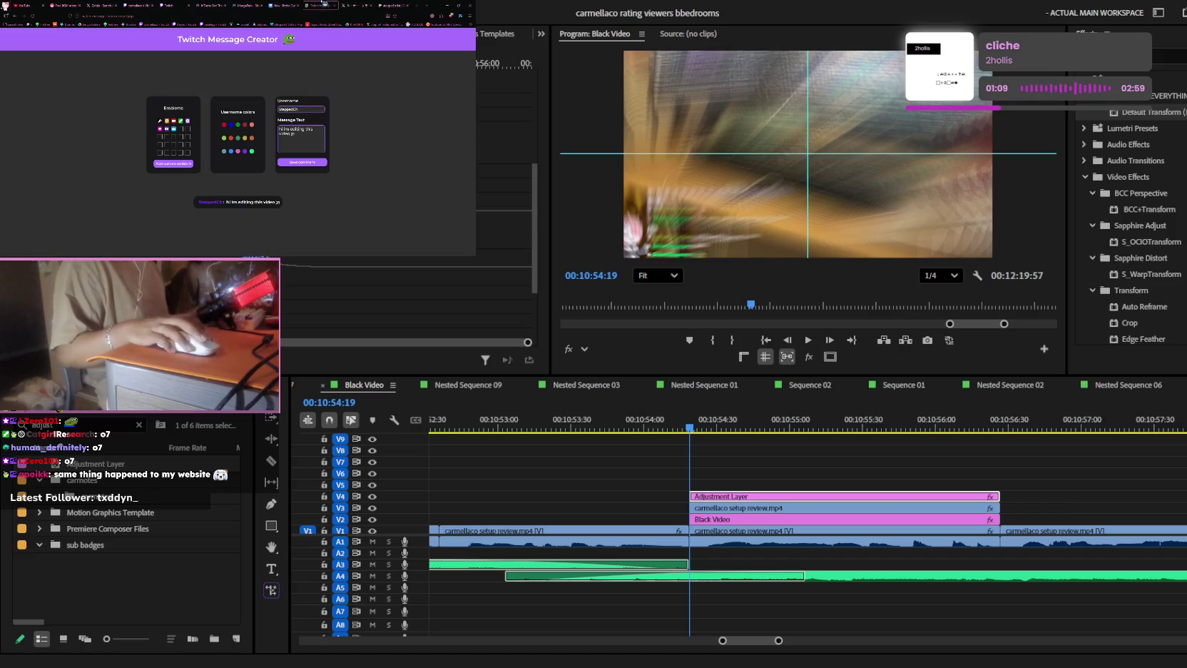
- Navigate the X post tab to the MangaPark site through the address bar
left_click(344, 6)
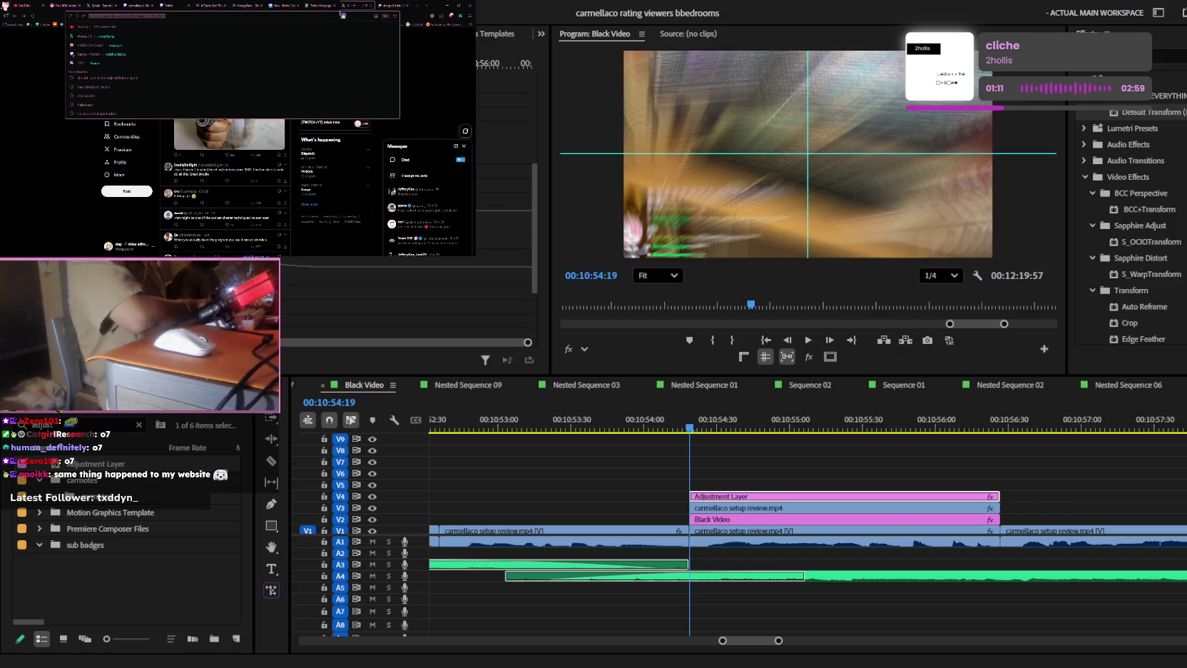
type("mangapark")
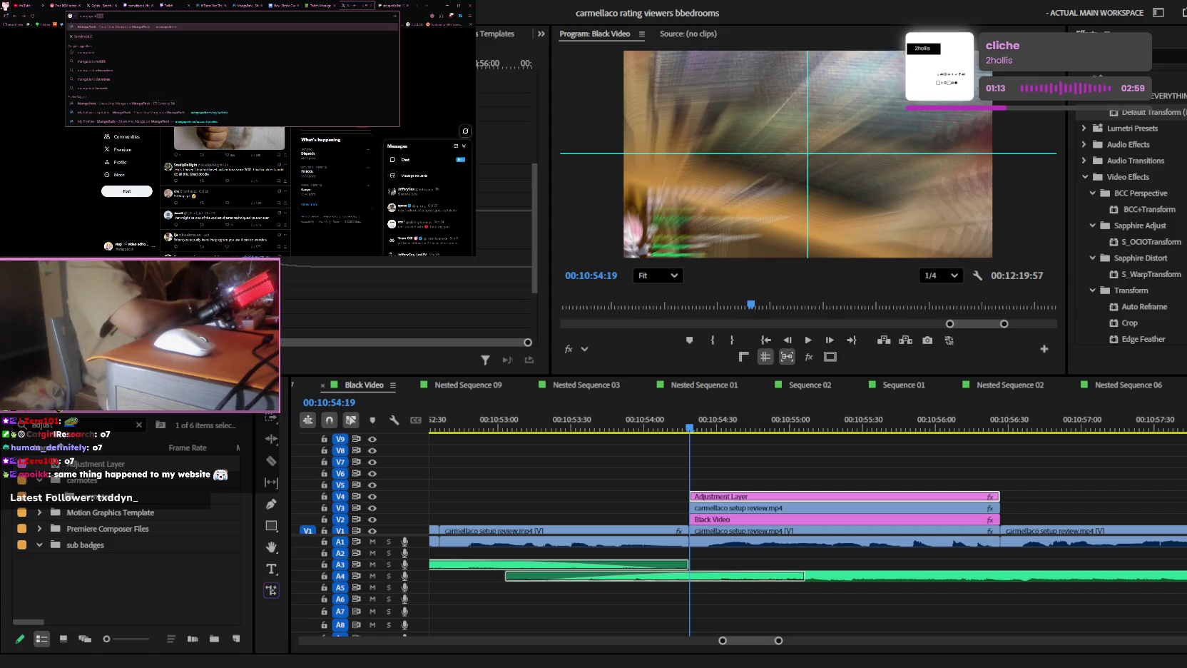
key("Return")
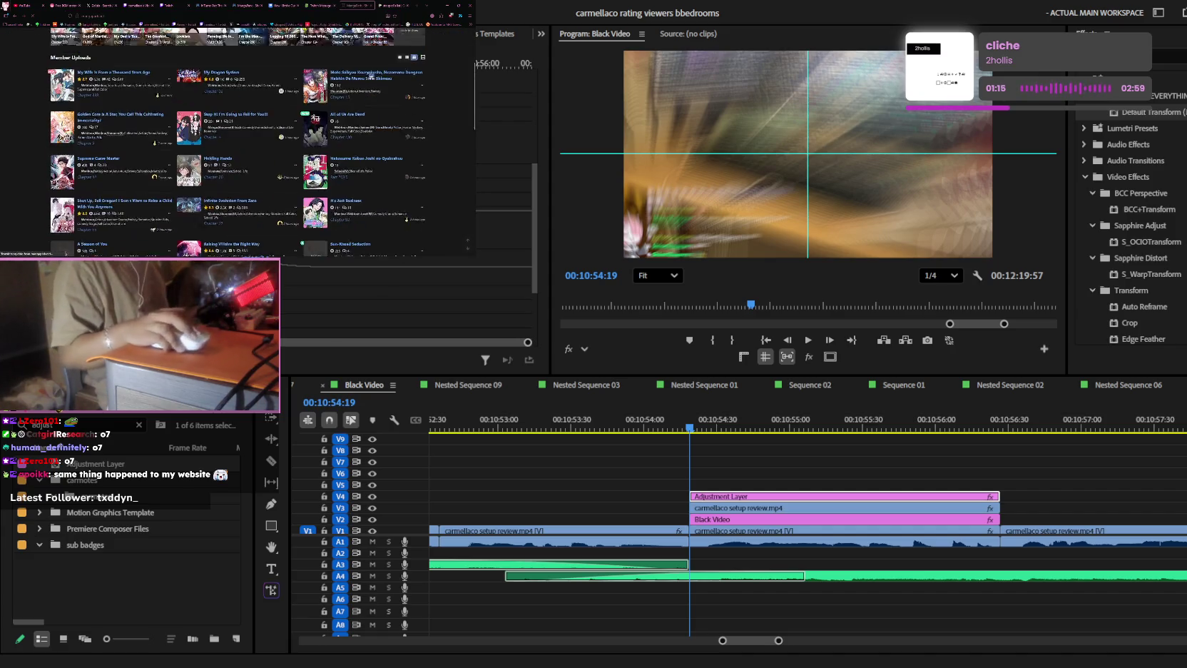
scroll(371, 74, "up", 1)
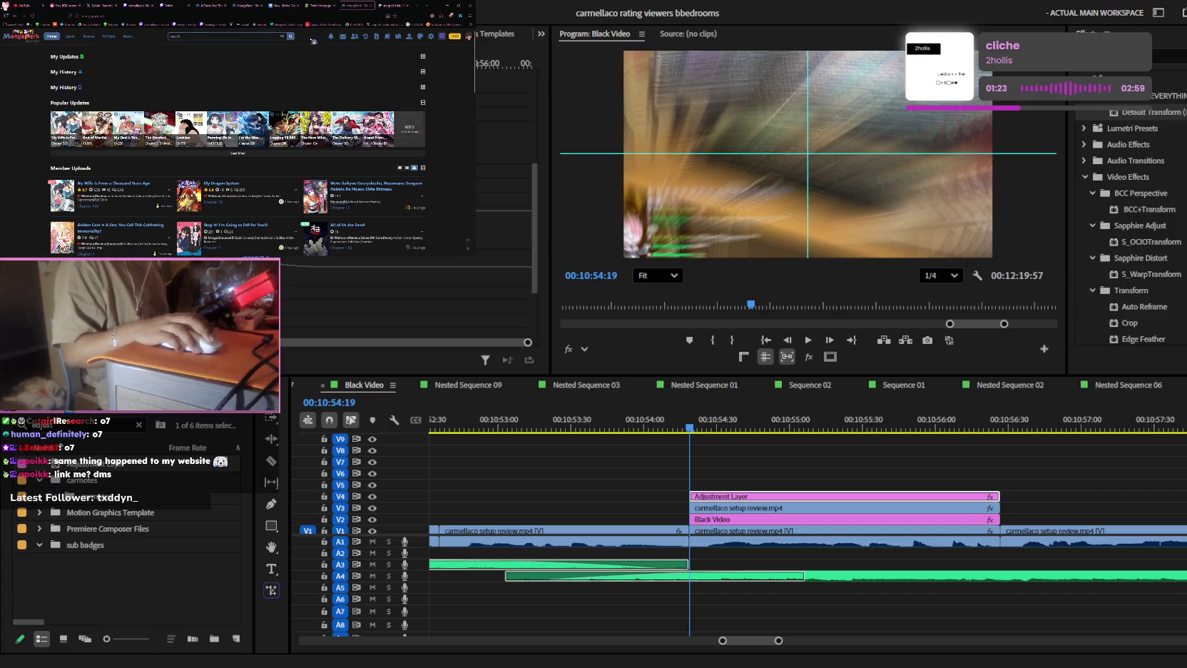
key("ctrl+l")
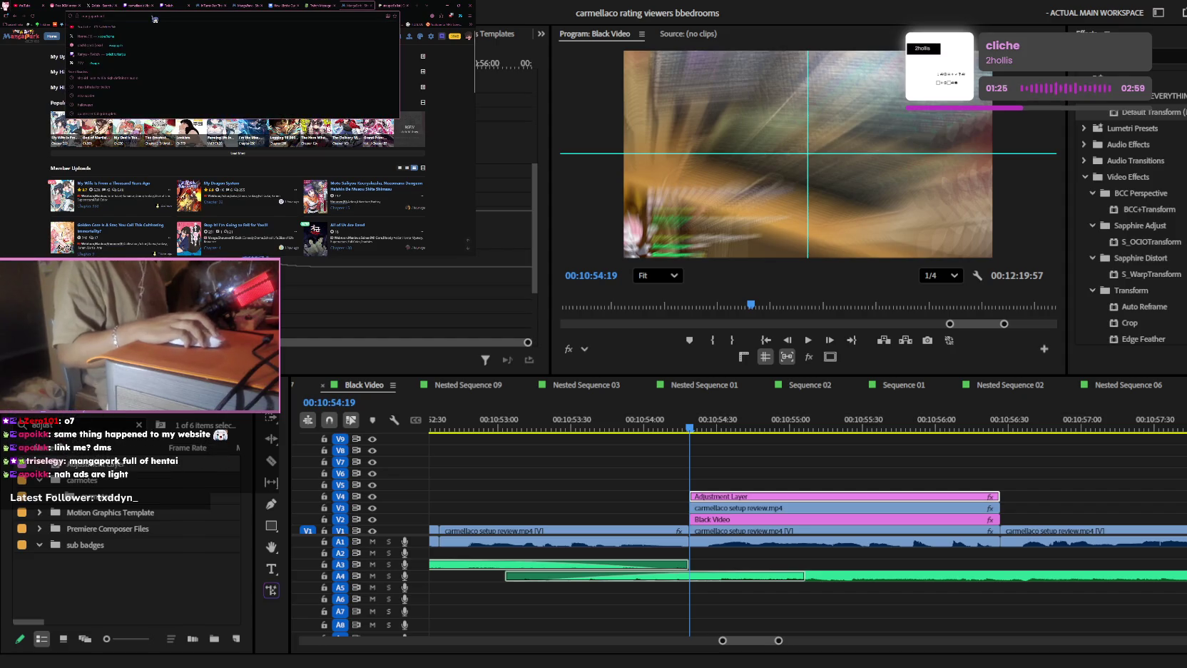
left_click(166, 39)
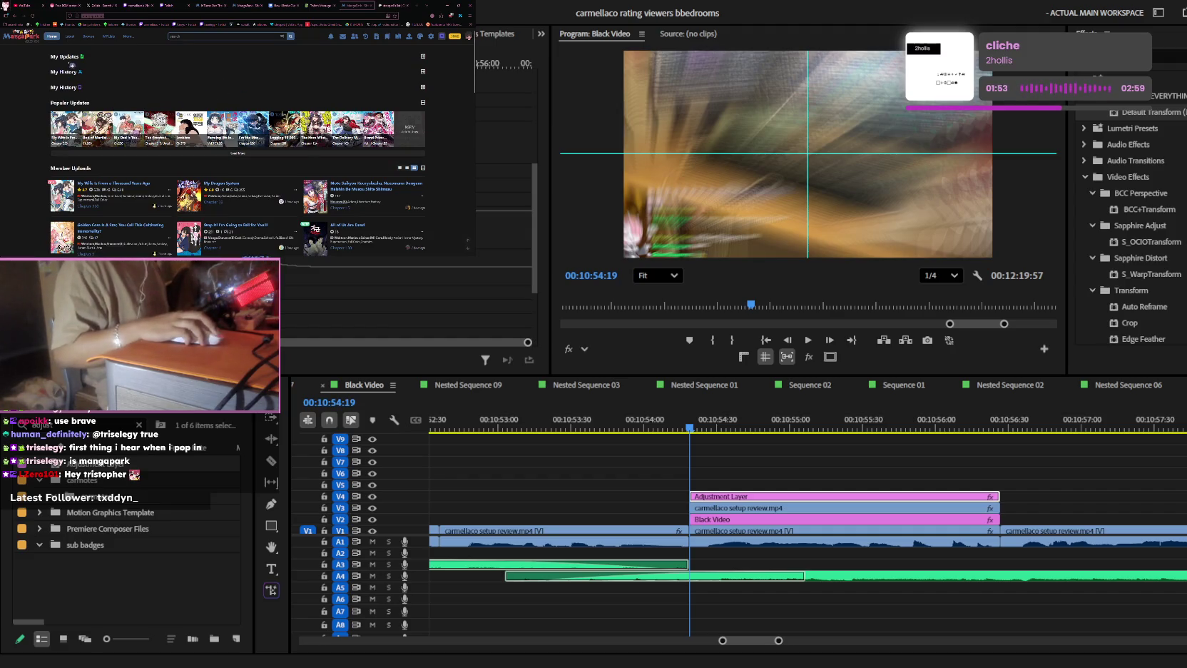
- Expand My Updates and toggle My History until it stays expanded with six recent manga
left_click(72, 59)
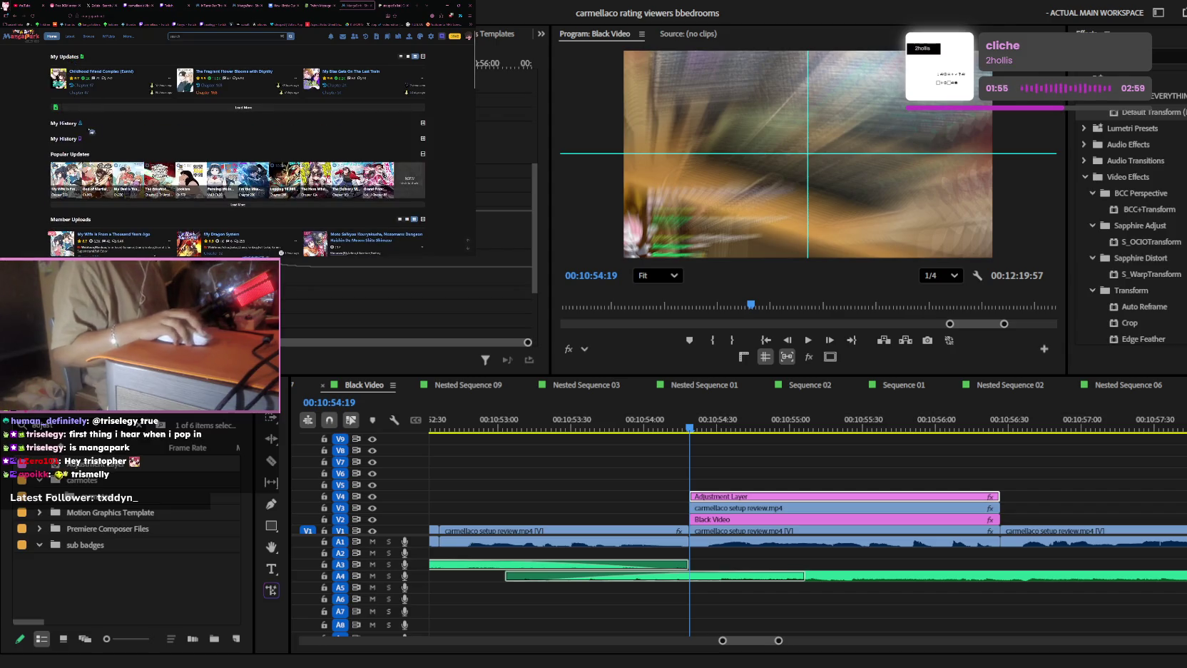
left_click(72, 124)
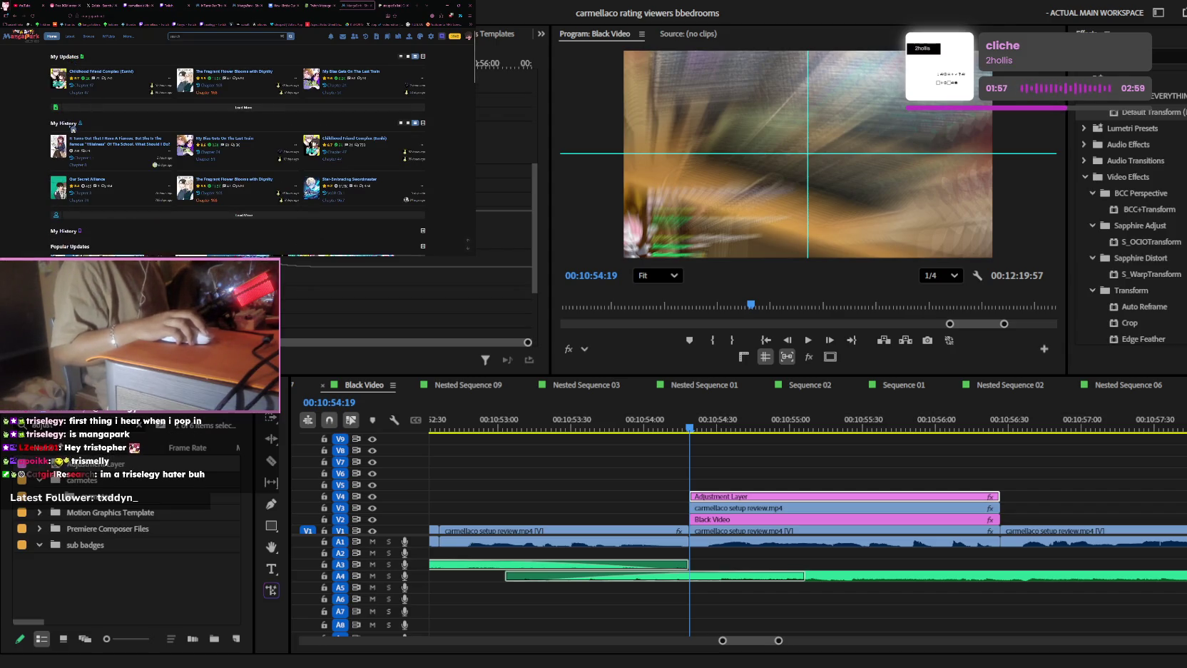
left_click(72, 127)
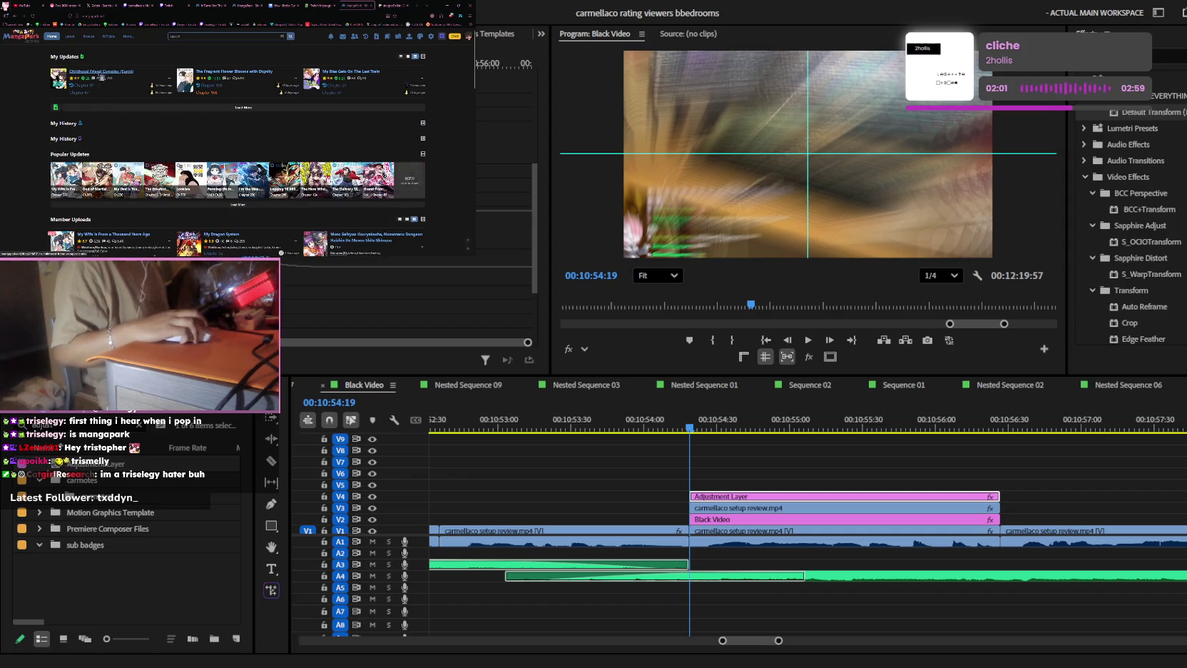
left_click(72, 124)
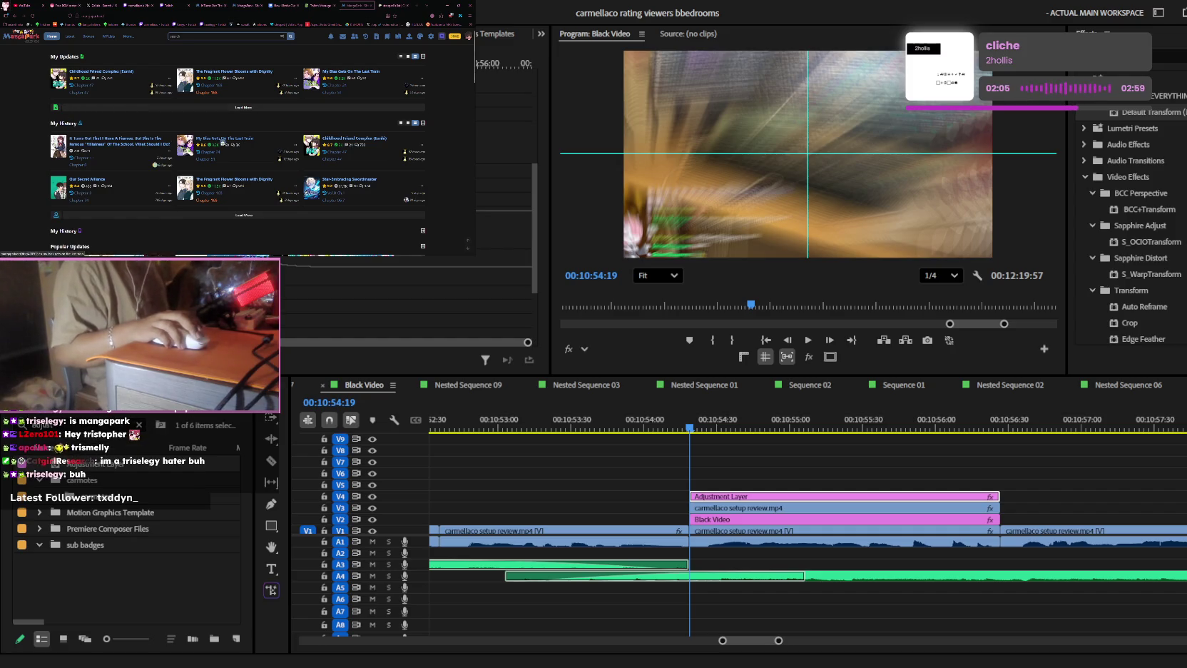
left_click(218, 124)
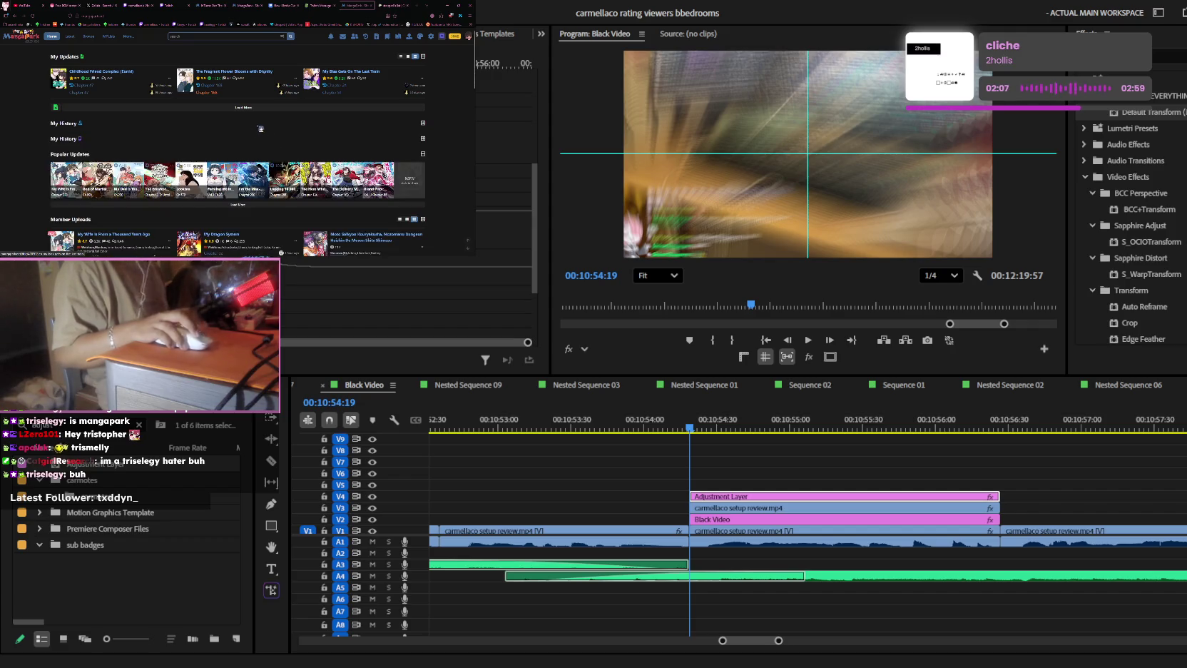
left_click(219, 124)
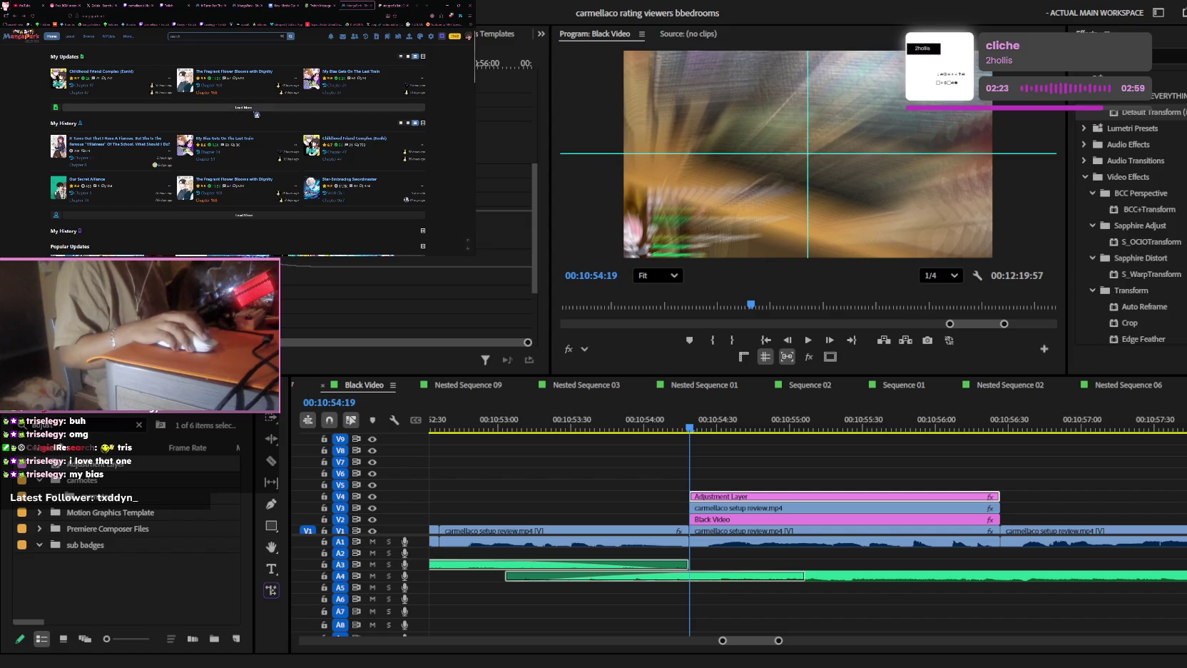
scroll(260, 135, "down", 1)
scroll(261, 134, "up", 1)
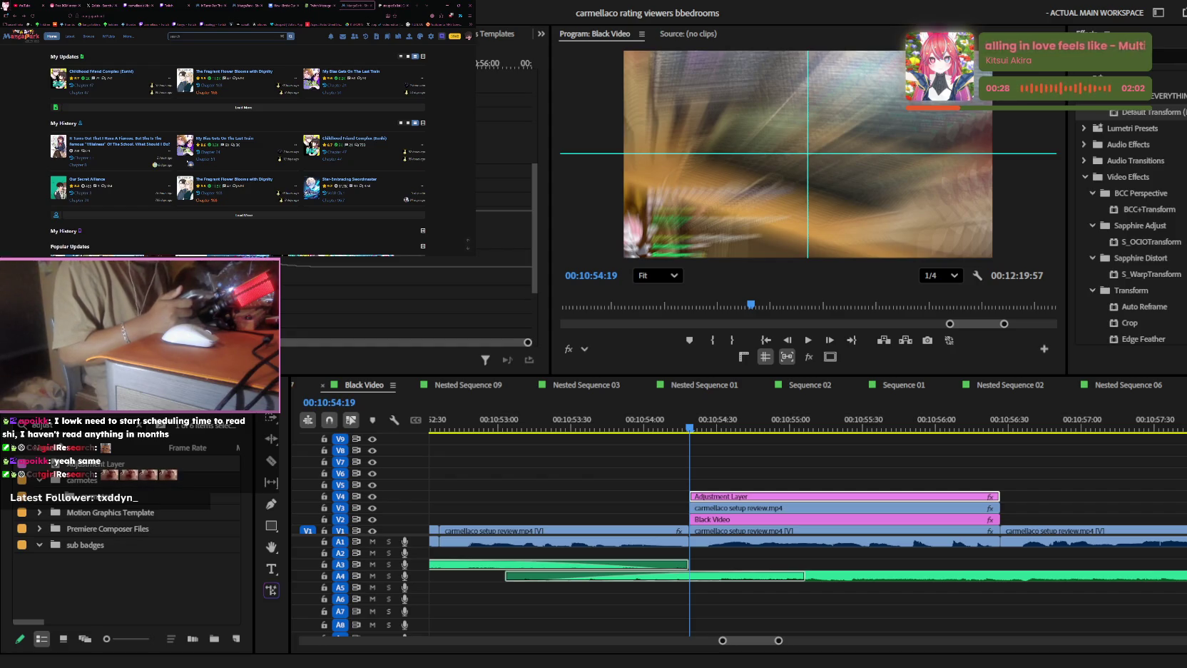
- Type 'age rei' and 'ma' into the search, then scroll the open manga chapter's pages
type("archmage")
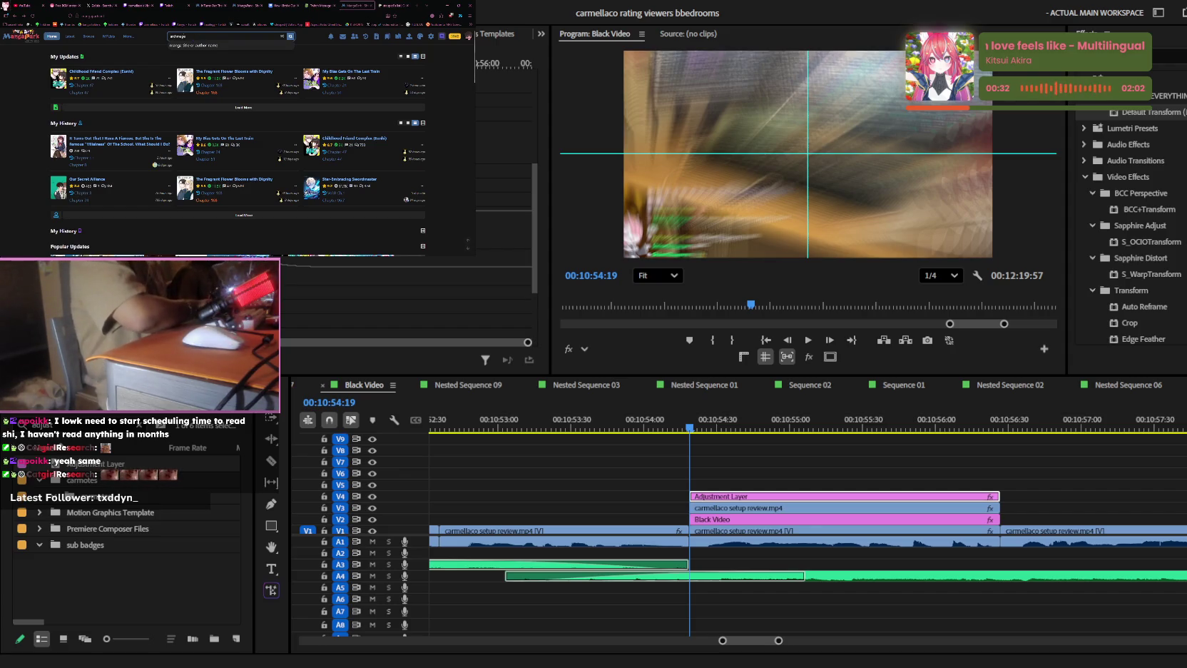
type(" re")
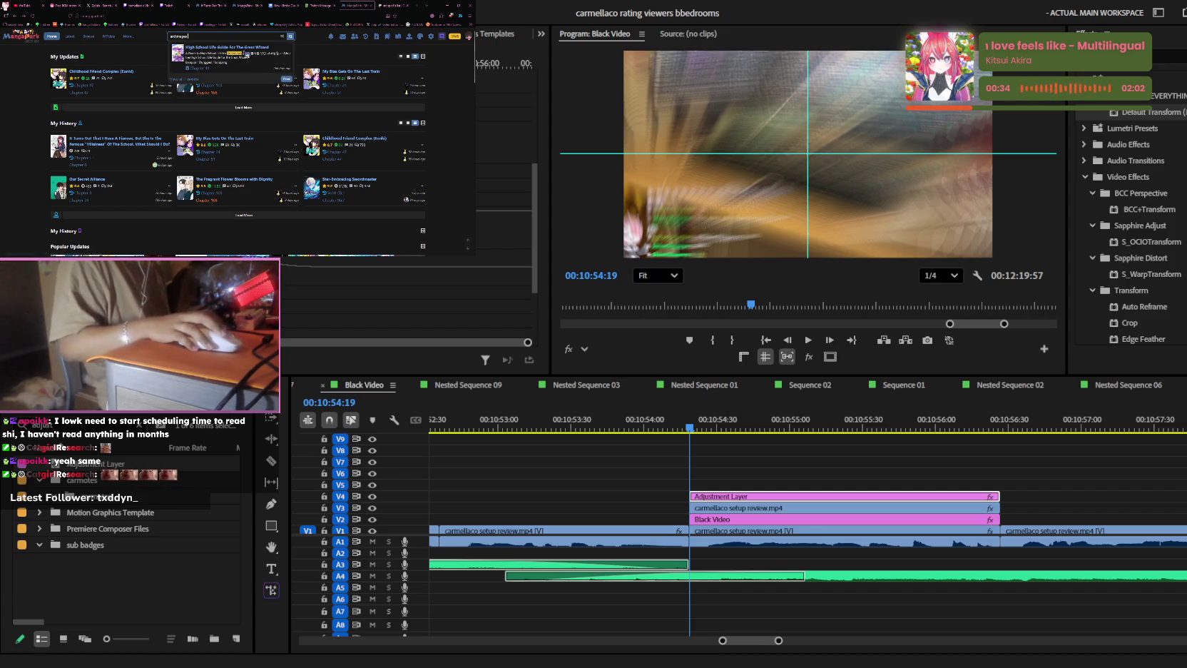
type("i")
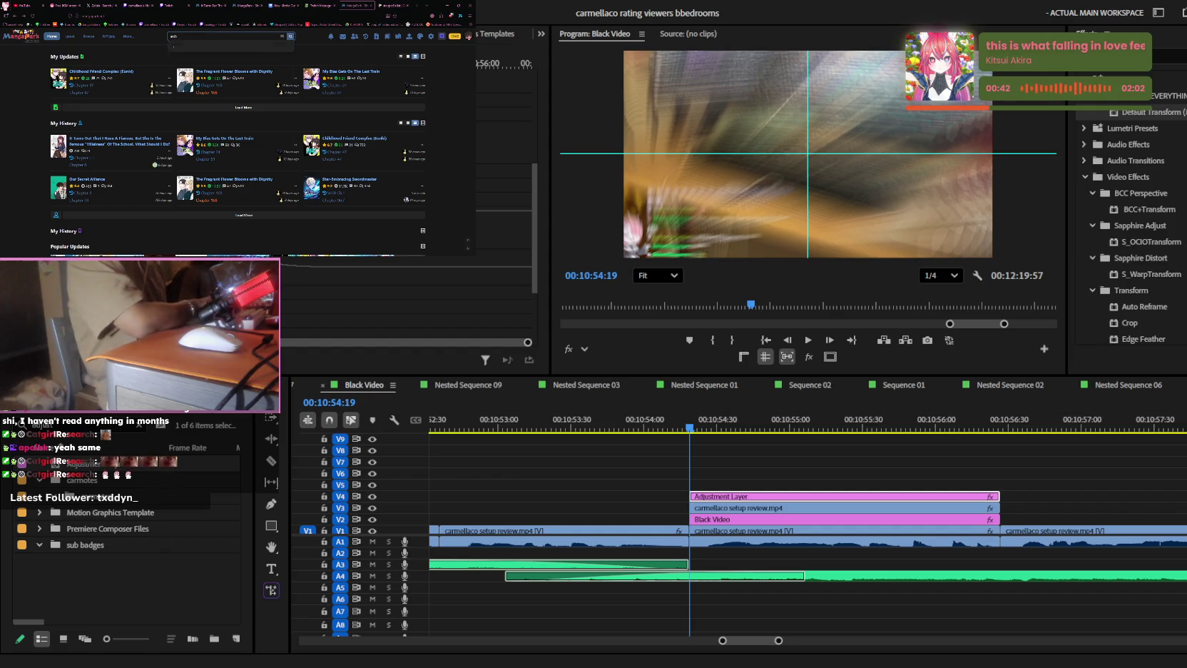
type("mage")
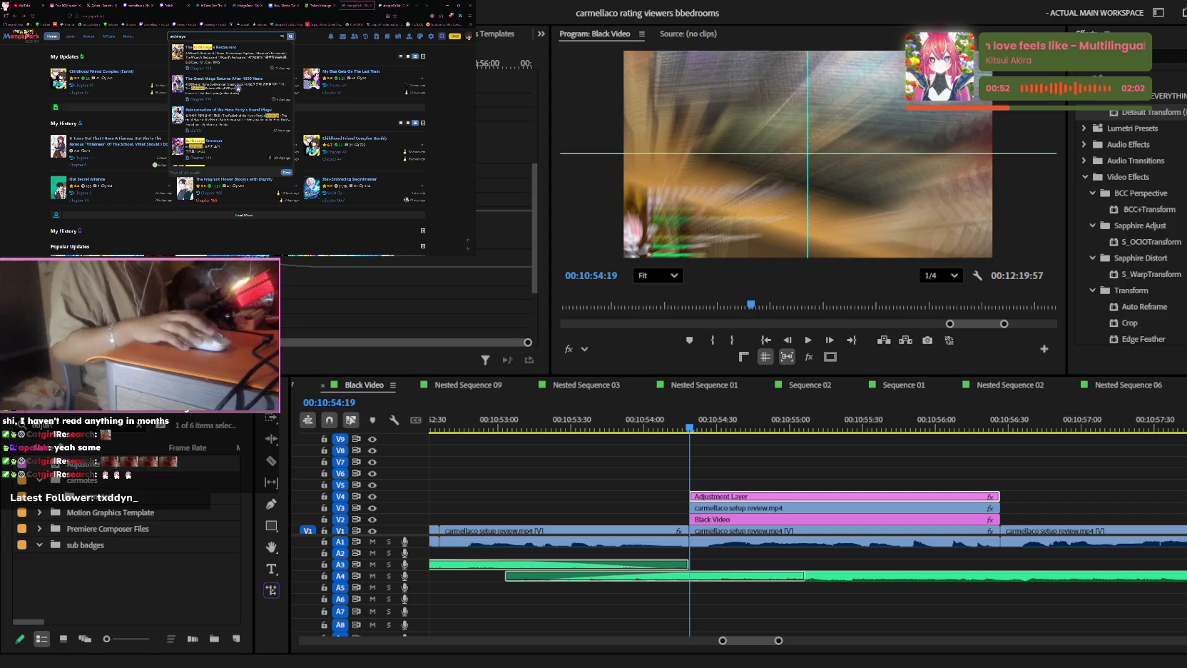
left_click(212, 5)
scroll(238, 143, "down", 3)
scroll(237, 143, "down", 2)
scroll(238, 143, "down", 2)
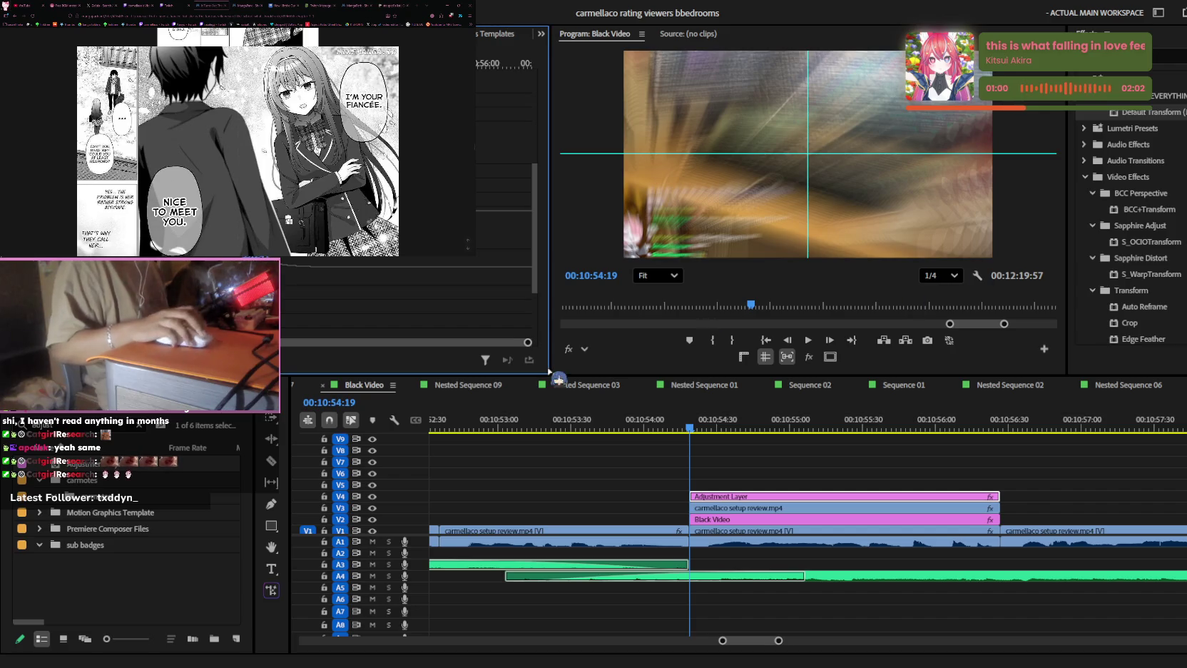
- Scroll to the chapter's end, open the manga's info page, and open Chapter 1.1
left_click(730, 471)
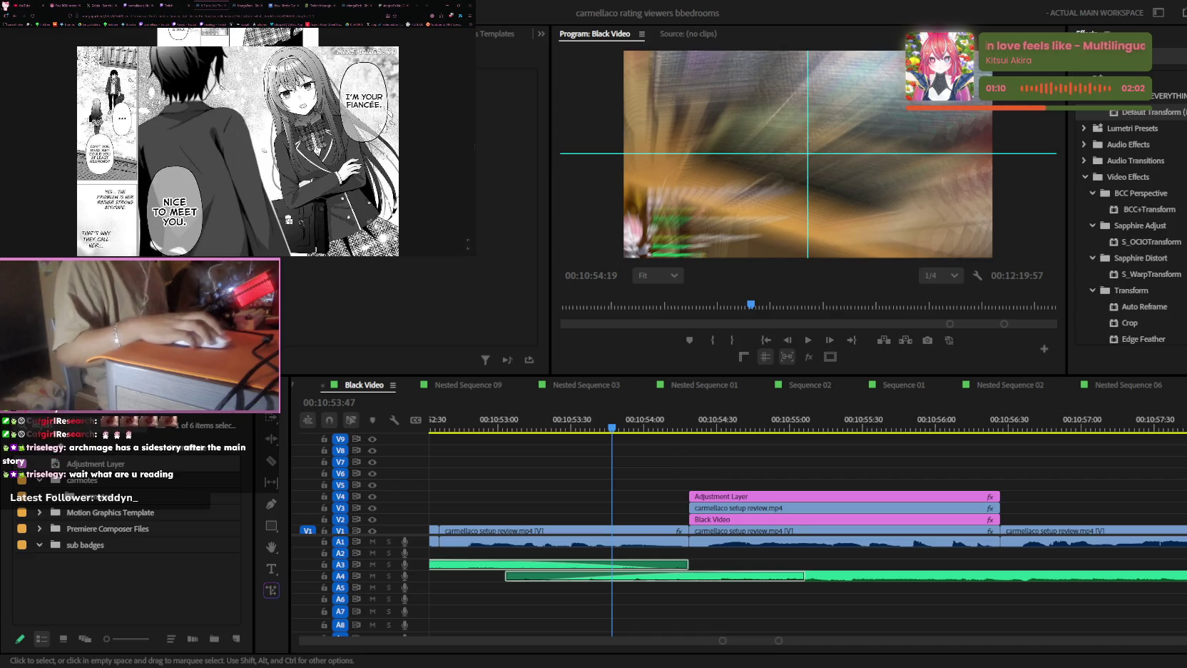
scroll(312, 133, "down", 5)
scroll(312, 134, "down", 5)
scroll(311, 133, "down", 5)
scroll(311, 133, "down", 5)
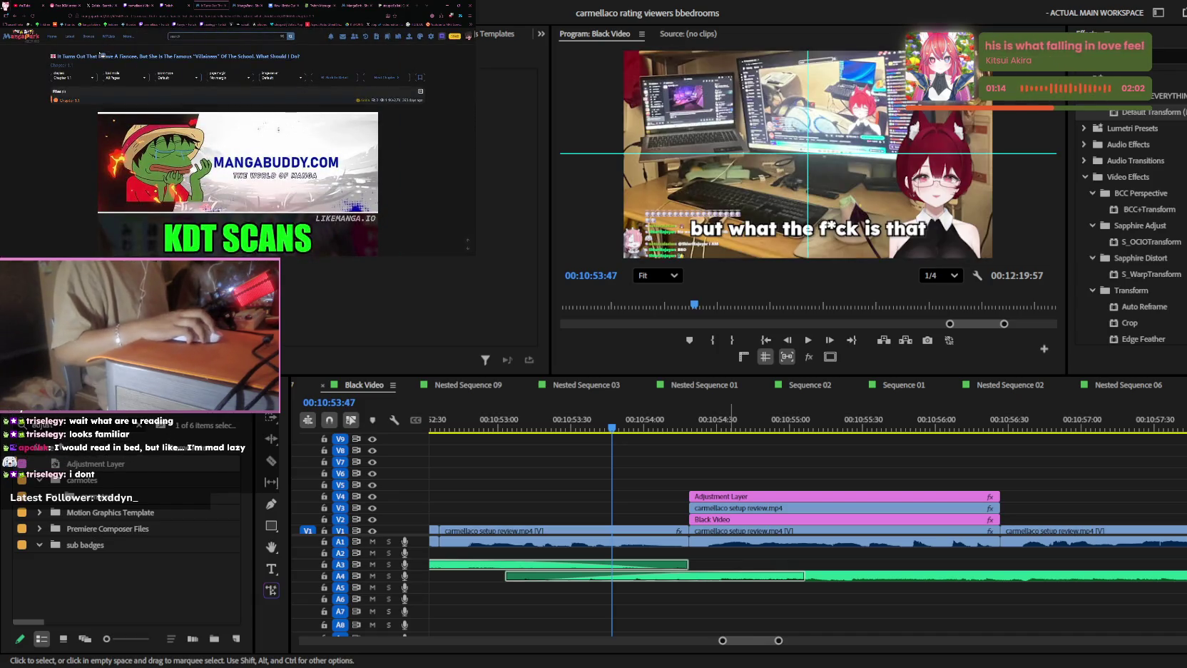
left_click(174, 56)
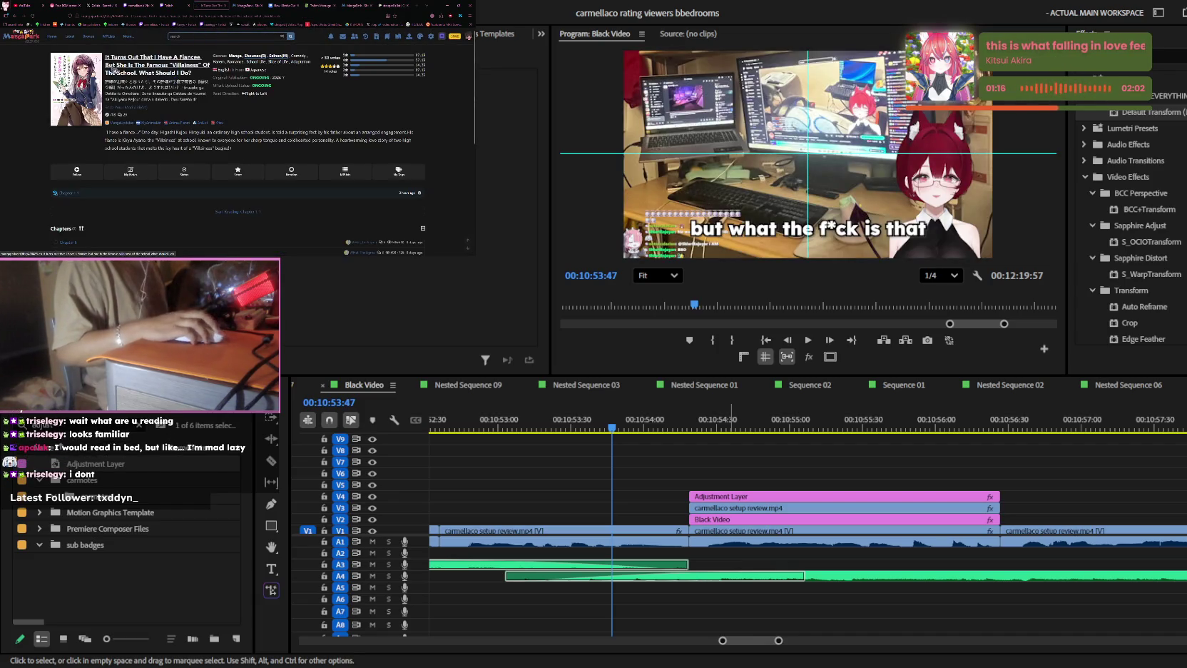
left_click_drag(106, 56, 191, 73)
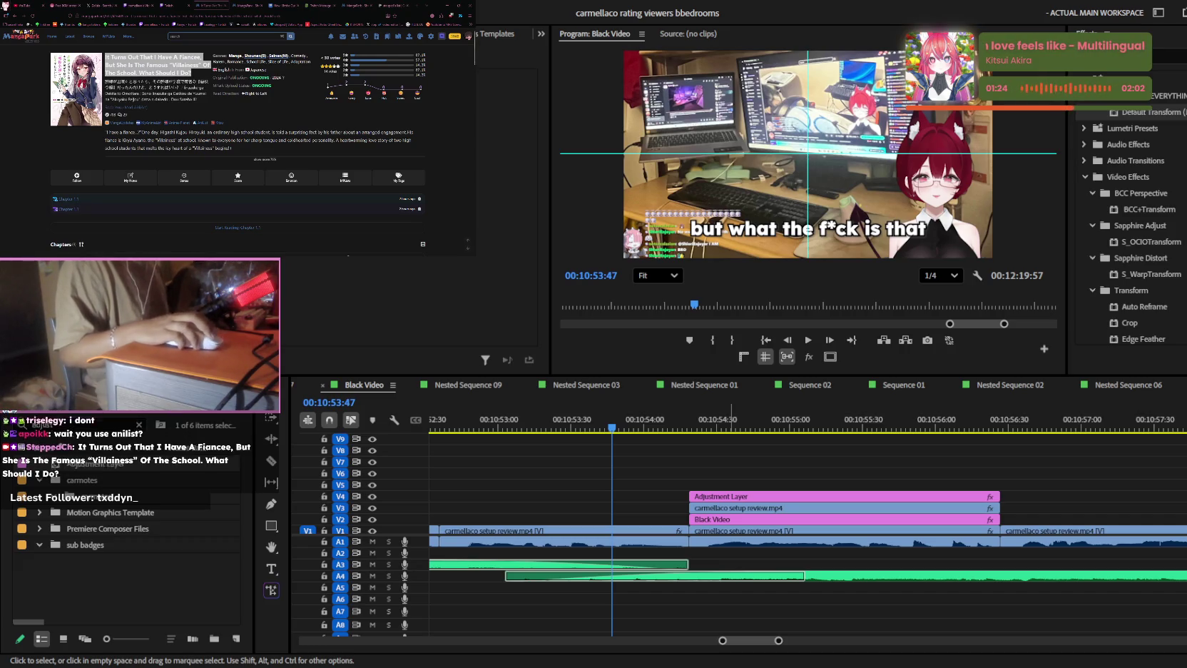
left_click(237, 227)
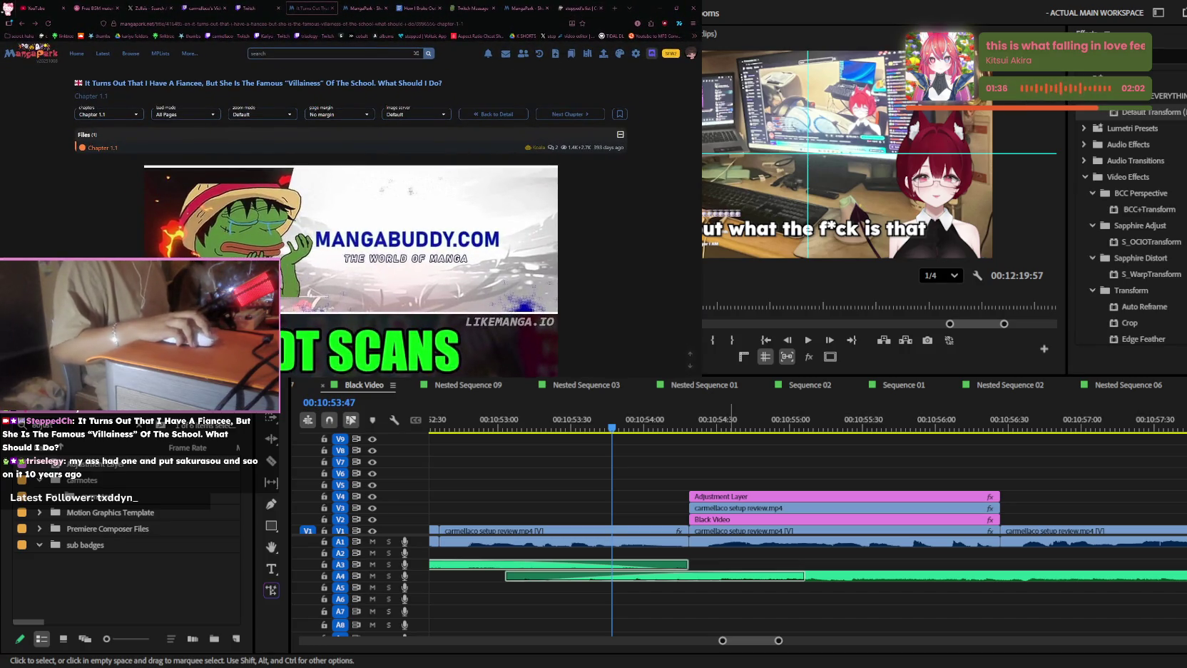
left_click(619, 8)
- Load AniList, open the user's profile page and scroll through it
type("anilist")
key("Return")
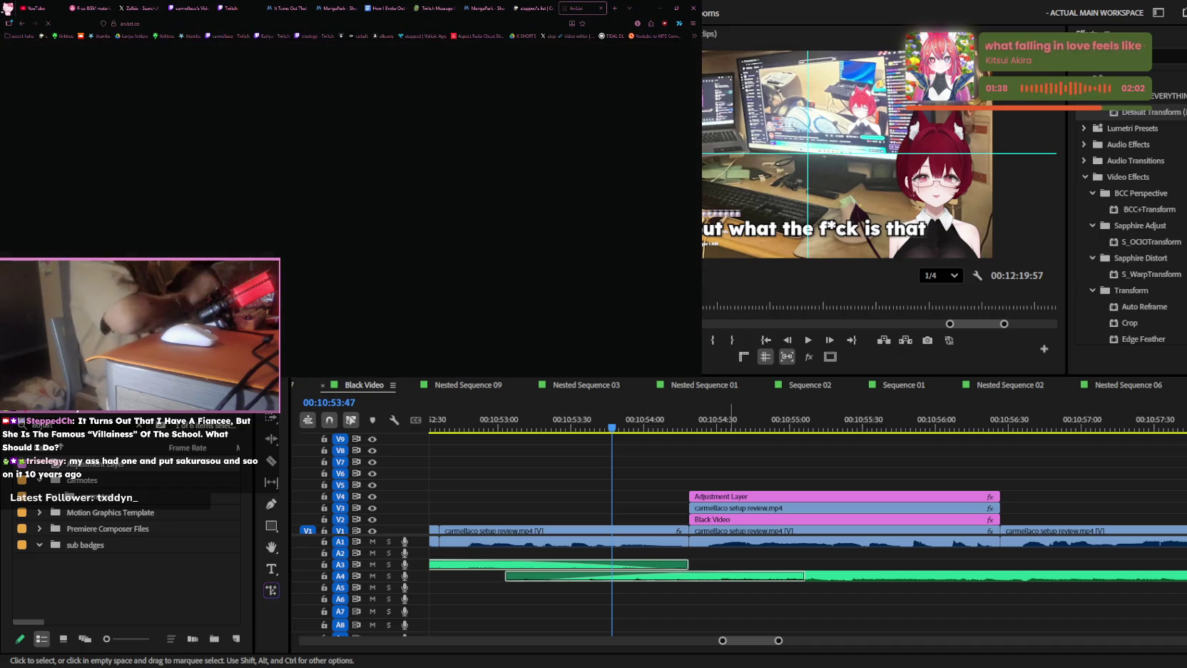
left_click(507, 100)
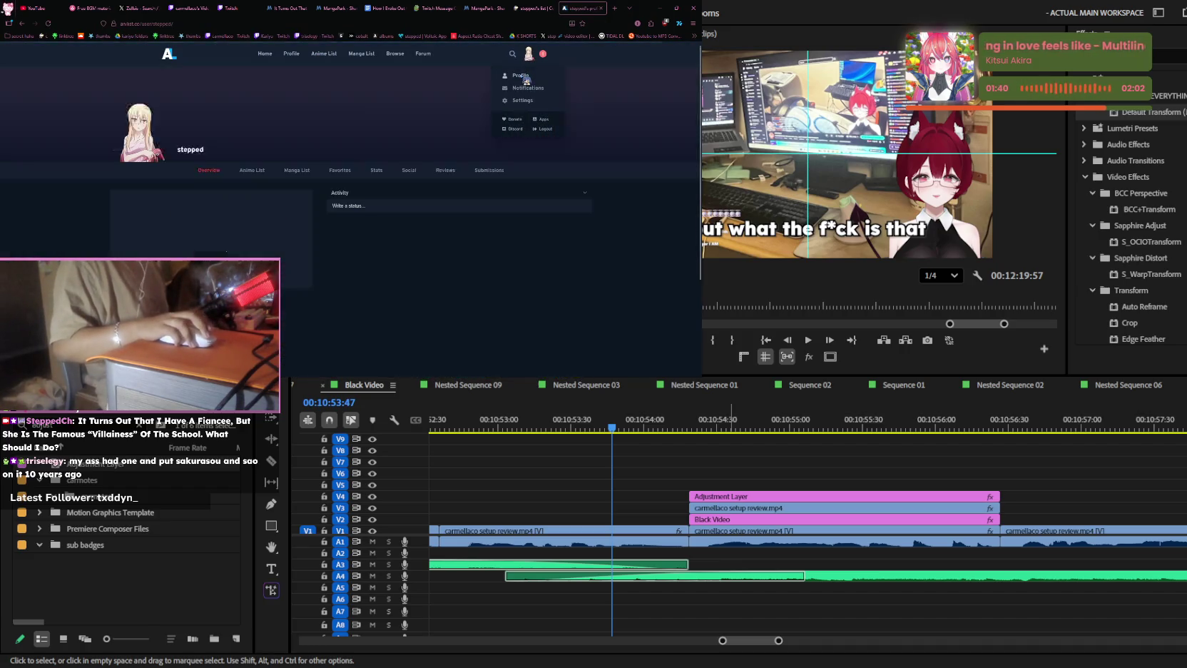
scroll(411, 156, "down", 1)
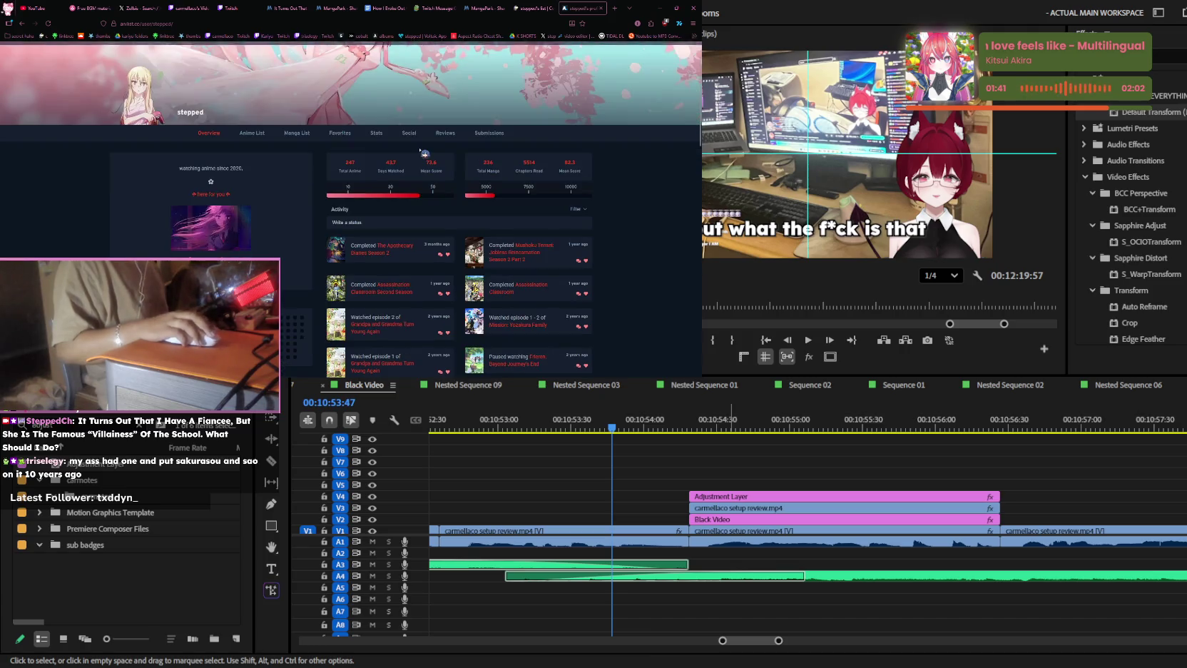
scroll(424, 153, "up", 1)
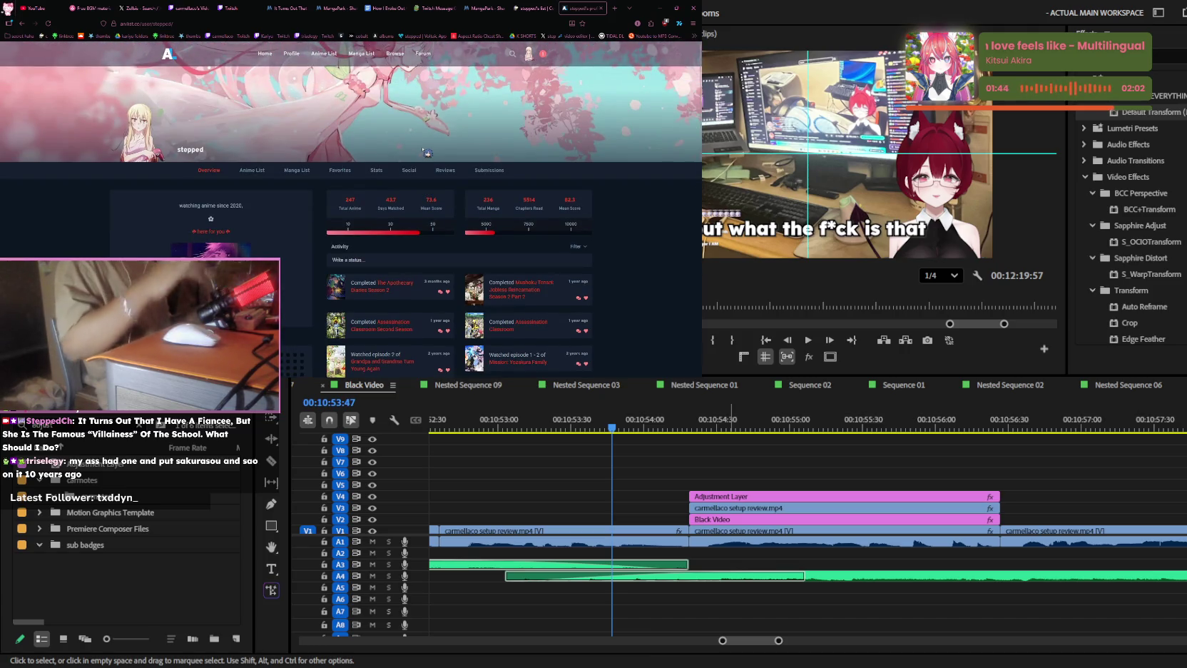
scroll(426, 168, "down", 1)
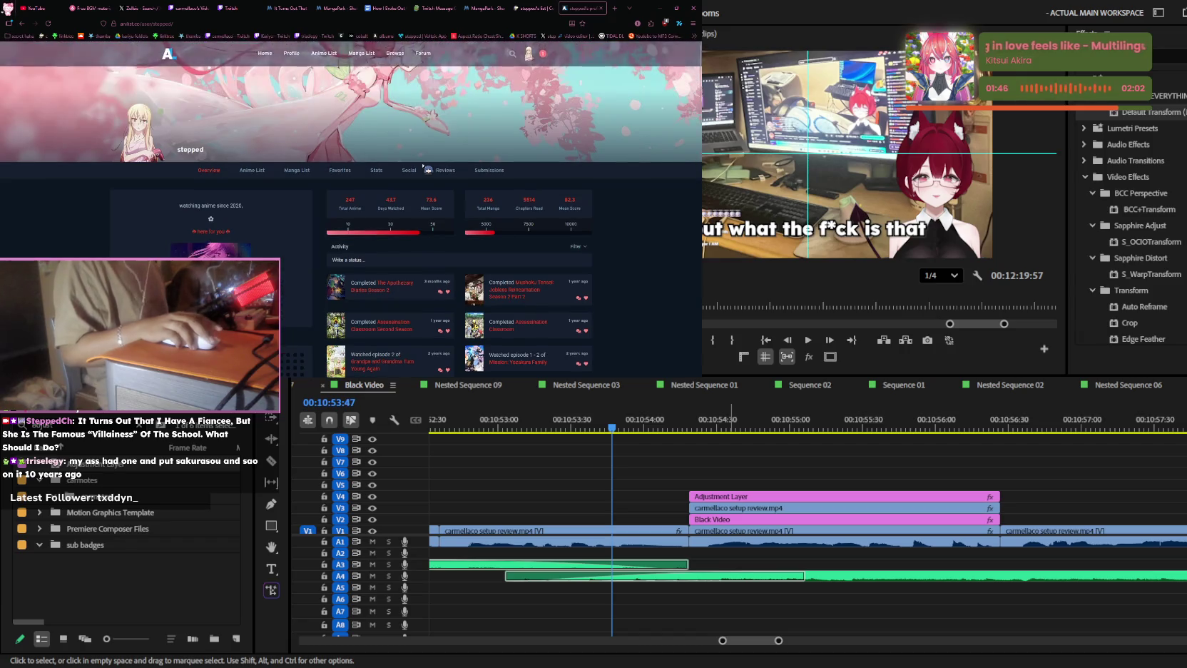
scroll(427, 169, "down", 3)
scroll(427, 168, "down", 3)
scroll(427, 167, "down", 3)
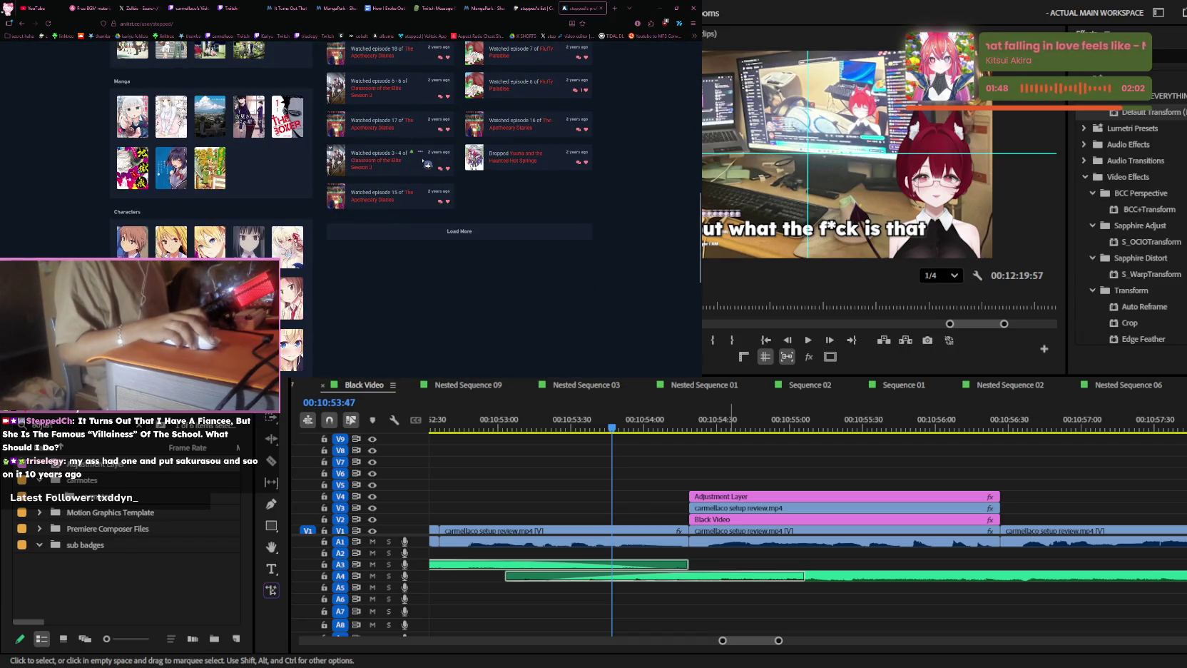
scroll(427, 163, "up", 3)
scroll(427, 163, "up", 3)
scroll(427, 163, "up", 3)
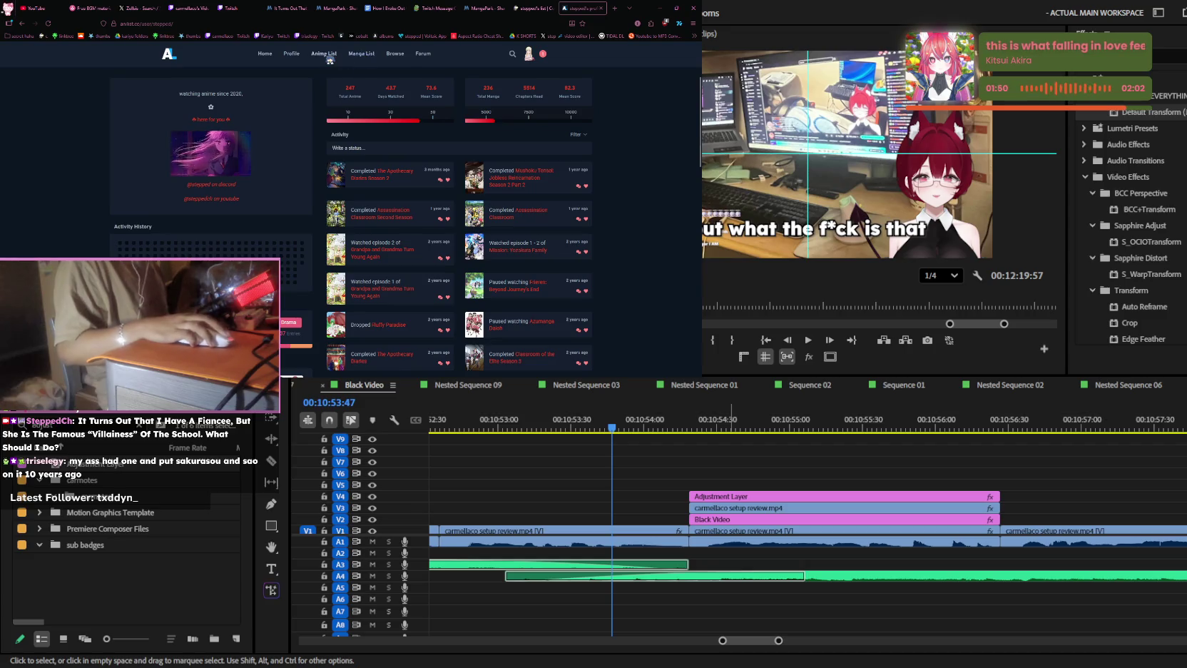
- Open the profile's anime list and select the Mission: Yozakura Family title
left_click(329, 59)
scroll(460, 190, "down", 3)
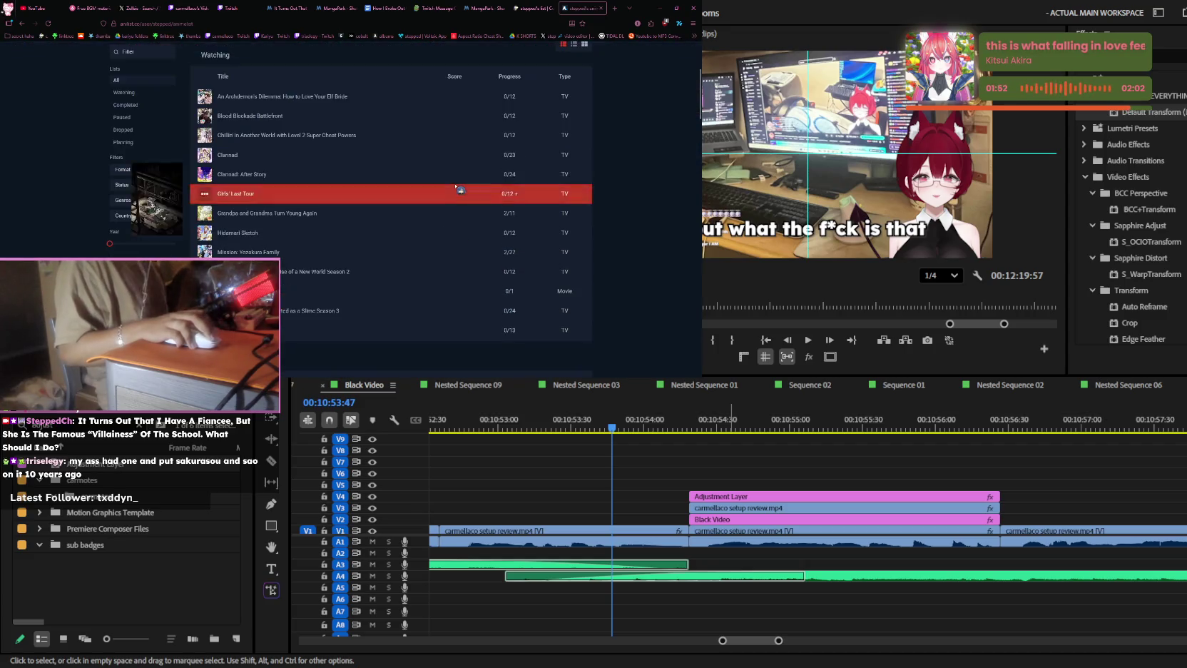
scroll(300, 145, "down", 2)
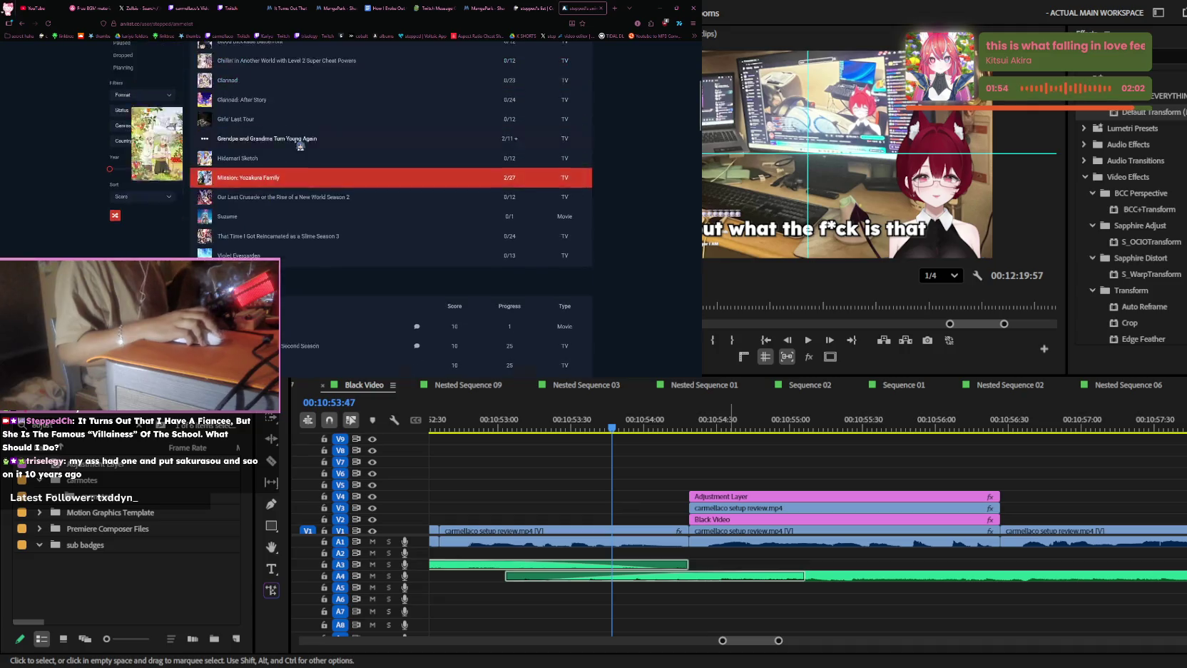
scroll(335, 171, "up", 2)
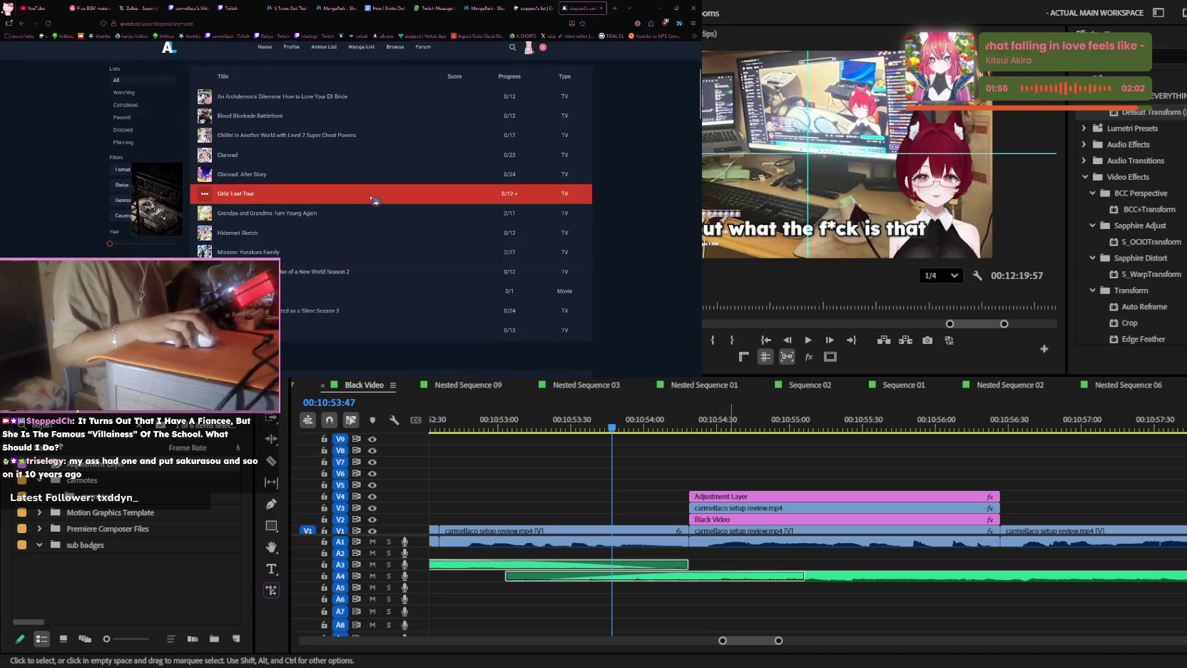
left_click_drag(207, 330, 212, 90)
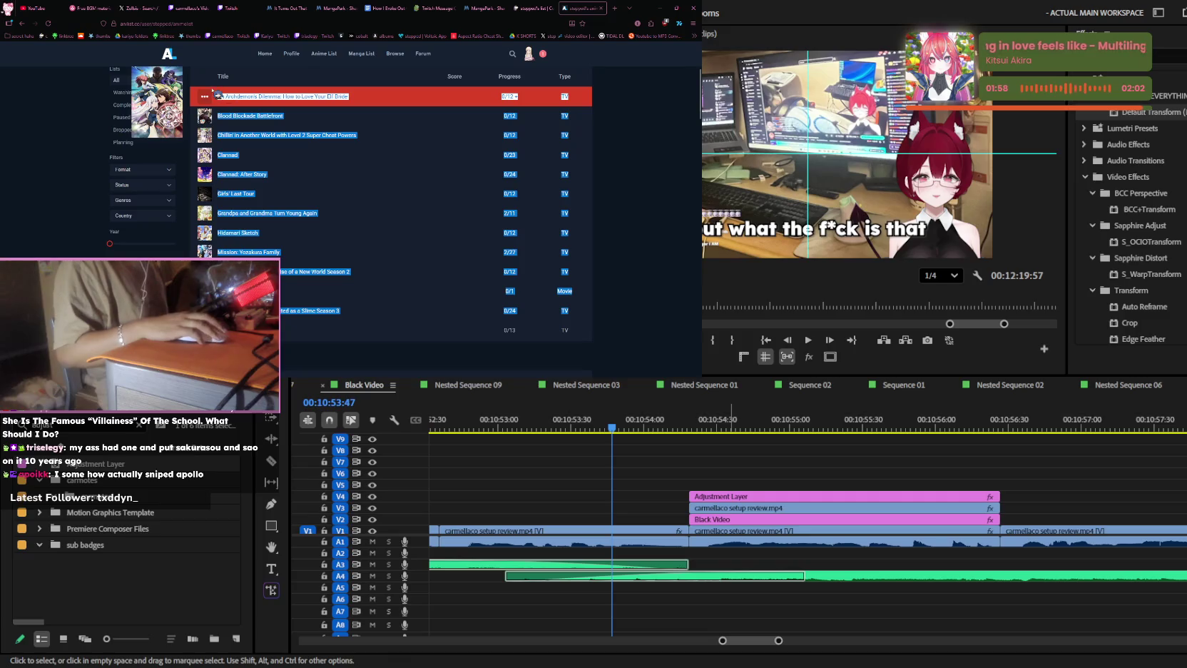
left_click(359, 167)
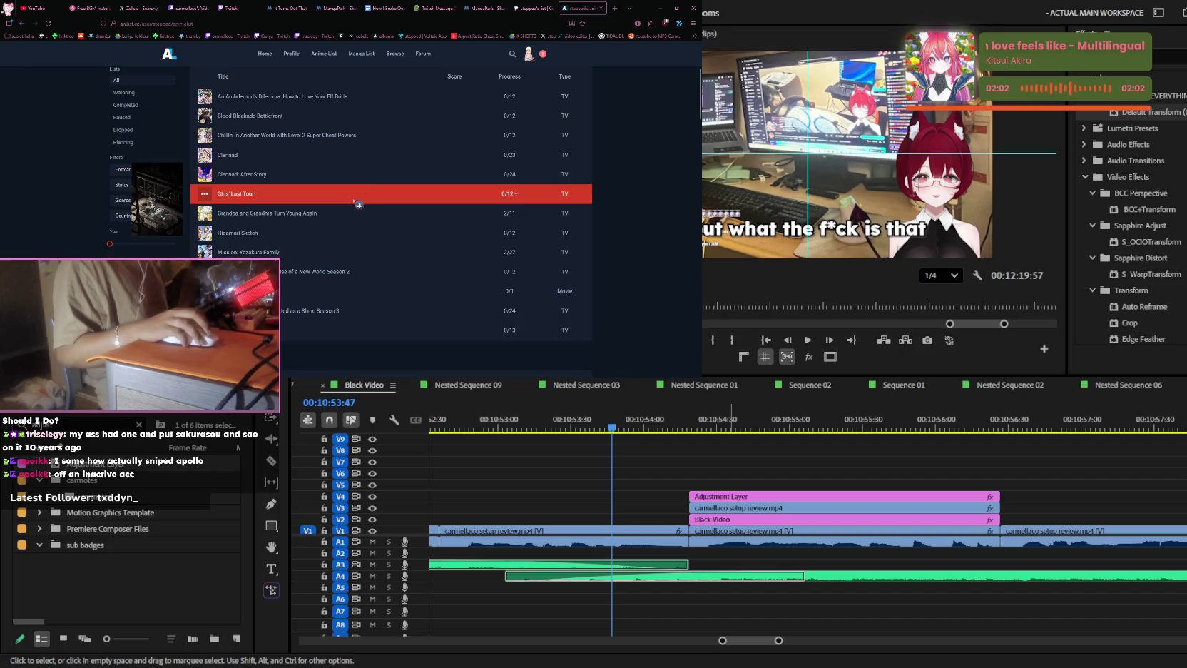
scroll(357, 203, "down", 2)
triple_click(271, 177)
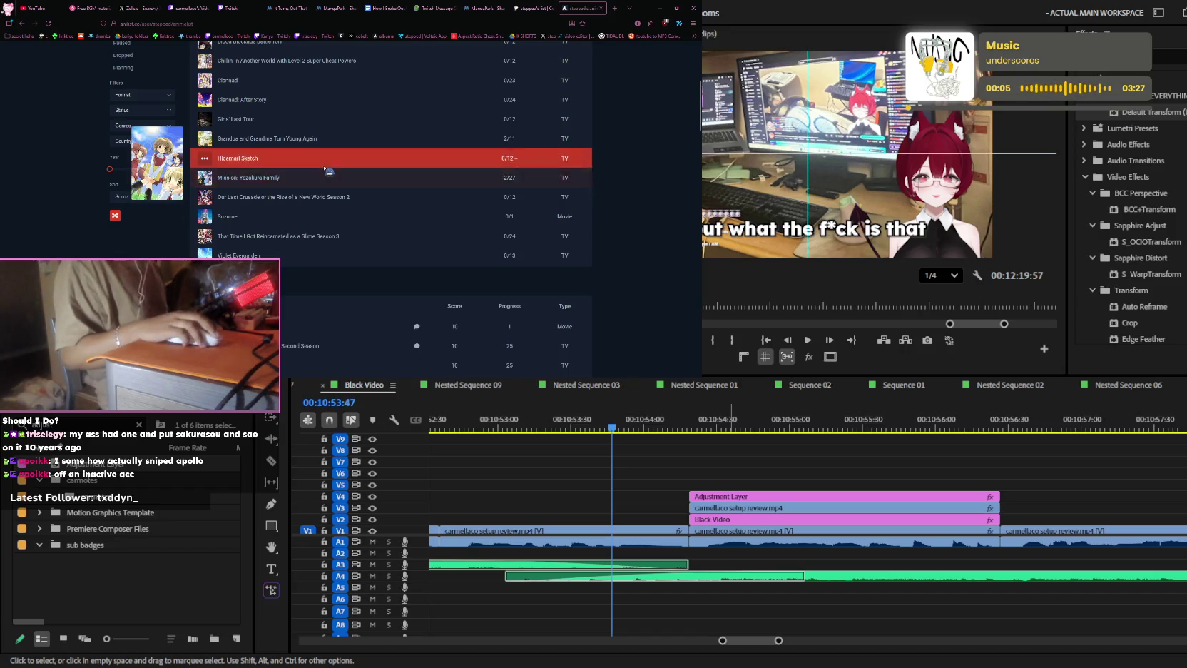
- Scroll through the Watching, Planning and Completed sections, then open Fruits Basket Season 2
scroll(369, 168, "down", 1)
scroll(370, 168, "down", 1)
scroll(374, 164, "down", 1)
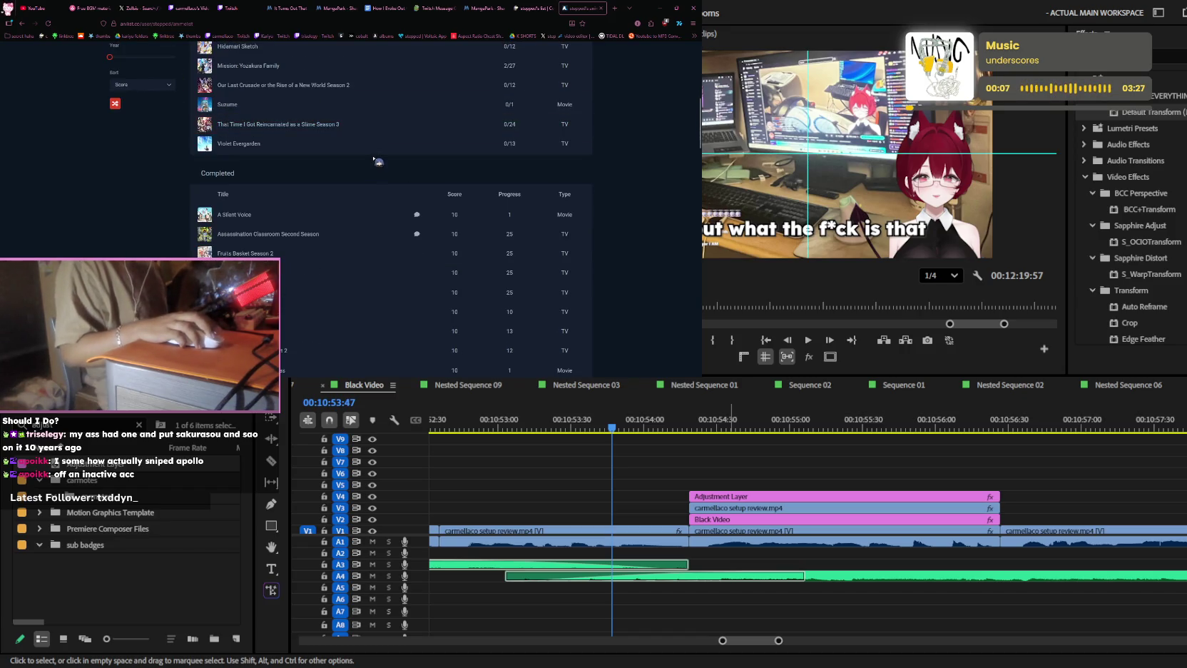
scroll(373, 156, "up", 3)
scroll(373, 156, "up", 3)
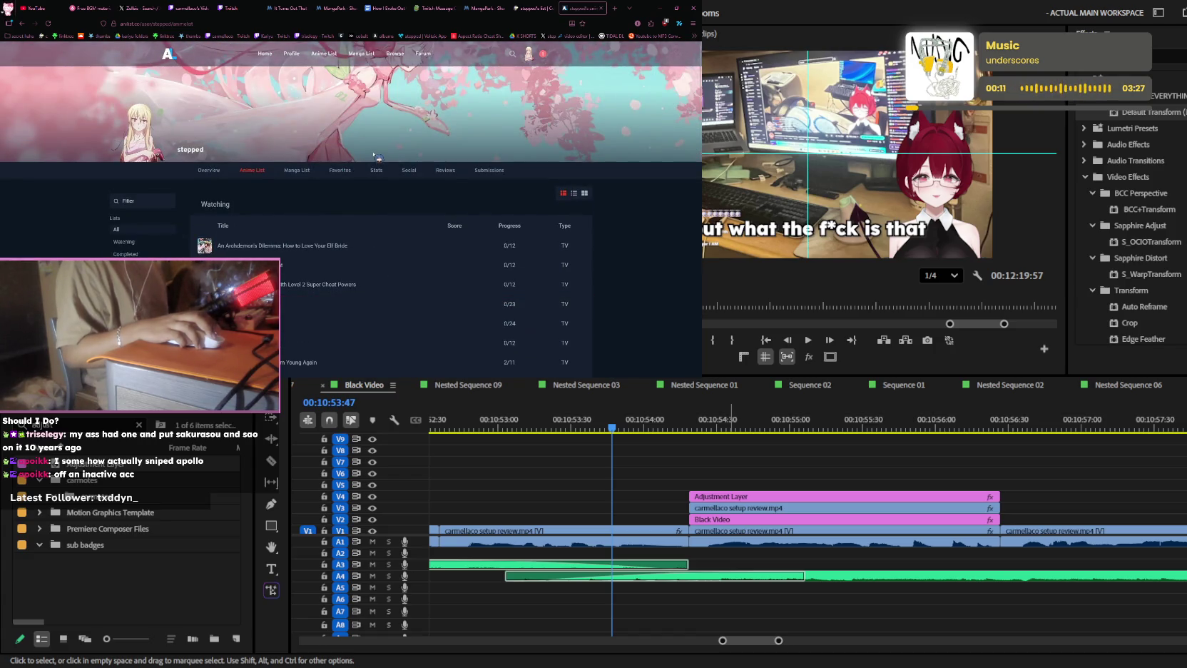
scroll(392, 190, "down", 3)
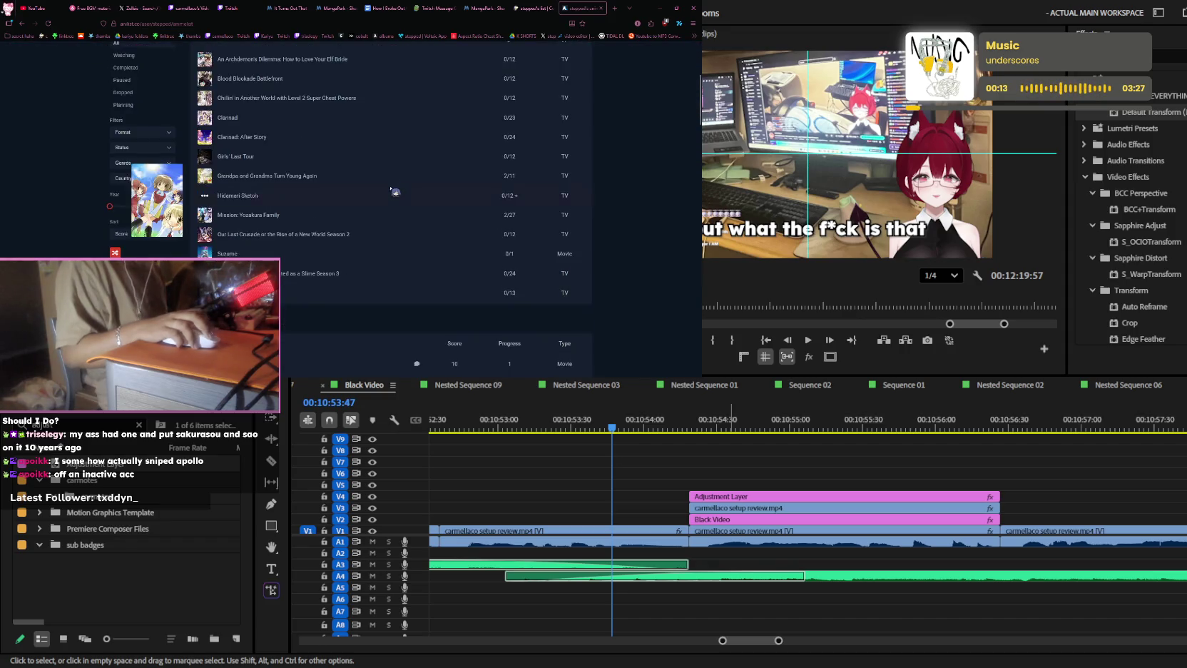
scroll(393, 186, "down", 3)
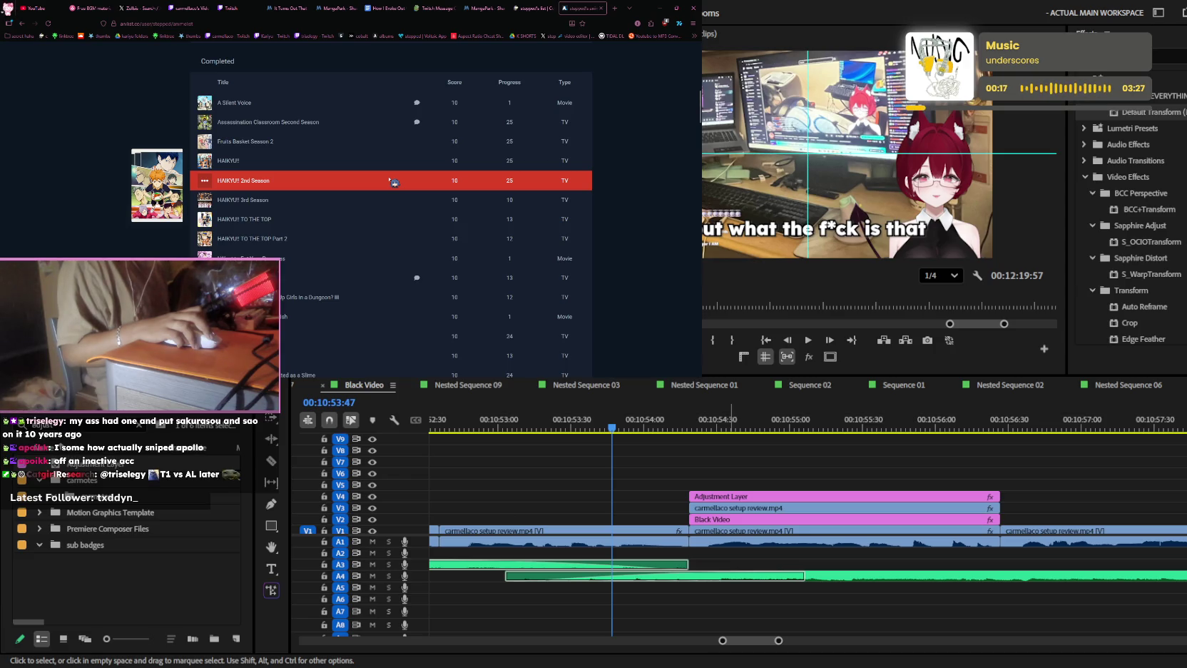
scroll(393, 181, "up", 2)
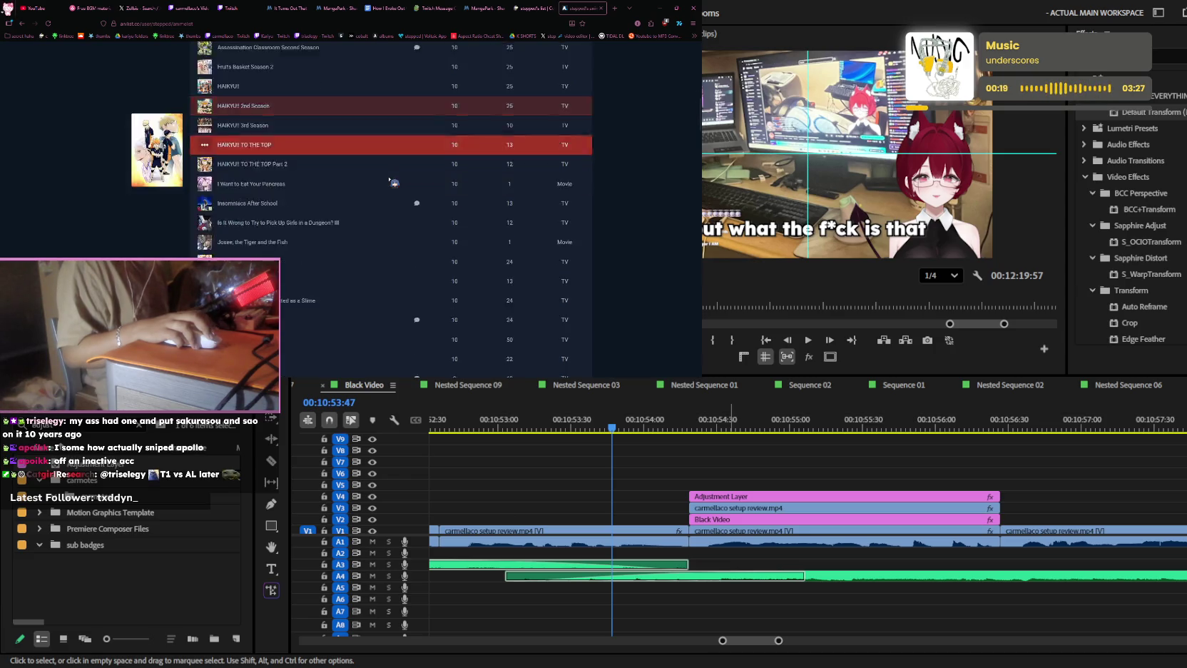
scroll(394, 182, "up", 2)
scroll(394, 181, "up", 1)
scroll(393, 181, "up", 10)
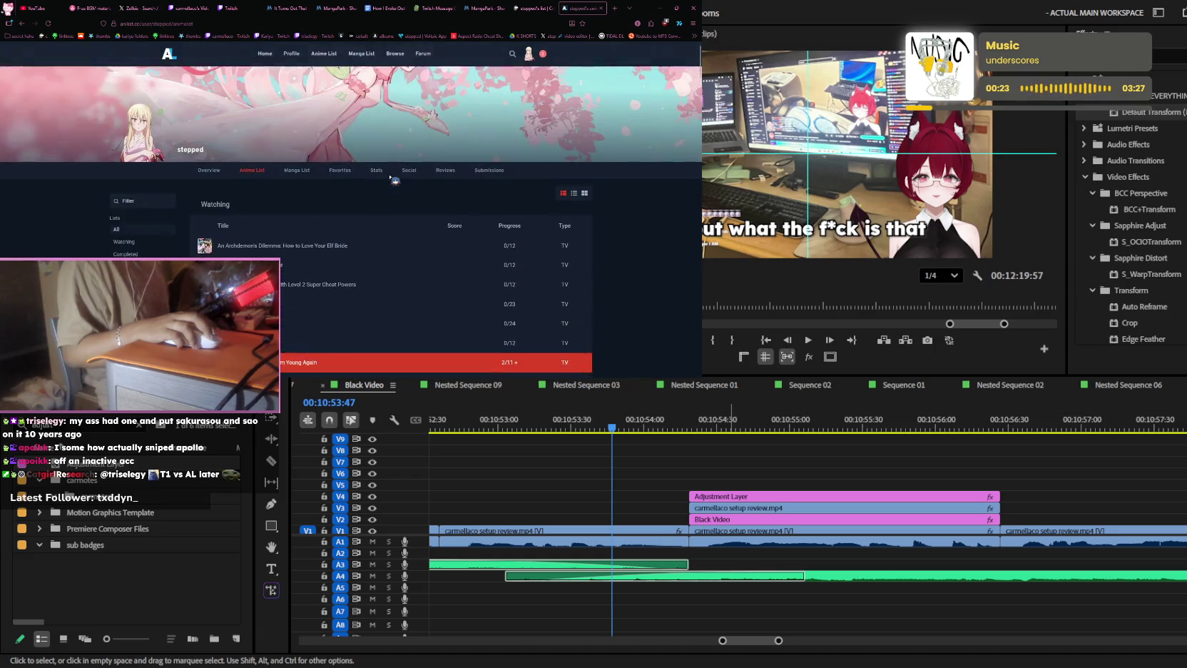
scroll(393, 182, "down", 5)
scroll(389, 184, "down", 1)
scroll(386, 187, "down", 1)
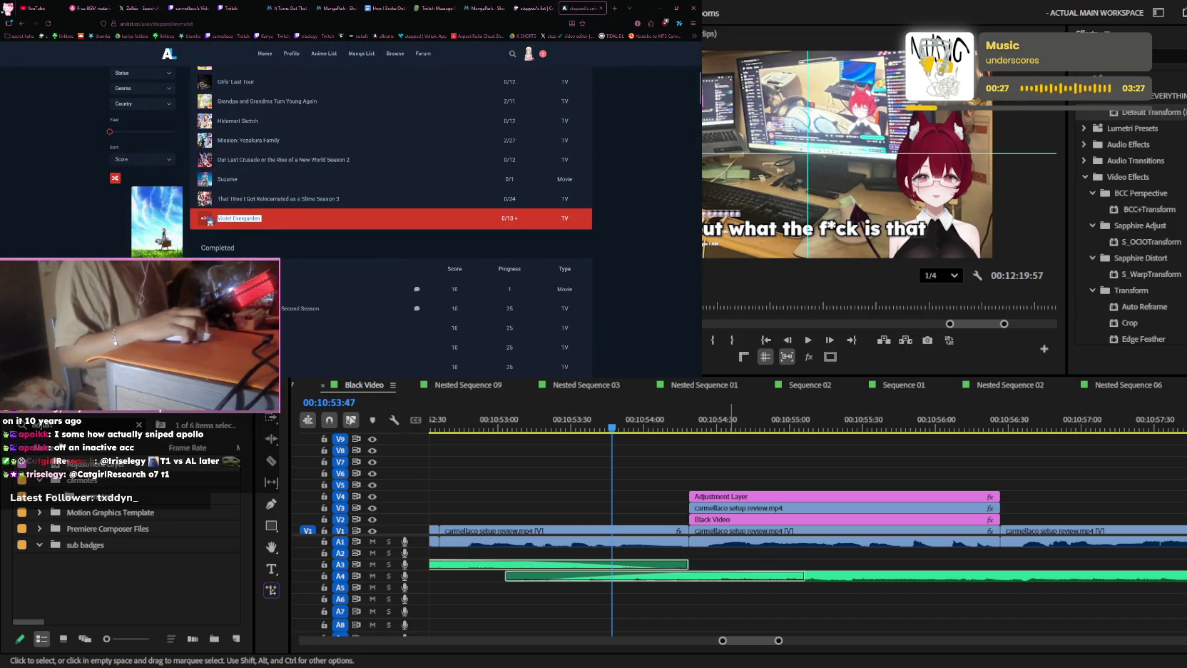
scroll(332, 219, "down", 2)
scroll(399, 189, "down", 1)
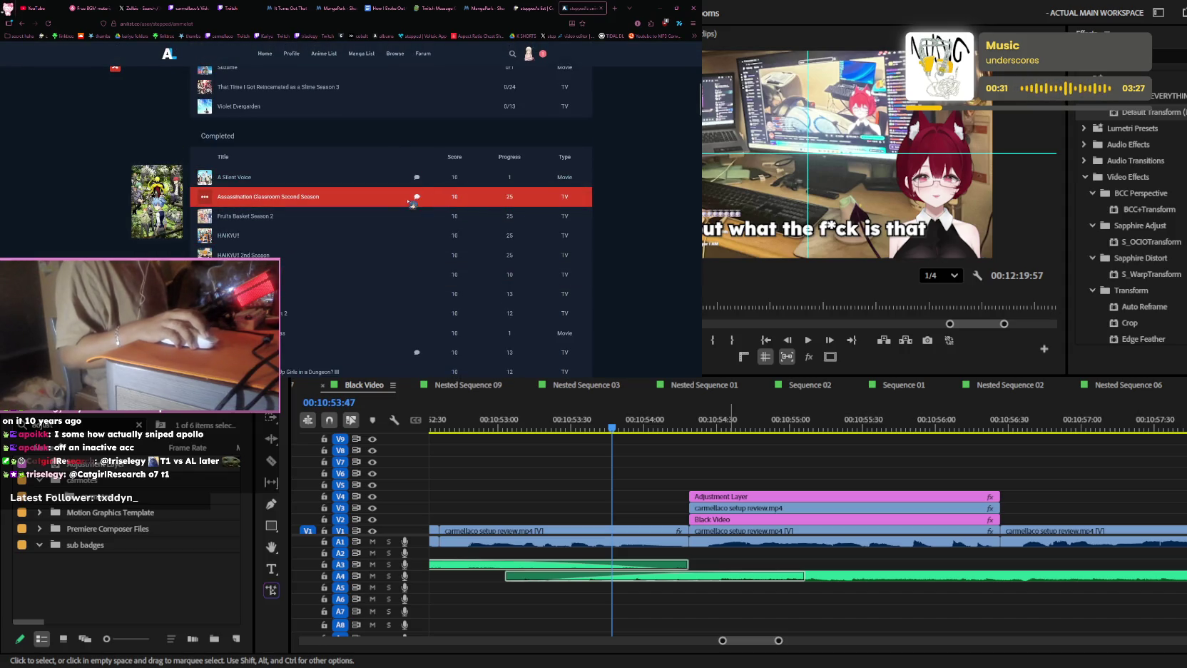
scroll(417, 200, "down", 1)
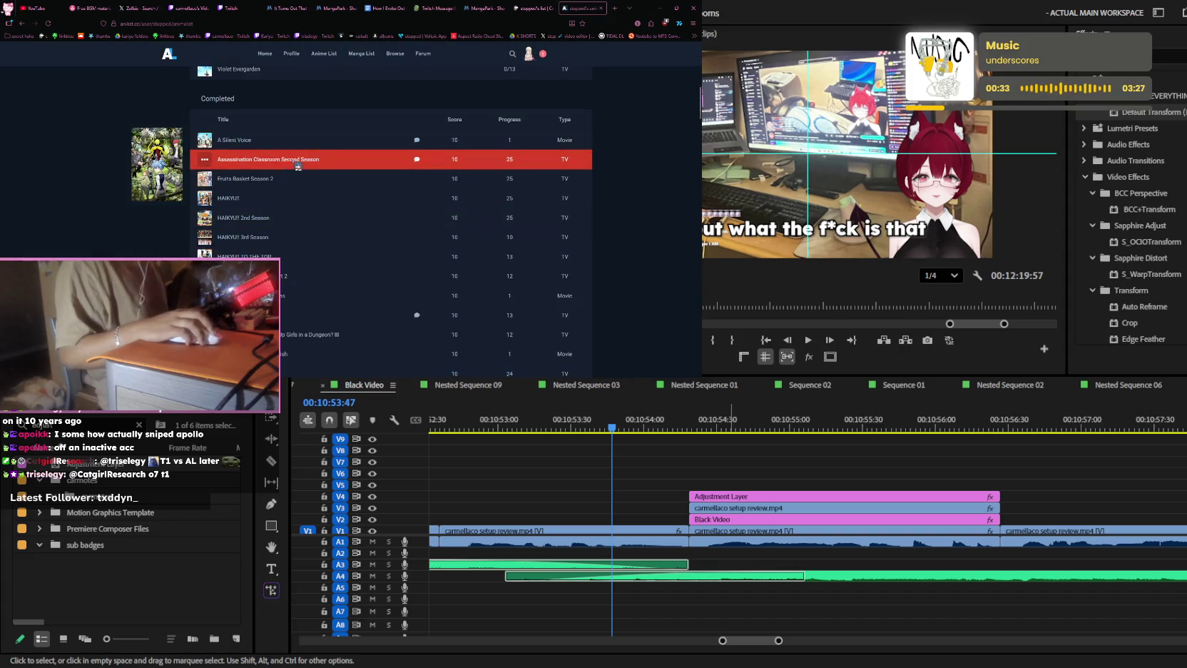
scroll(313, 162, "down", 1)
scroll(317, 164, "down", 1)
scroll(357, 171, "down", 2)
scroll(399, 182, "down", 2)
scroll(407, 184, "up", 2)
scroll(410, 193, "up", 2)
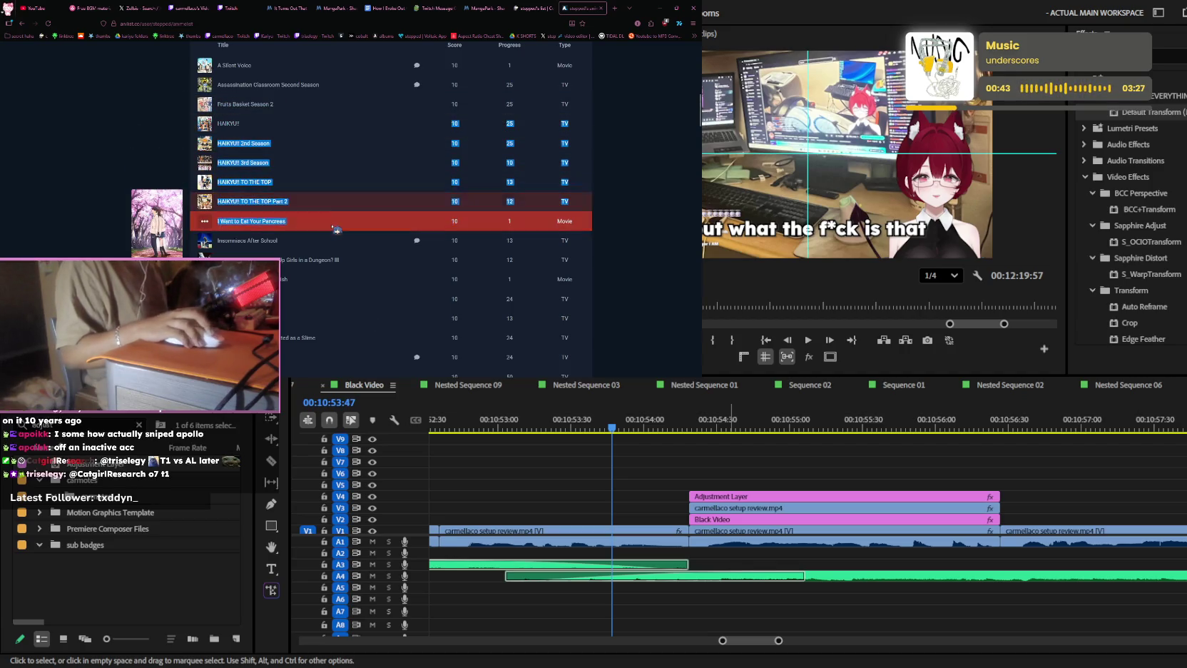
scroll(321, 214, "down", 1)
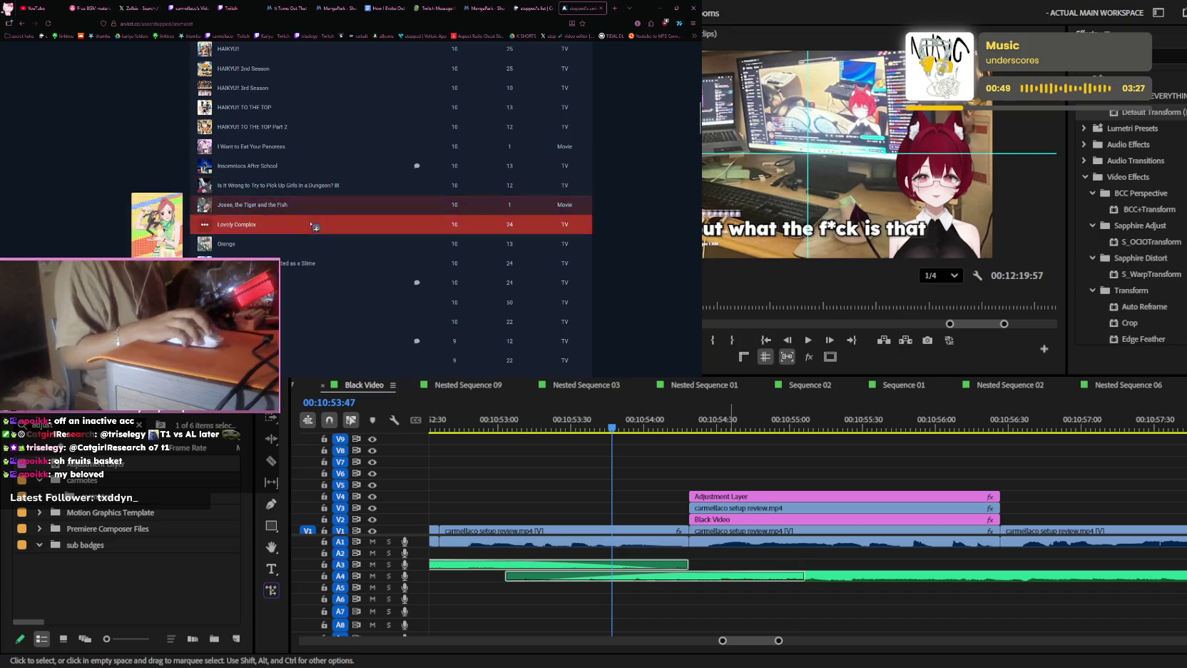
scroll(332, 197, "down", 1)
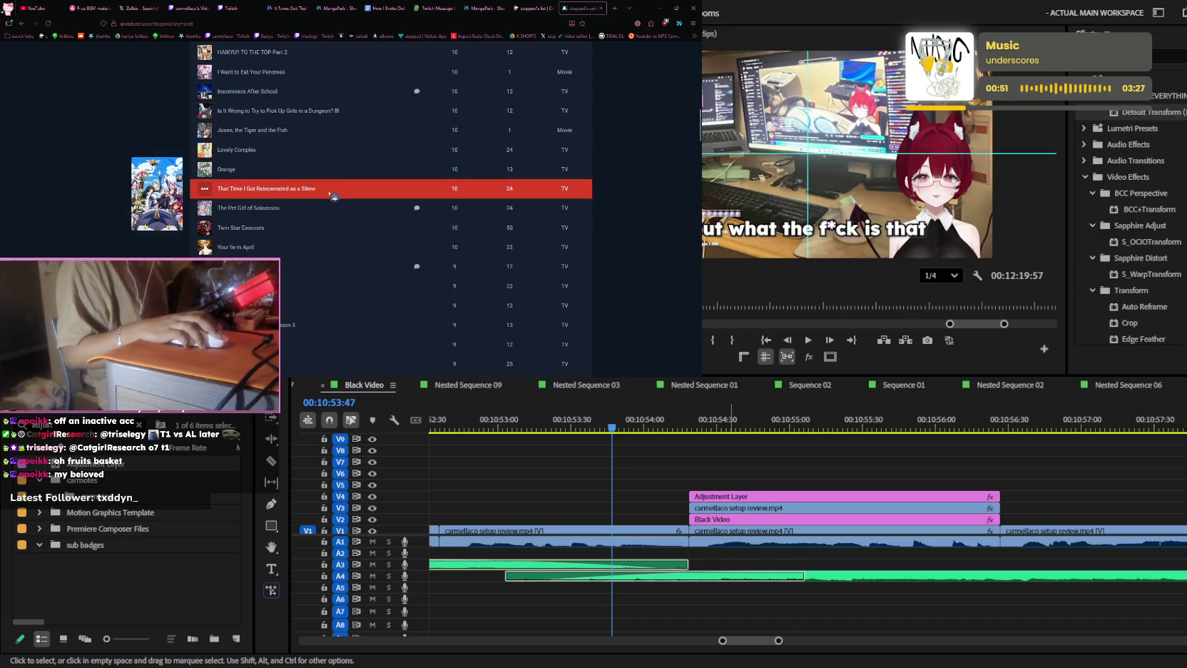
scroll(332, 214, "up", 2)
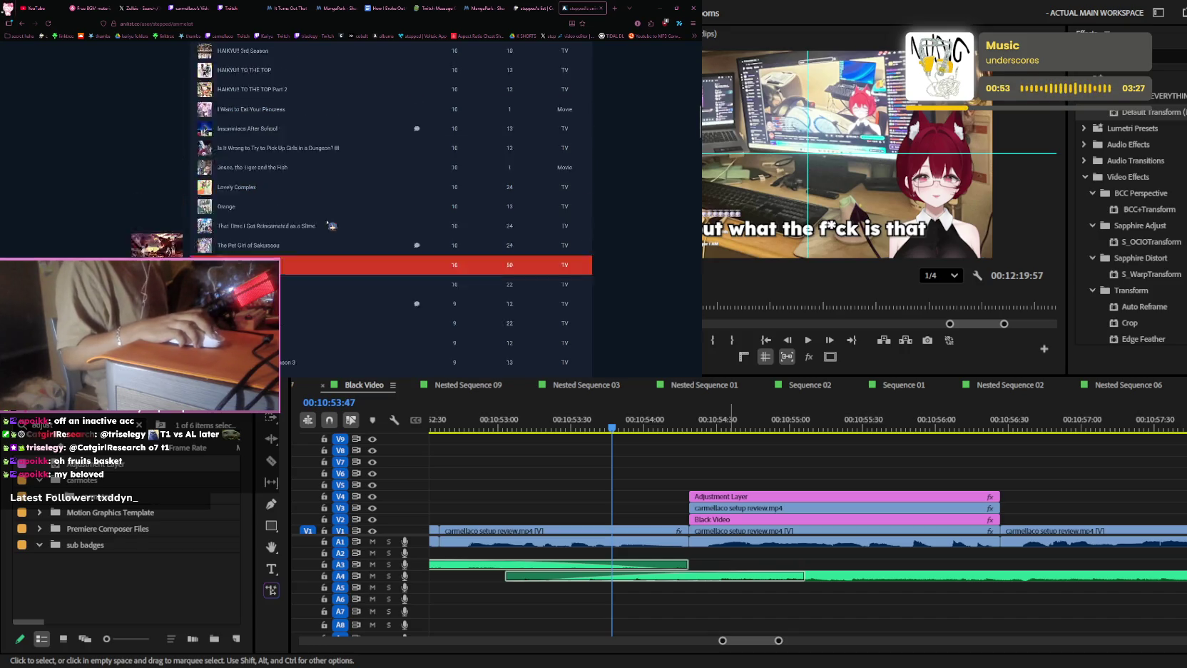
scroll(333, 226, "up", 2)
left_click(255, 184)
scroll(354, 253, "down", 3)
scroll(499, 207, "down", 1)
scroll(528, 204, "up", 2)
left_click(538, 203)
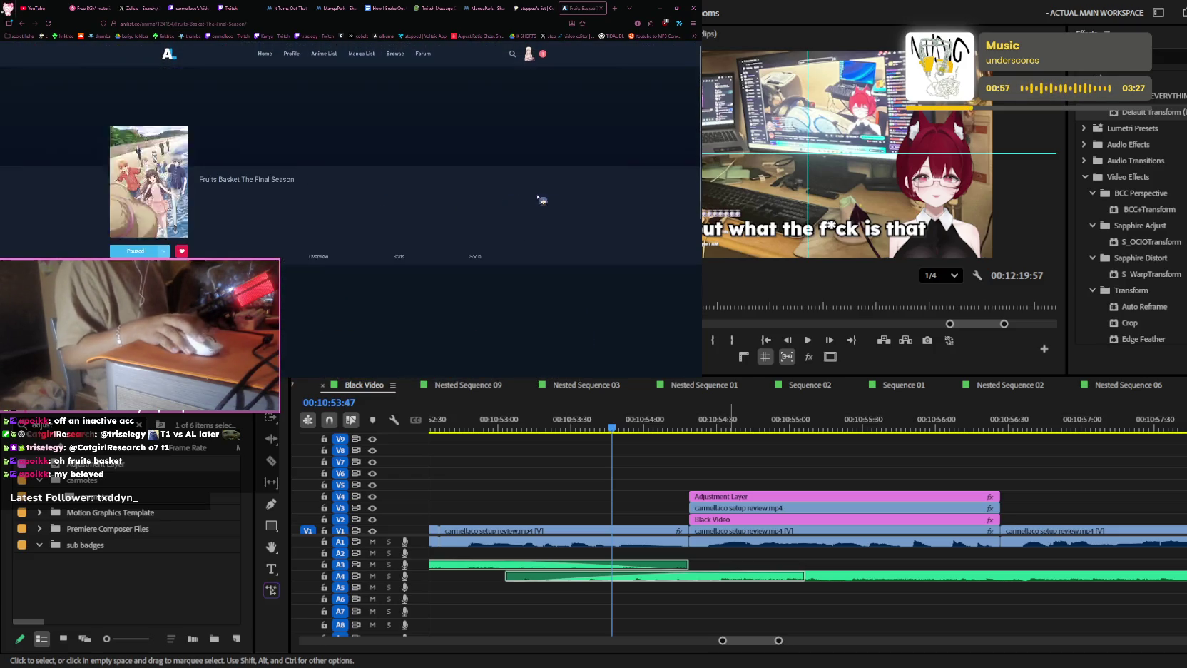
scroll(410, 193, "down", 2)
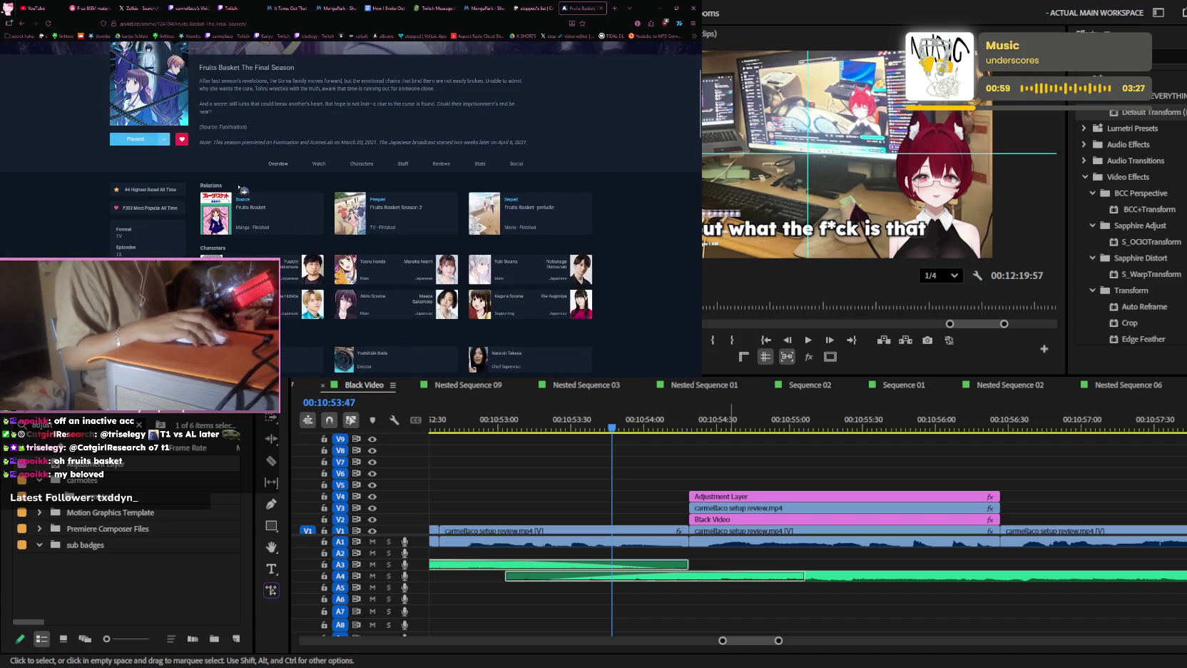
key("alt+Left")
left_click(545, 202)
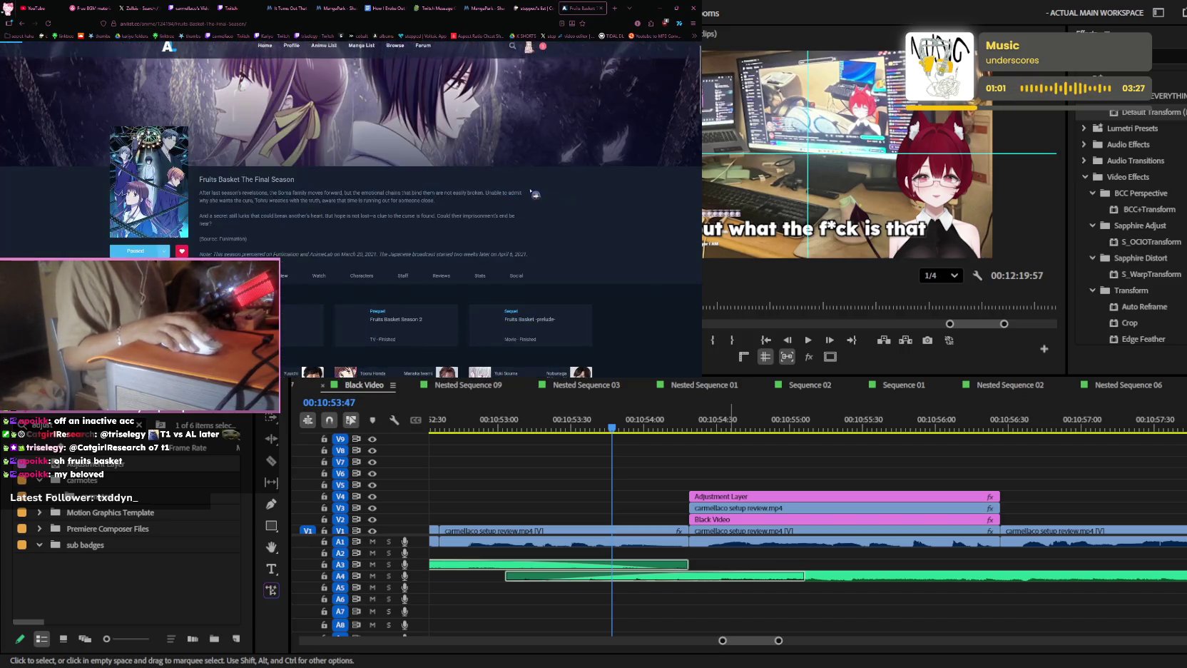
scroll(499, 200, "down", 3)
key("alt+Left")
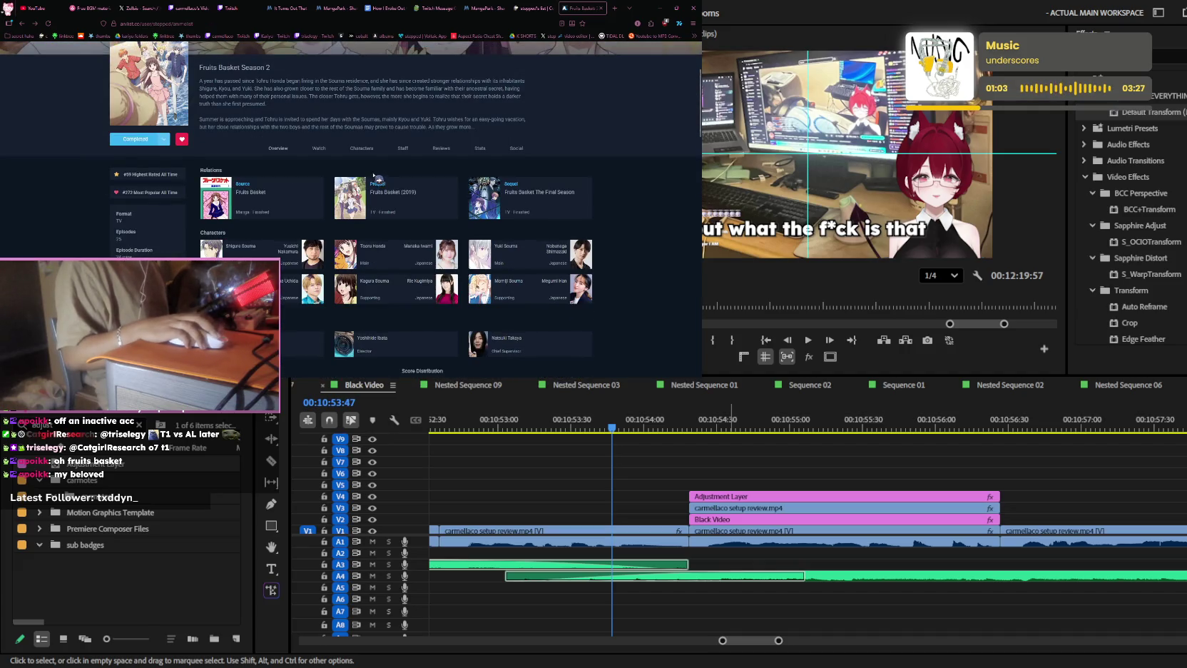
key("alt+Left")
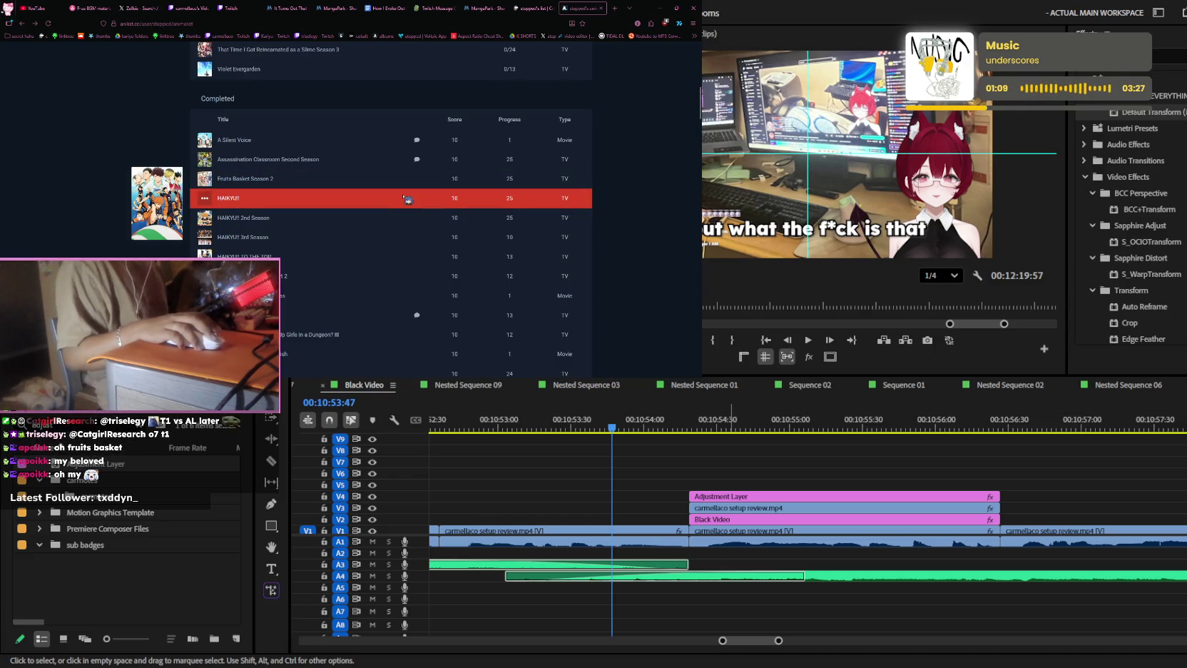
scroll(348, 195, "down", 1)
scroll(347, 195, "down", 1)
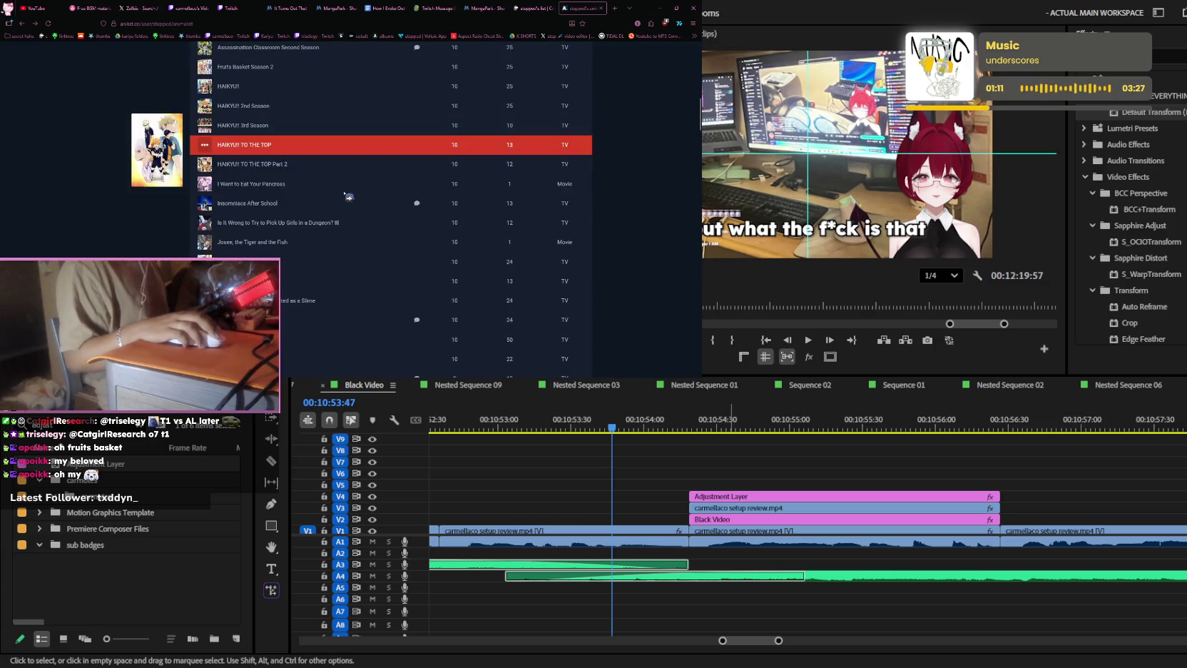
scroll(348, 193, "down", 1)
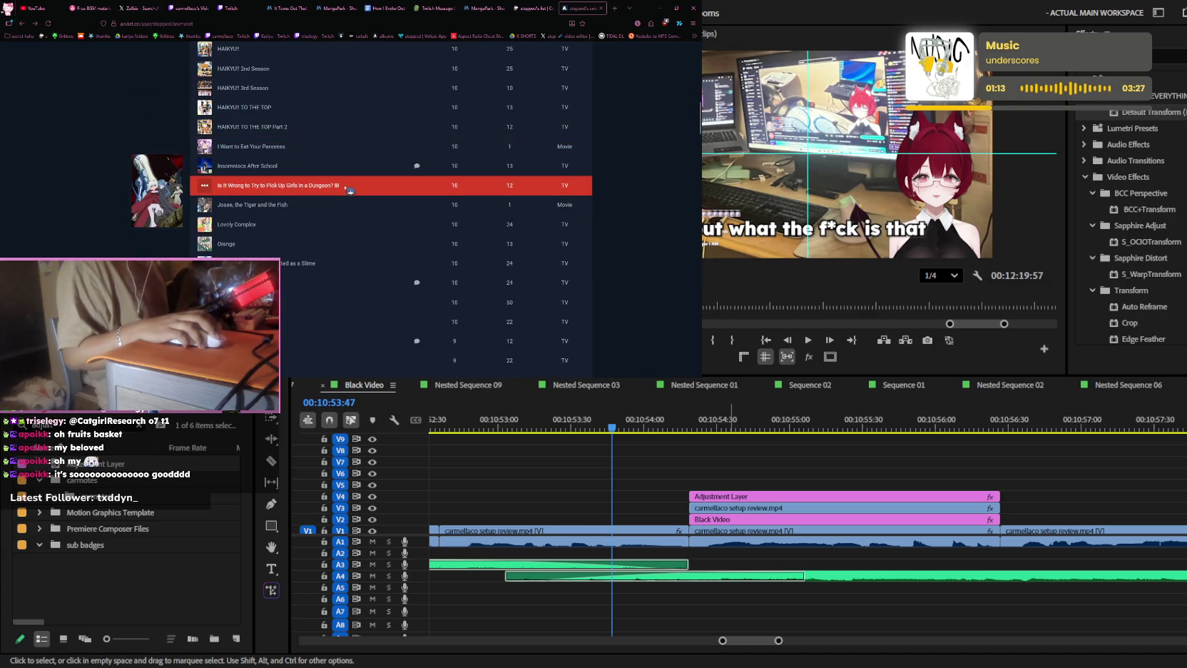
scroll(349, 191, "down", 1)
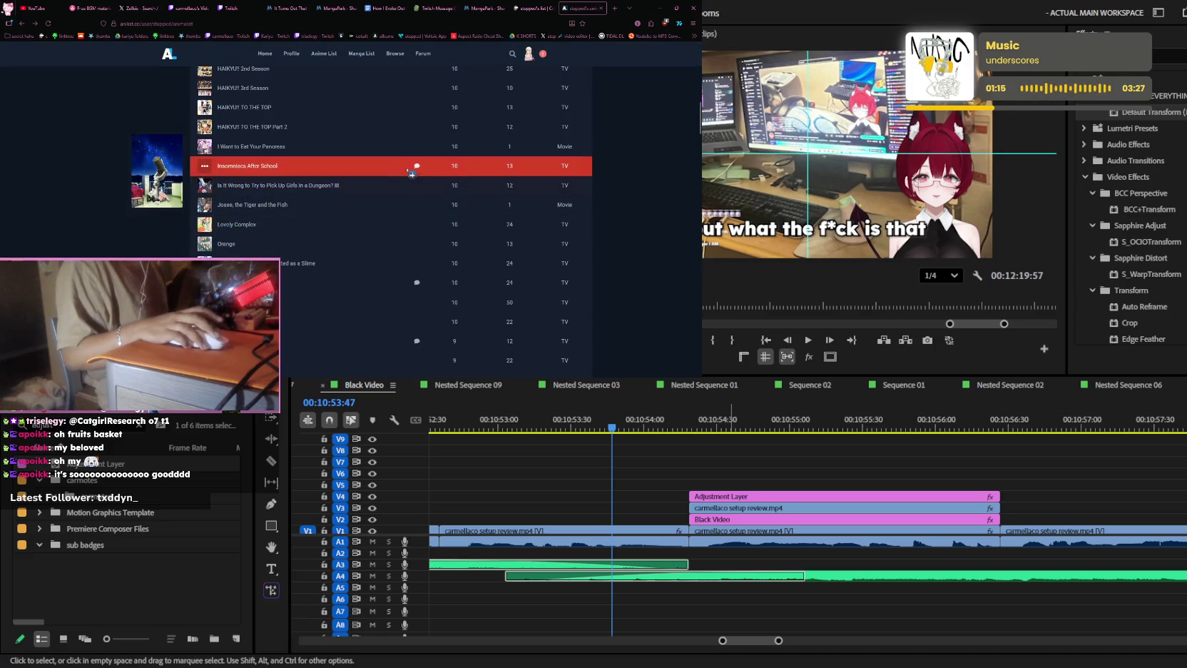
scroll(375, 187, "down", 1)
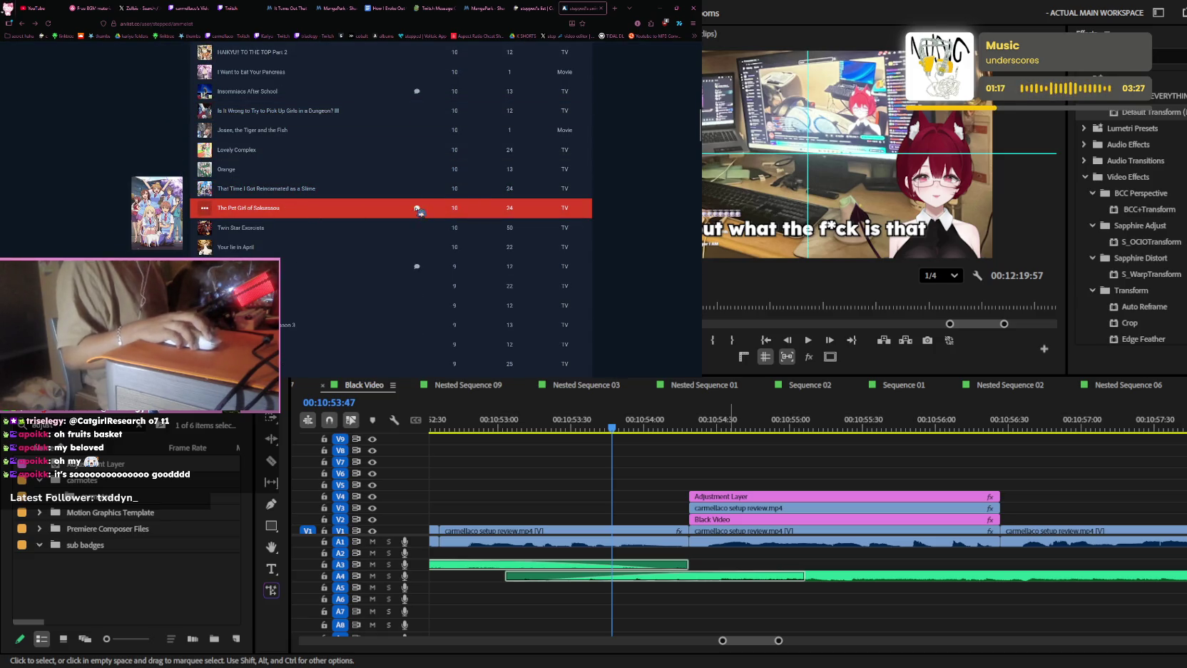
left_click(278, 212)
scroll(285, 207, "down", 3)
scroll(286, 205, "down", 1)
scroll(289, 205, "down", 1)
scroll(291, 205, "down", 3)
scroll(293, 205, "down", 2)
scroll(294, 204, "up", 1)
key("alt+Left")
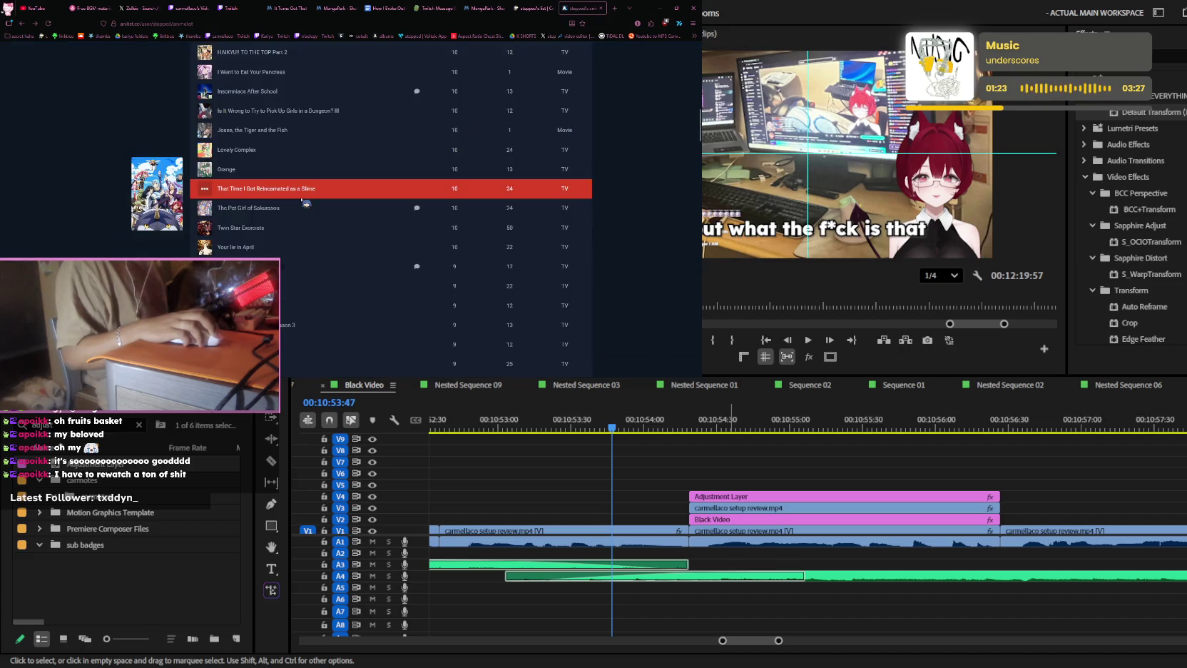
scroll(399, 223, "up", 2)
scroll(400, 223, "down", 2)
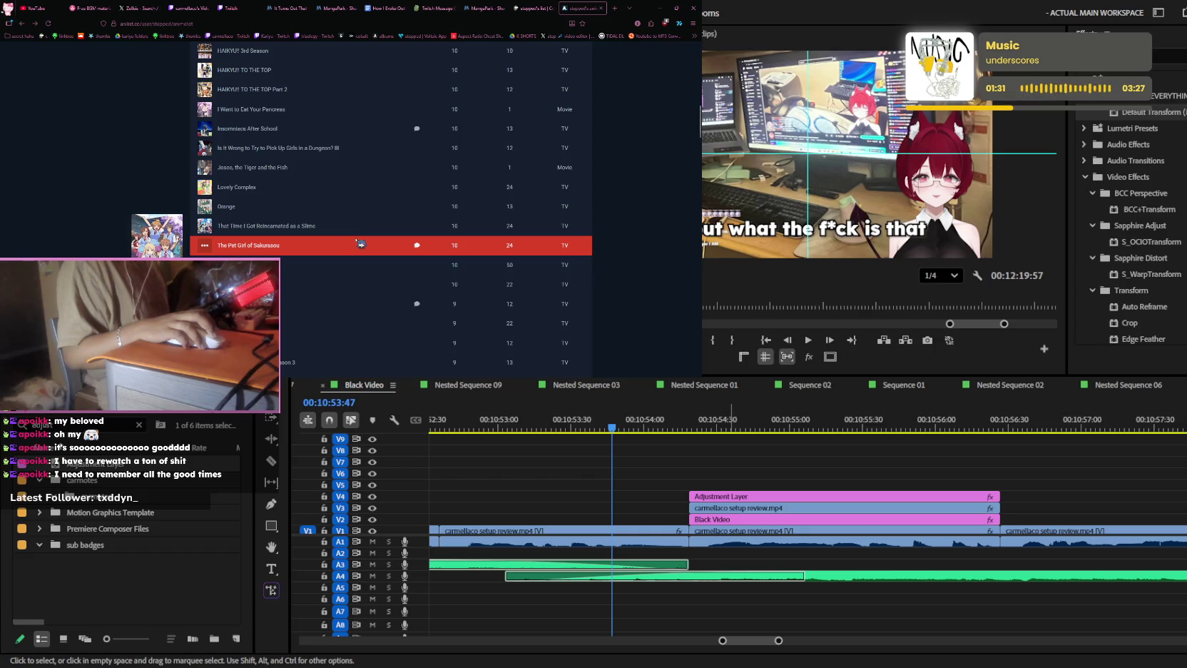
scroll(342, 238, "up", 1)
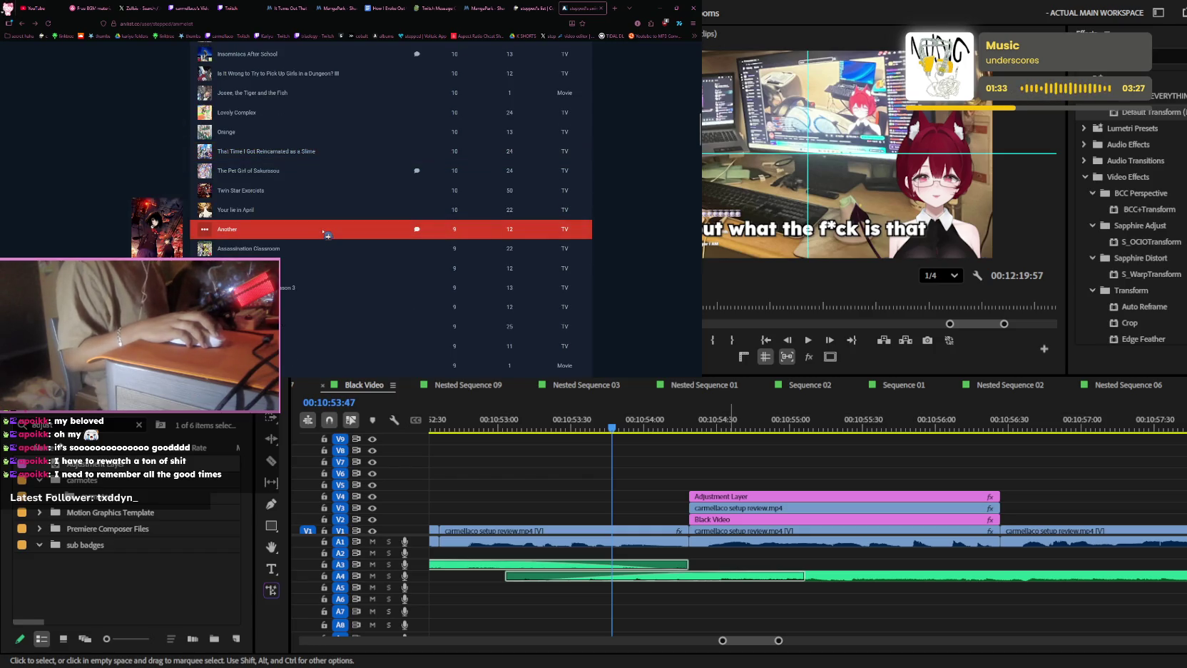
scroll(327, 233, "up", 5)
scroll(335, 228, "up", 5)
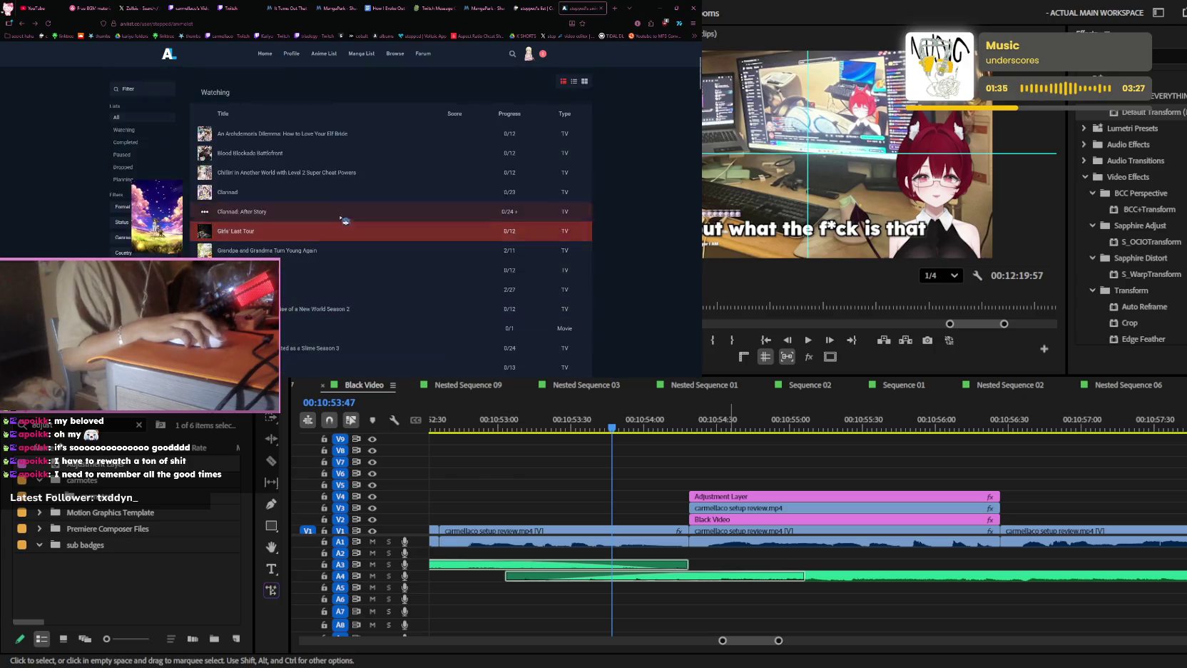
scroll(339, 220, "up", 5)
- Return to MangaPark's Chapter 1.1 and scroll past the scan banners into the story pages
left_click(295, 7)
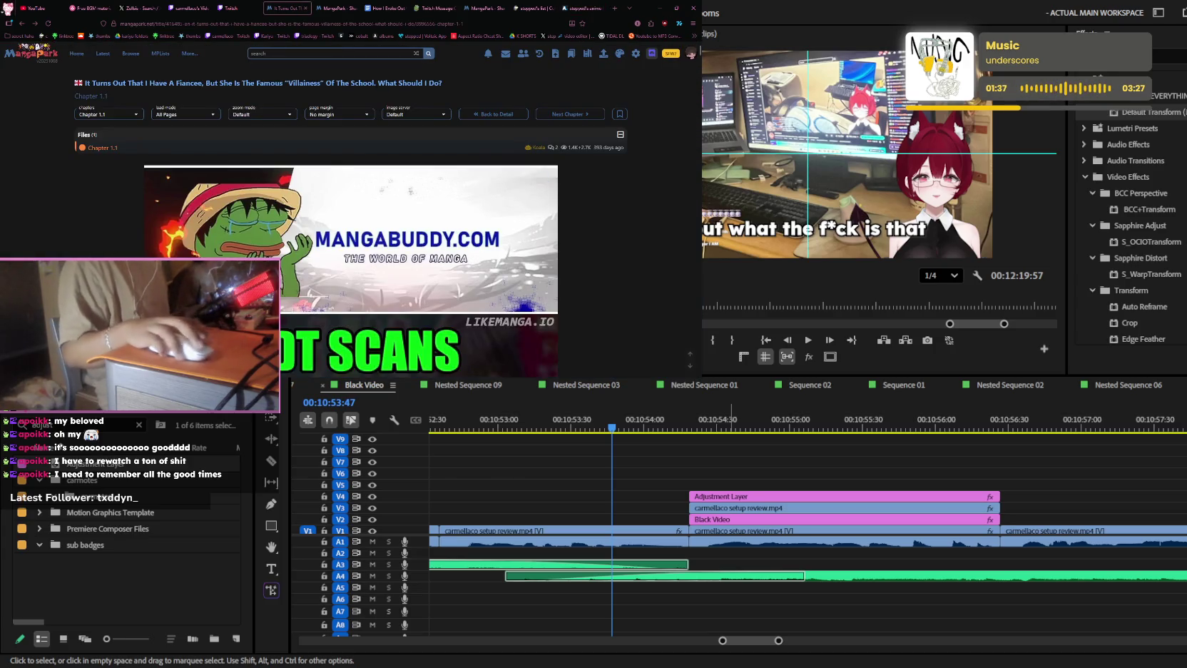
key("alt+Tab")
key("alt+Tab")
scroll(237, 142, "down", 5)
scroll(237, 143, "down", 5)
scroll(238, 143, "down", 5)
scroll(374, 120, "down", 3)
scroll(375, 120, "down", 3)
scroll(374, 120, "down", 3)
scroll(374, 120, "down", 3)
scroll(374, 121, "down", 3)
scroll(374, 120, "down", 3)
scroll(374, 117, "down", 2)
scroll(374, 114, "down", 3)
scroll(373, 113, "down", 3)
scroll(373, 113, "down", 3)
scroll(373, 112, "down", 3)
scroll(373, 113, "down", 2)
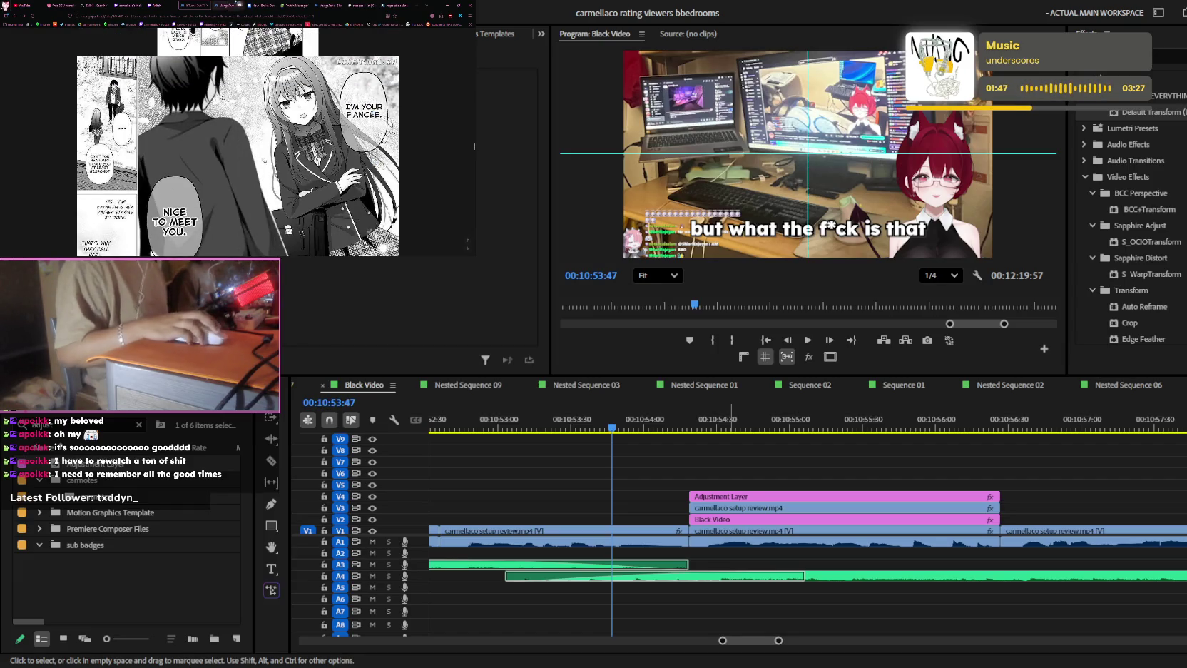
scroll(373, 113, "down", 1)
left_click(675, 433)
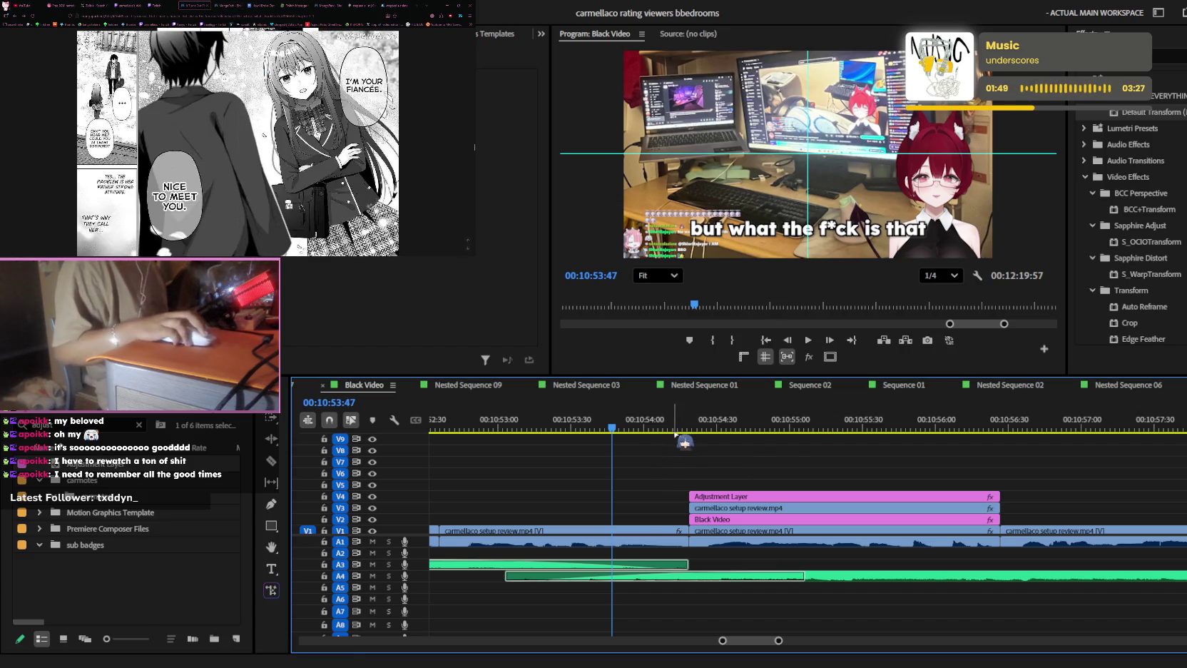
key("space")
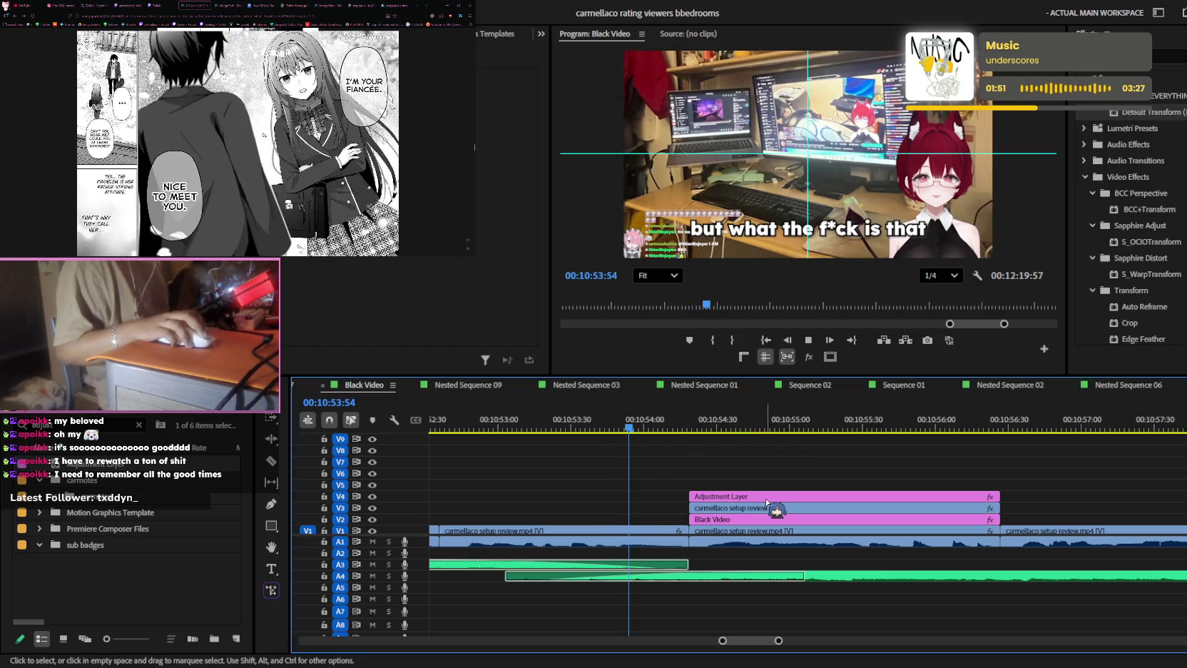
left_click(767, 497)
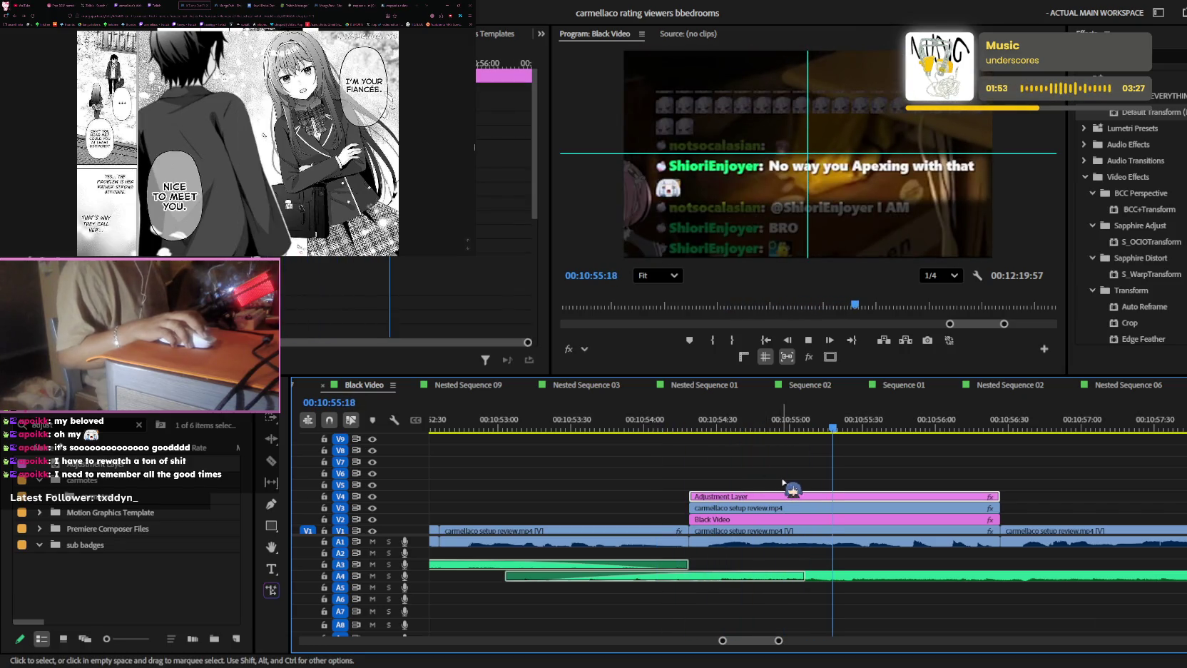
left_click(877, 483)
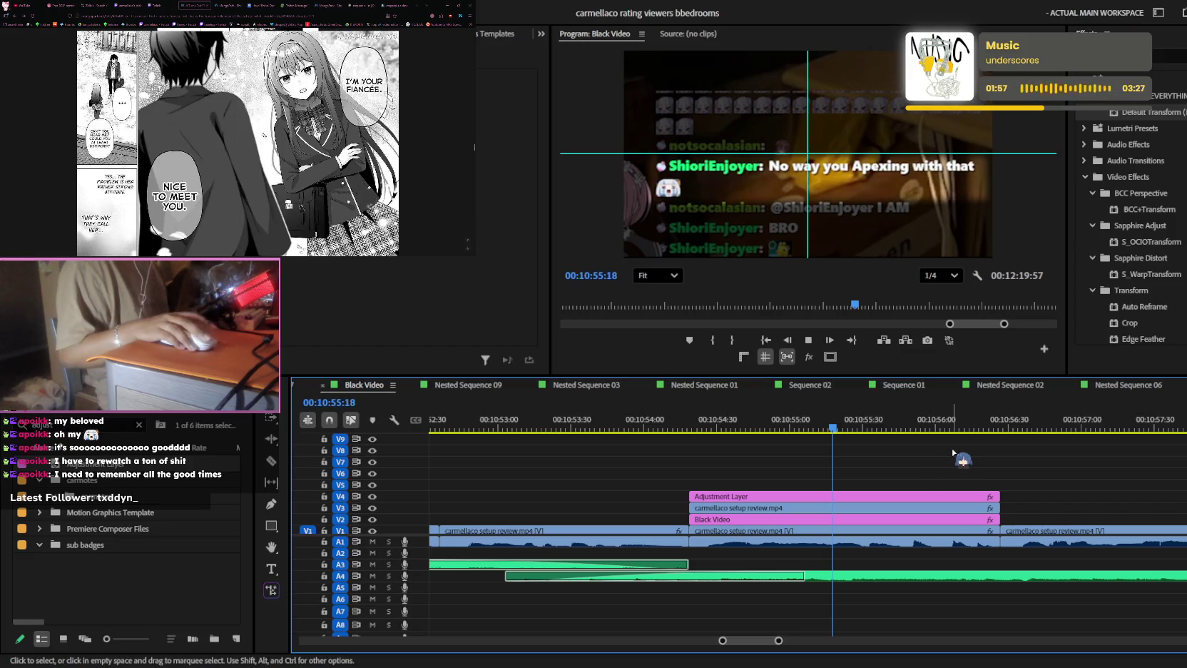
left_click(787, 420)
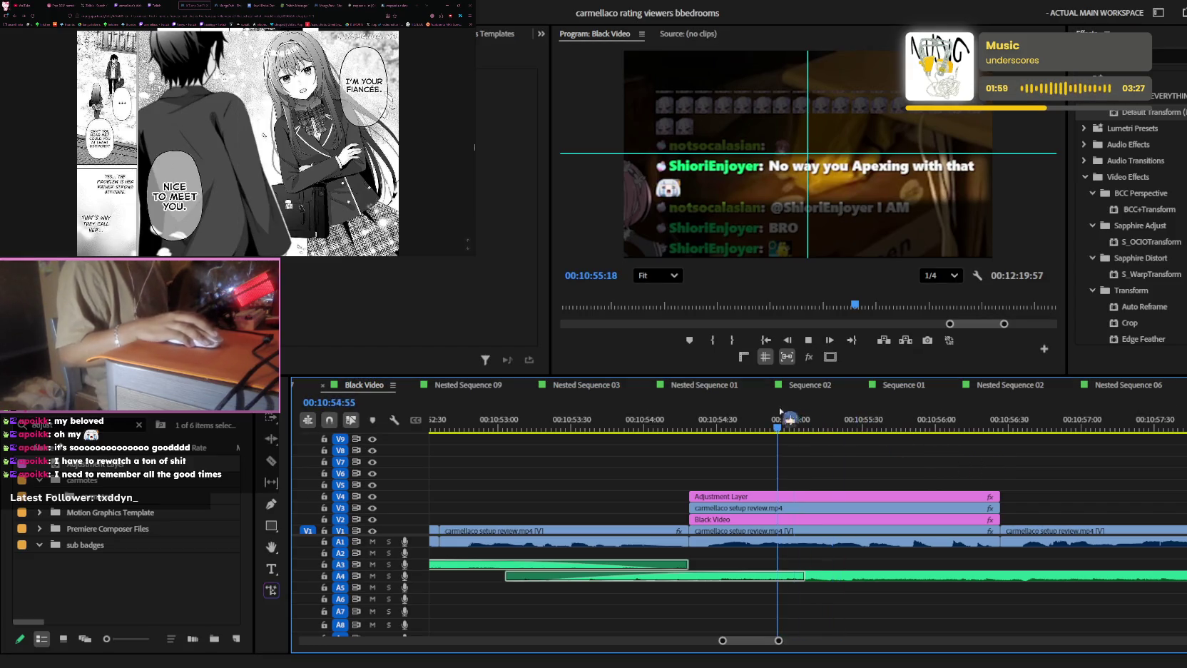
key("space")
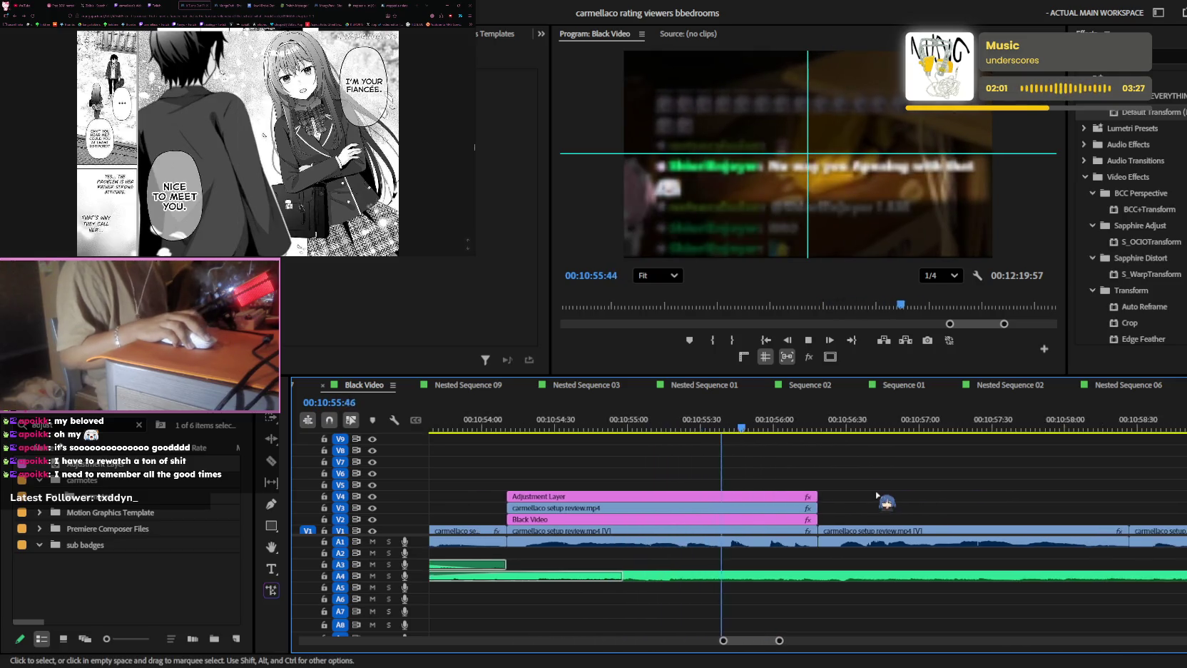
key("minus")
scroll(837, 492, "up", 3)
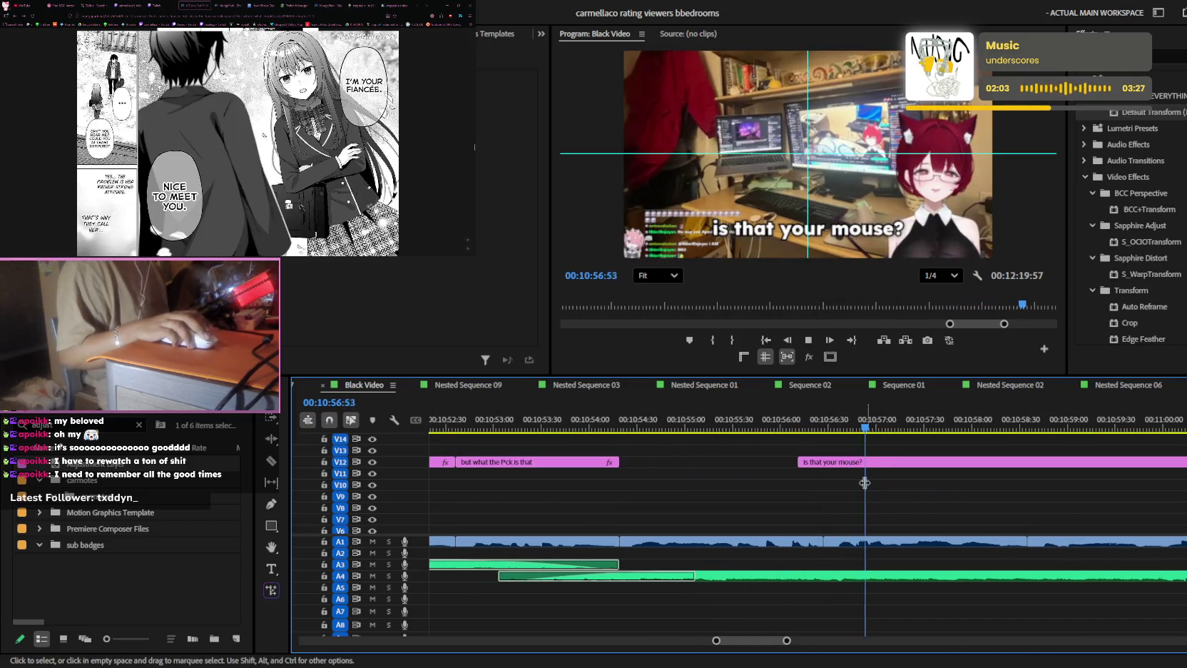
mouse_move(841, 461)
left_mouse_down()
mouse_move(937, 462)
mouse_move(868, 461)
left_mouse_up()
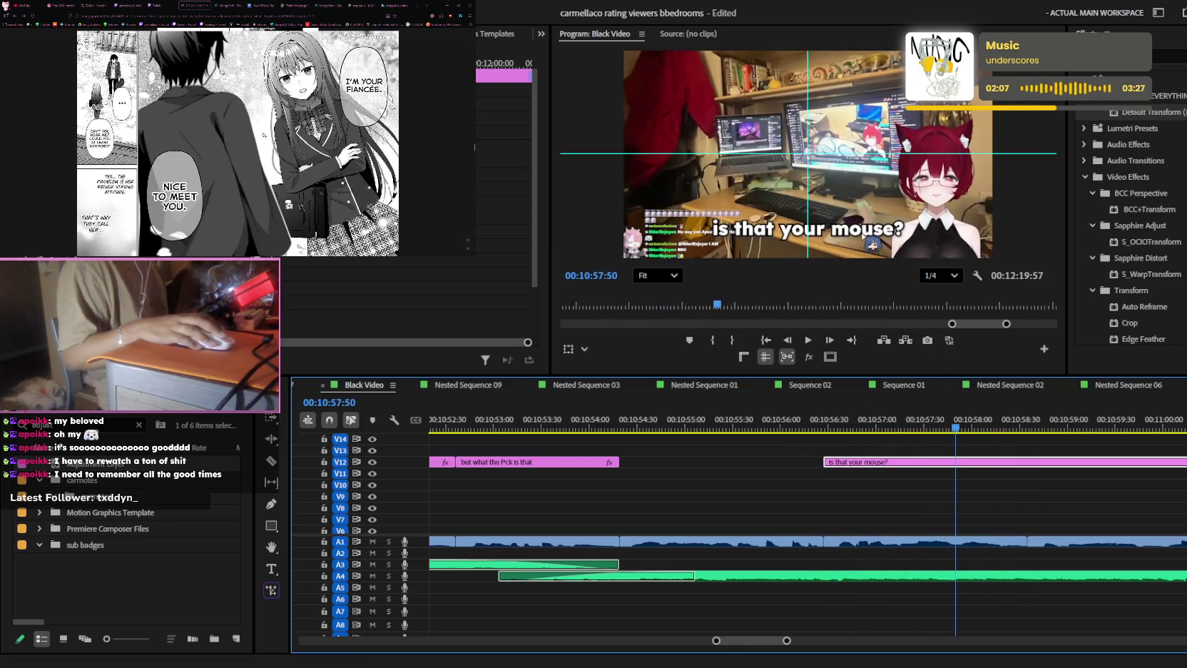
- Retype the 'is that your mouse?' caption to read 'you got a'
double_click(862, 229)
type("you got a s")
key("BackSpace")
left_click(988, 484)
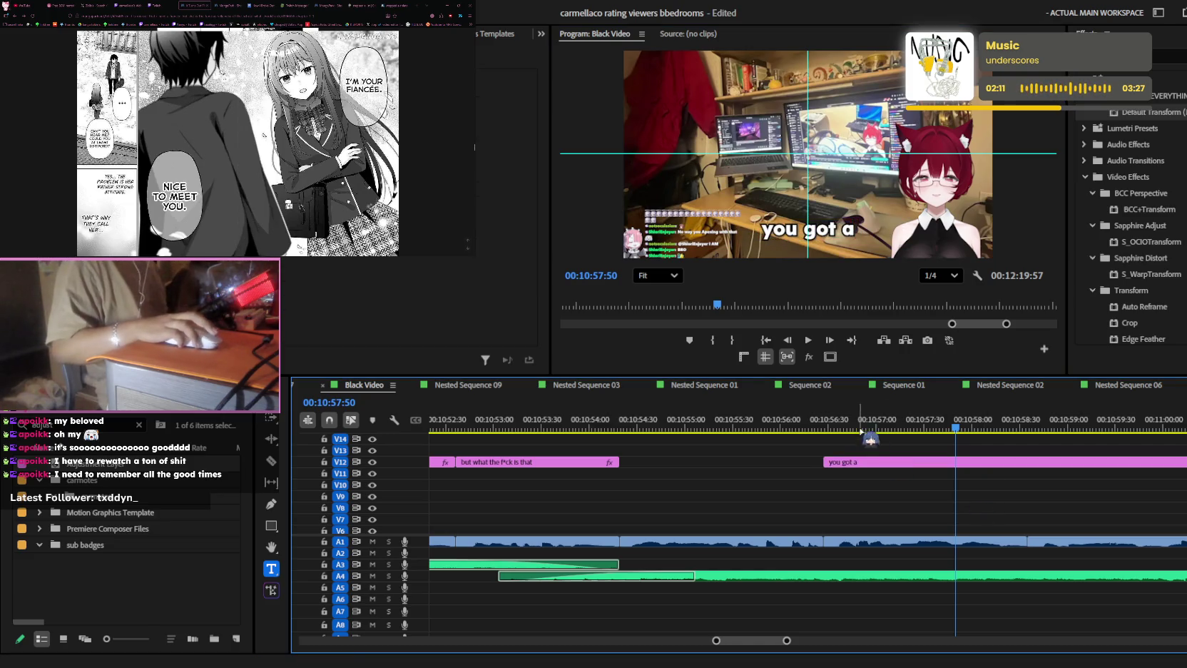
- Split the 'you got a' caption clip with the Razor tool during playback
key("c")
key("space")
left_click(901, 461)
key("v")
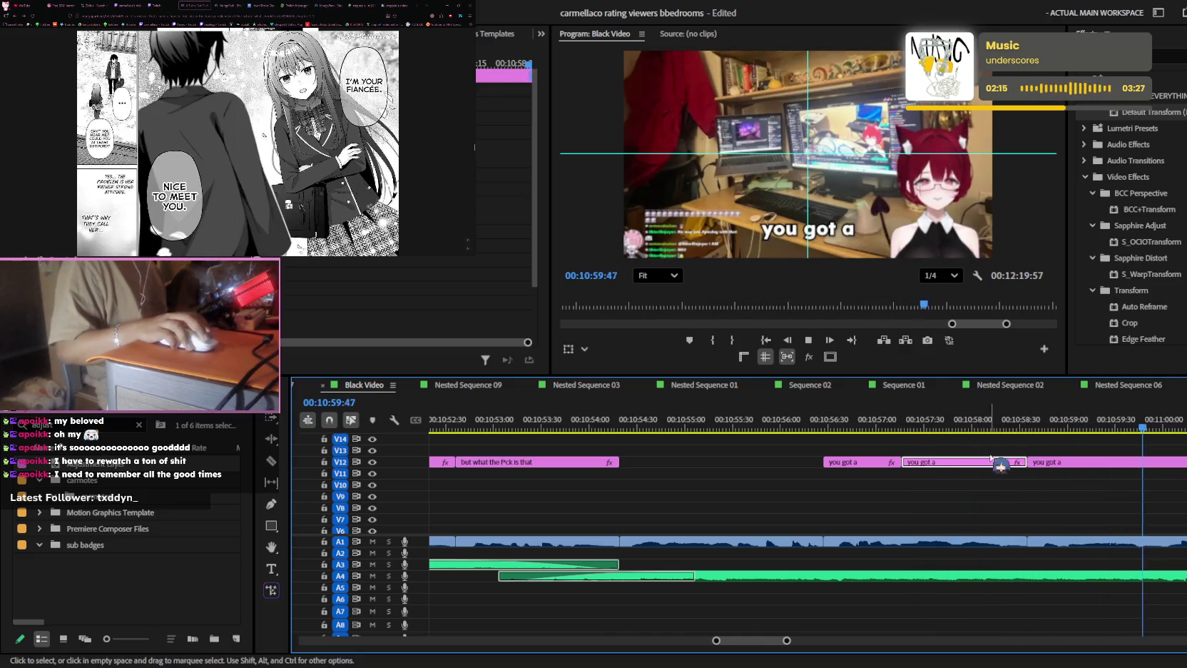
key("space")
key("minus")
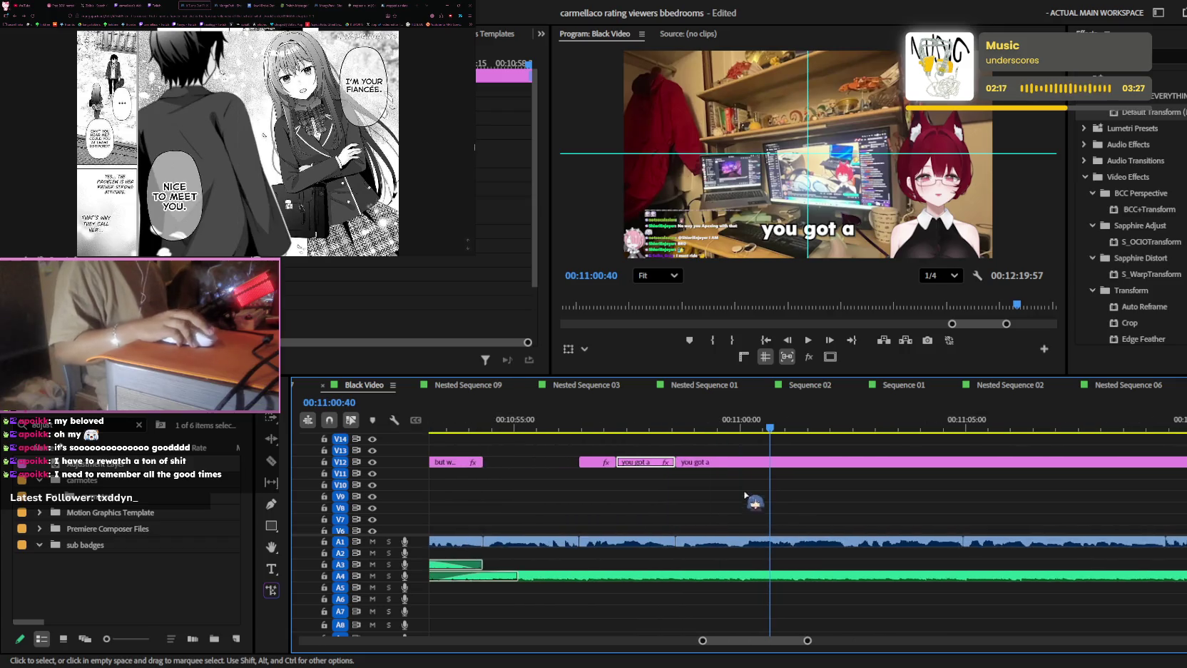
- Retype the split caption piece as 'snail mouse' and save the project
left_click(654, 428)
double_click(857, 246)
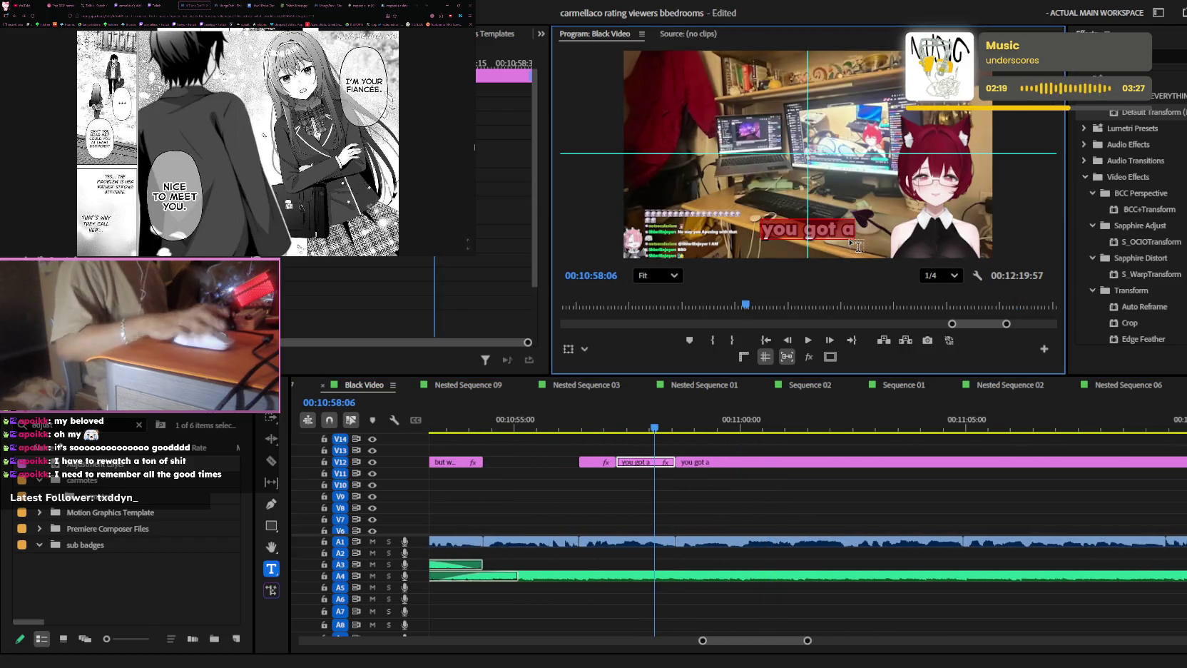
type("Sse")
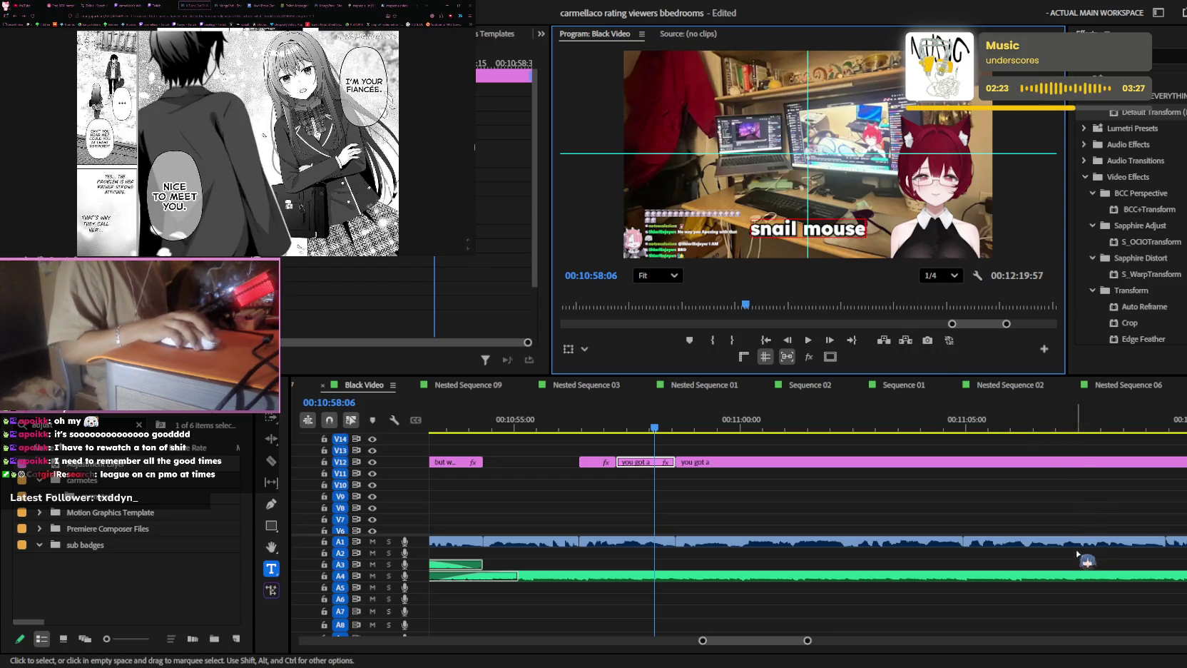
left_click(858, 497)
key("ctrl+s")
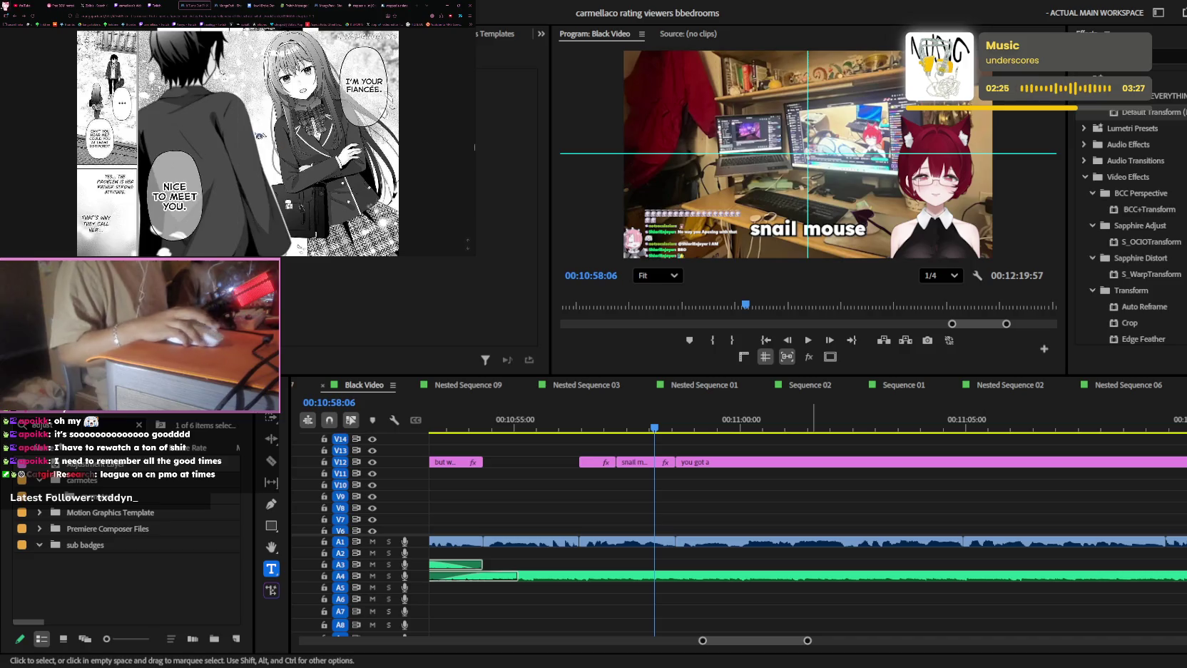
left_click(91, 5)
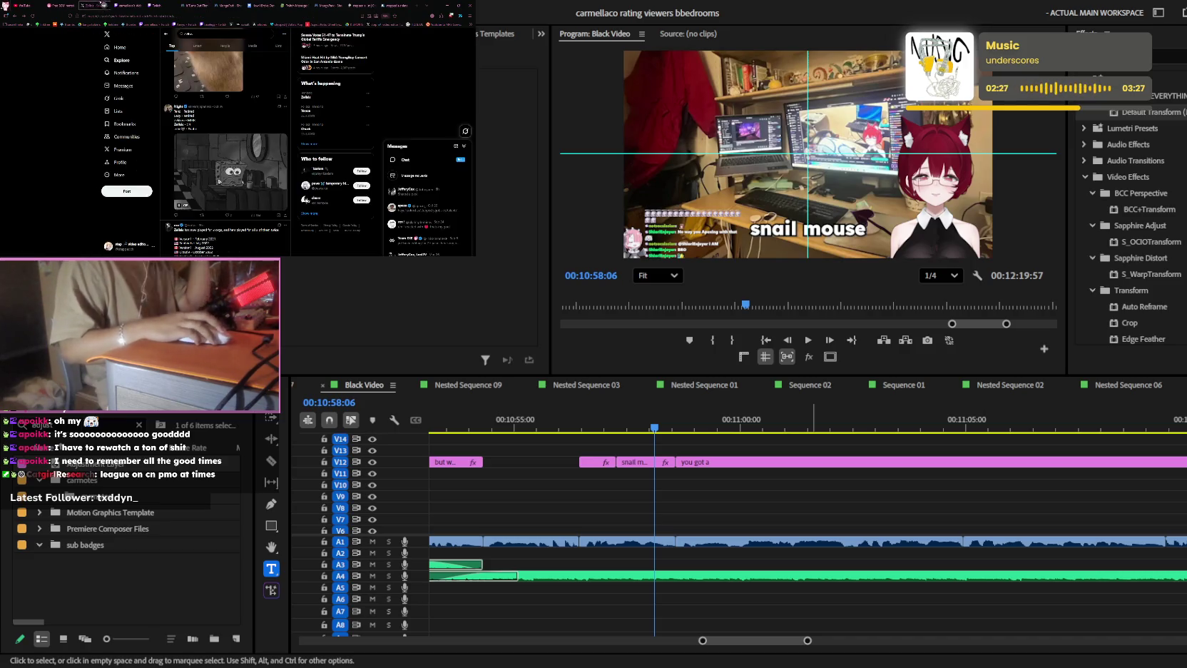
- Refresh the X home feed, view a poster's profile and video post, then return
left_click(134, 53)
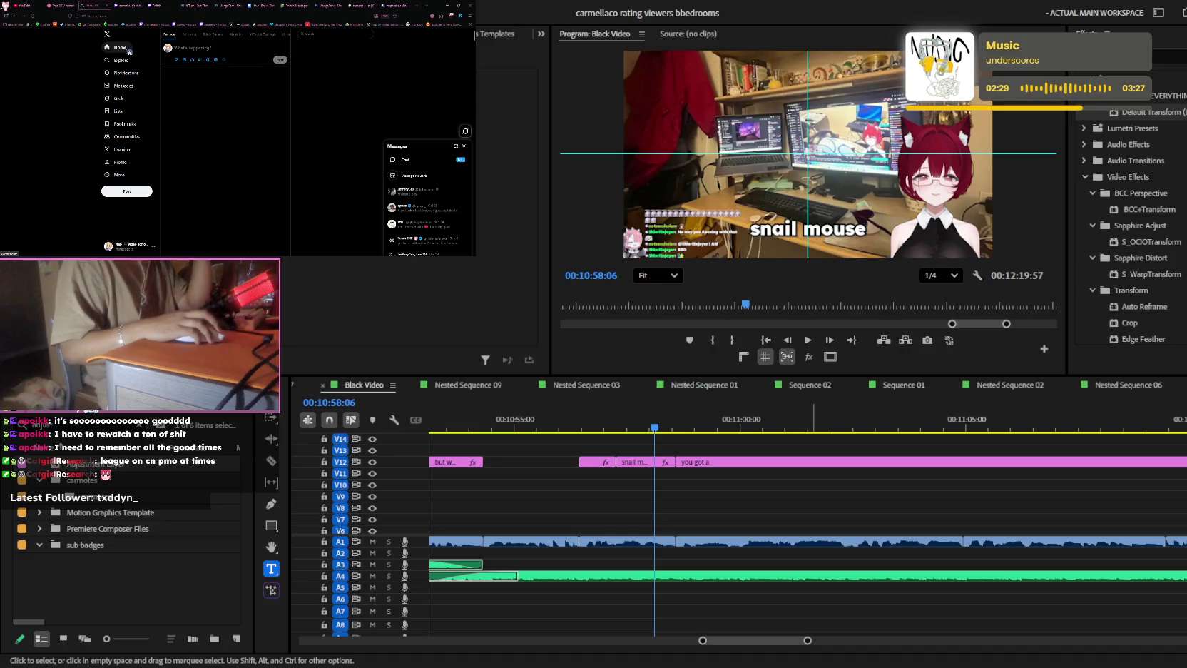
scroll(217, 232, "down", 3)
scroll(217, 232, "down", 3)
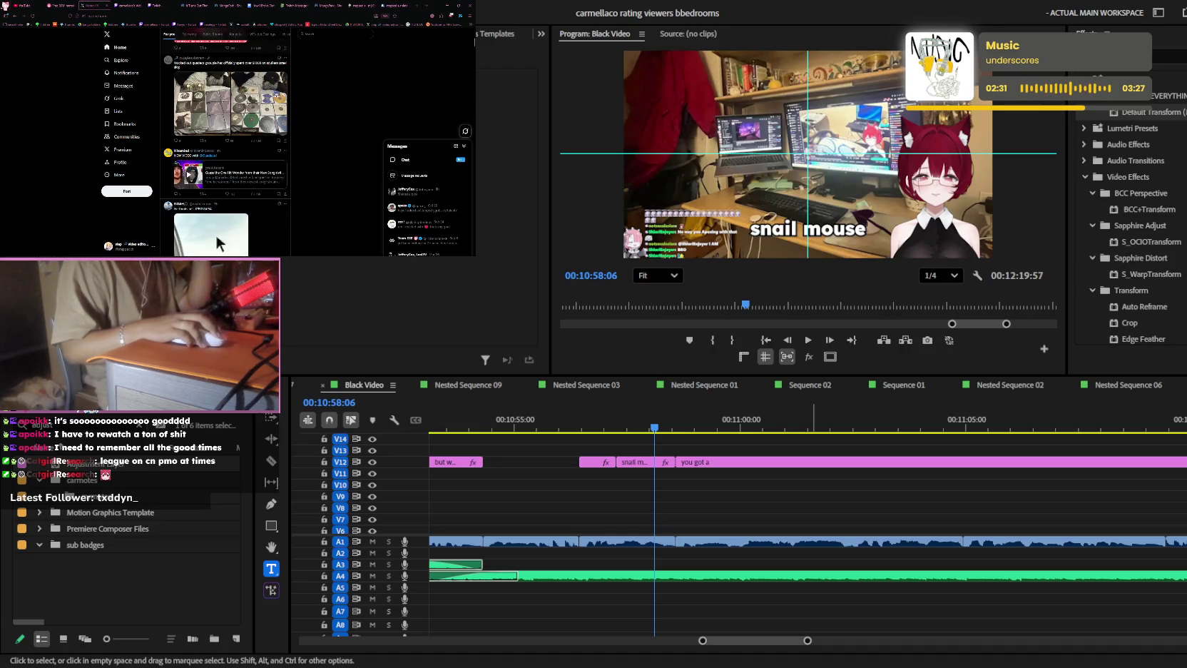
left_click(227, 47)
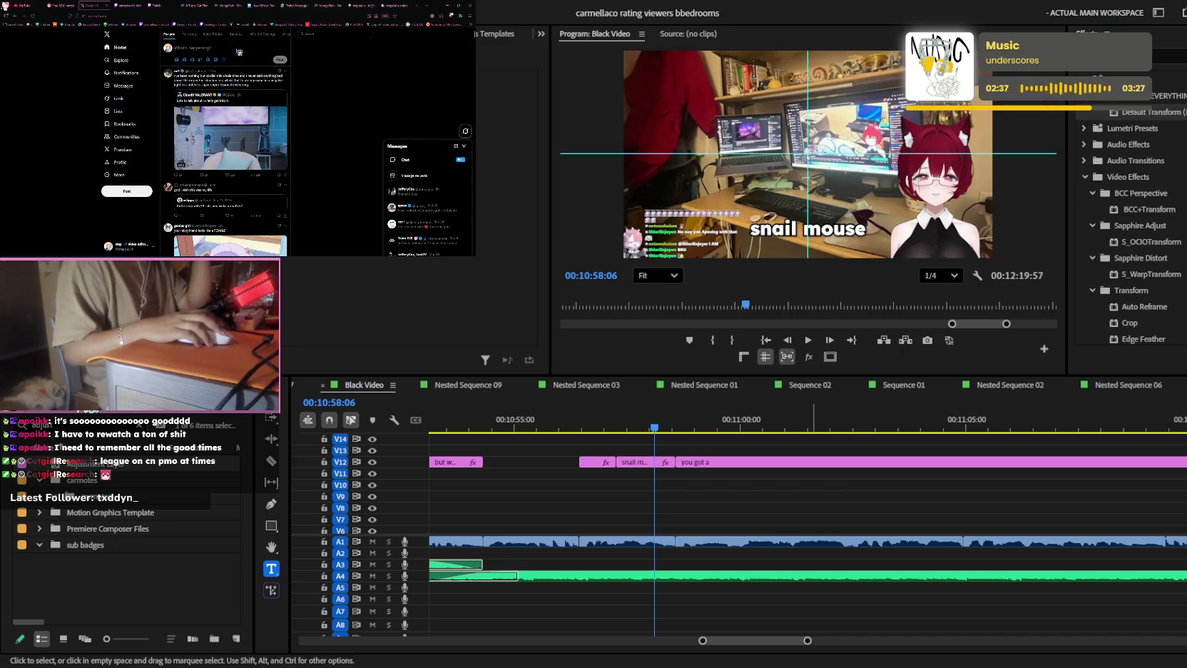
left_click(175, 71)
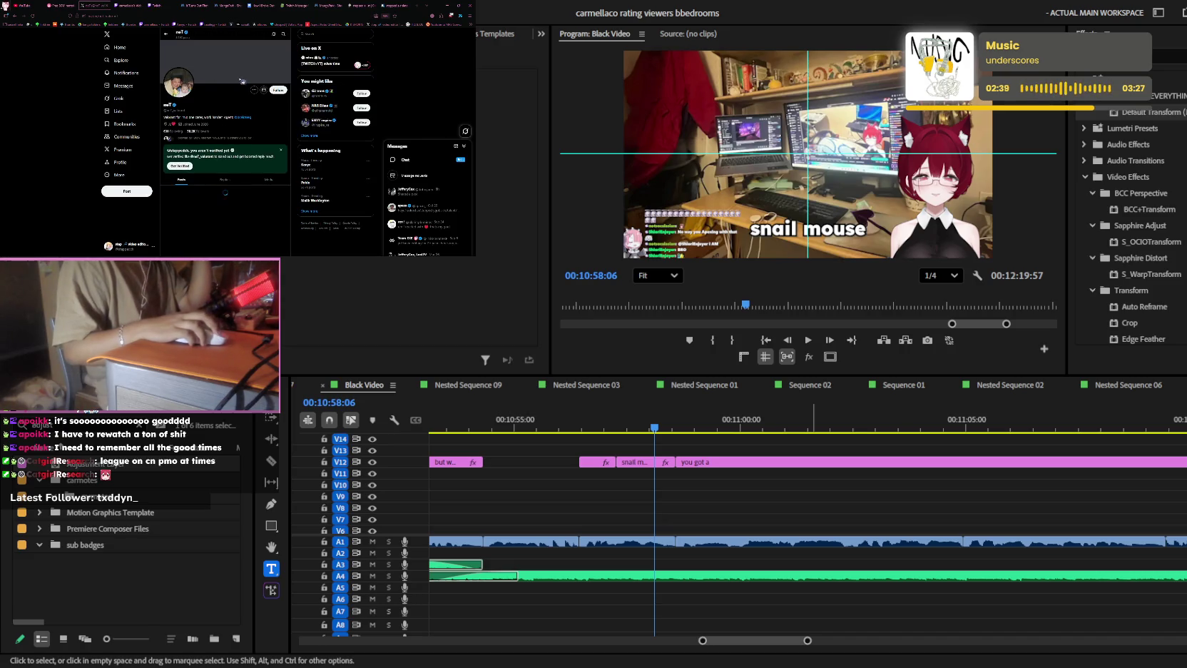
left_click(242, 107)
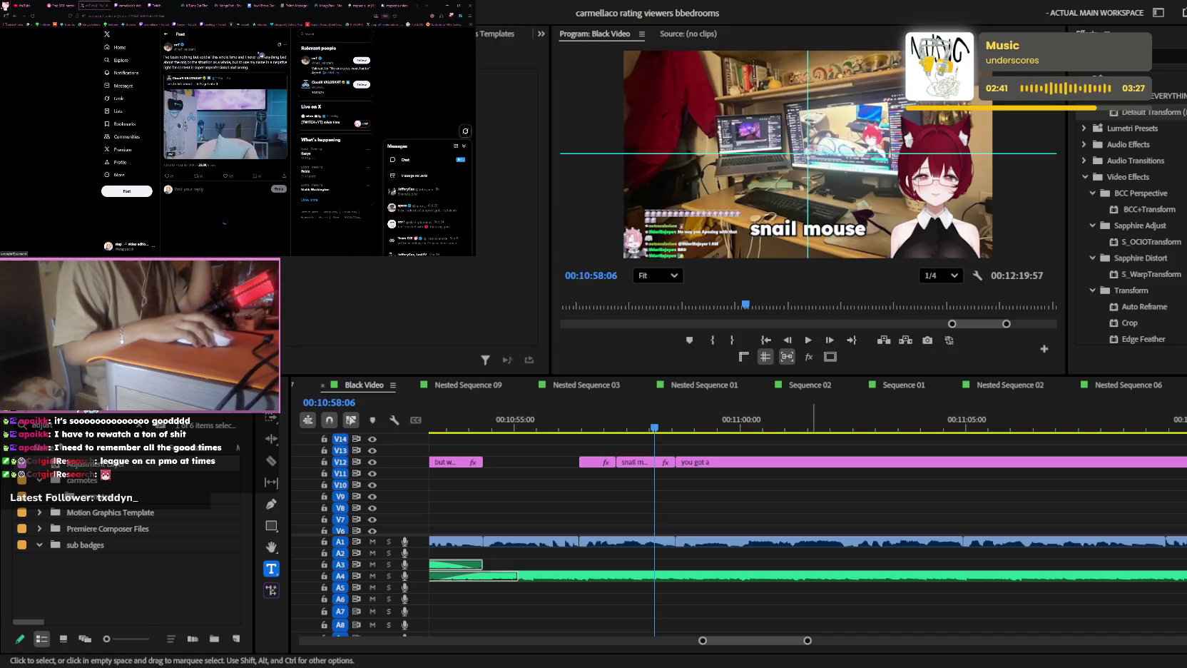
scroll(261, 92, "down", 3)
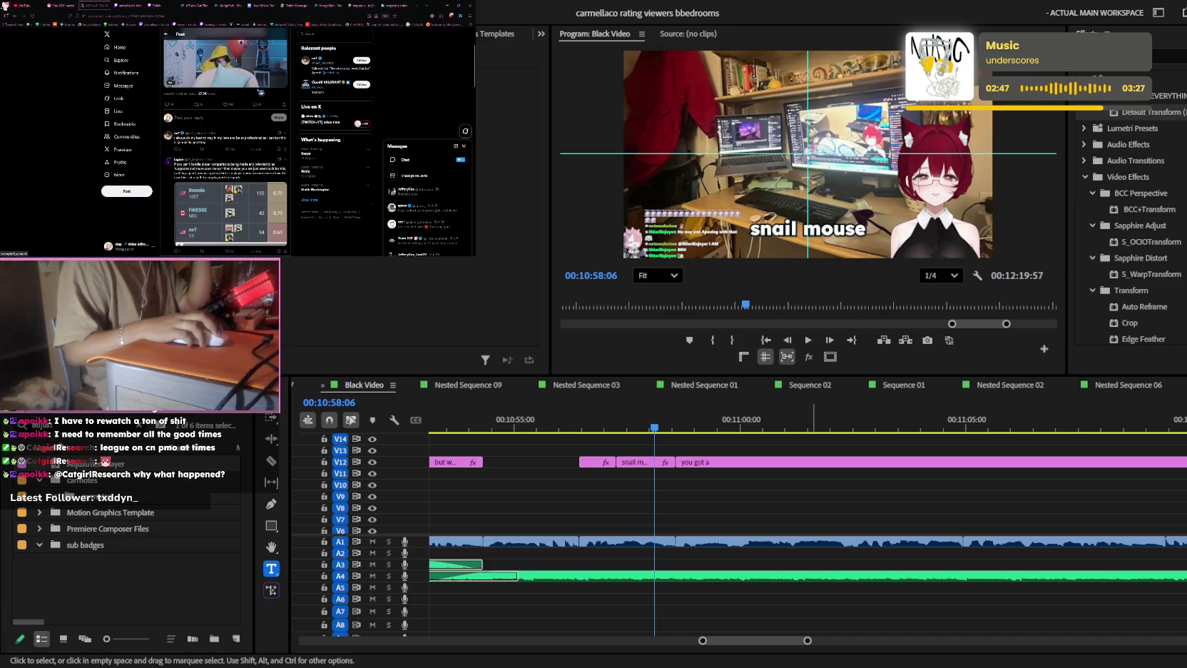
scroll(260, 92, "down", 3)
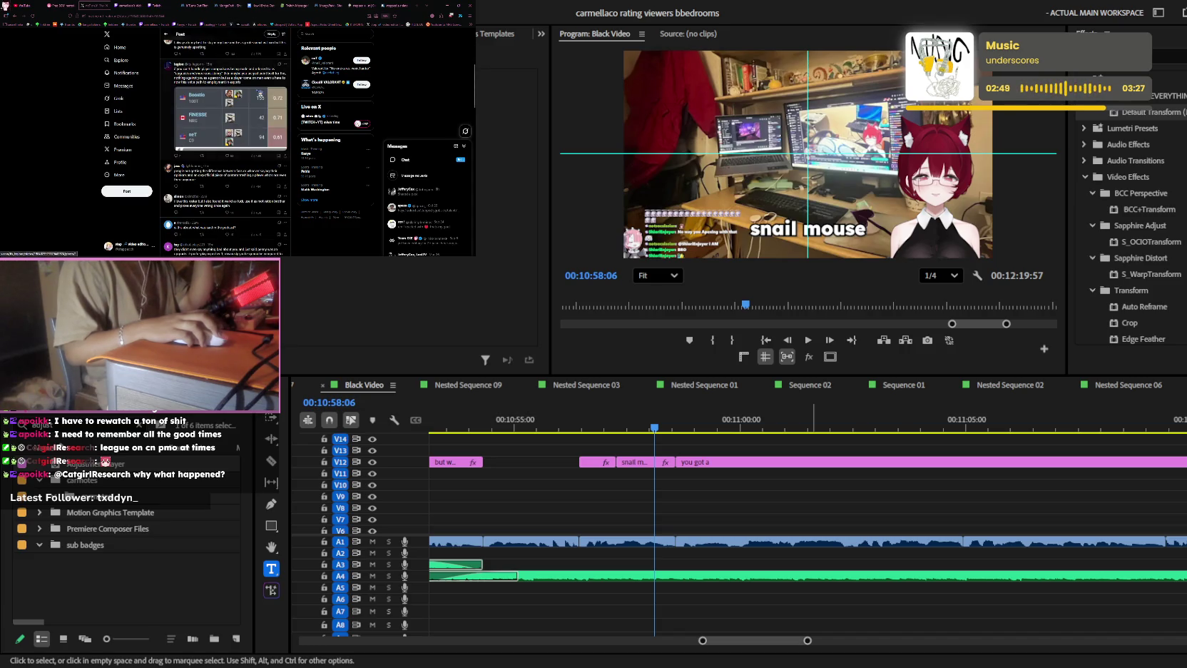
key("alt+Left")
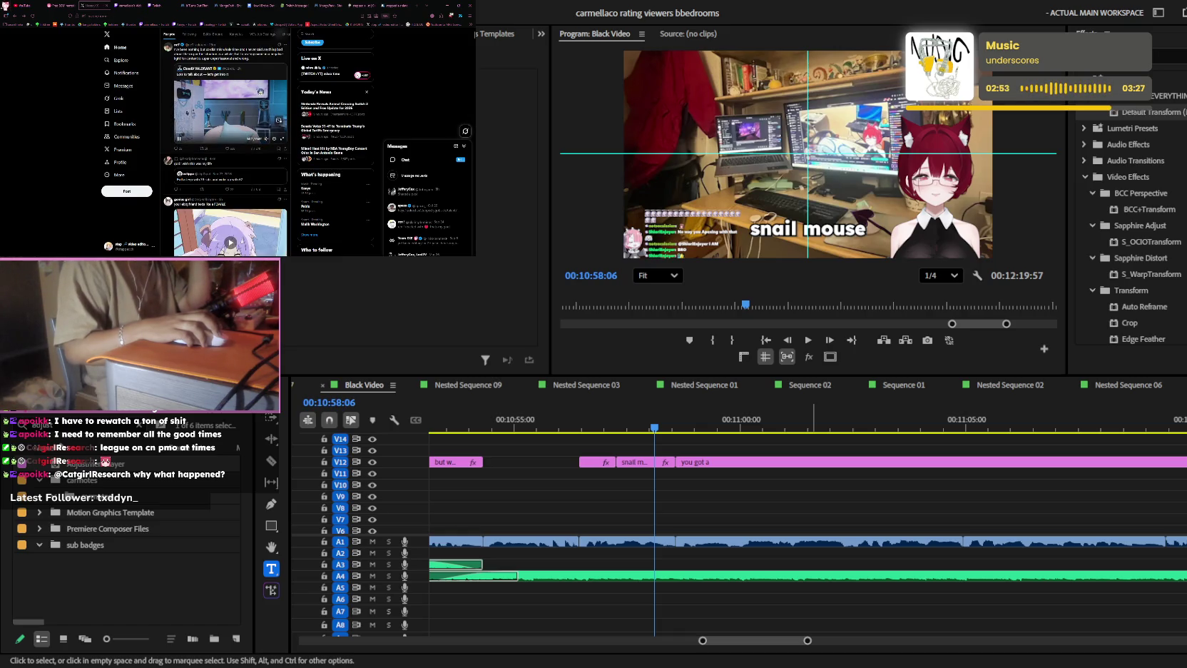
- Scroll further down the feed, briefly viewing the SWAKO post on its own
scroll(225, 143, "down", 2)
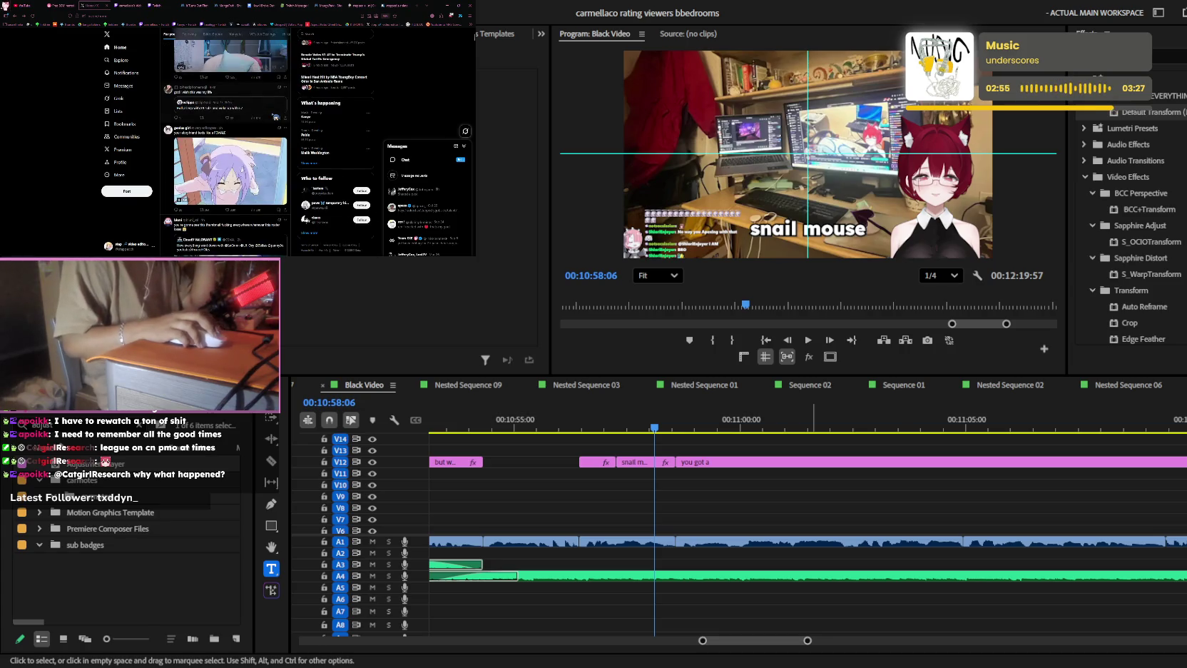
scroll(275, 116, "down", 2)
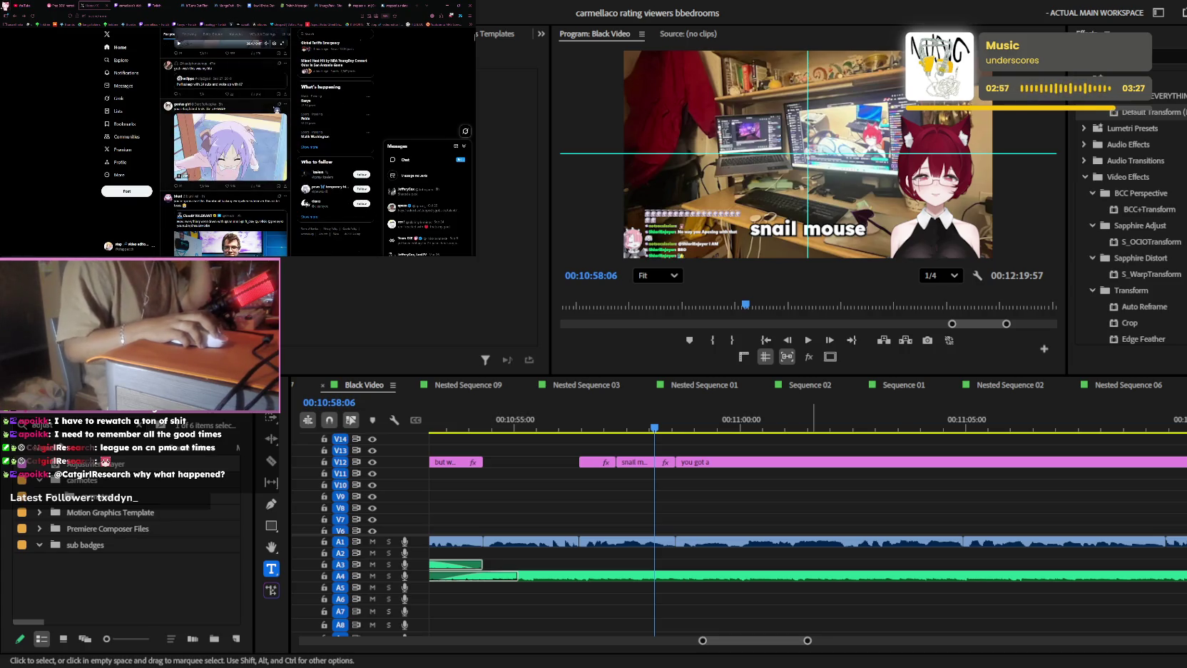
scroll(277, 110, "down", 1)
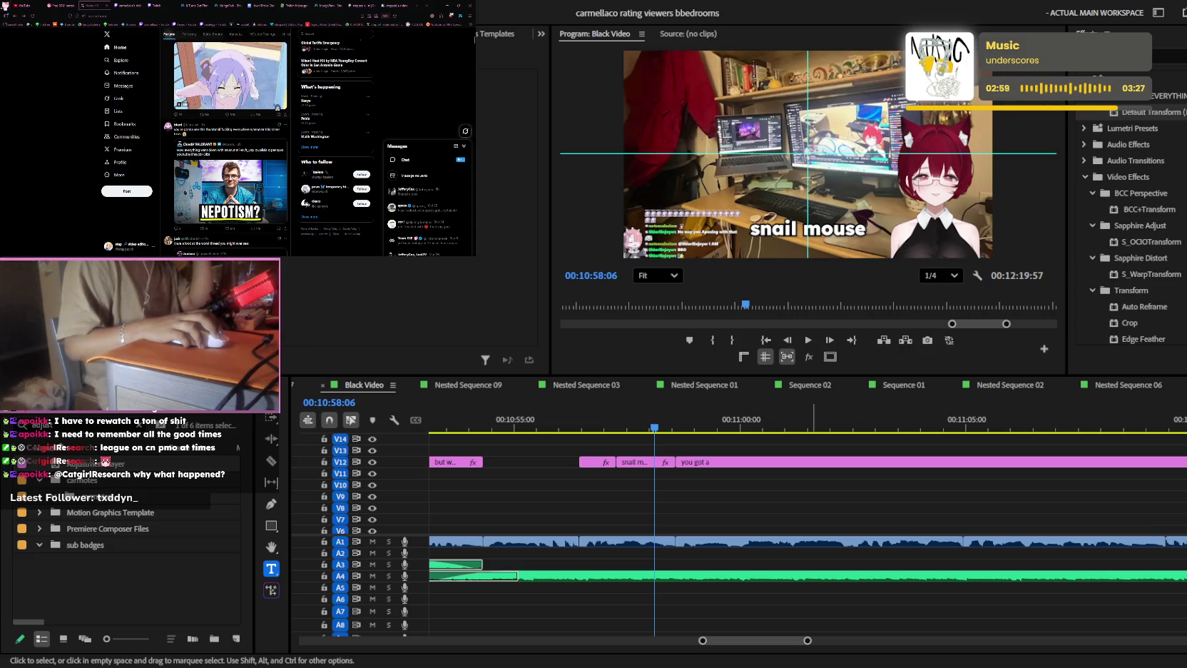
scroll(277, 108, "down", 2)
scroll(277, 108, "down", 2)
scroll(277, 109, "up", 1)
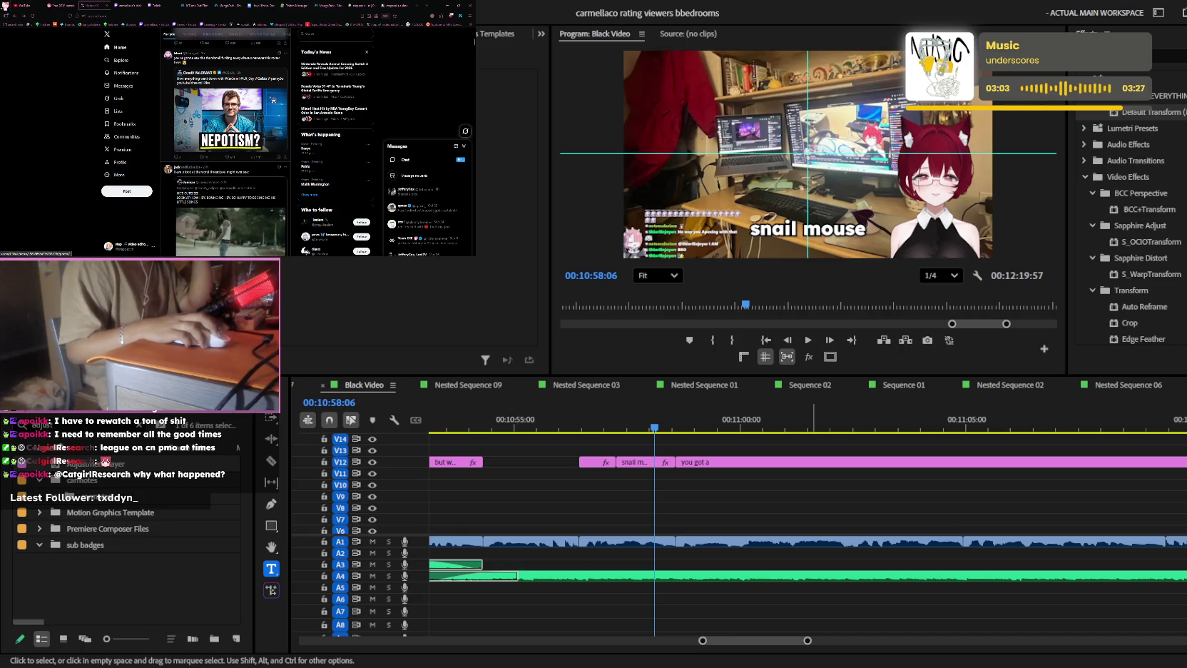
scroll(228, 143, "down", 3)
scroll(228, 143, "down", 3)
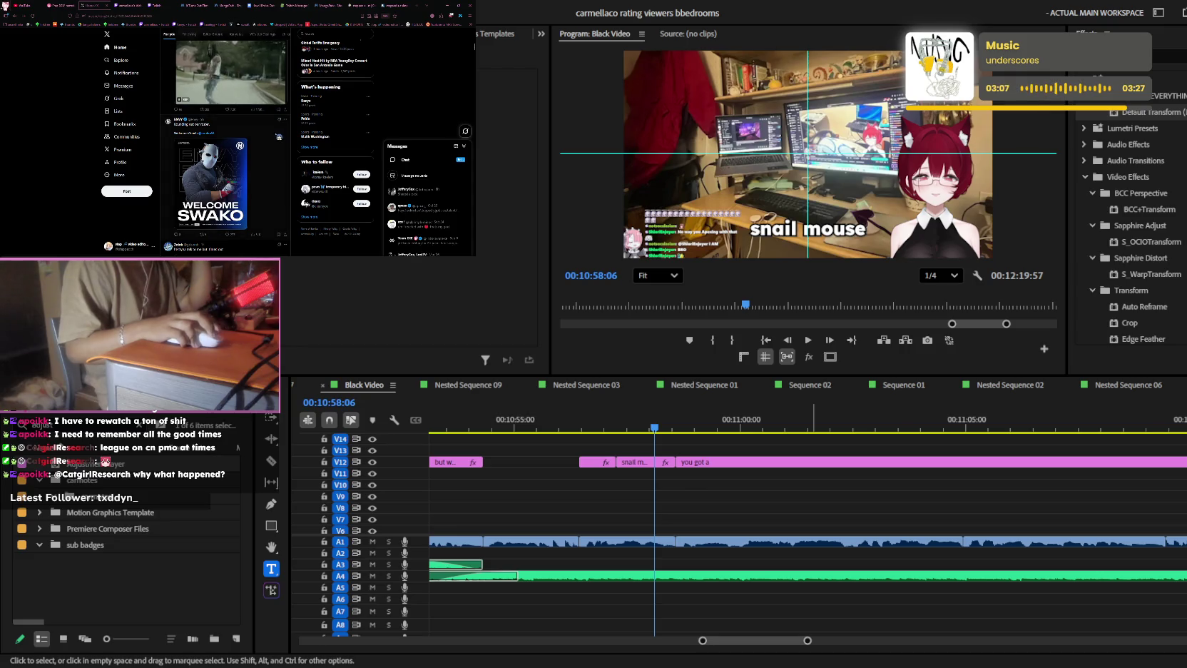
left_click(278, 136)
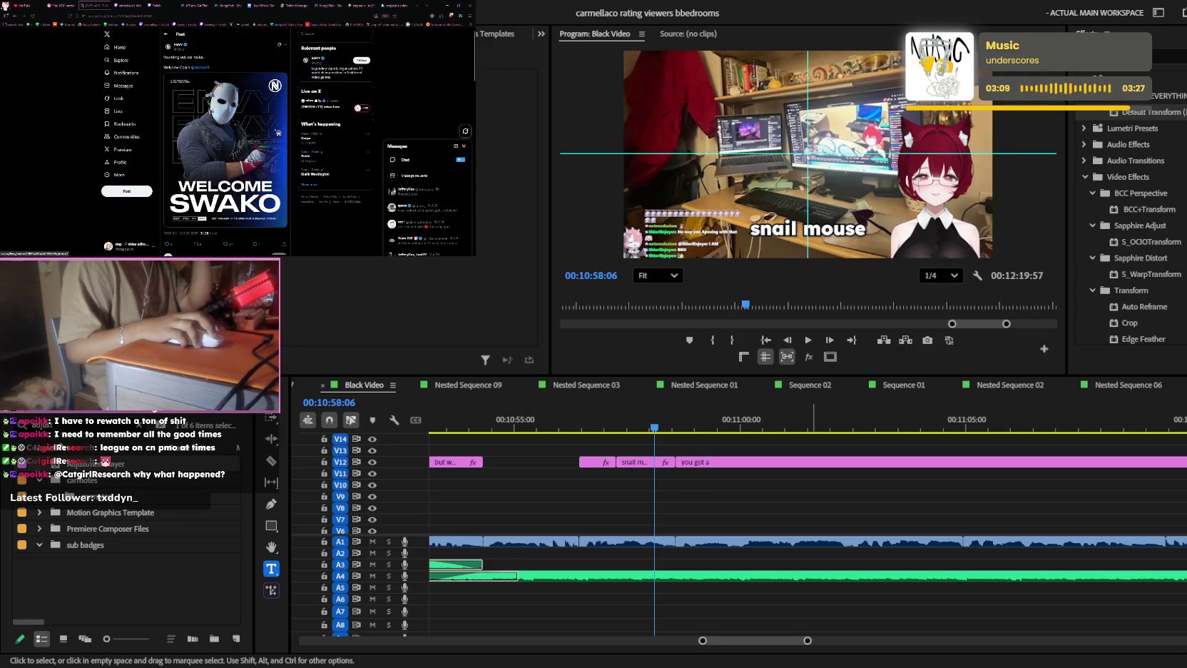
key("alt+Left")
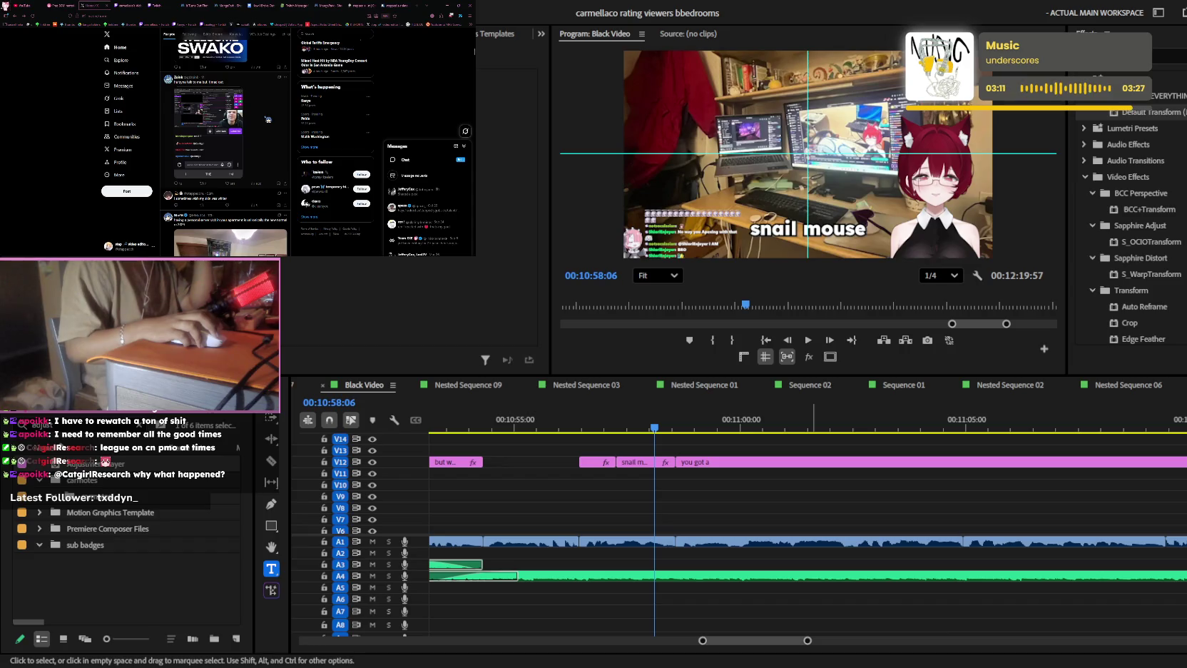
scroll(268, 119, "down", 5)
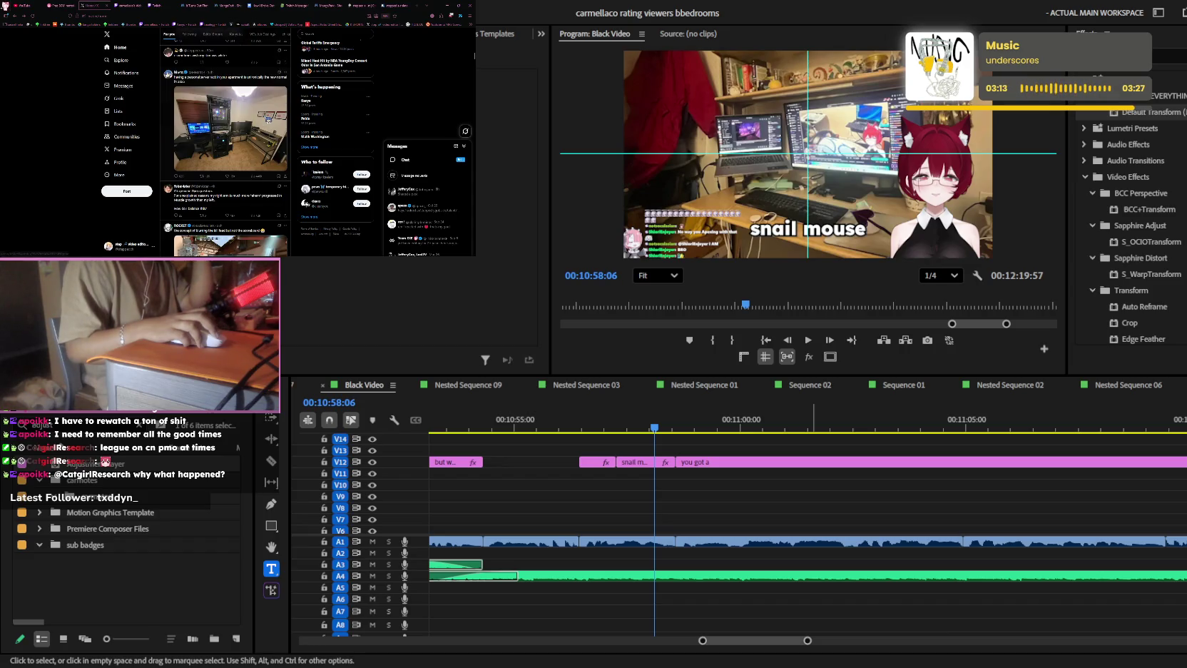
scroll(269, 143, "down", 3)
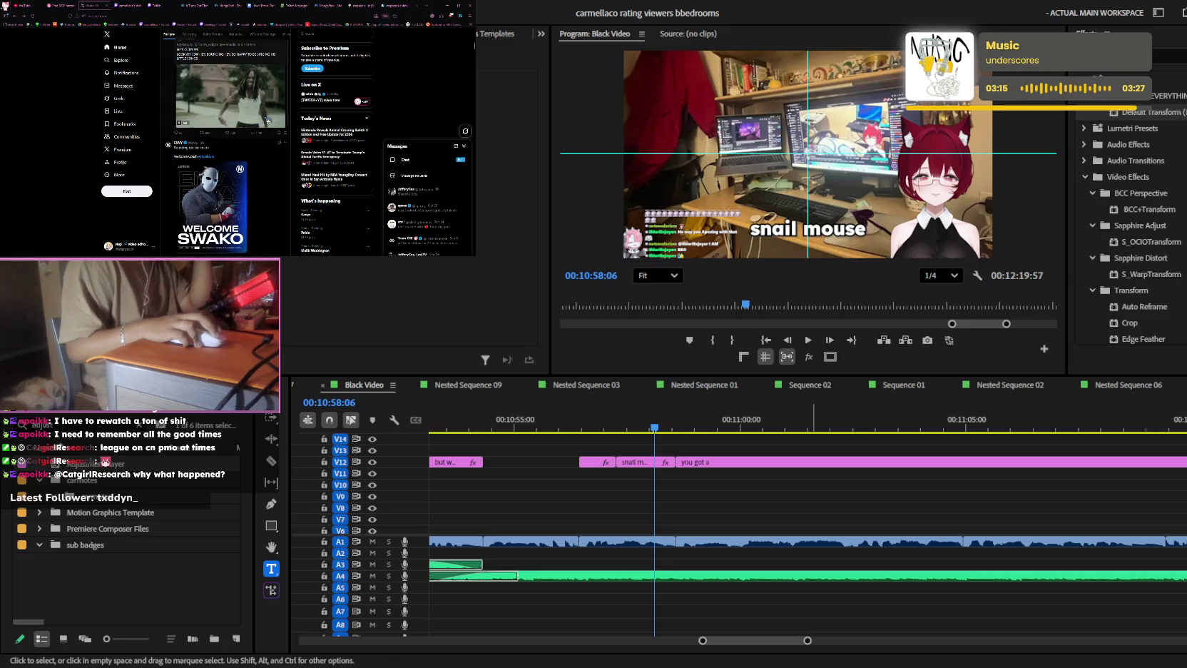
left_click(191, 5)
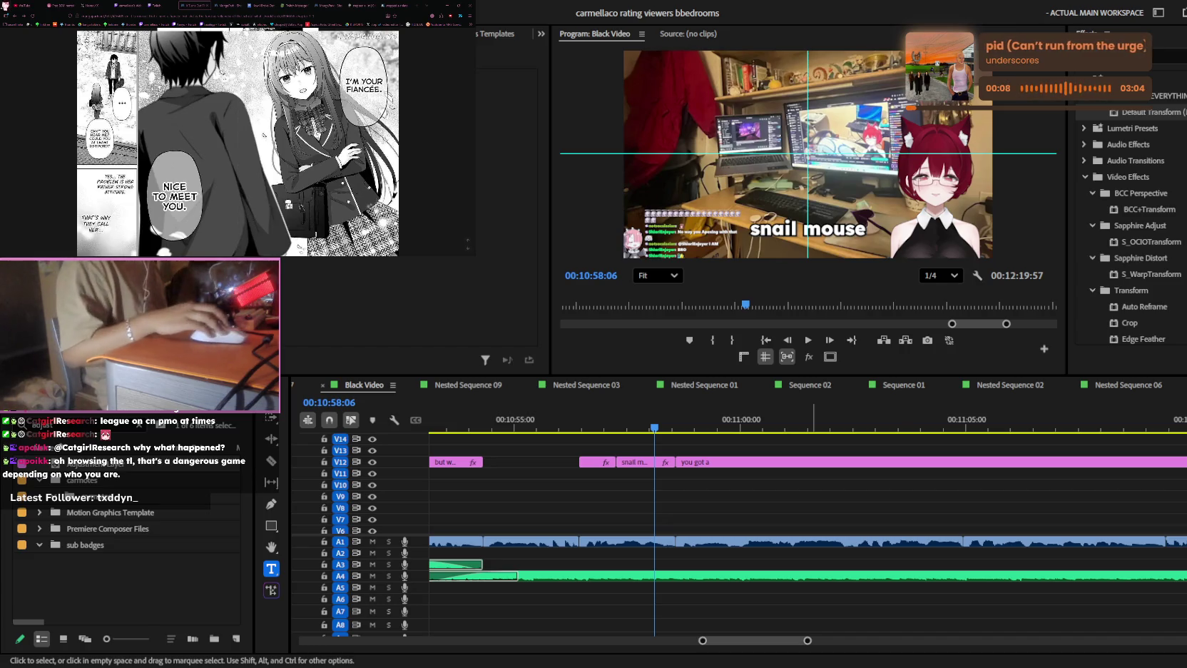
left_click(96, 5)
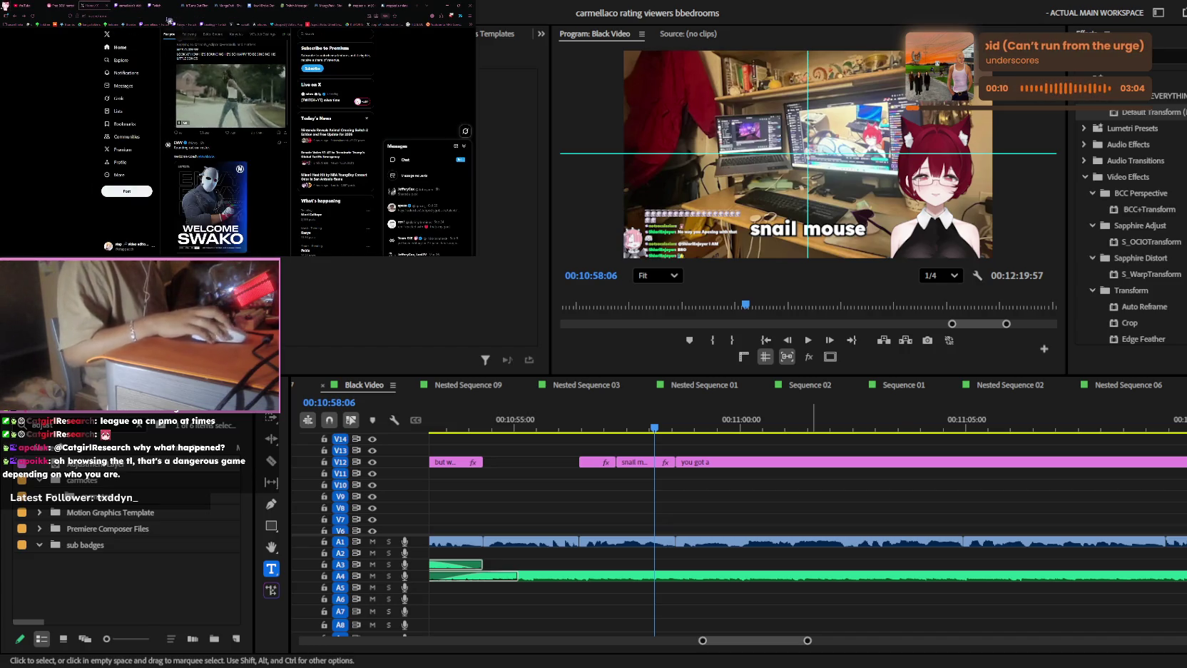
left_click(160, 4)
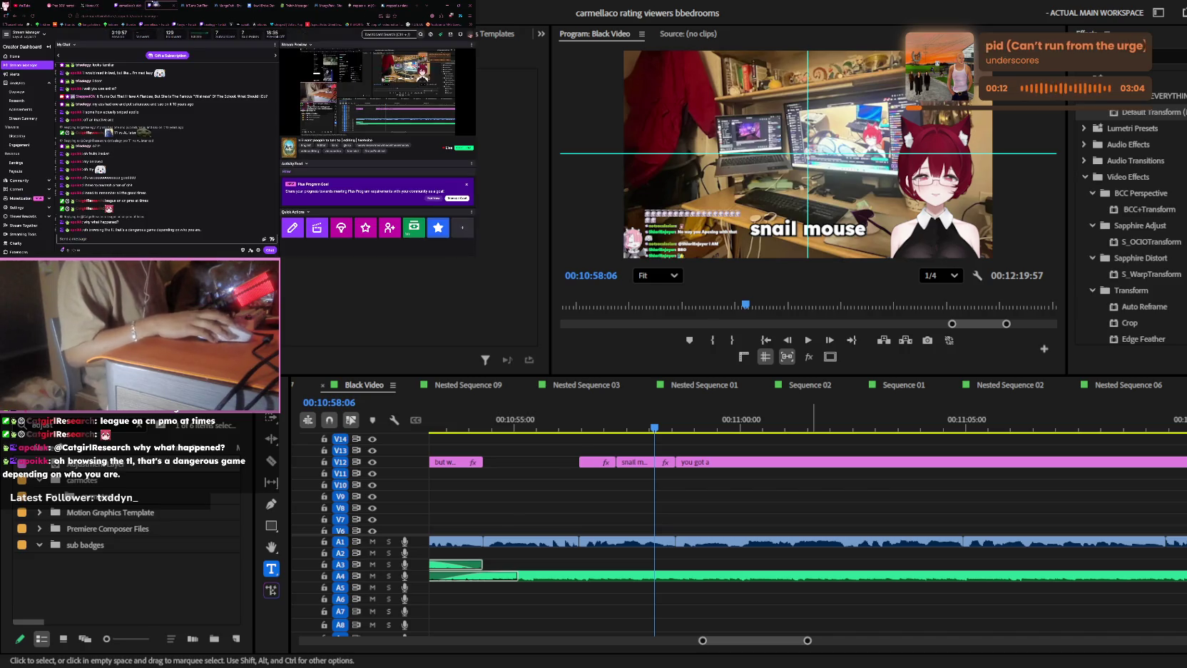
left_click(141, 4)
key("ctrl+Tab")
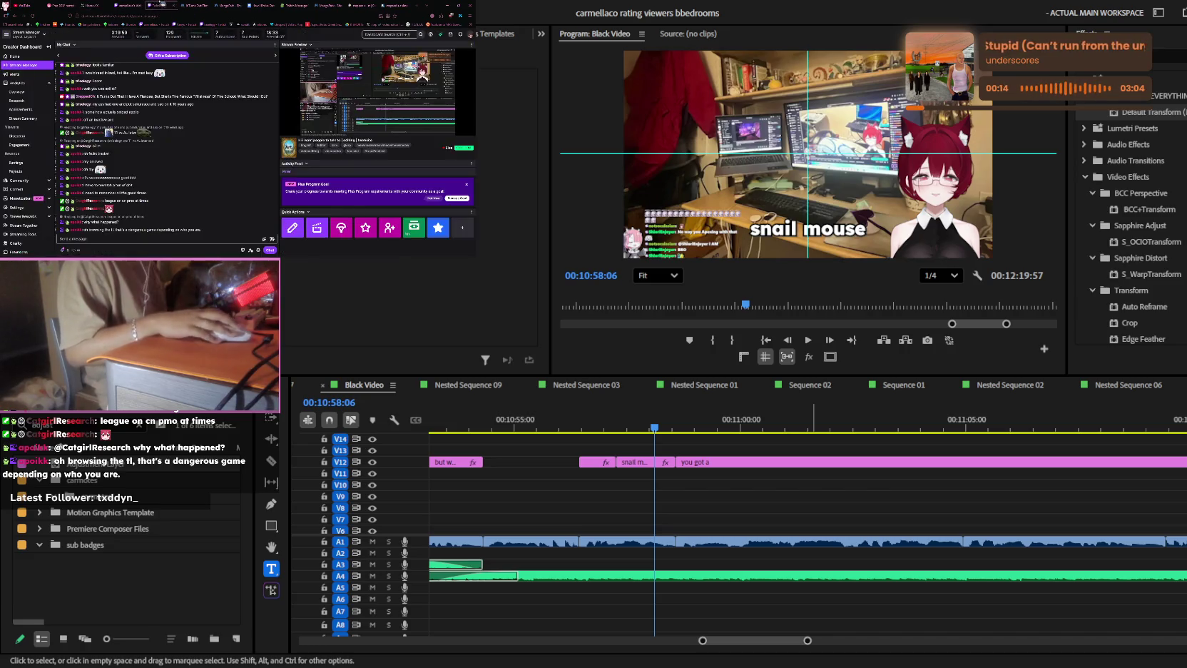
key("ctrl+Tab")
key("alt+Tab")
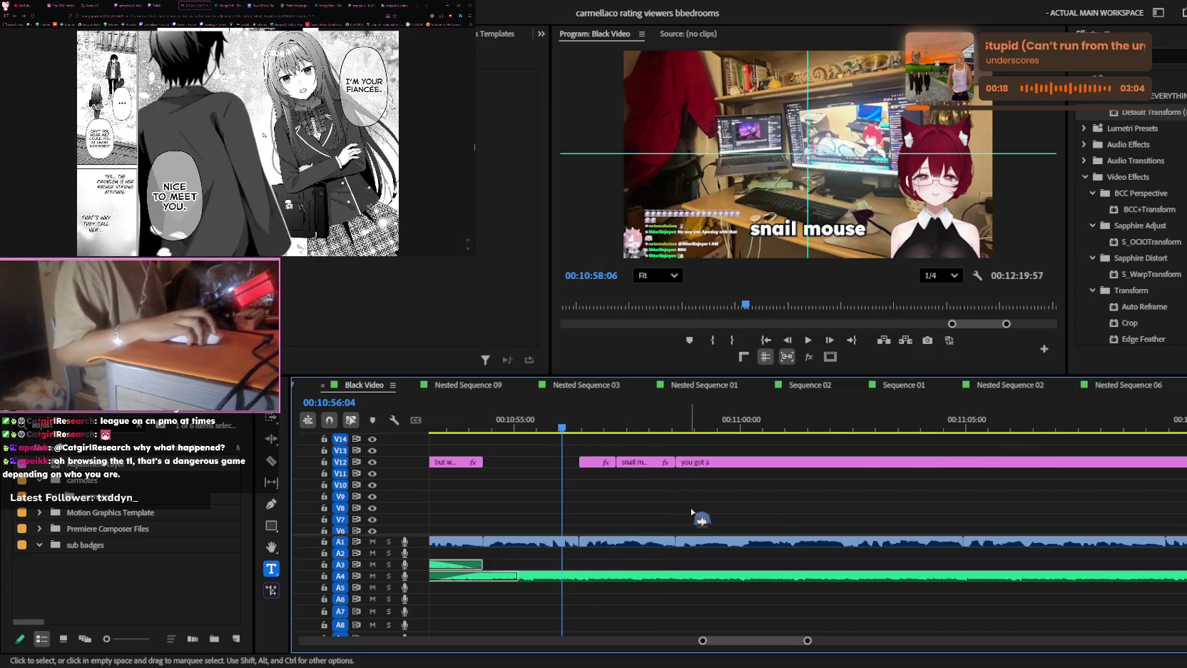
- Play back the 'snail mouse' caption passage and park the playhead at 00:10:57:05
scroll(771, 524, "up", 2)
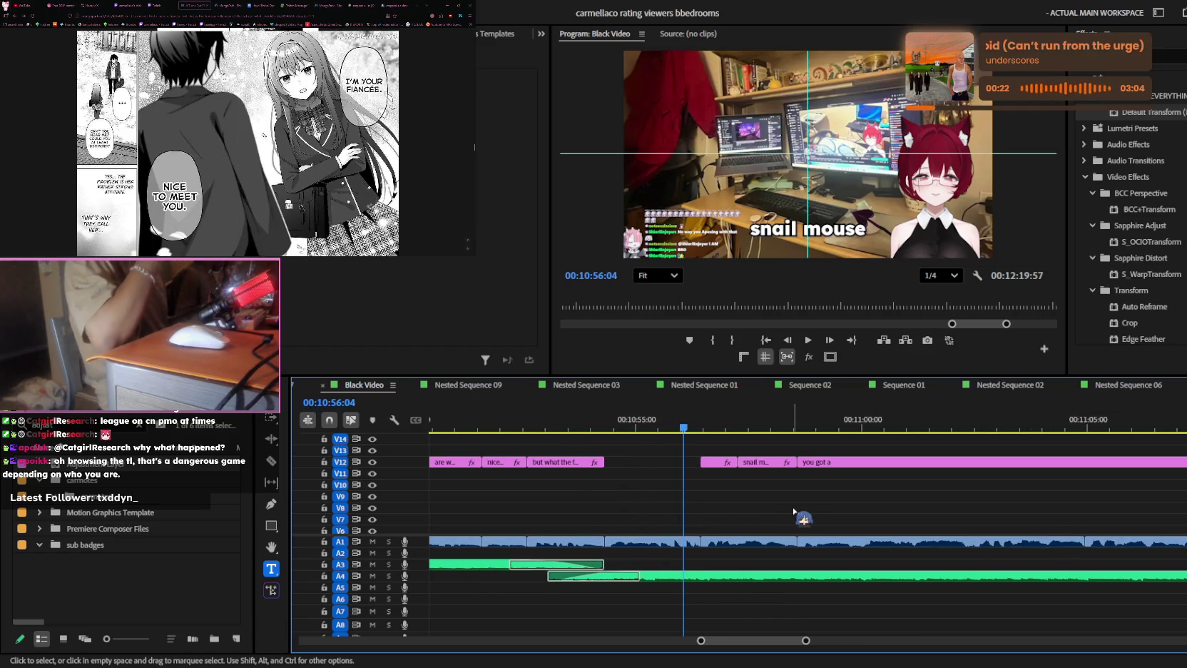
left_click_drag(795, 421, 729, 421)
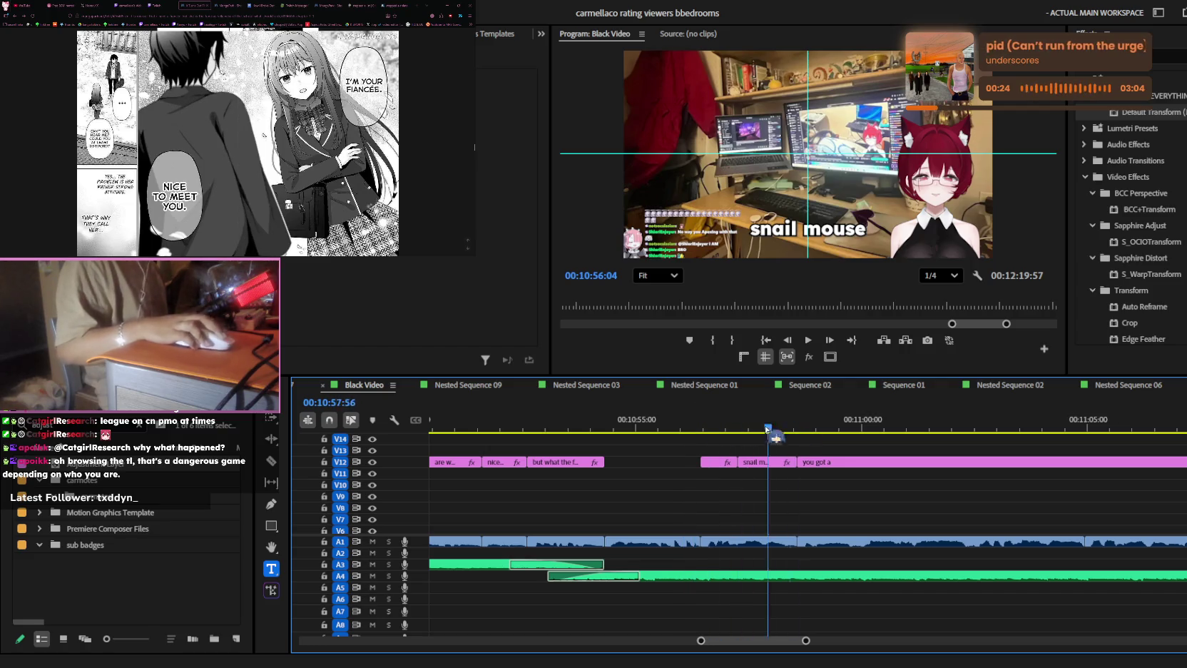
key("Up")
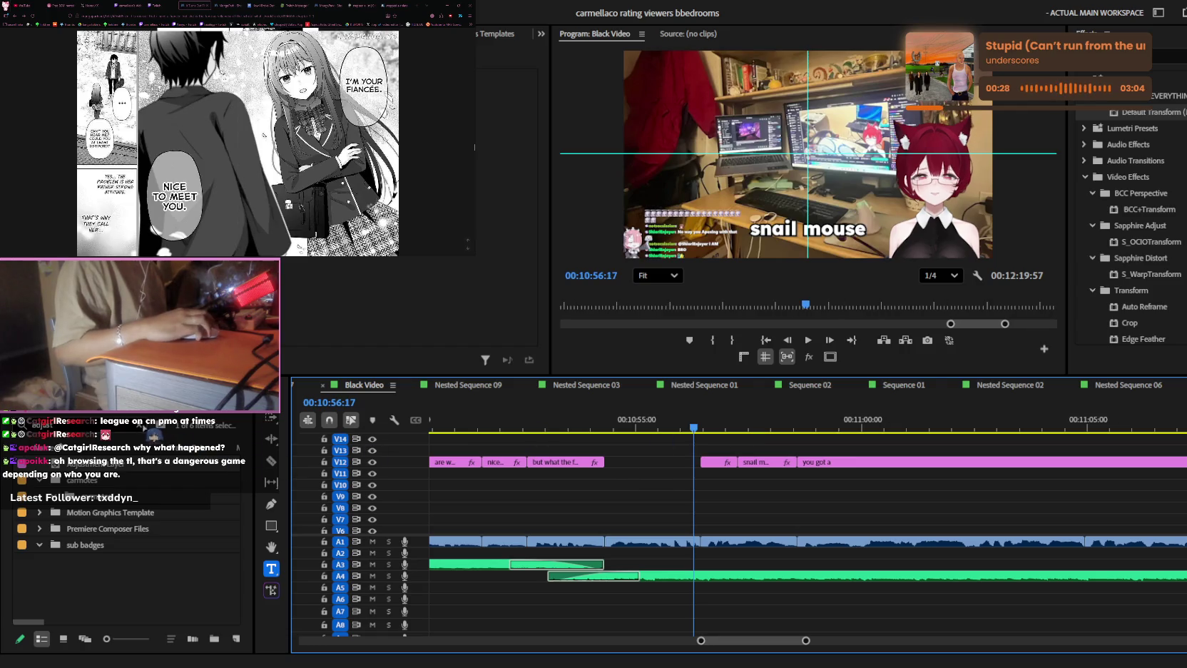
key("equal")
key("space")
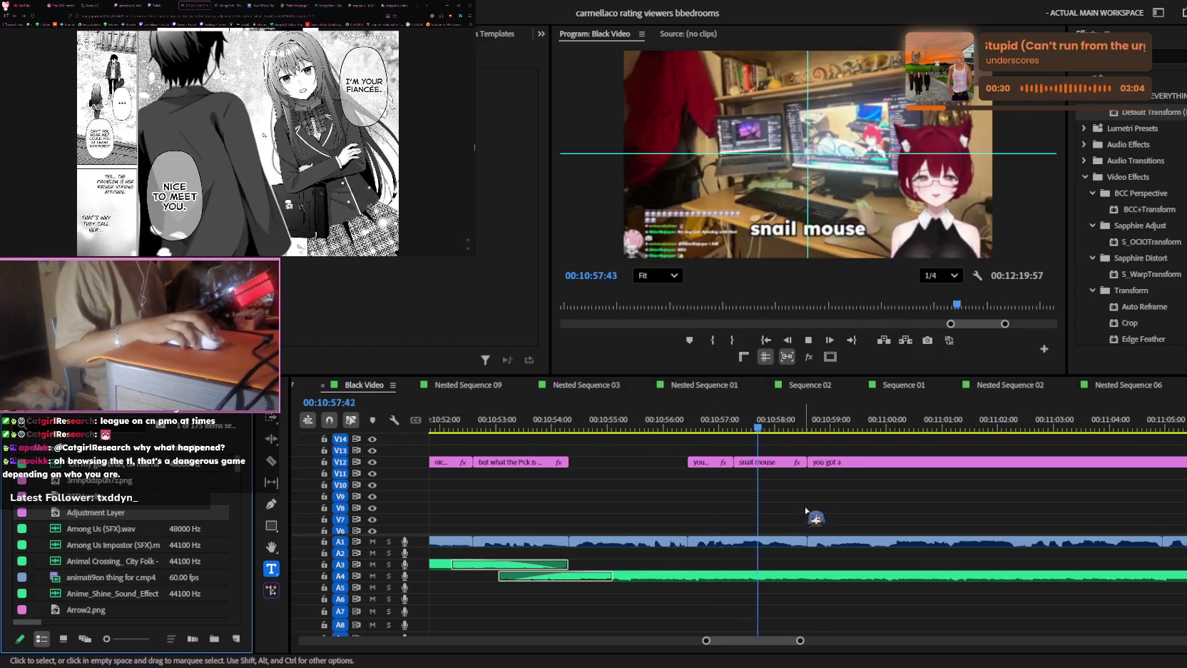
left_click(726, 421)
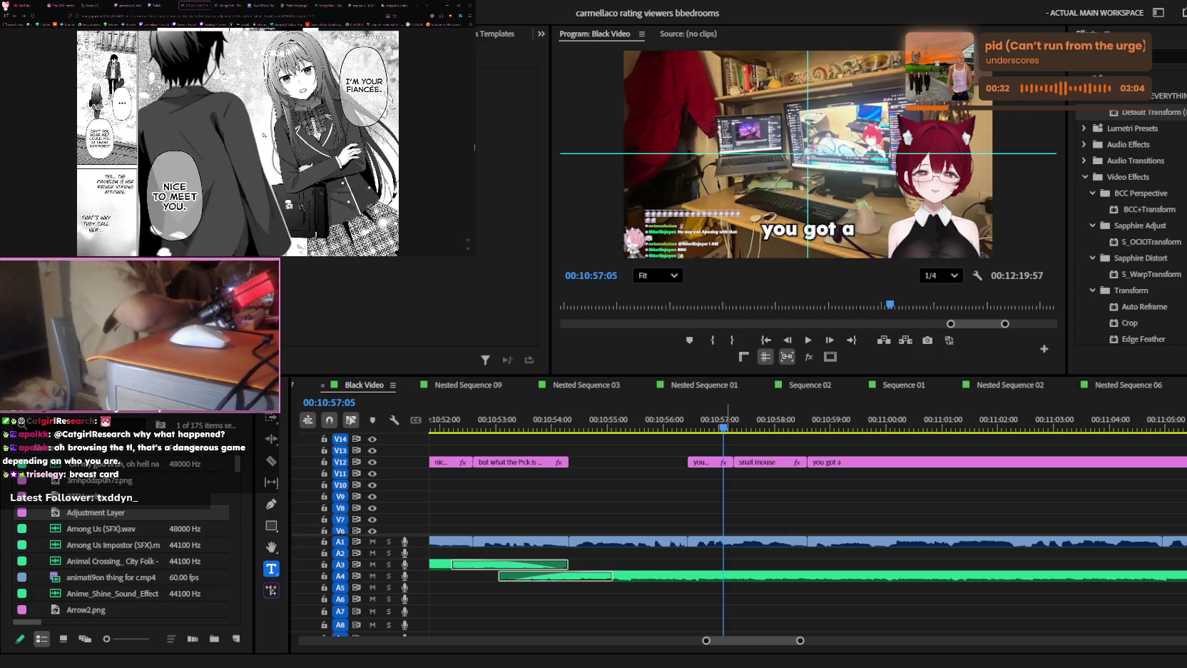
key("shift+f")
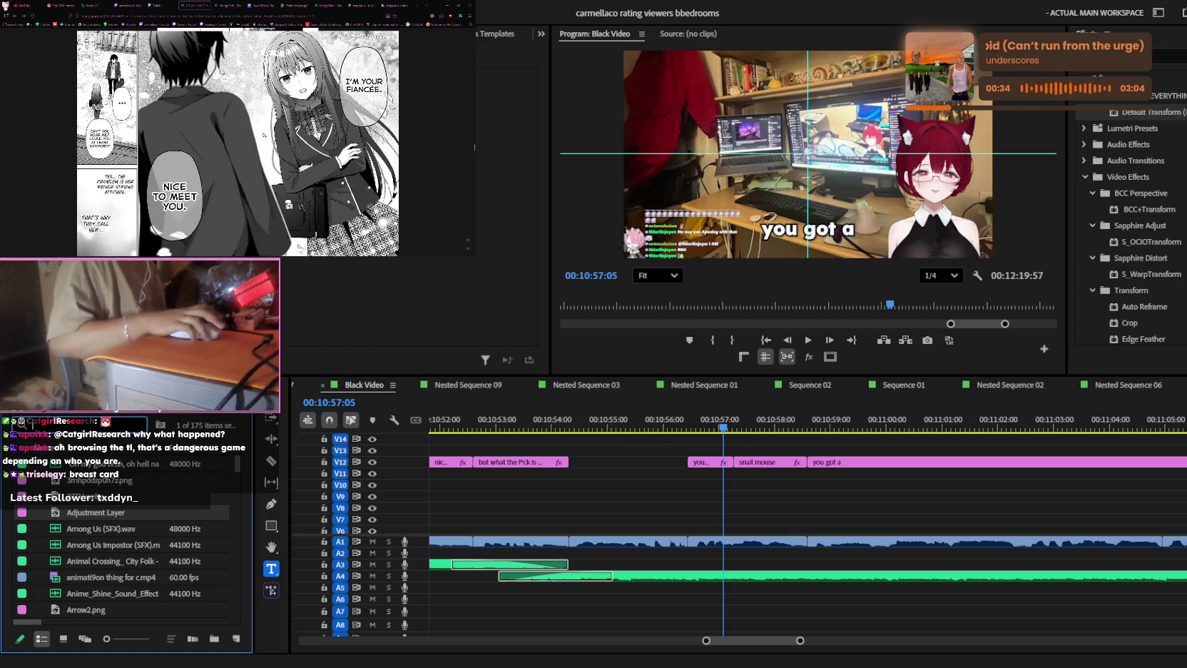
- Find the yt1s Vine Boom sound via 'vine bo' and place it on A2 at the playhead
type("vine boom")
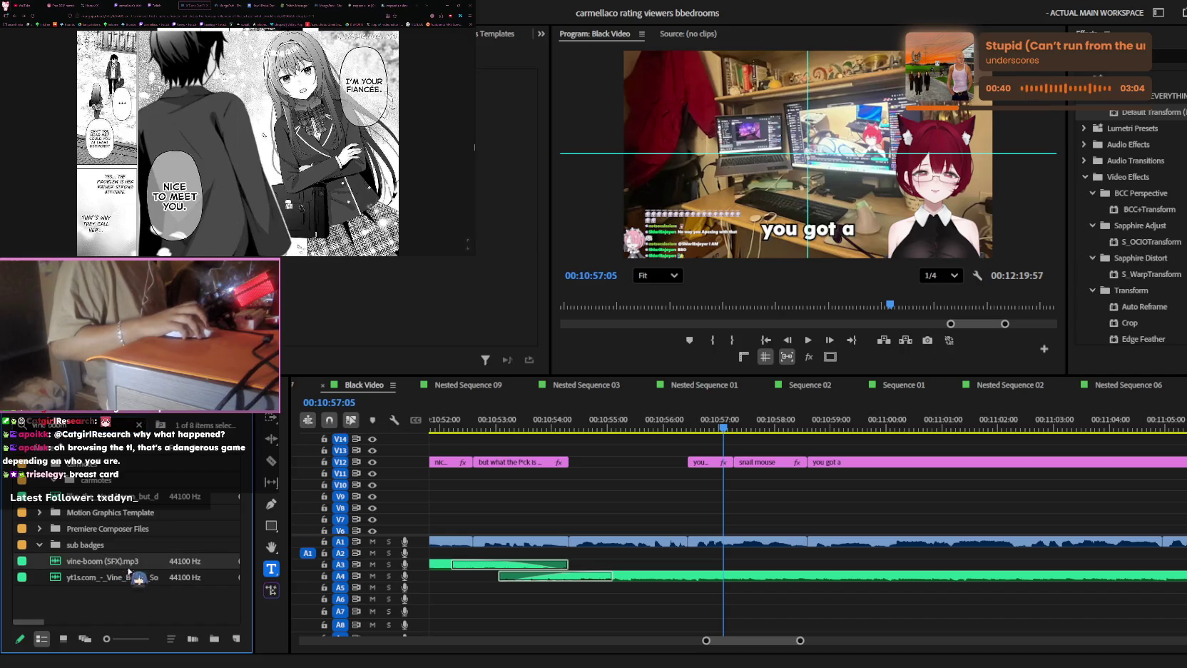
mouse_move(140, 575)
left_mouse_down()
mouse_move(685, 569)
mouse_move(731, 553)
left_mouse_up()
key("=")
left_click(773, 555)
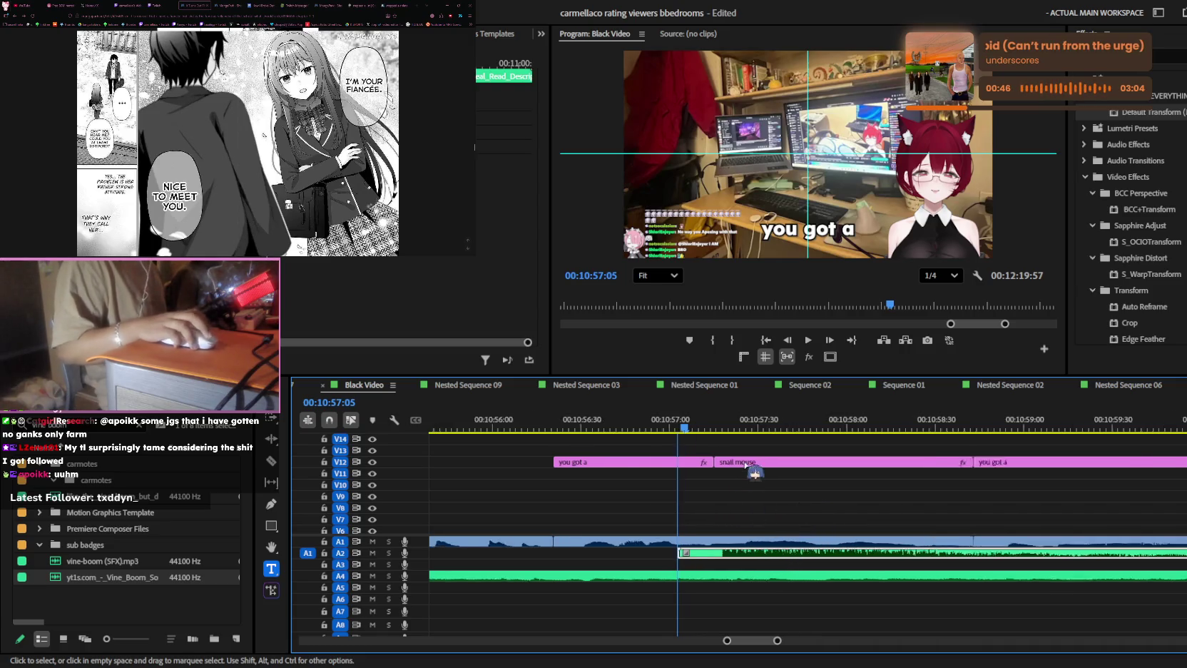
key("=")
left_click(685, 407)
left_click(342, 179)
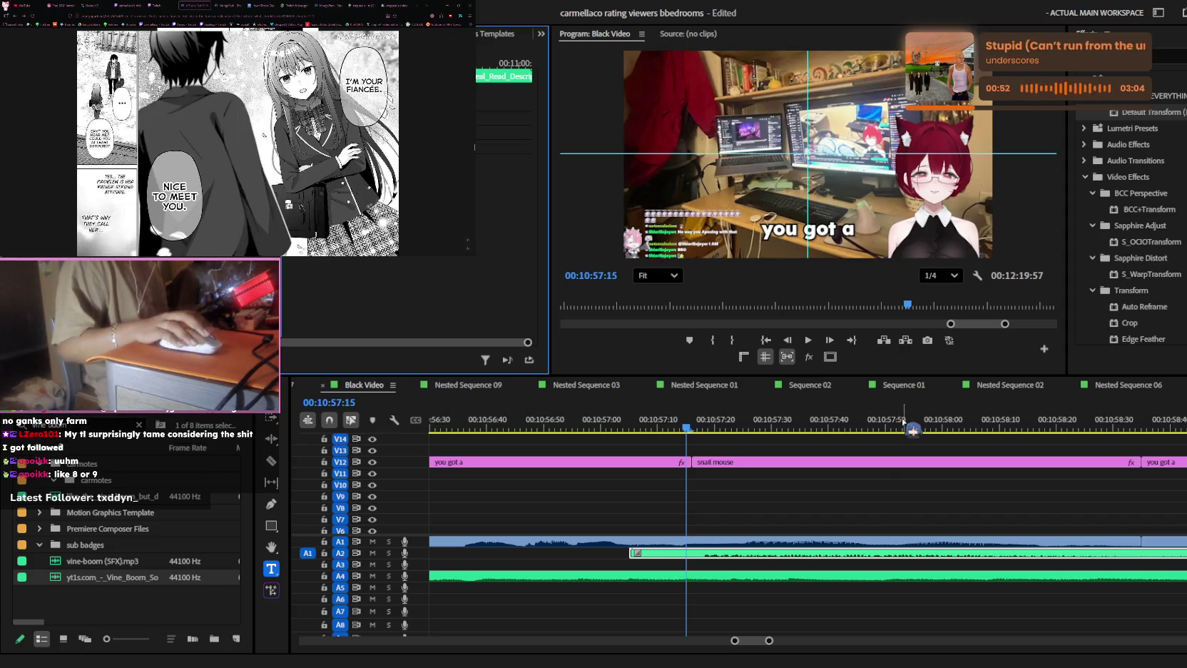
- Zoom the timeline out and scroll back to the opening section around 00:00:20–00:00:45
left_click(734, 529)
scroll(735, 530, "down", 3, "alt")
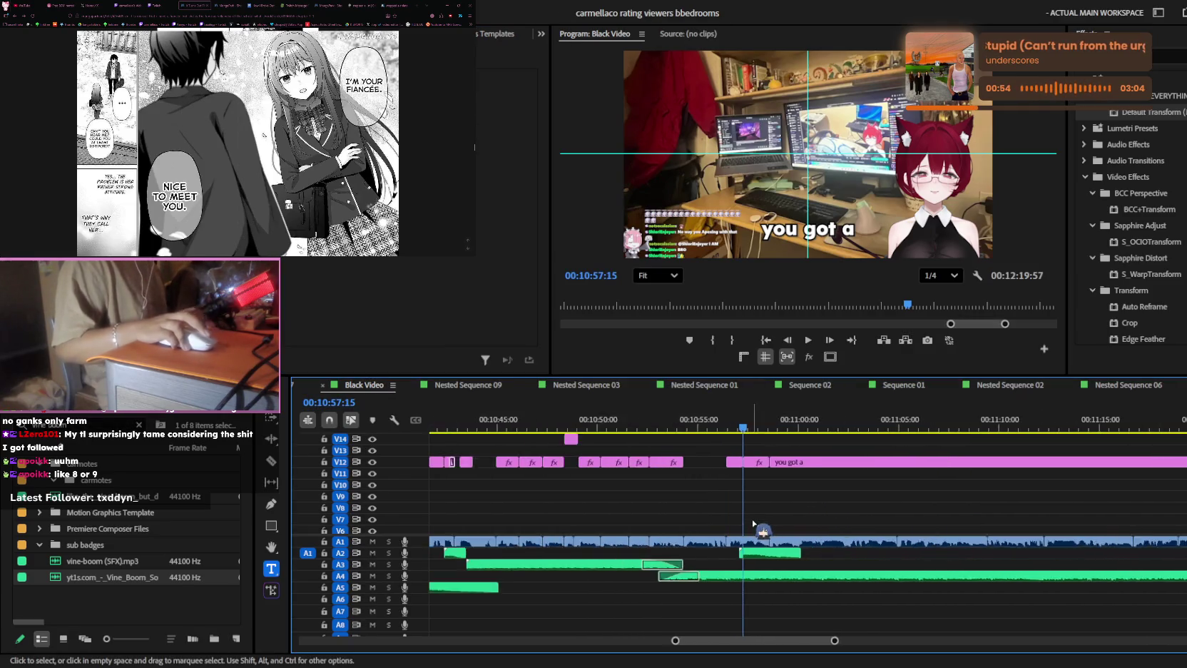
scroll(742, 531, "down", 3, "alt")
scroll(746, 531, "down", 3, "alt")
scroll(749, 532, "up", 5, "alt")
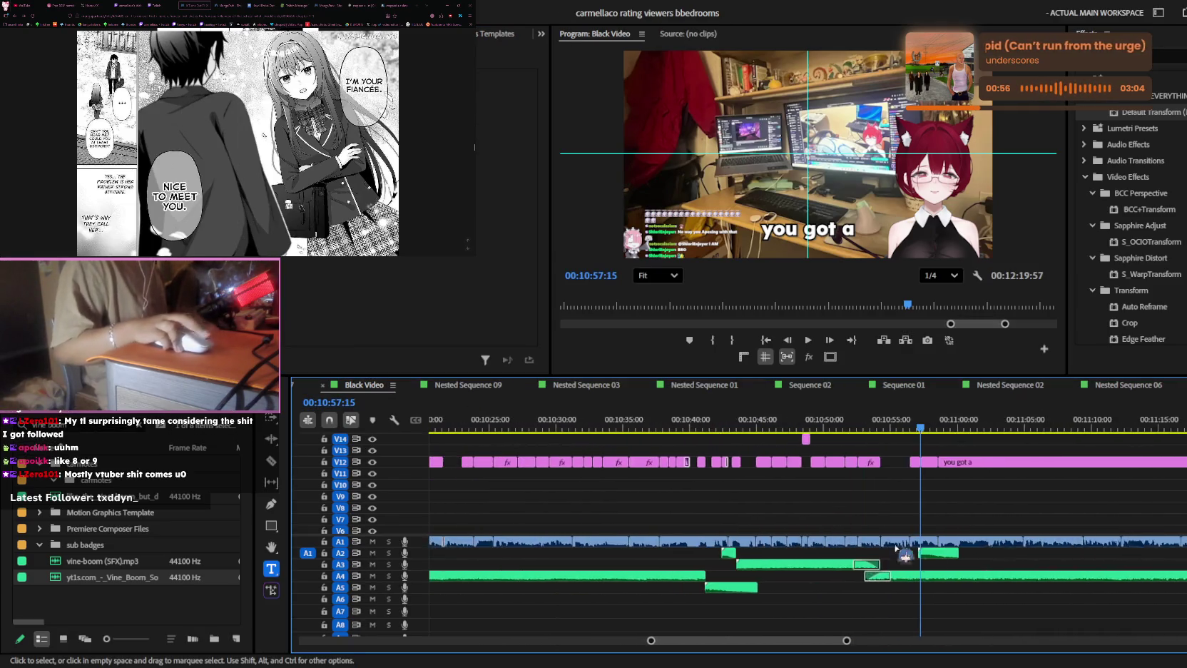
scroll(920, 557, "up", 5, "alt")
scroll(678, 549, "up", 3)
scroll(724, 549, "up", 3)
scroll(726, 548, "up", 2)
scroll(803, 547, "up", 4)
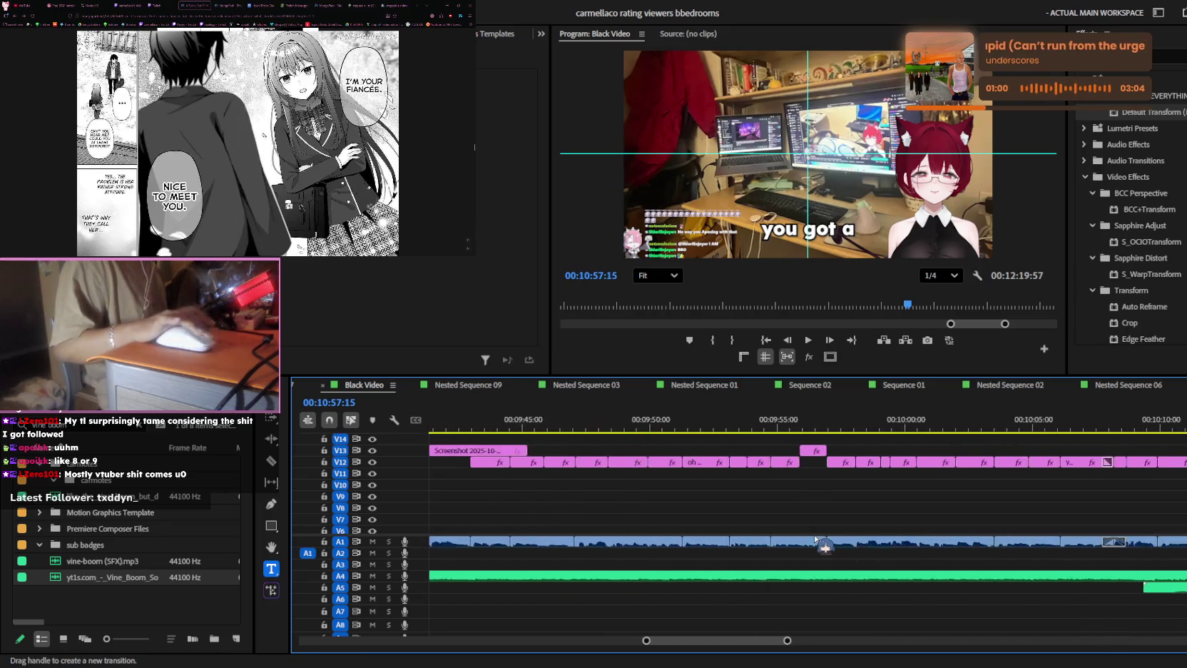
scroll(810, 532, "up", 2)
scroll(811, 531, "up", 2)
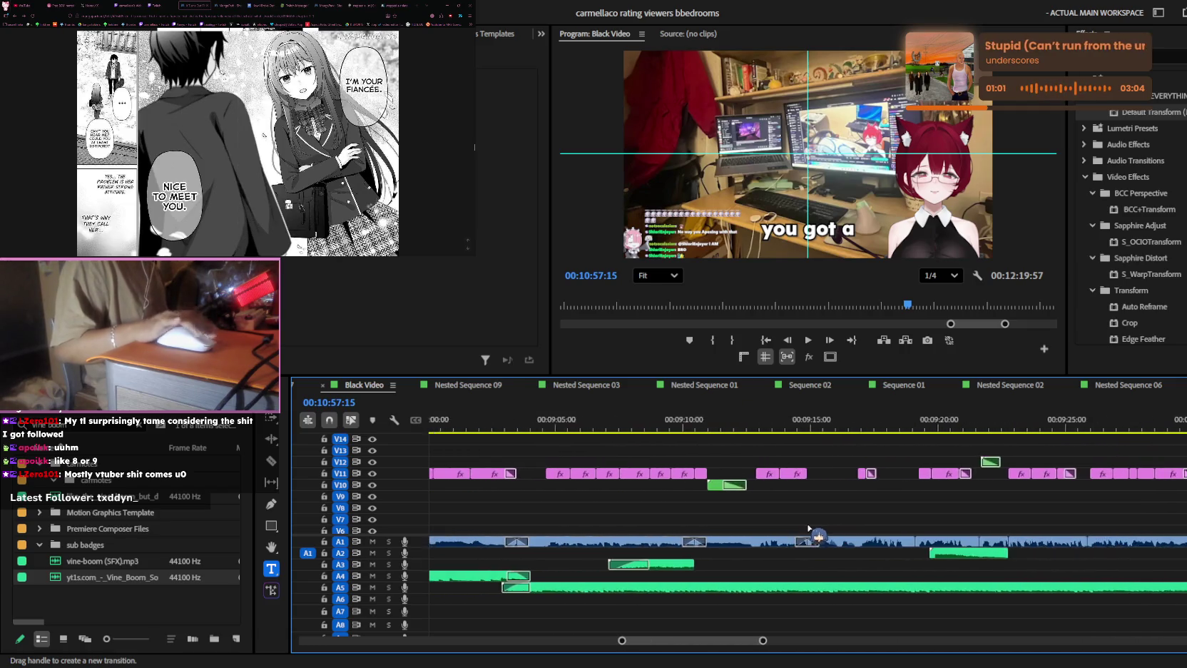
scroll(811, 530, "up", 2)
scroll(813, 526, "up", 2)
scroll(813, 526, "up", 3)
scroll(812, 525, "up", 3)
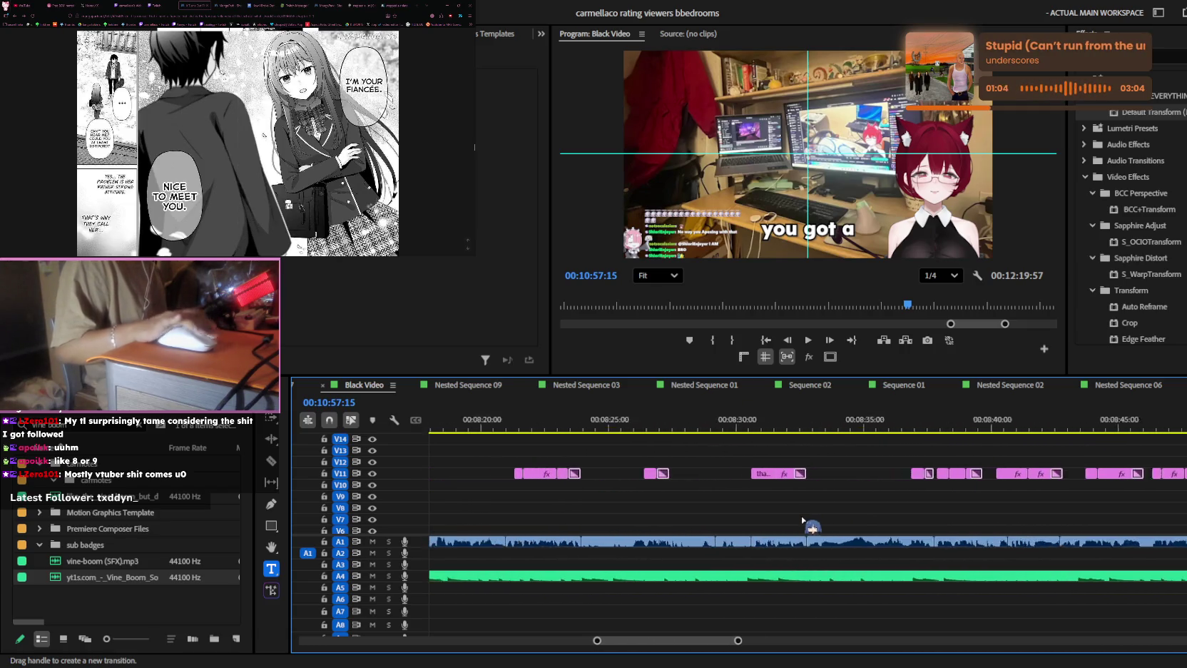
scroll(809, 524, "up", 4)
scroll(652, 645, "up", 1)
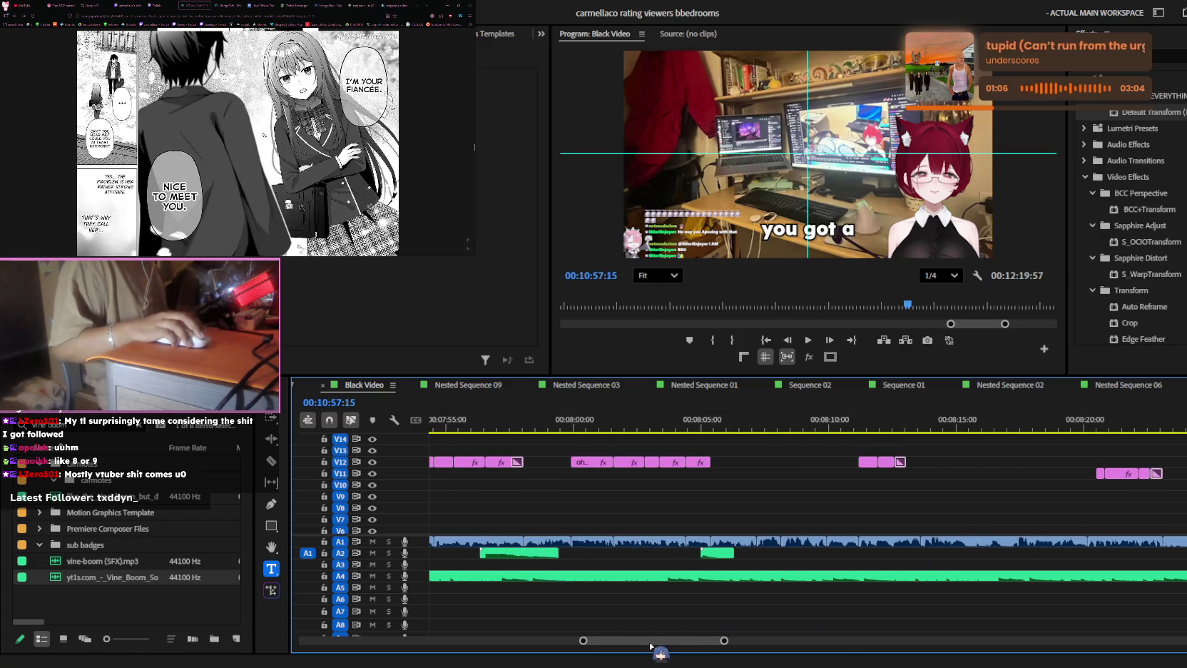
scroll(622, 649, "up", 2)
scroll(622, 649, "up", 3)
scroll(606, 650, "up", 2)
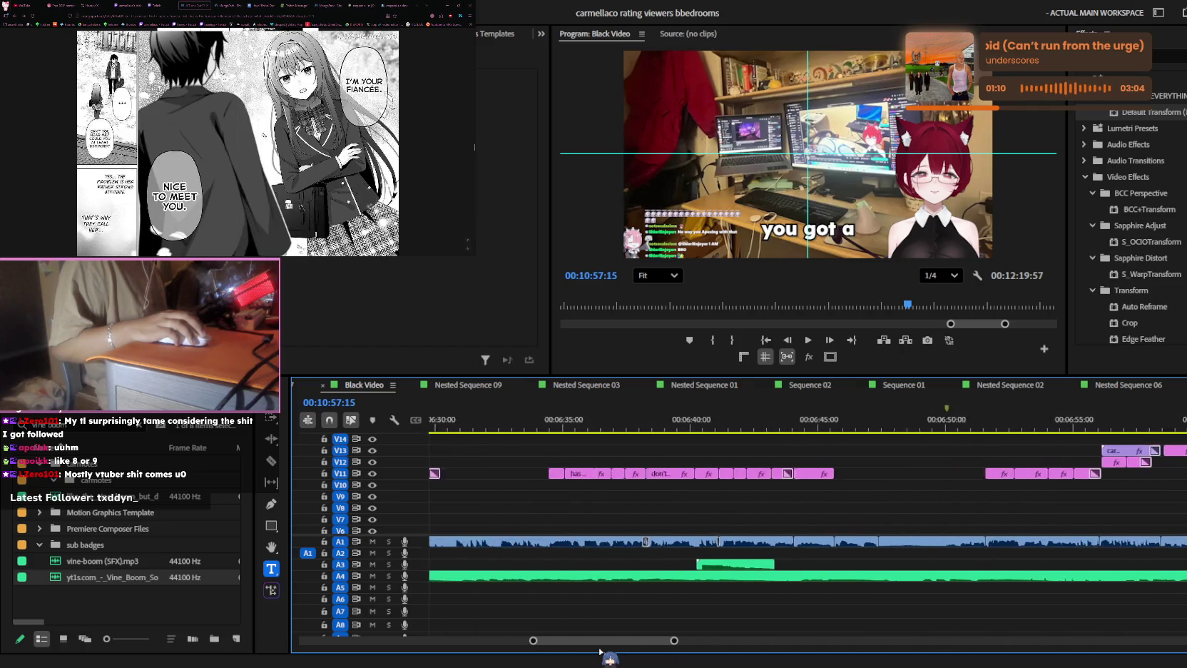
scroll(591, 651, "up", 2)
scroll(589, 650, "up", 2)
scroll(581, 651, "up", 2)
scroll(567, 651, "up", 2)
scroll(567, 651, "up", 2)
scroll(562, 651, "up", 2)
scroll(553, 650, "up", 3)
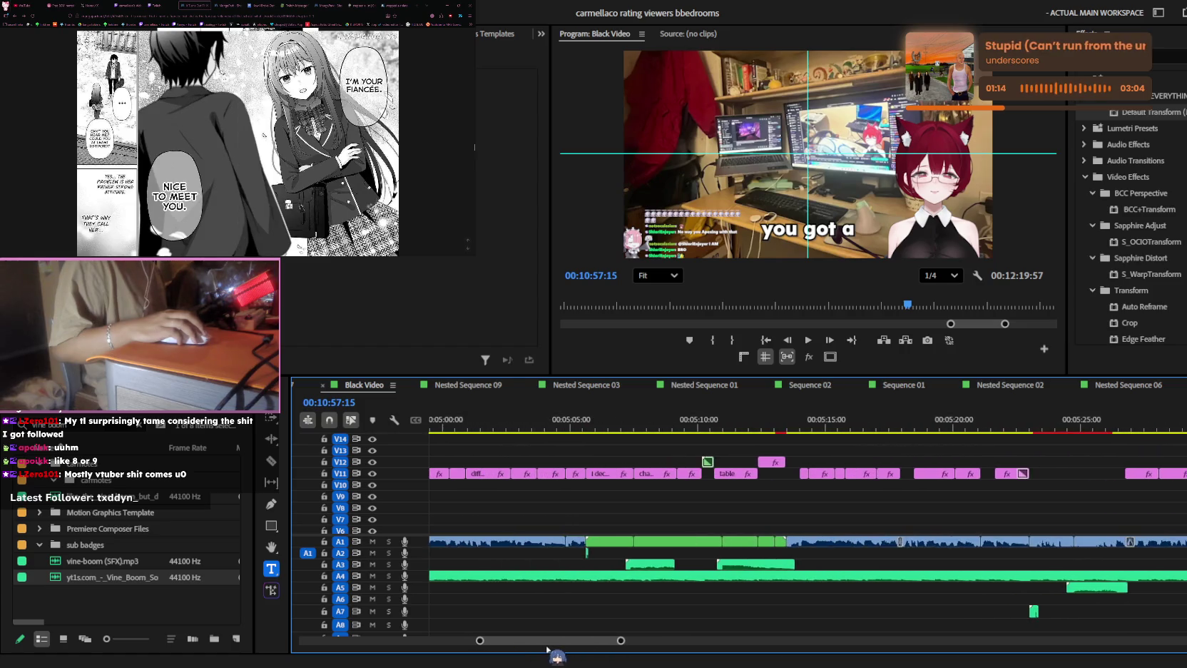
scroll(529, 649, "up", 2)
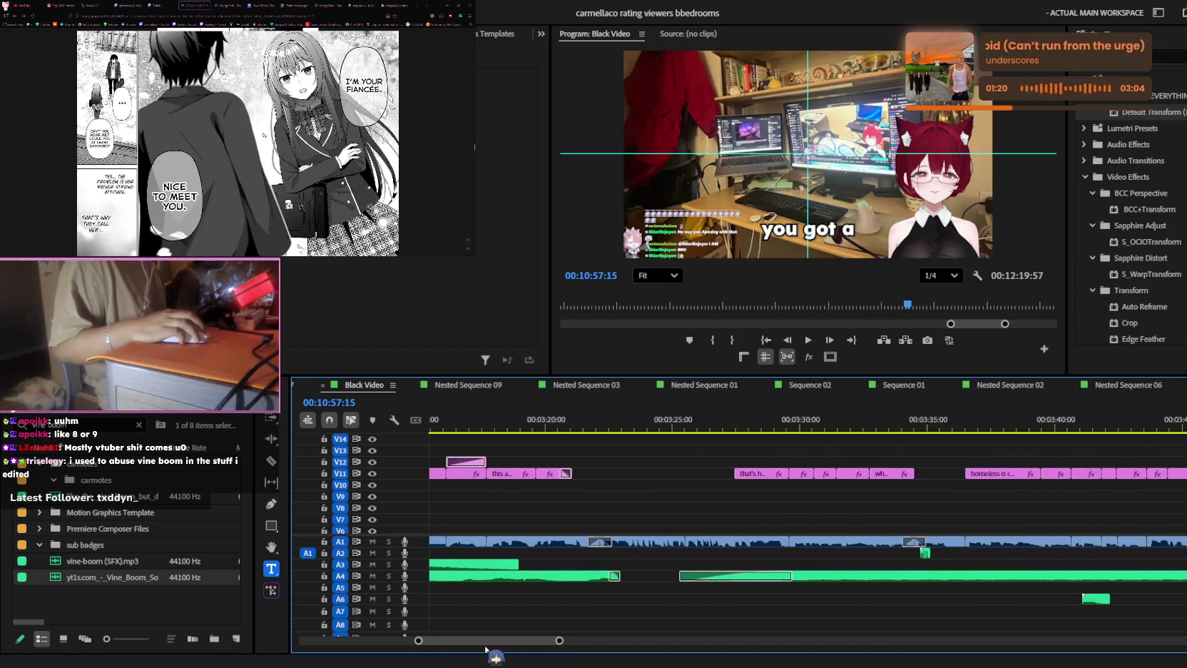
scroll(485, 649, "up", 2)
scroll(481, 649, "up", 2)
scroll(478, 650, "up", 2)
scroll(471, 650, "up", 2)
left_click_drag(469, 649, 444, 651)
left_click_drag(433, 650, 382, 651)
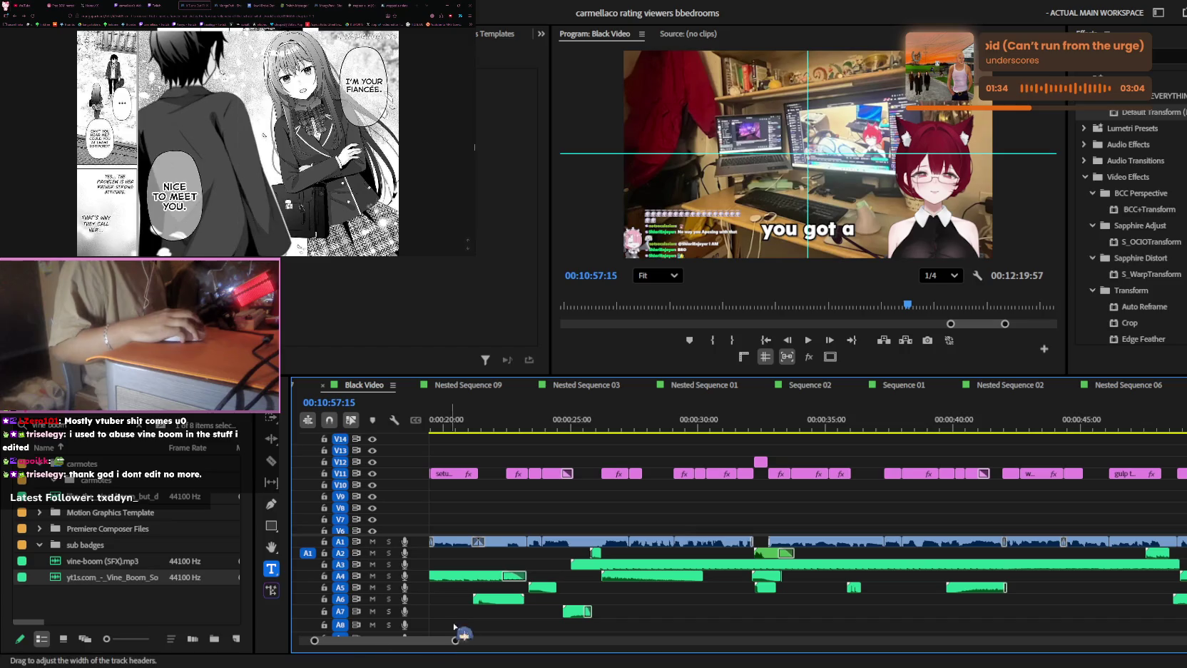
double_click(631, 577)
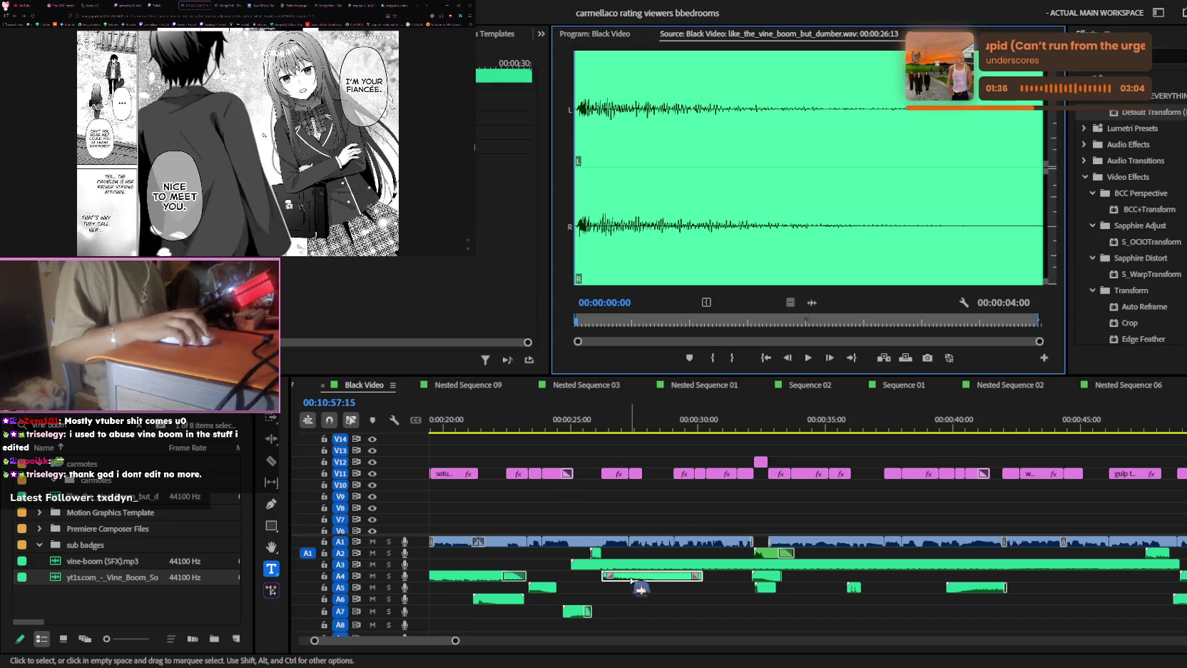
left_click(595, 34)
scroll(696, 599, "up", 3)
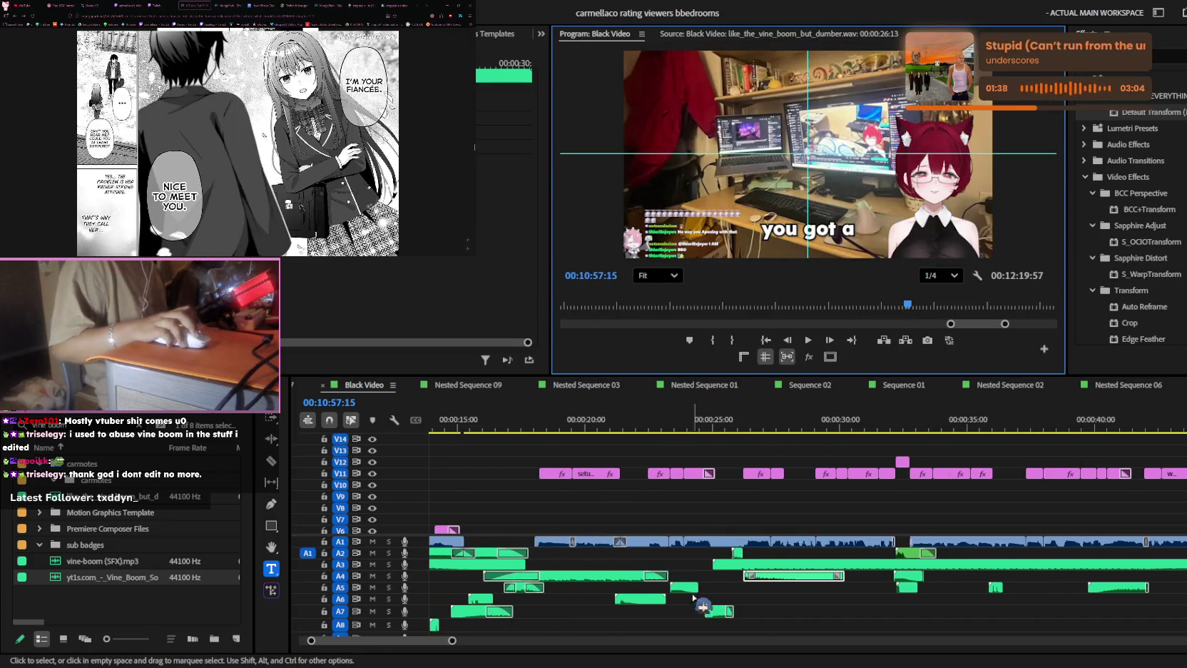
scroll(695, 599, "up", 3)
scroll(713, 599, "up", 3)
scroll(742, 598, "up", 3)
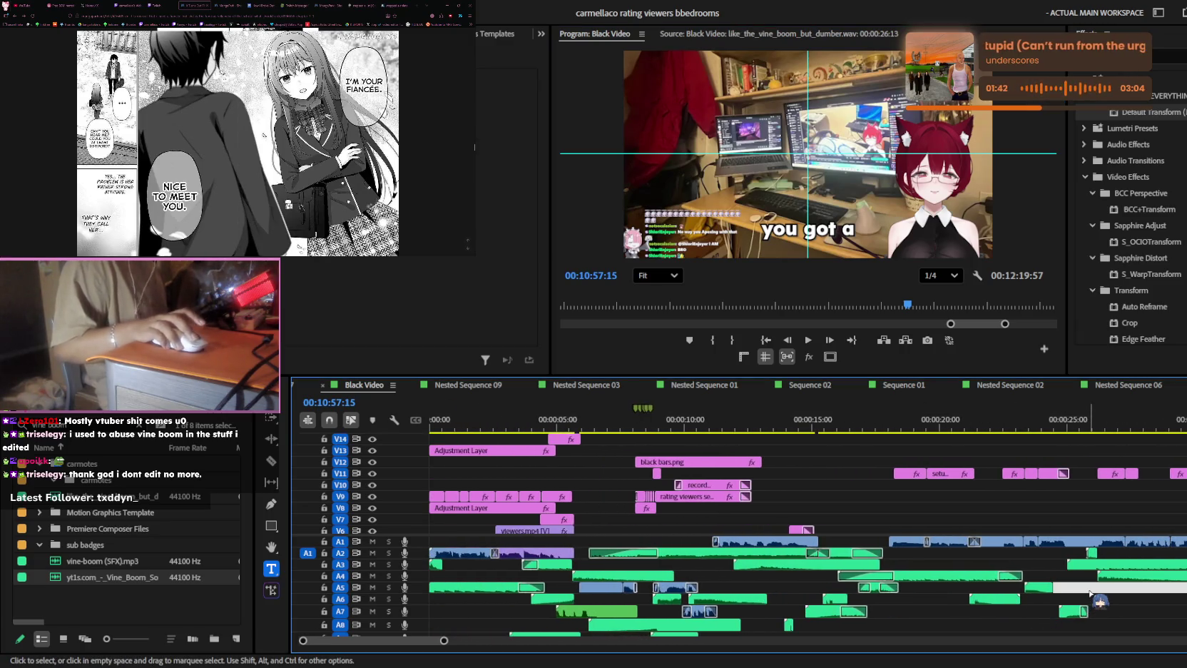
scroll(1085, 593, "down", 3)
scroll(1084, 590, "down", 3)
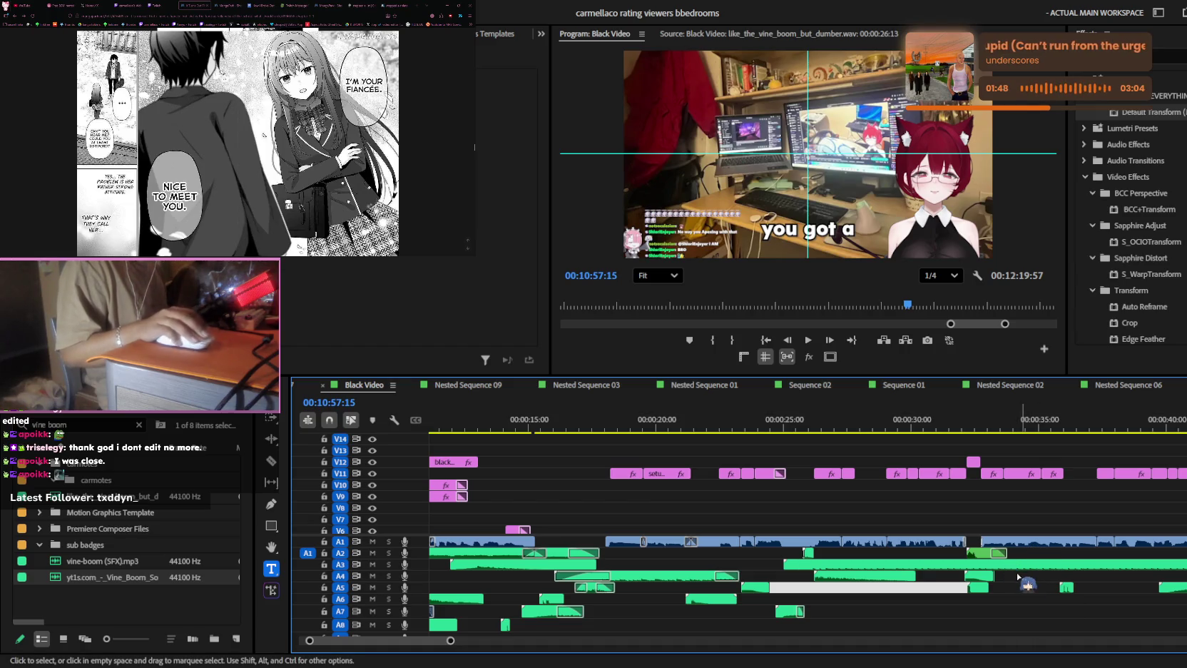
scroll(940, 570, "down", 3, "alt")
scroll(940, 571, "down", 3, "alt")
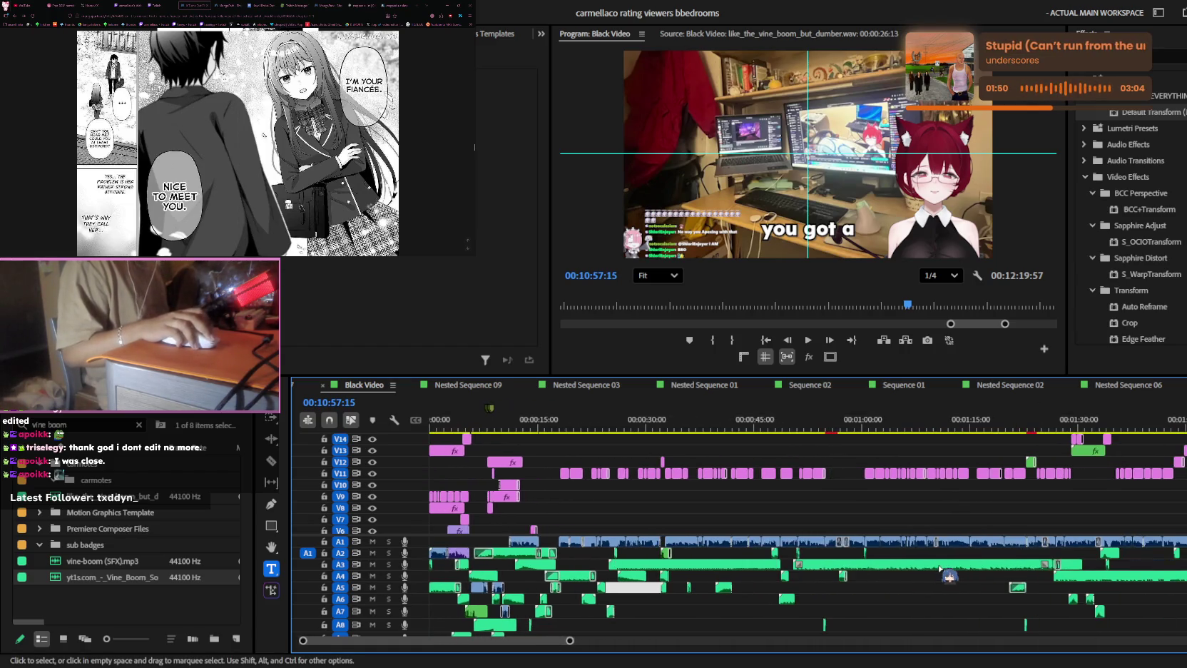
- Zoom the timeline in around the playhead near 10:59
scroll(902, 571, "down", 2, "alt")
scroll(884, 578, "down", 2, "alt")
scroll(863, 585, "down", 2, "alt")
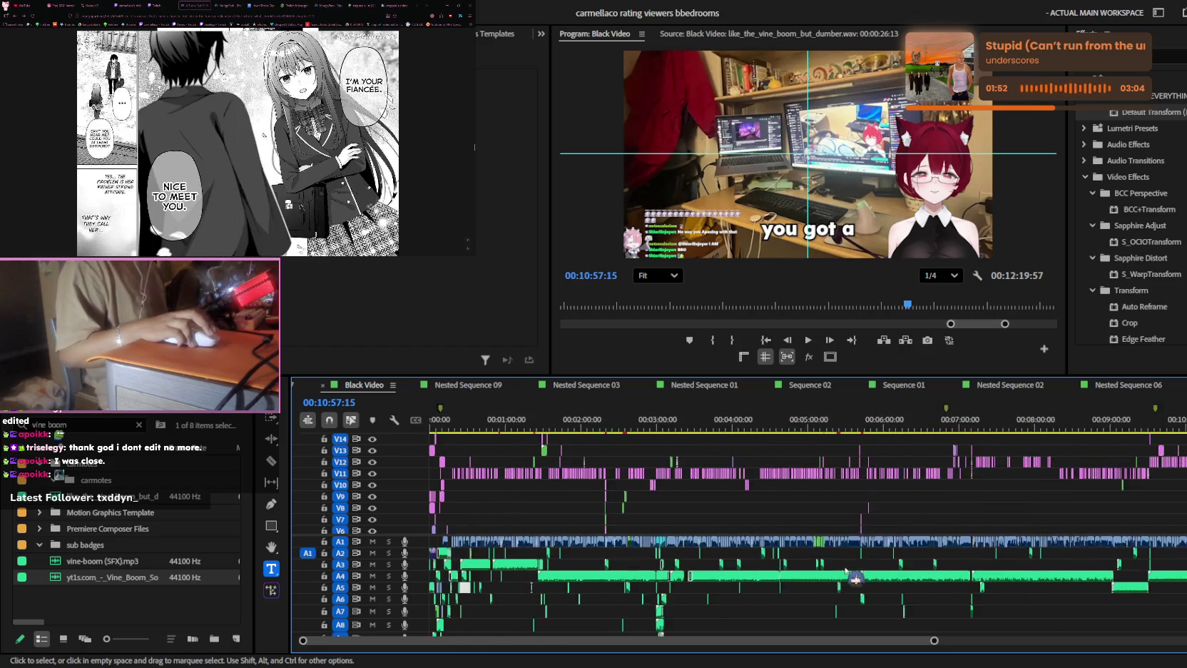
scroll(838, 595, "down", 2, "alt")
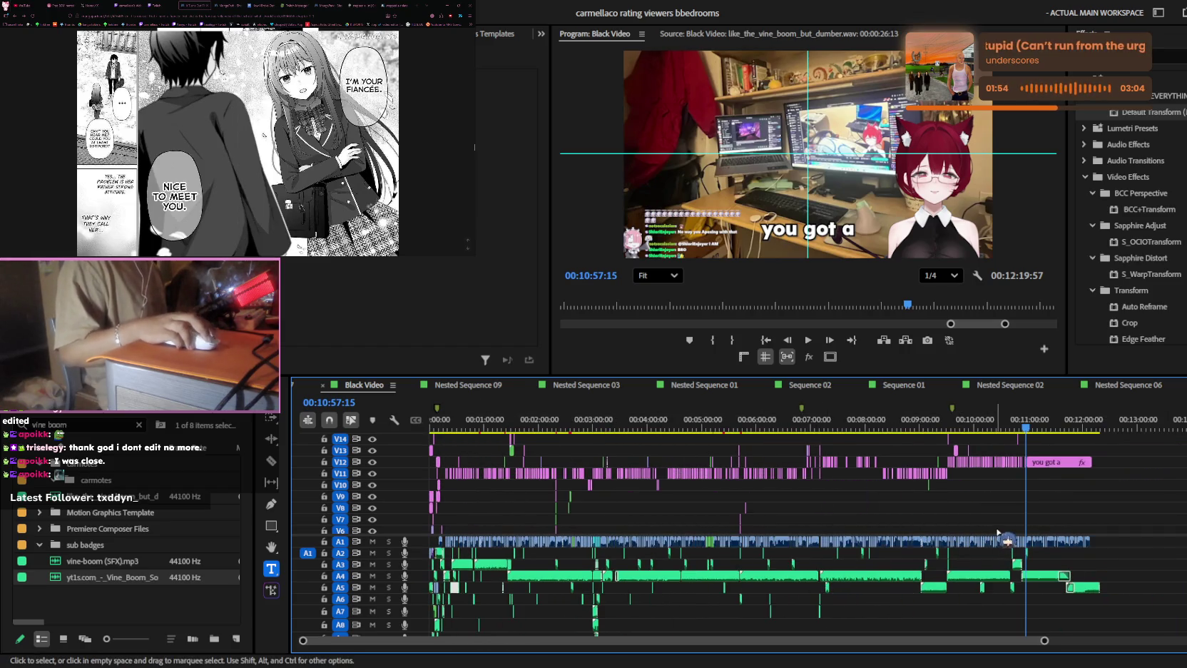
scroll(999, 531, "down", 3)
scroll(1013, 521, "up", 2, "alt")
scroll(1027, 510, "up", 3, "alt")
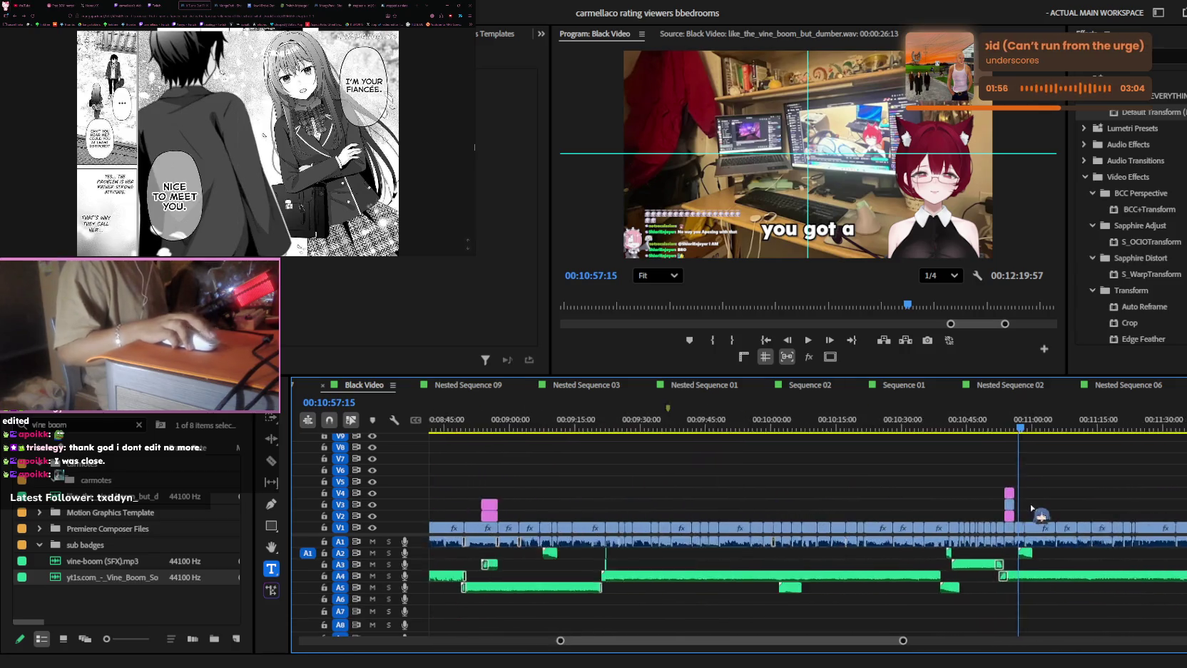
scroll(1031, 506, "up", 2, "alt")
scroll(1034, 509, "up", 3)
scroll(1039, 514, "up", 2, "alt")
scroll(1047, 518, "up", 2, "alt")
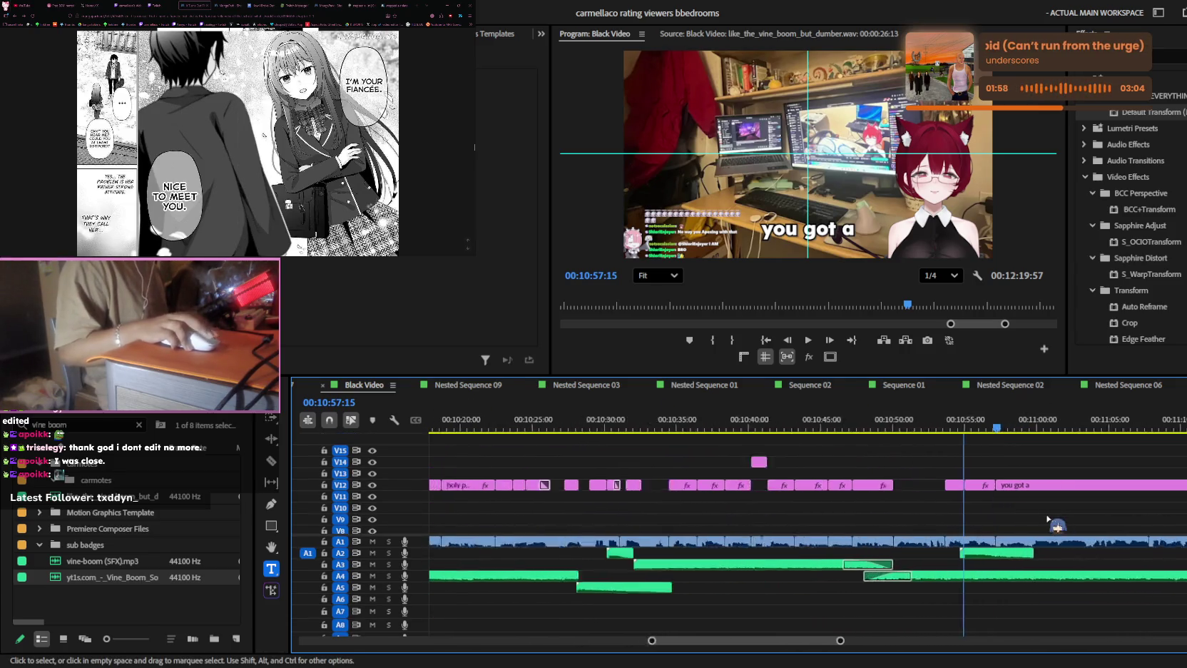
scroll(1047, 519, "up", 2, "alt")
scroll(1047, 520, "up", 1, "alt")
scroll(1045, 520, "up", 1, "alt")
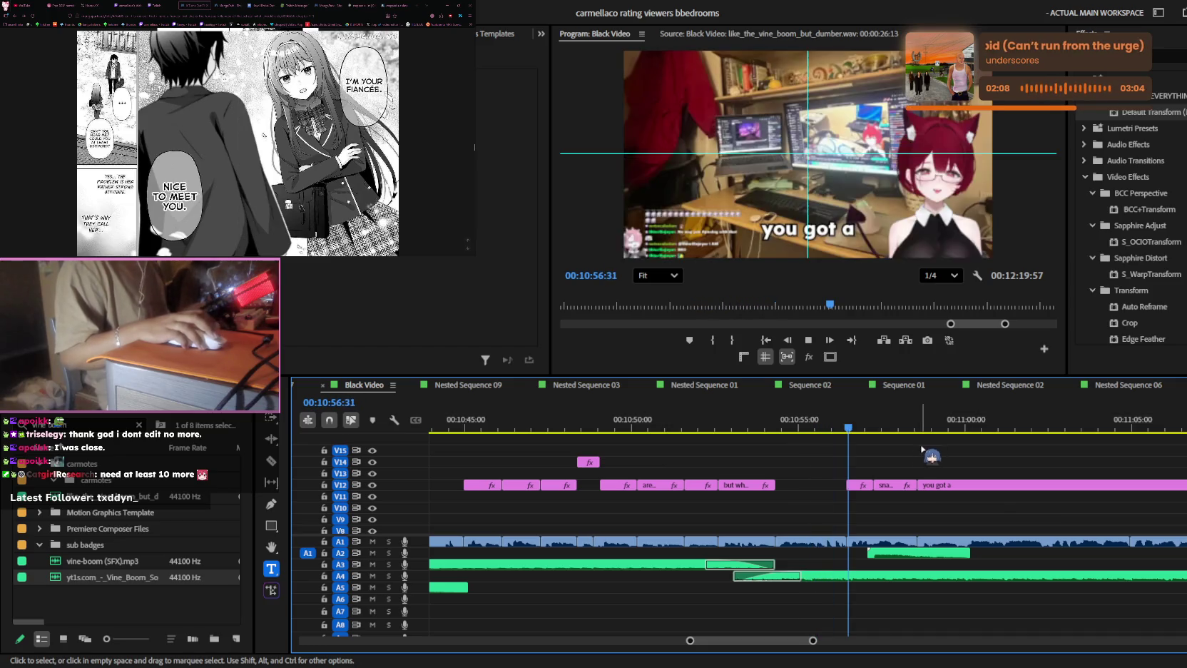
- Replay the section from 10:59:50 several times and select the later A4 audio clip
key("equal")
key("space")
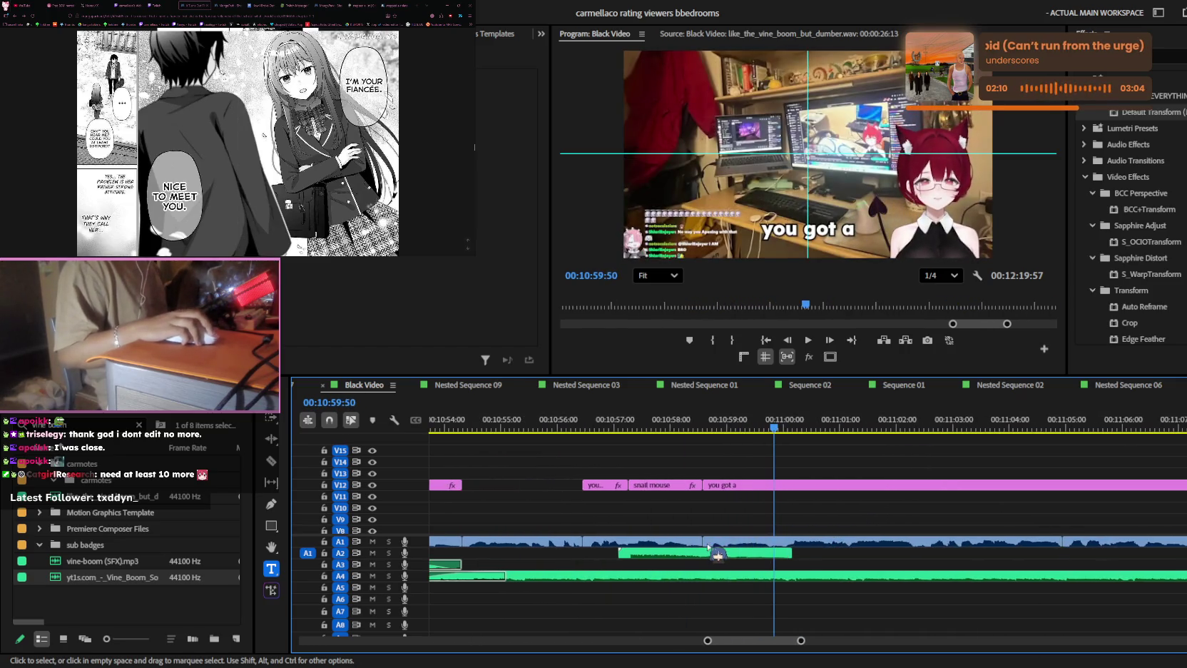
key("shift+5")
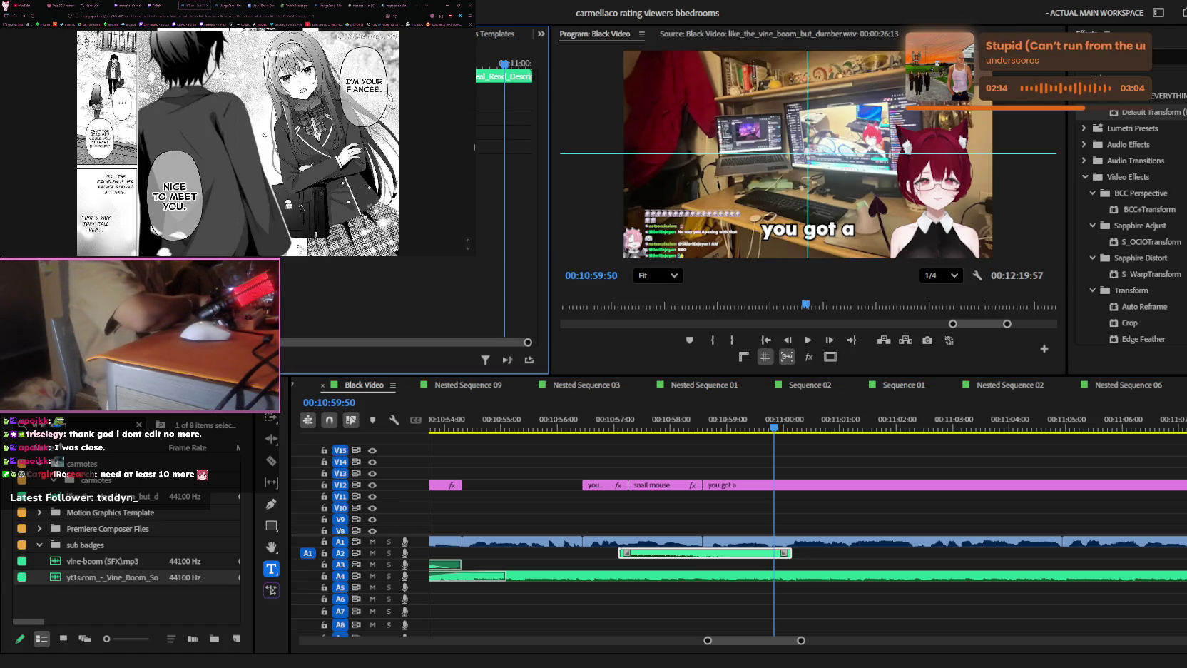
key("space")
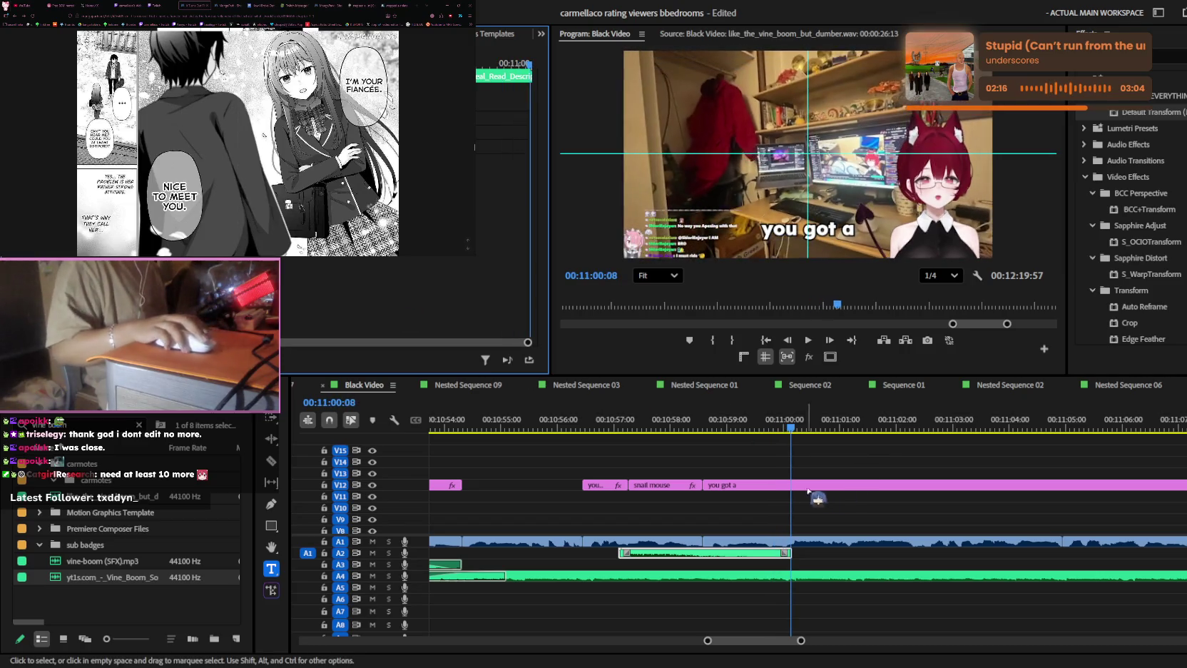
key("space")
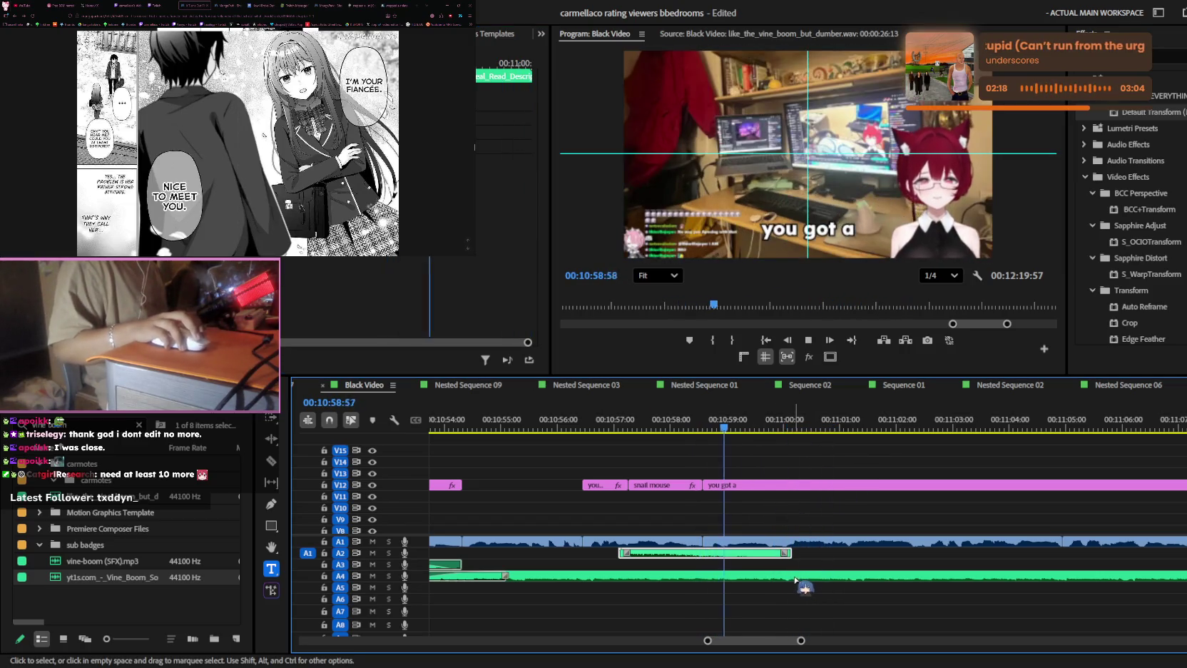
left_click(809, 576)
key("space")
- Slide the later A4 audio clip earlier, then undo the move so A4 runs unbroken
left_click_drag(808, 577, 683, 577)
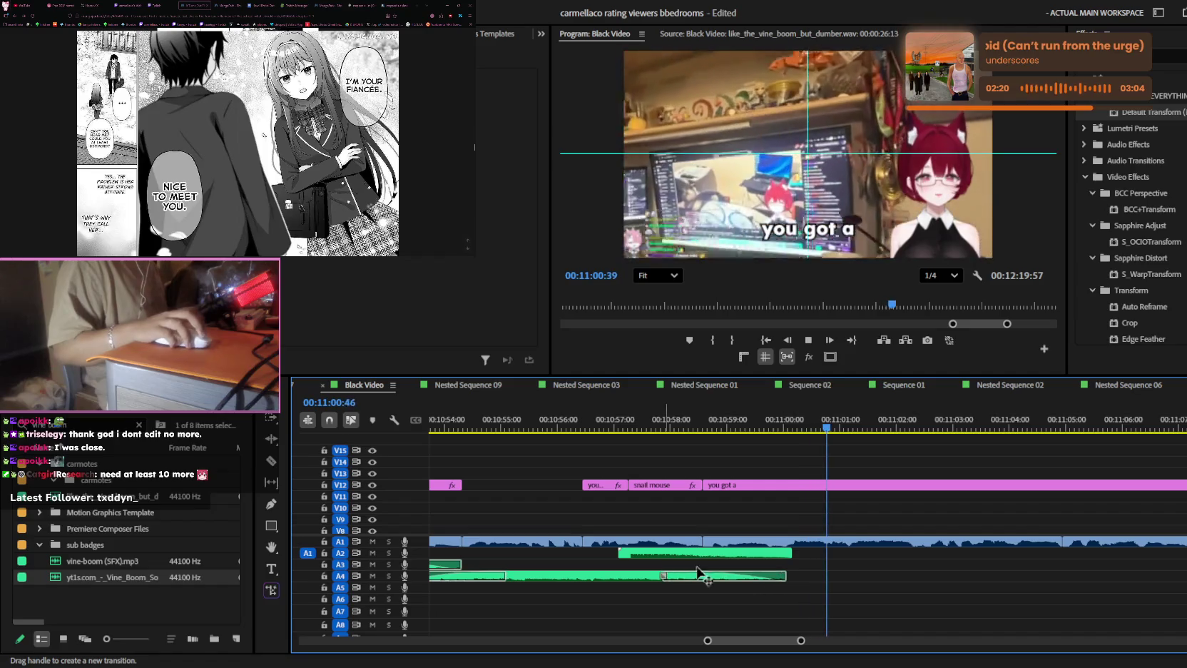
left_click(700, 427)
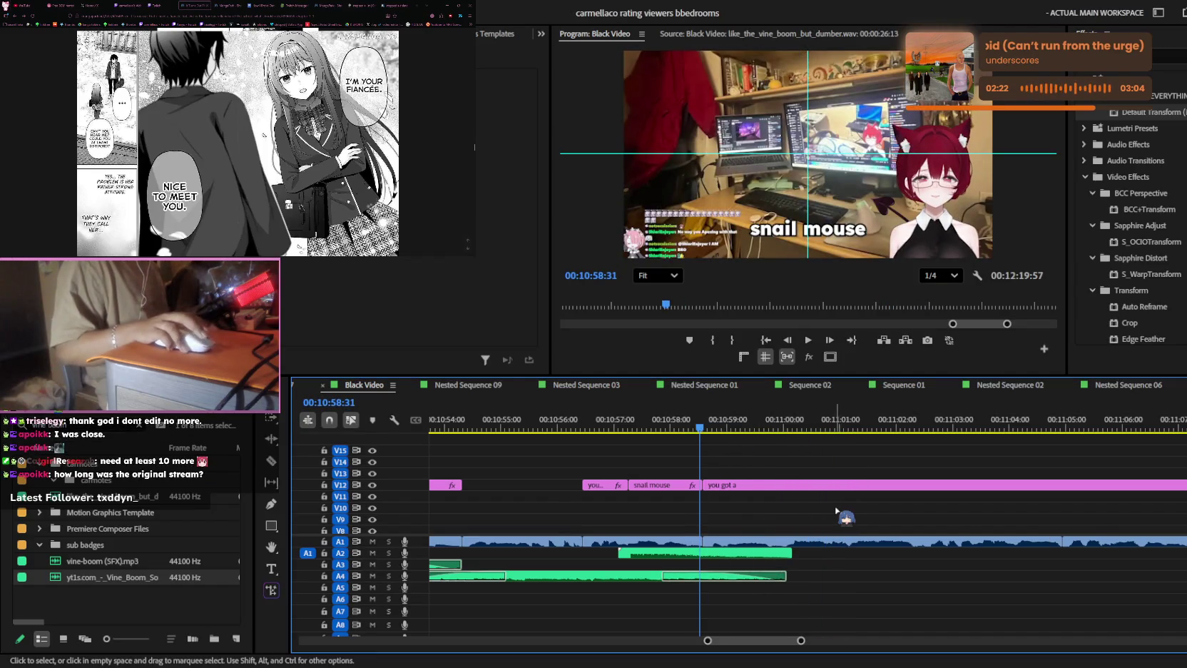
scroll(836, 509, "down", 2)
scroll(842, 507, "down", 2)
scroll(849, 505, "up", 2)
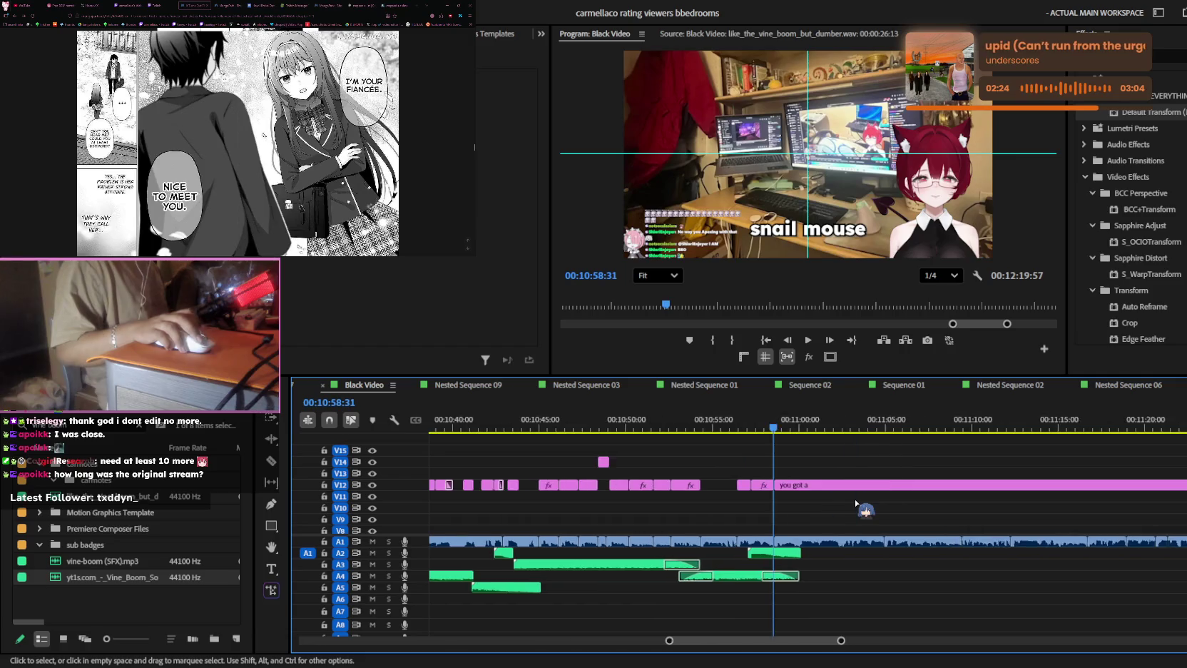
scroll(856, 504, "up", 2)
key("ctrl+z")
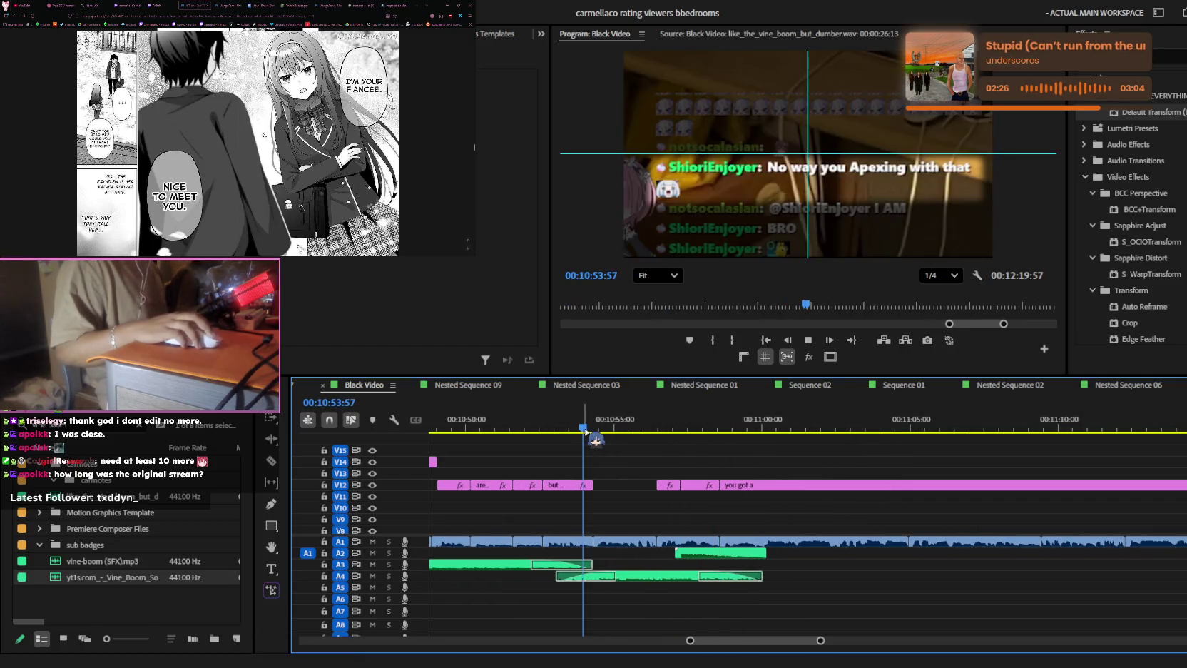
key("ctrl+z")
- Play the restored section up to the 'snail mouse' caption and save the project
key("space")
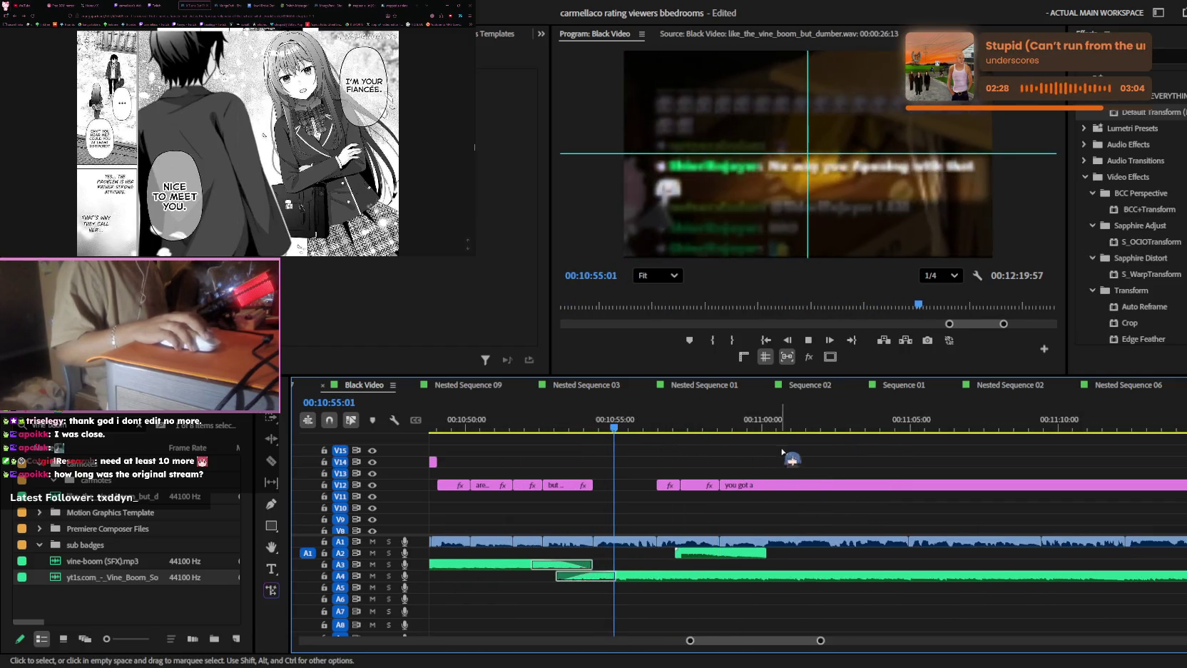
key("space")
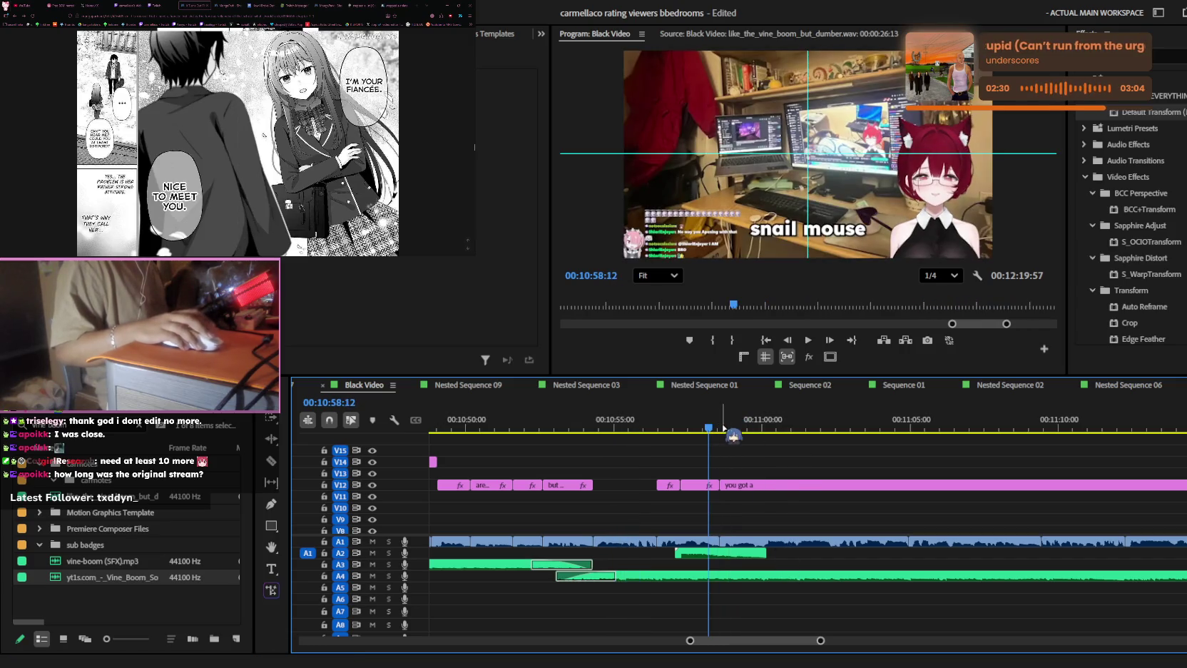
scroll(237, 142, "up", 3)
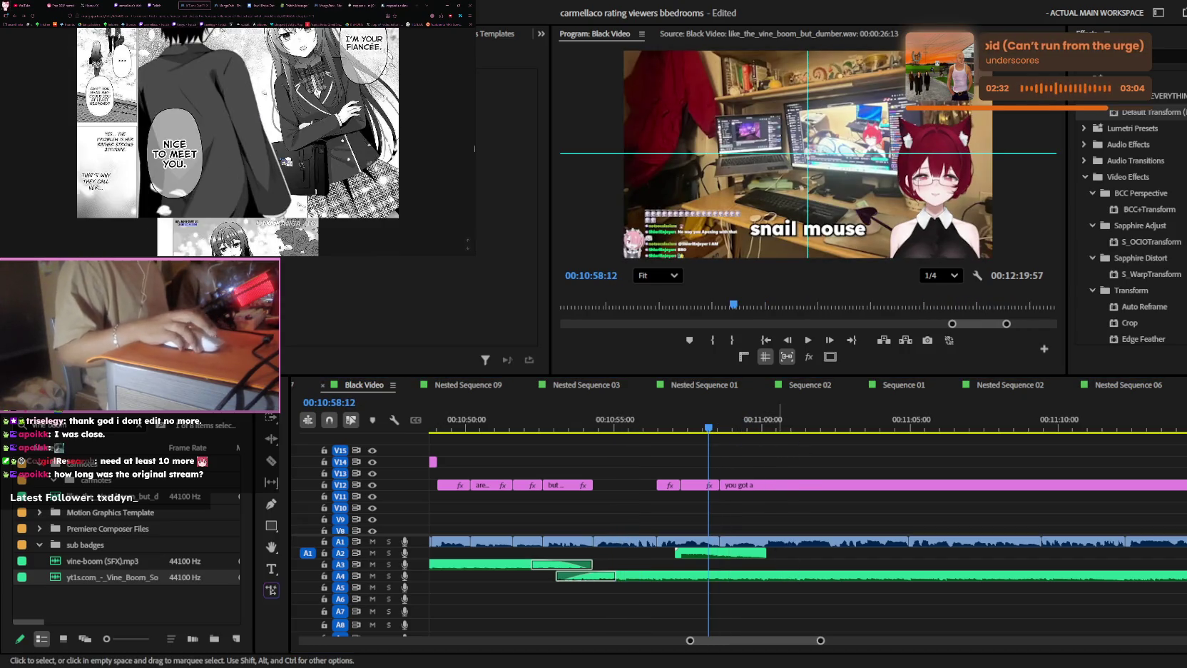
left_click(848, 511)
key("ctrl+s")
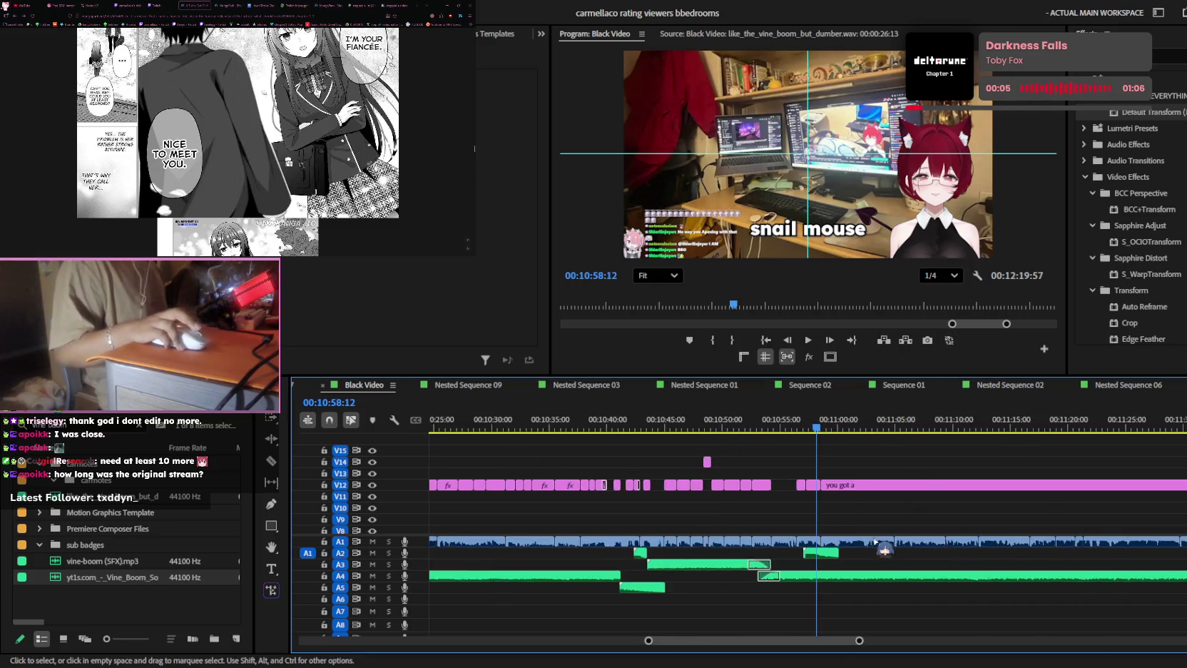
- Load carmellaco setup review.mp4 in the Source Monitor, scrub to its end and back to frame one
scroll(933, 518, "down", 5)
scroll(932, 518, "down", 1)
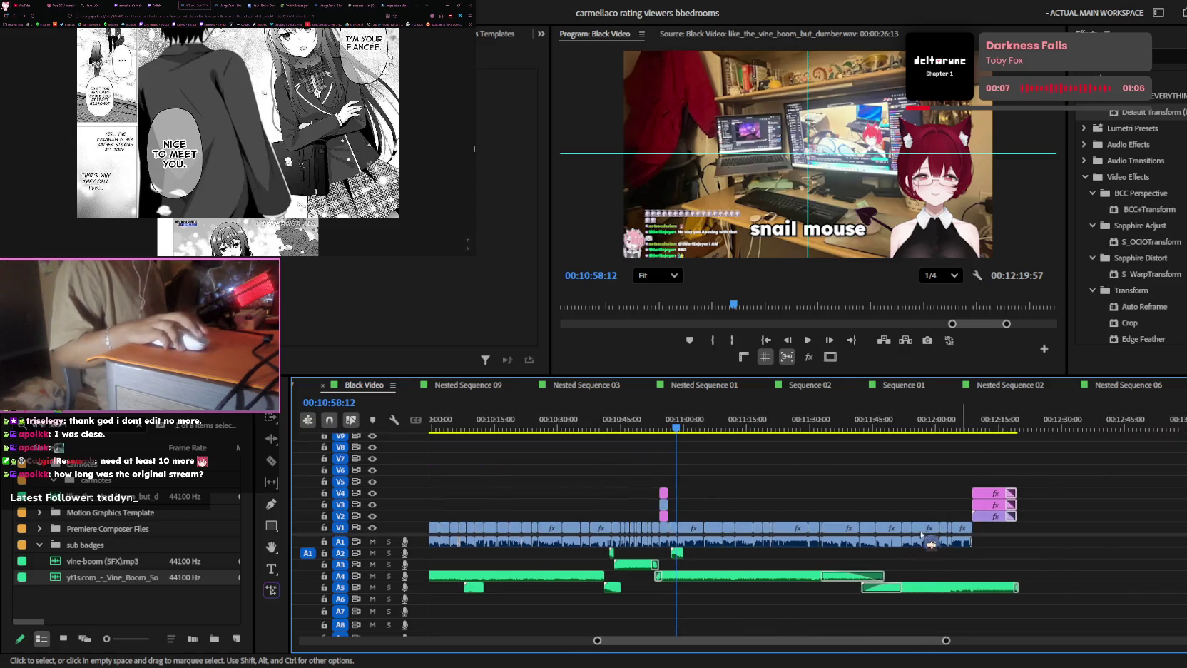
double_click(888, 527)
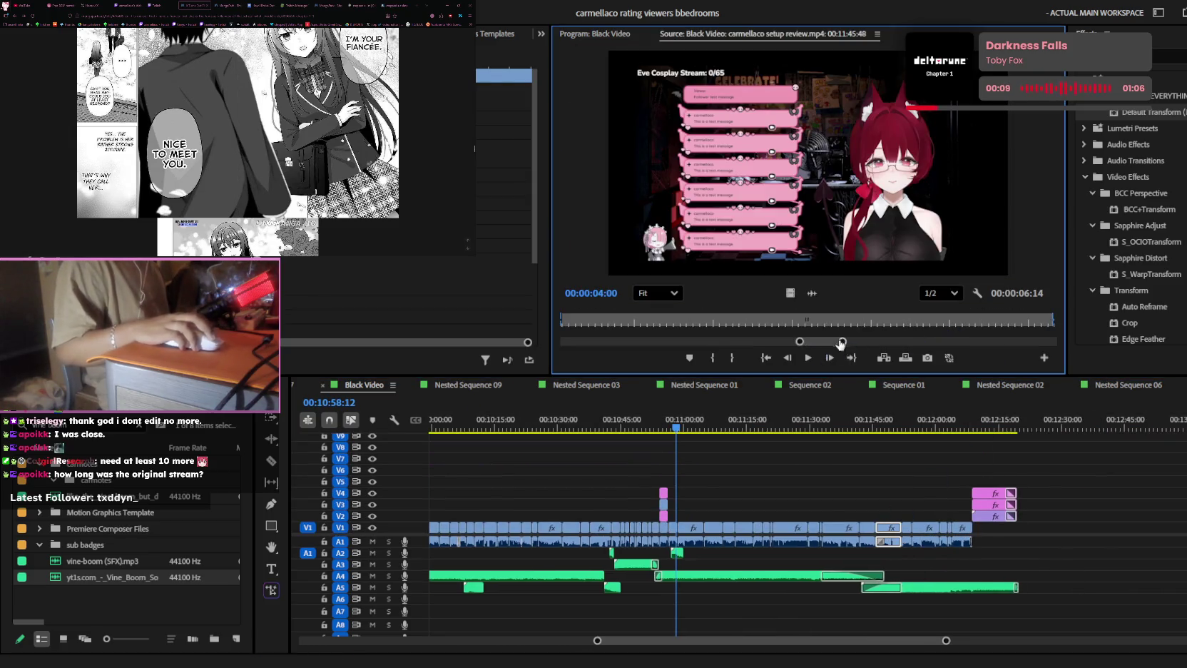
left_click_drag(841, 343, 1045, 342)
left_click(1052, 321)
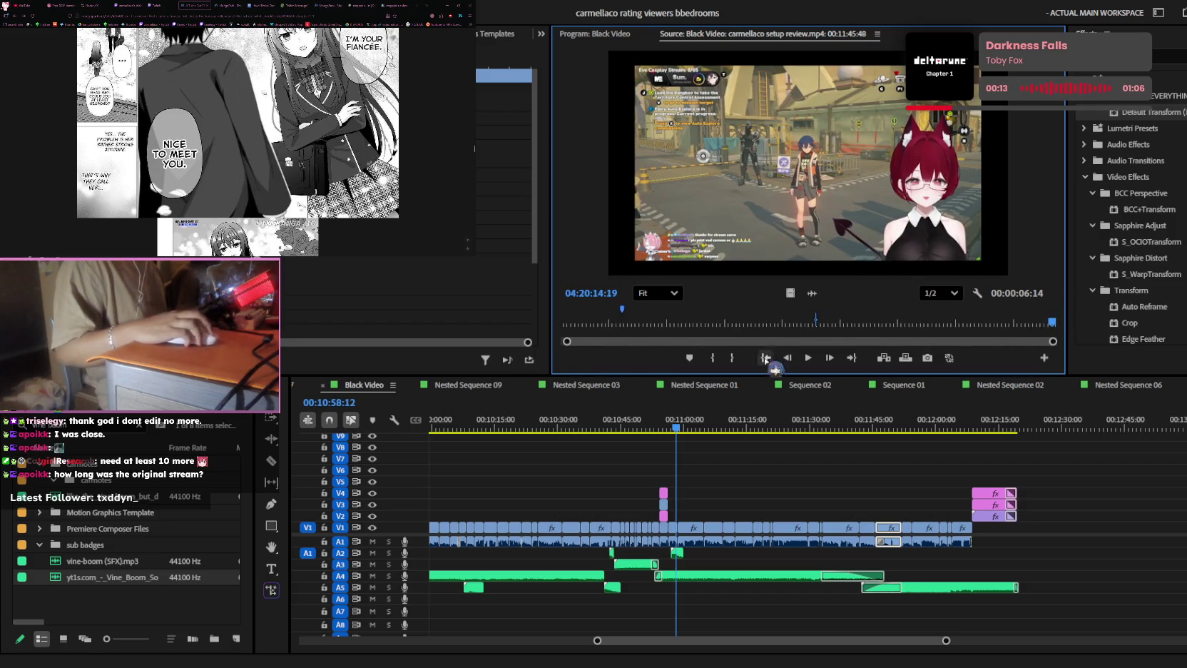
left_click_drag(1053, 323, 649, 332)
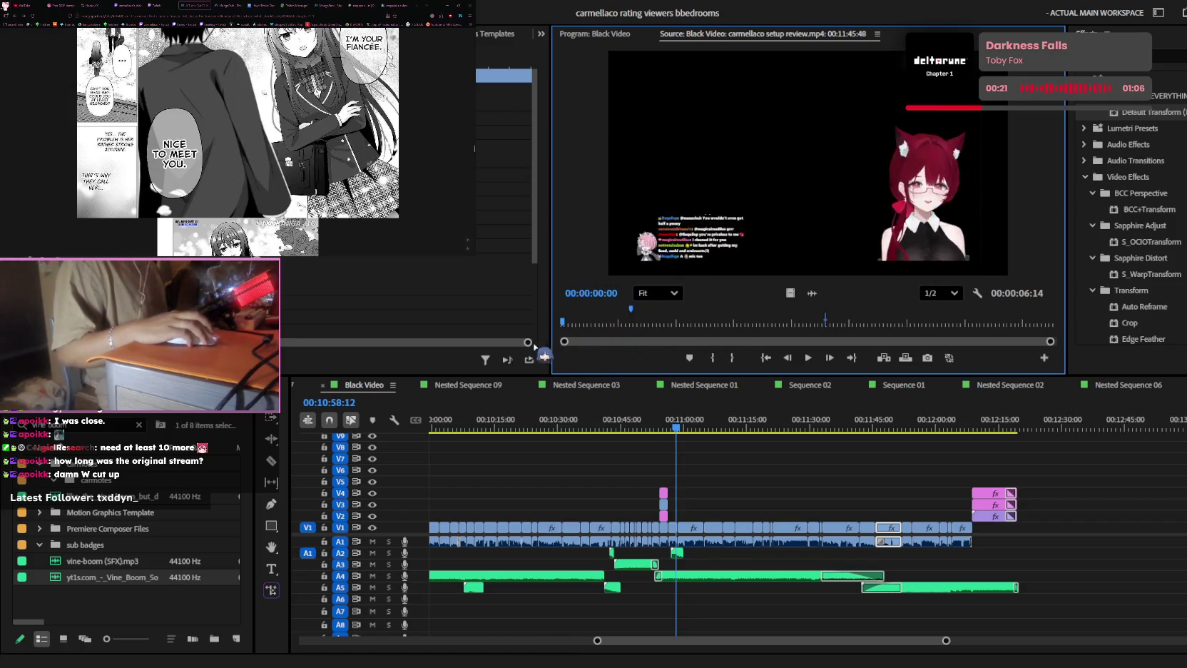
left_click_drag(649, 332, 546, 349)
- Zoom the timeline out, then back in on the ending near the outro, returning to the sequence
key("minus")
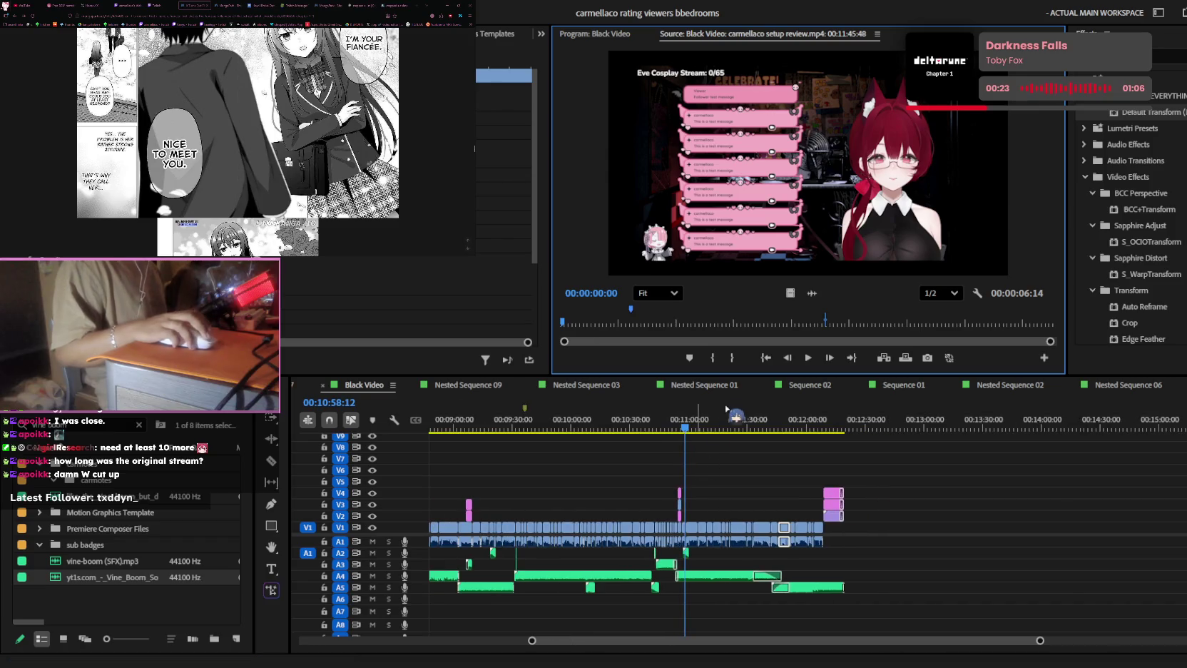
key("equal")
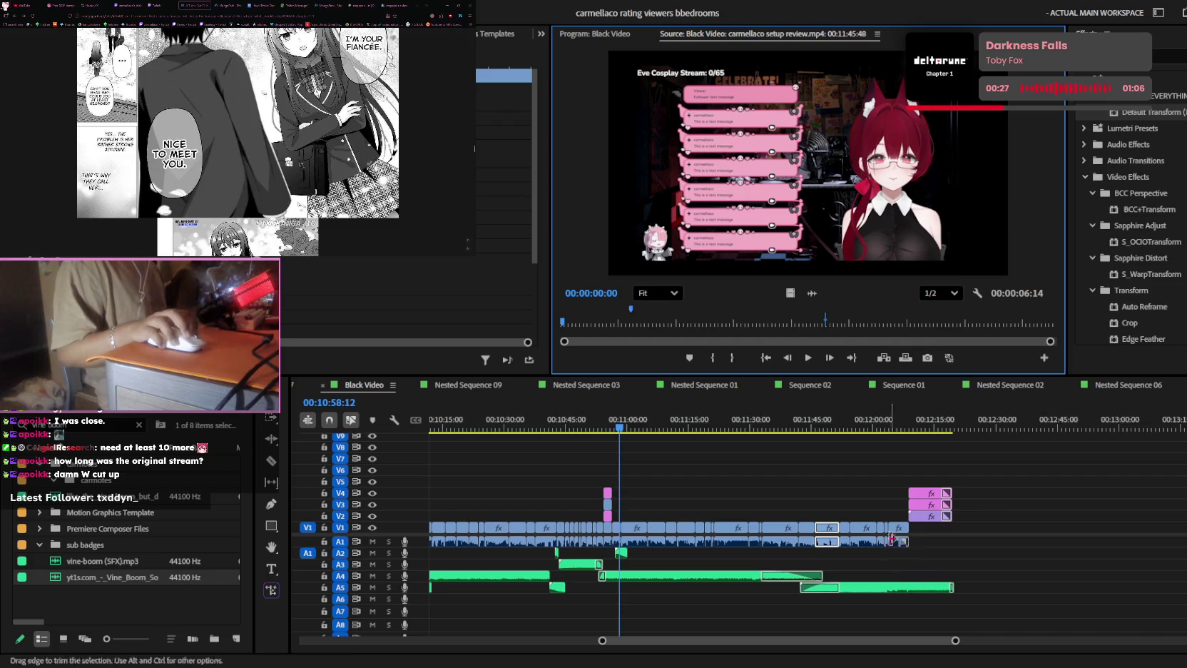
key("equal")
scroll(774, 490, "down", 5)
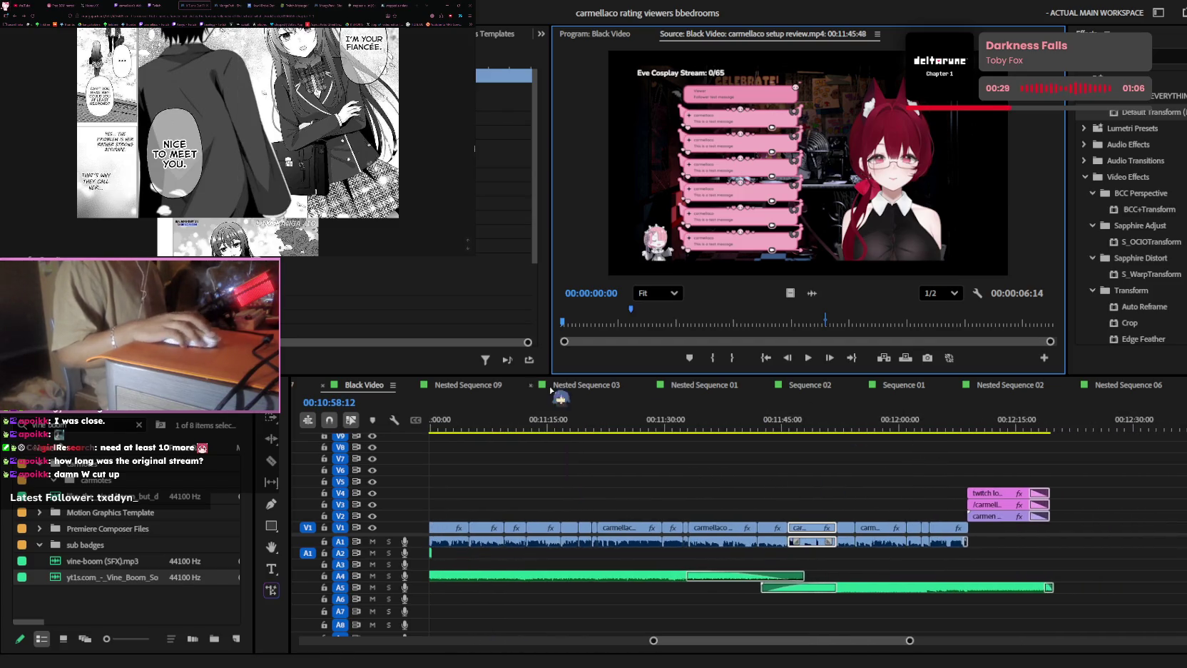
left_click(598, 36)
scroll(776, 435, "up", 3)
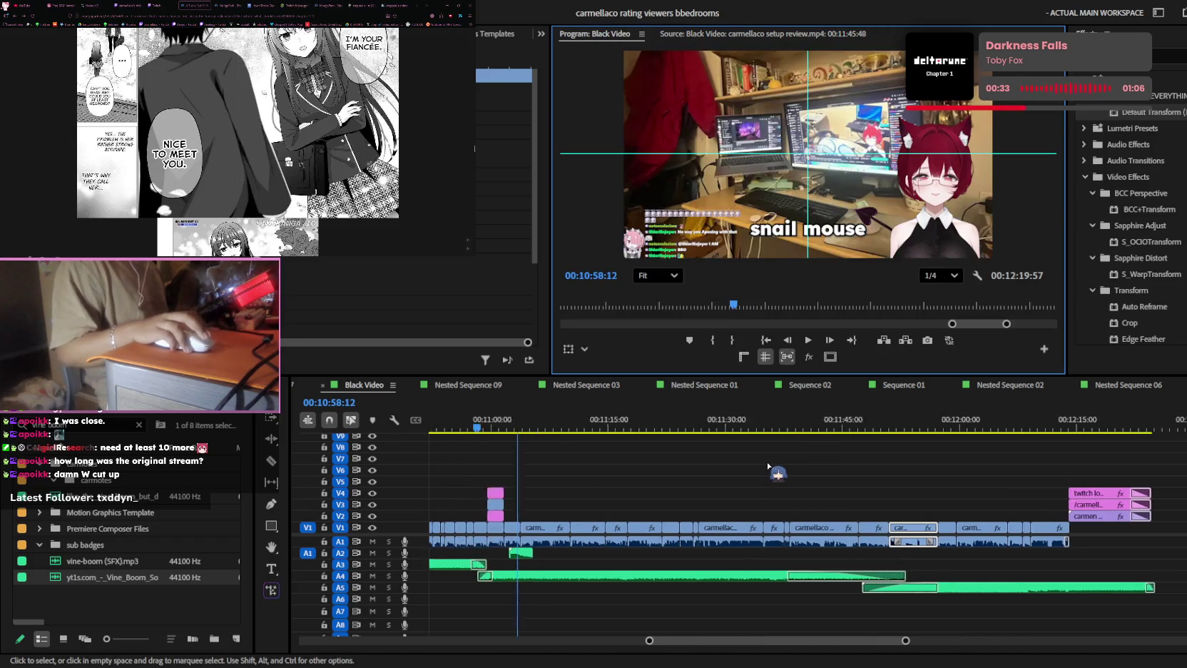
scroll(776, 450, "up", 3)
scroll(776, 464, "up", 3)
scroll(775, 474, "up", 3)
scroll(828, 476, "up", 4)
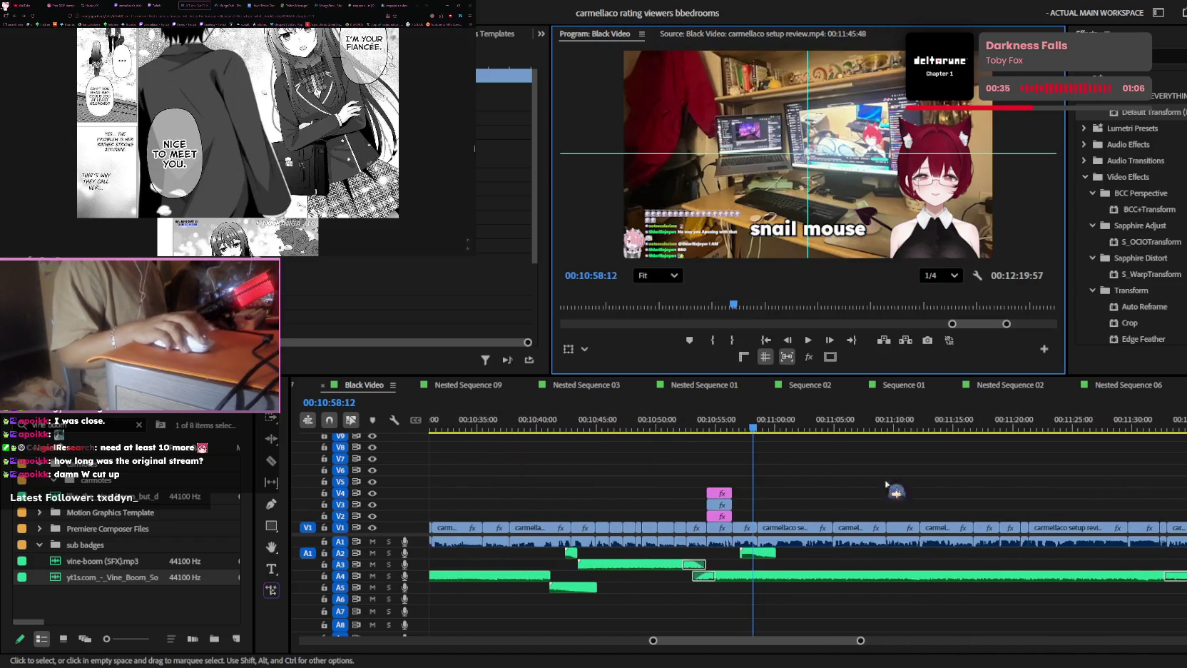
left_click_drag(737, 426, 702, 427)
scroll(627, 442, "up", 2)
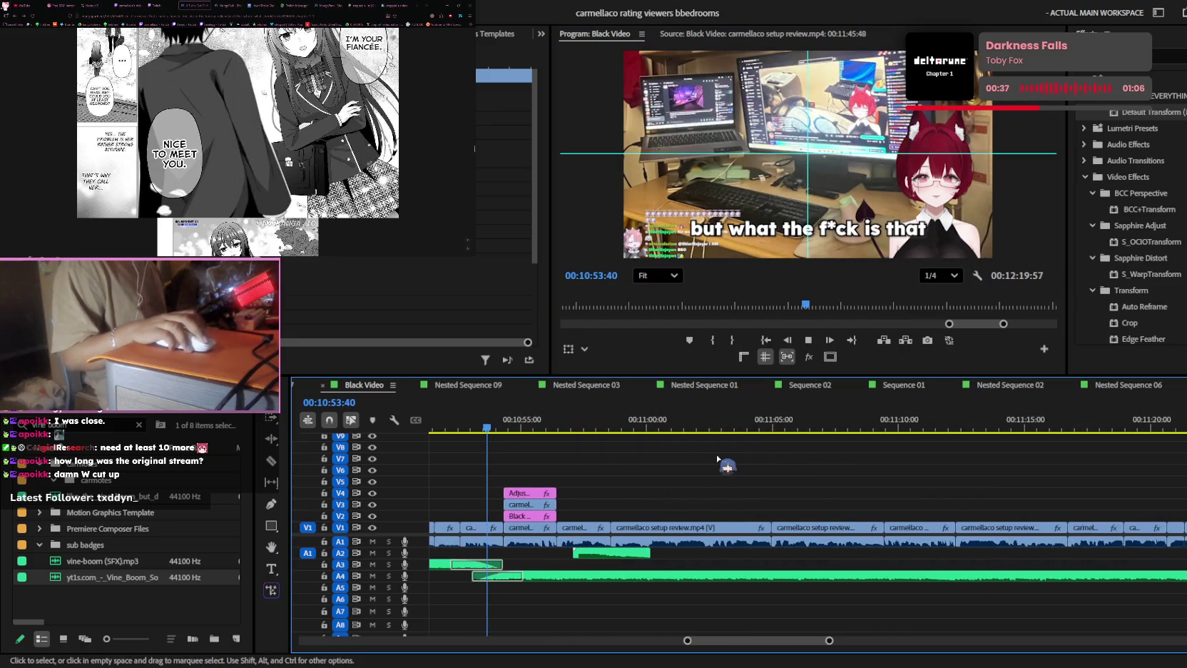
scroll(628, 442, "up", 2)
key("space")
key("space")
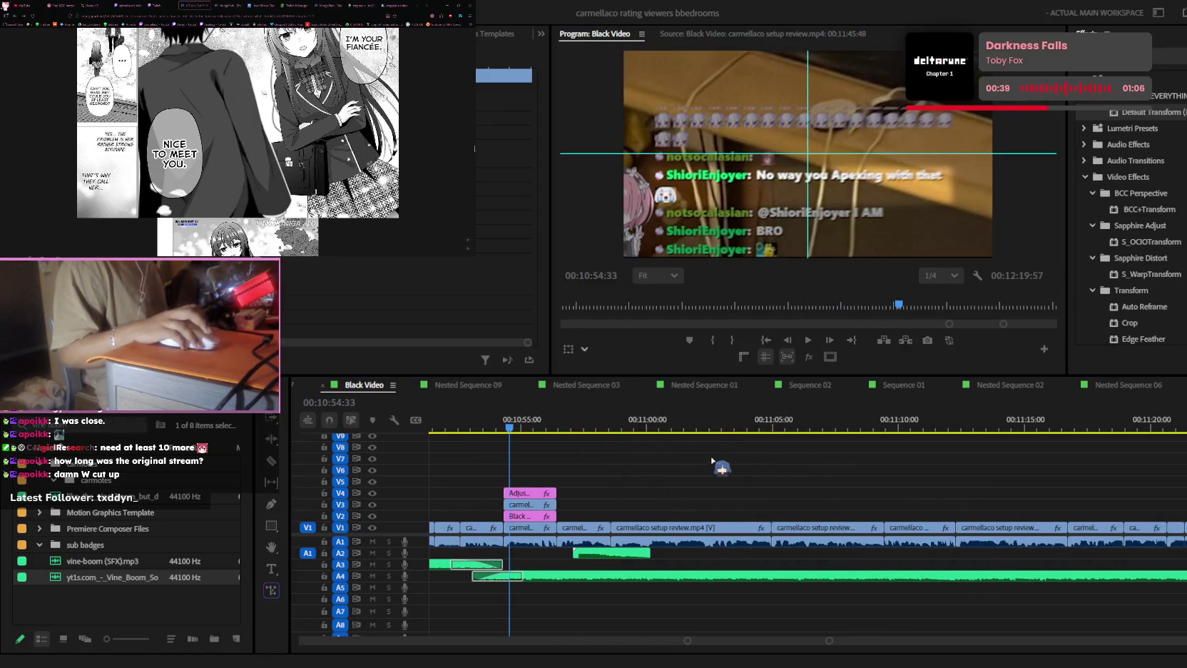
scroll(720, 467, "up", 3)
scroll(724, 468, "down", 3)
scroll(784, 471, "down", 3)
scroll(861, 474, "down", 2)
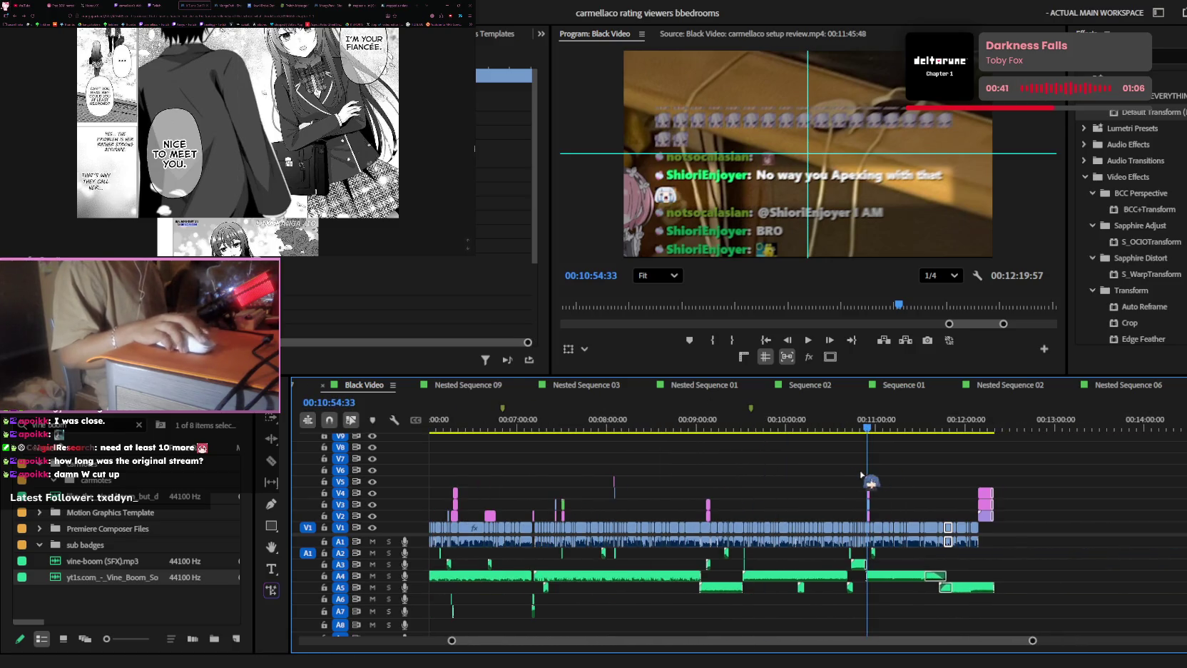
left_click_drag(813, 431, 535, 430)
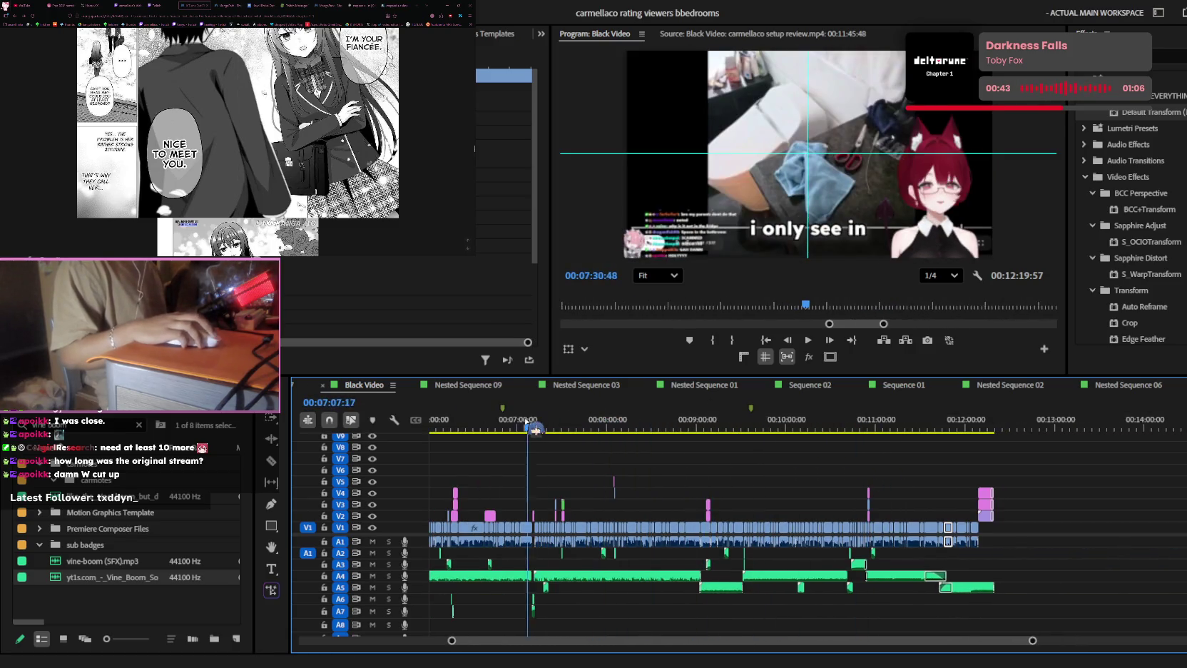
scroll(785, 467, "up", 3)
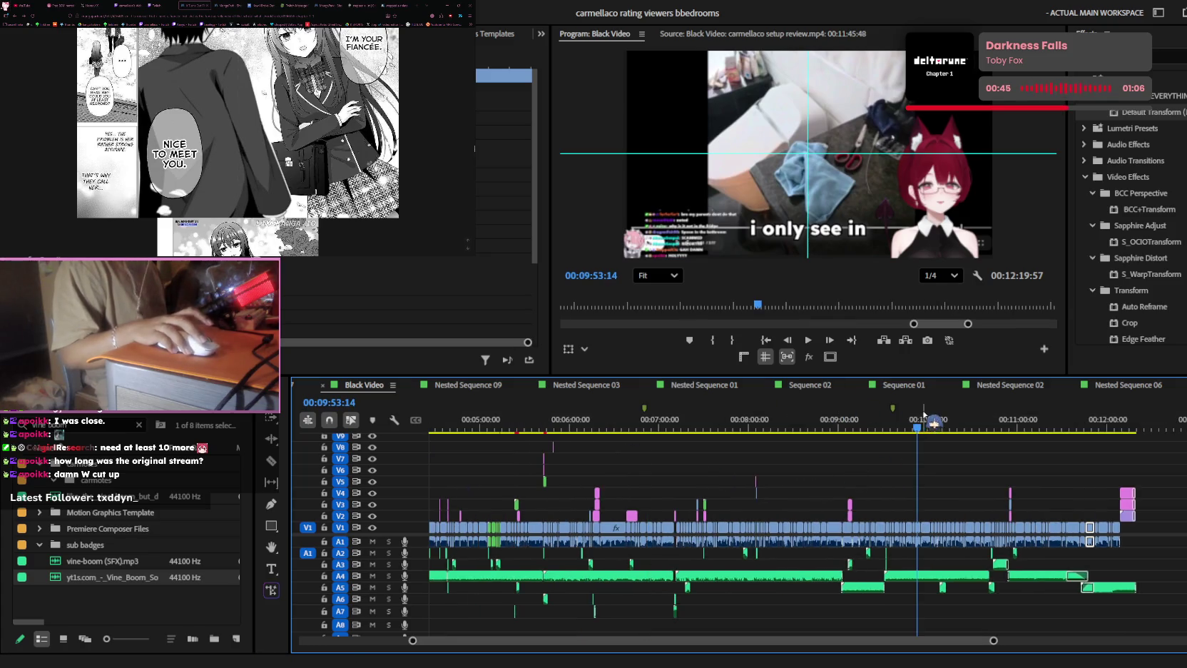
scroll(924, 512, "up", 2)
key("space")
scroll(934, 505, "up", 2)
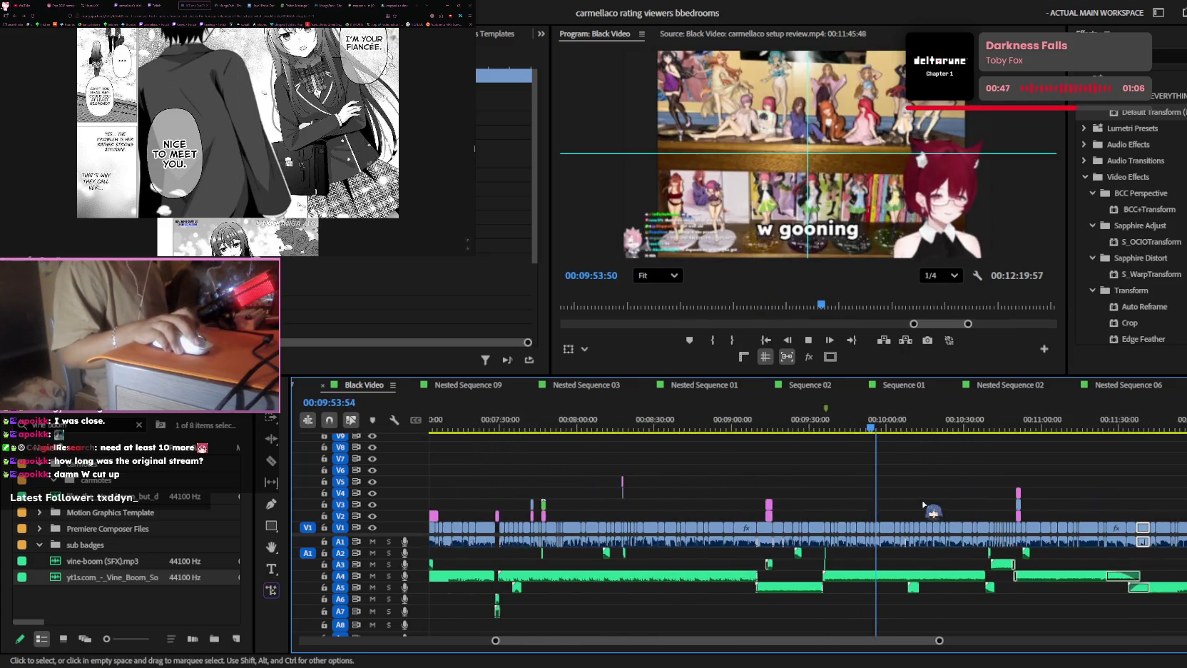
left_click_drag(1074, 430, 883, 456)
scroll(928, 474, "up", 3)
scroll(956, 478, "up", 3)
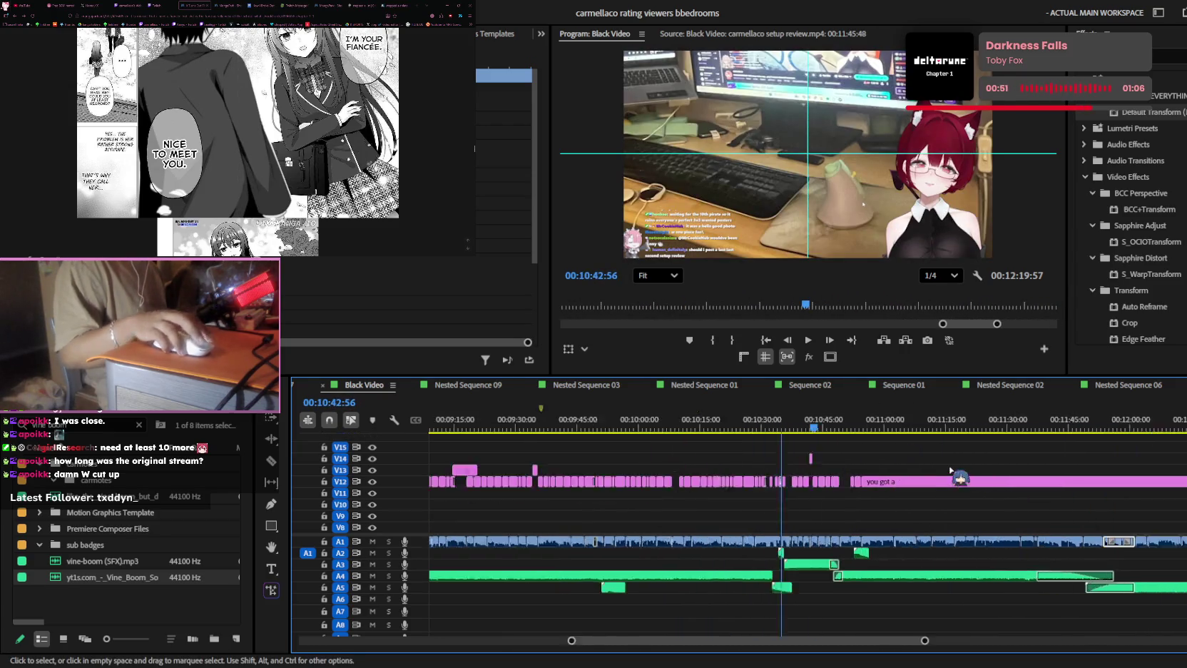
key("space")
scroll(894, 501, "up", 1)
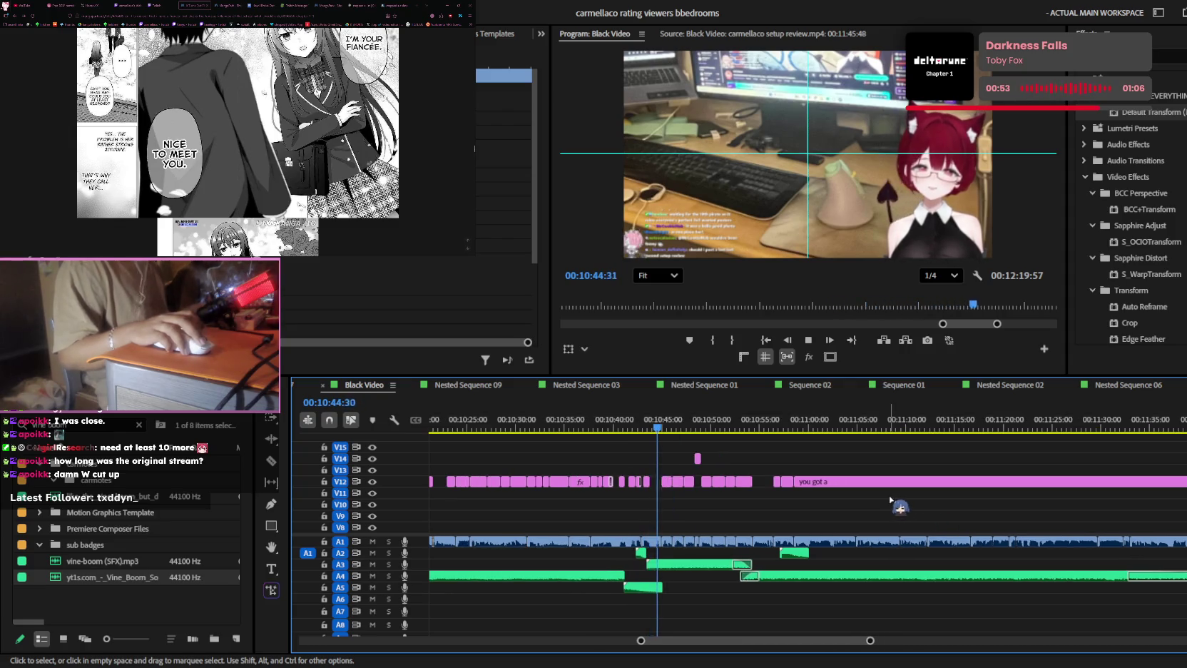
scroll(790, 528, "up", 2)
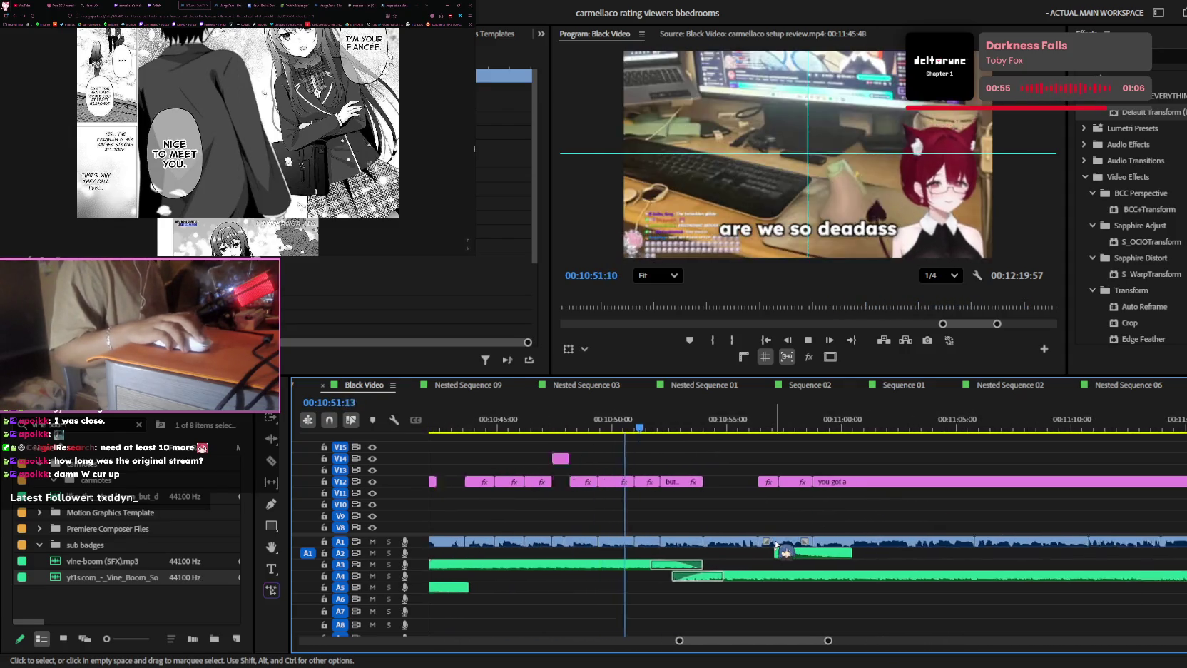
scroll(776, 544, "up", 1)
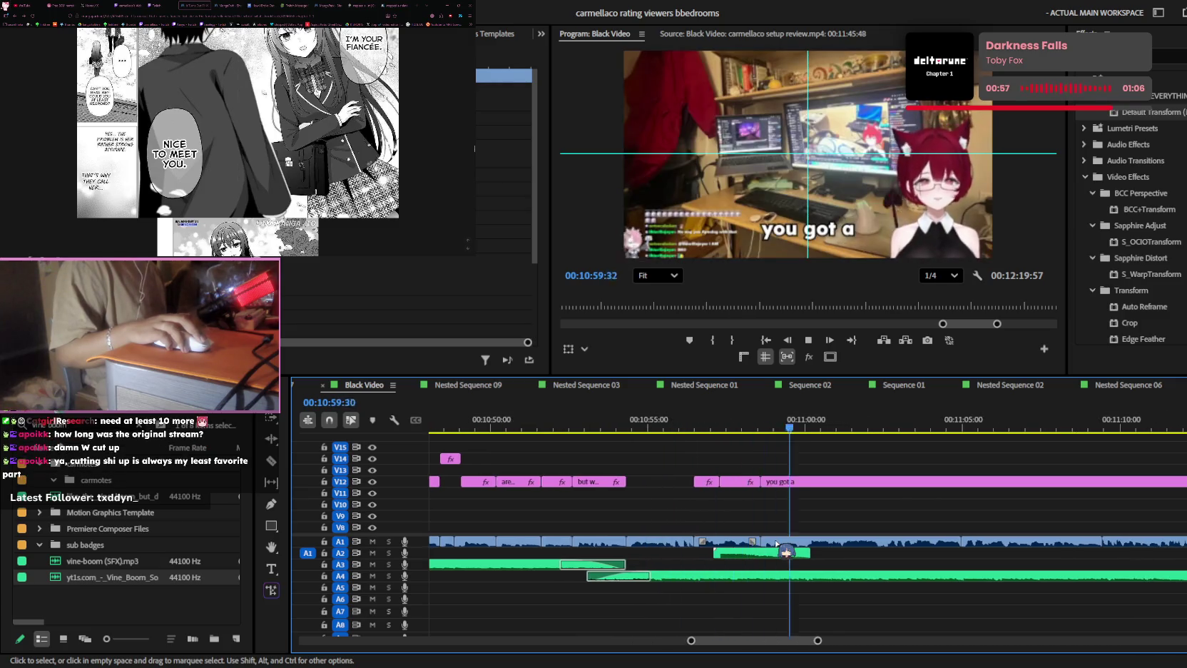
scroll(776, 544, "down", 1)
left_click(762, 417)
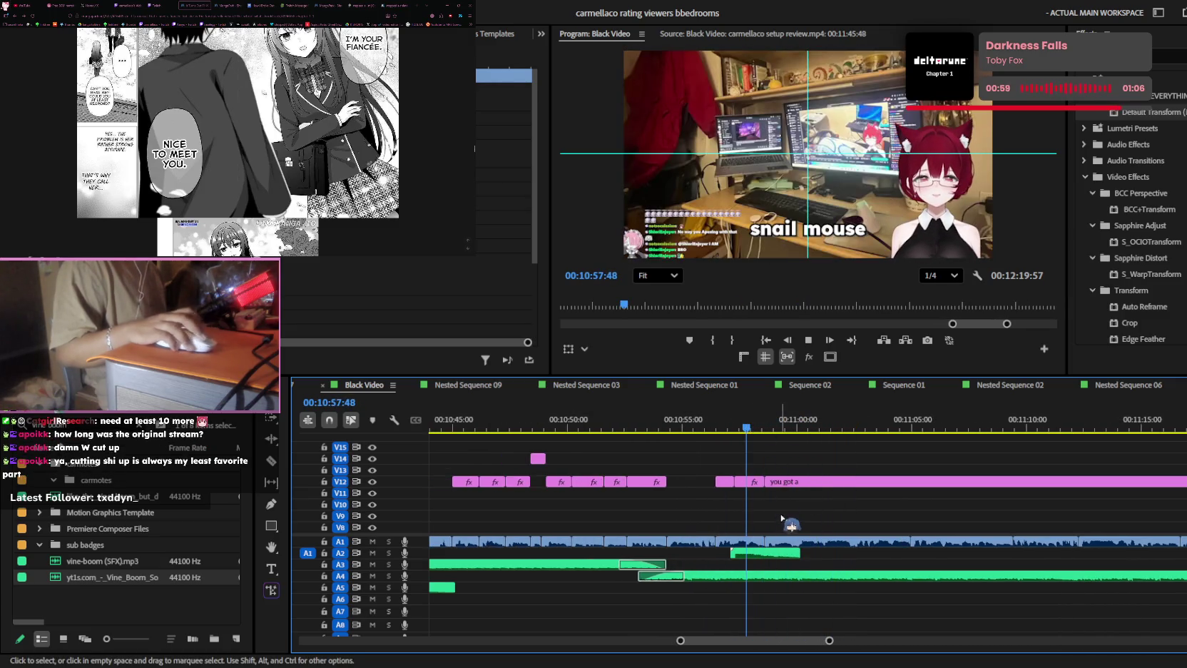
scroll(785, 510, "up", 2)
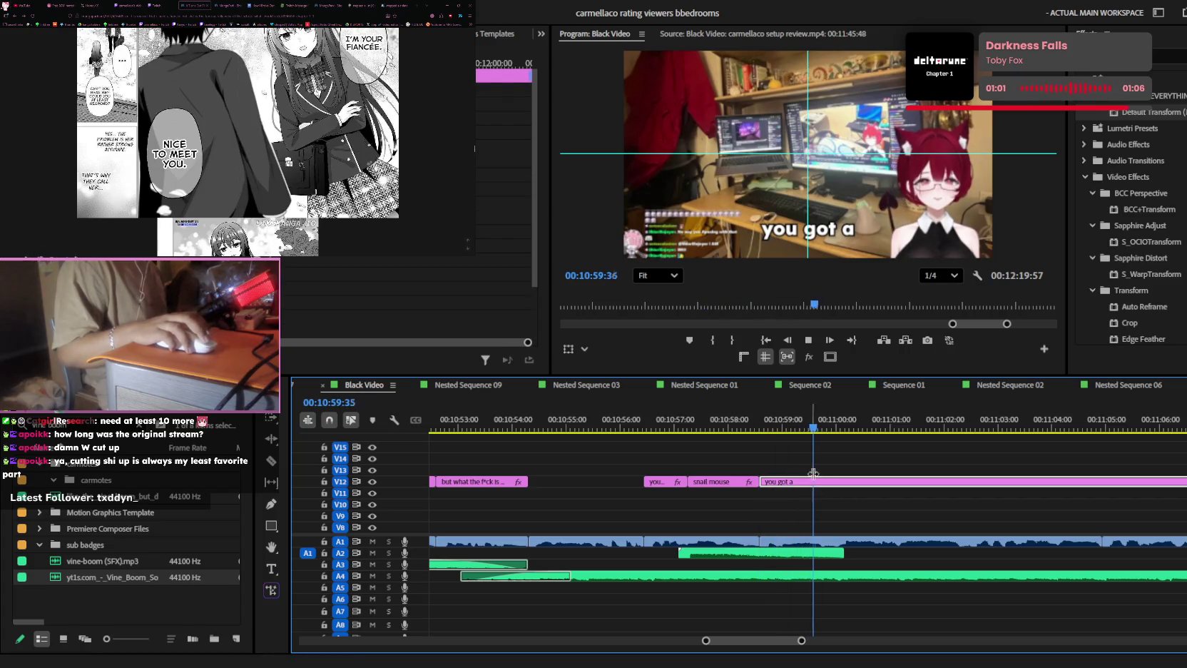
- Split the V12 'you got a' caption at 10:59:01 and retype its first piece as 'that's wild'
key("ctrl+k")
key("space")
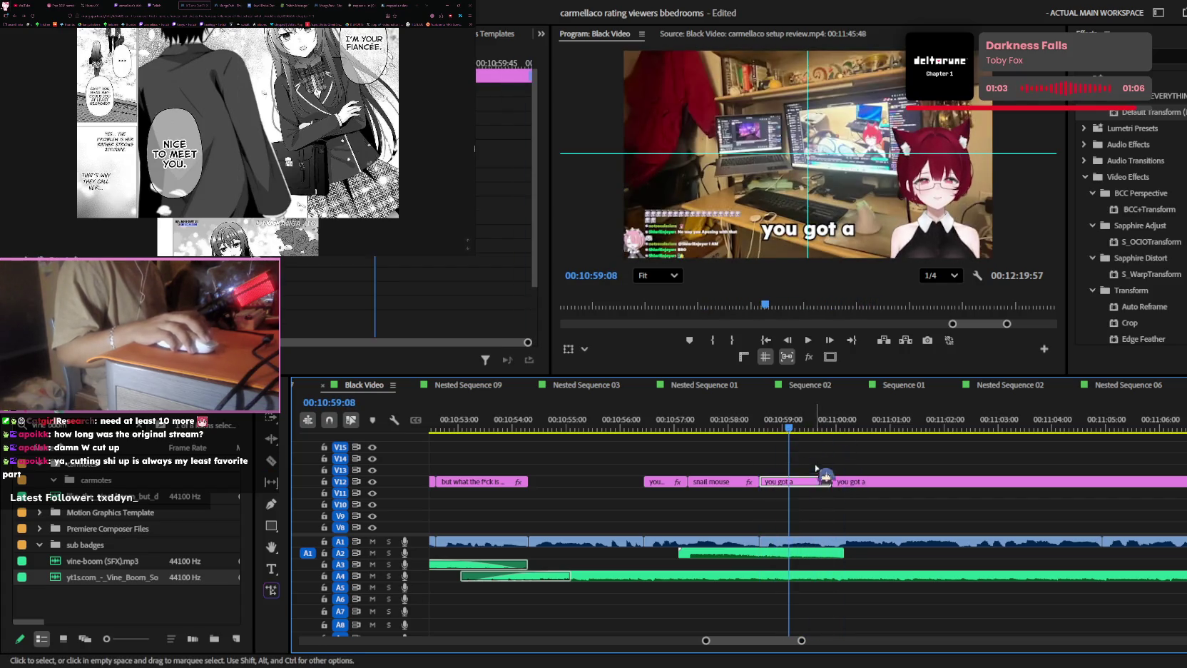
left_click(784, 430)
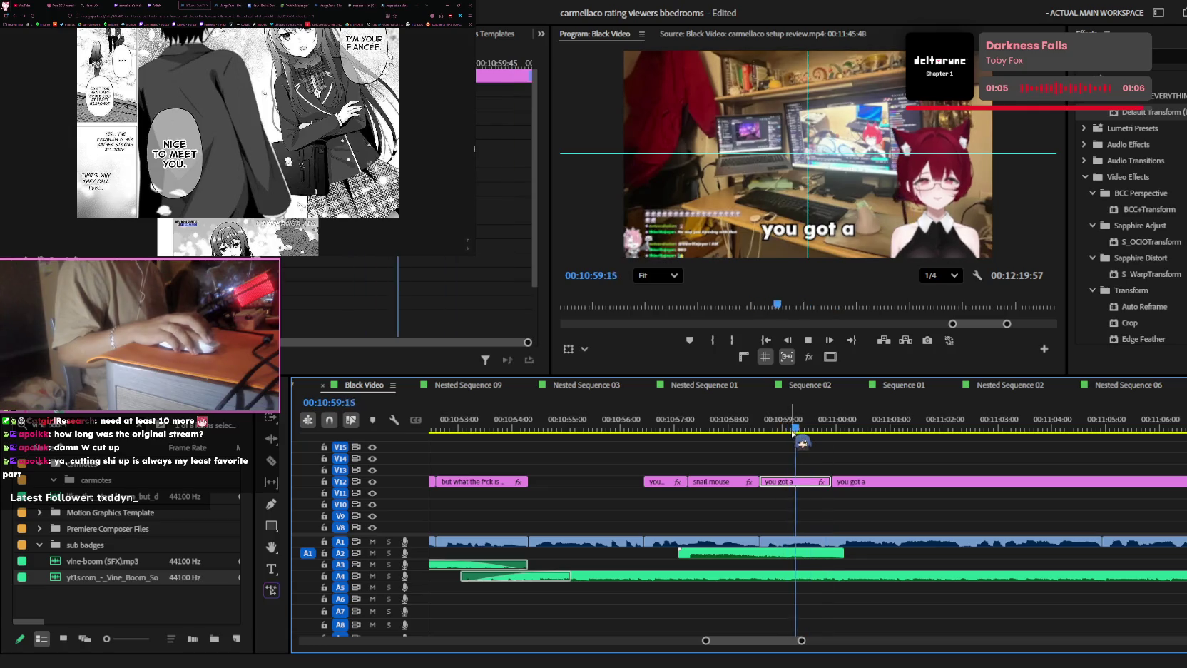
left_click(836, 232)
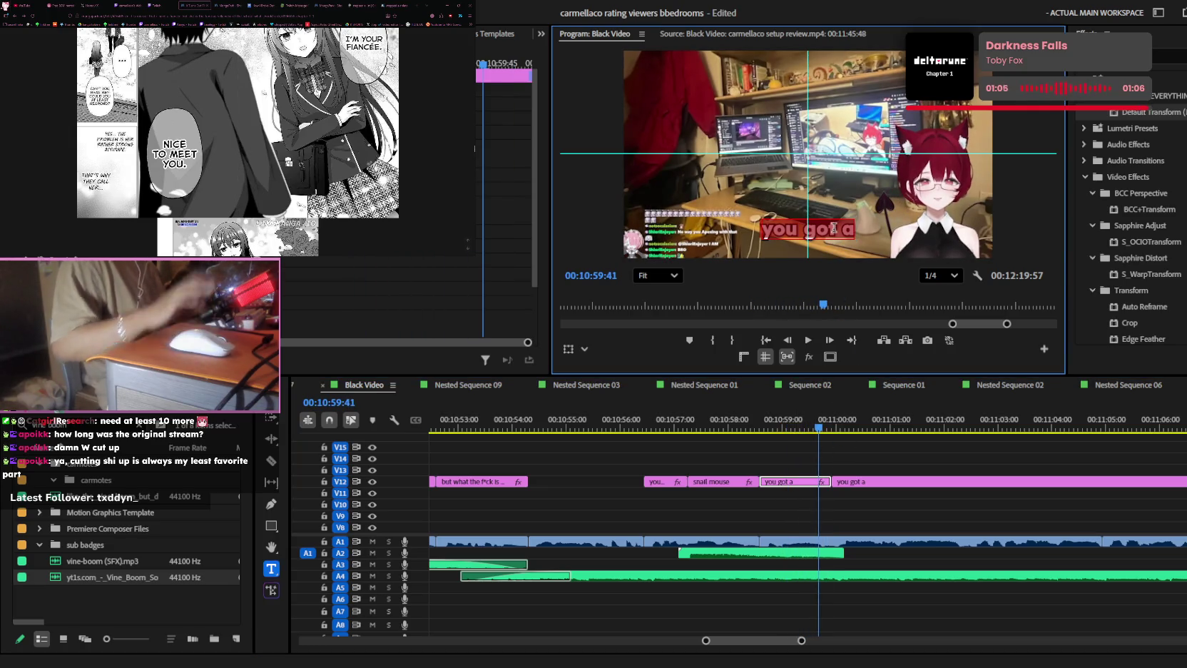
type("thats wi")
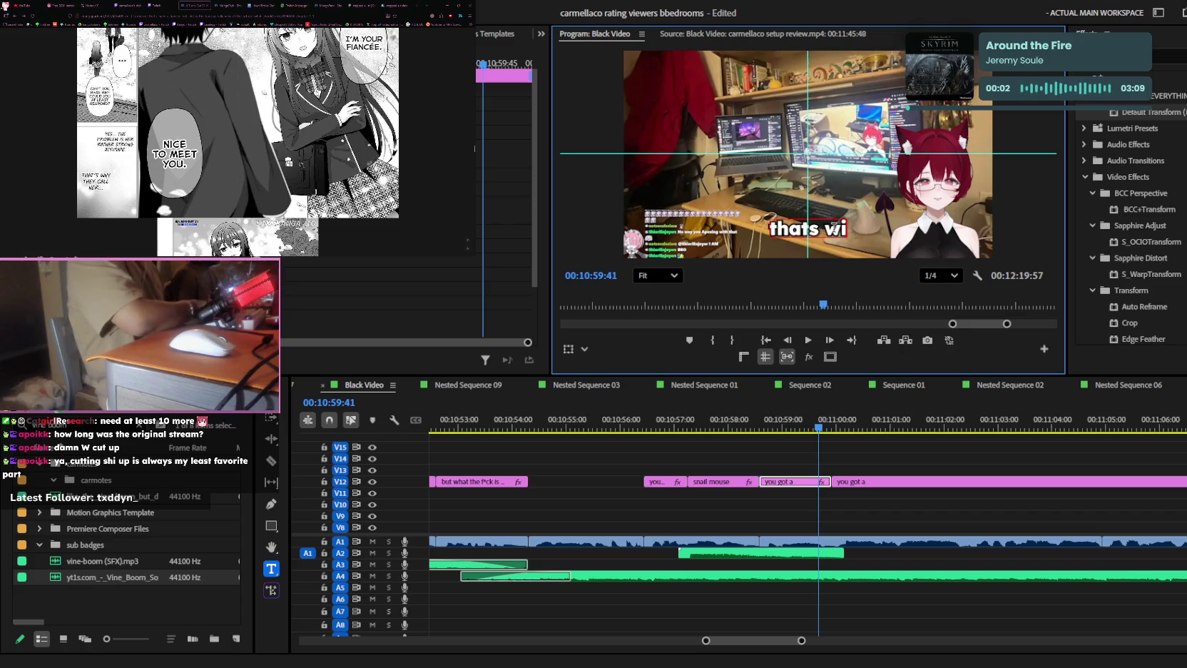
type("'")
type("d")
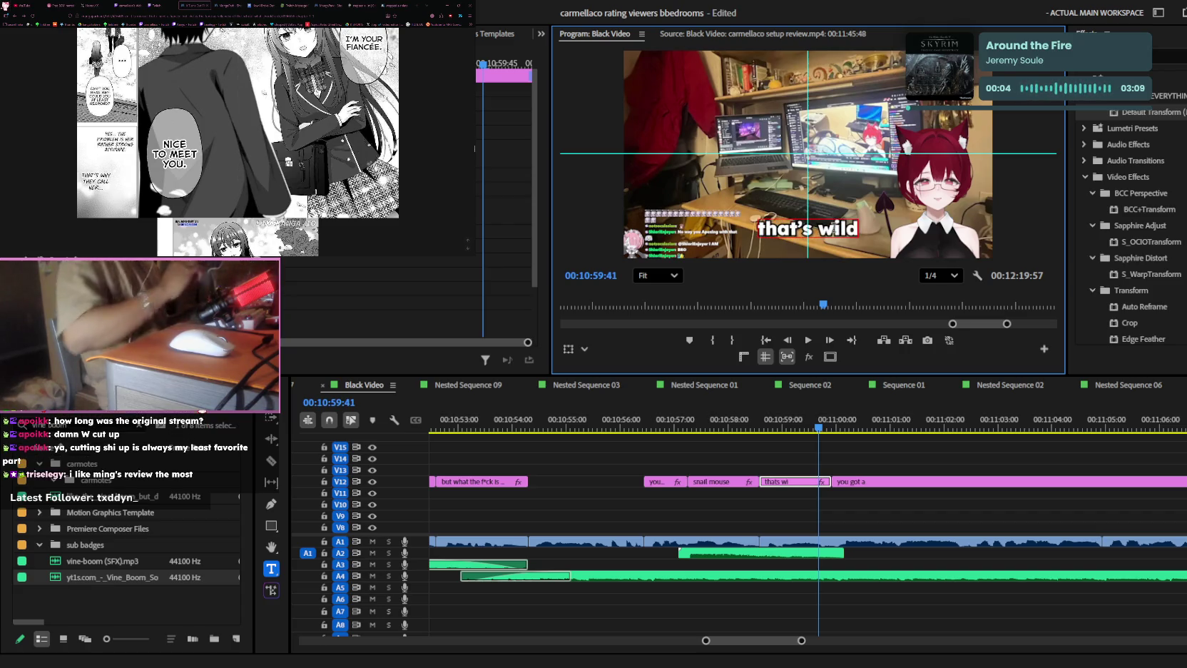
left_click(908, 498)
- Move the playhead back to 10:42:23 and scroll the timeline
scroll(877, 502, "down", 4)
mouse_move(731, 430)
left_mouse_down()
mouse_move(488, 429)
mouse_move(813, 437)
mouse_move(886, 451)
mouse_move(550, 443)
mouse_move(568, 439)
left_mouse_up()
scroll(713, 471, "down", 2)
scroll(678, 475, "down", 2)
scroll(492, 456, "down", 1)
key("equal")
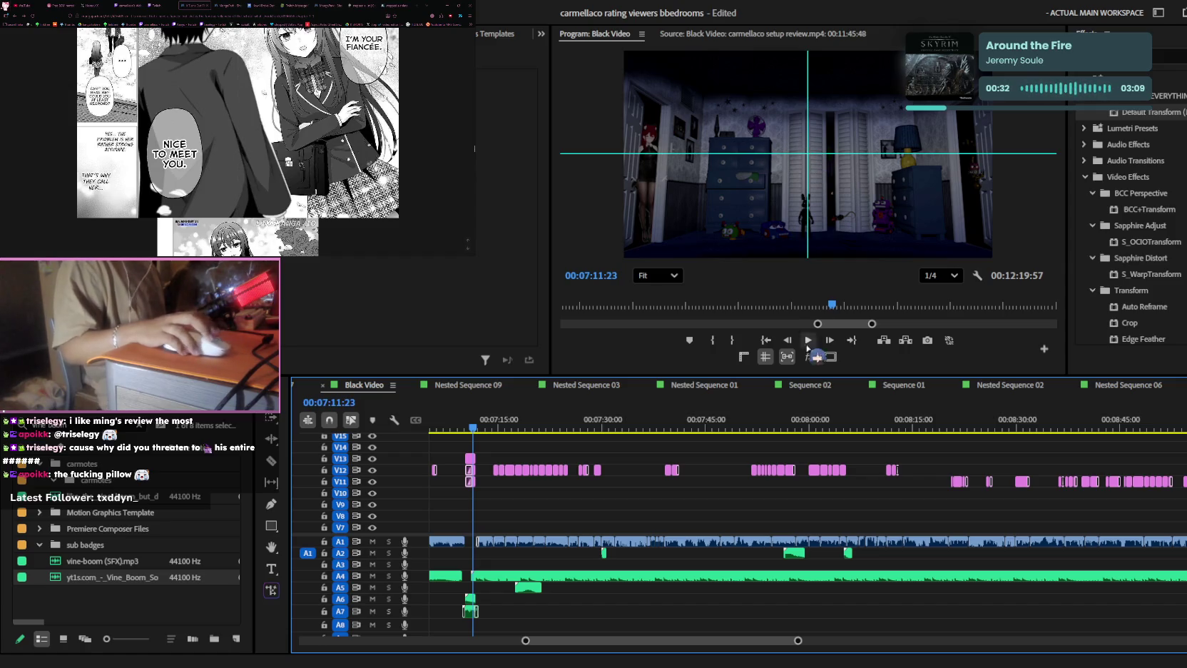
key("equal")
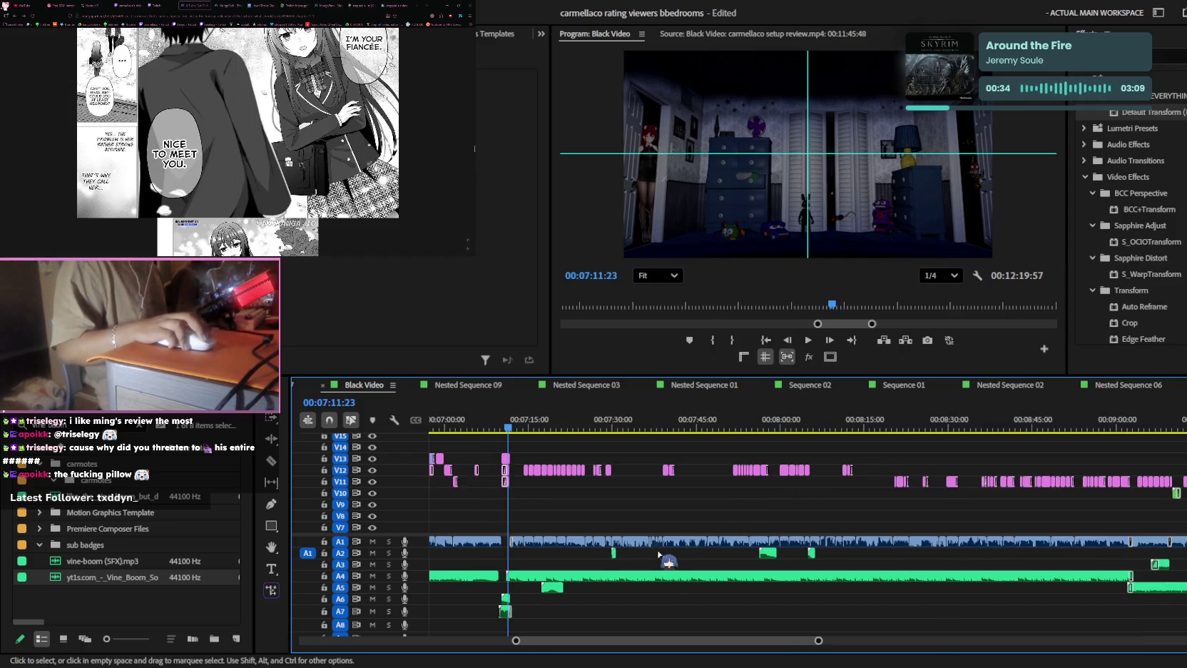
scroll(659, 553, "up", 5)
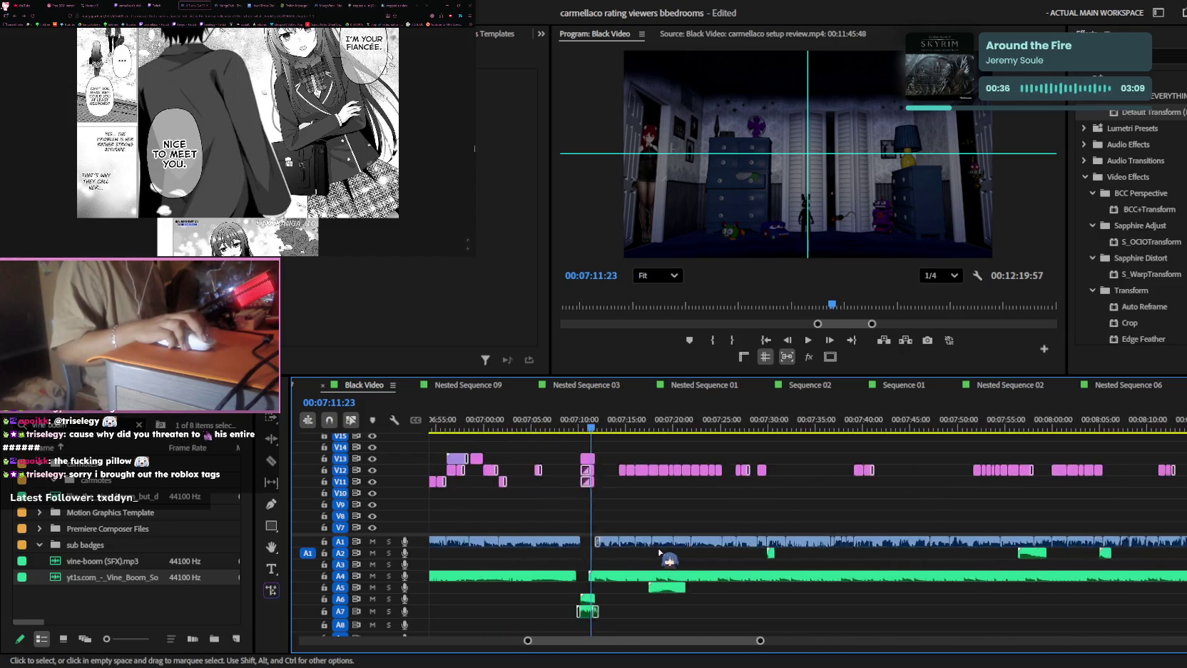
scroll(678, 546, "up", 2)
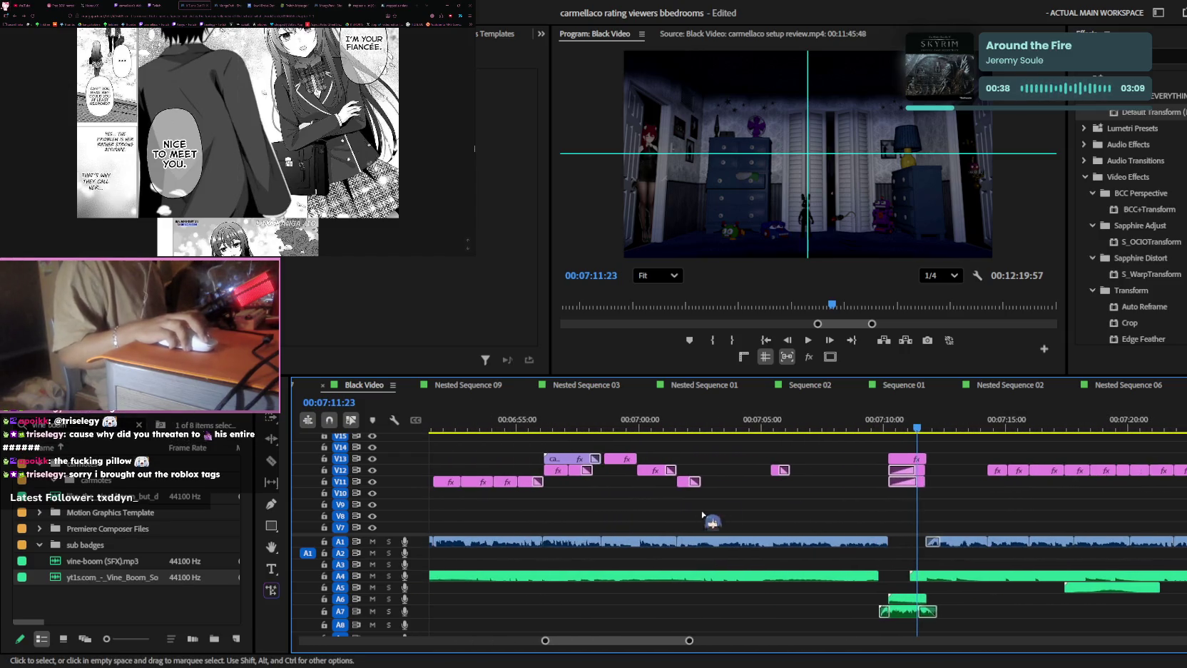
left_click_drag(911, 429, 625, 428)
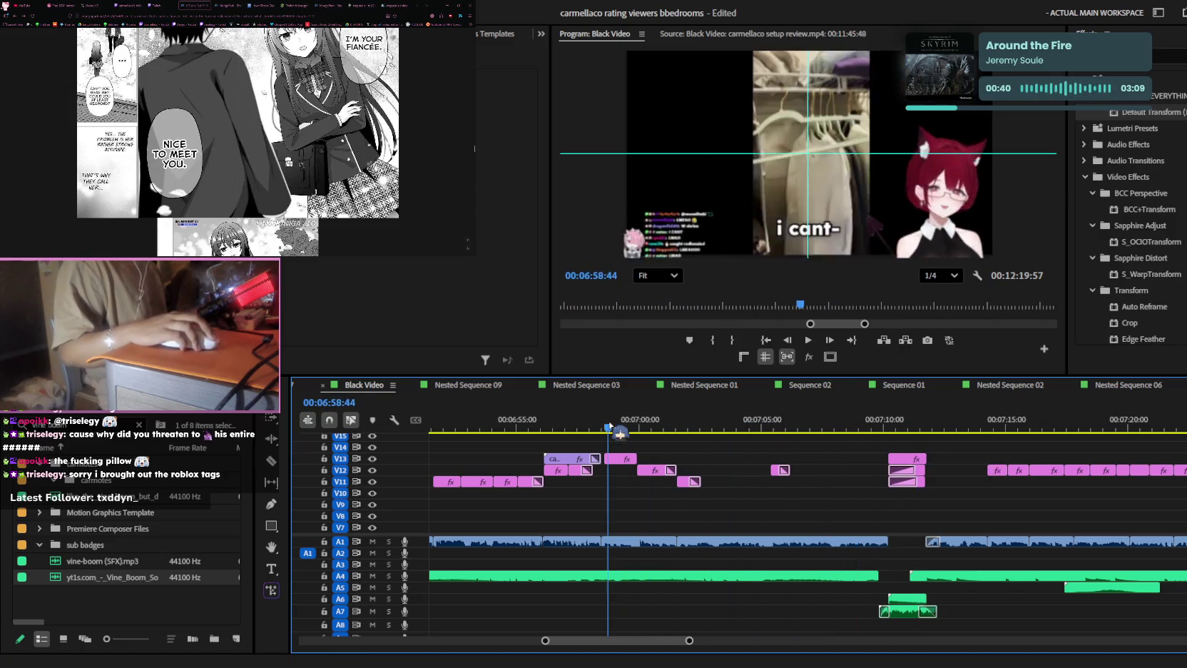
scroll(789, 463, "down", 3)
left_click_drag(696, 429, 930, 429)
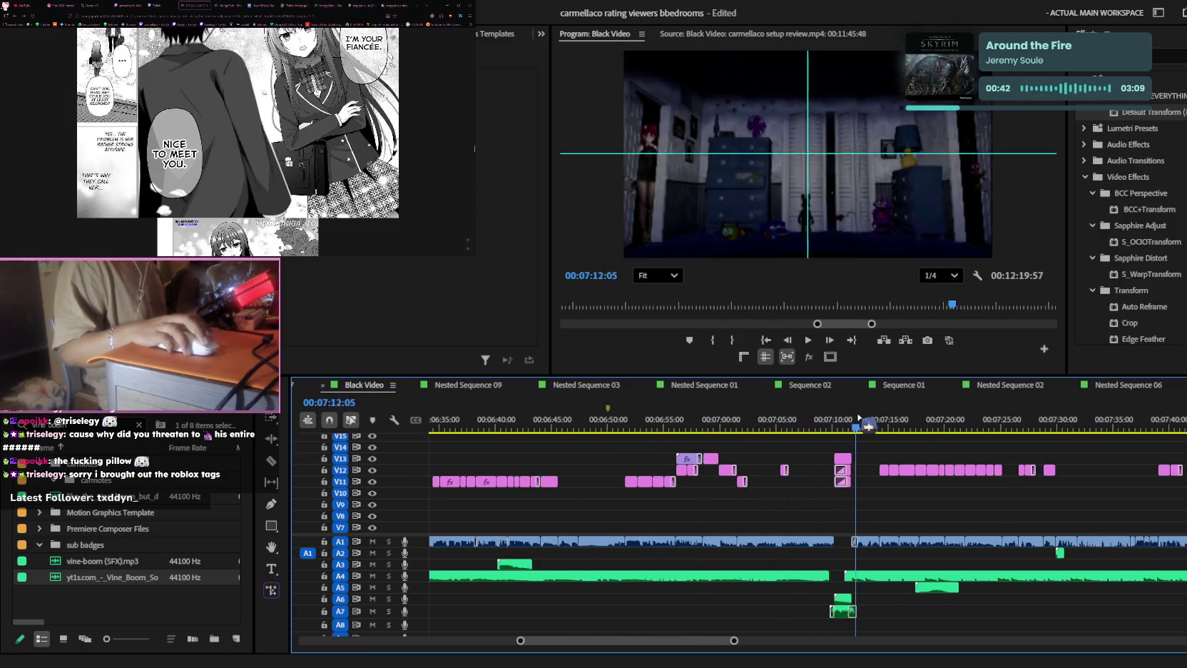
scroll(959, 472, "down", 2)
scroll(953, 460, "down", 1)
scroll(945, 449, "down", 1)
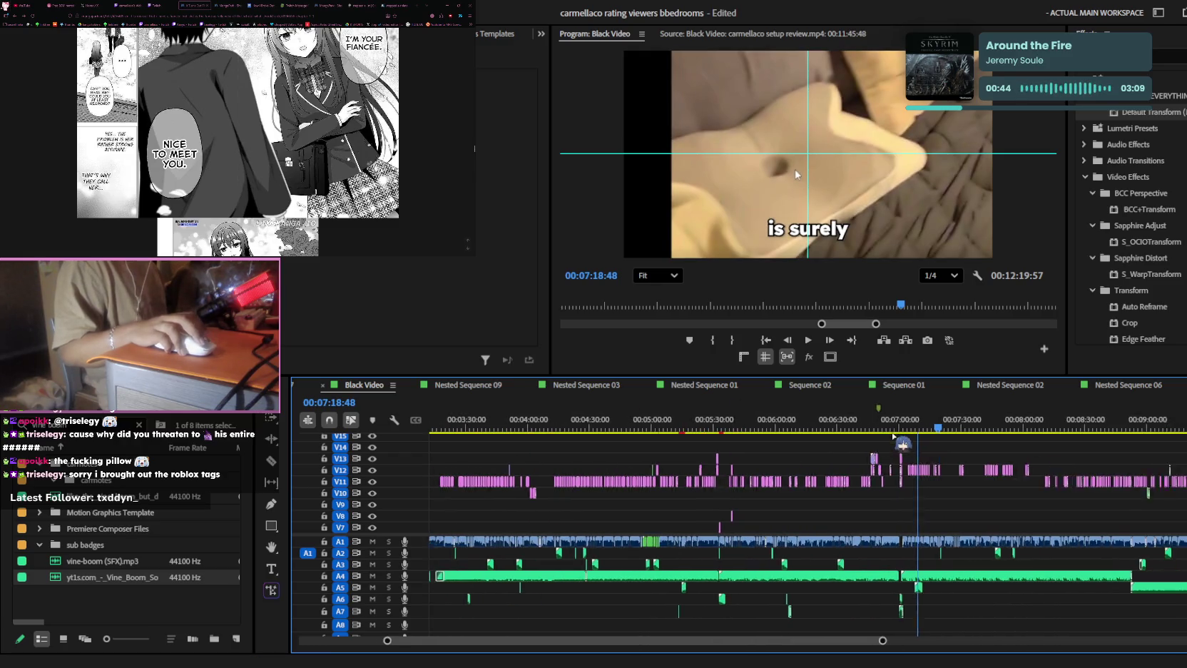
scroll(939, 438, "down", 1)
left_click_drag(951, 429, 1141, 429)
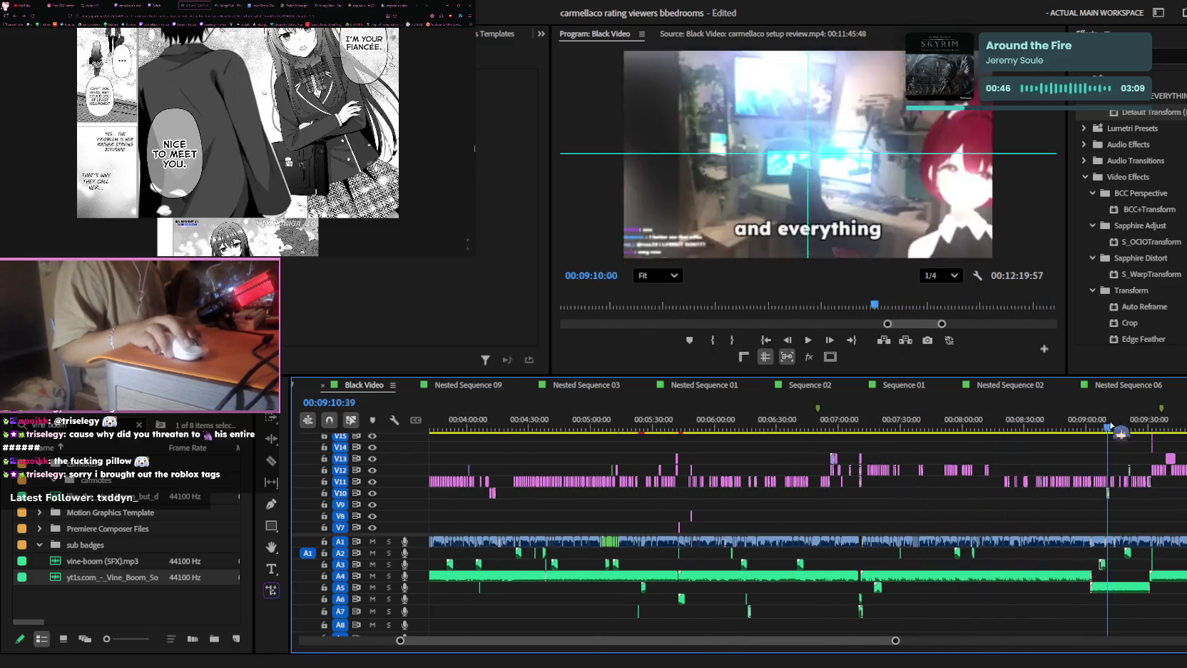
scroll(985, 505, "down", 5)
left_click_drag(838, 428, 922, 428)
key("space")
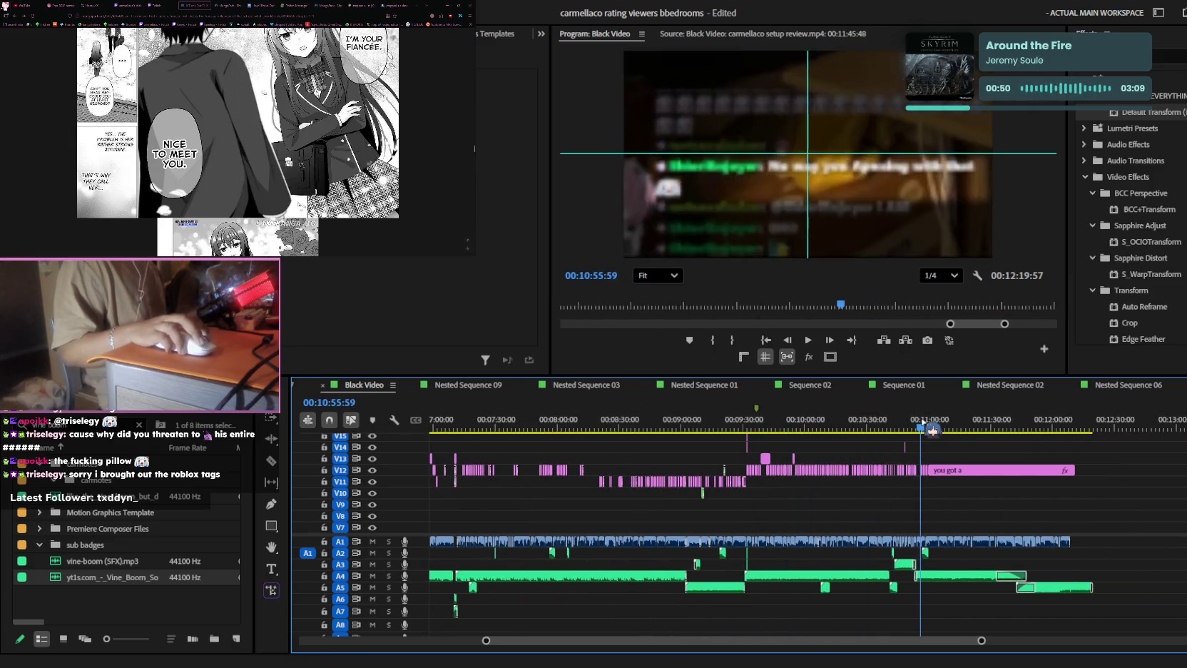
scroll(915, 485, "up", 3)
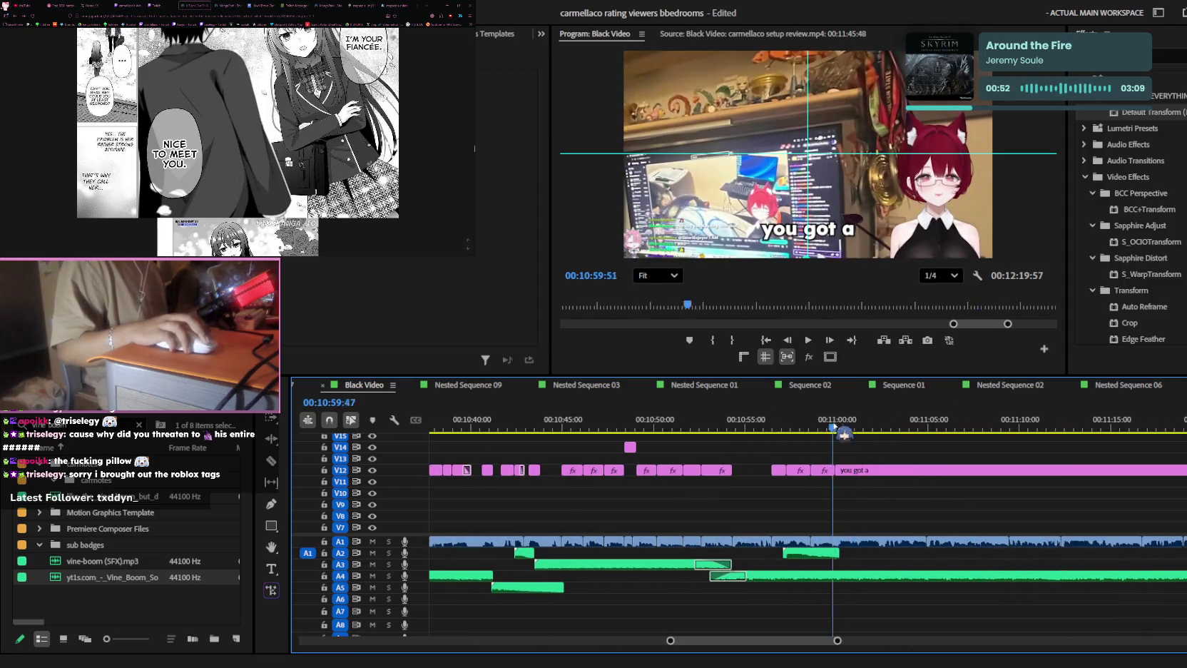
scroll(884, 481, "up", 5)
left_click(796, 428)
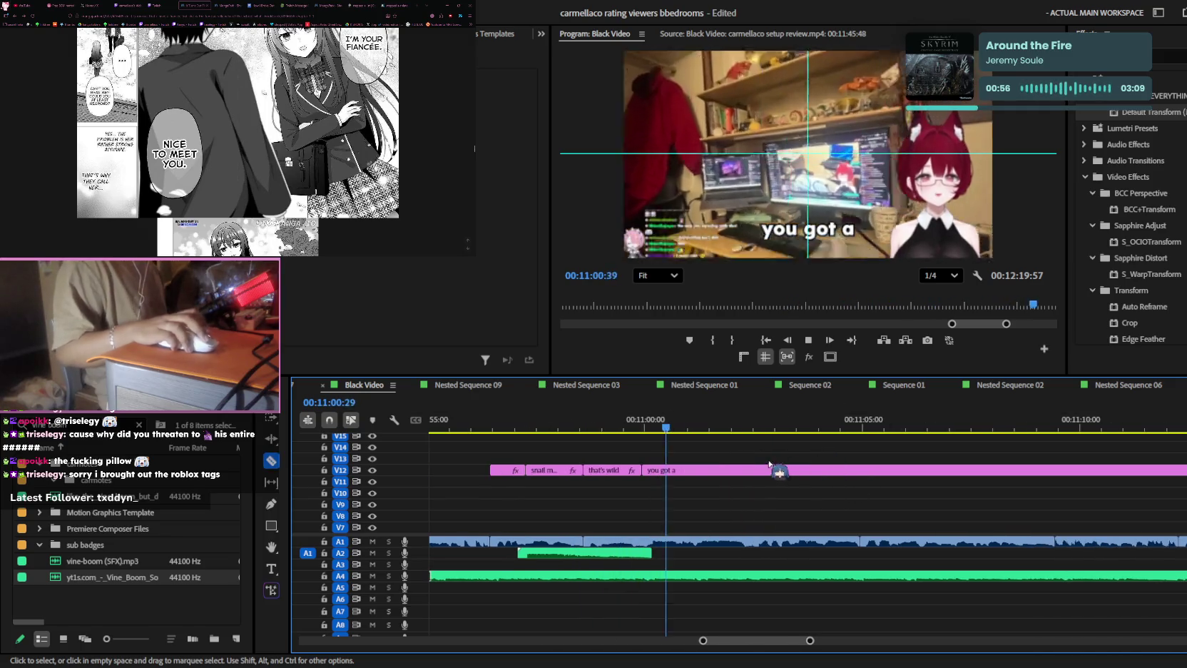
- Razor-cut the 'you got a' caption on V12 and rewrite that piece as 'hooooly'
key("c")
left_click(700, 469)
left_click_drag(713, 427, 659, 427)
double_click(831, 225)
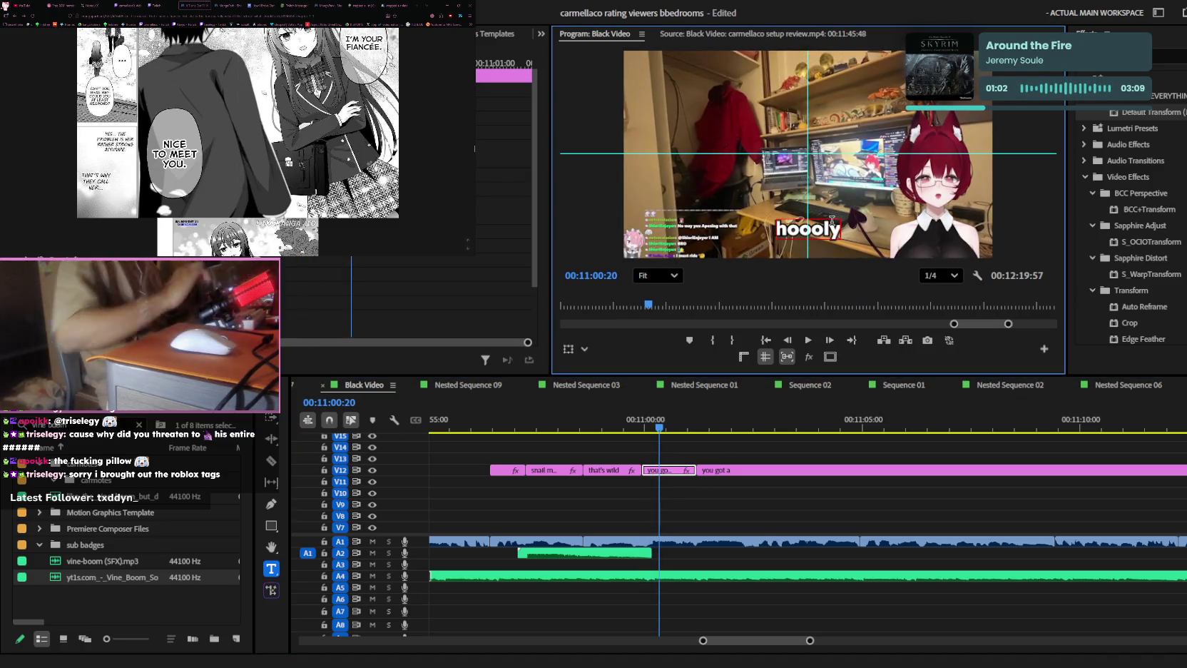
left_click(737, 523)
- Split the caption at the playhead and razor-cut it again just before the next word
key("ctrl+k")
key("equal")
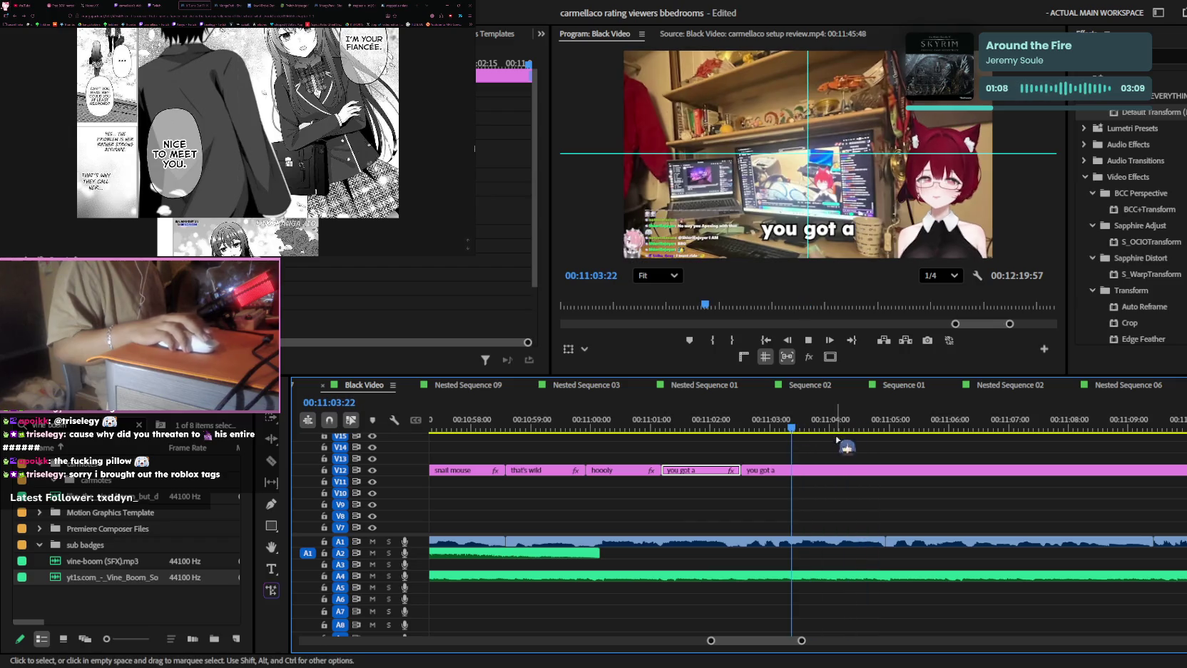
left_click_drag(851, 428, 781, 425)
key("c")
left_click(792, 470)
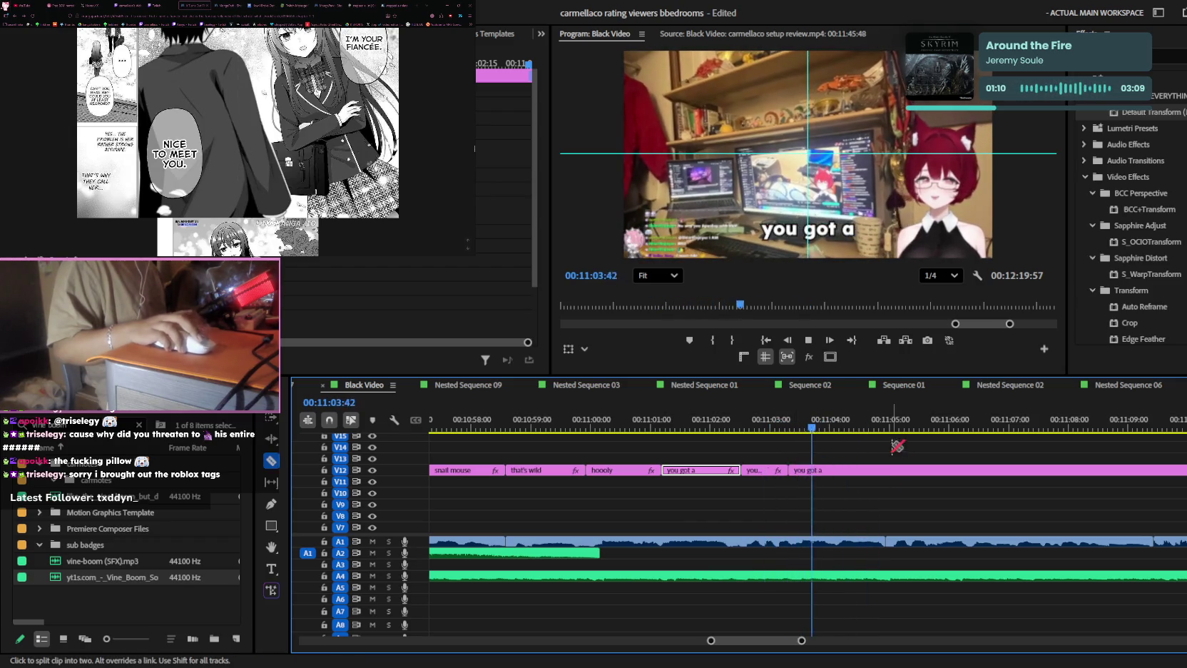
- Replay the cut section repeatedly to check each caption piece's timing against the words
key("space")
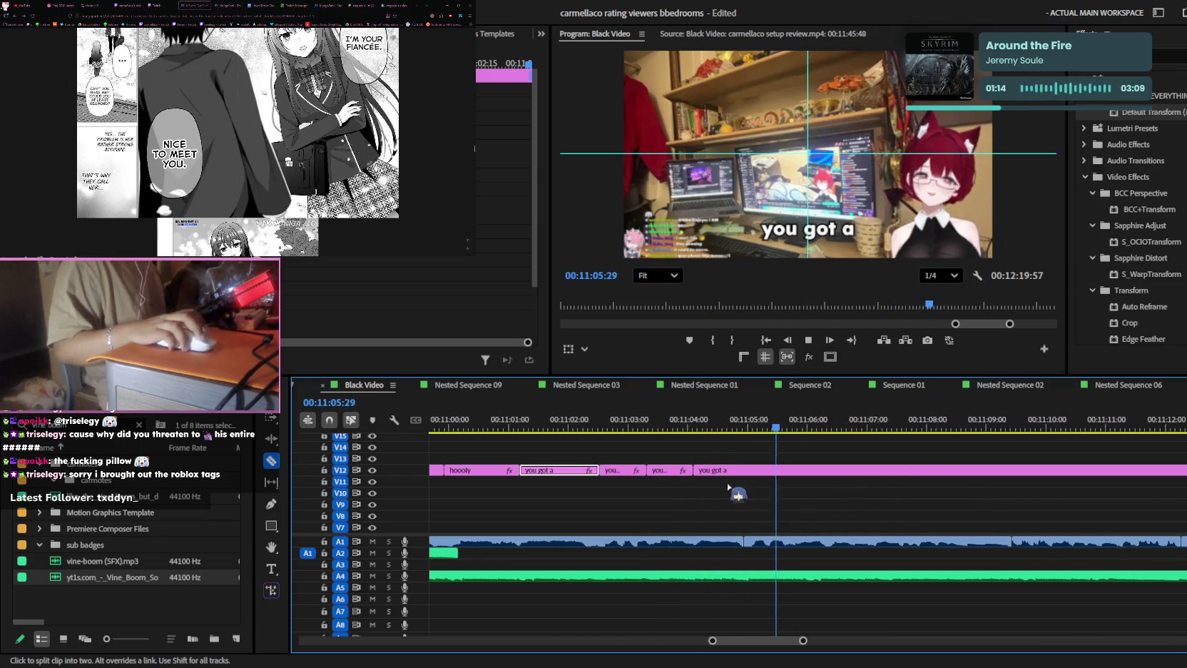
key("space")
key("space")
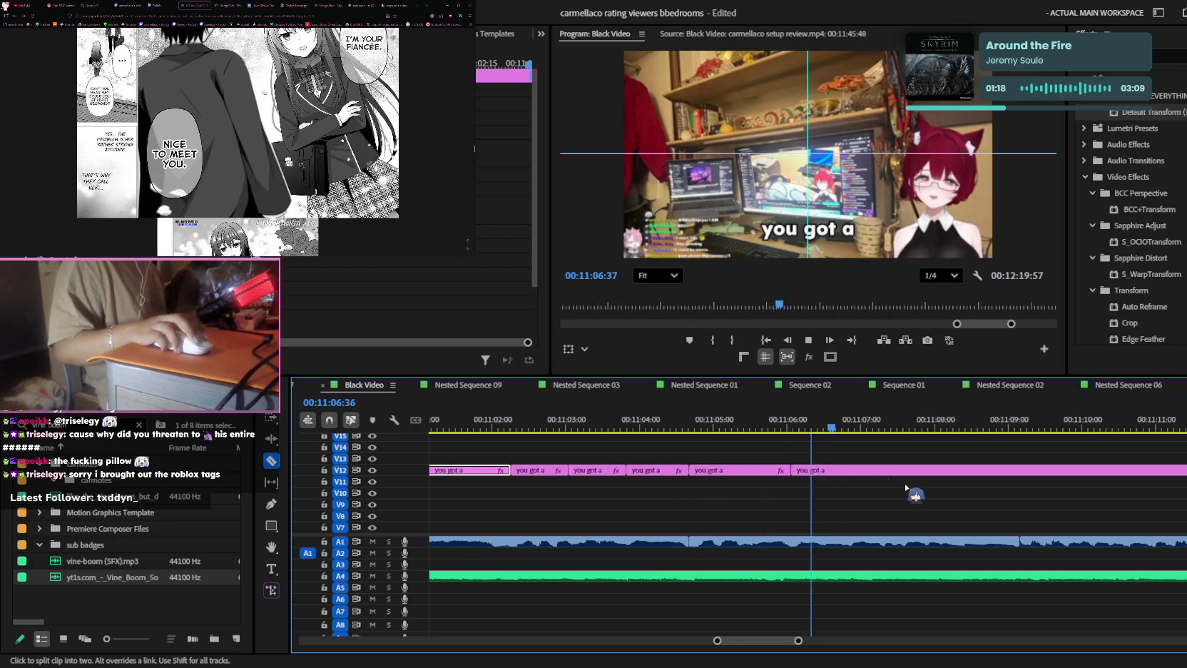
key("space")
key("space")
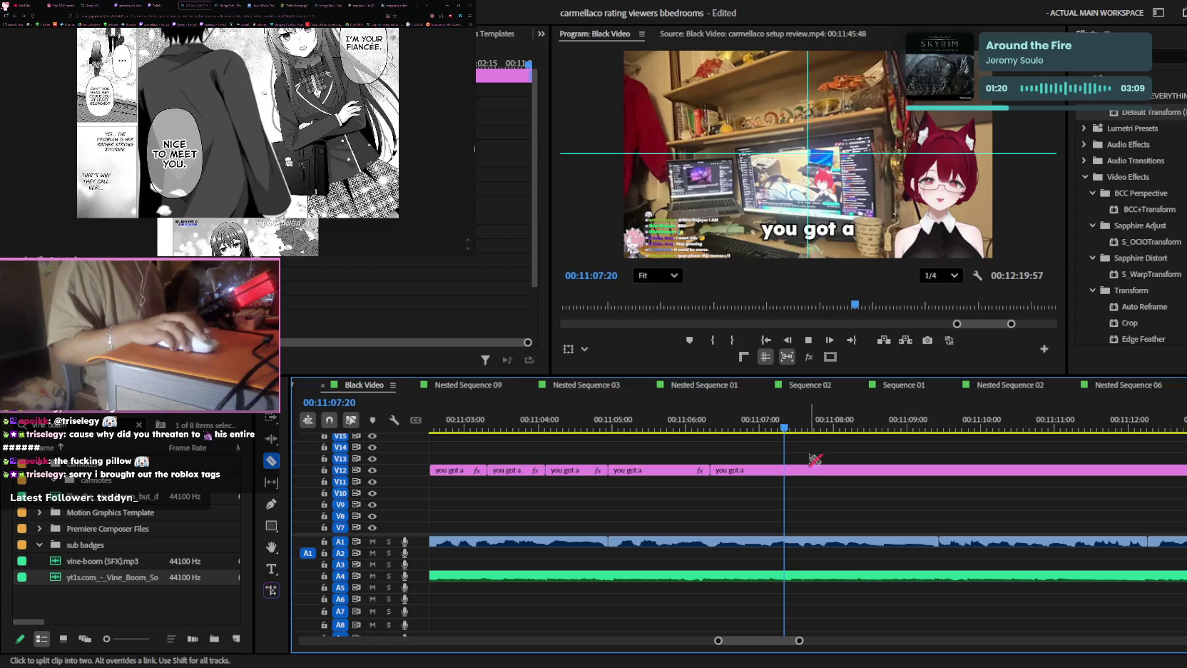
key("space")
key("space")
key("space")
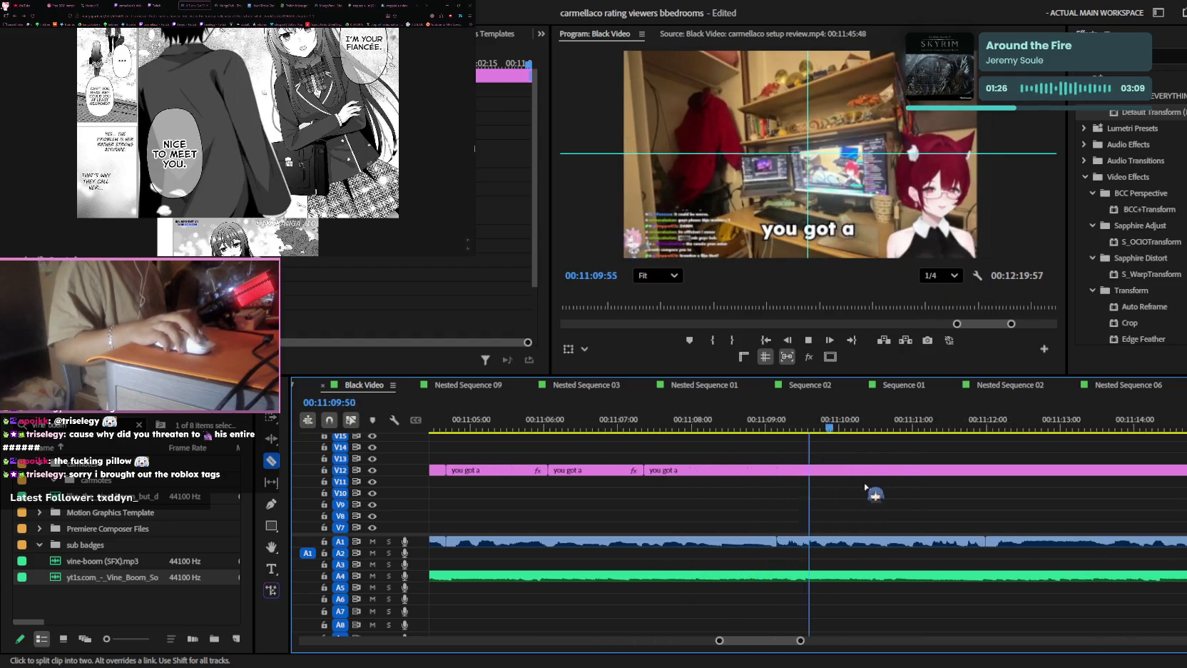
key("space")
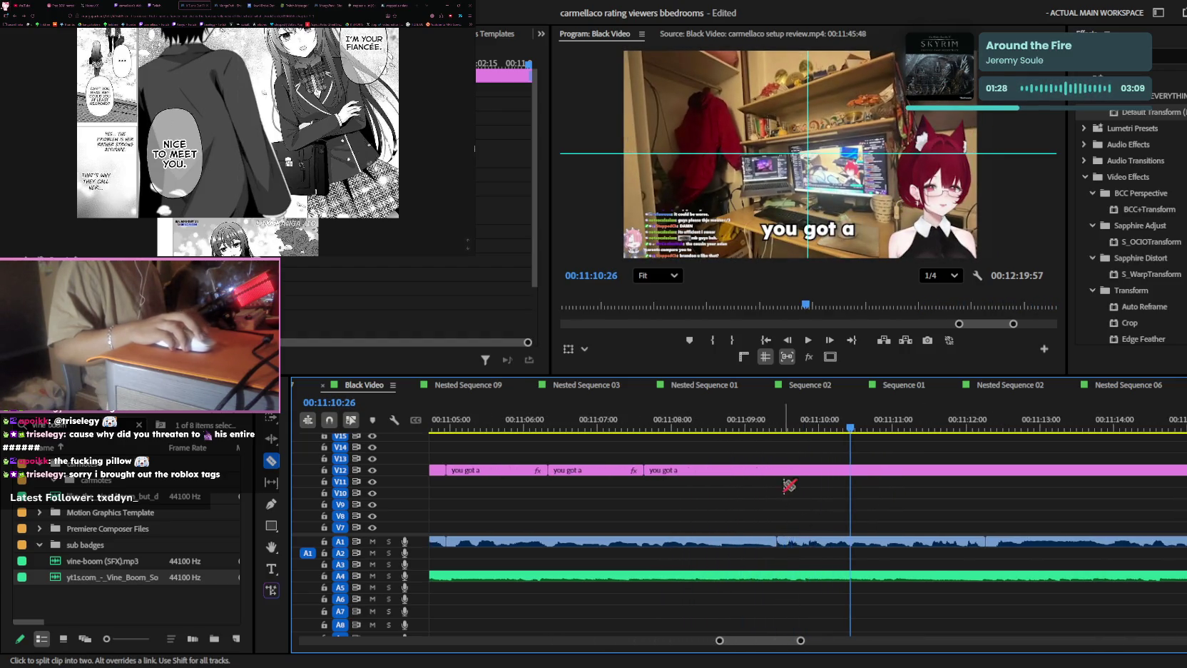
left_click_drag(780, 540, 827, 549)
key("space")
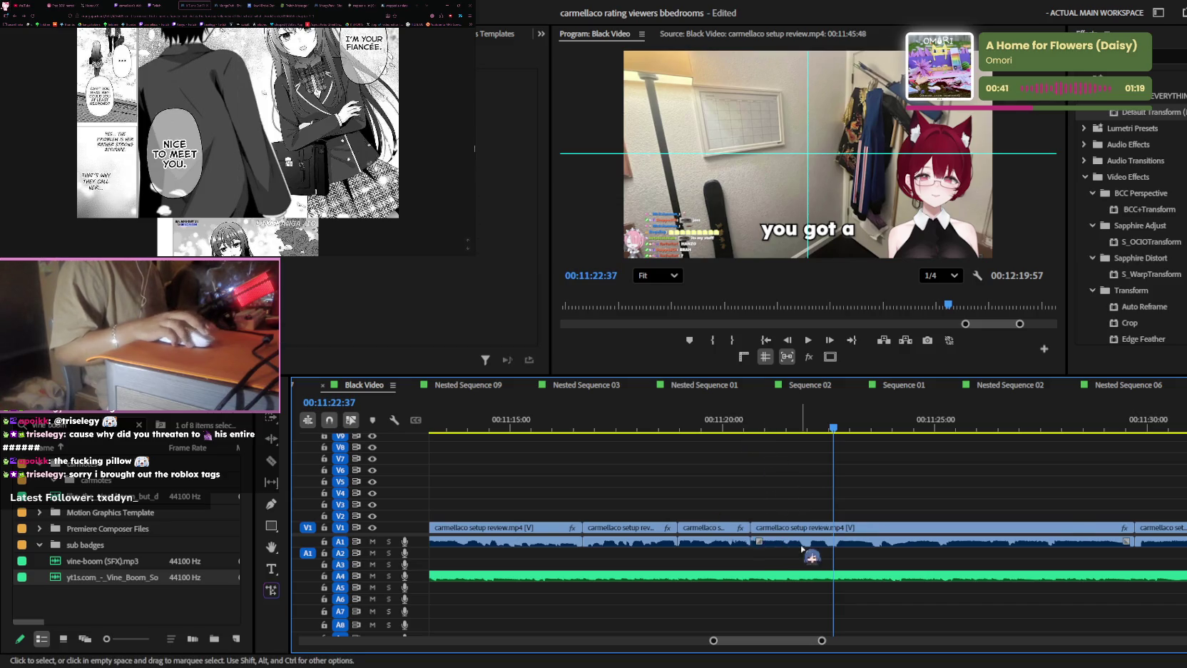
- Trim the A4 audio clip's end and close the V1 gap with Track Select Forward
key("minus")
key("minus")
key("minus")
key("minus")
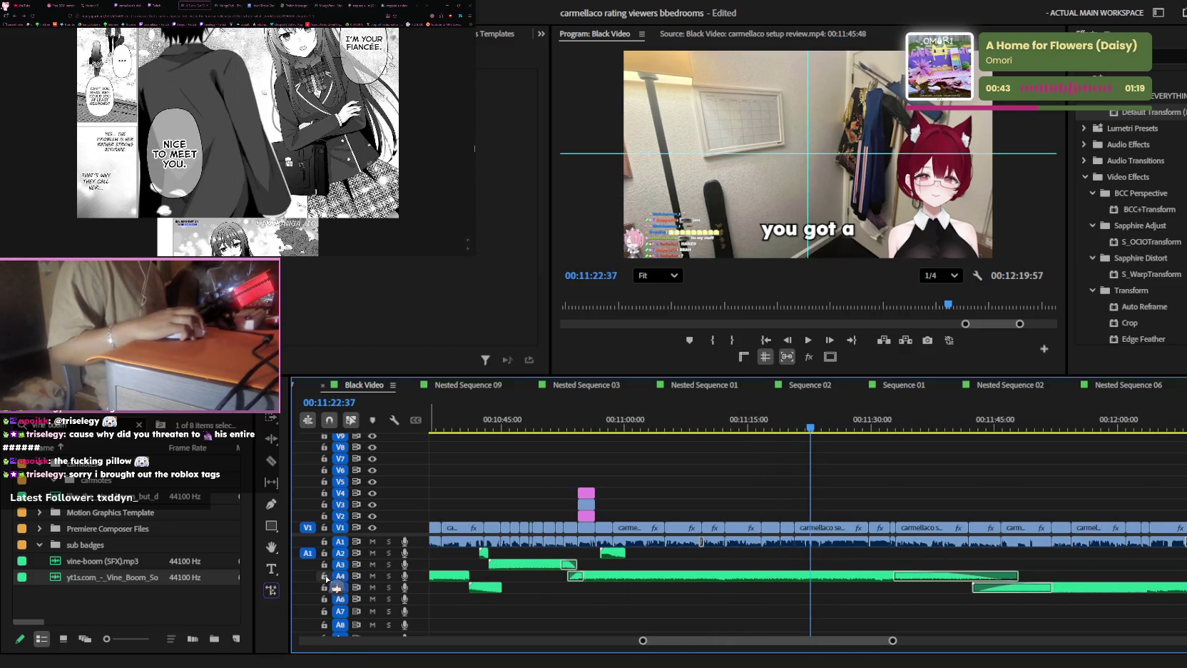
left_click_drag(1025, 576, 770, 576)
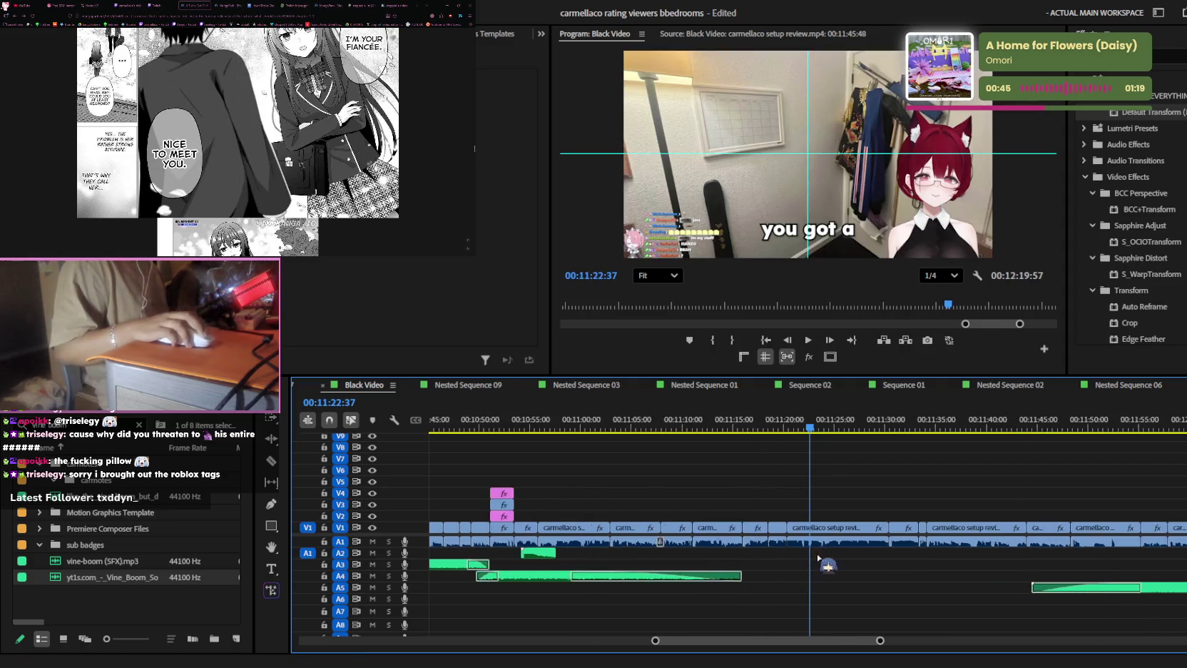
key("equal")
key("a")
left_click_drag(784, 528, 795, 527)
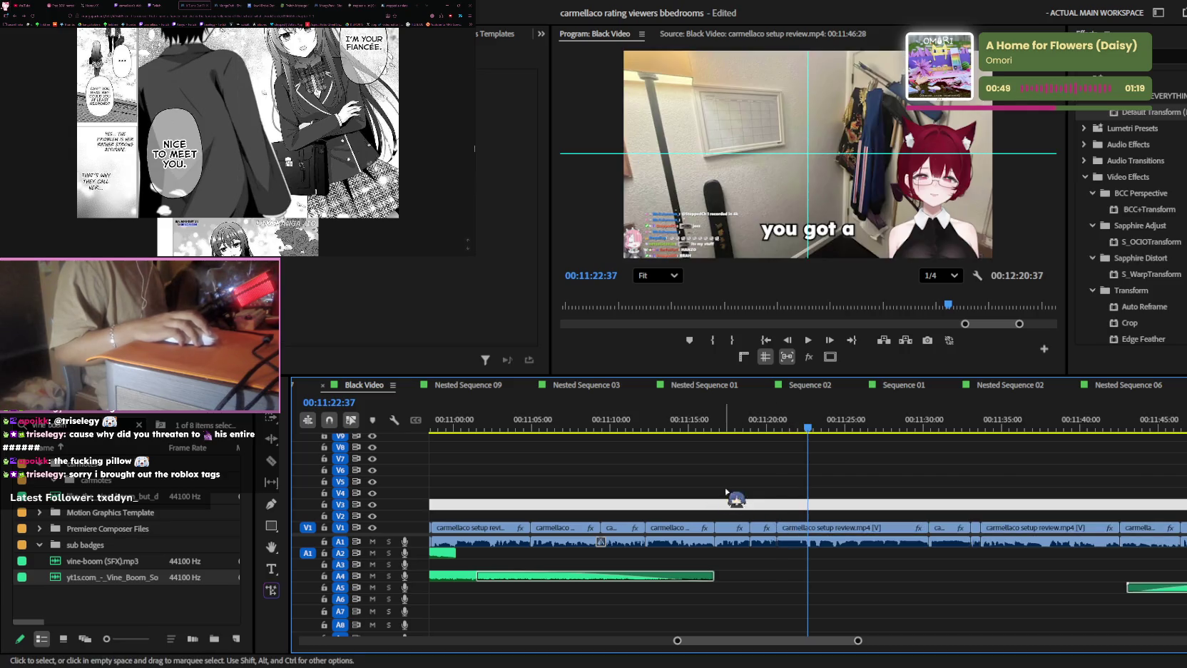
left_click_drag(809, 526, 793, 537)
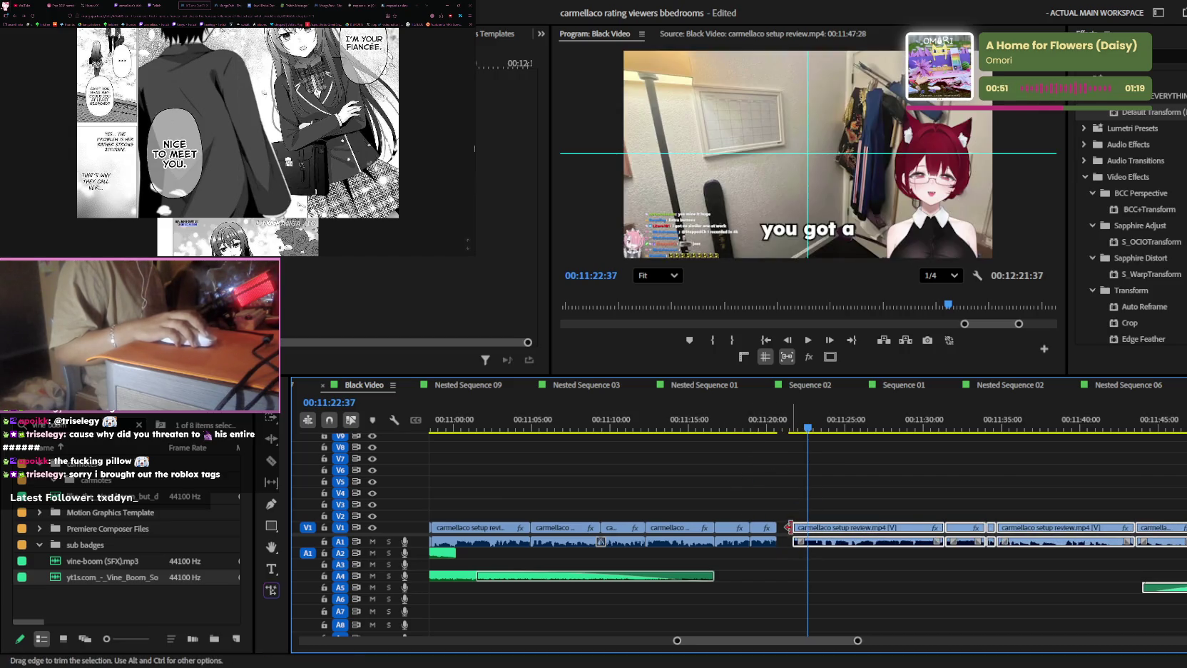
key("ctrl+z")
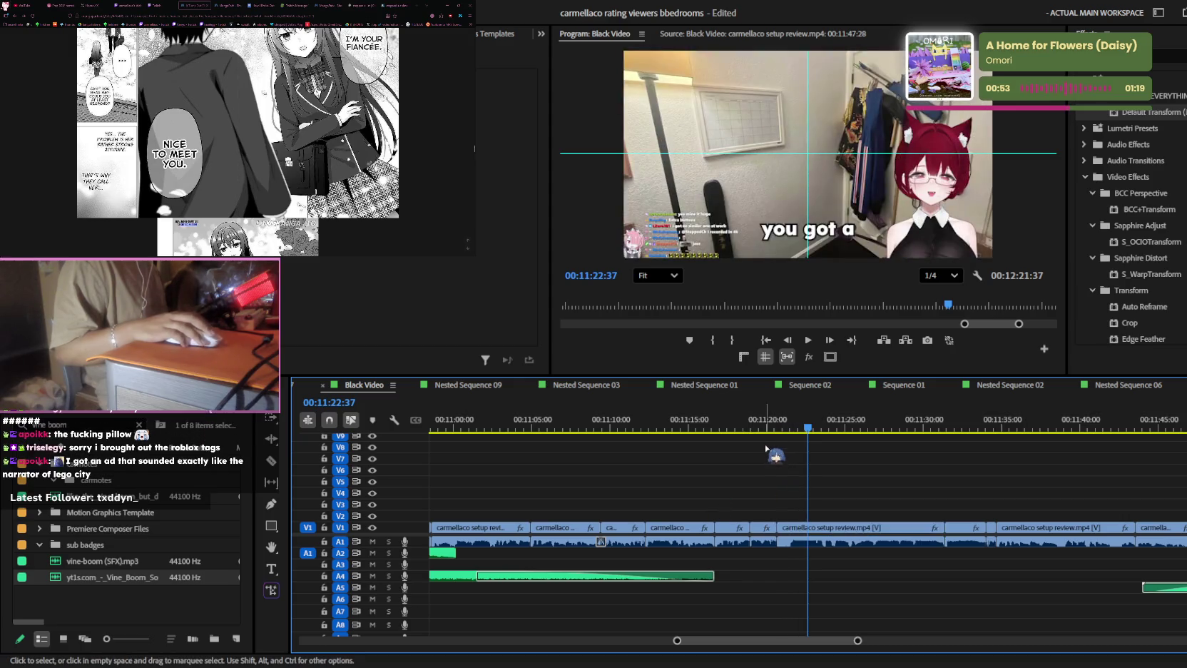
left_click(762, 427)
- Play back the closed-gap edit and save the project
key("space")
key("=")
key("=")
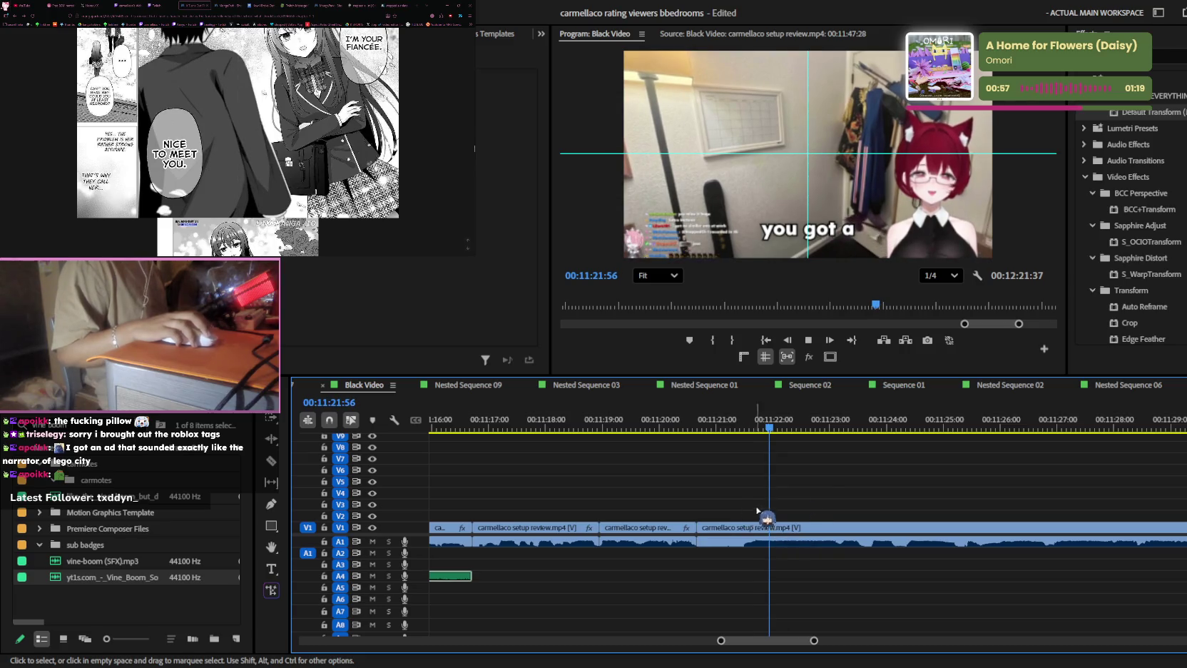
key("minus")
key("ctrl+s")
key("space")
key("minus")
- Extend the A4 audio clip further right and play back to check it
scroll(873, 489, "down", 1)
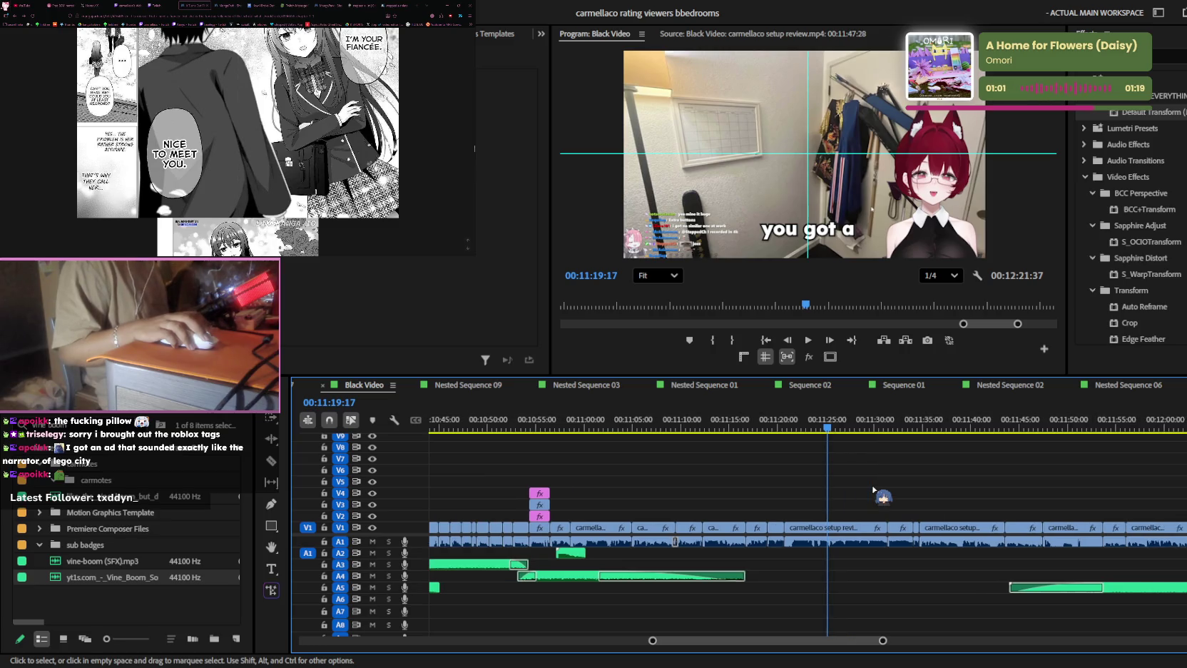
scroll(875, 492, "down", 1)
scroll(874, 492, "down", 1)
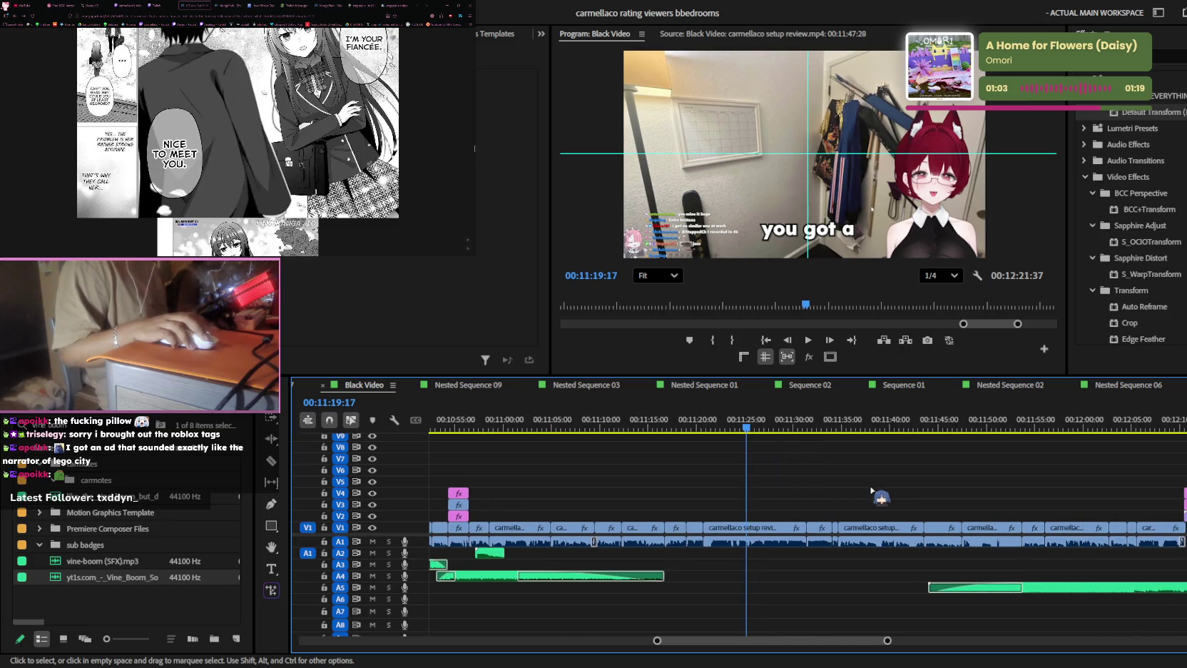
key("minus")
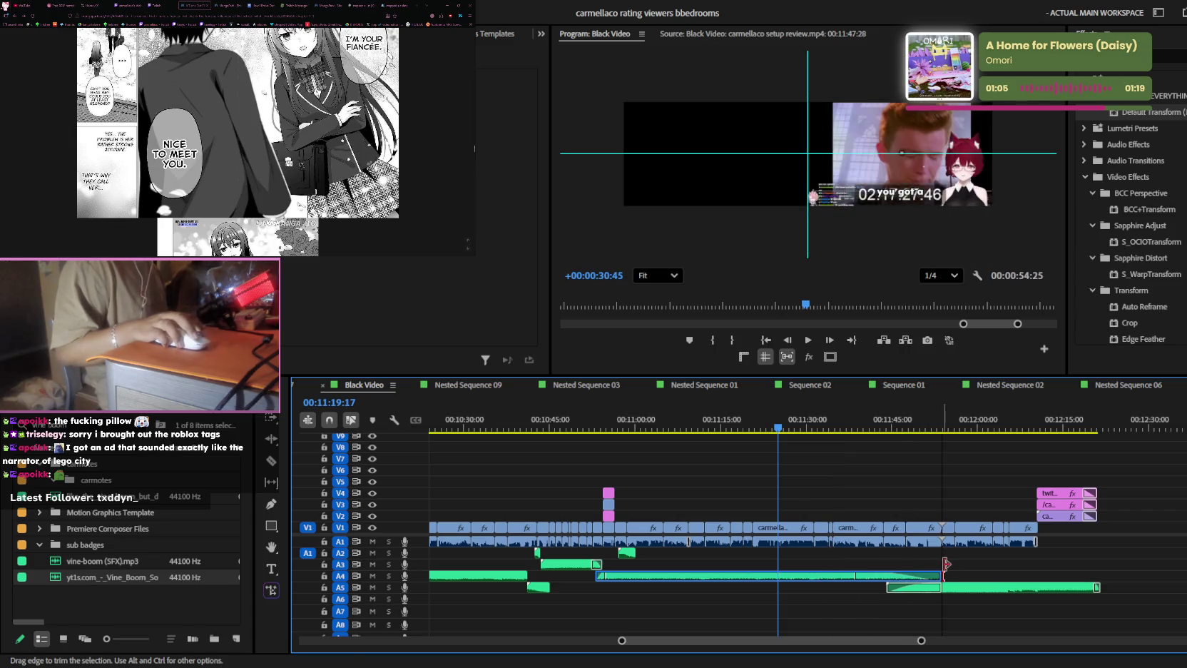
left_click_drag(739, 575, 953, 575)
key("equal")
key("space")
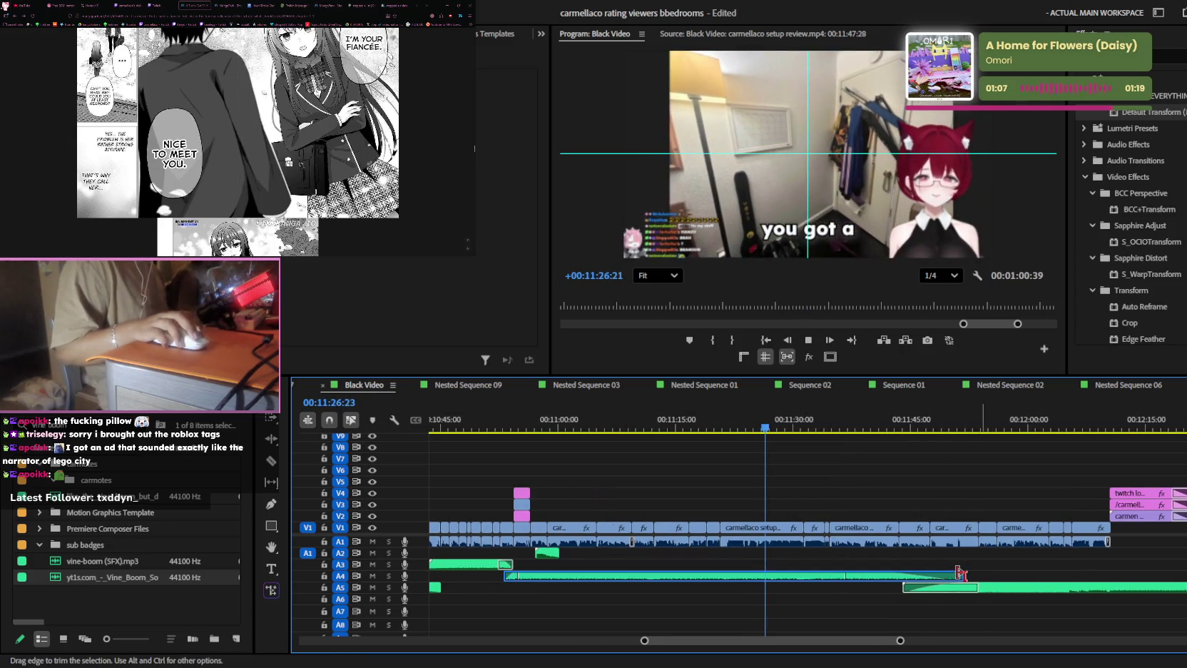
key("equal")
key("equal")
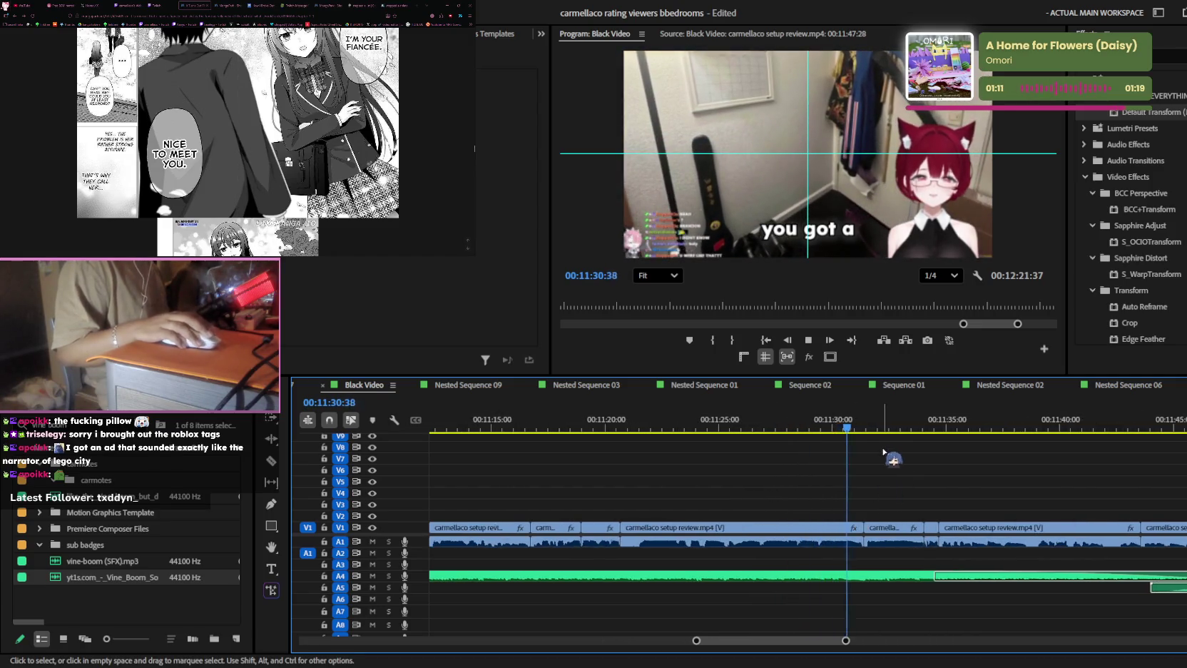
- Ripple-delete the short V1 clip near 11:33 and play from the new cut
key("minus")
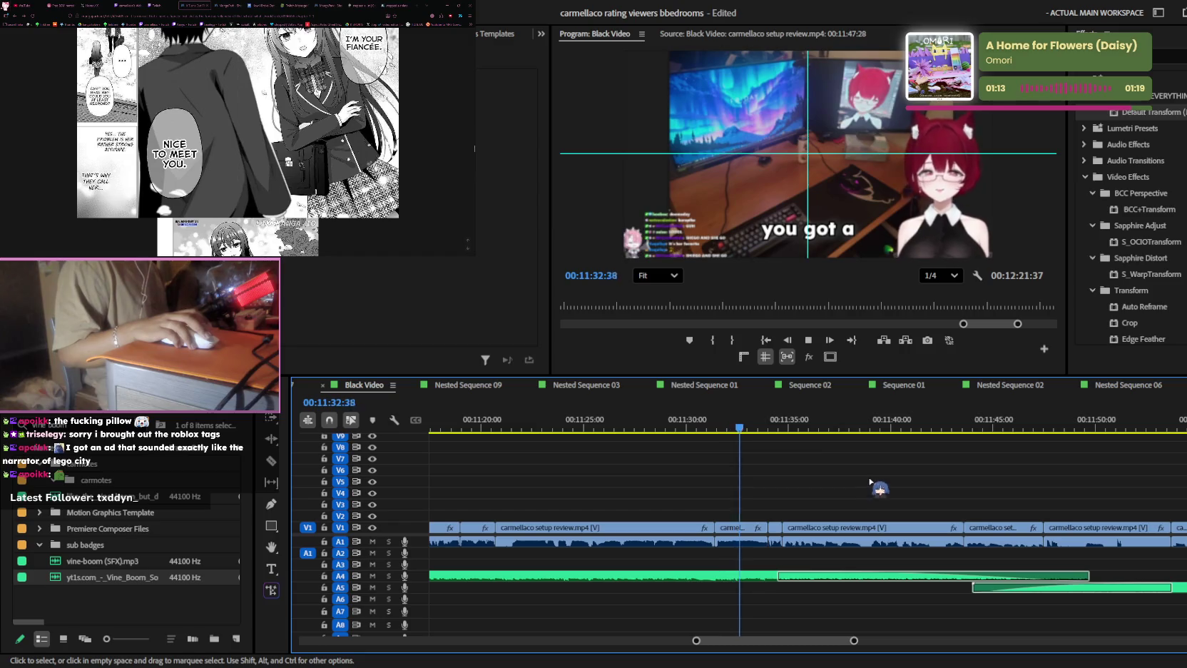
key("equal")
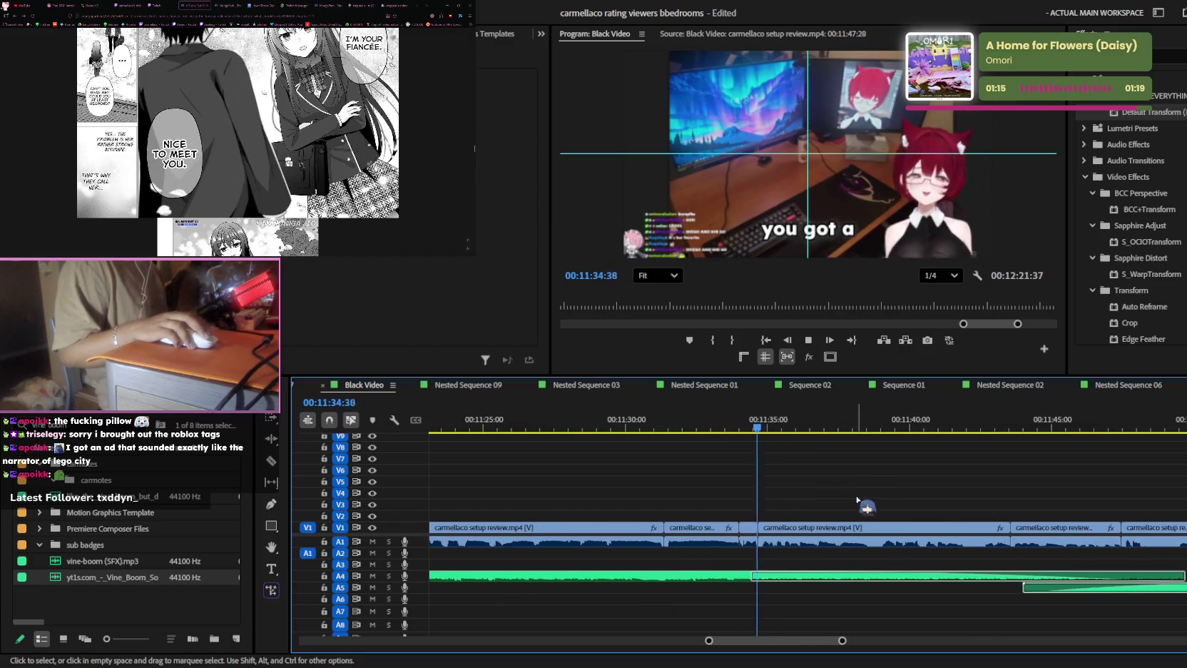
left_click(696, 531)
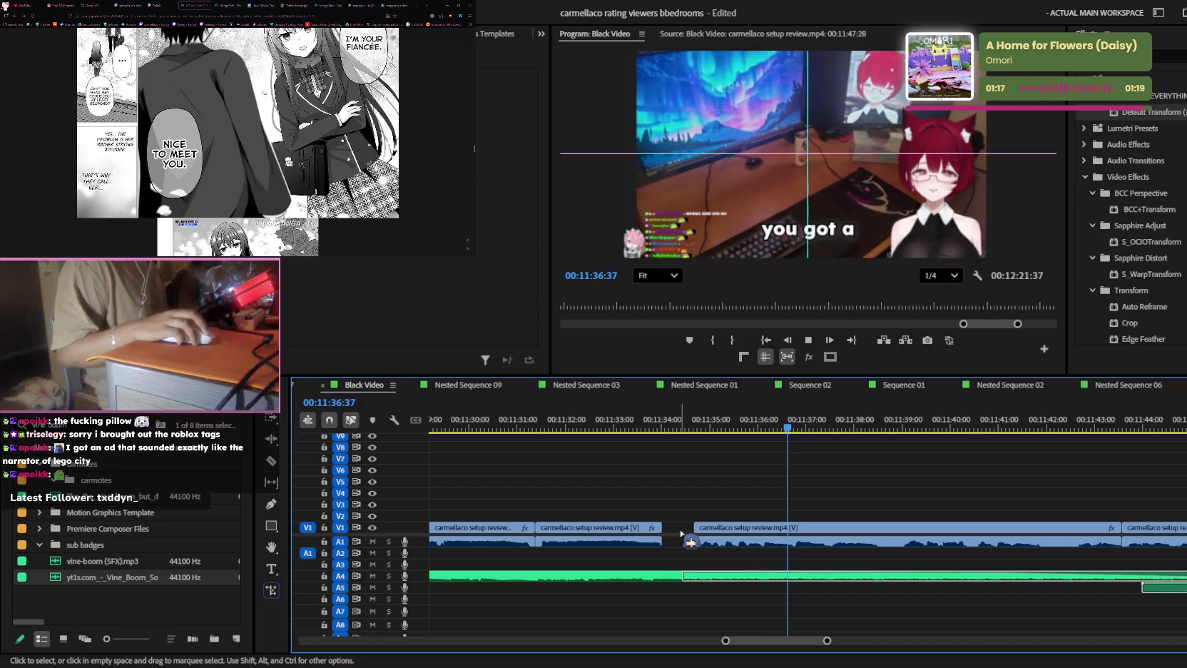
key("shift+Delete")
left_click(649, 429)
key("space")
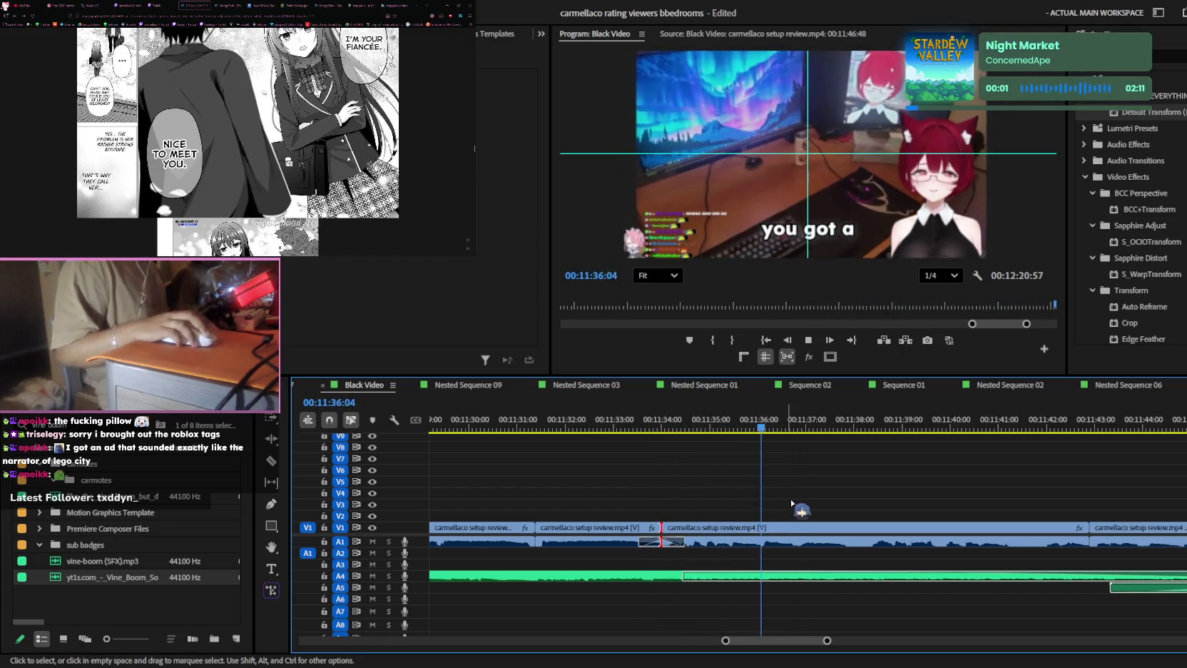
- Zoom out and play the edit back at faster speed
key("minus")
key("l")
key("minus")
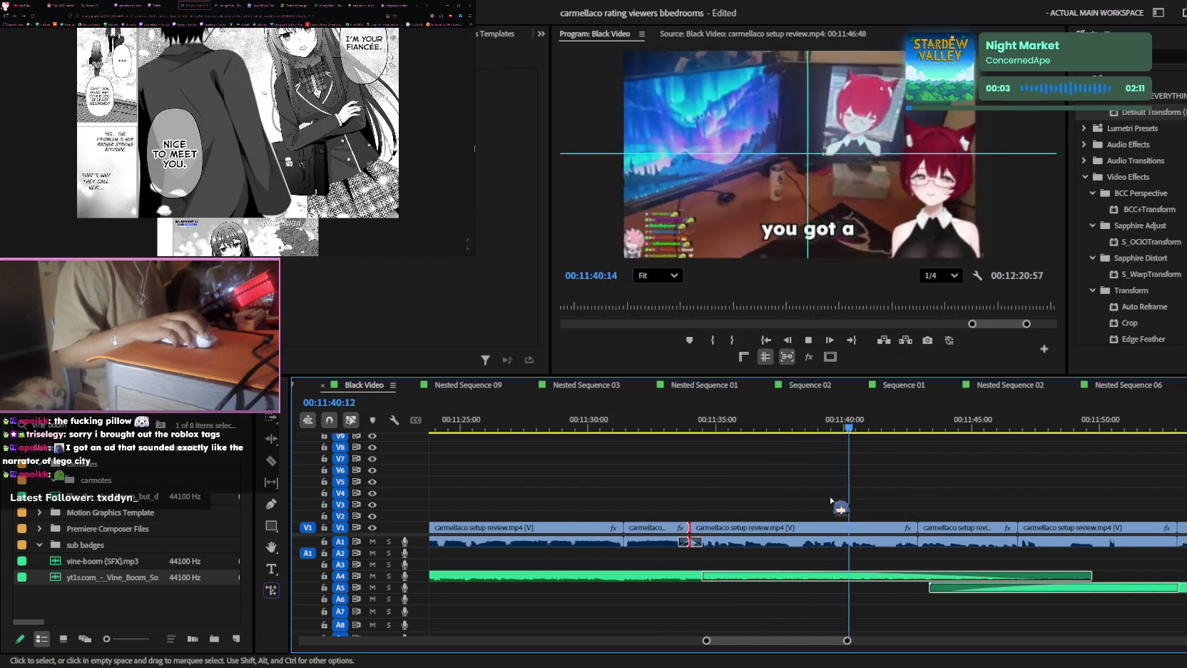
key("minus")
key("minus")
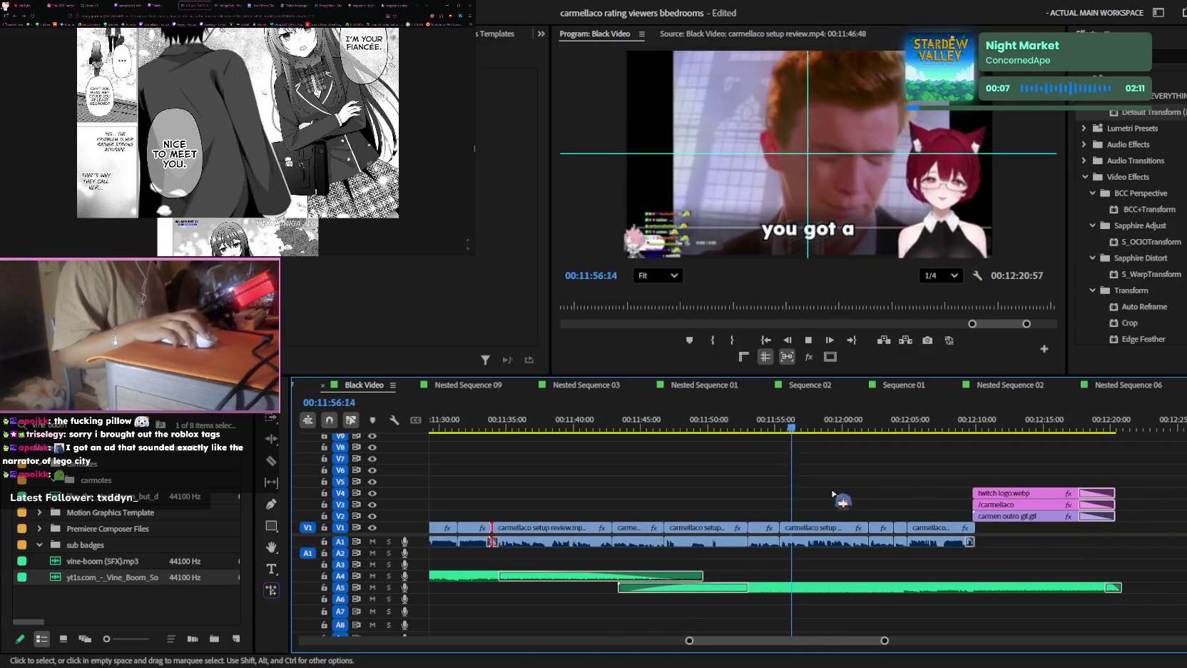
left_click(889, 492)
- Review the timeline tracks up to the outro near 12:15
scroll(889, 493, "up", 2)
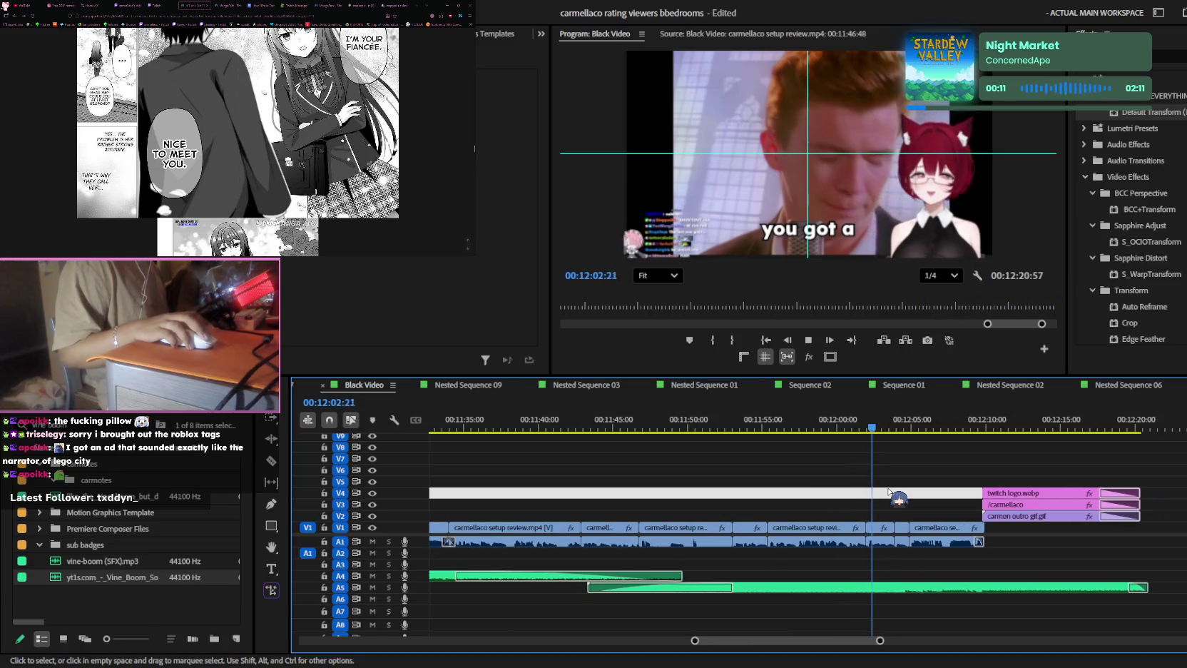
scroll(889, 492, "down", 1)
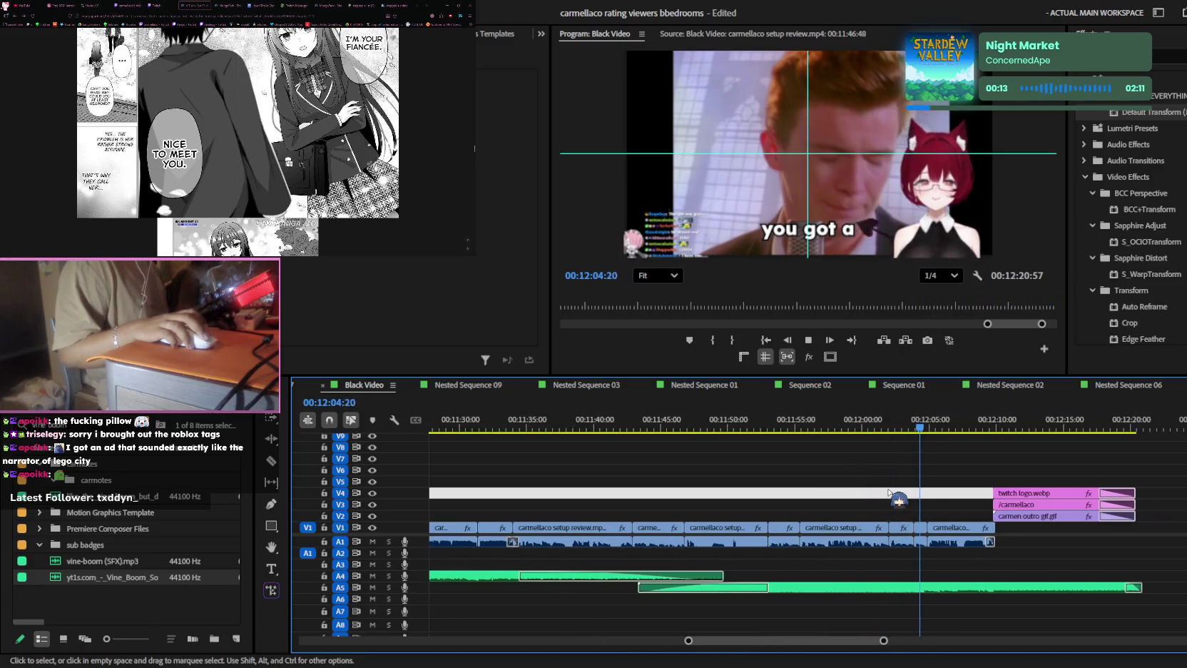
scroll(890, 492, "up", 2)
scroll(891, 492, "down", 2)
scroll(927, 497, "down", 2)
left_click(986, 428)
left_click(795, 428)
scroll(597, 446, "up", 3)
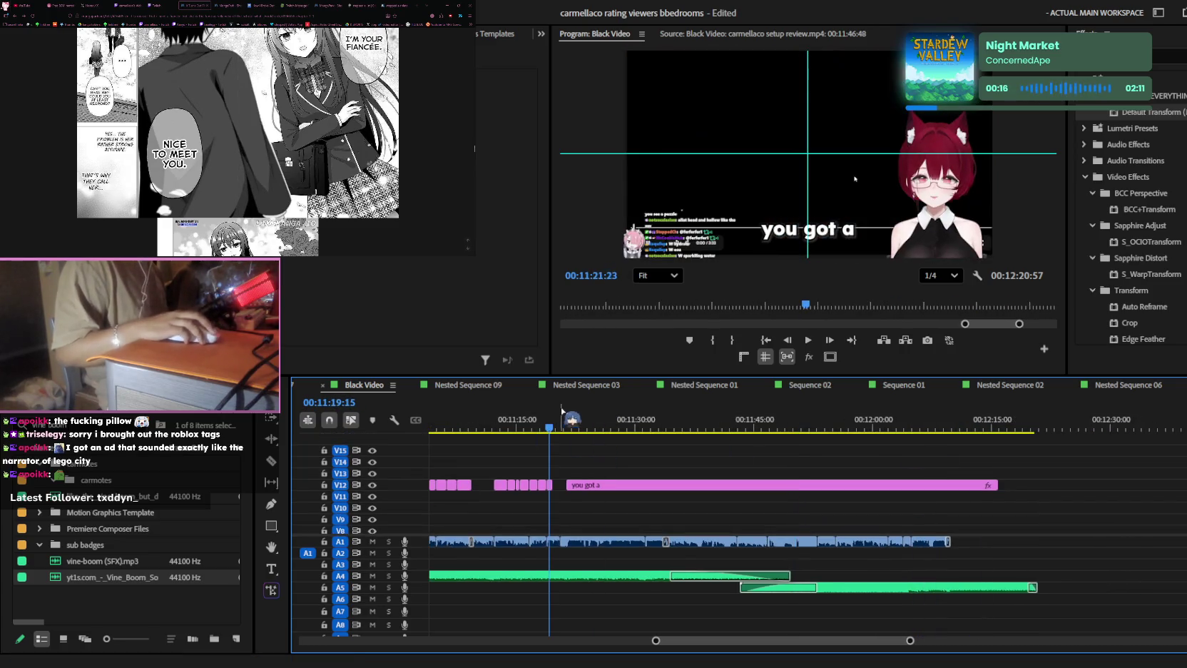
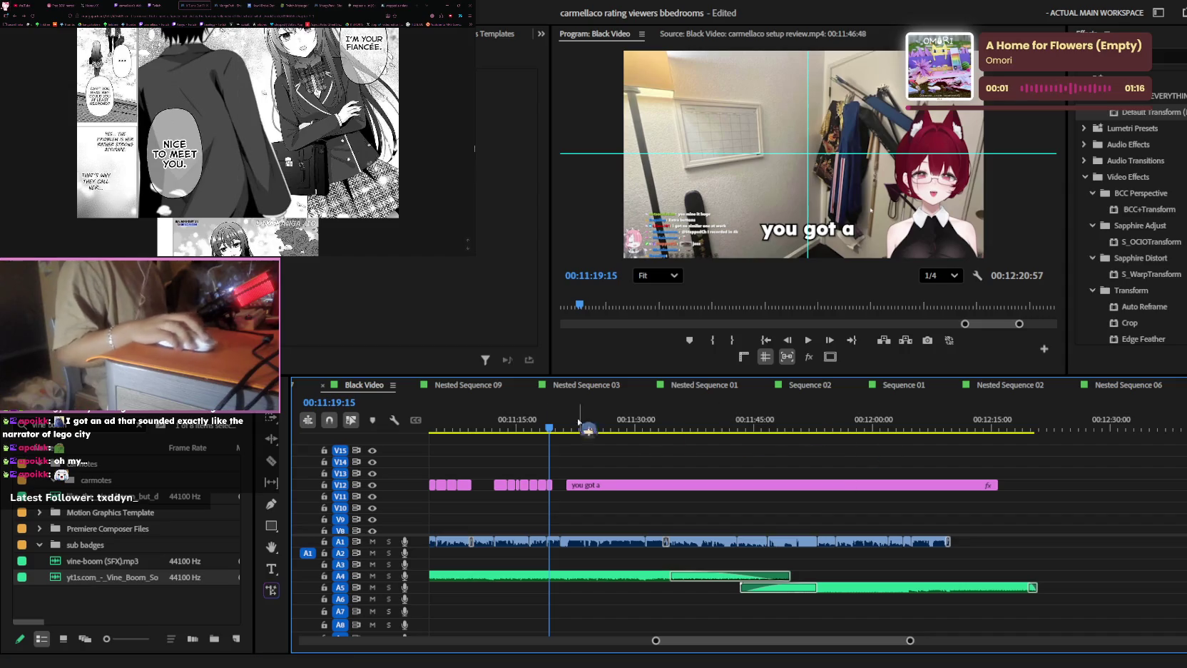
- Play to 00:11:21:21 and drag-trim the V12 'you got a' caption clip
scroll(671, 475, "up", 4)
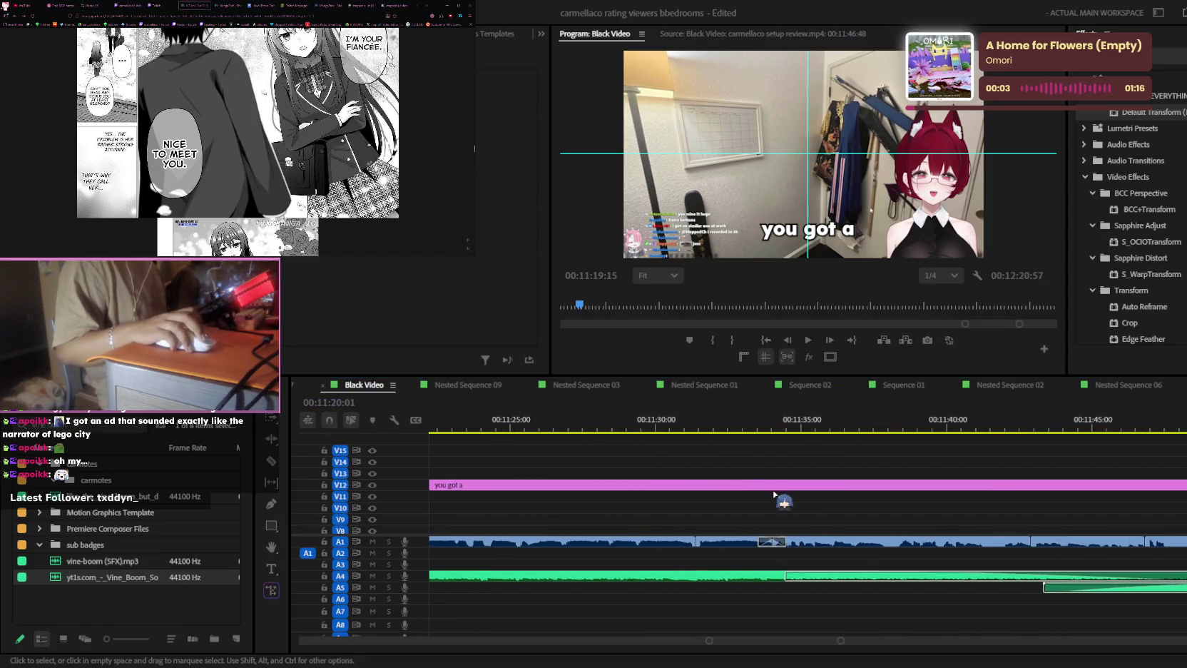
key("space")
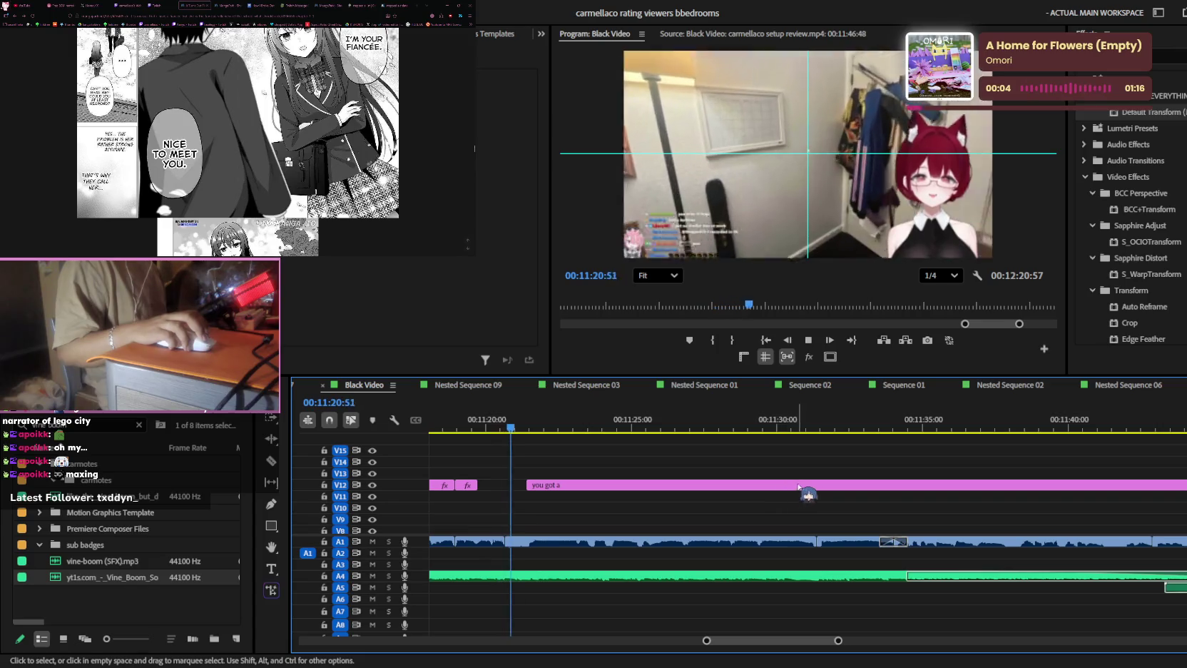
key("space")
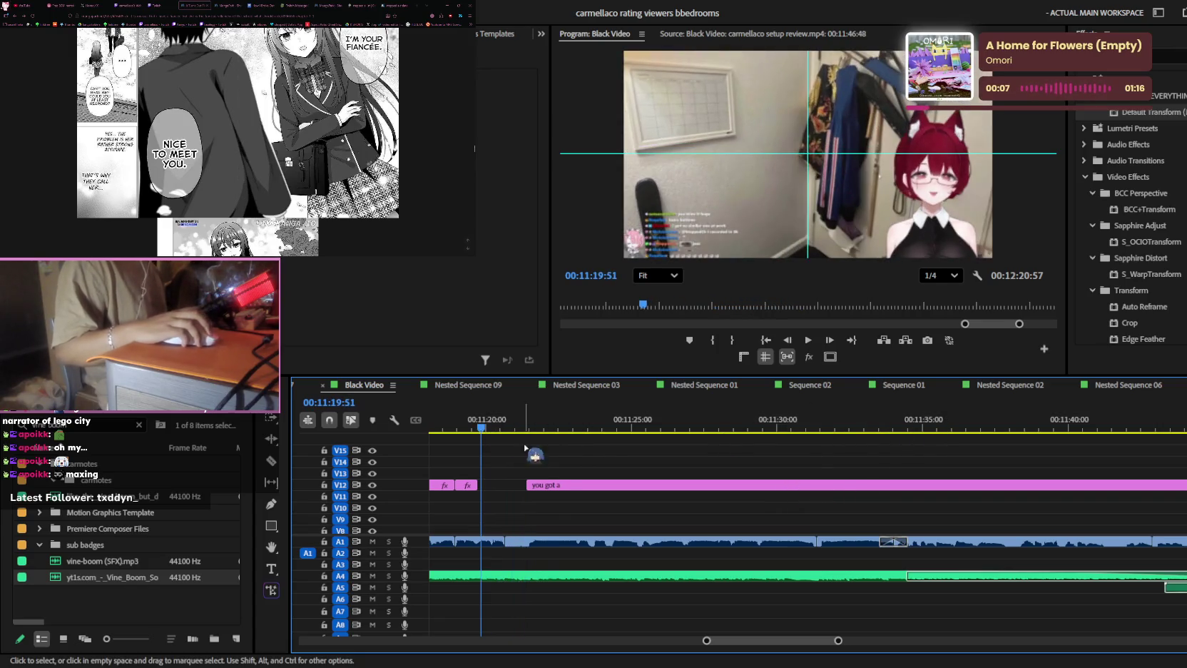
key("space")
mouse_move(588, 490)
left_mouse_down()
mouse_move(637, 486)
mouse_move(627, 492)
left_mouse_up()
key("space")
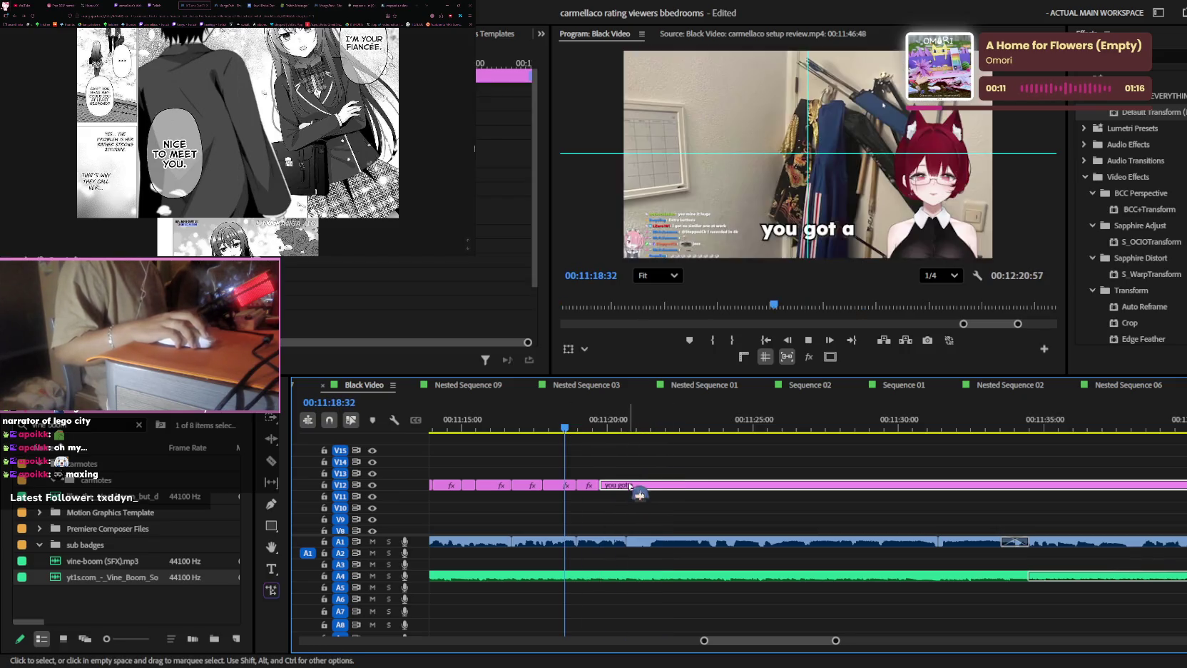
- Split the V12 caption at the playhead and drag the new clip's start later
key("equal")
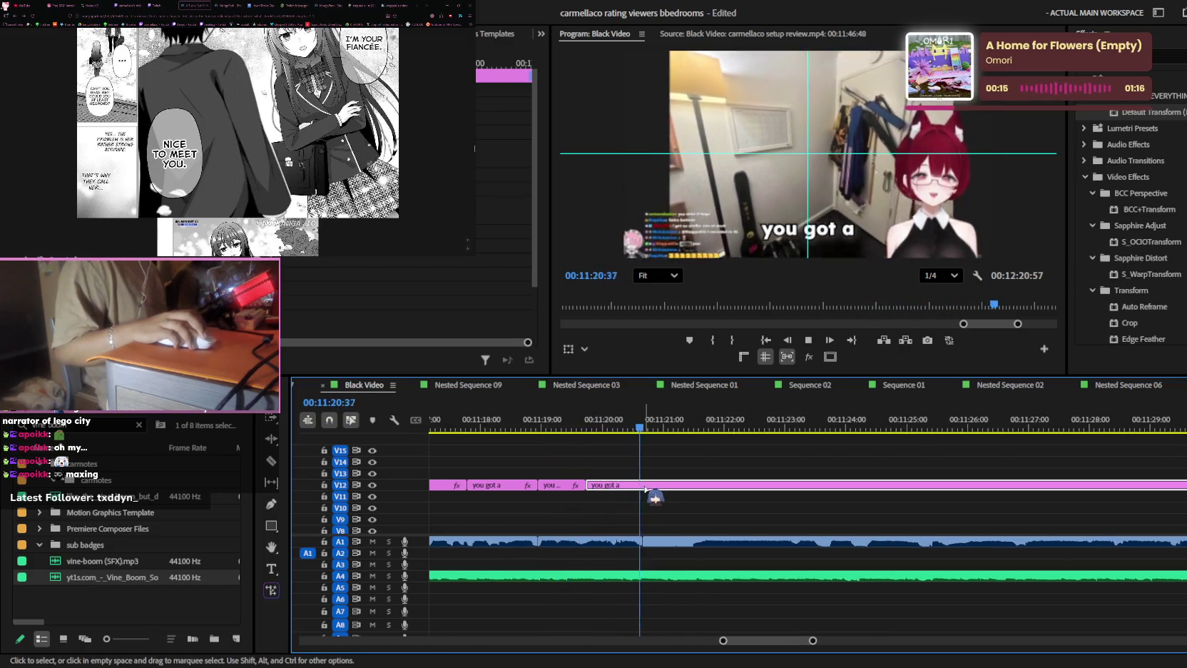
key("ctrl+k")
left_click_drag(644, 486, 720, 489)
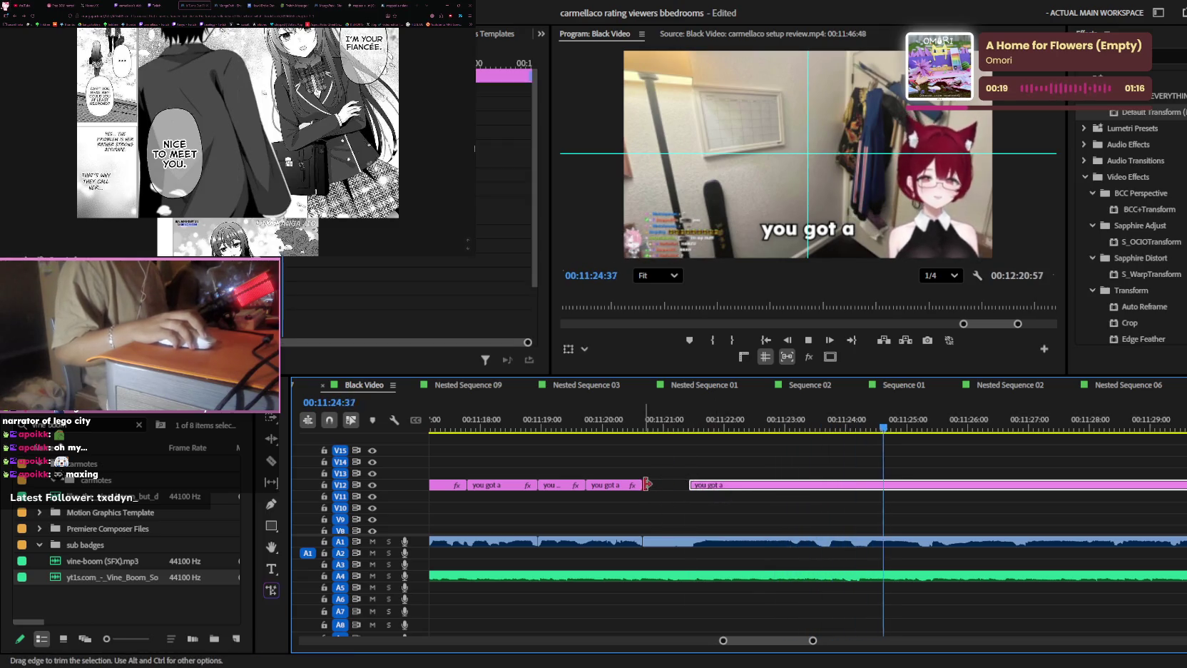
key("Up")
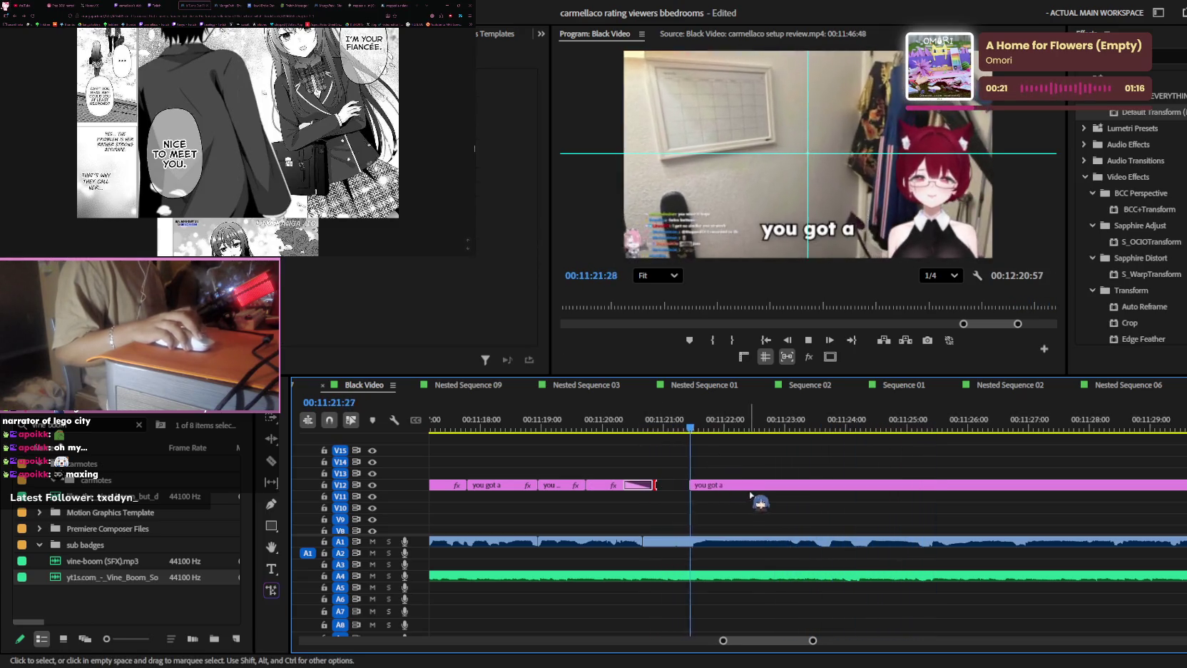
scroll(770, 477, "up", 2, "alt")
- Razor-cut the V12 caption clip where the first spoken phrase ends
key("c")
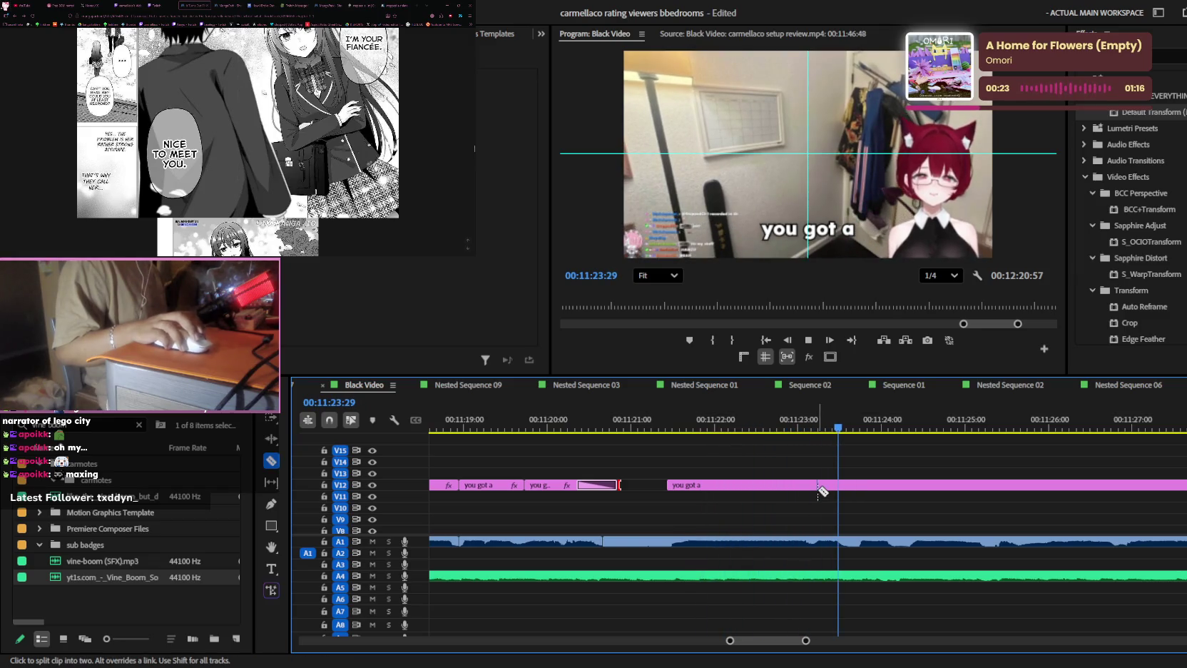
left_click(817, 427)
key("space")
left_click(898, 485)
key("space")
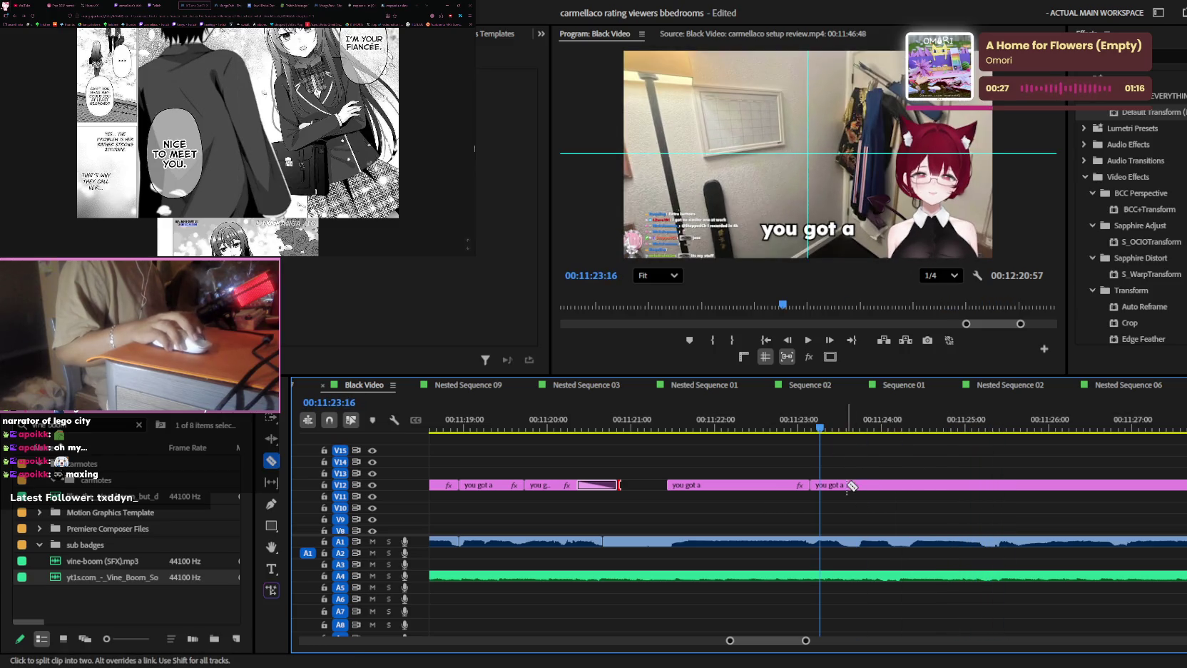
key("v")
- Zoom in on the timeline and adjust the edge of a V12 caption clip
scroll(833, 508, "down", 2)
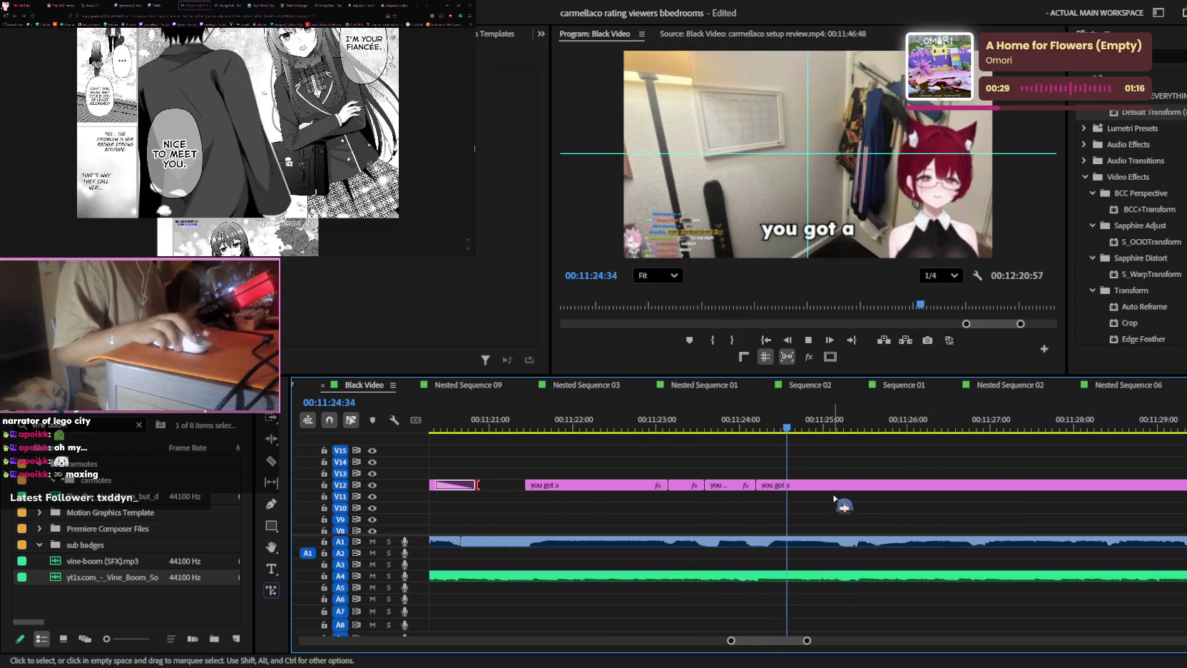
scroll(830, 498, "down", 2)
key("equal")
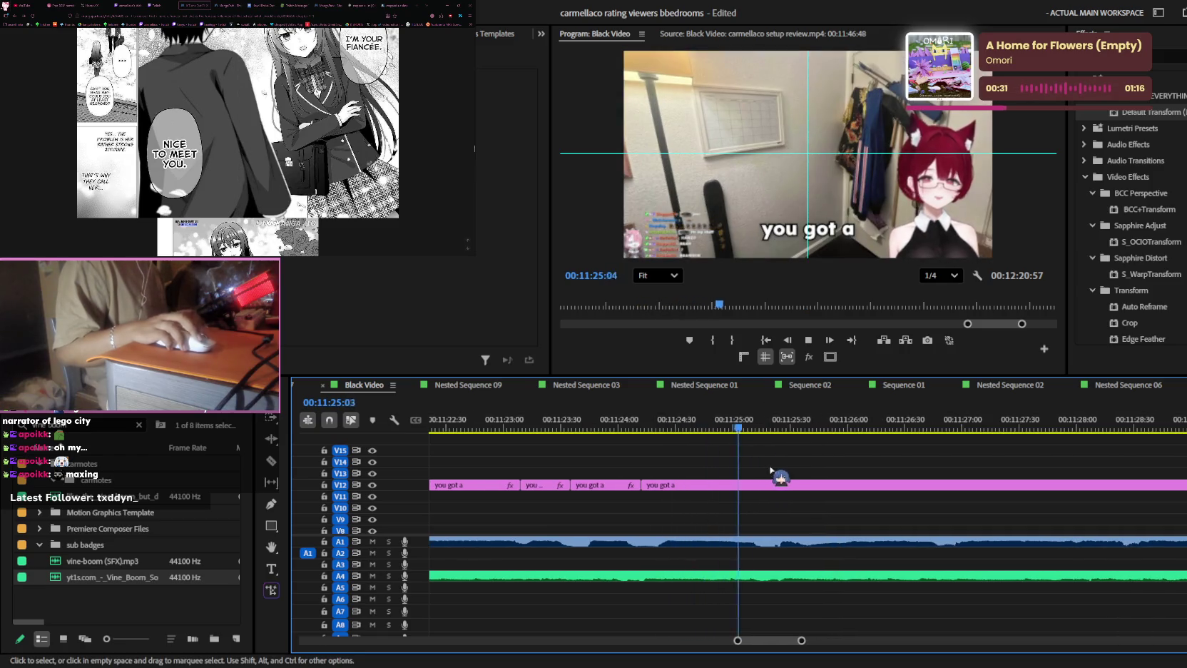
scroll(784, 479, "down", 1)
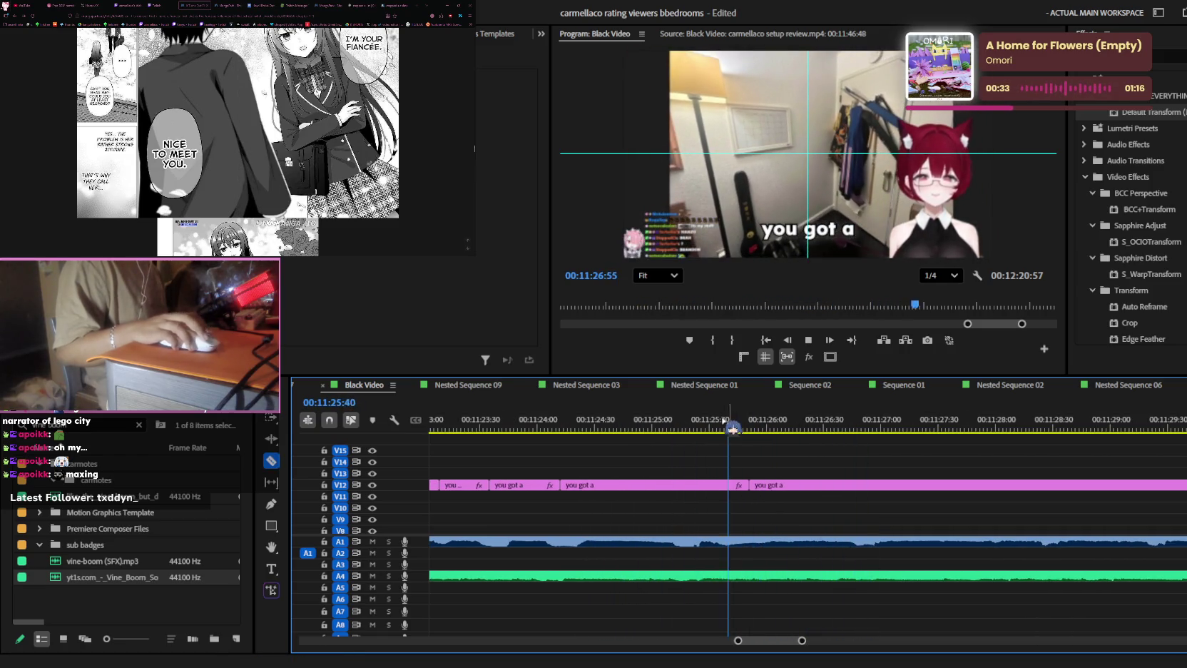
scroll(784, 473, "down", 1)
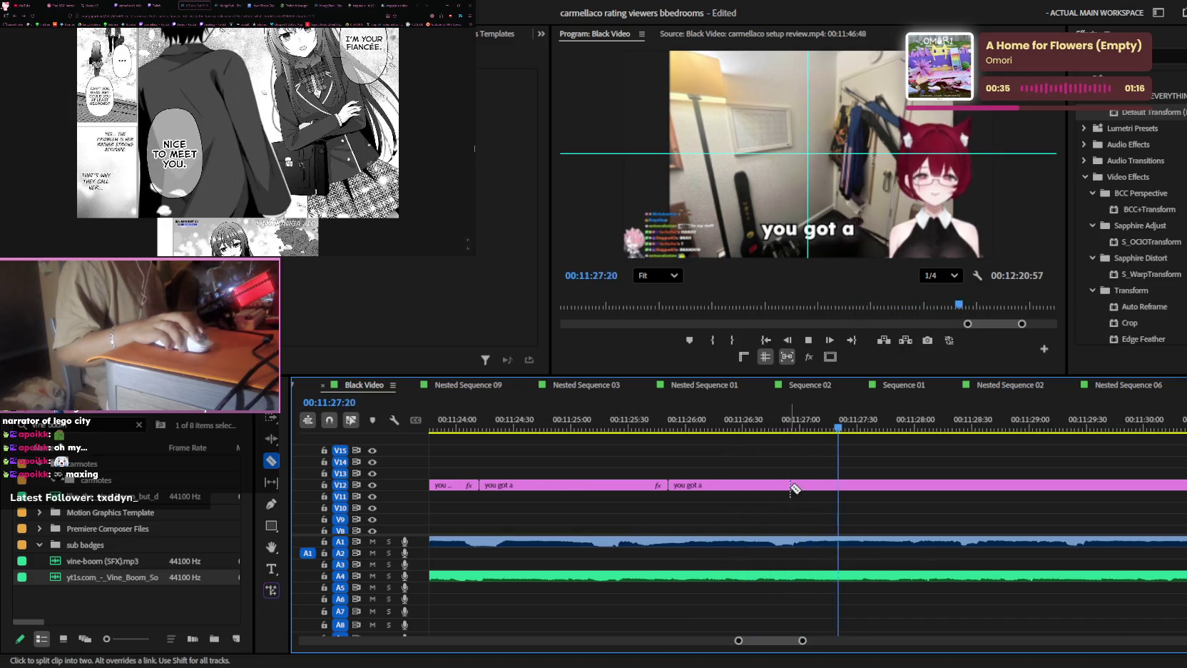
scroll(713, 488, "down", 2)
key("space")
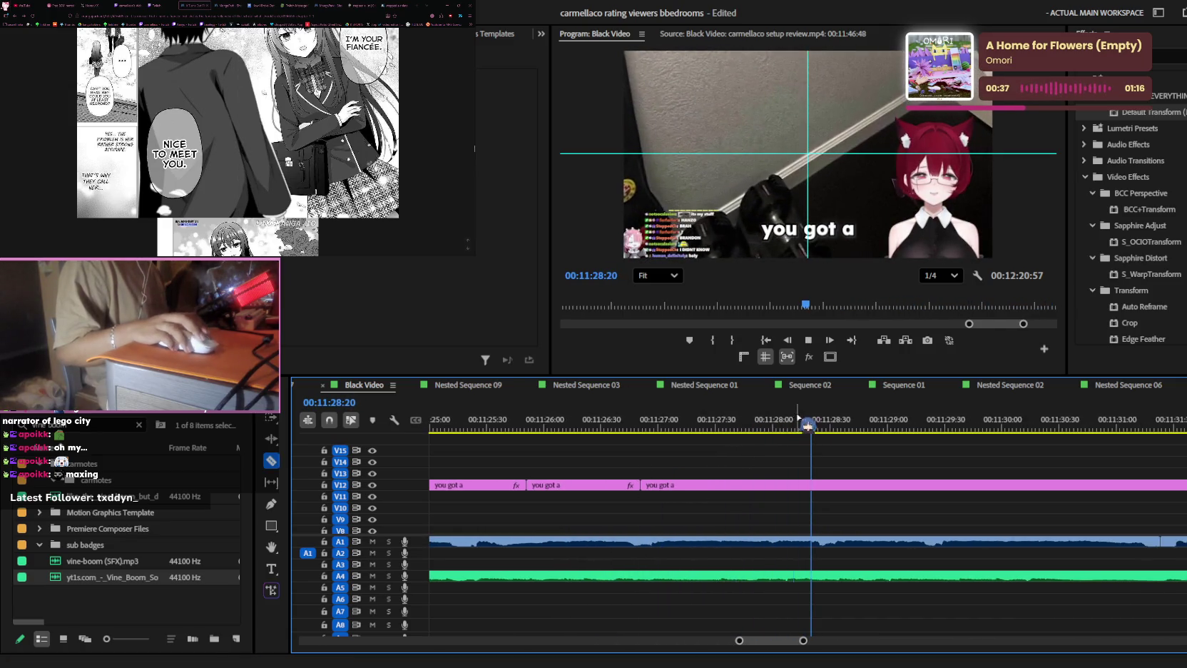
key("v")
left_click_drag(806, 426, 841, 426)
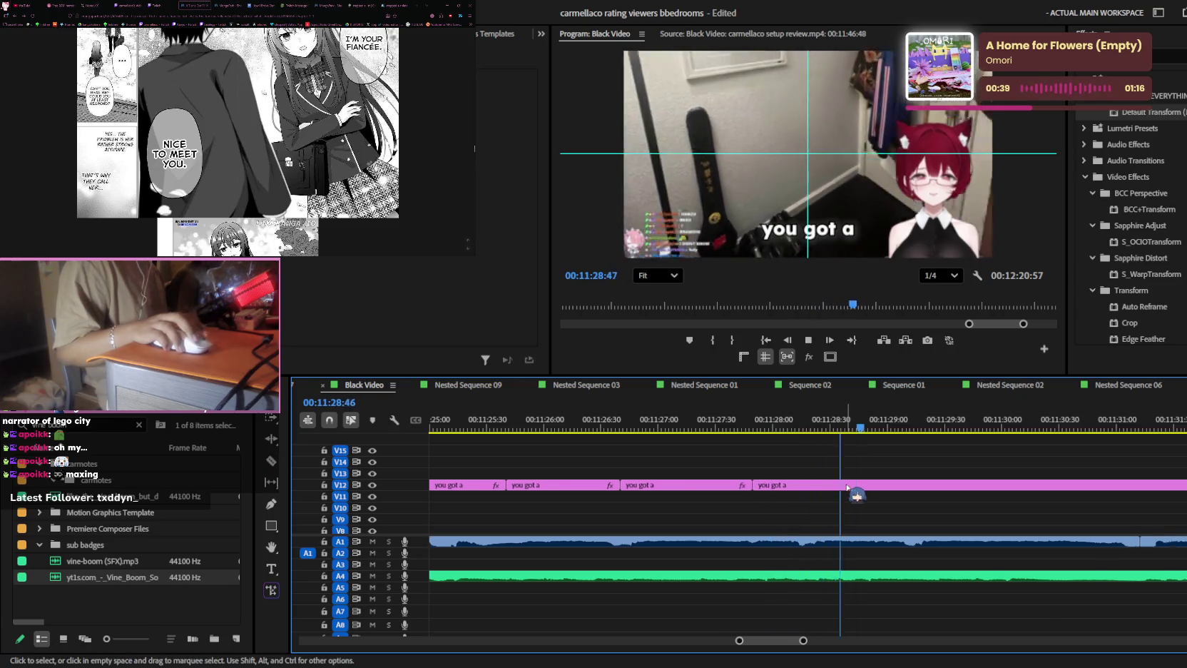
- Cut the V12 caption clip at the next line change, then zoom out
scroll(845, 487, "down", 1)
key("space")
key("c")
key("Left")
key("Left")
key("Left")
key("space")
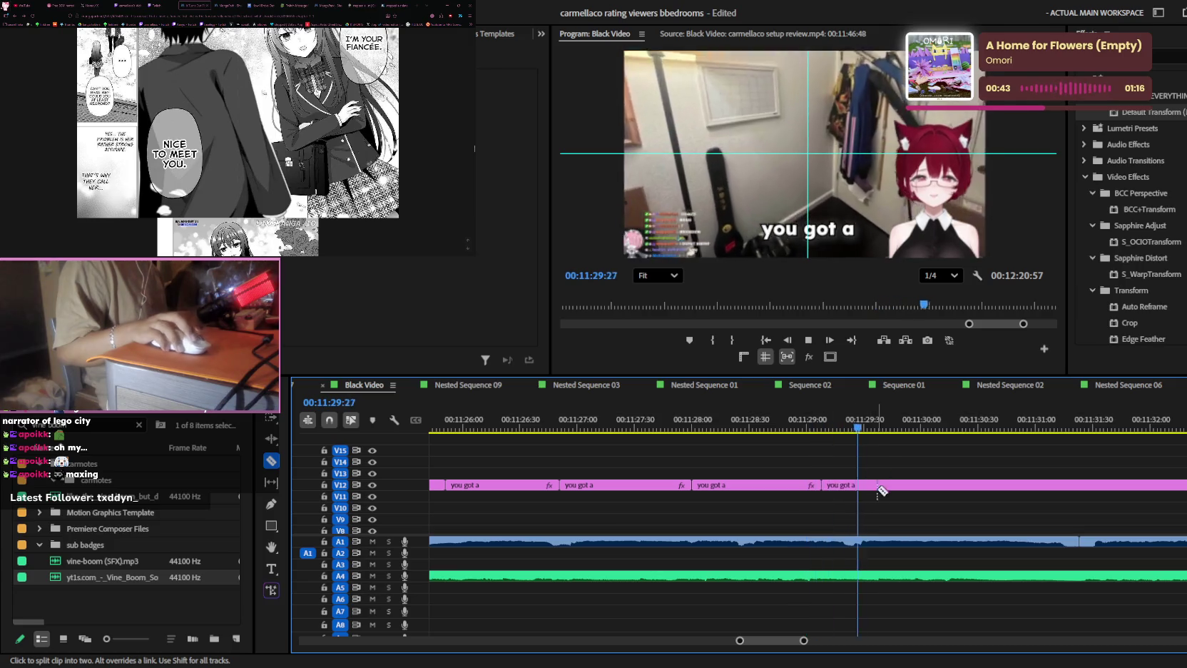
left_click(1021, 487)
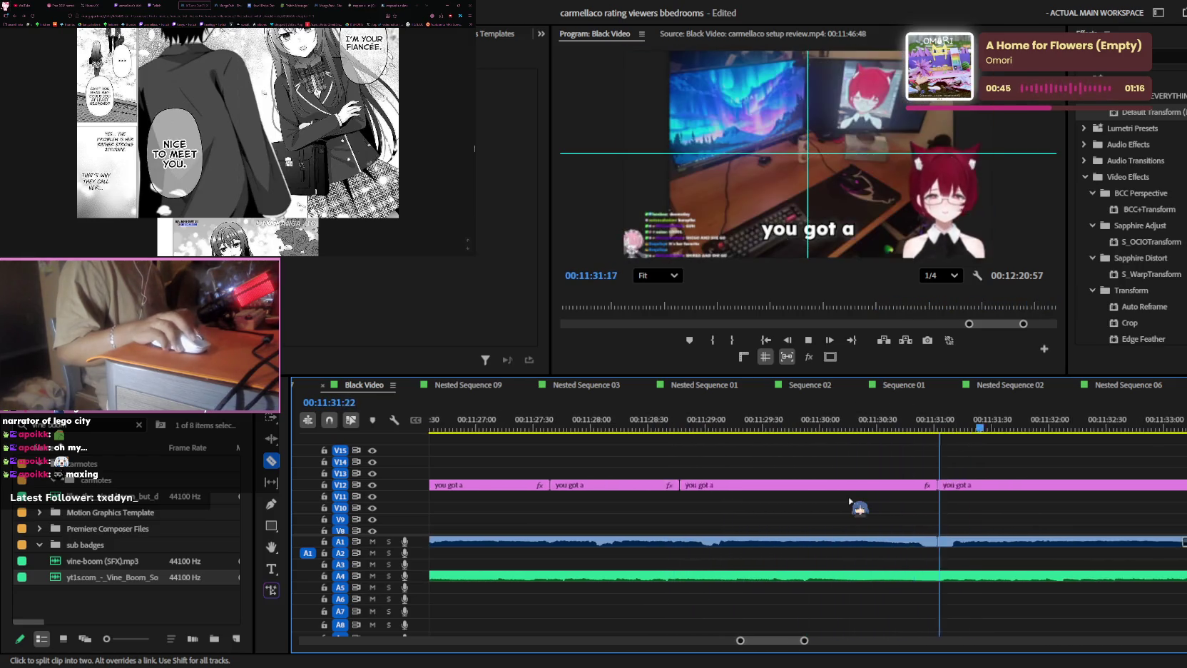
key("minus")
key("v")
key("minus")
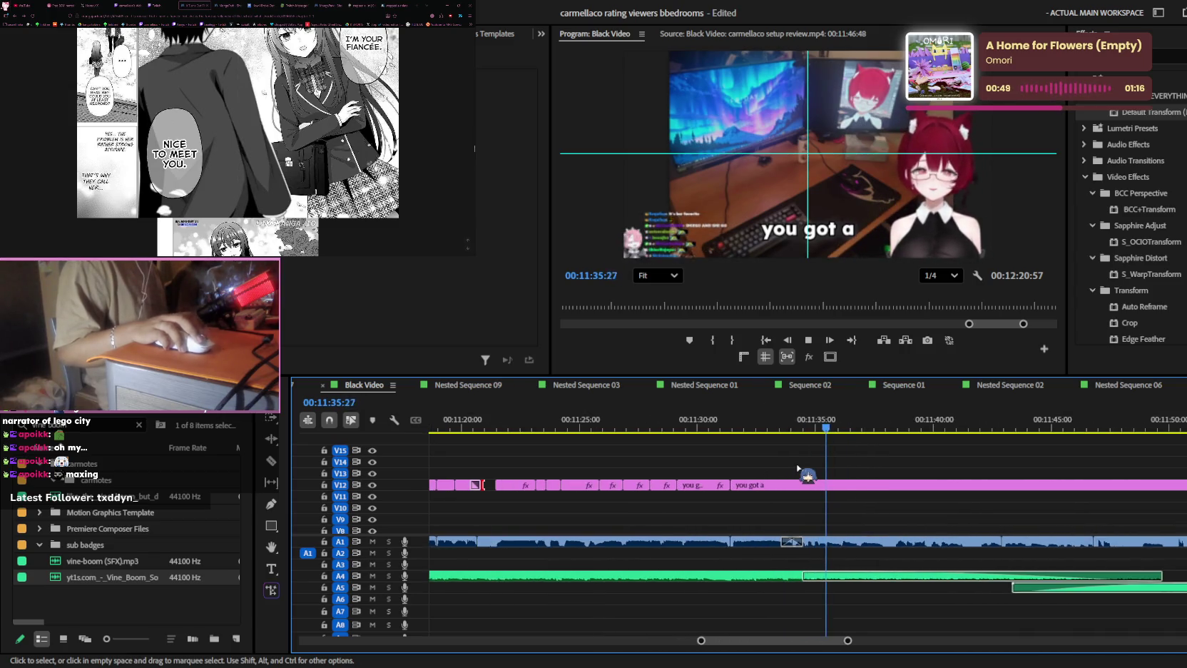
key("minus")
- Replay from 00:11:32:30 to find where the next caption phrase ends
left_click(747, 426)
key("equal")
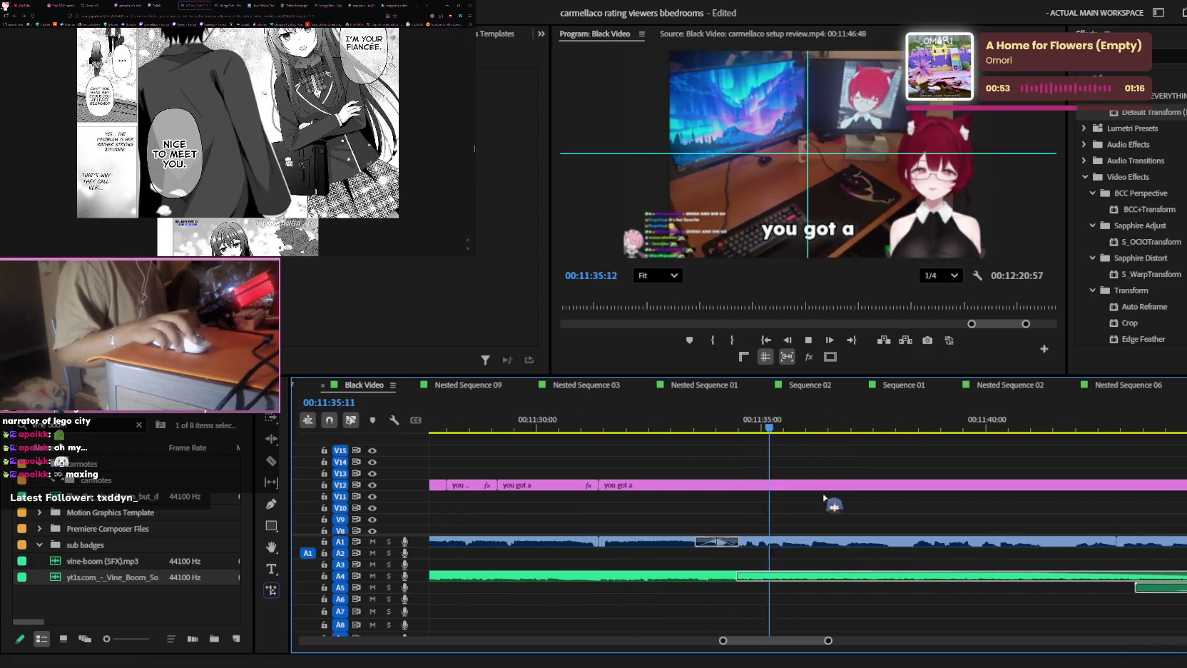
key("equal")
key("equal")
key("c")
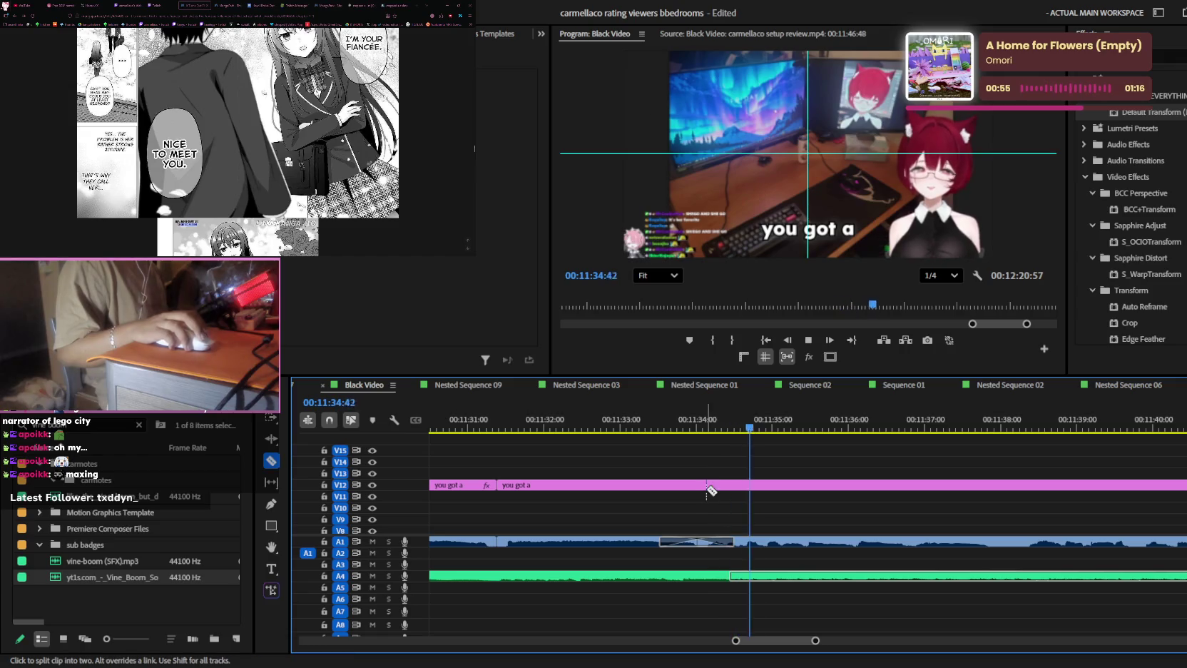
key("space")
key("v")
key("space")
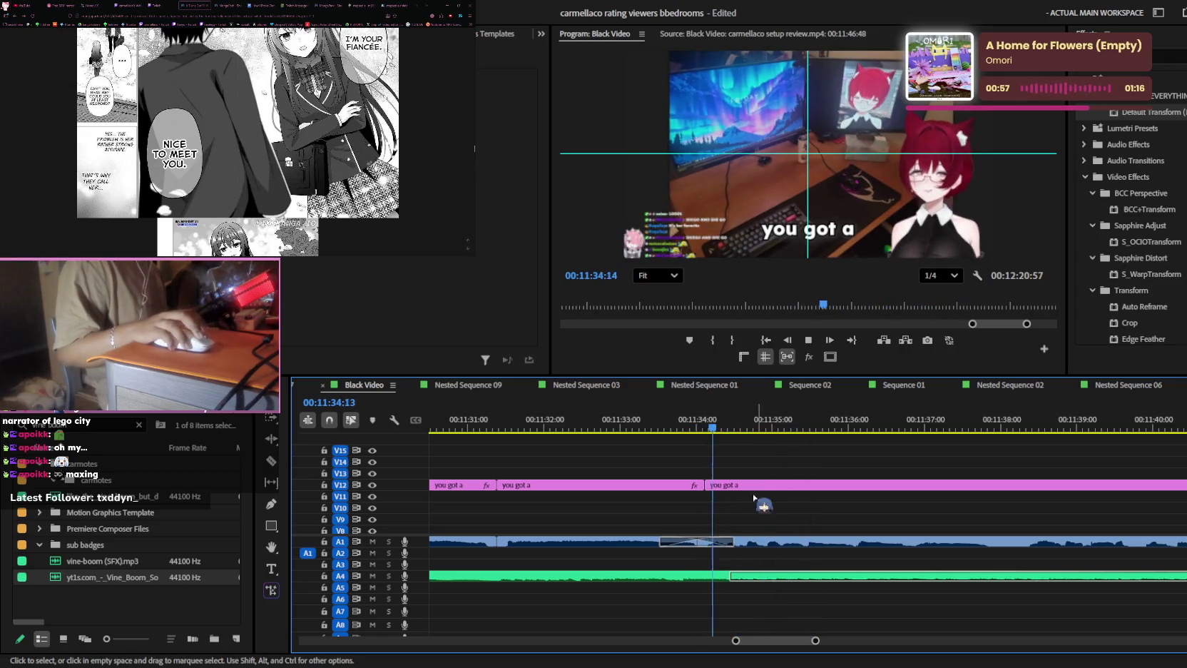
key("space")
key("equal")
key("equal")
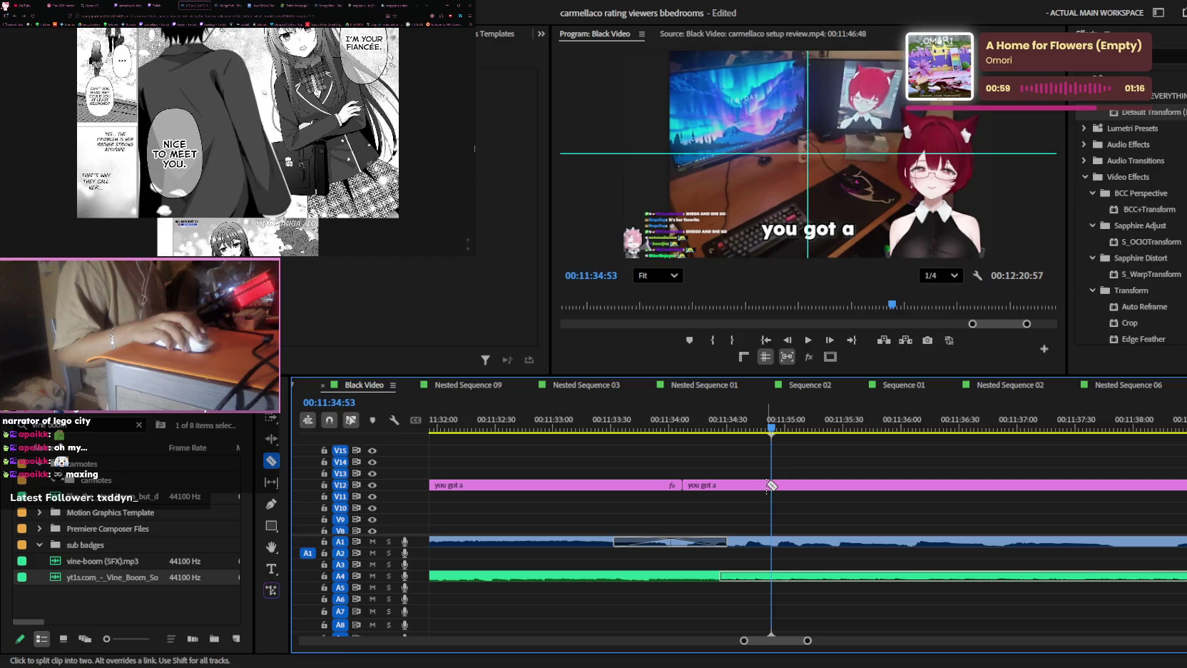
key("space")
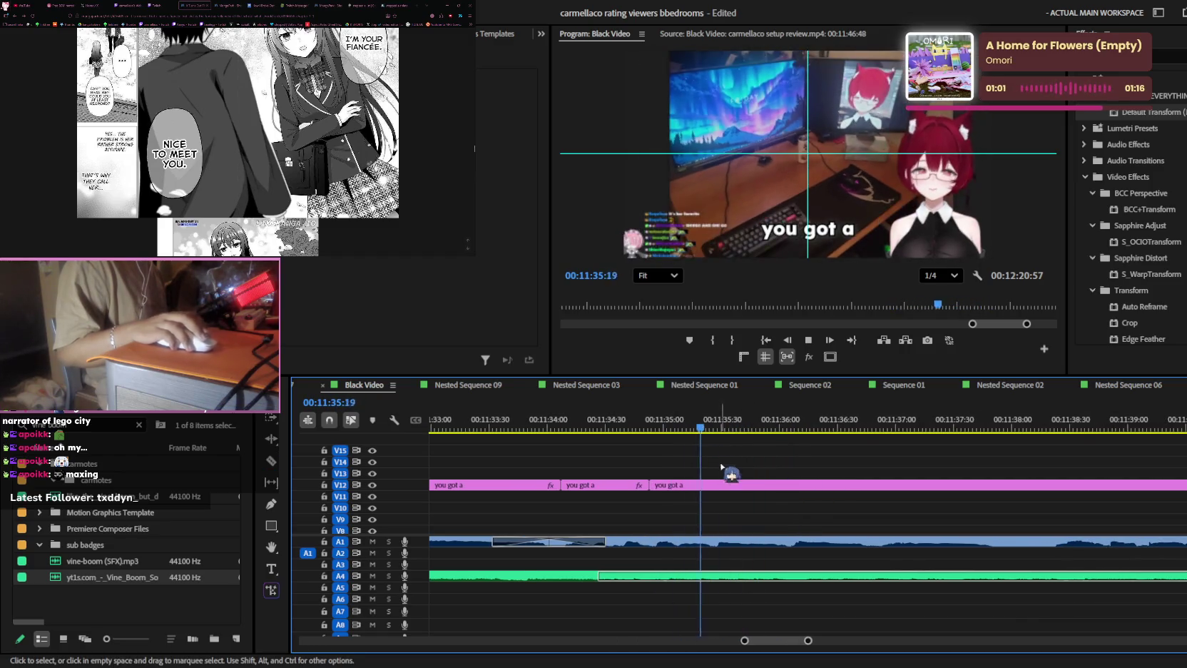
- Split the V12 caption at 00:11:34:56 and razor-cut it at the following line change
left_click(656, 426)
key("space")
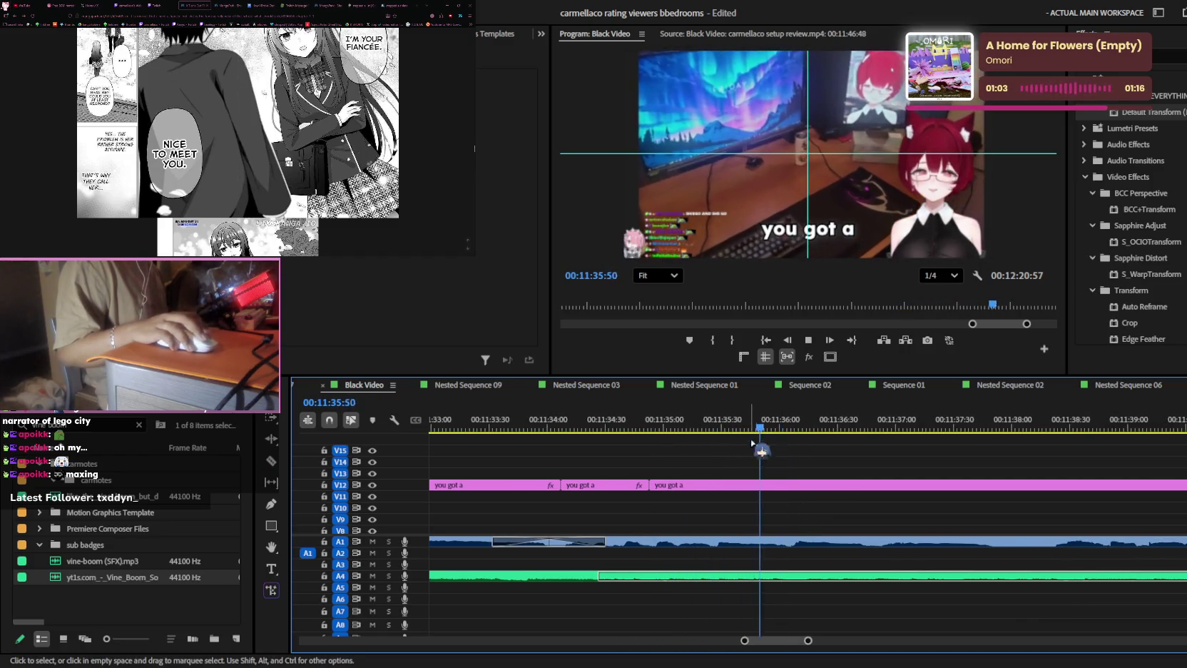
key("ctrl+k")
key("ctrl+k")
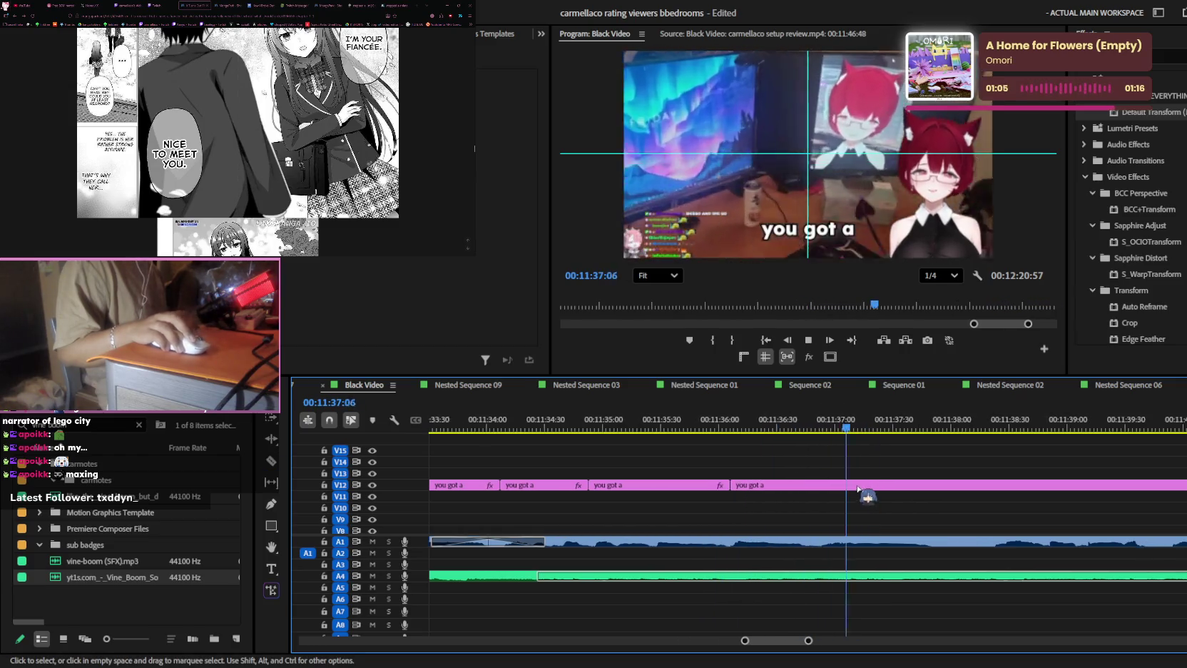
key("c")
left_click(883, 484)
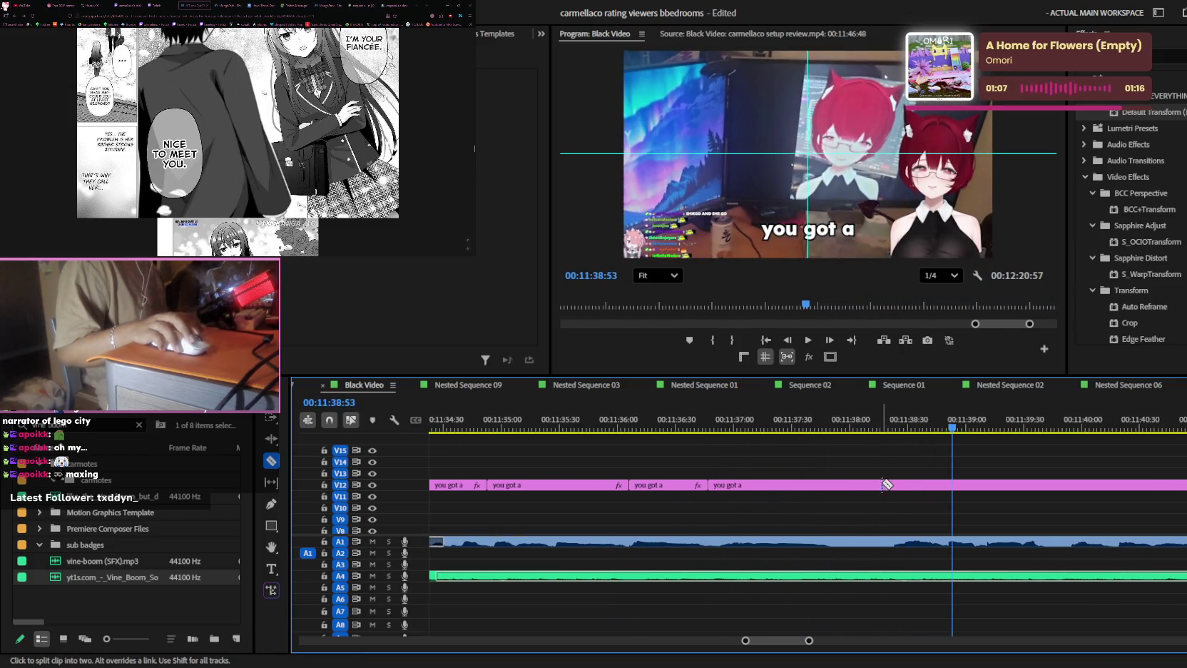
key("space")
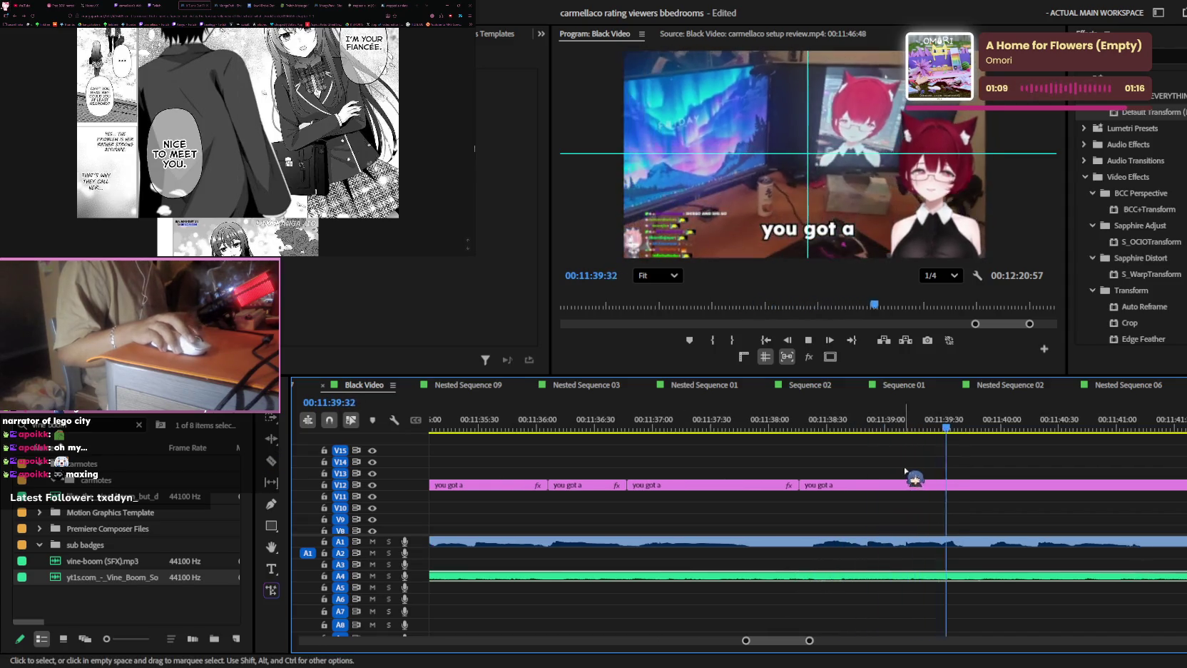
left_click(881, 484)
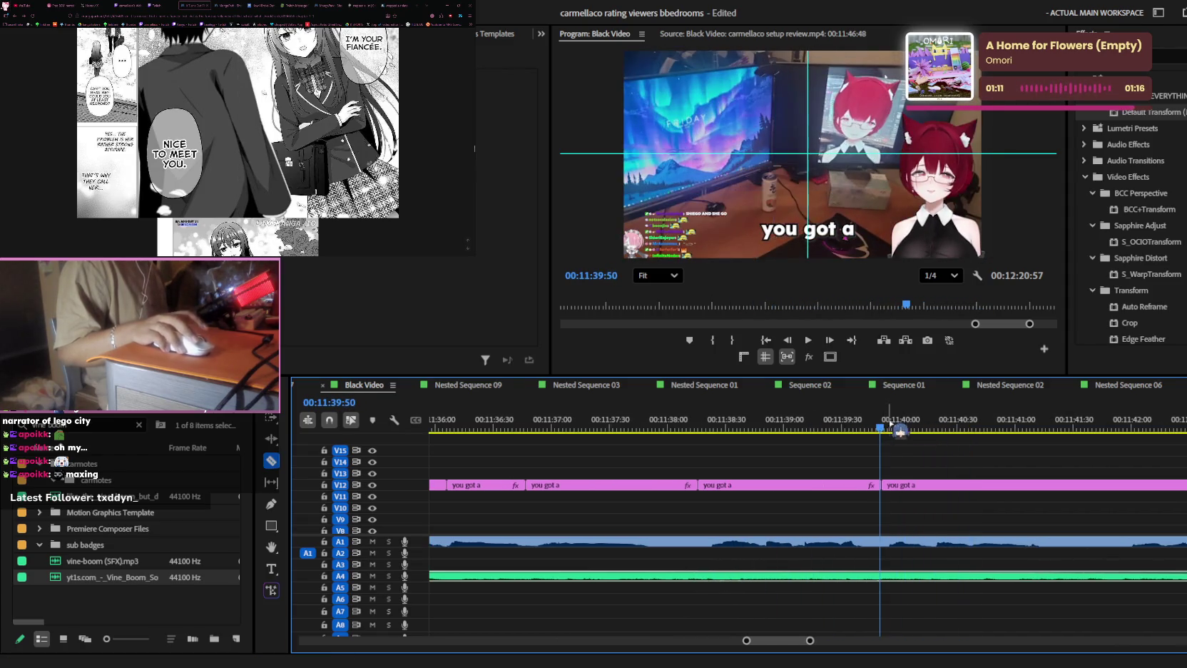
key("space")
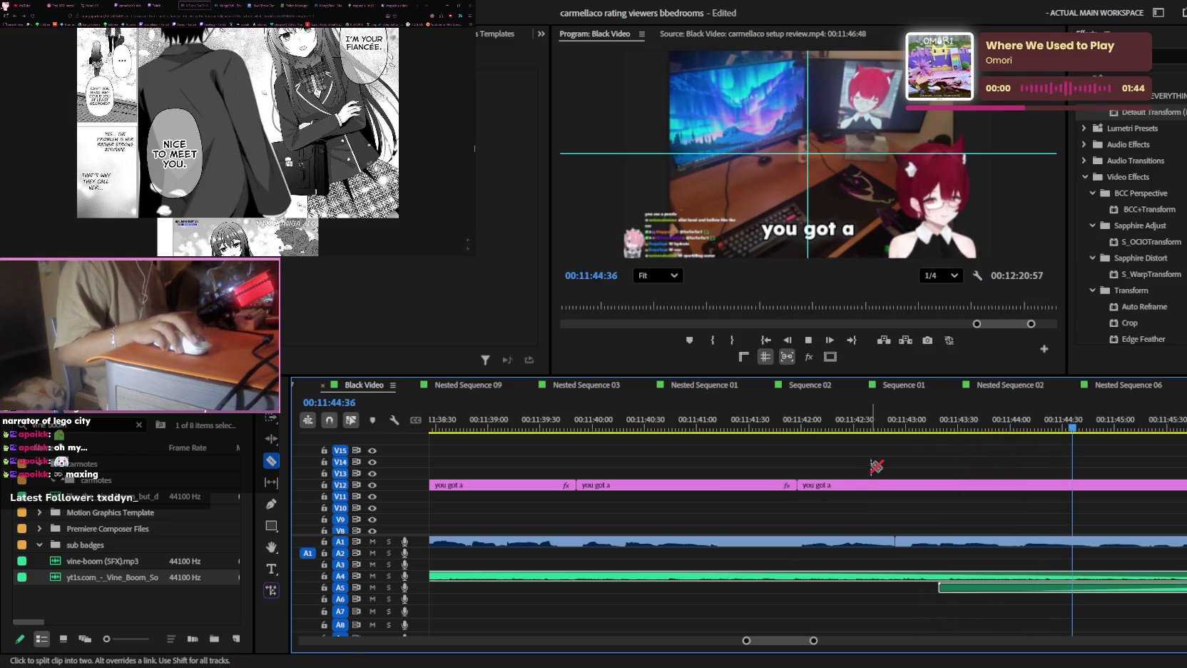
- Cut the V12 caption clip at 00:11:43:08
left_click(816, 428)
left_click(812, 485)
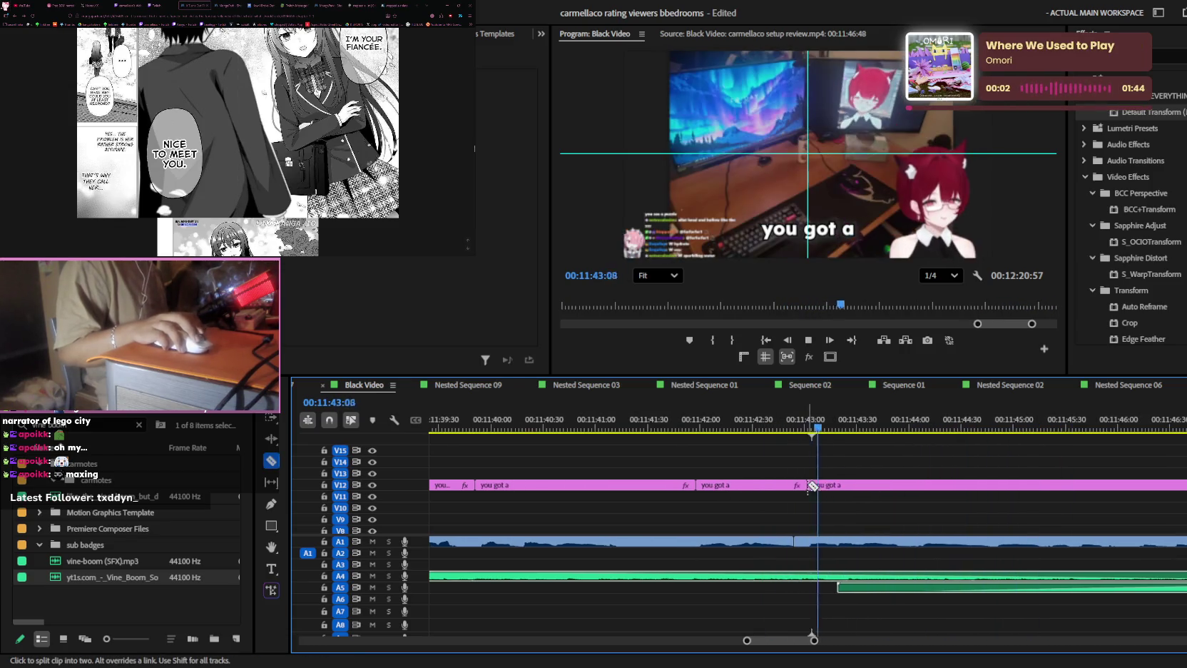
key("space")
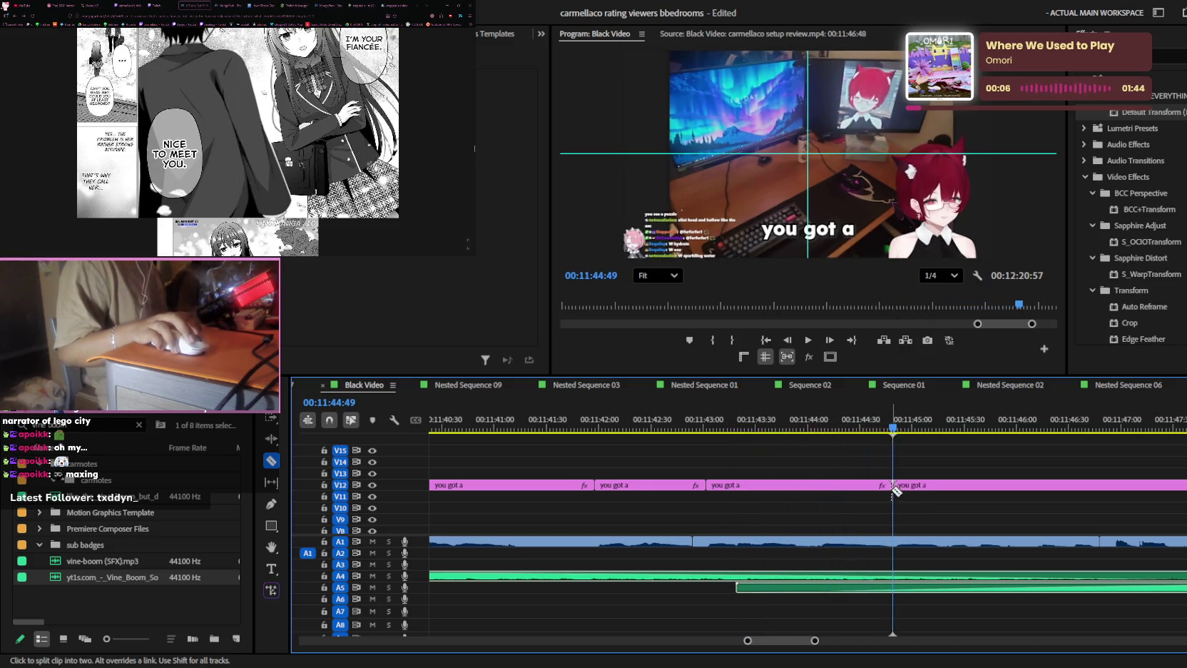
key("space")
key("v")
key("c")
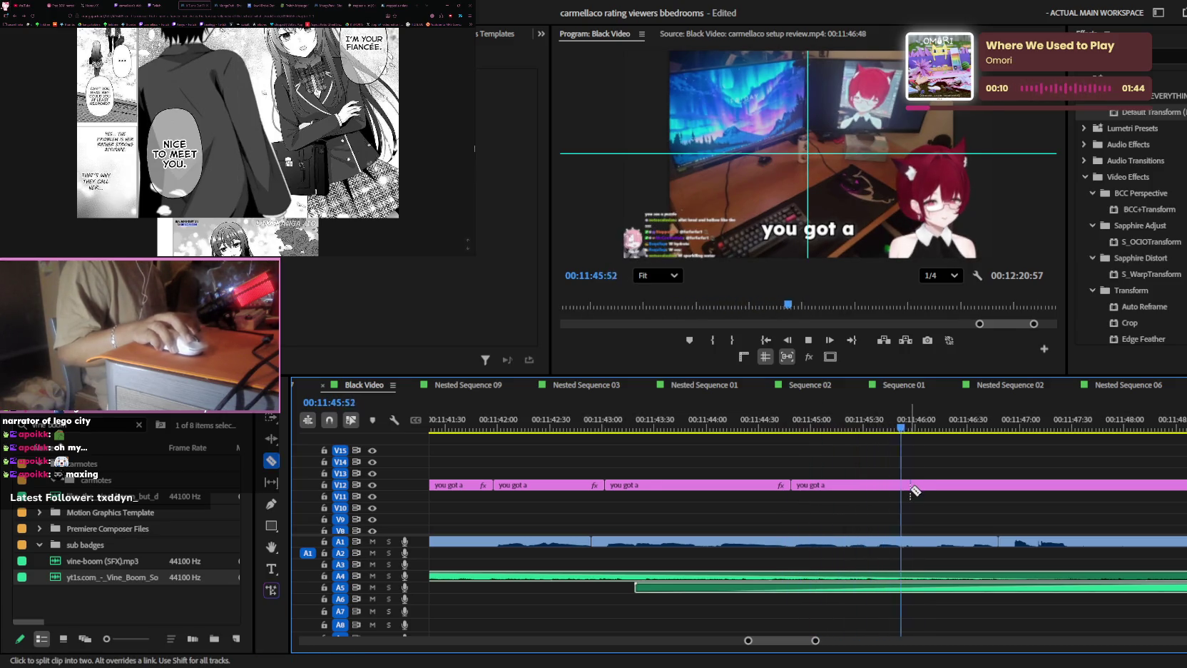
key("v")
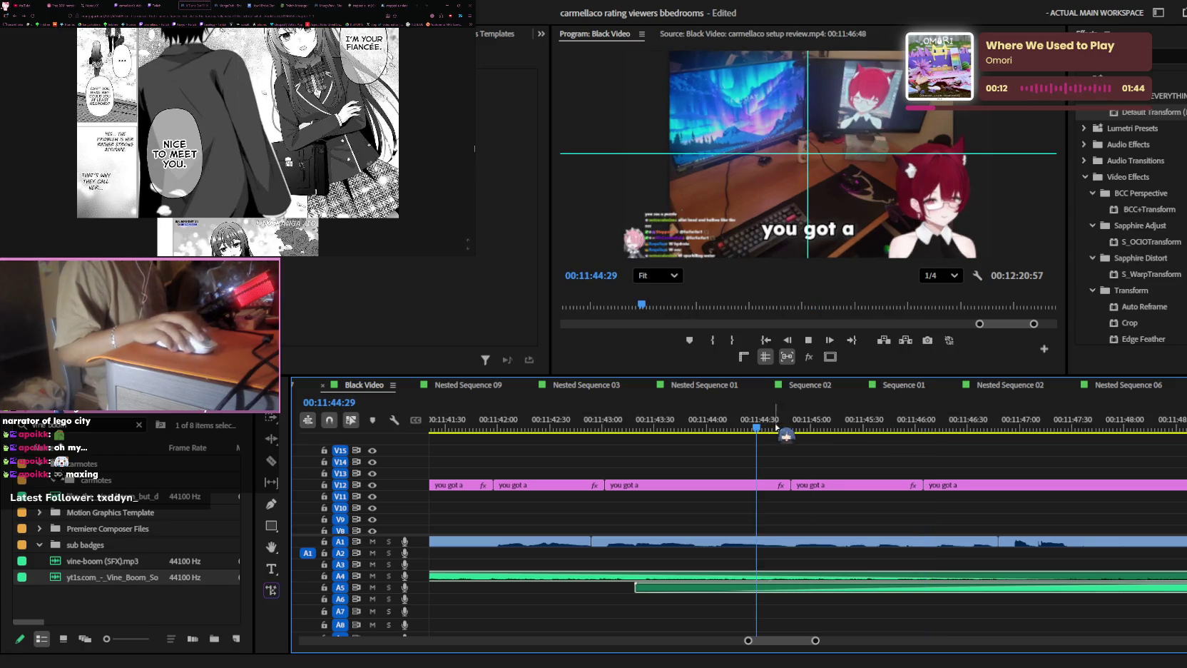
- Replay from the previous cut to check the new caption pieces and find the next line
left_click(865, 427)
key("Up")
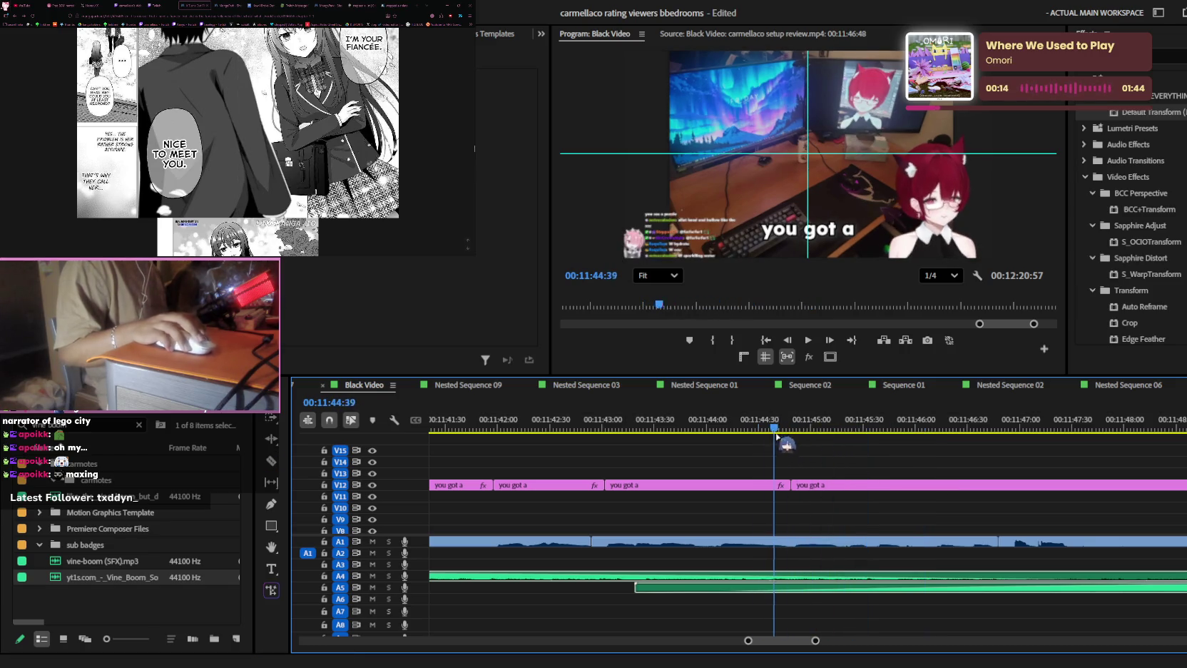
key("space")
key("c")
key("c")
key("space")
key("space")
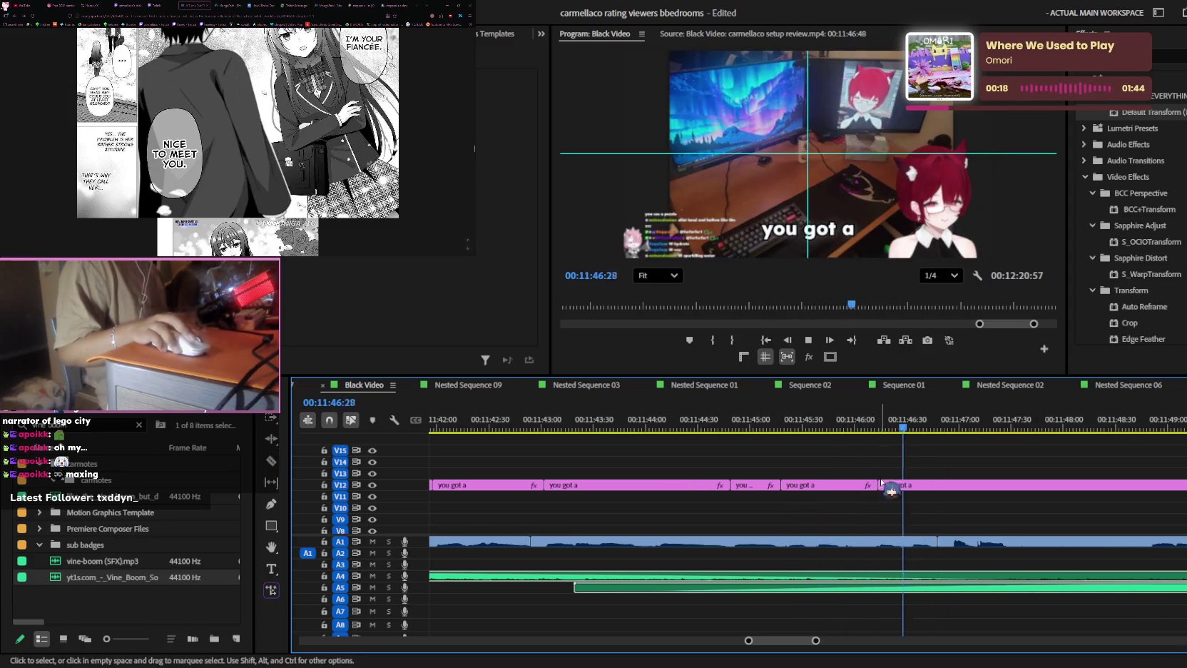
key("minus")
key("minus")
key("c")
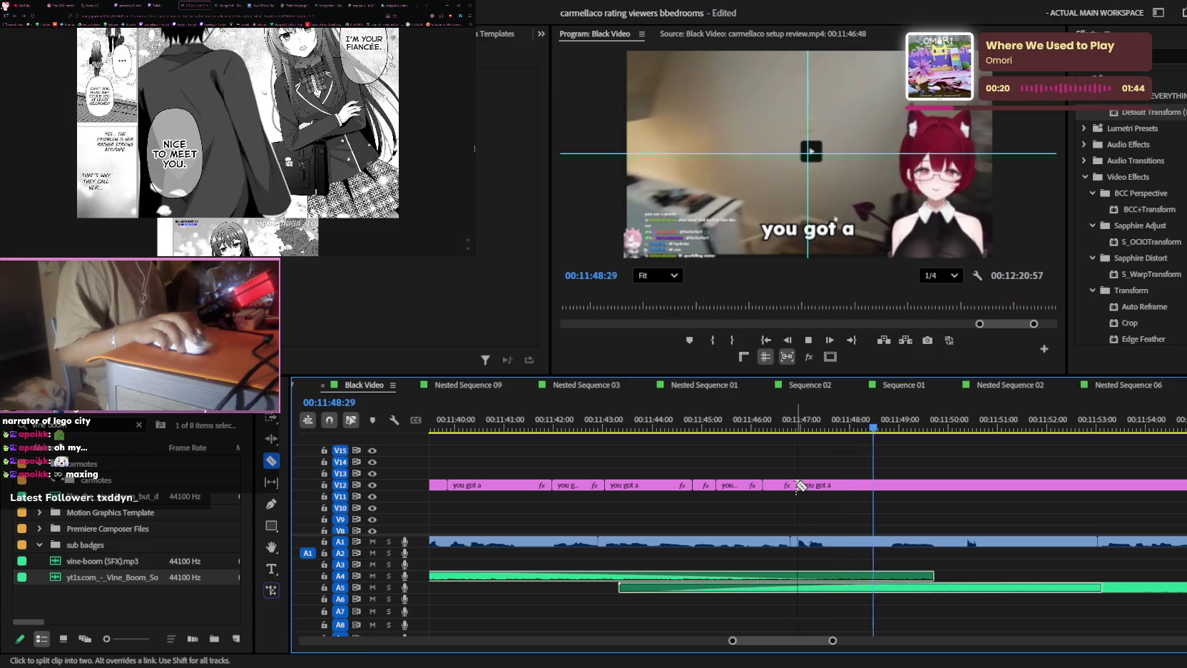
key("c")
key("space")
key("v")
key("equal")
key("space")
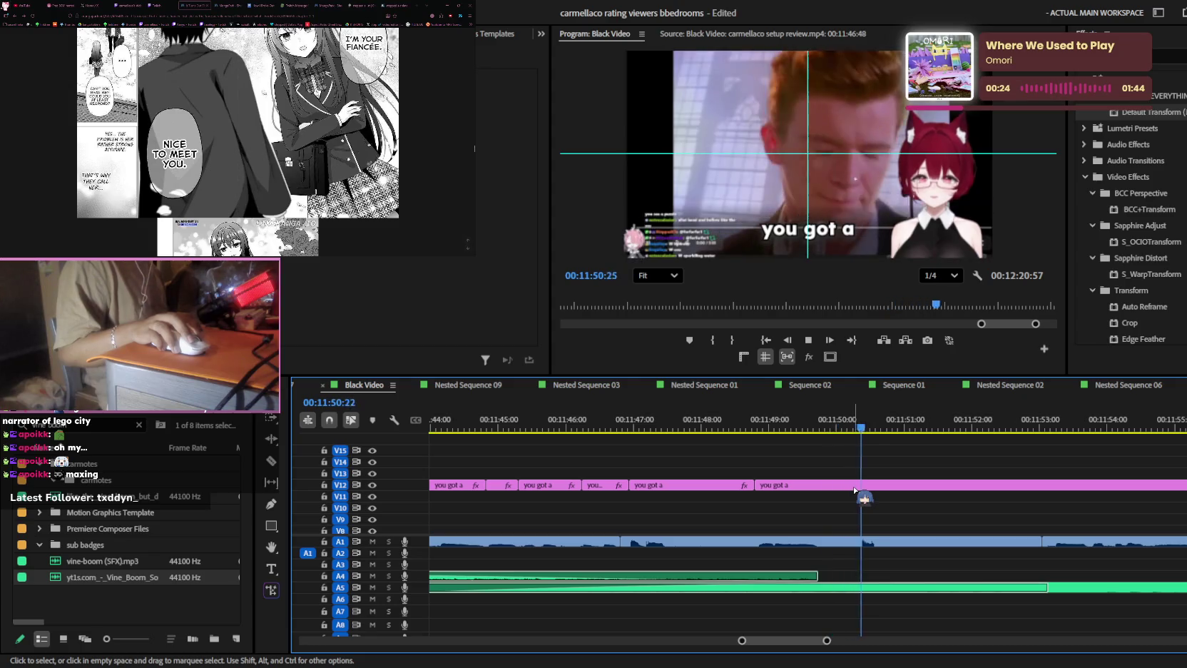
- Select the A1 audio transition and replay the sequence from about 11:50
key("c")
key("space")
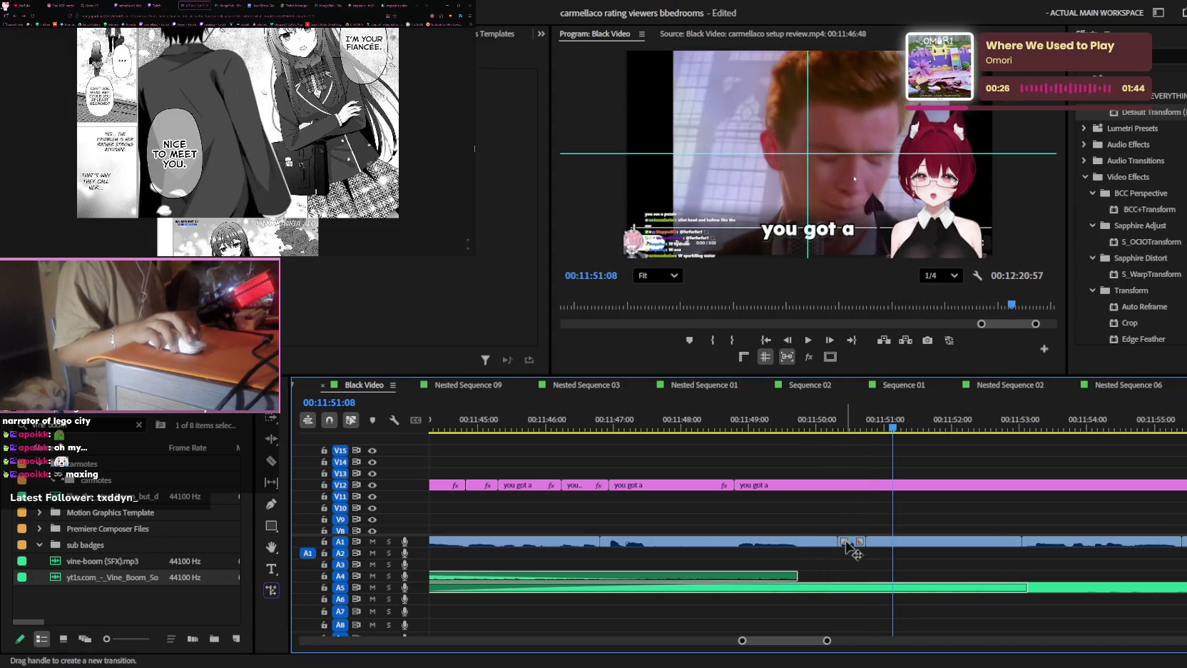
left_click(847, 544)
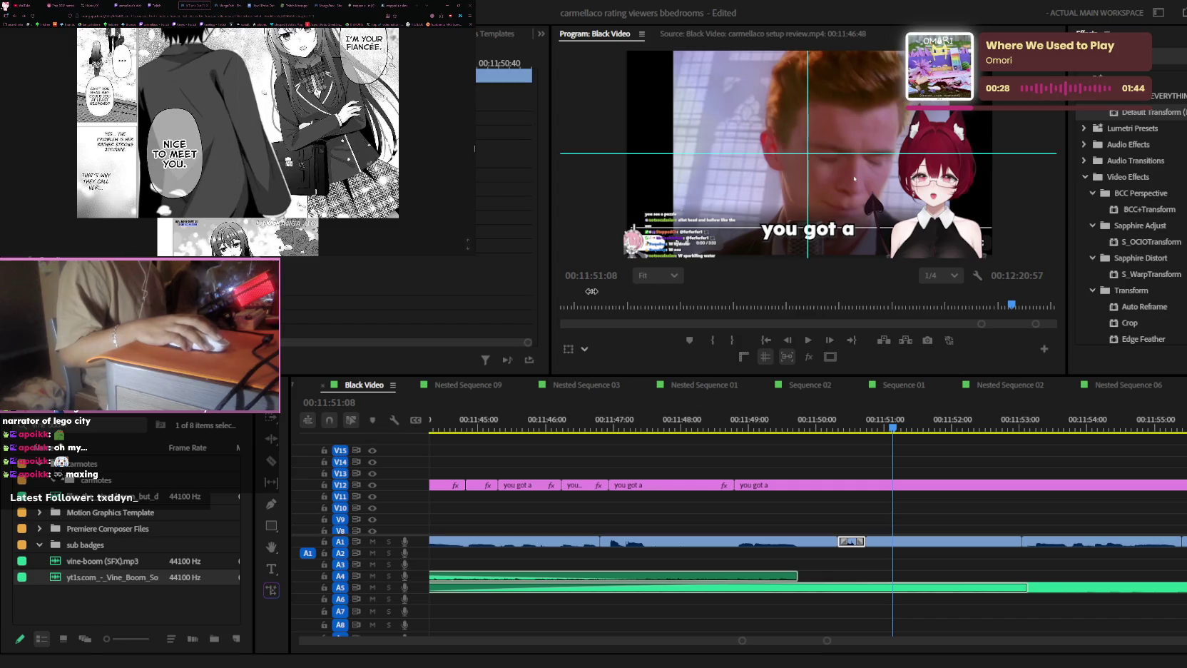
left_click(836, 423)
key("space")
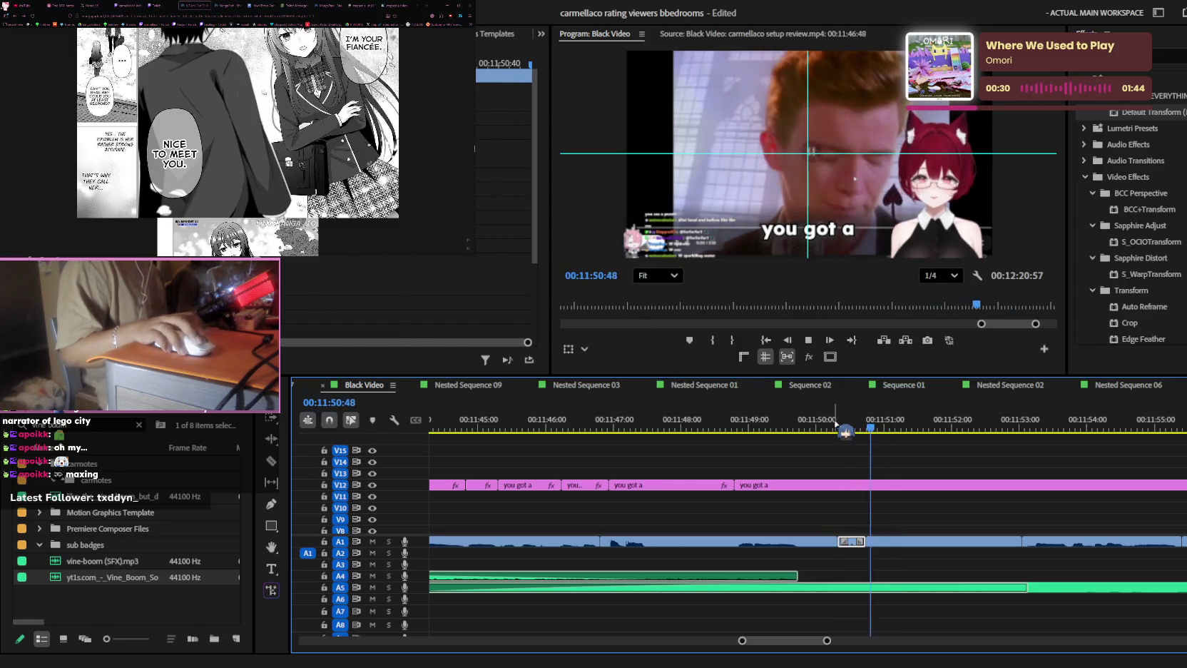
key("minus")
key("minus")
key("c")
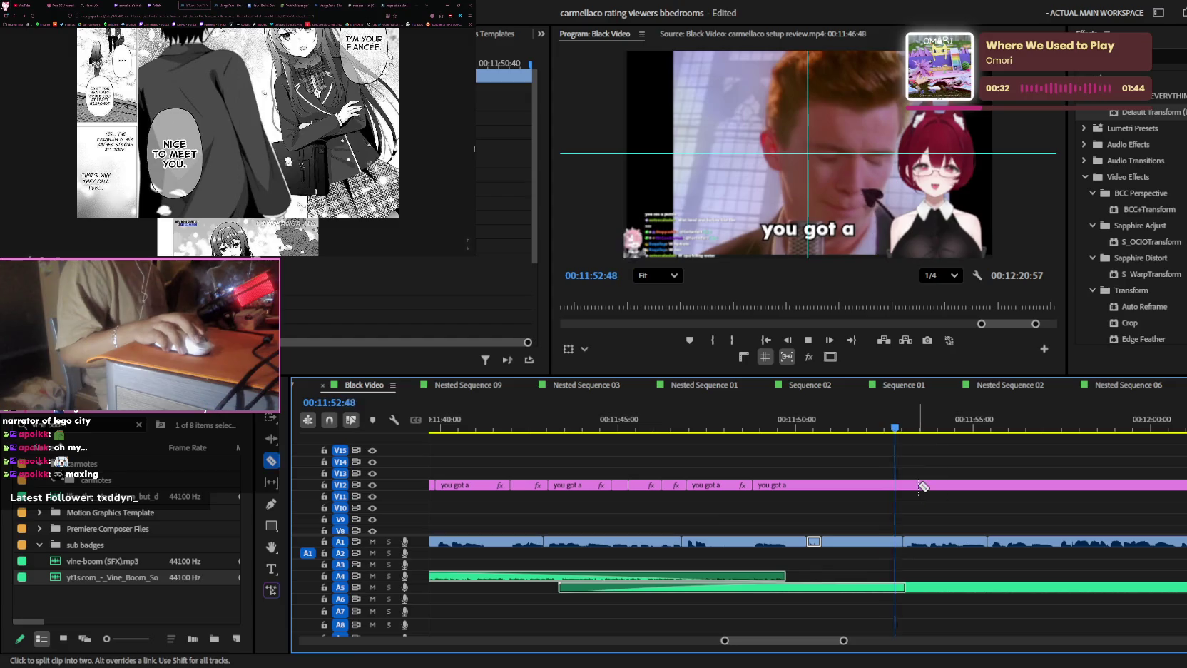
key("v")
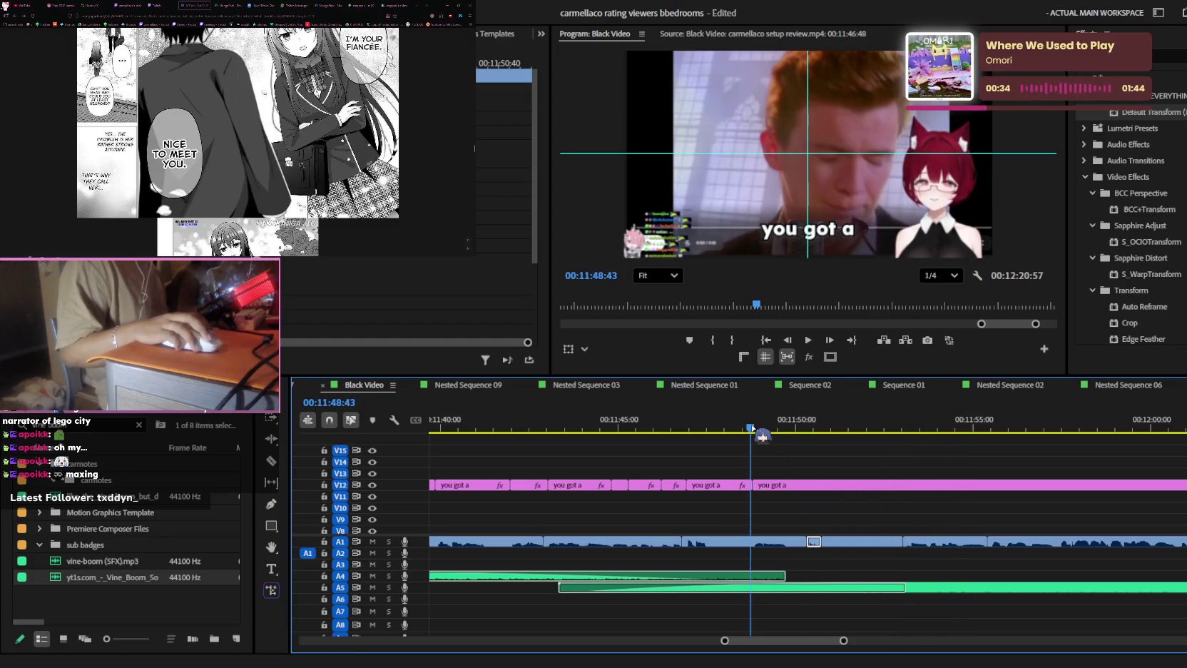
- Drag the last V12 'you got a' caption later, leaving a gap after 11:50
key("equal")
key("space")
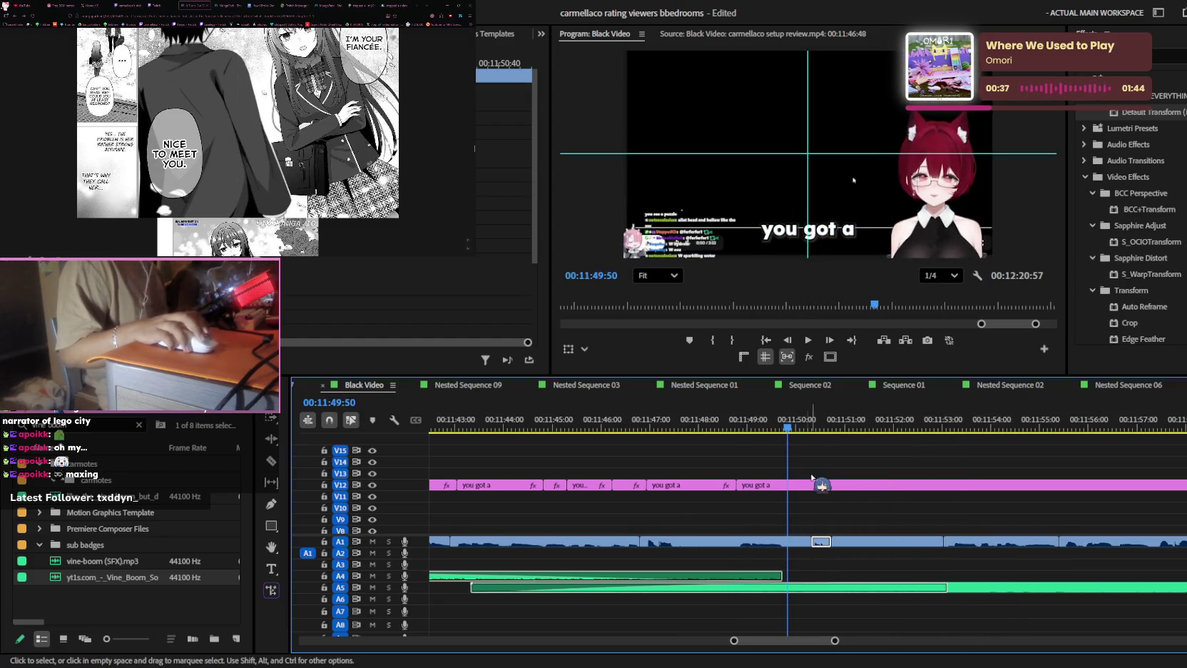
key("c")
key("space")
left_click_drag(807, 489, 918, 480)
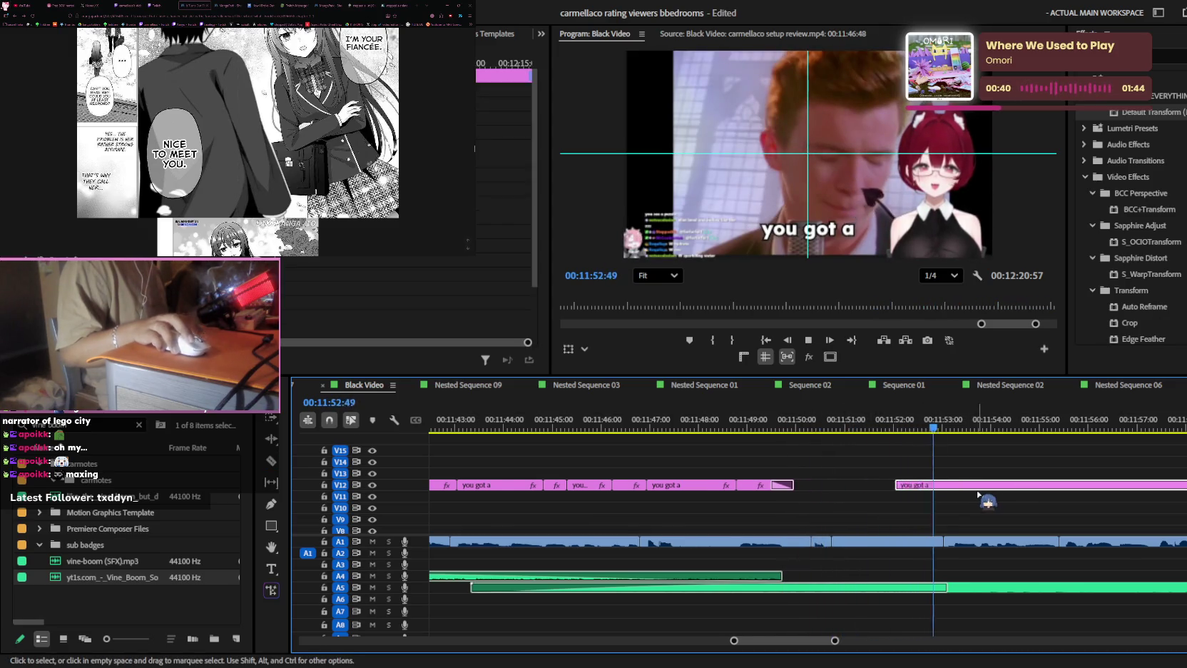
key("minus")
key("equal")
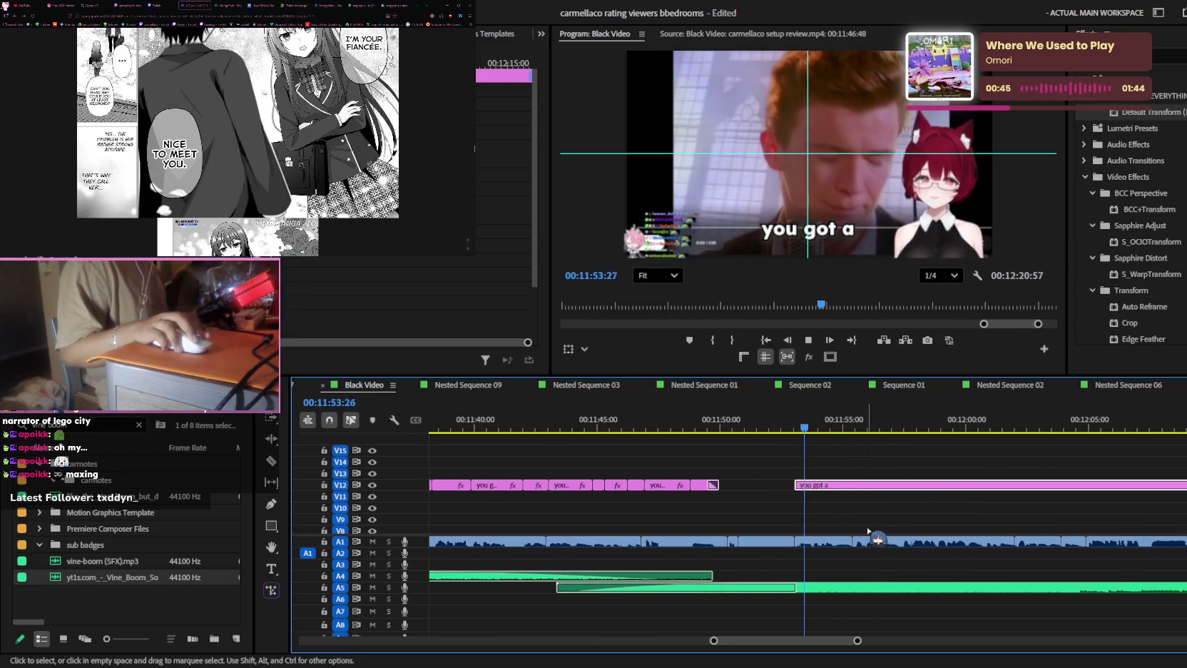
key("minus")
left_click(950, 590)
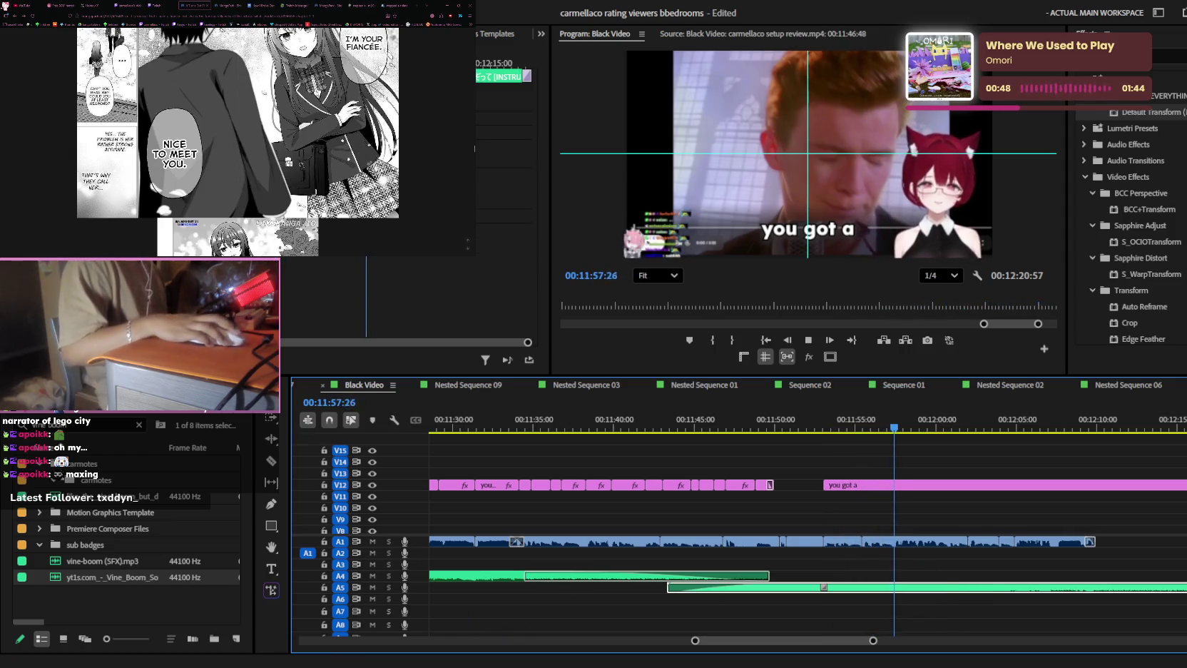
- Cut the A5 audio clip in two, save the project, and bring up the X home feed
left_click(824, 586)
key("ctrl+s")
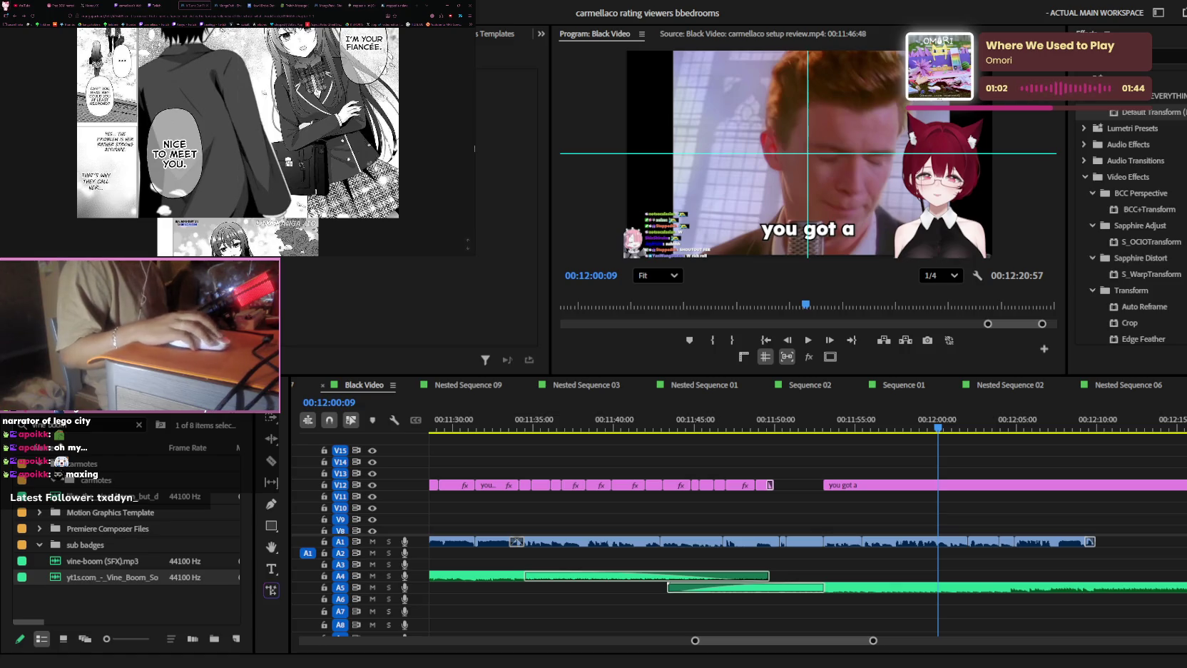
left_click(94, 5)
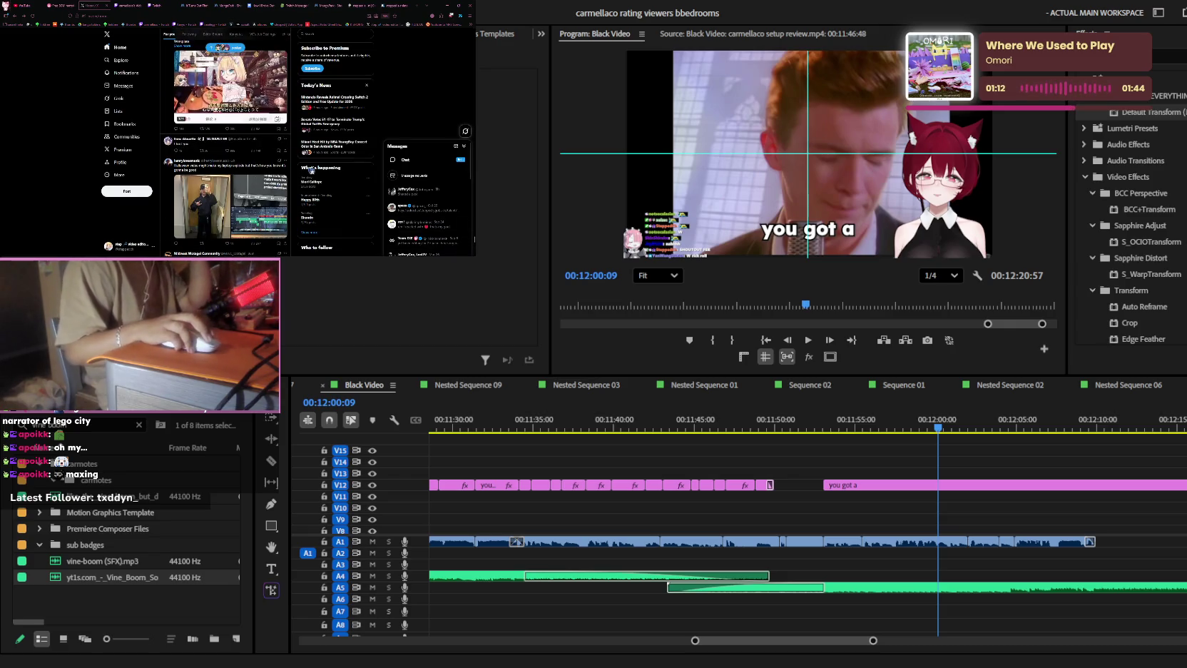
- Scroll the X home feed, open one post's detail view, then return to the feed
scroll(311, 174, "down", 3)
scroll(225, 147, "down", 3)
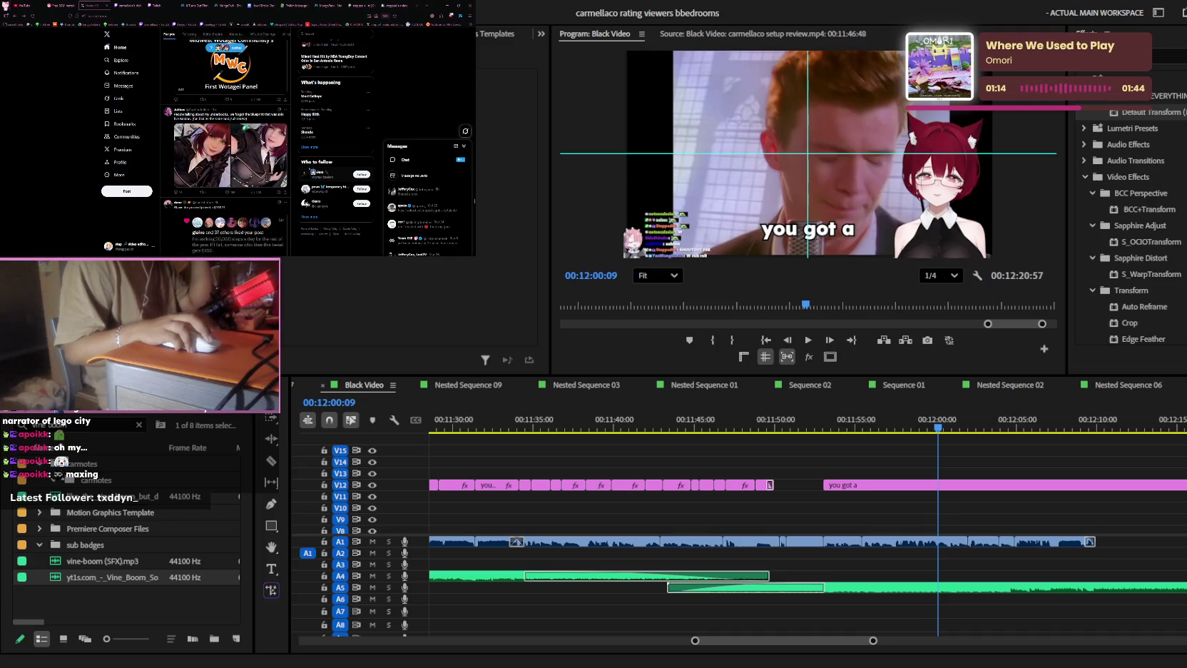
scroll(312, 172, "down", 3)
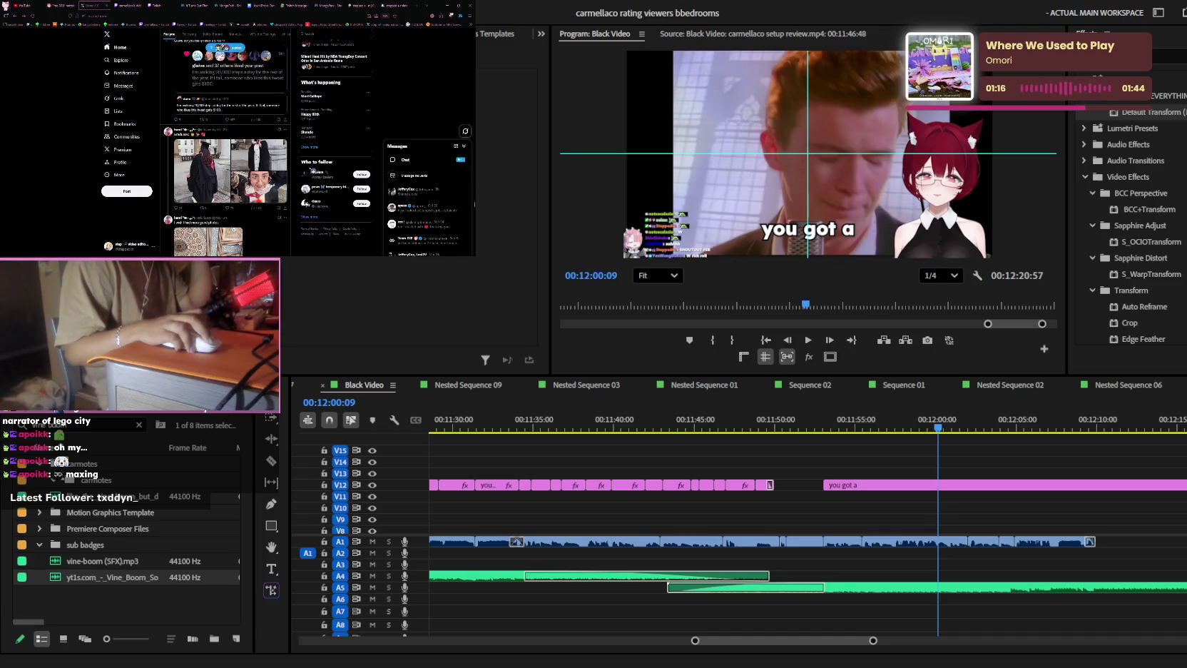
scroll(312, 171, "down", 3)
scroll(311, 171, "down", 3)
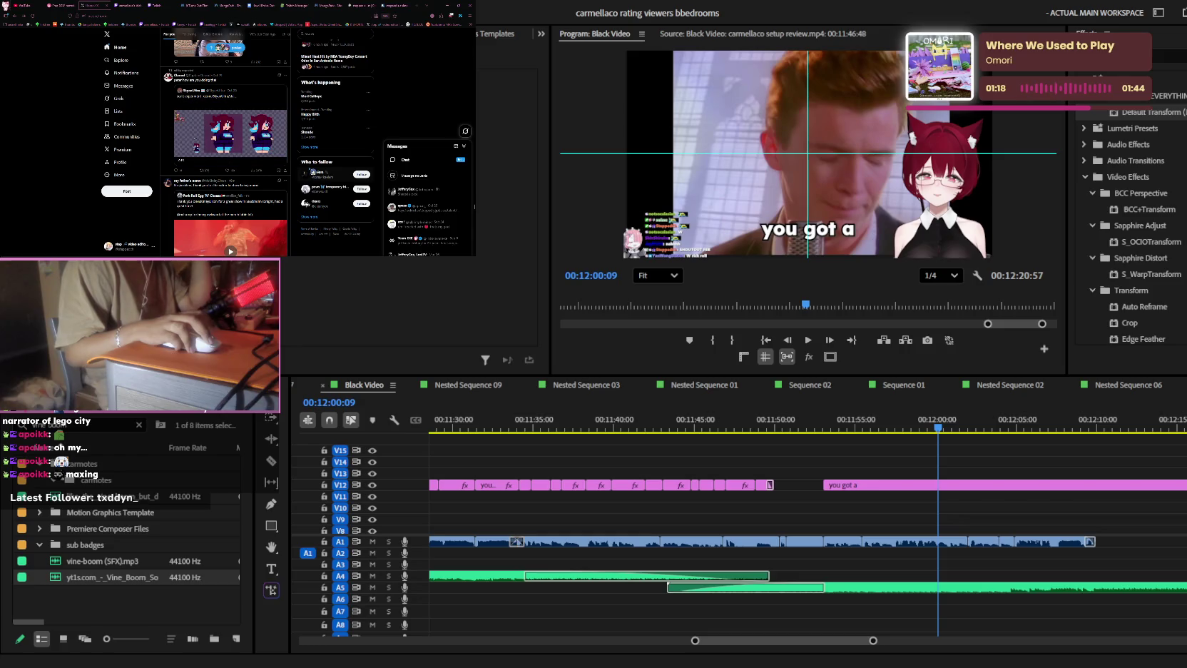
scroll(312, 171, "down", 3)
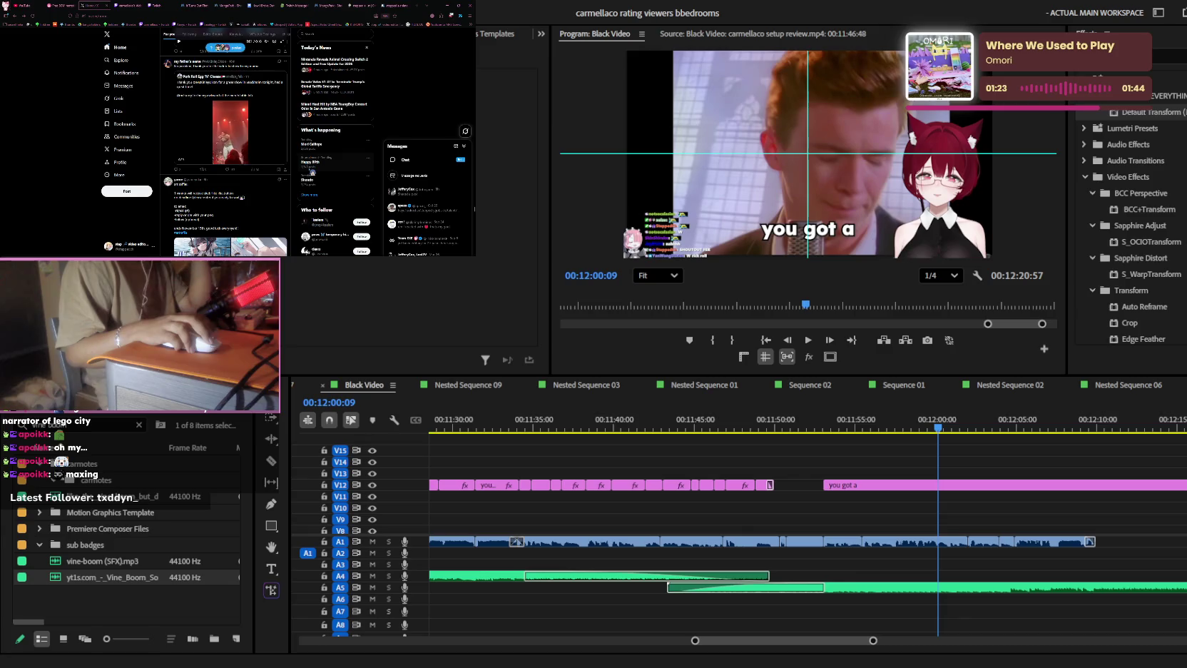
scroll(311, 171, "down", 3)
scroll(312, 172, "down", 3)
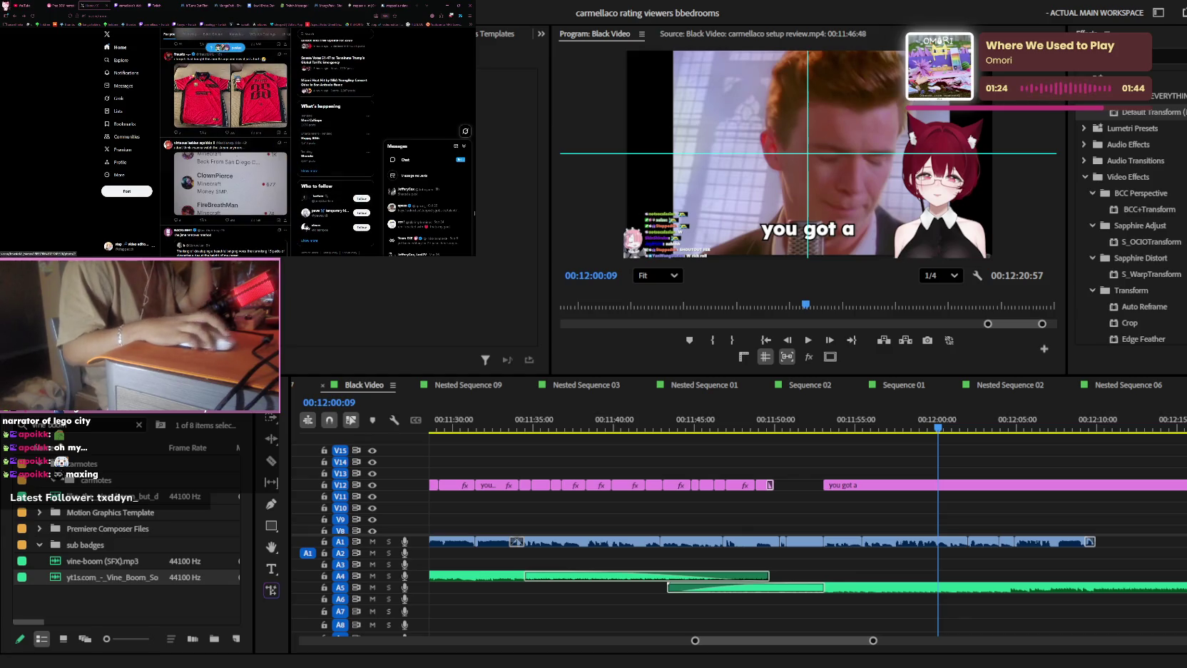
scroll(312, 171, "up", 15)
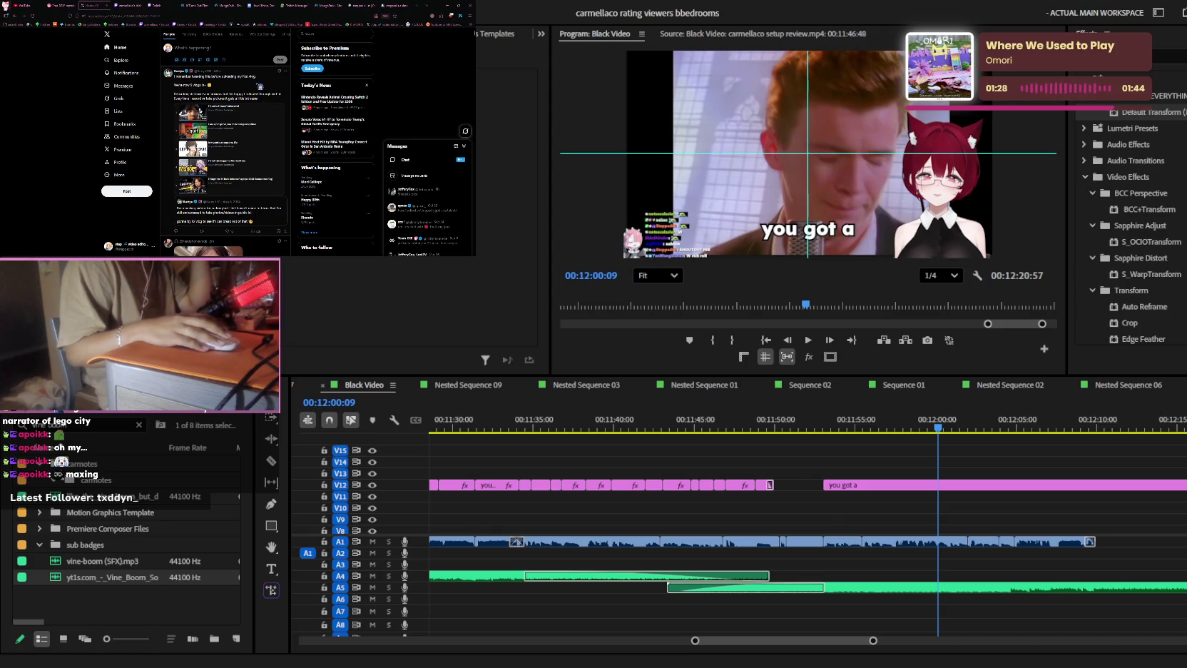
left_click(259, 87)
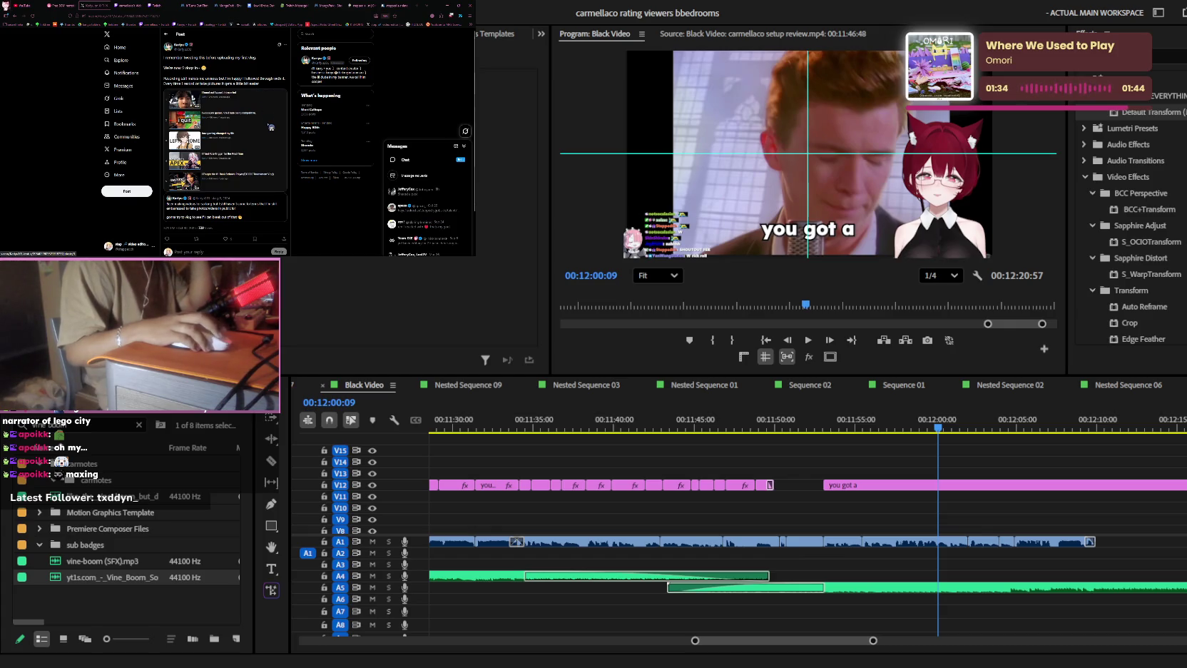
scroll(271, 125, "down", 2)
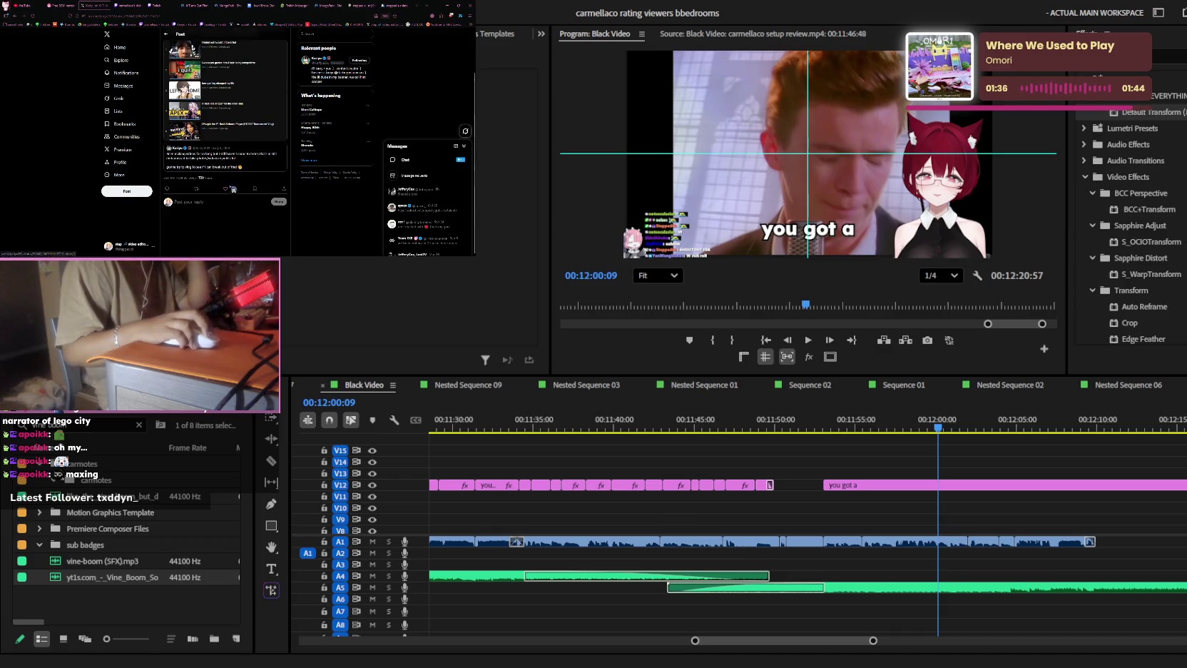
key("alt+Left")
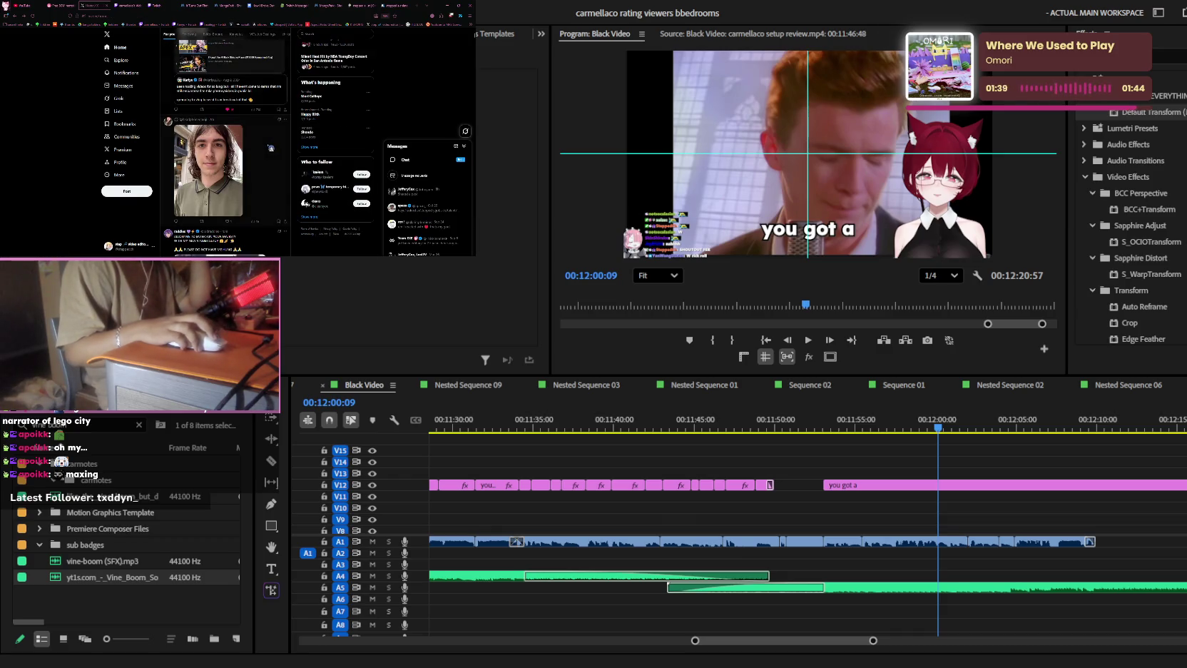
- Scroll further down the feed, then switch the browser to the manga page
scroll(271, 147, "down", 3)
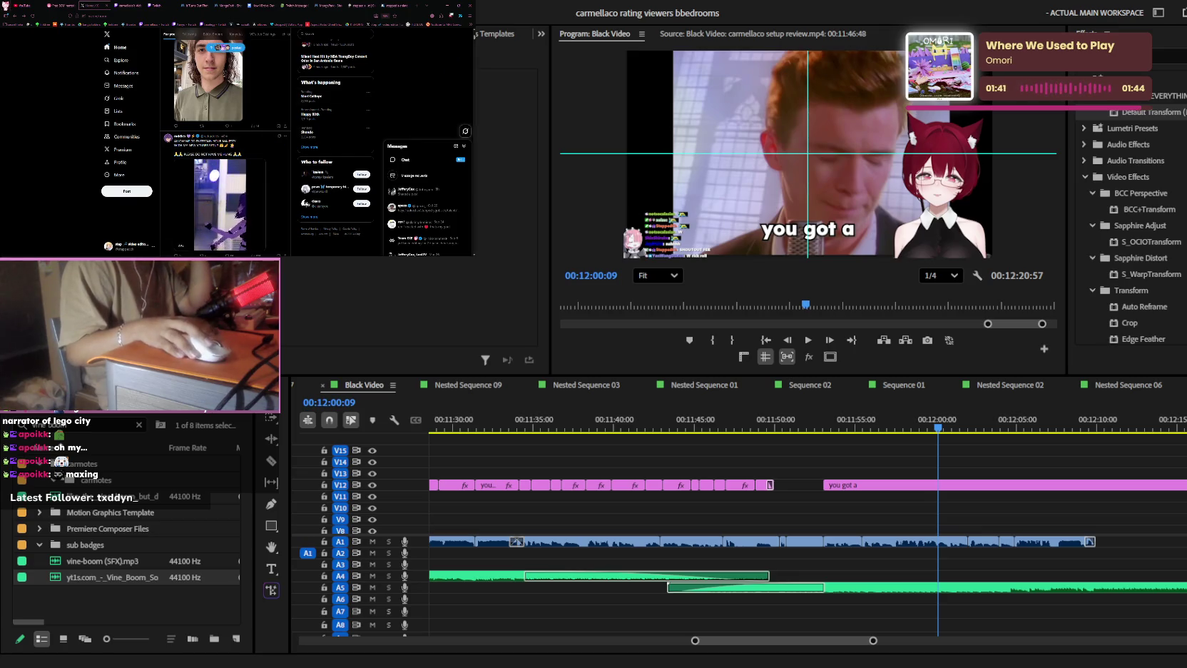
scroll(231, 143, "down", 3)
scroll(230, 143, "down", 3)
scroll(225, 143, "down", 3)
scroll(225, 143, "down", 3)
scroll(224, 143, "down", 3)
scroll(224, 143, "down", 3)
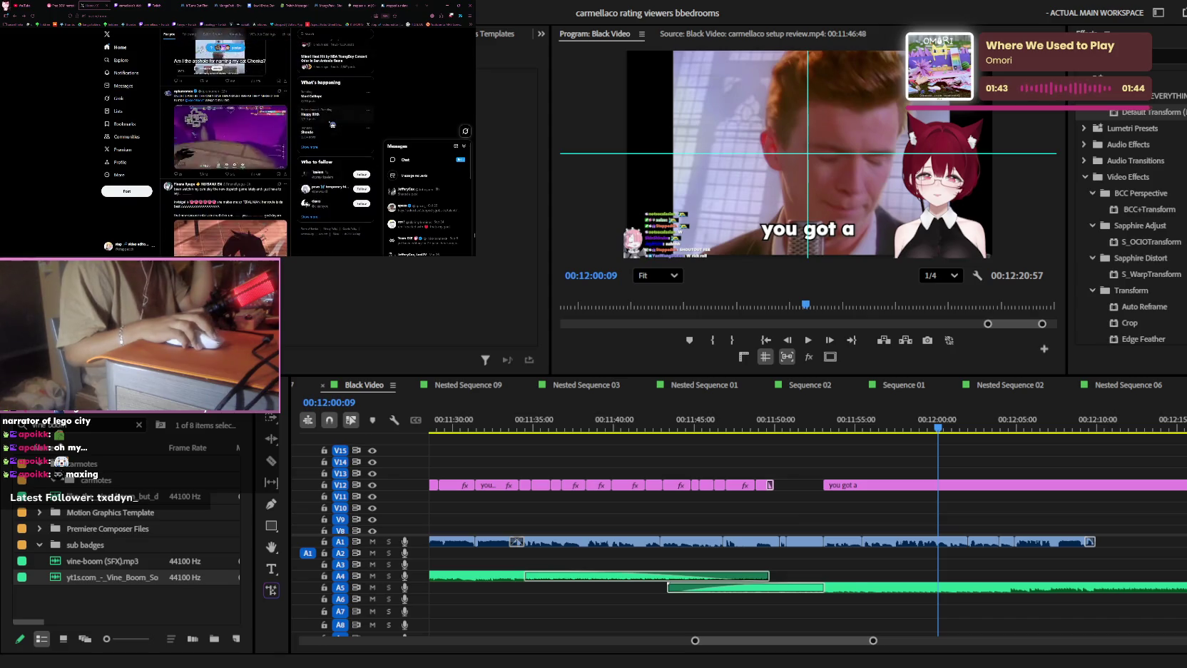
scroll(332, 124, "up", 1)
scroll(332, 124, "up", 1)
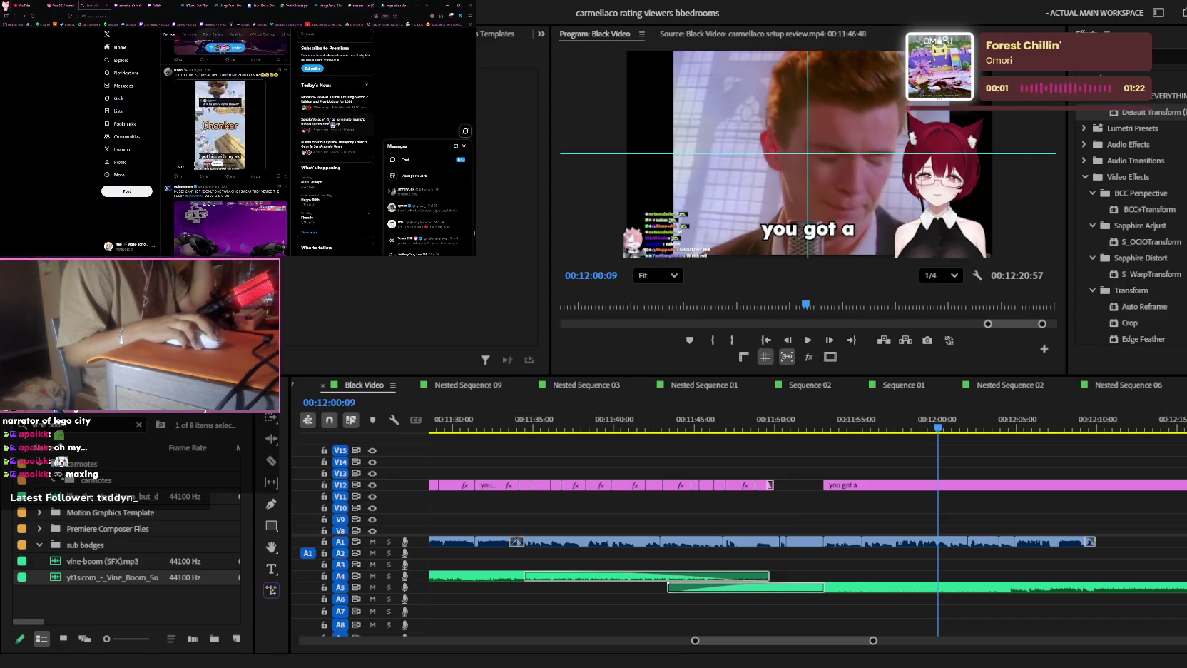
scroll(332, 124, "down", 3)
scroll(332, 124, "down", 3)
scroll(332, 125, "down", 3)
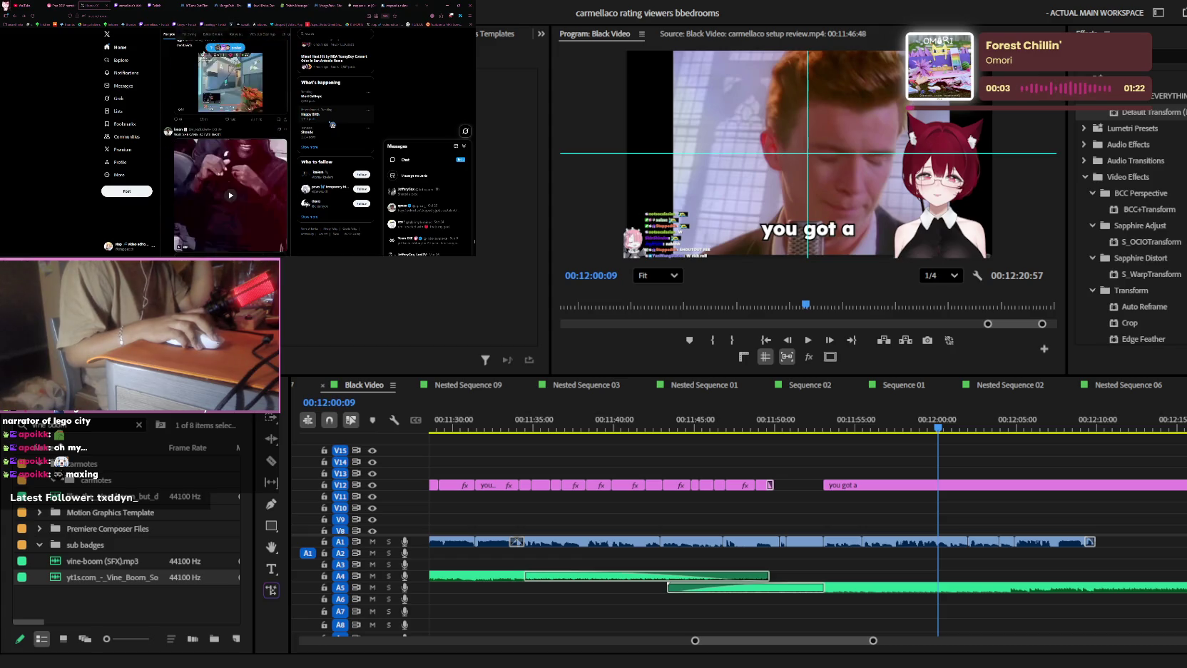
scroll(331, 124, "down", 3)
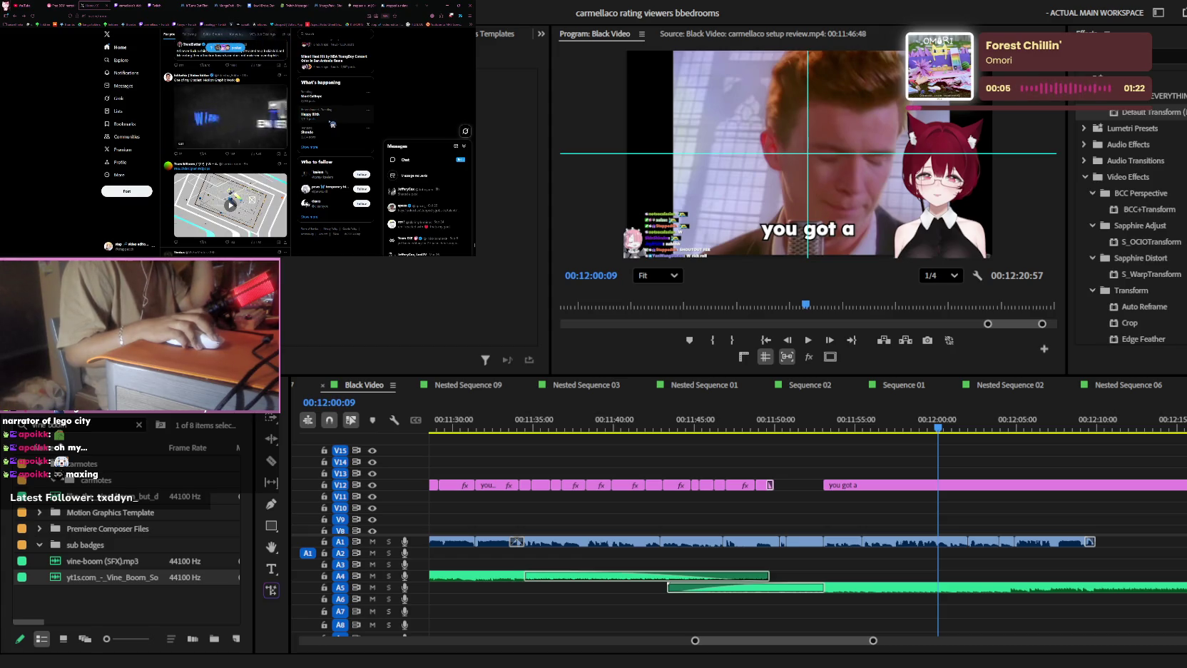
scroll(332, 124, "down", 3)
scroll(331, 124, "down", 3)
scroll(331, 124, "down", 3)
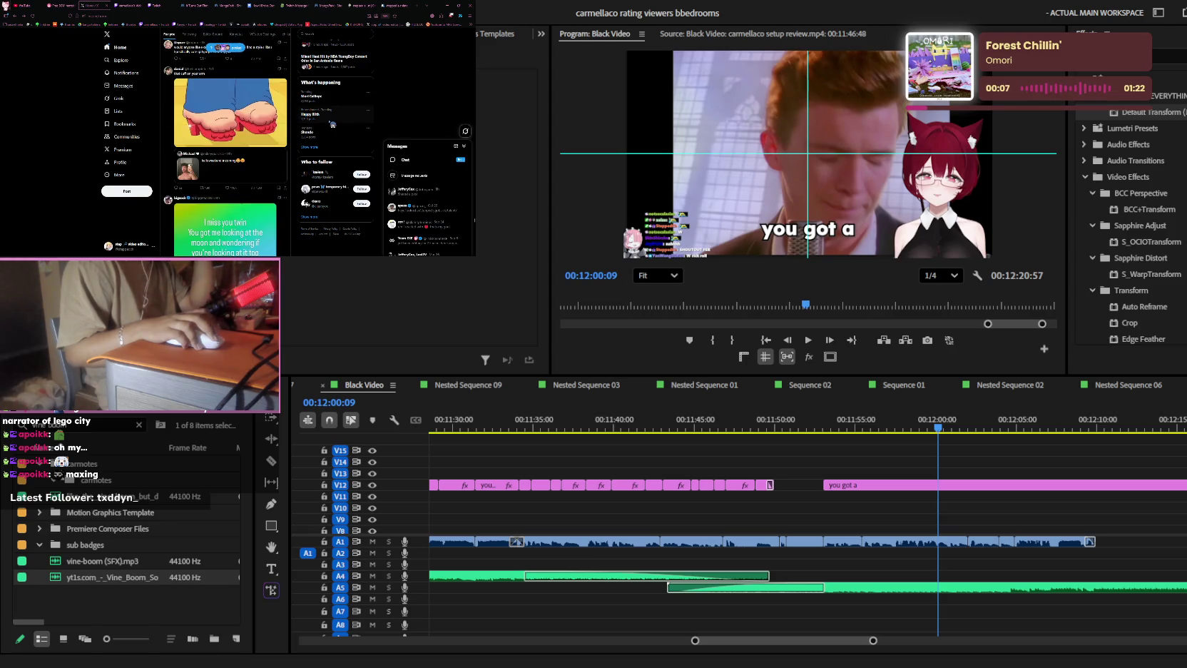
scroll(331, 124, "down", 3)
scroll(332, 124, "down", 3)
scroll(331, 124, "down", 3)
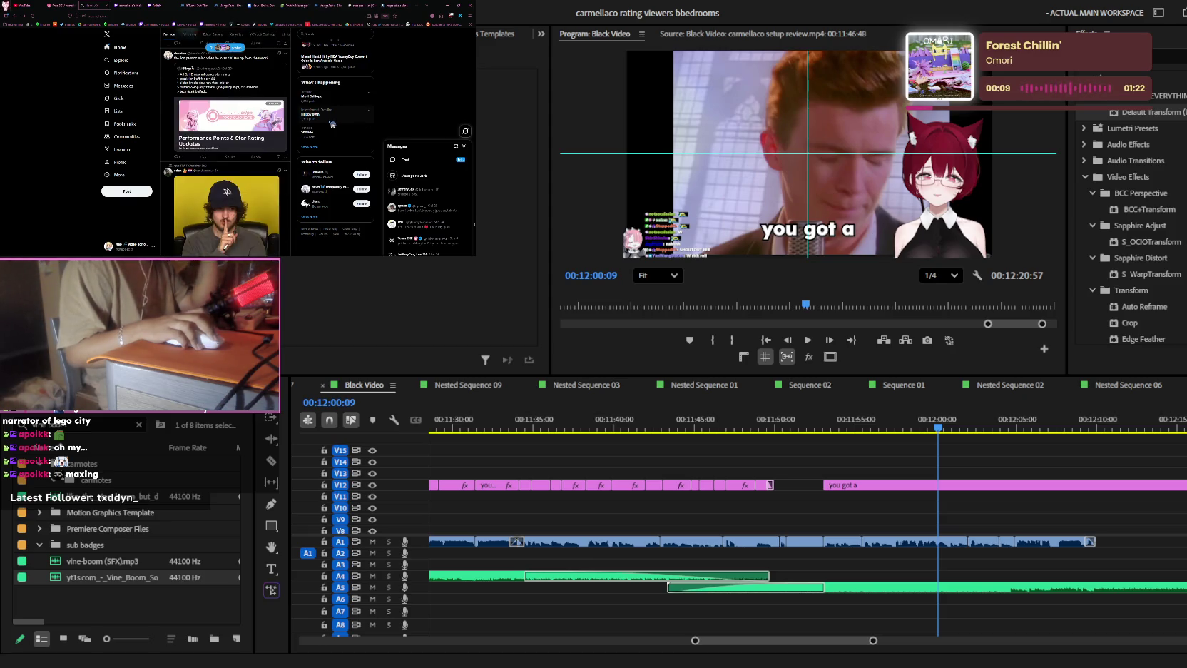
scroll(331, 124, "up", 1)
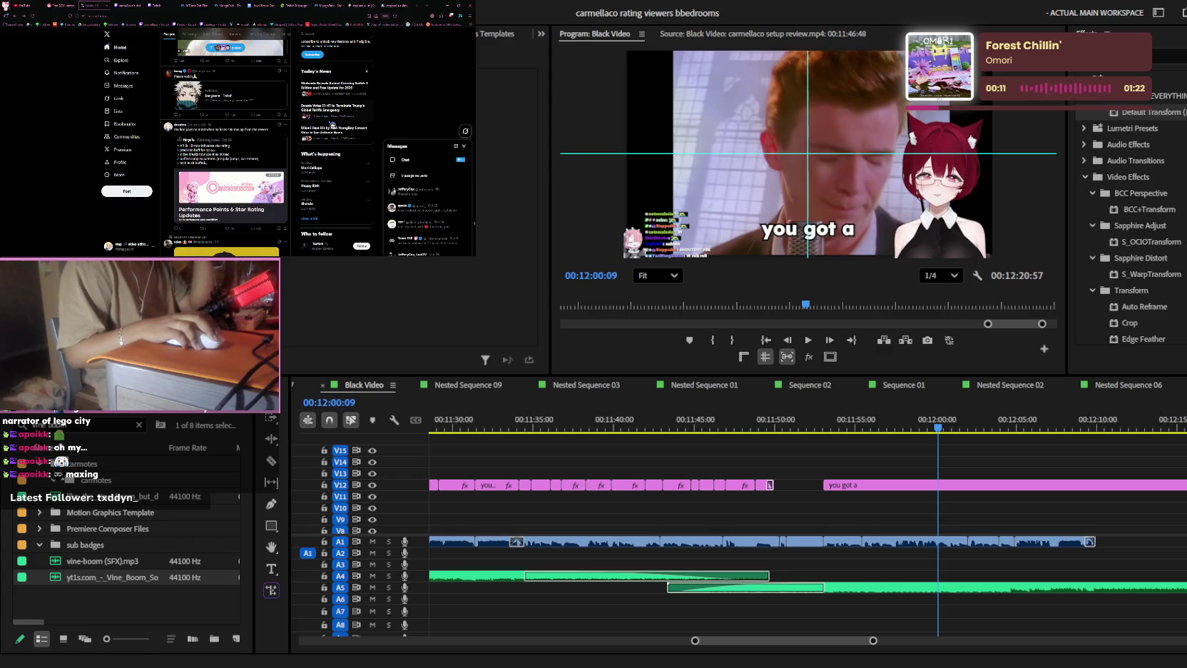
left_click(194, 5)
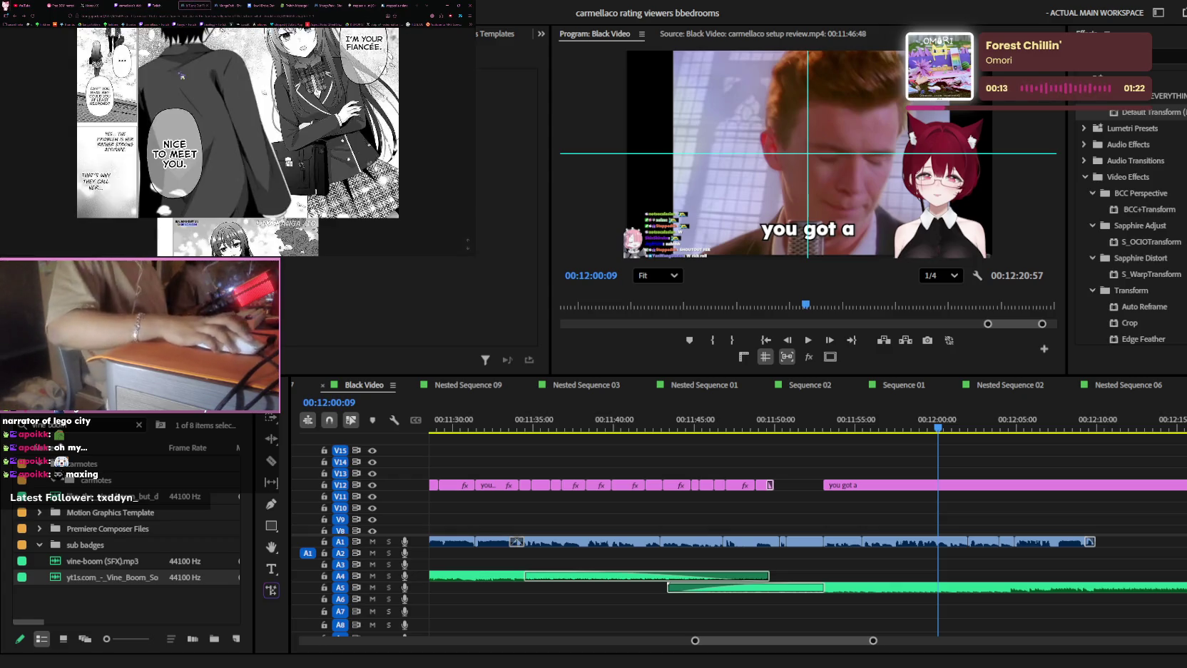
- Play from about 00:11:52 and make the first razor cut in the V12 'you got a' caption
left_click(832, 424)
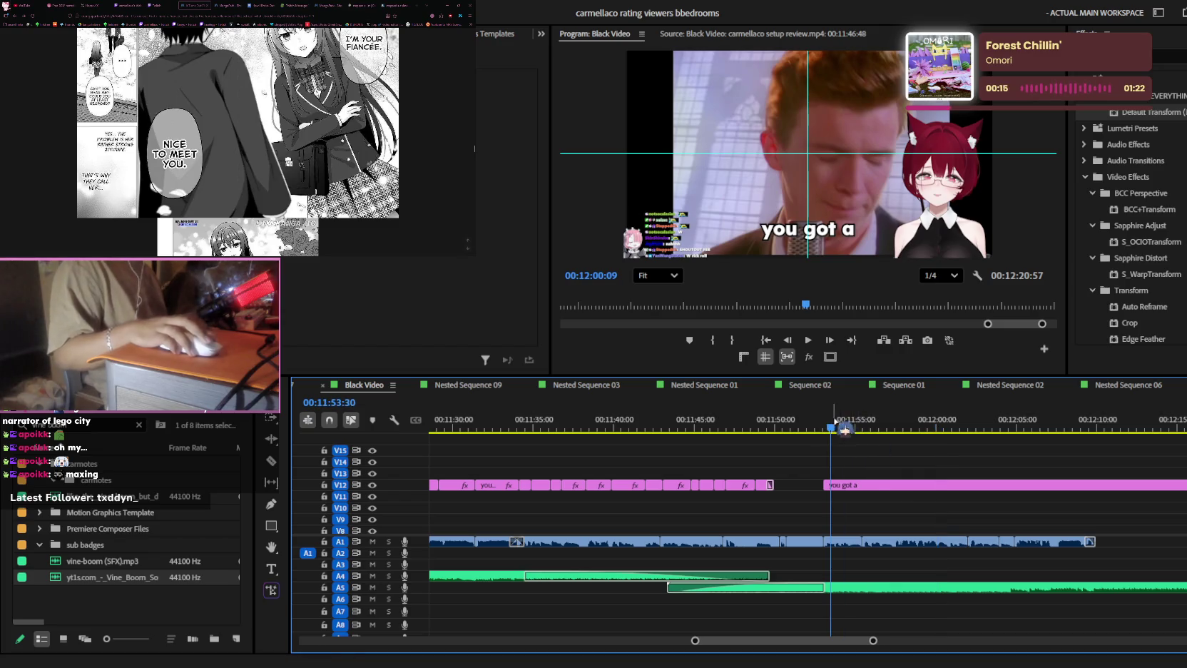
scroll(813, 496, "down", 2)
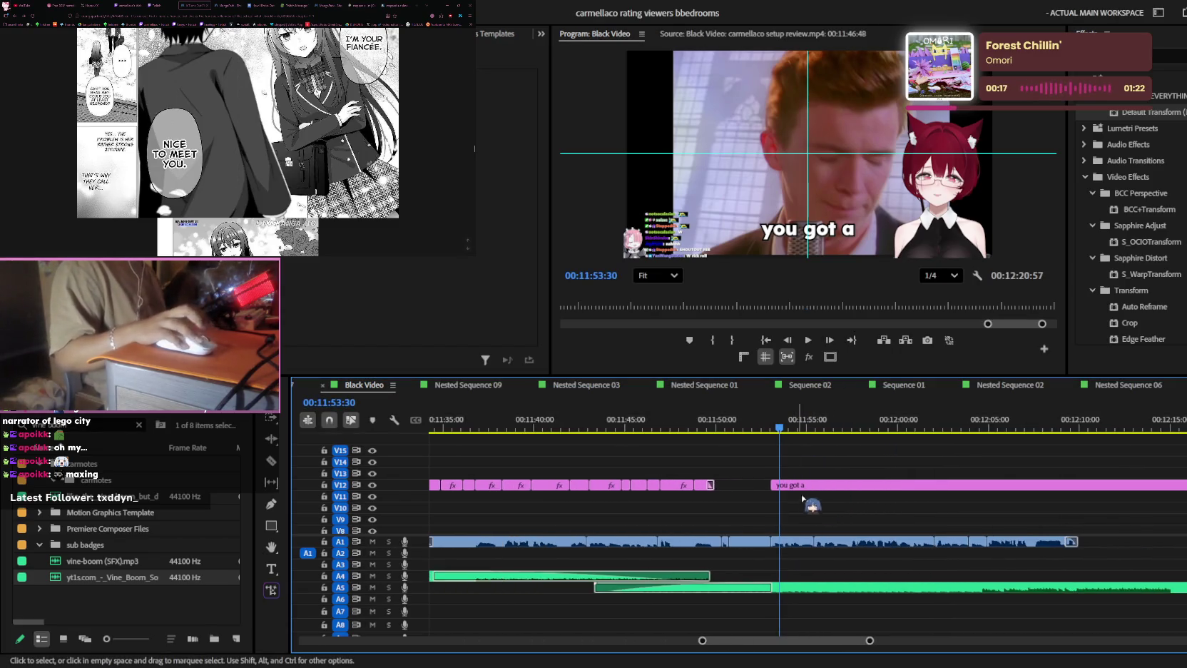
left_click(757, 423)
scroll(828, 481, "up", 2)
key("space")
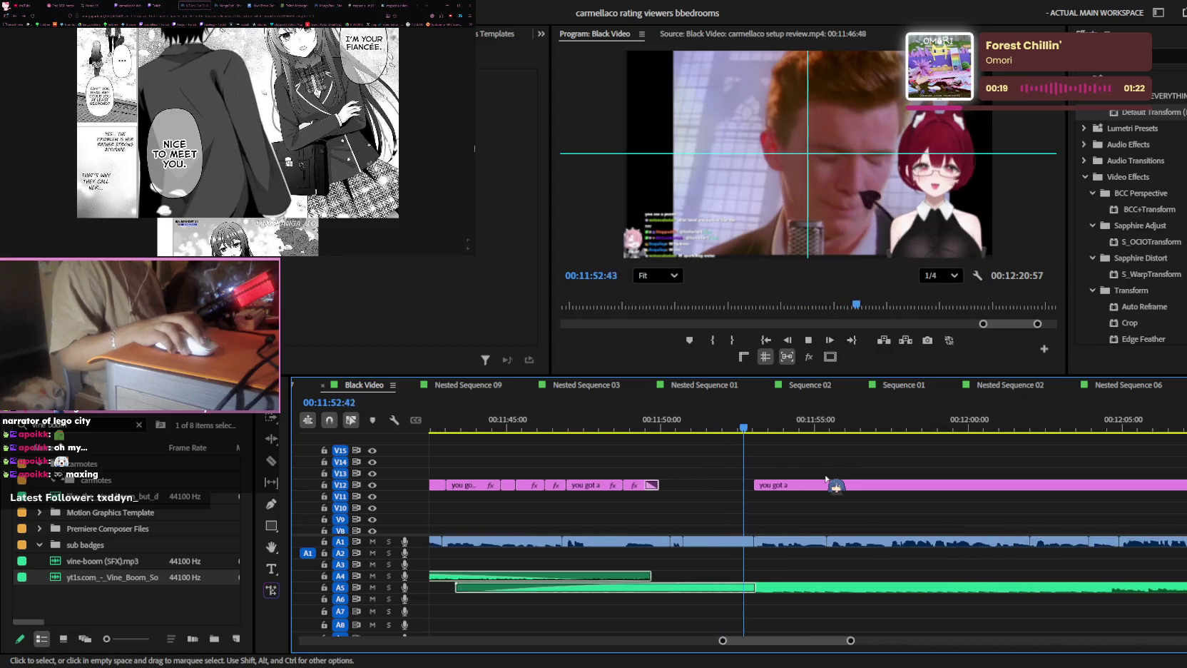
scroll(782, 492, "up", 2)
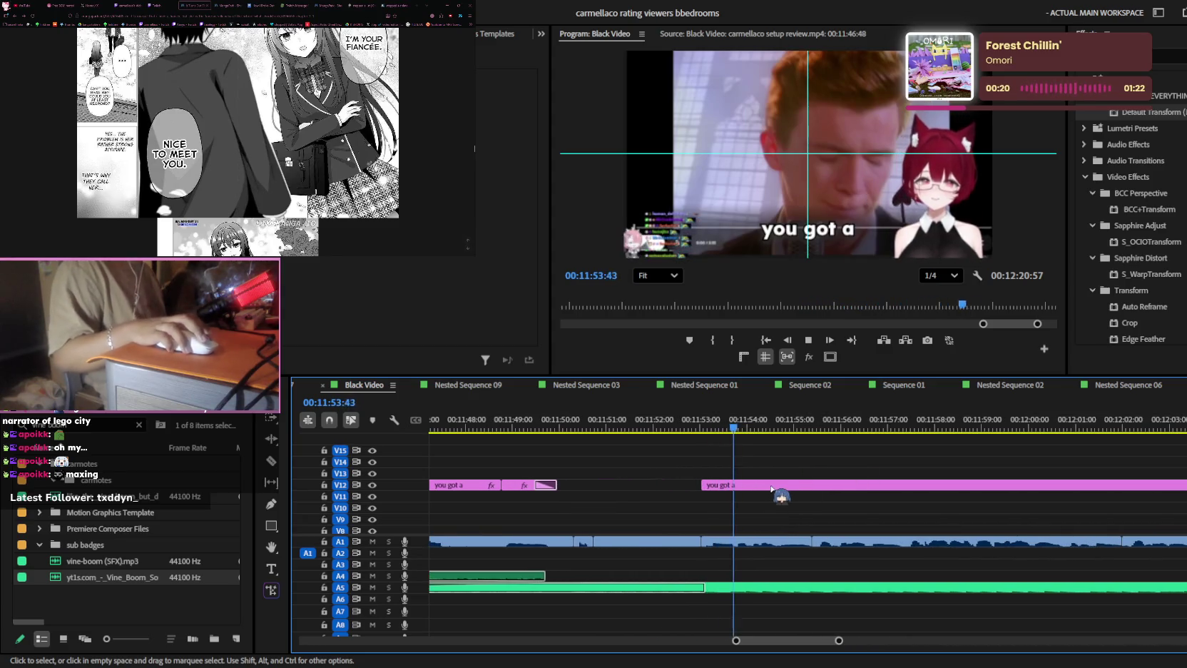
key("c")
left_click(813, 485)
- Split the V12 caption again at the next beat after 00:11:57:23 and at 00:11:59:21
scroll(845, 565, "down", 2)
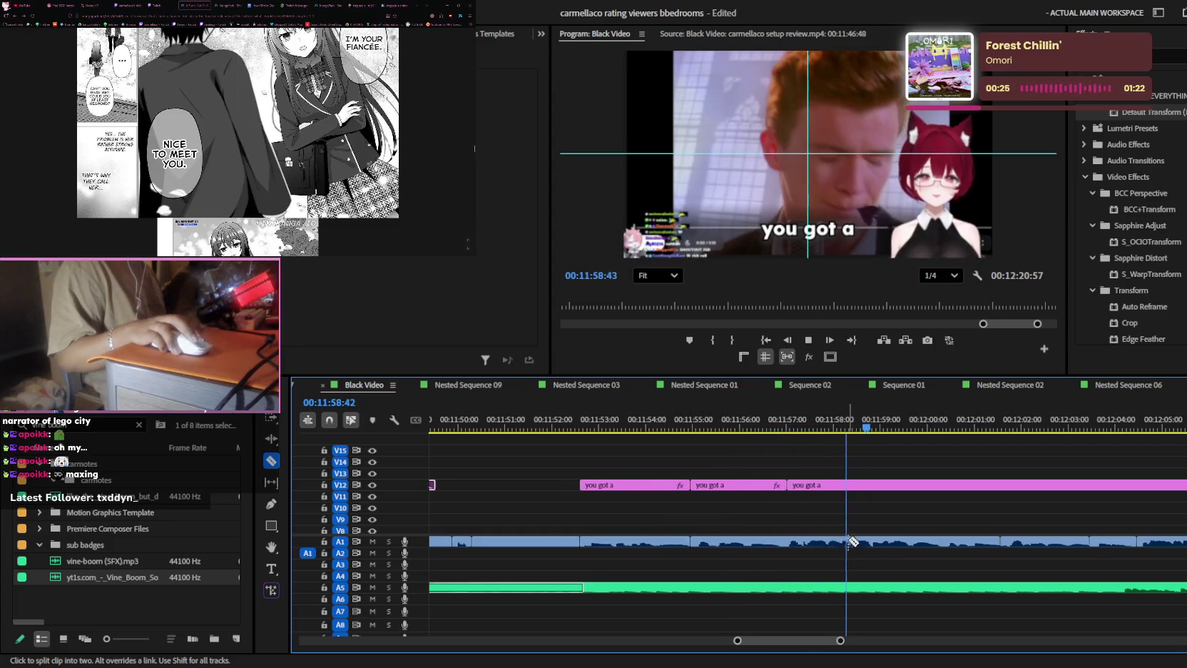
scroll(820, 542, "down", 2)
left_click(724, 420)
scroll(762, 510, "up", 2)
key("space")
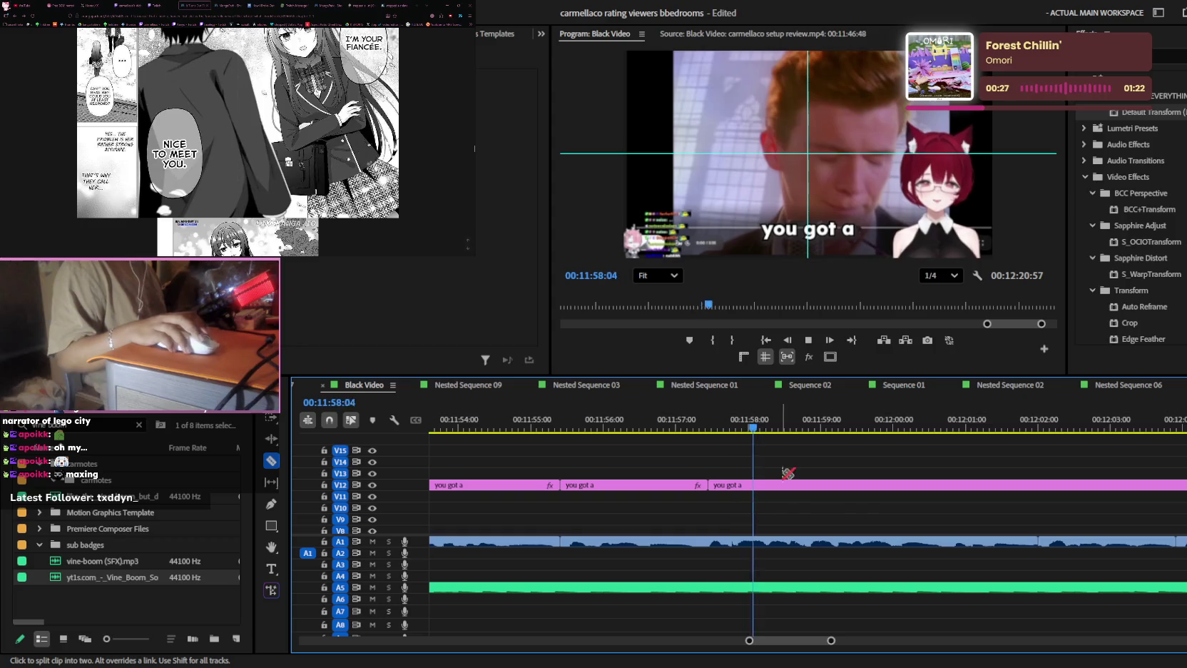
key("space")
left_click(788, 485)
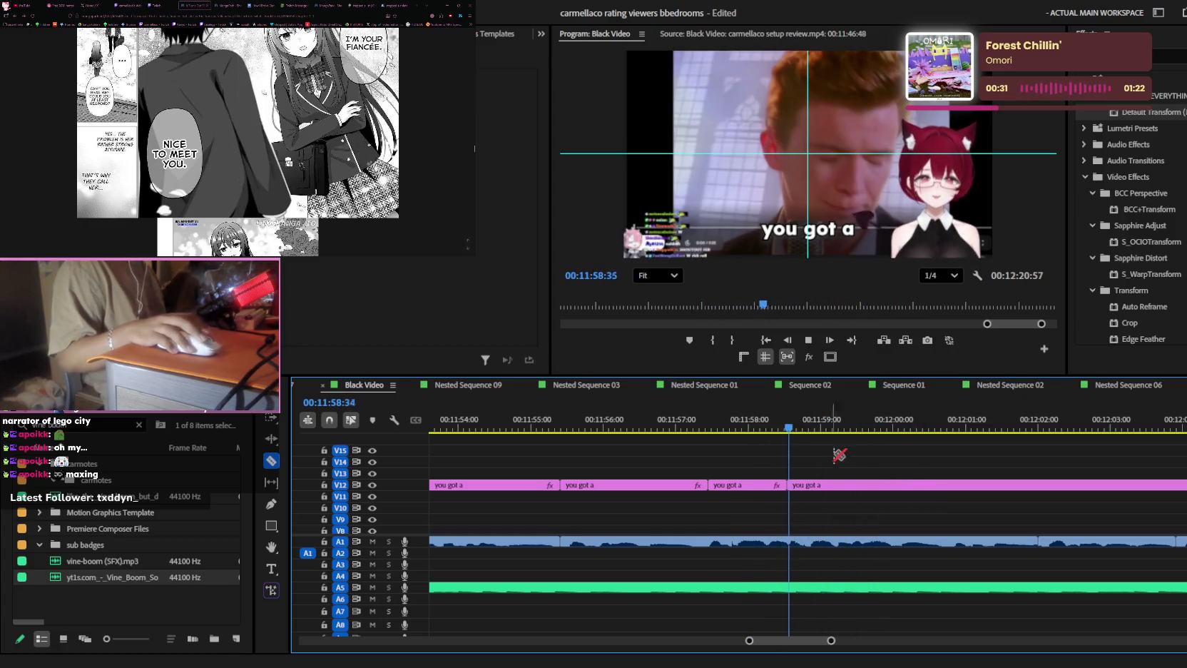
left_click(846, 421)
left_click(846, 484)
- Add further cuts to the V12 caption around 00:12:00, including one at the playhead
key("v")
key("space")
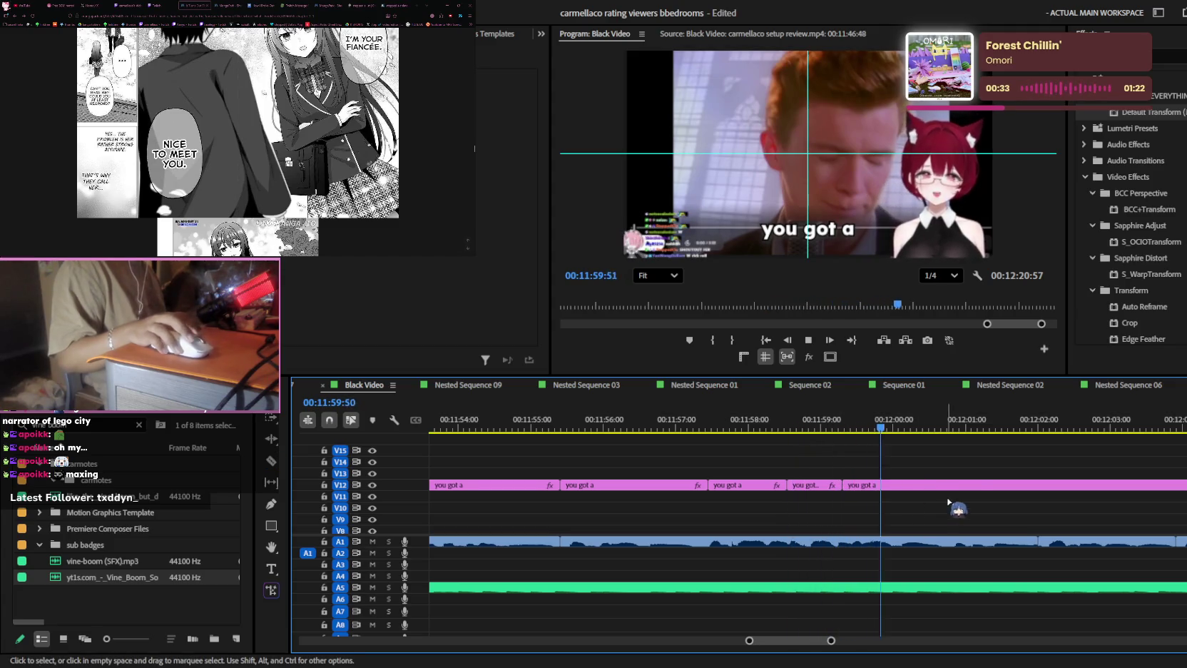
key("c")
left_click(949, 485)
key("space")
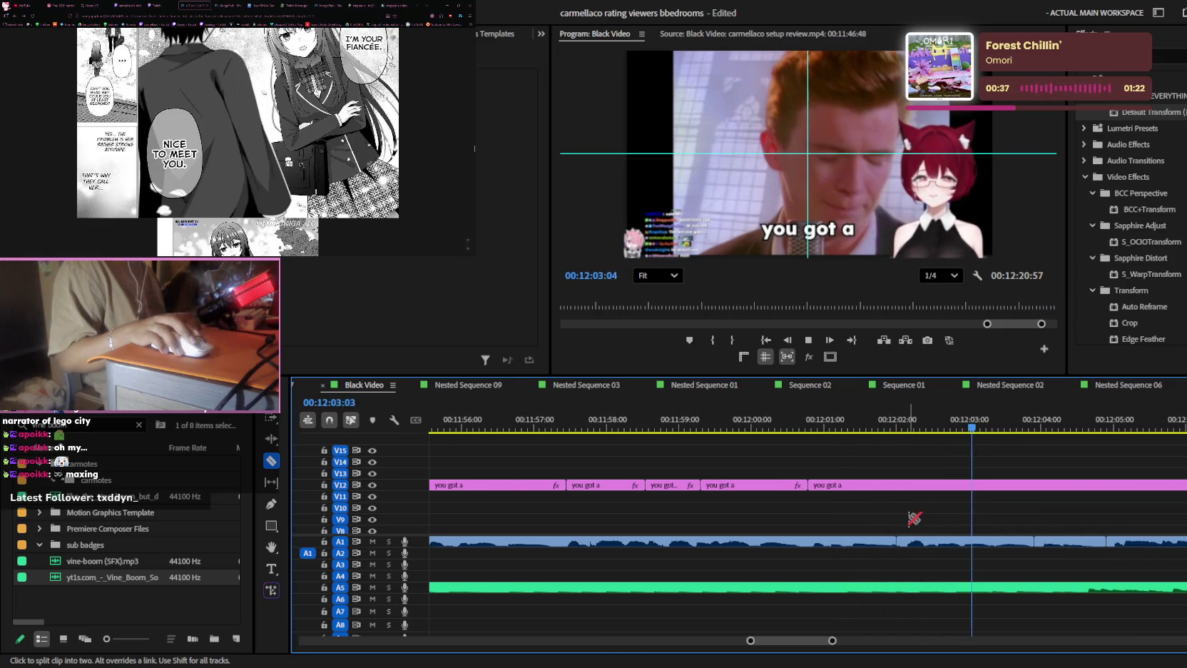
left_click(933, 485)
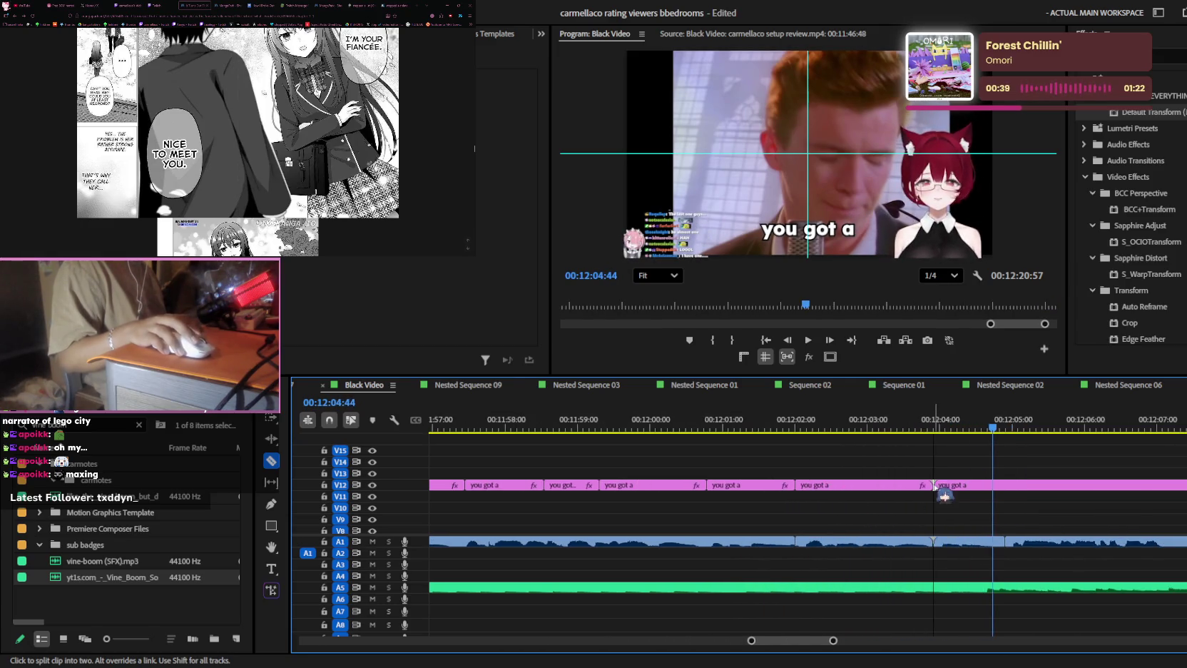
key("ctrl+k")
key("v")
- Zoom the timeline out and trim the last V12 caption clip's end shorter
key("minus")
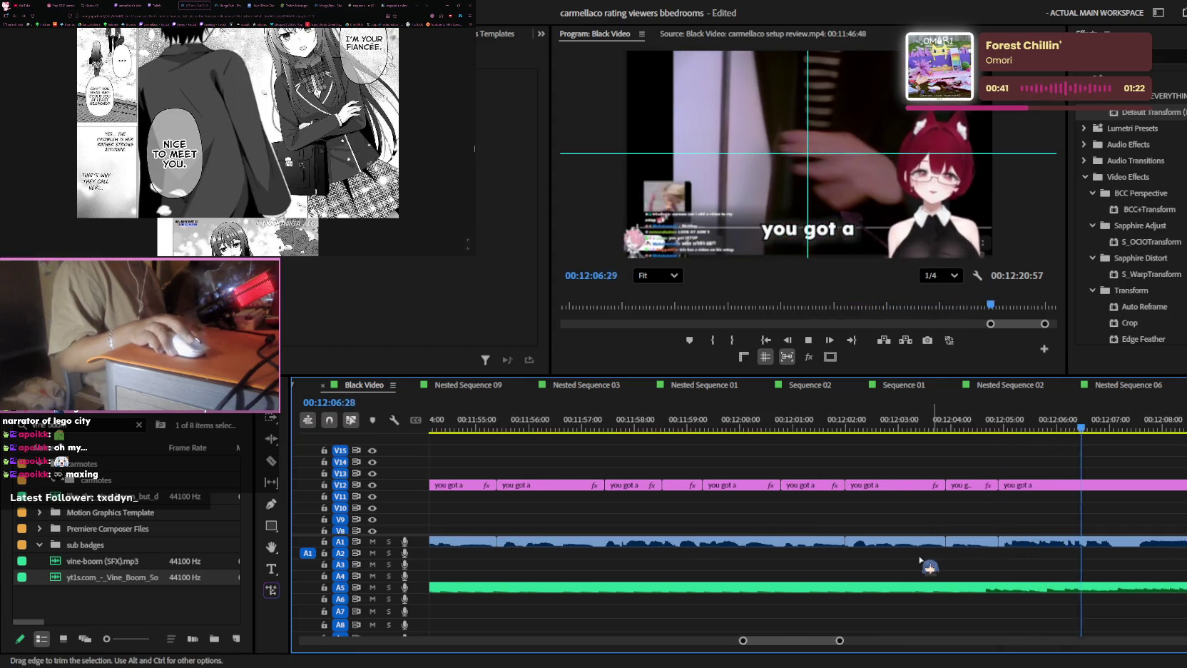
key("minus")
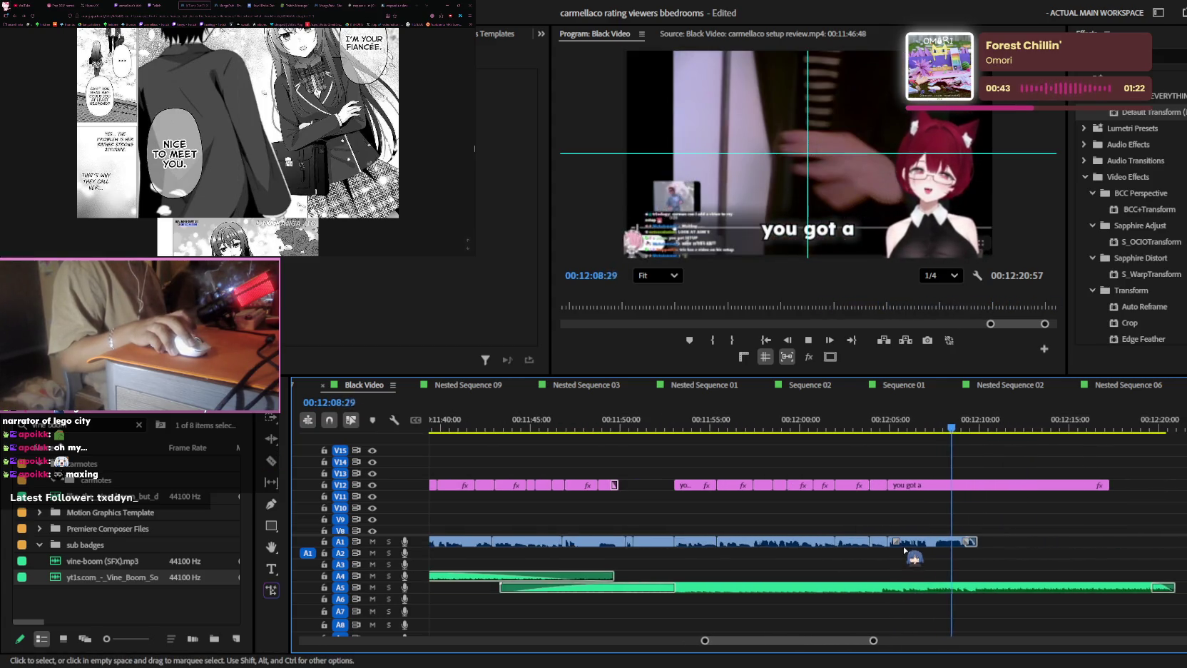
key("minus")
scroll(1018, 465, "down", 1)
scroll(1018, 465, "up", 1)
left_click_drag(1052, 485, 957, 486)
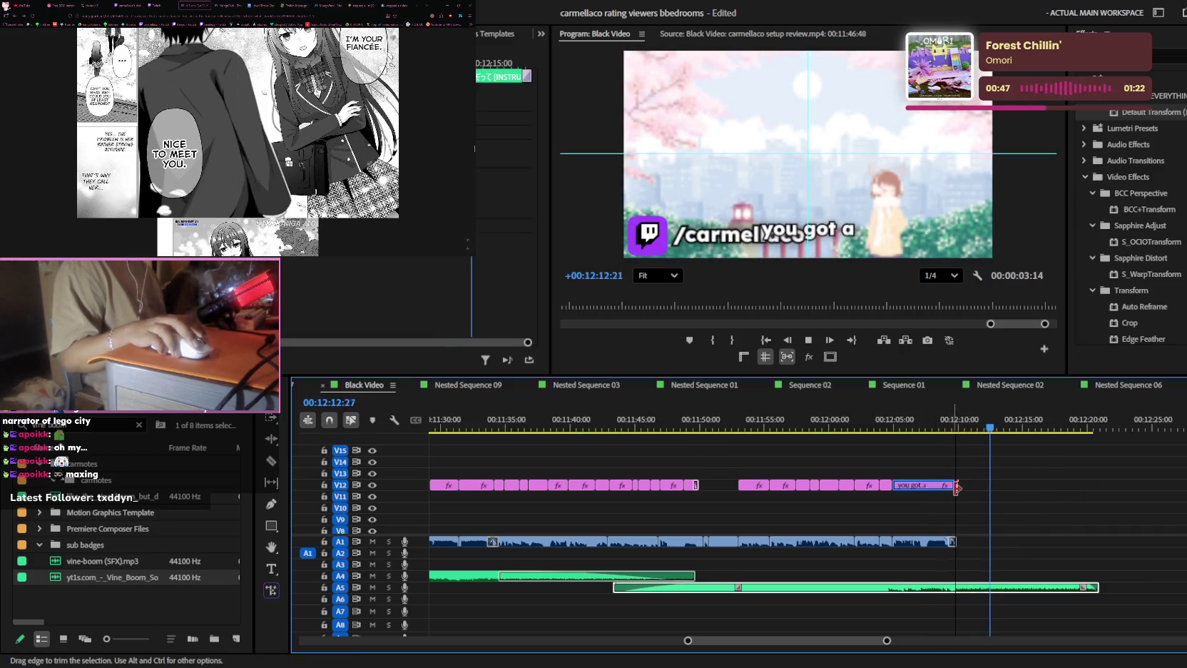
- Zoom the timeline out and save the project with Ctrl+S
key("minus")
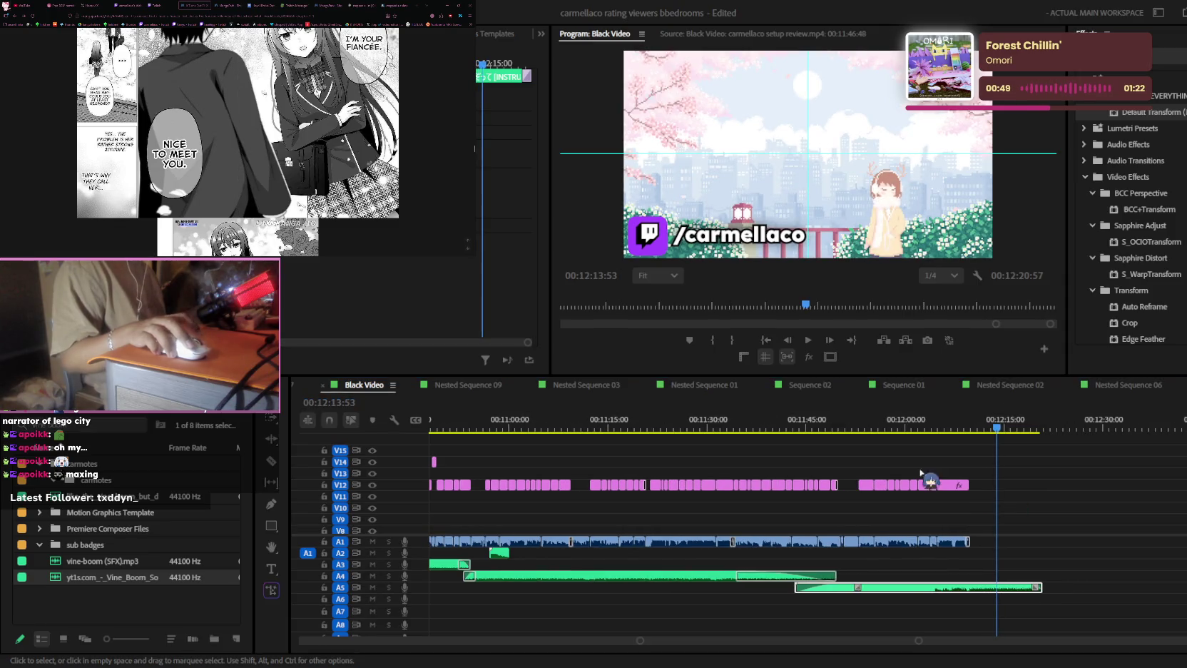
key("ctrl+s")
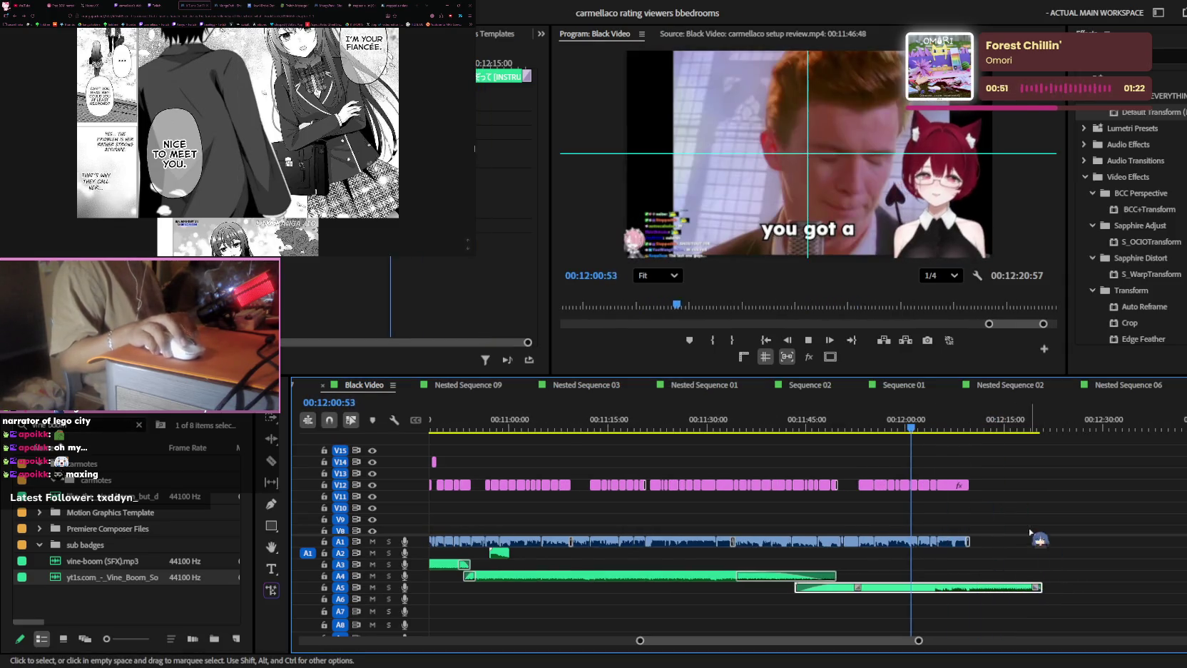
scroll(1029, 531, "down", 3)
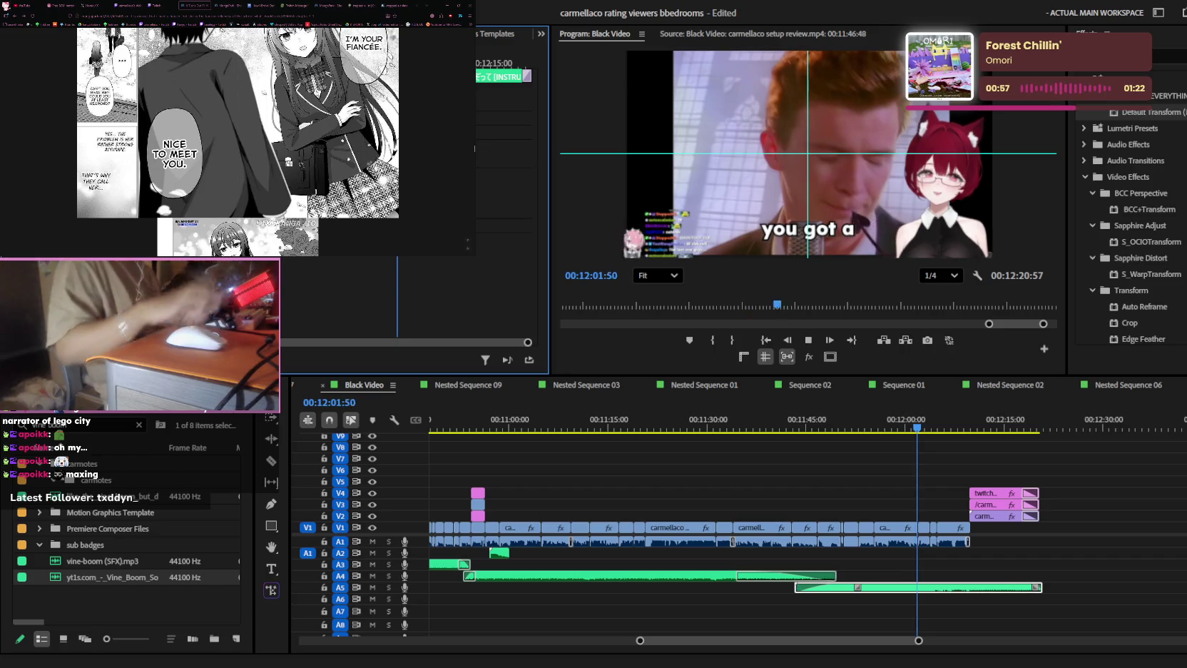
scroll(958, 439, "up", 1)
scroll(957, 439, "up", 1)
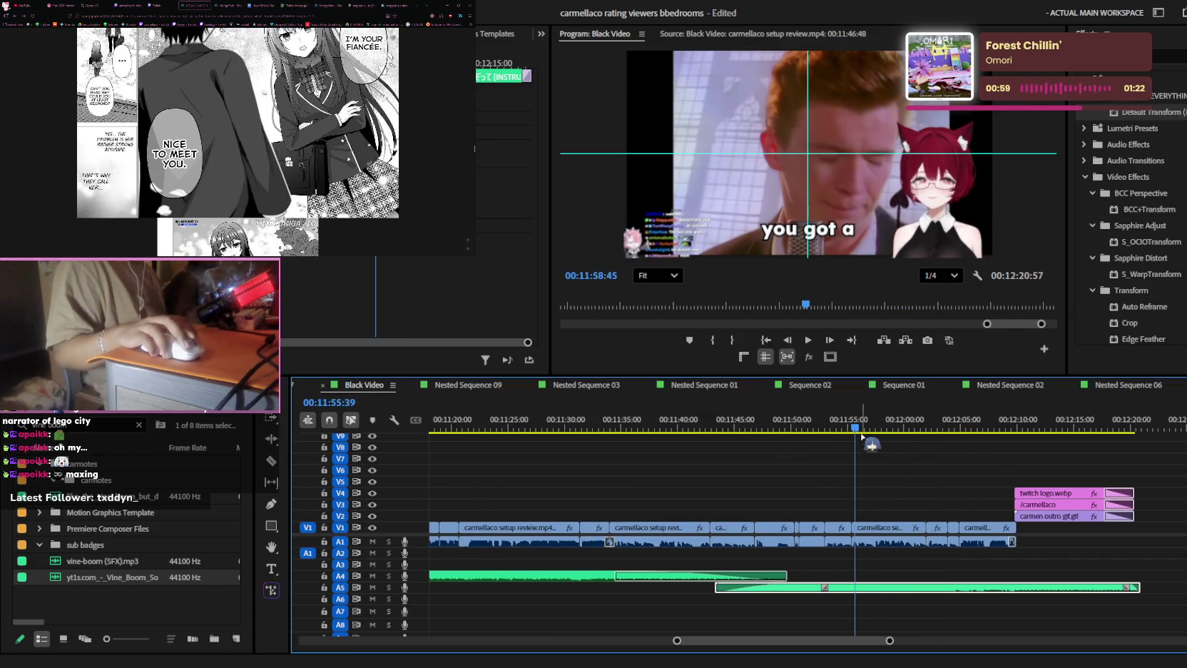
- Move back to about 00:11:38 and play back the split V12 captions
left_click_drag(701, 425, 662, 424)
scroll(905, 489, "up", 3)
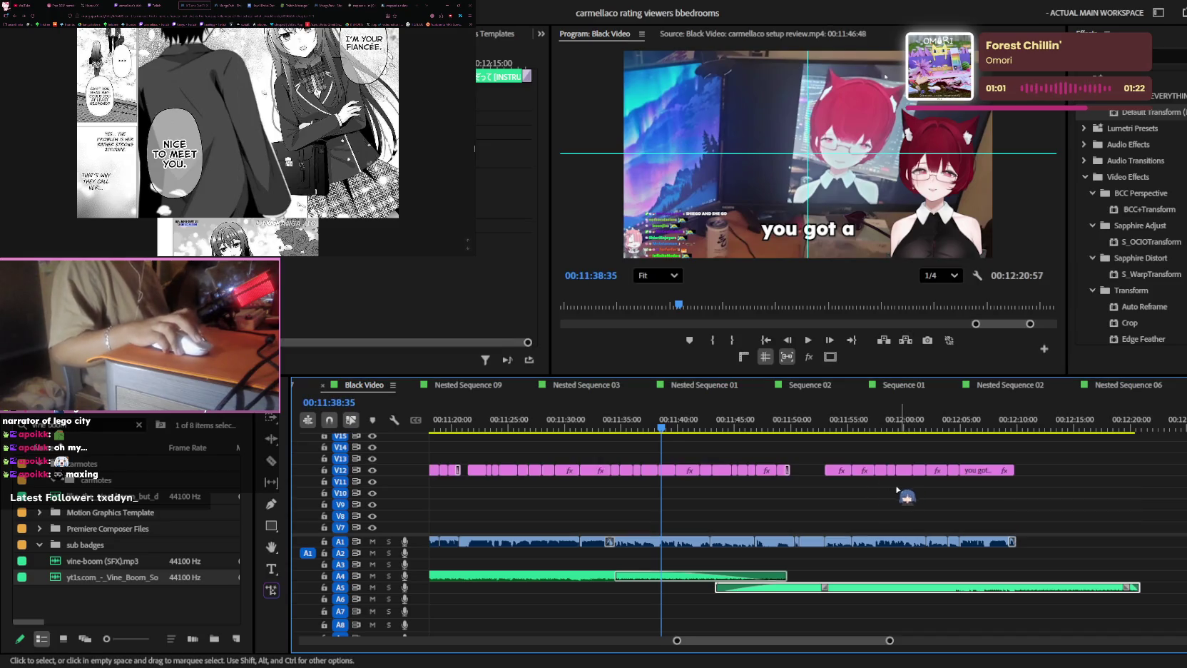
scroll(715, 490, "down", 1)
scroll(715, 490, "down", 1)
left_click_drag(914, 424, 656, 421)
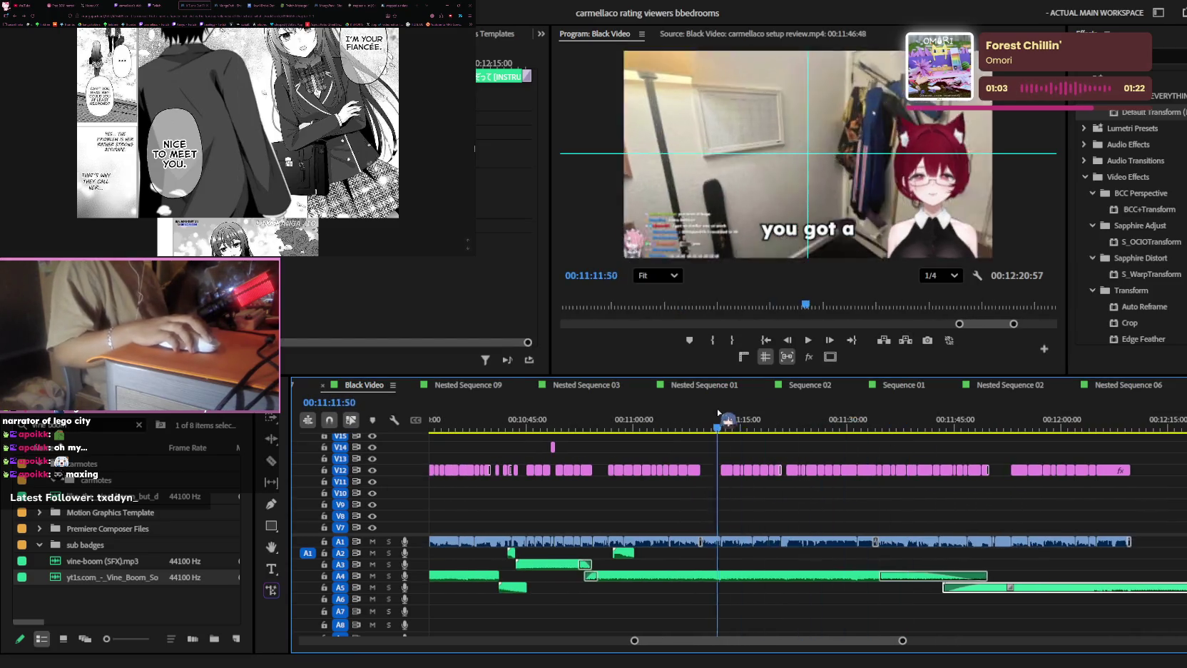
key("space")
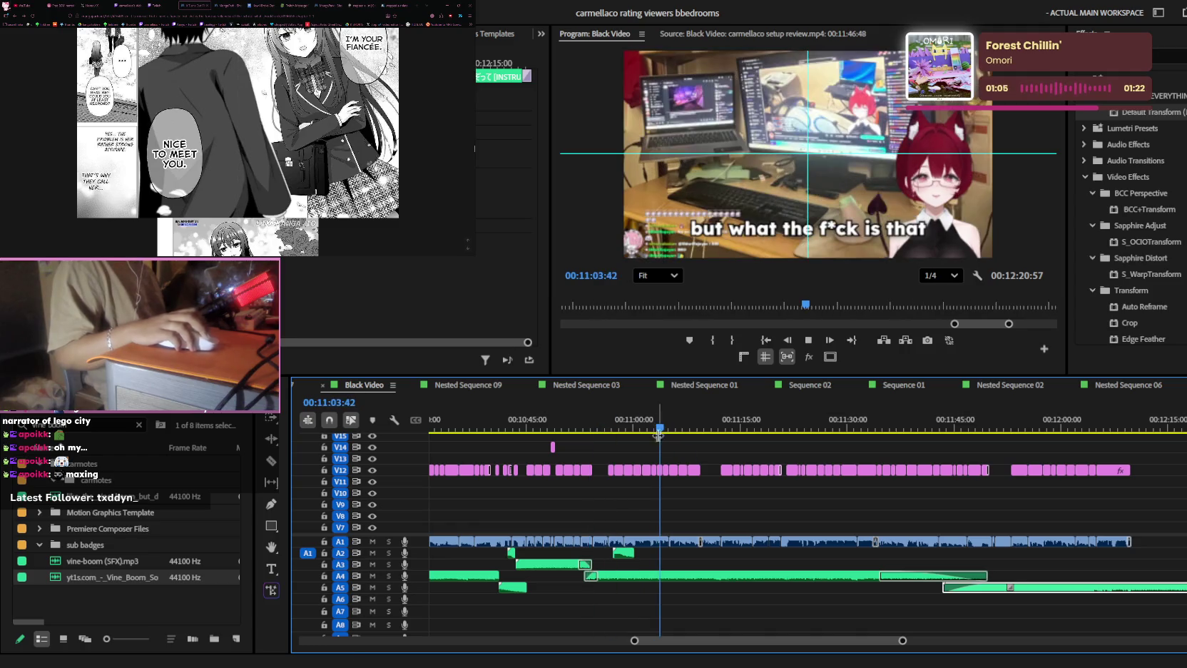
scroll(702, 472, "up", 2)
scroll(701, 472, "up", 1)
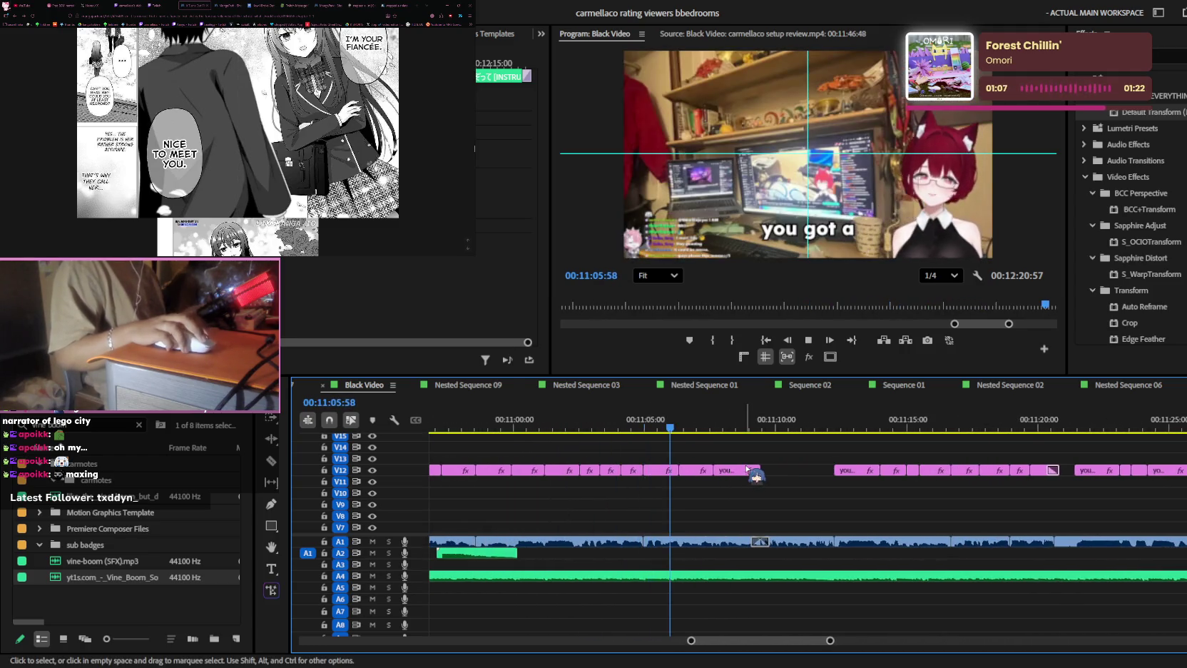
scroll(746, 470, "up", 1)
- Retype the first V12 'you got a' caption near 00:11:08 and play it back
left_click(551, 421)
key("j")
key("j")
key("j")
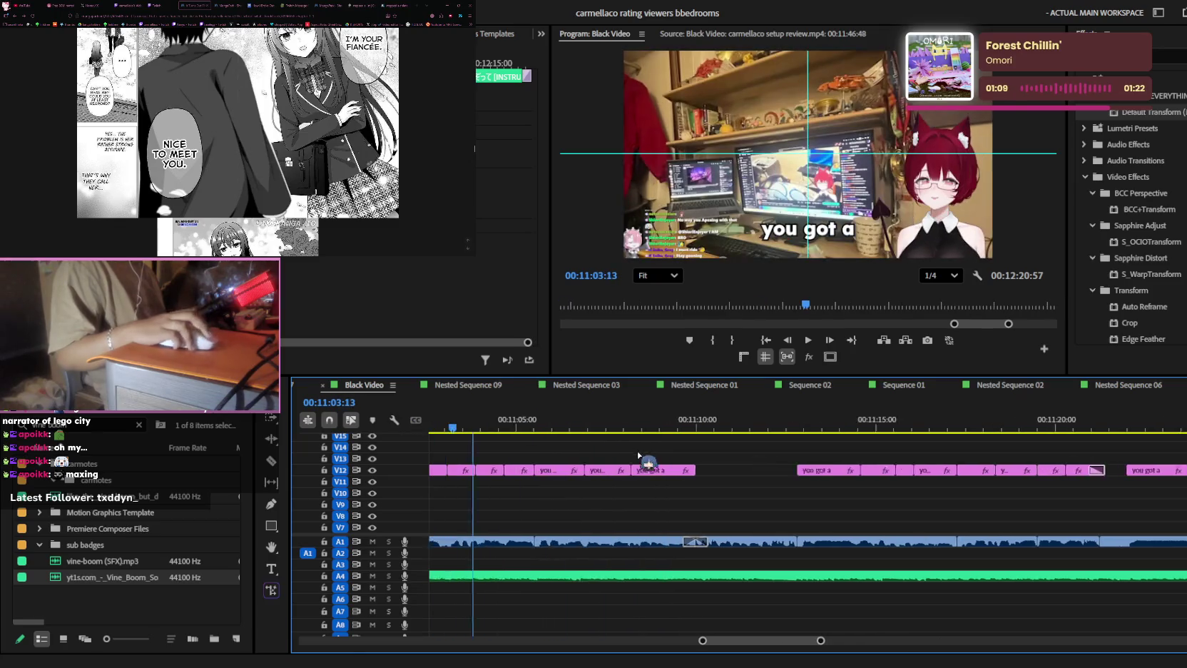
scroll(664, 457, "up", 3)
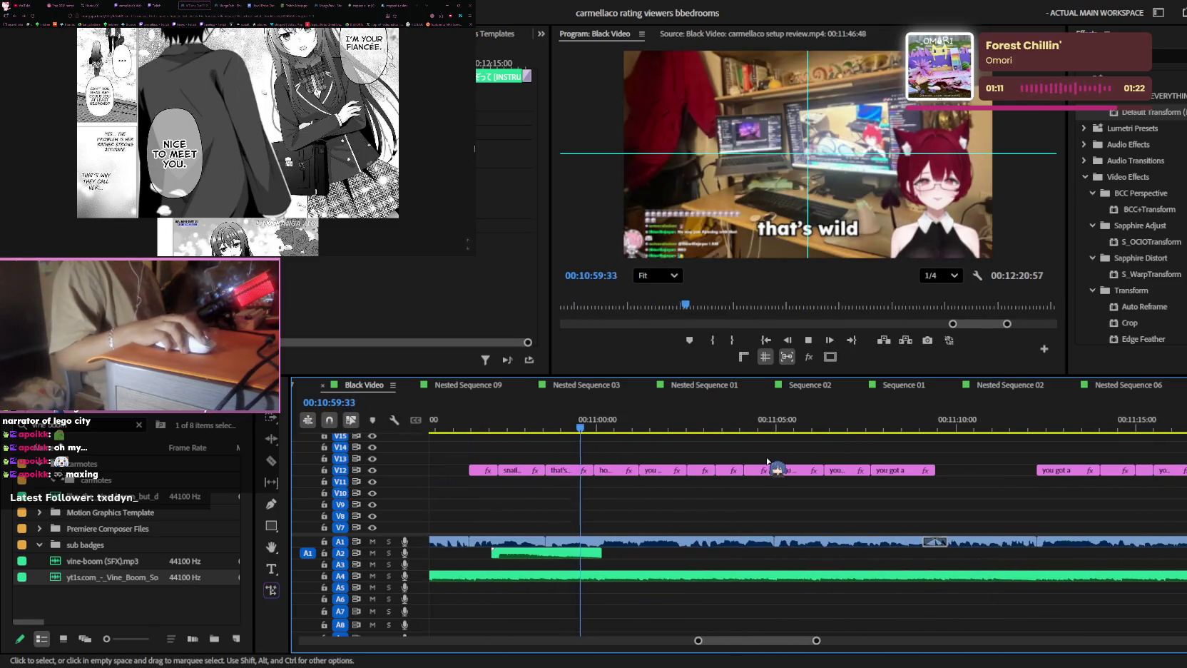
left_click(623, 471)
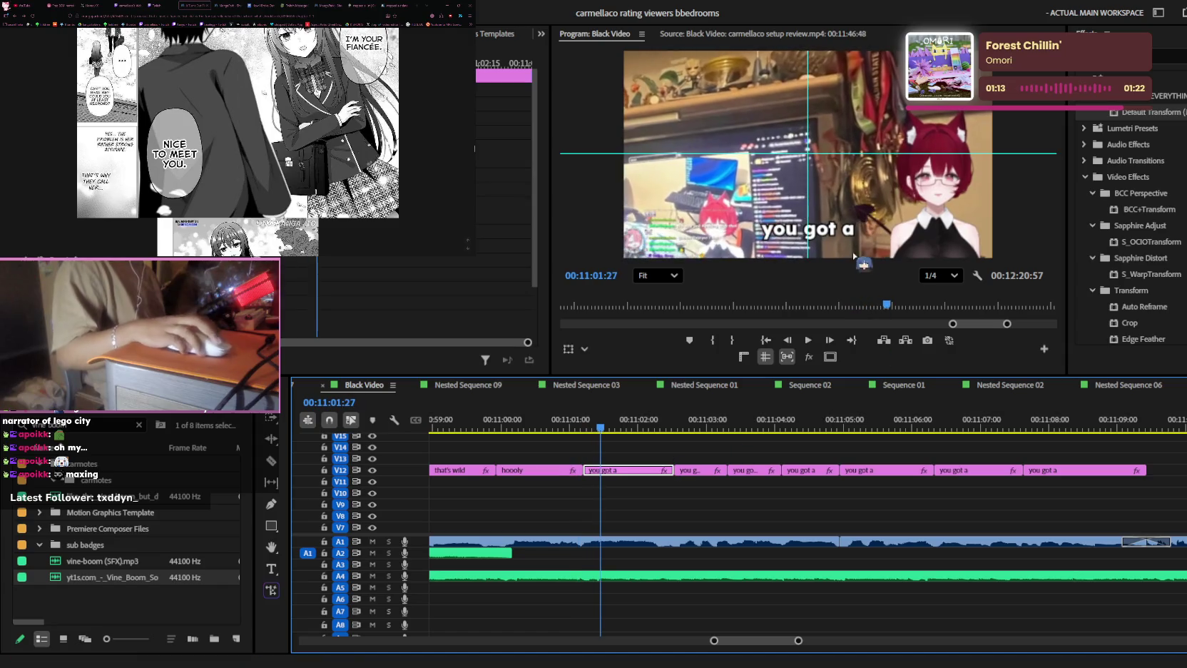
double_click(848, 235)
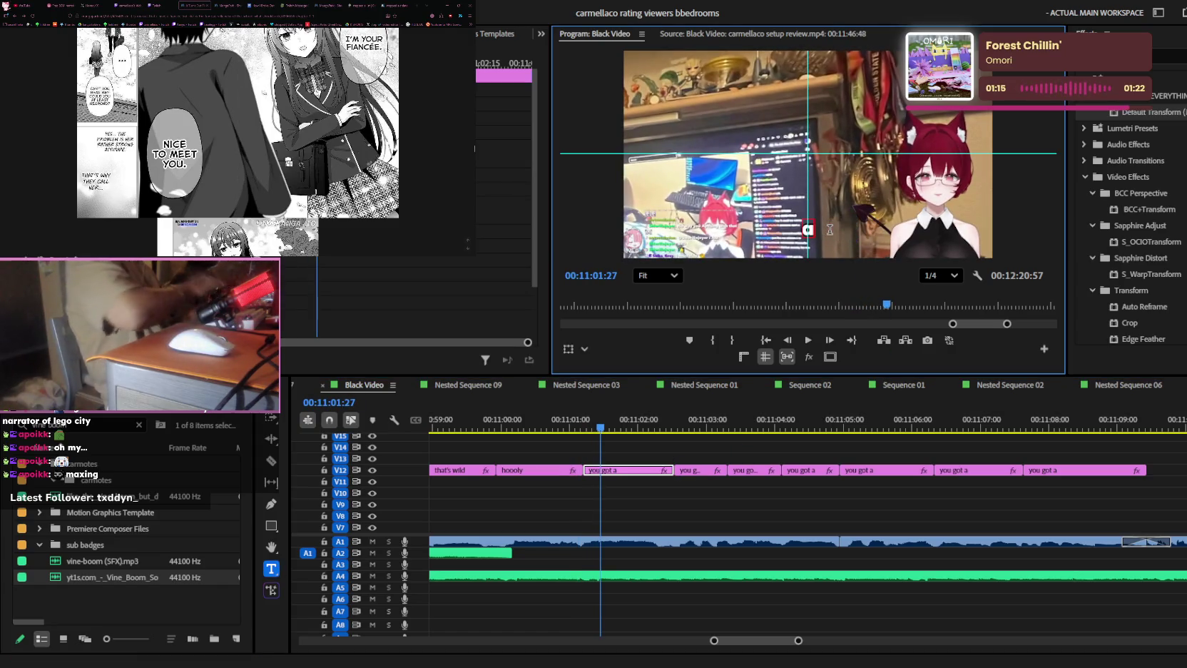
type("ura")
key("Escape")
key("space")
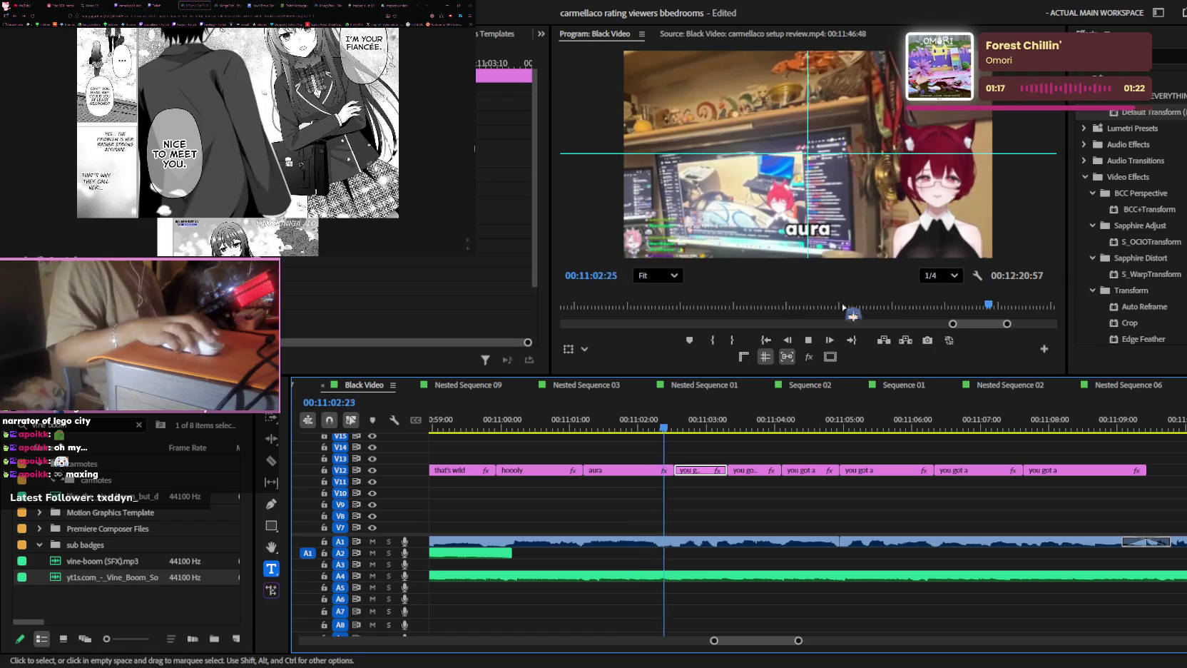
key("space")
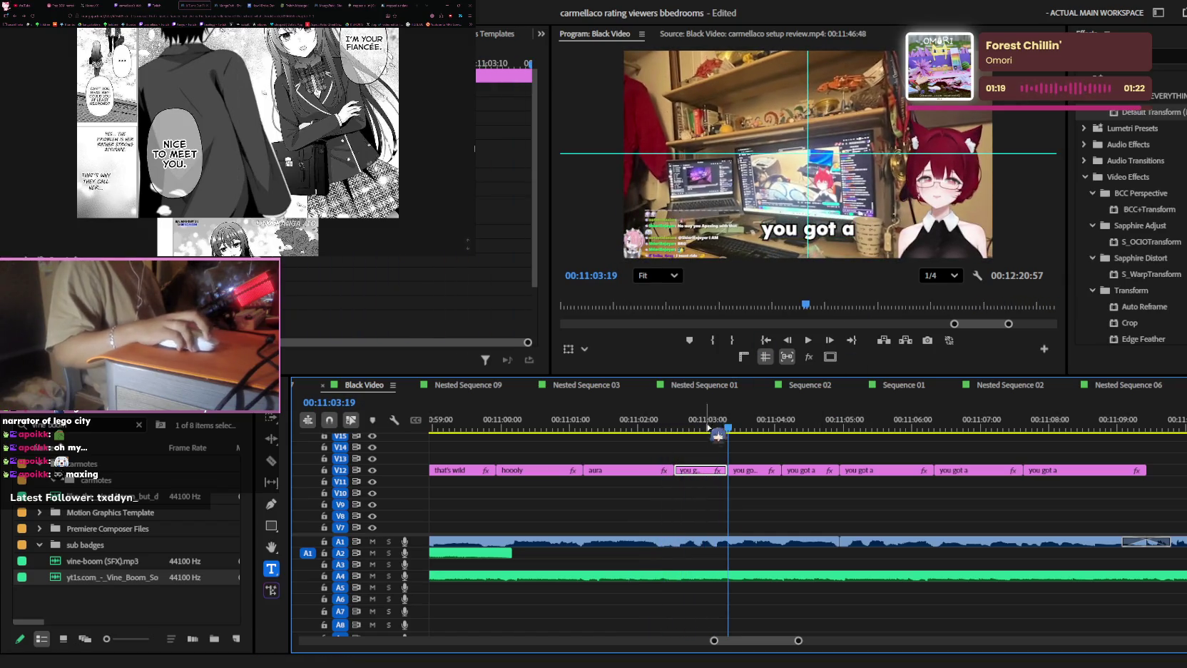
- Retype the next V12 caption's text and replay the edited captions
left_click(703, 426)
double_click(839, 228)
type("look at thoi")
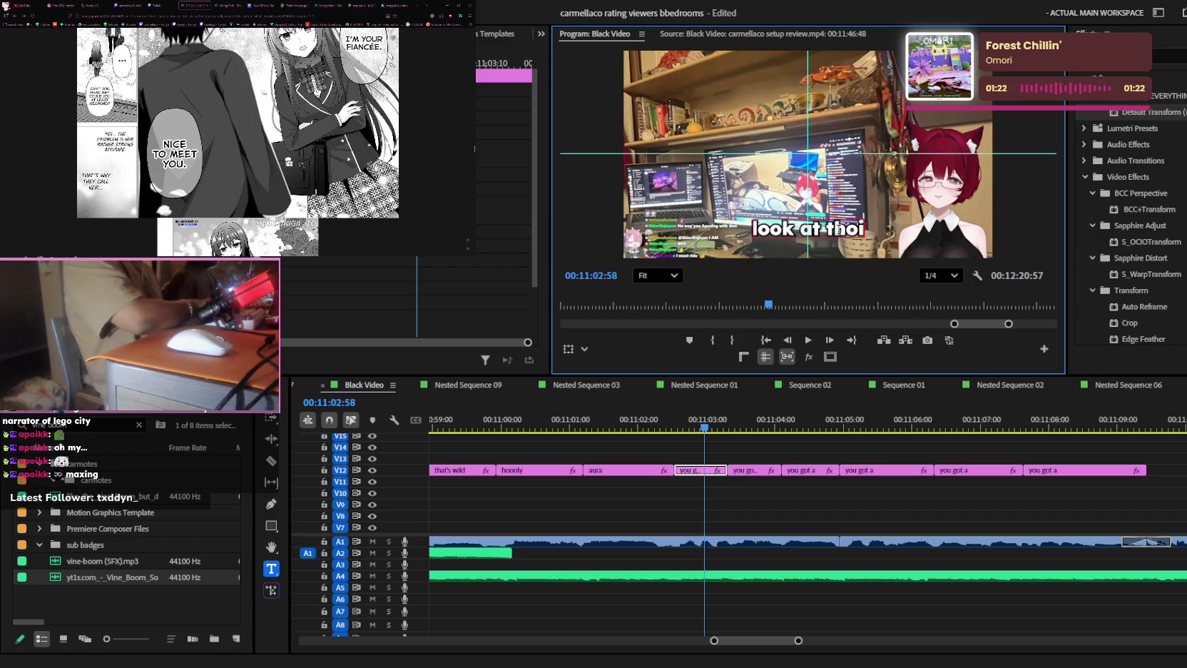
type("se")
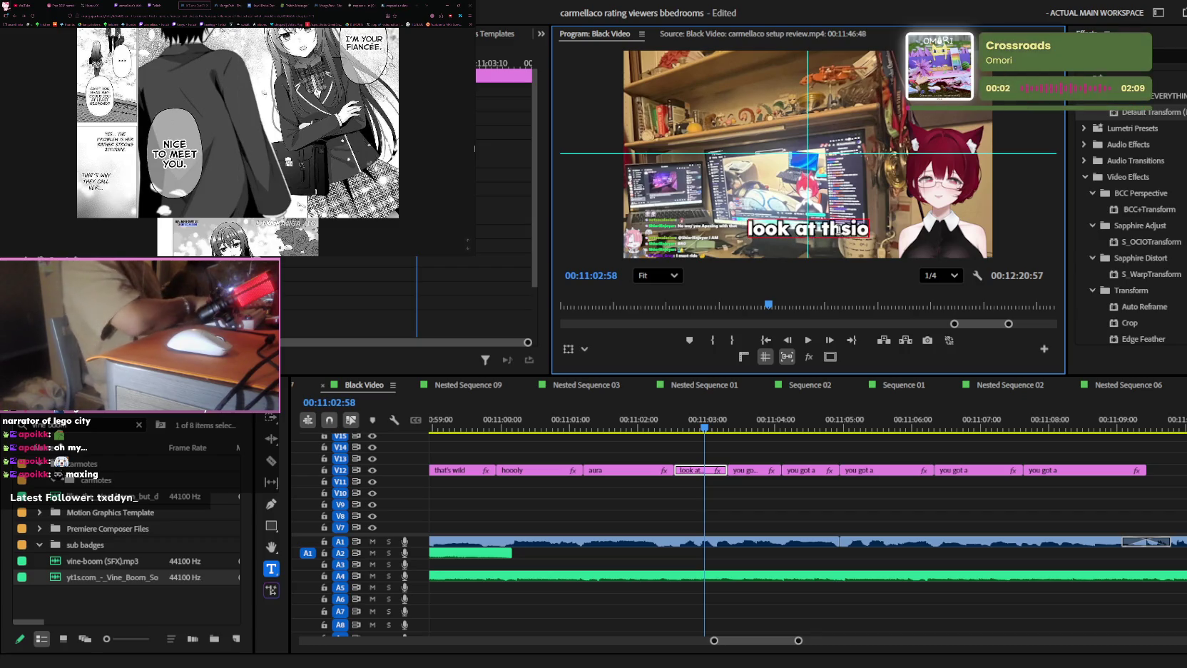
type("e")
left_click(785, 408)
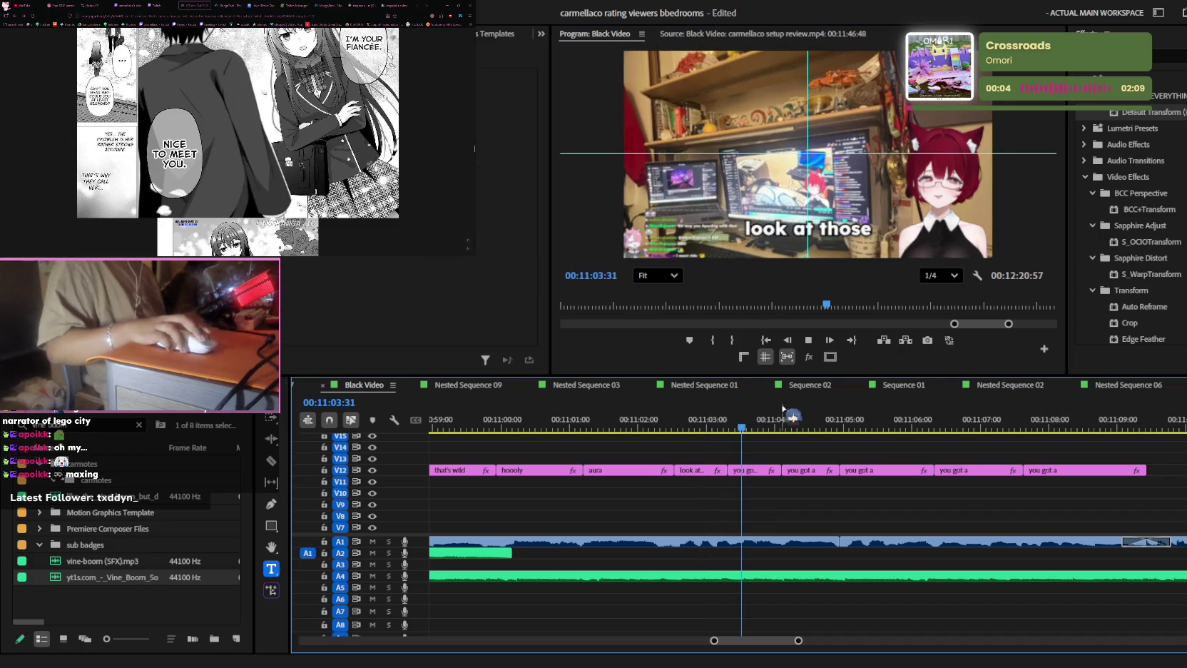
key("space")
- Retype the following two V12 captions, checking each with playback
left_click(750, 425)
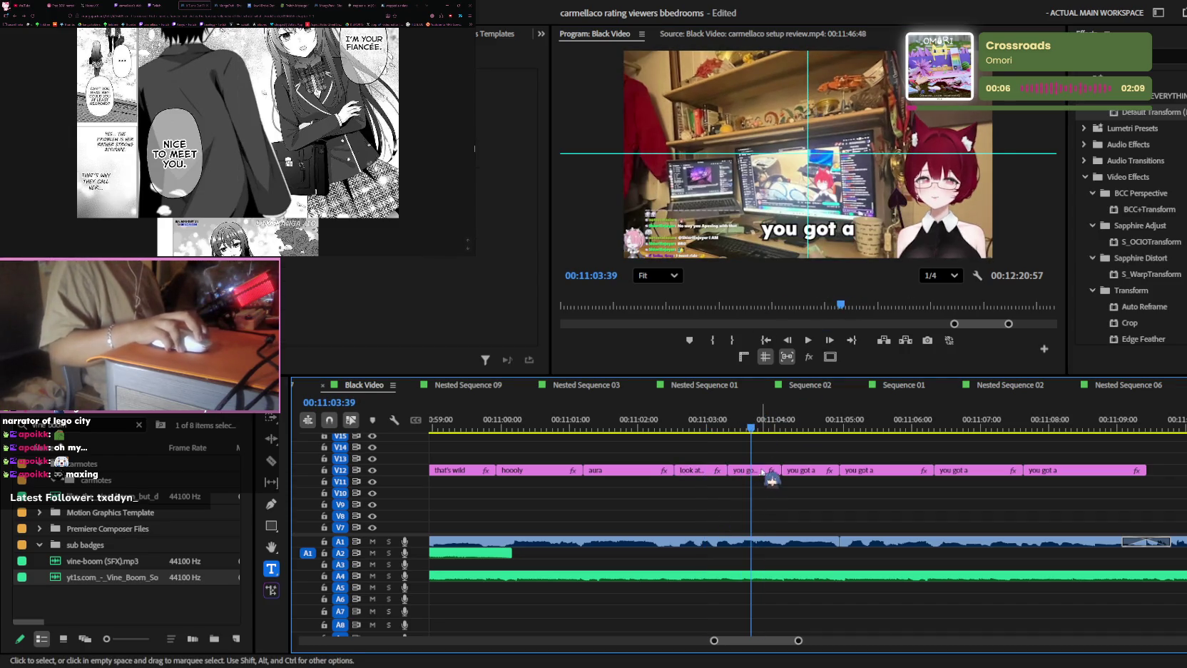
left_click(838, 227)
type("medals")
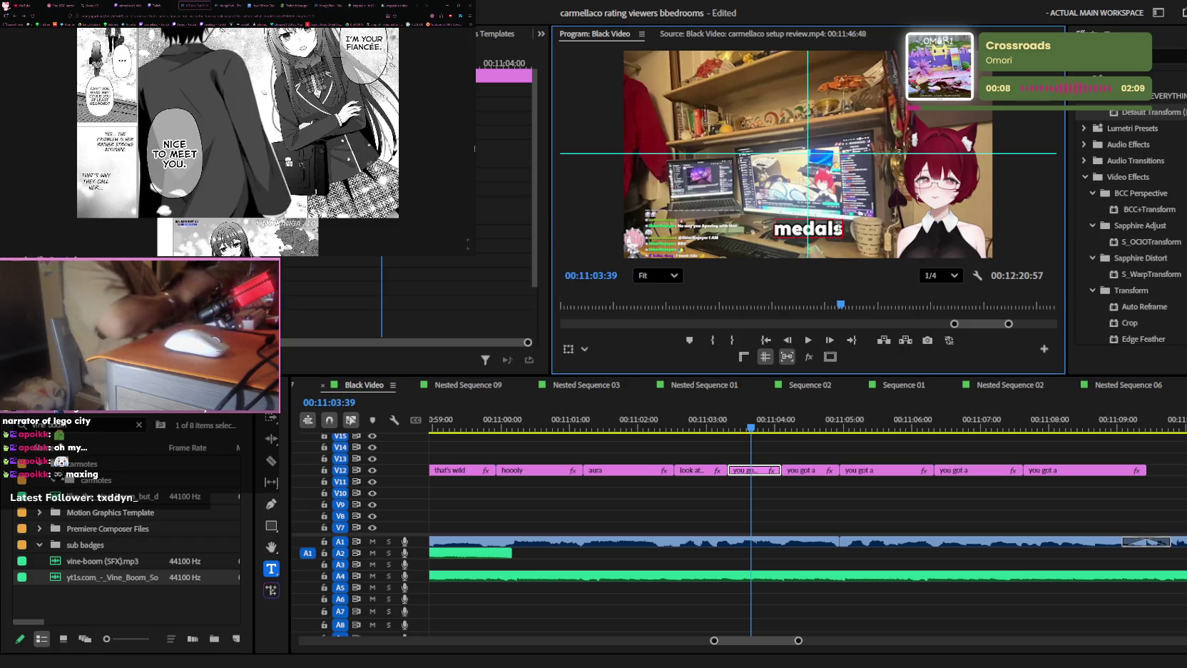
left_click(803, 470)
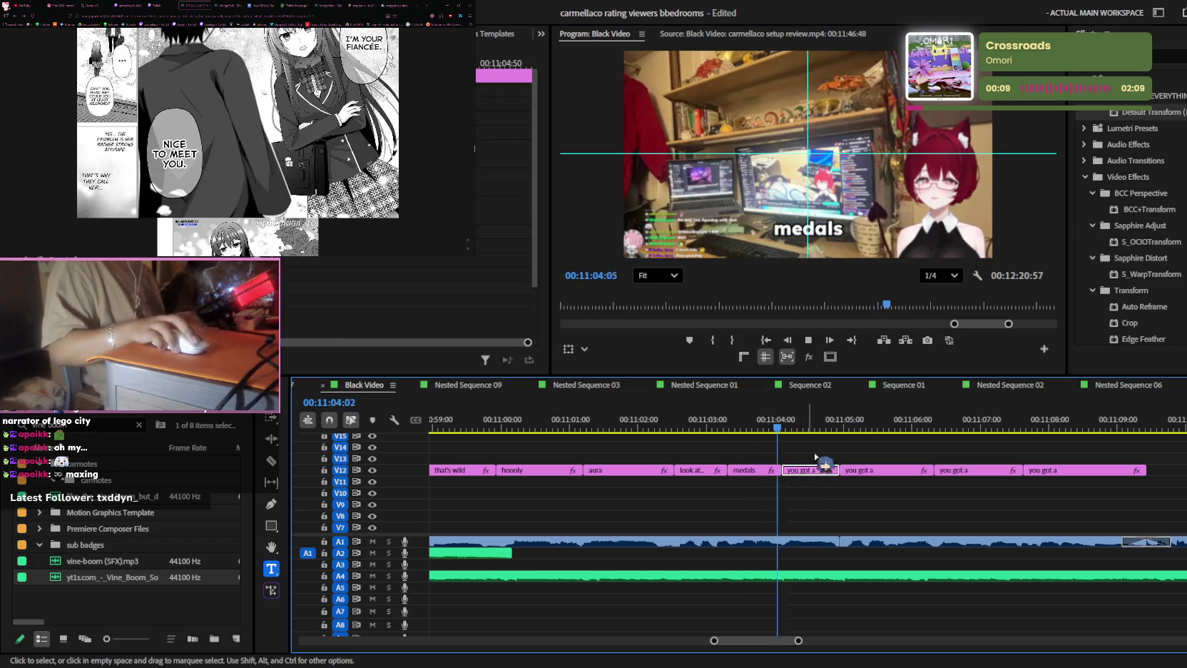
double_click(827, 229)
type("bro...")
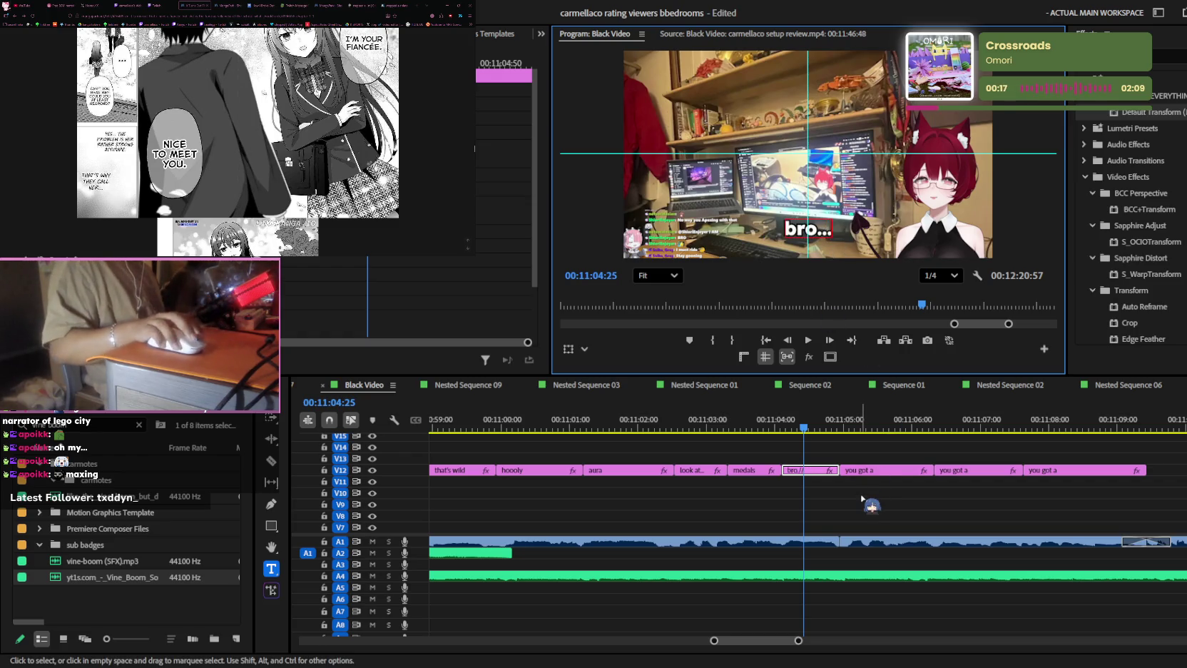
left_click(862, 498)
key("space")
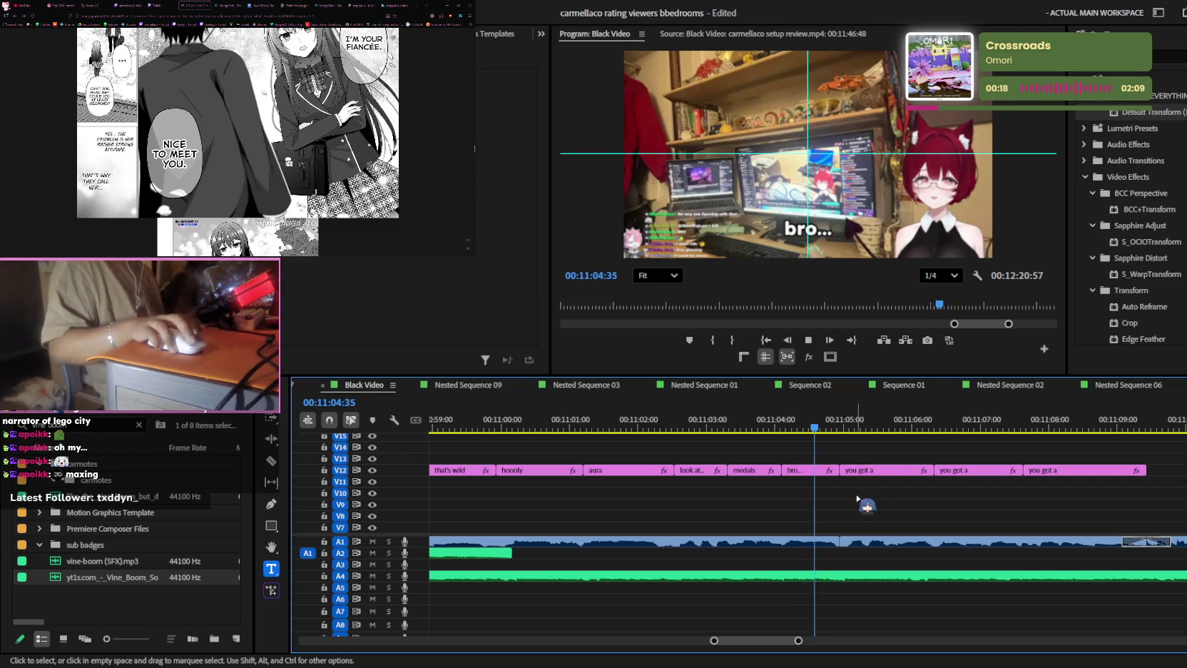
key("space")
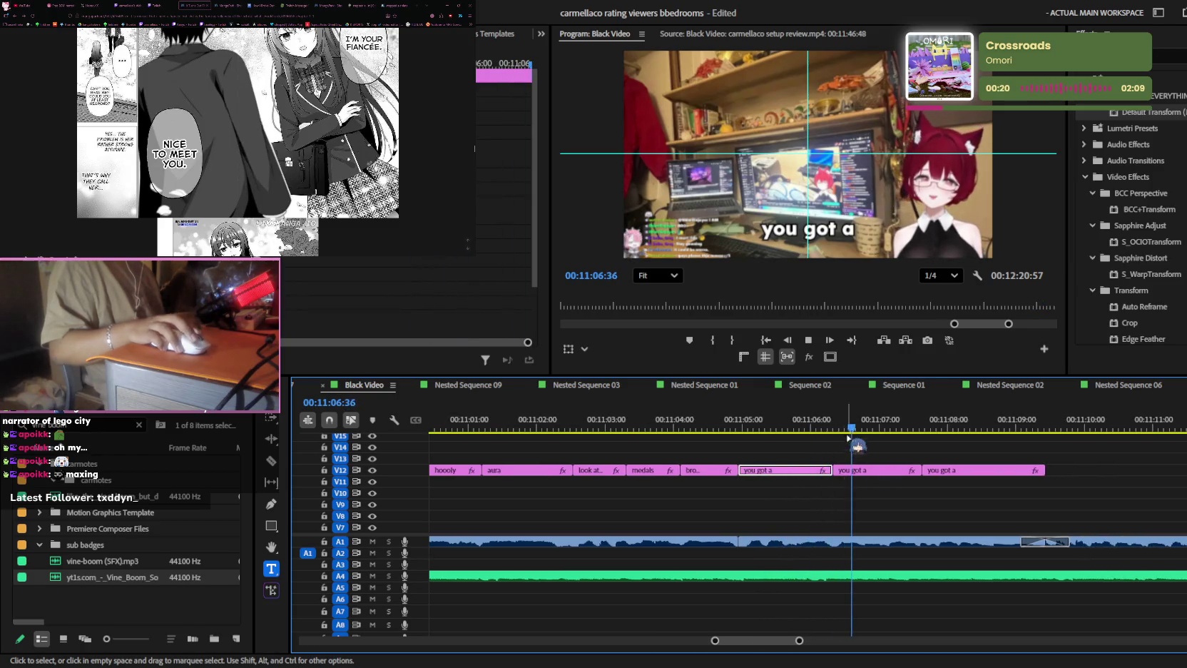
left_click(835, 258)
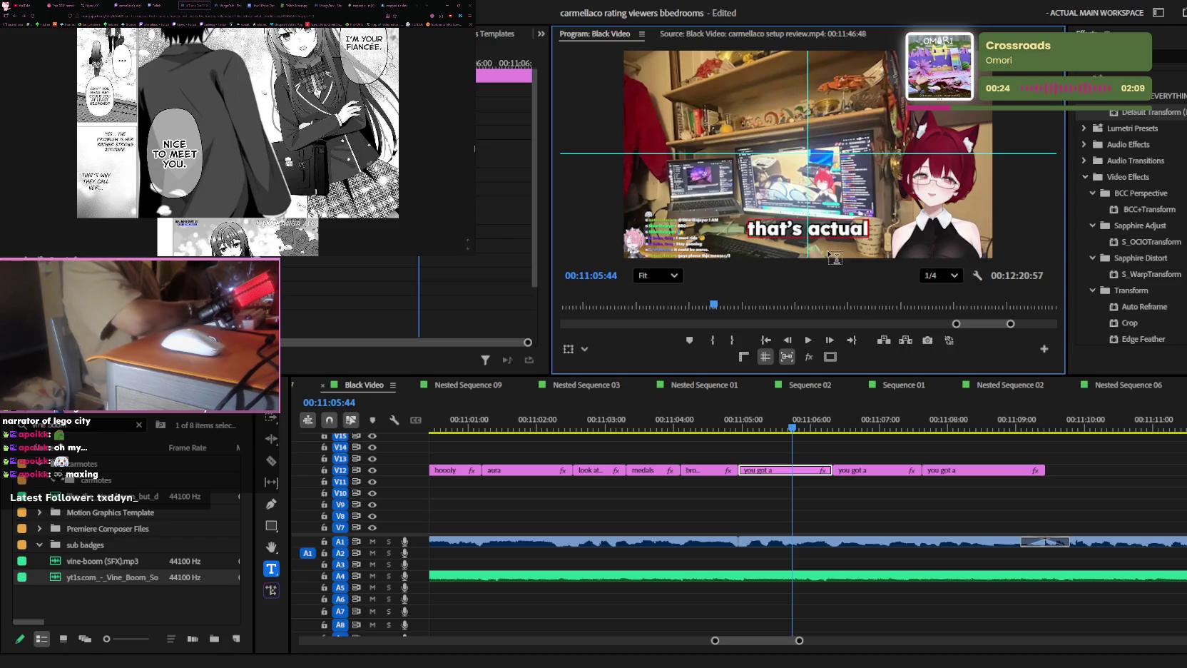
left_click(949, 506)
key("space")
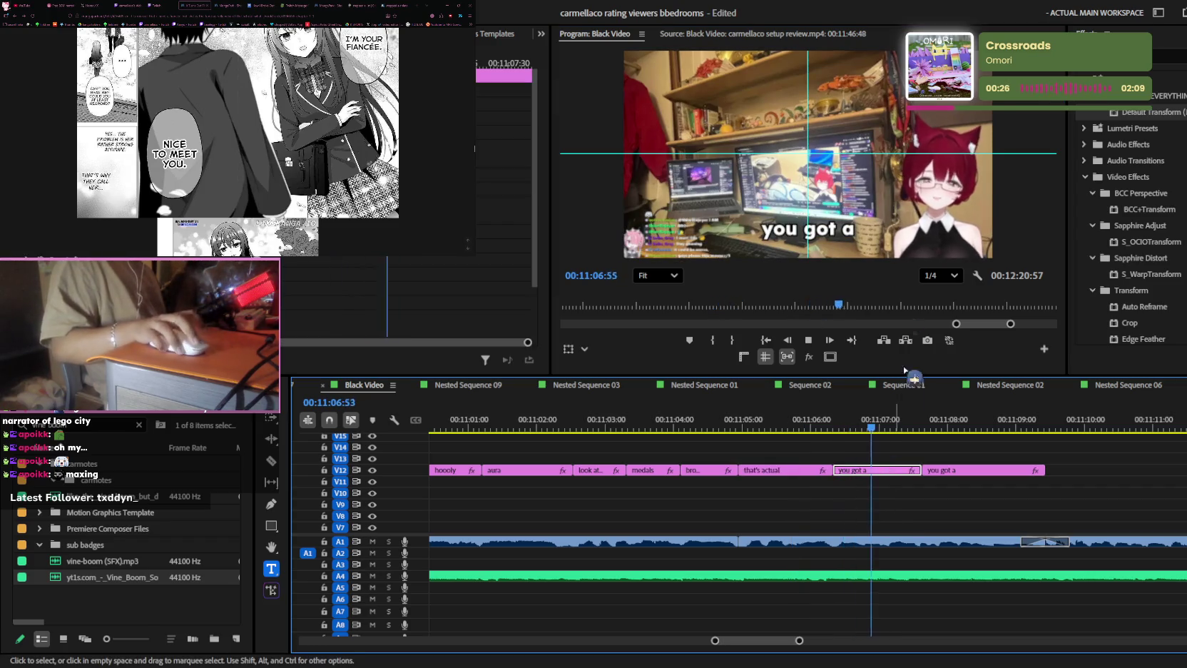
- Change the next V12 caption to read 'asian child'
left_click(836, 245)
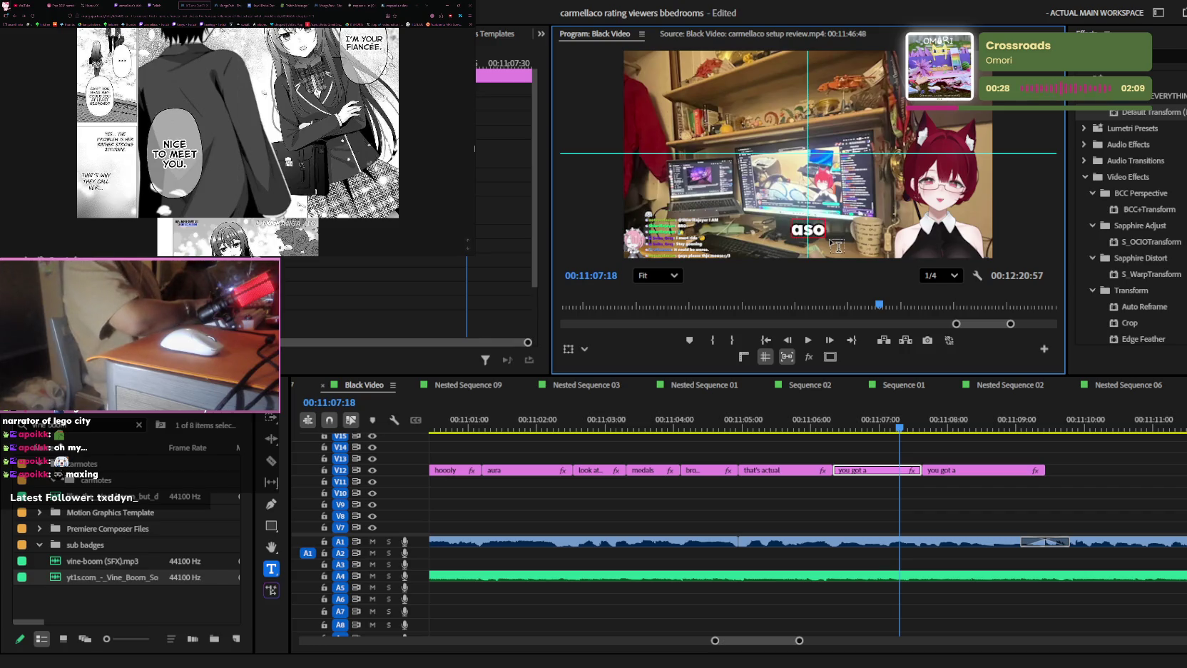
type("an child")
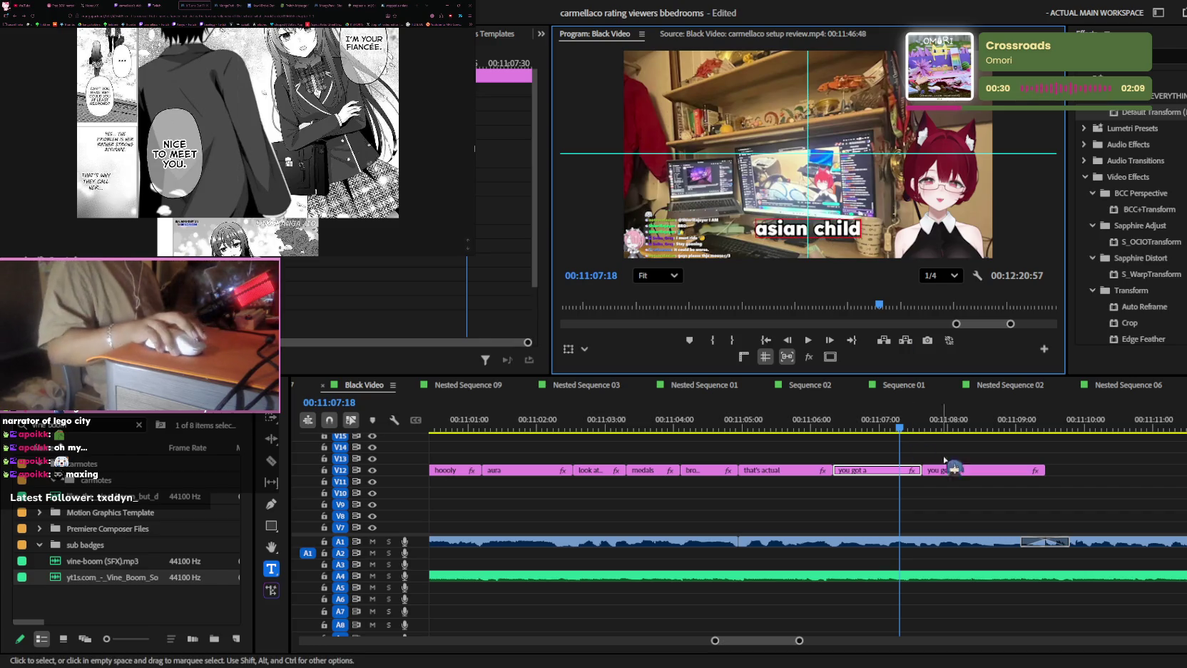
left_click(959, 496)
key("space")
- Retype the next caption as 'if i have ever seen one' and lengthen its clip
left_click(955, 471)
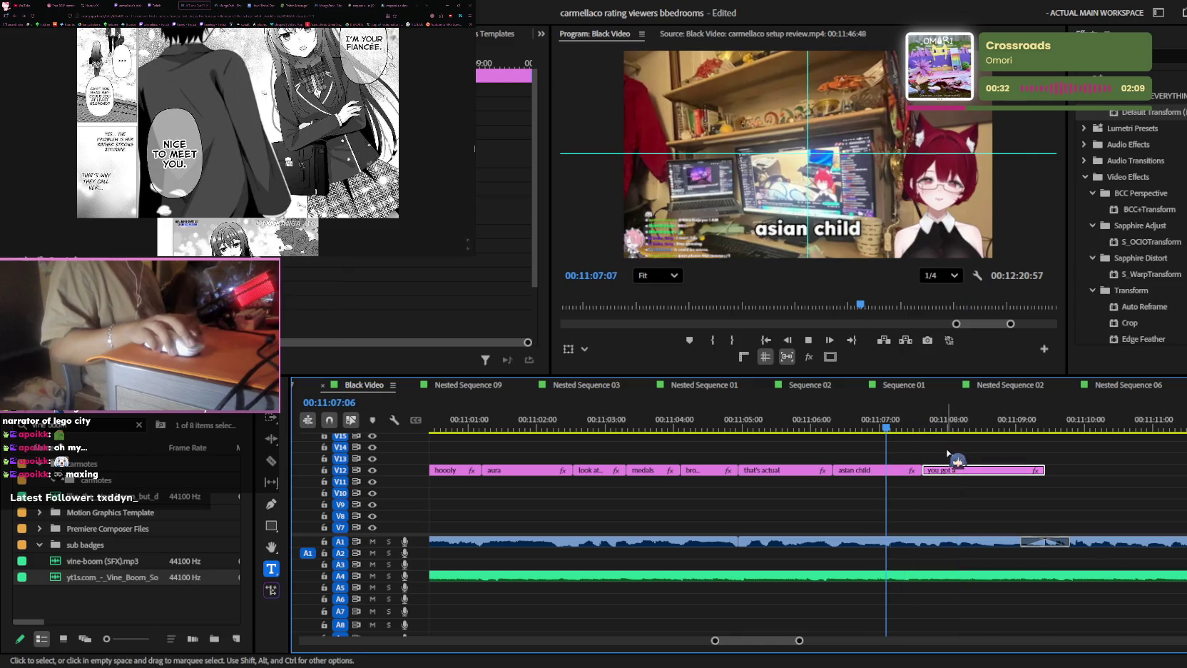
left_click(820, 233)
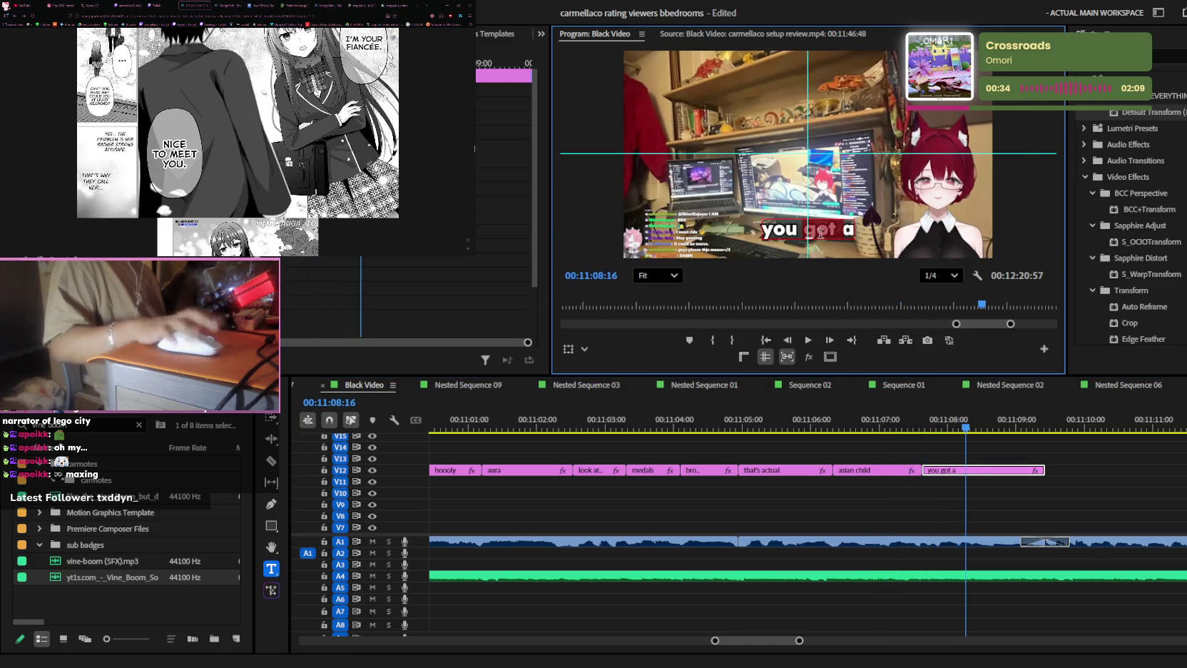
type("if")
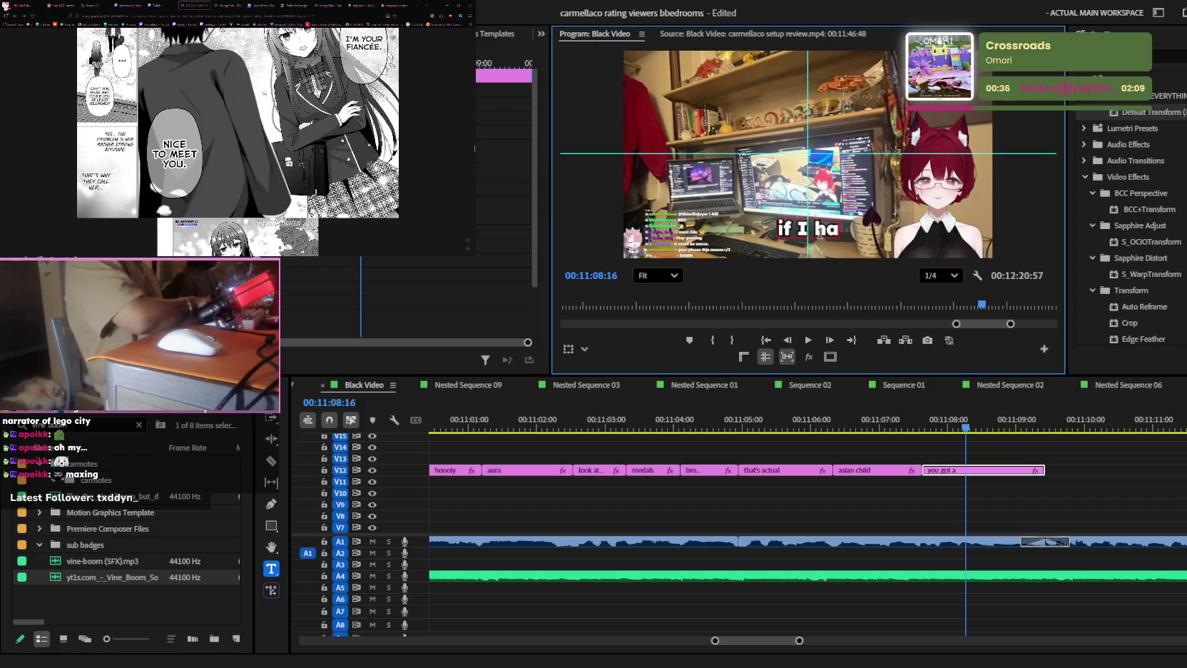
type(" i have ever seen one")
left_click(1032, 511)
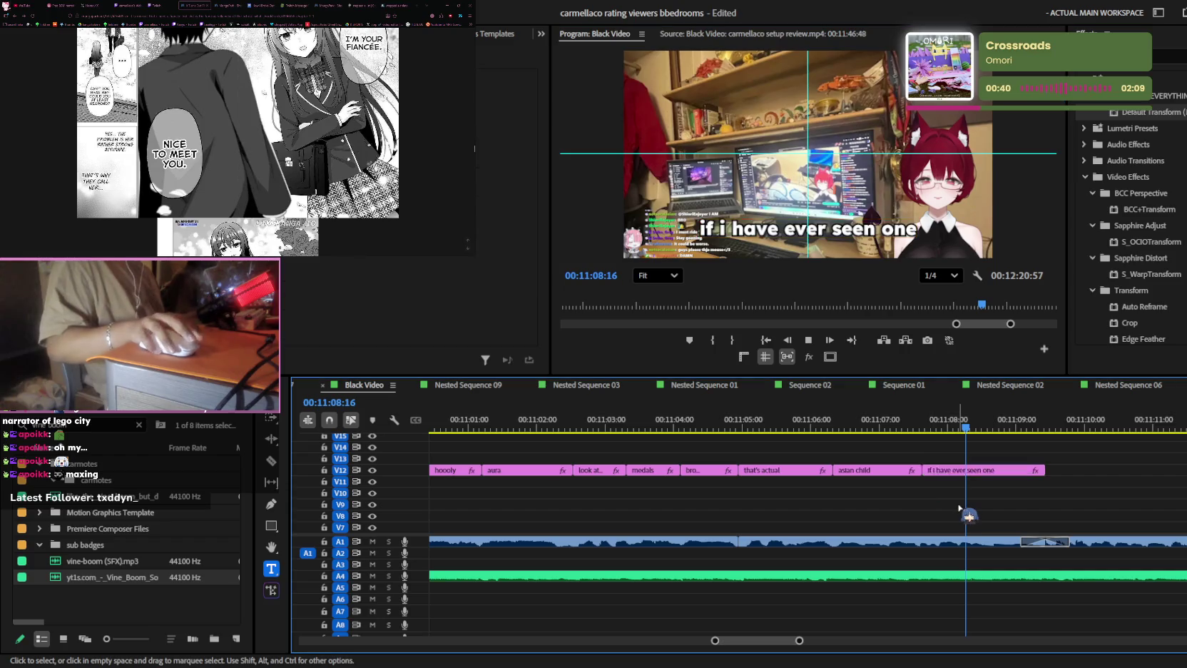
key("space")
key("minus")
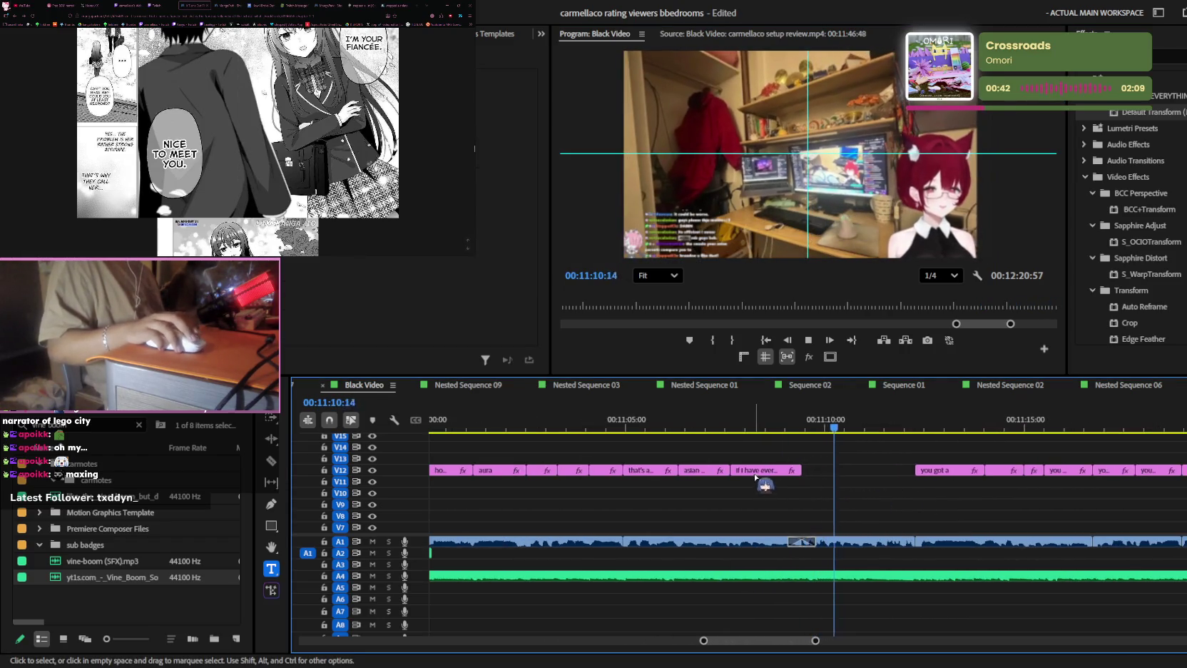
left_click_drag(801, 470, 815, 470)
key("equal")
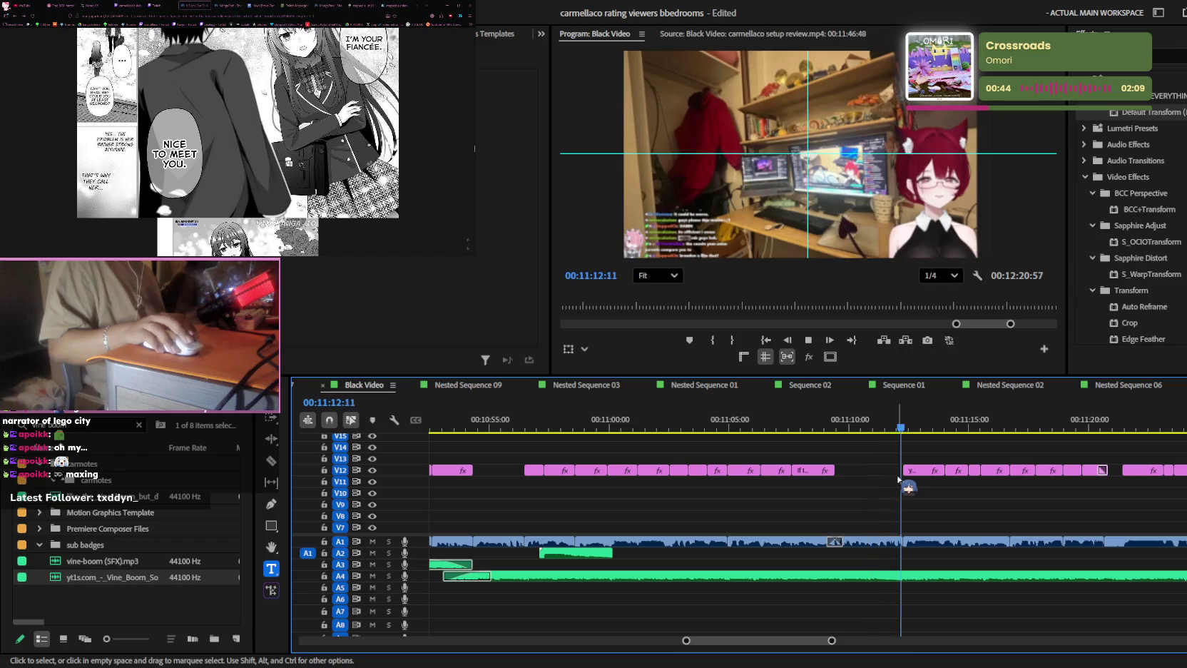
- Replace the next 'you got a' caption's text with 'oh woww'
left_click(781, 415)
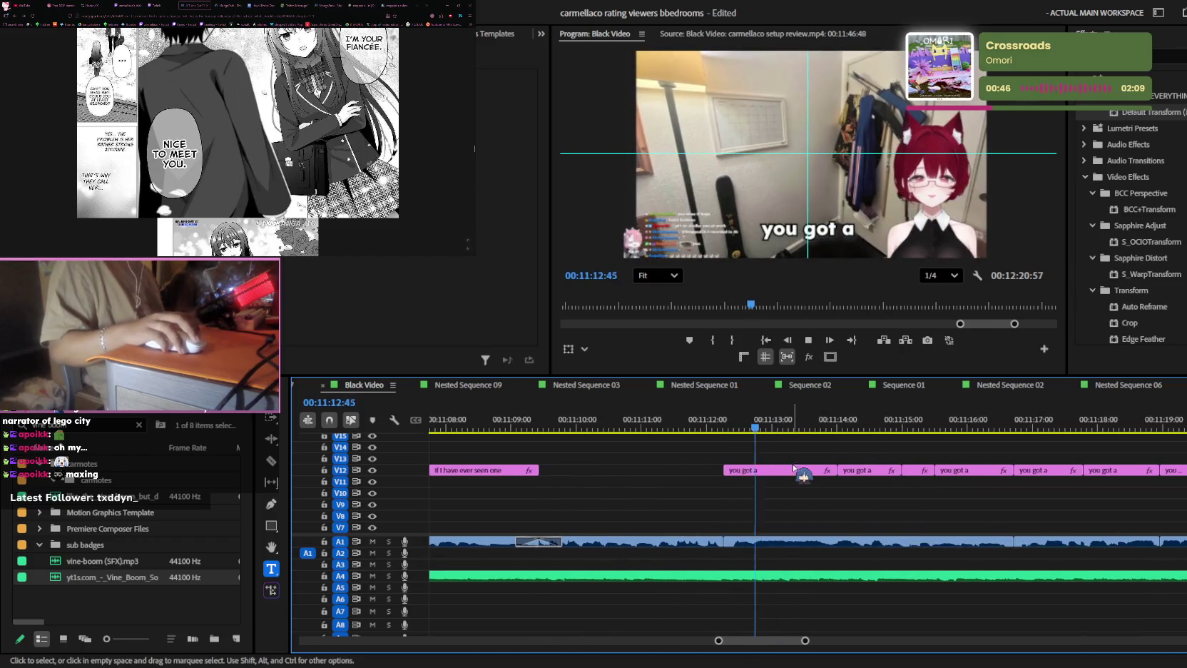
left_click(848, 234)
key("BackSpace")
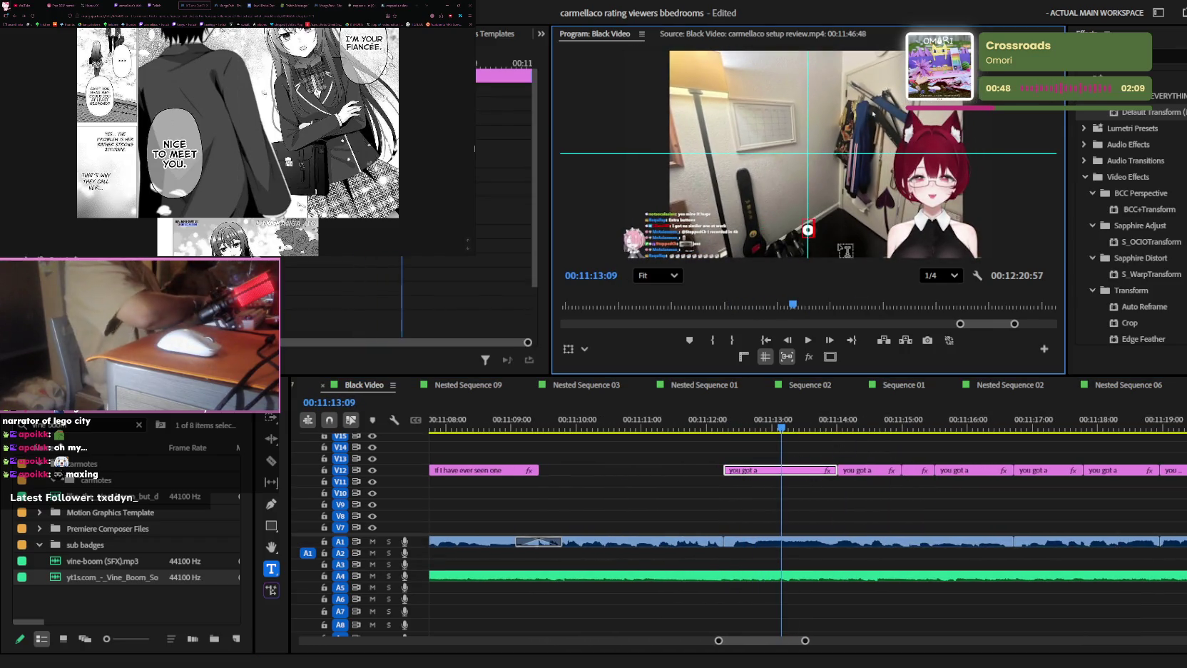
type("oh woww")
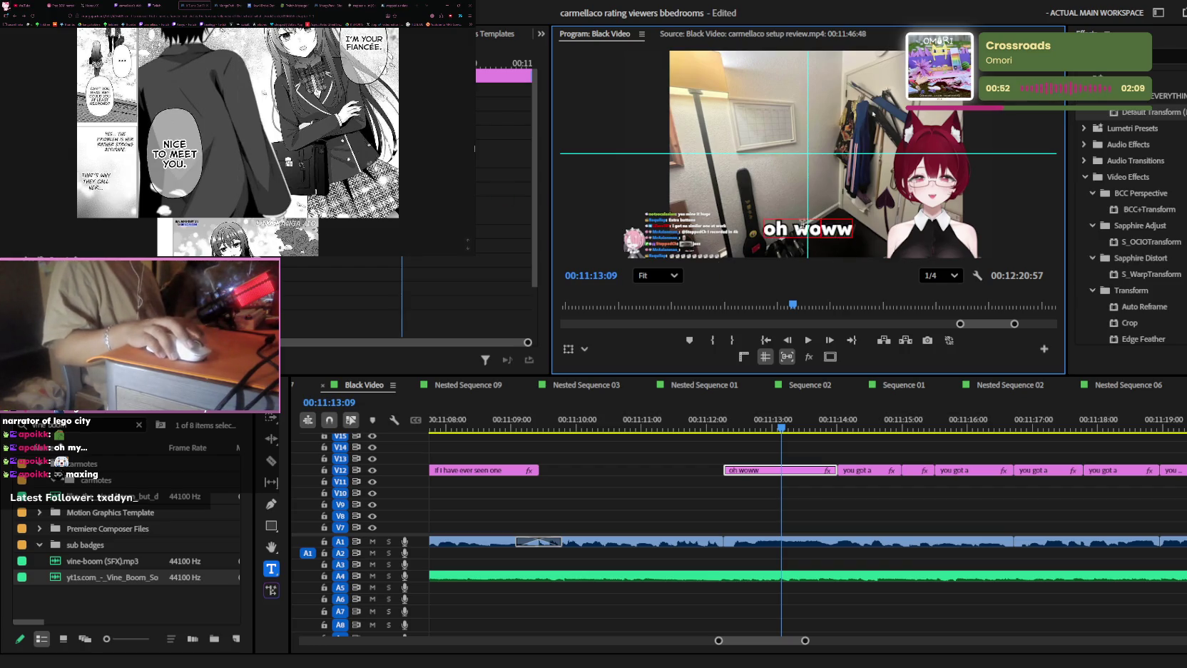
left_click_drag(794, 227, 921, 236)
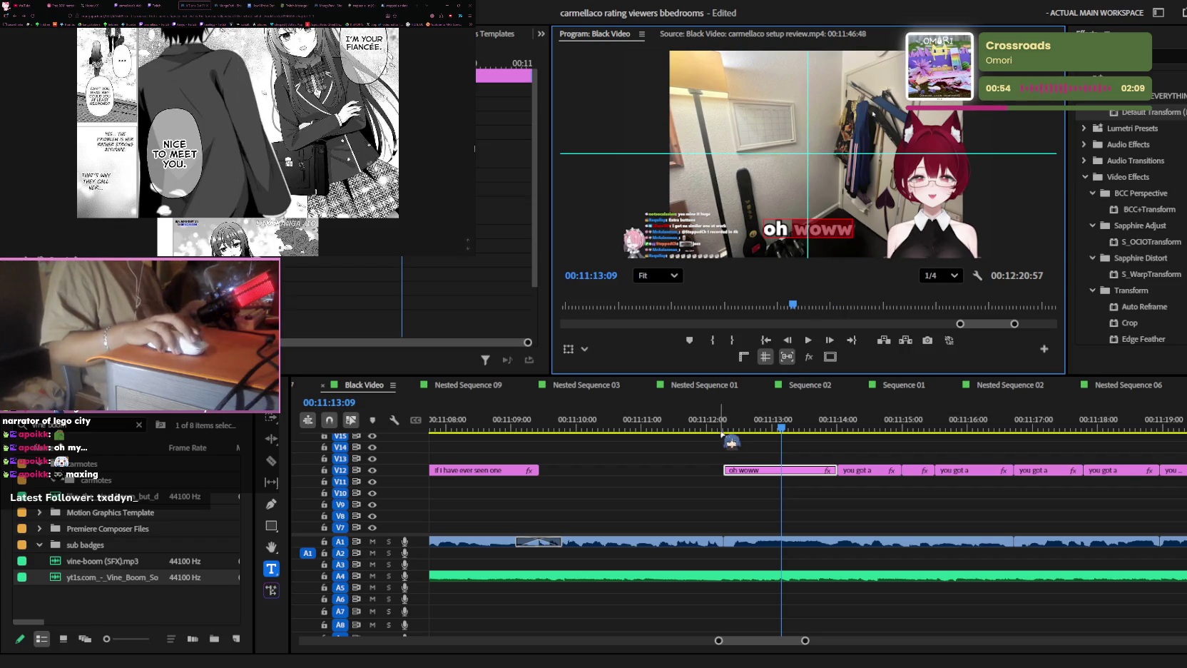
left_click(769, 503)
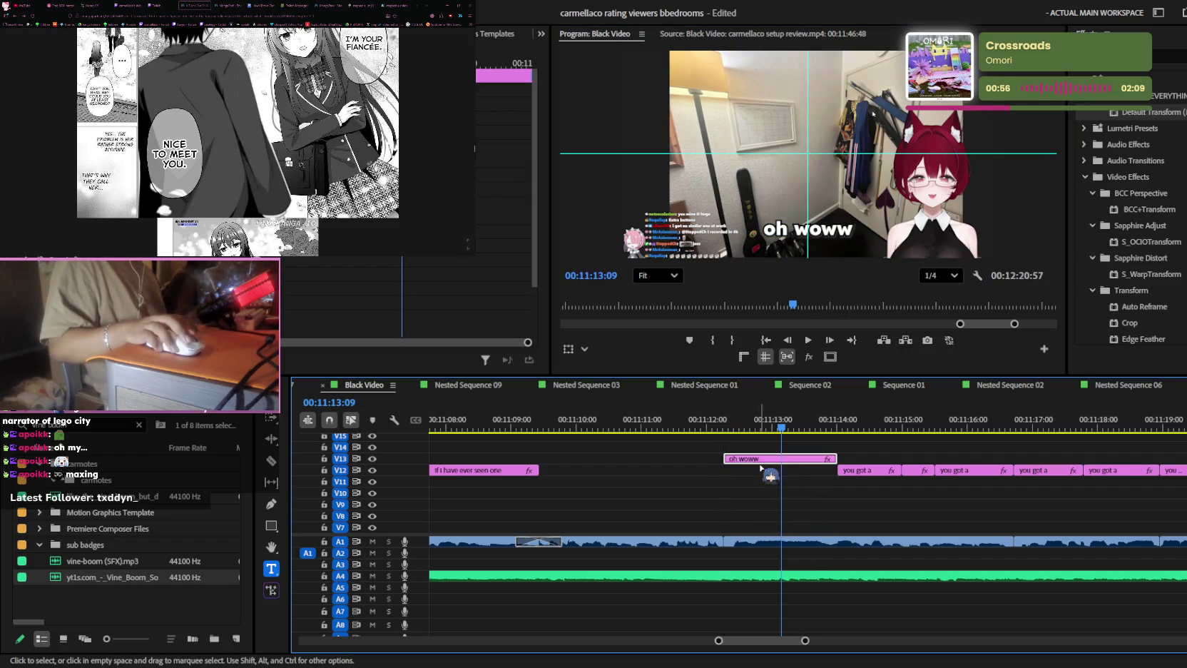
- Duplicate the 'oh woww' clip onto V13 and play back the stacked layers
left_click(773, 468)
left_click_drag(774, 468, 774, 457)
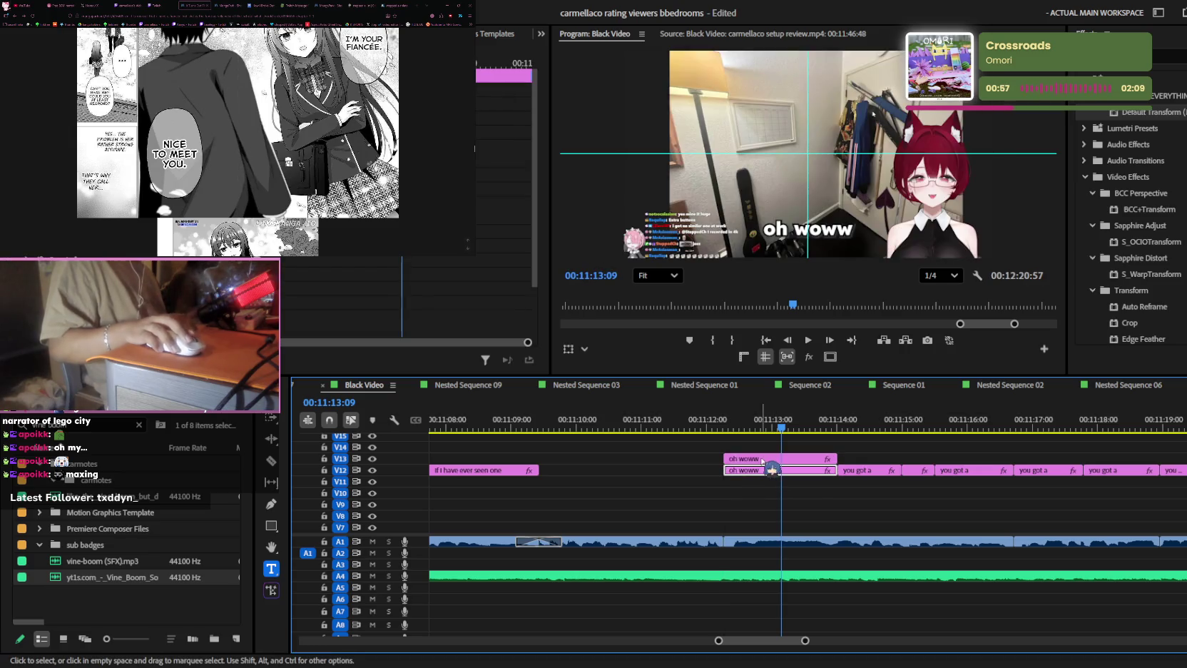
left_click(737, 427)
key("shift+5")
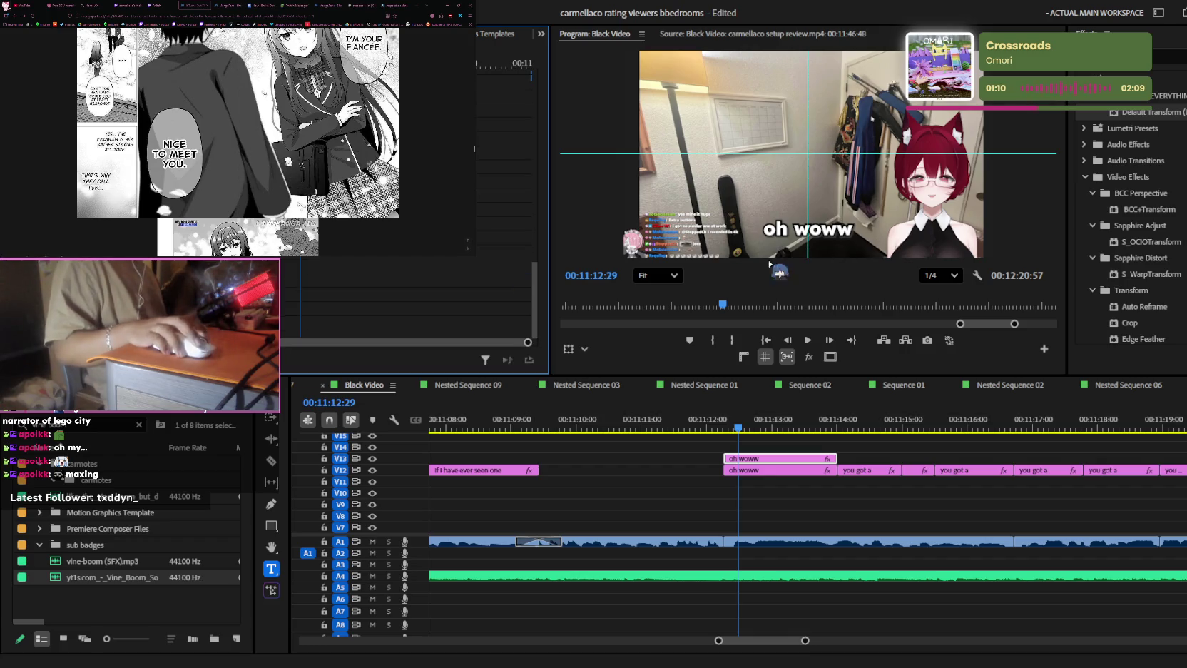
scroll(782, 450, "up", 3)
scroll(884, 460, "up", 1)
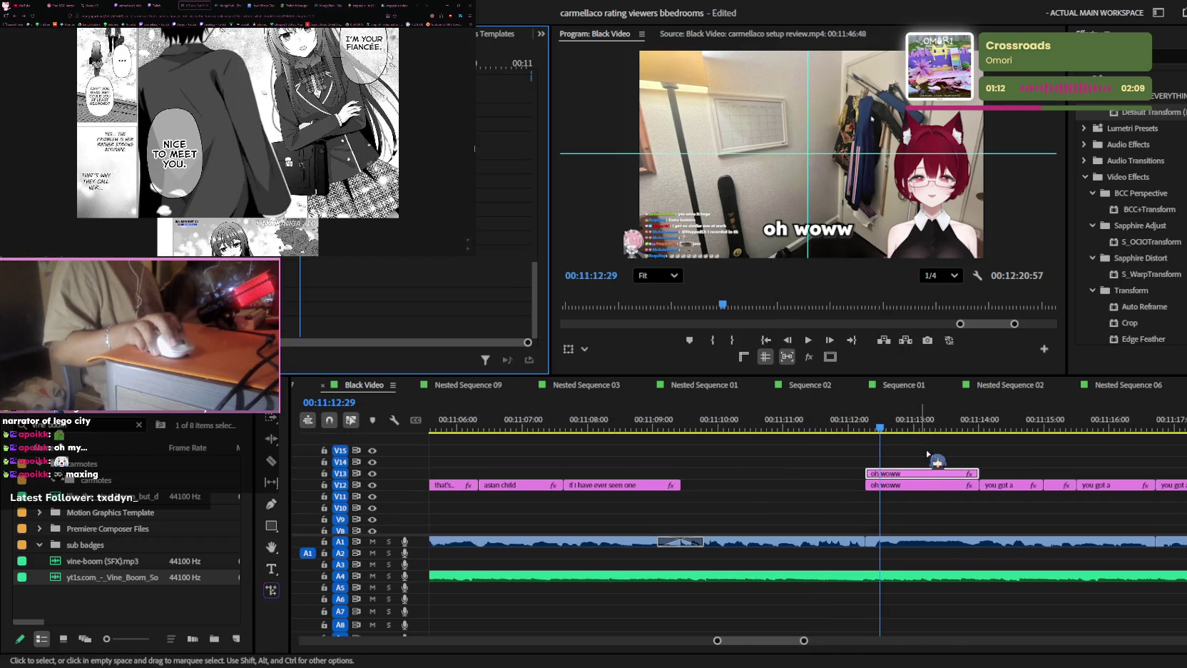
left_click(867, 426)
key("space")
- Trim the V13 copy's start later, then undo a split of the V12 clip
left_click_drag(866, 473, 908, 473)
key("ctrl+k")
left_click(949, 486)
left_click(948, 474)
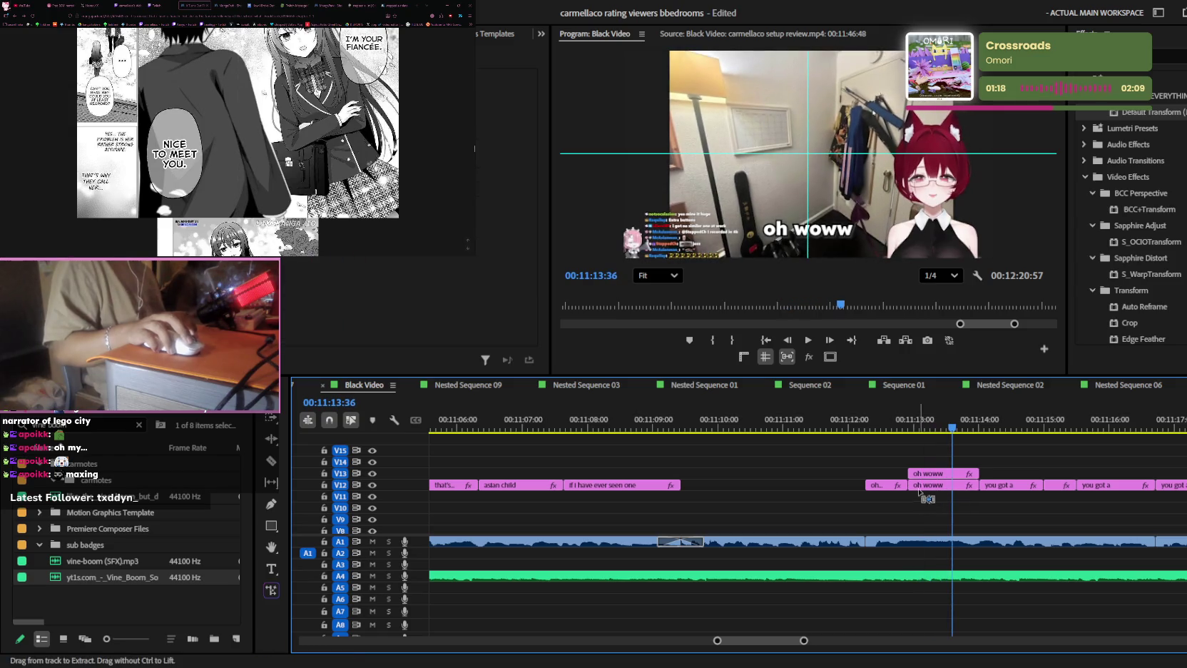
left_click(882, 426)
key("t")
key("ctrl+z")
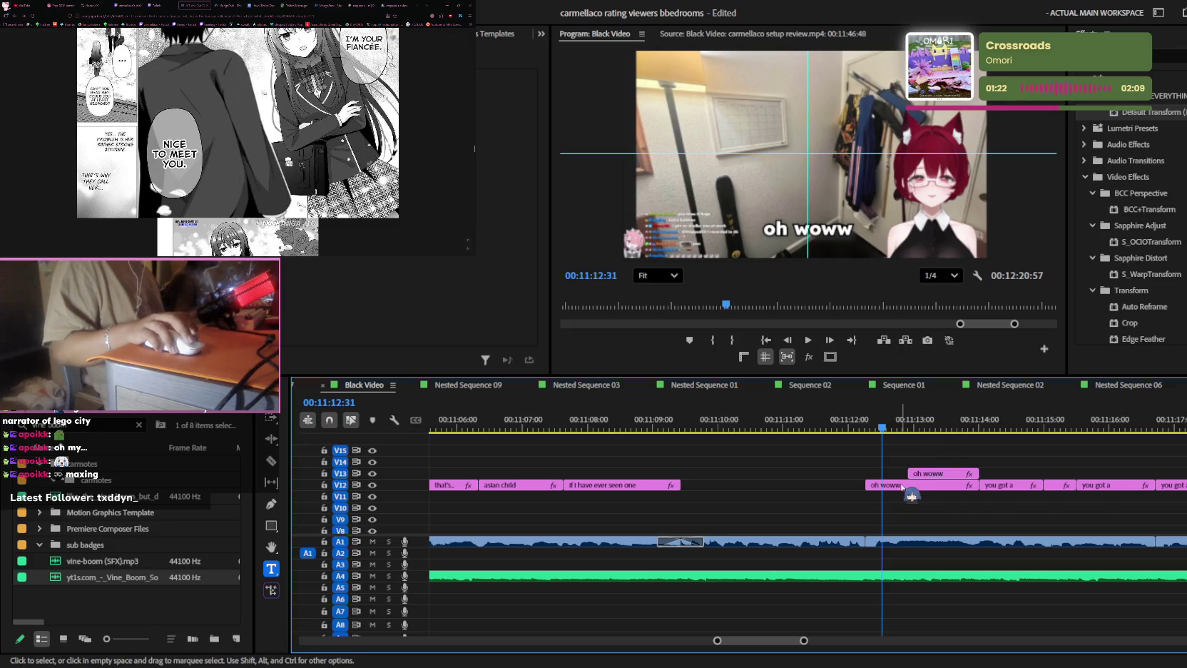
- Delete 'woww' from the V12 caption so it reads just 'oh'
left_click(840, 232)
double_click(800, 229)
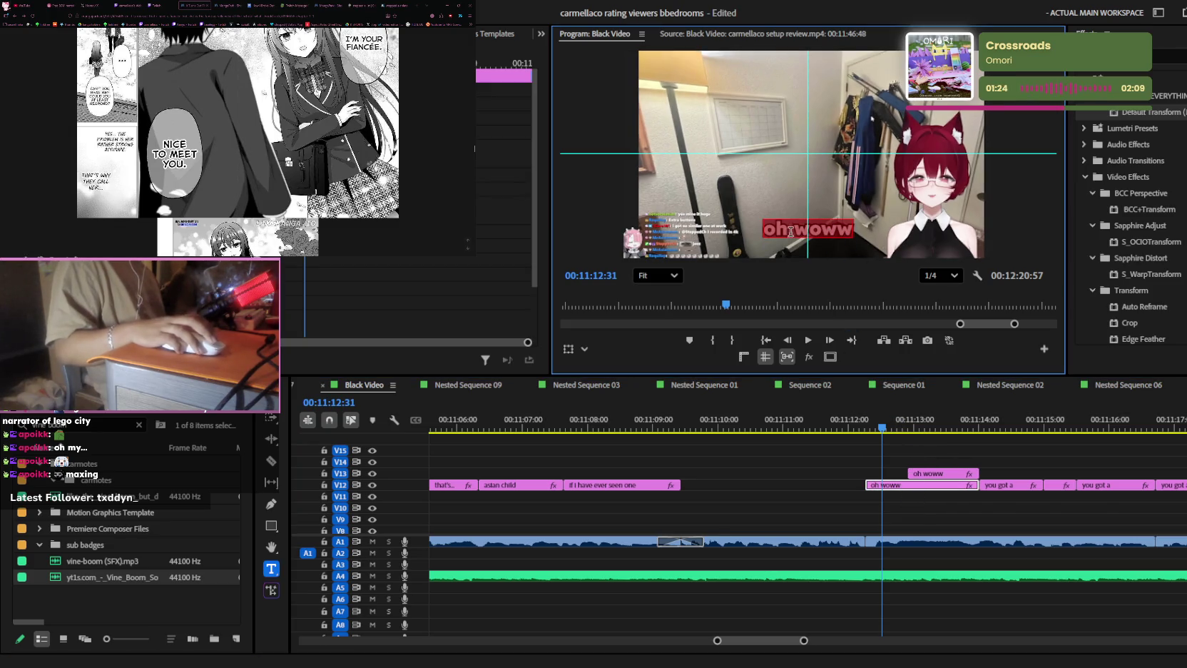
left_click_drag(790, 231, 888, 246)
key("BackSpace")
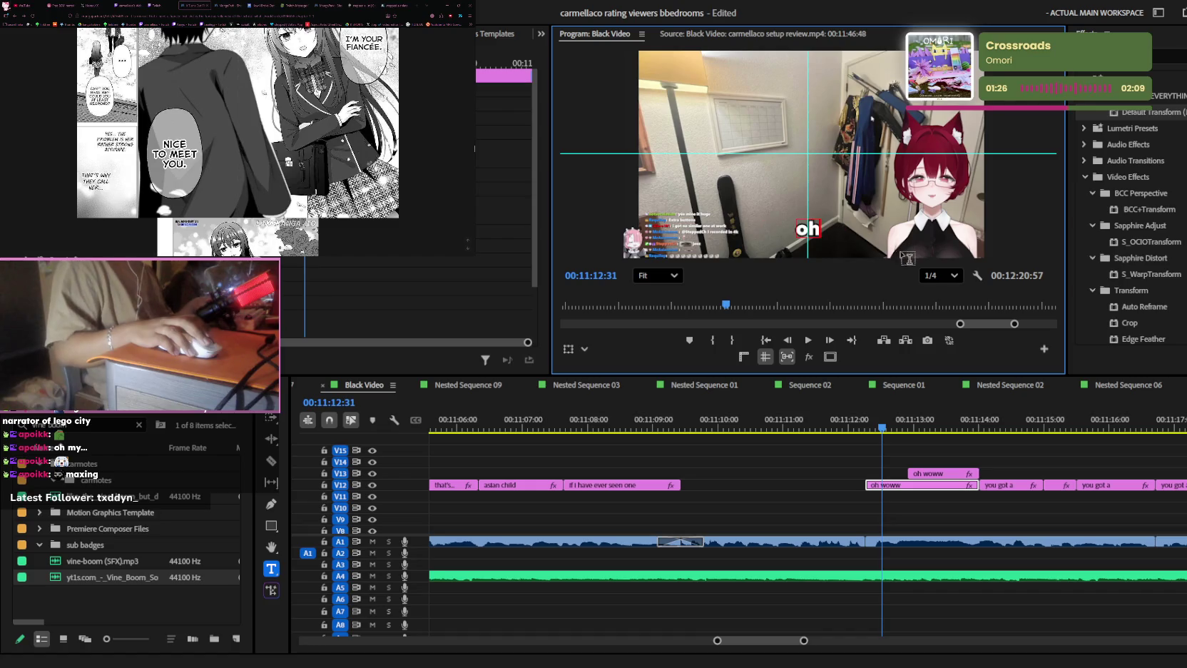
left_click(904, 450)
key("=")
key("space")
- Extend the V13 'oh woww' clip to start with the V12 'oh' clip near 00:11:12:17
left_click(933, 484)
key("space")
key("c")
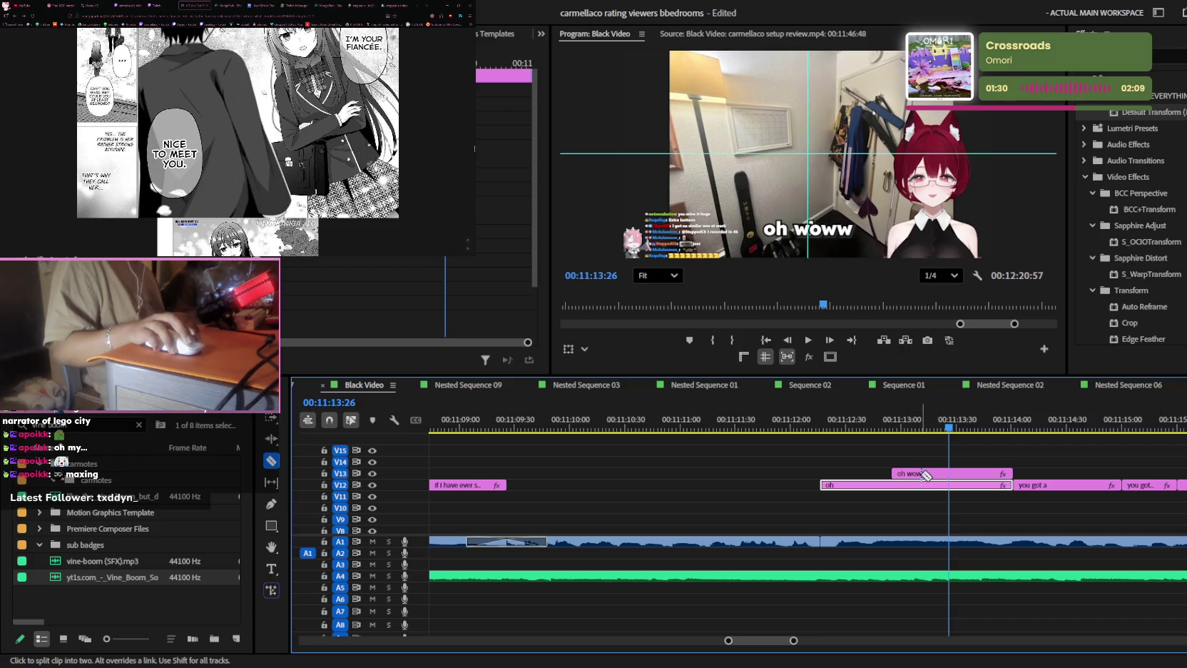
key("v")
left_click_drag(892, 473, 820, 474)
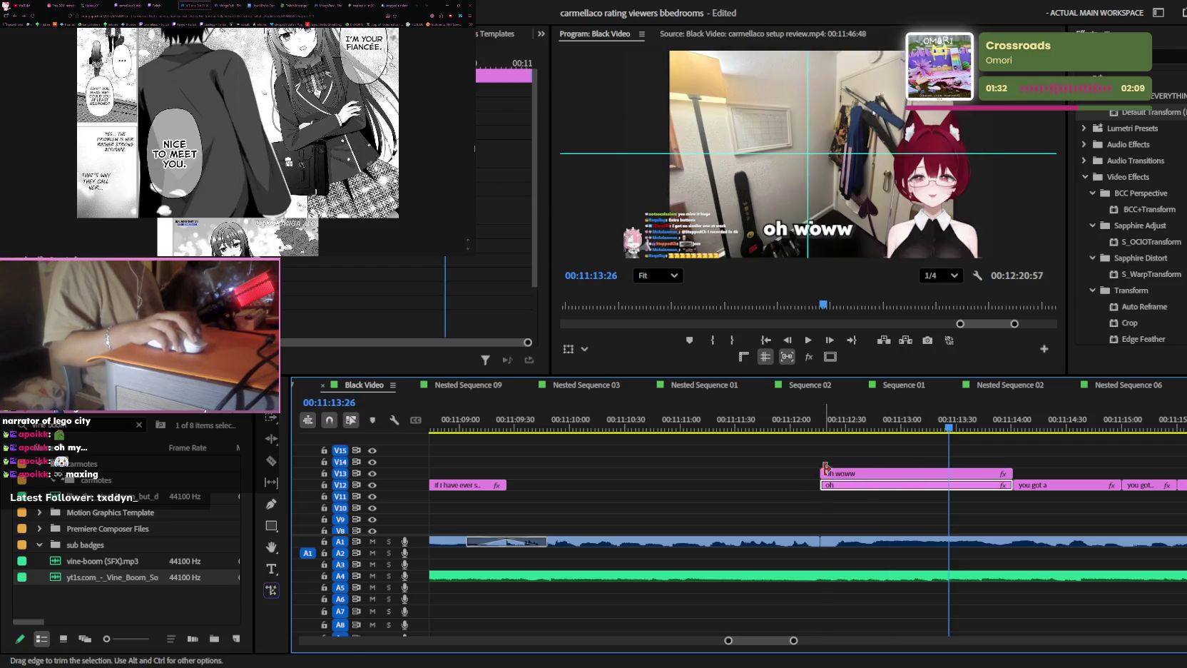
left_click(852, 485)
key("Up")
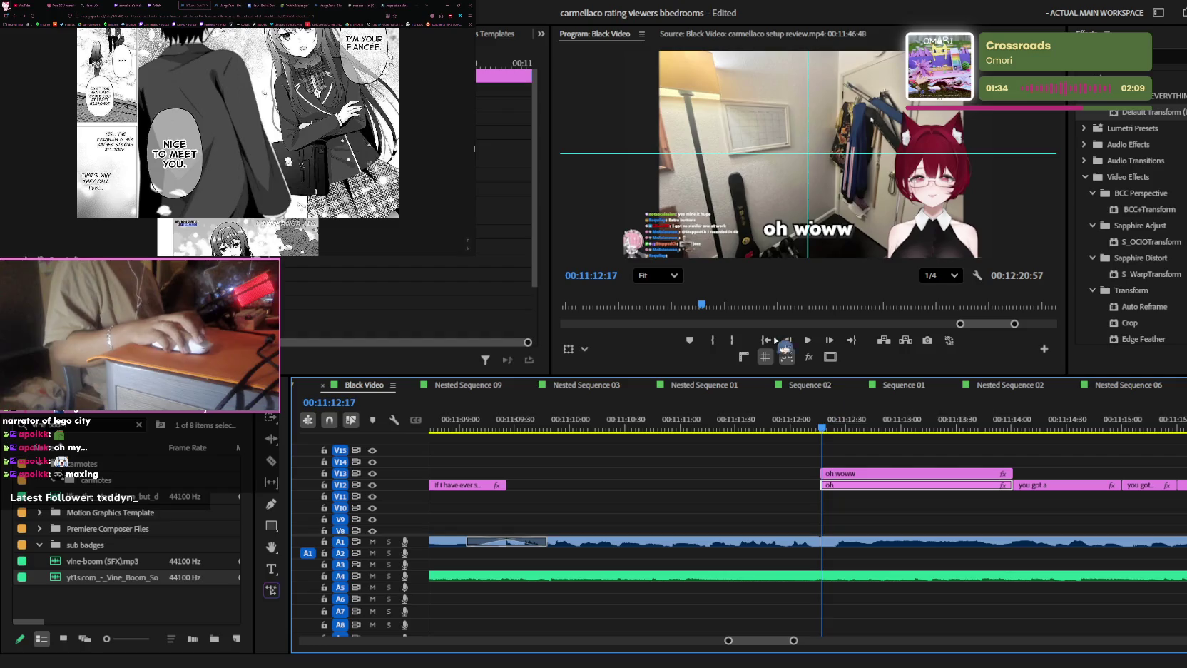
left_click(399, 179)
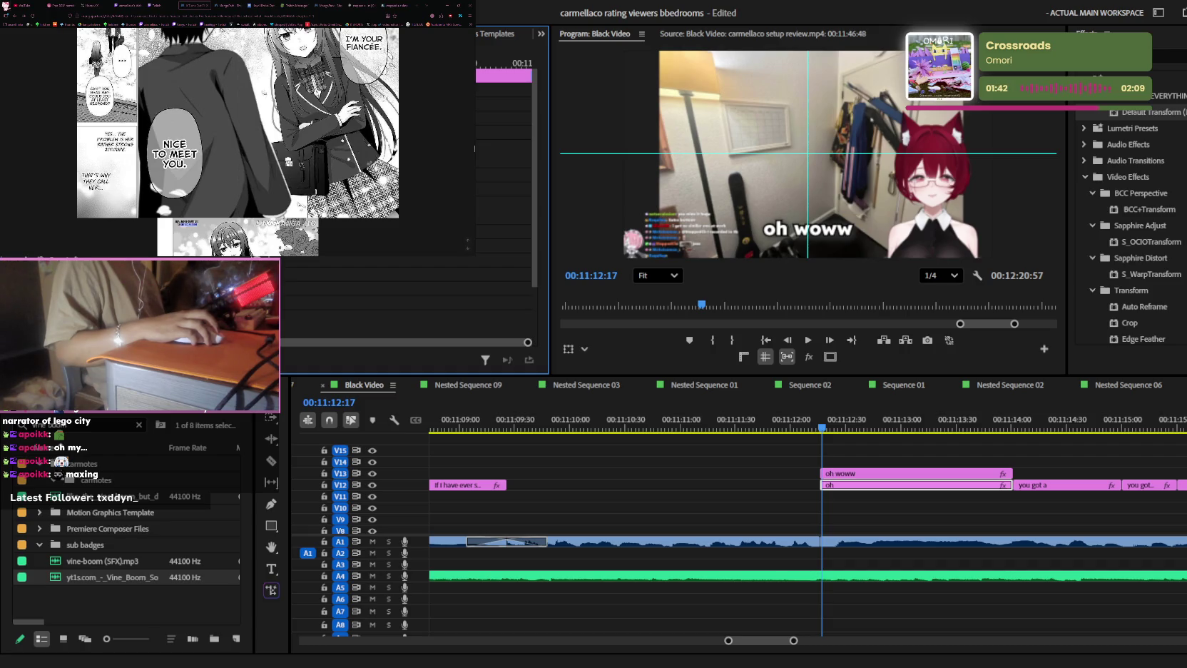
left_click(909, 473)
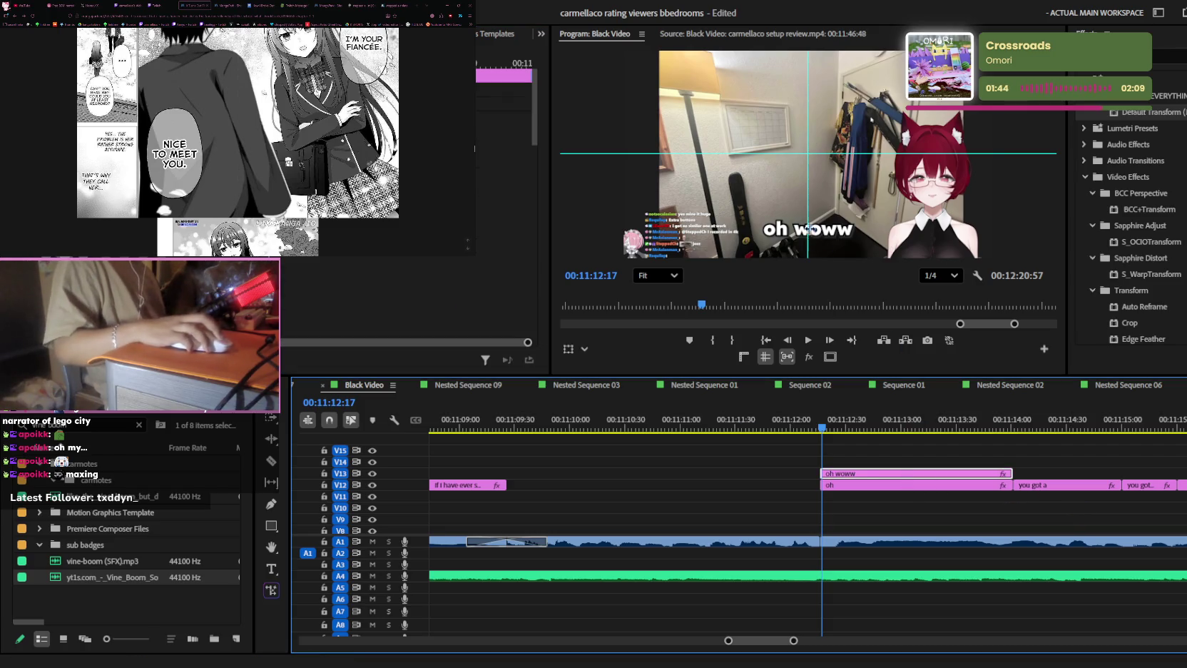
- Copy the 'oh woww' clip onto V14 and edit the copy to read 'woww'
double_click(828, 240)
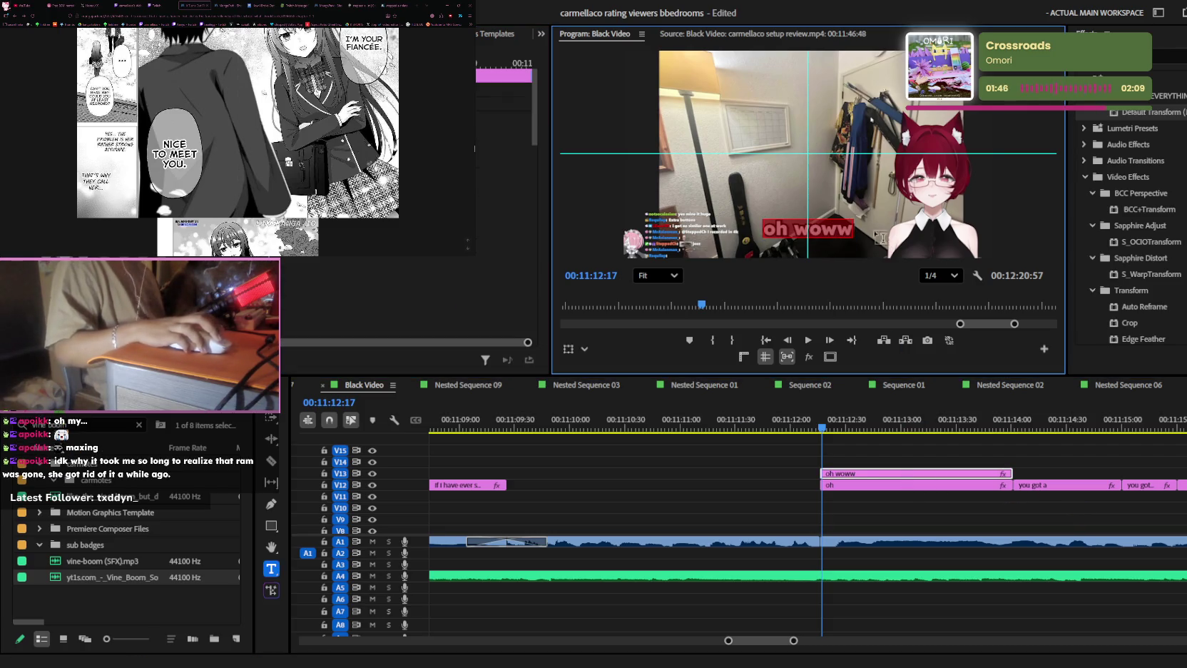
left_click(797, 229)
key("BackSpace")
key("BackSpace")
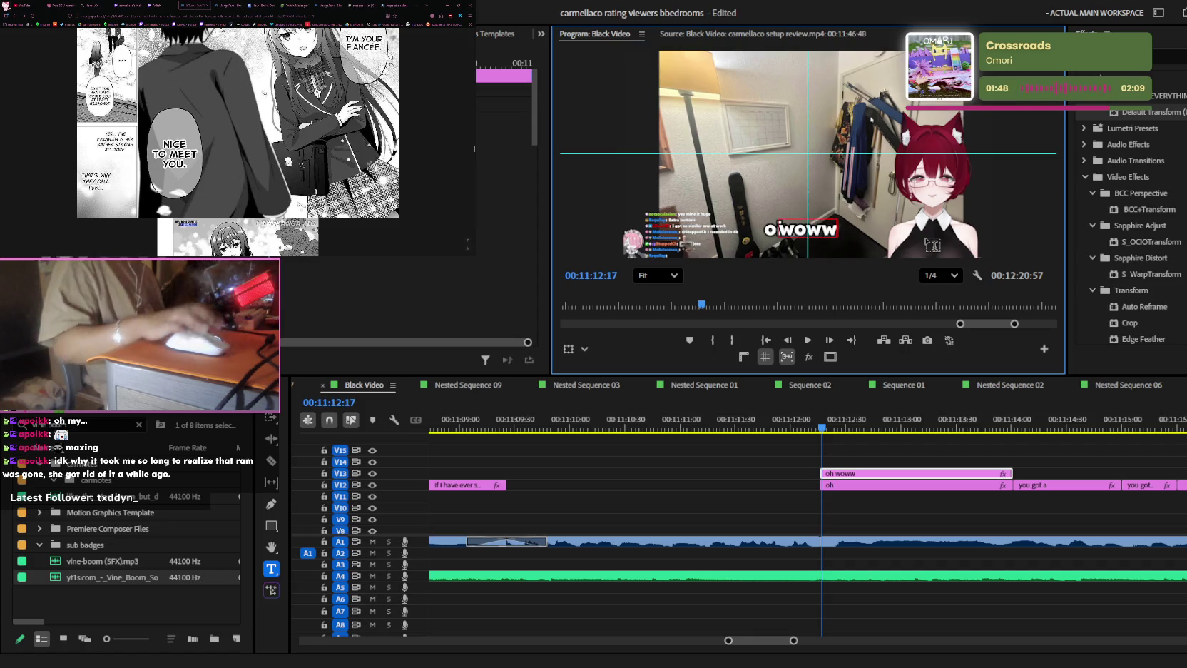
key("ctrl+z")
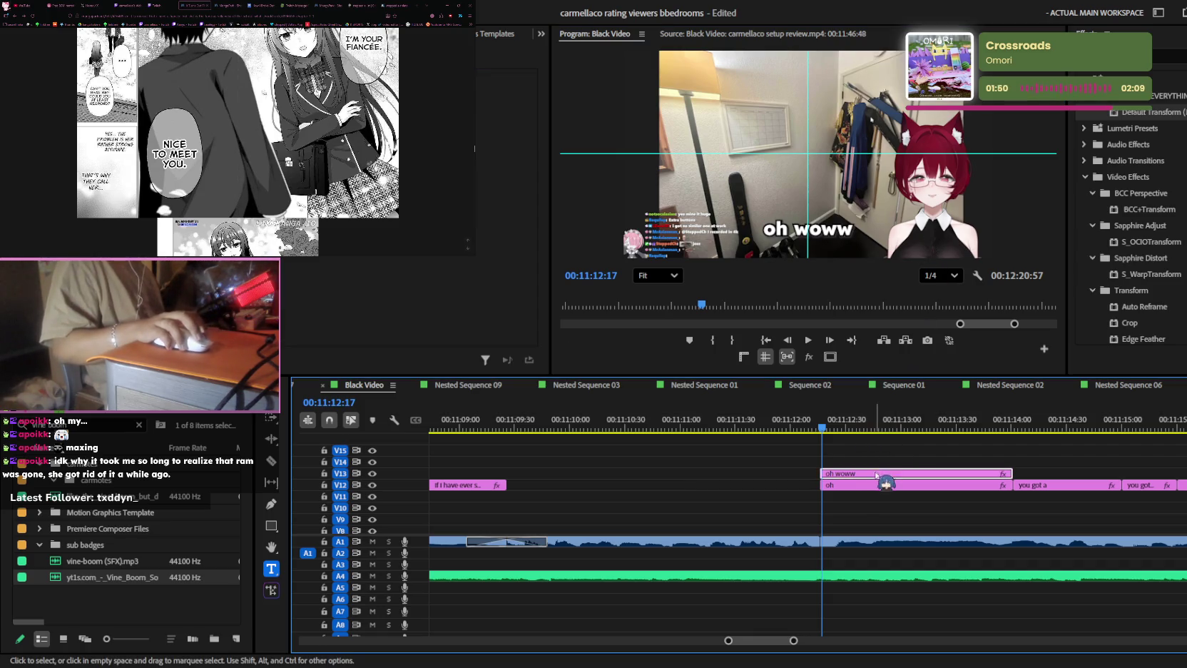
left_click_drag(884, 475, 869, 462)
double_click(777, 229)
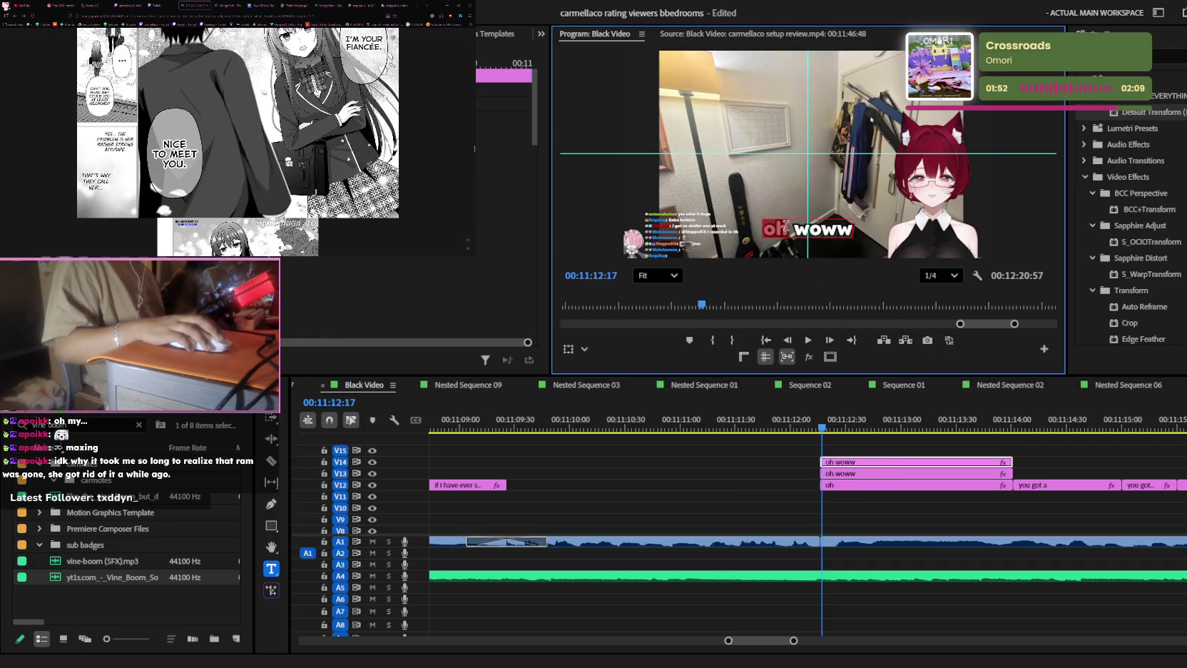
left_click(821, 453)
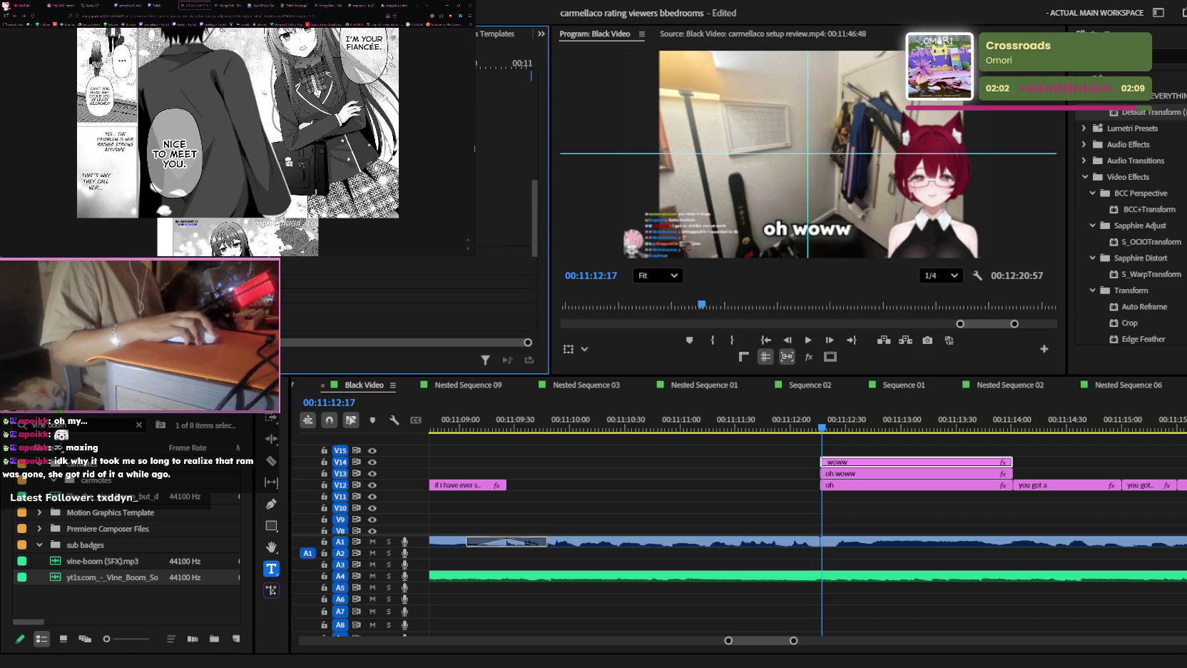
- Move 'woww' later onto V13 and trim it to end with the 'oh' clip
left_click(863, 474)
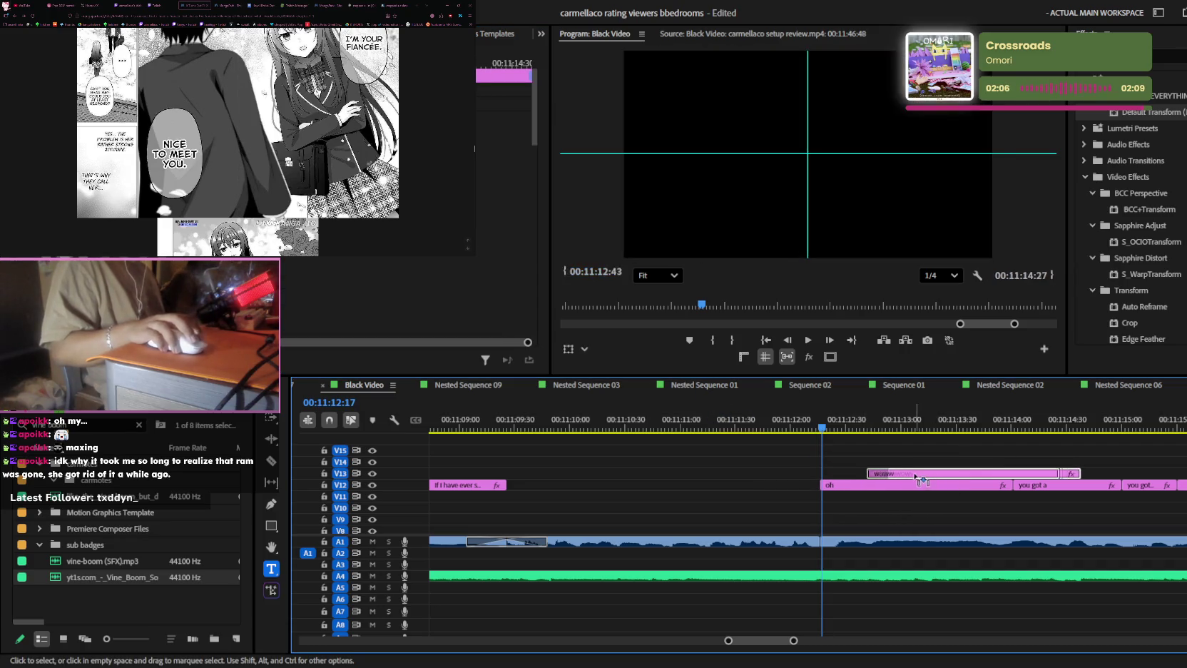
left_click_drag(869, 475, 913, 474)
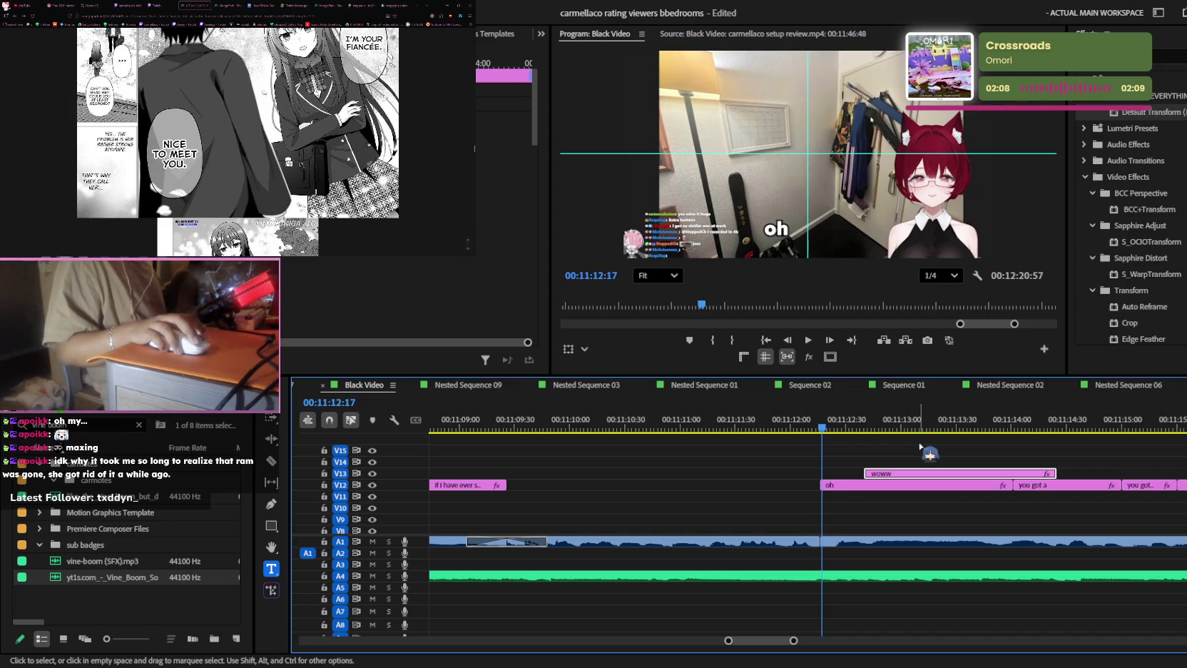
left_click_drag(1055, 473, 1011, 473)
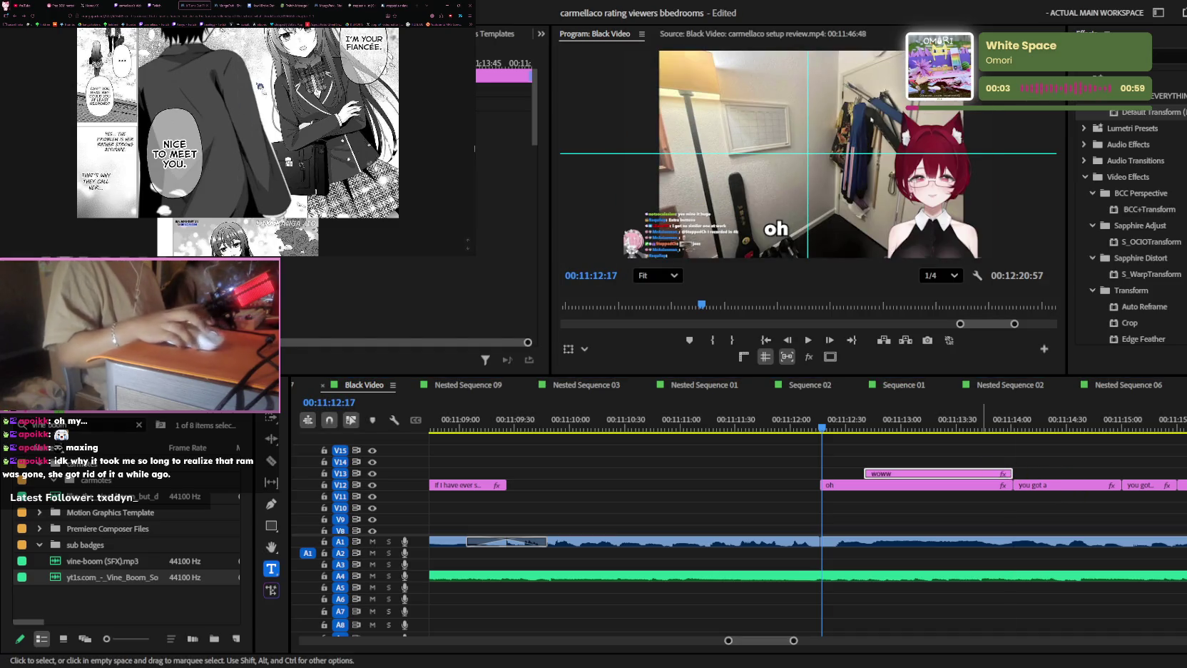
left_click(127, 5)
- Open one of the channel's videos, return, and scroll through the Twitch Videos page
scroll(239, 164, "down", 1)
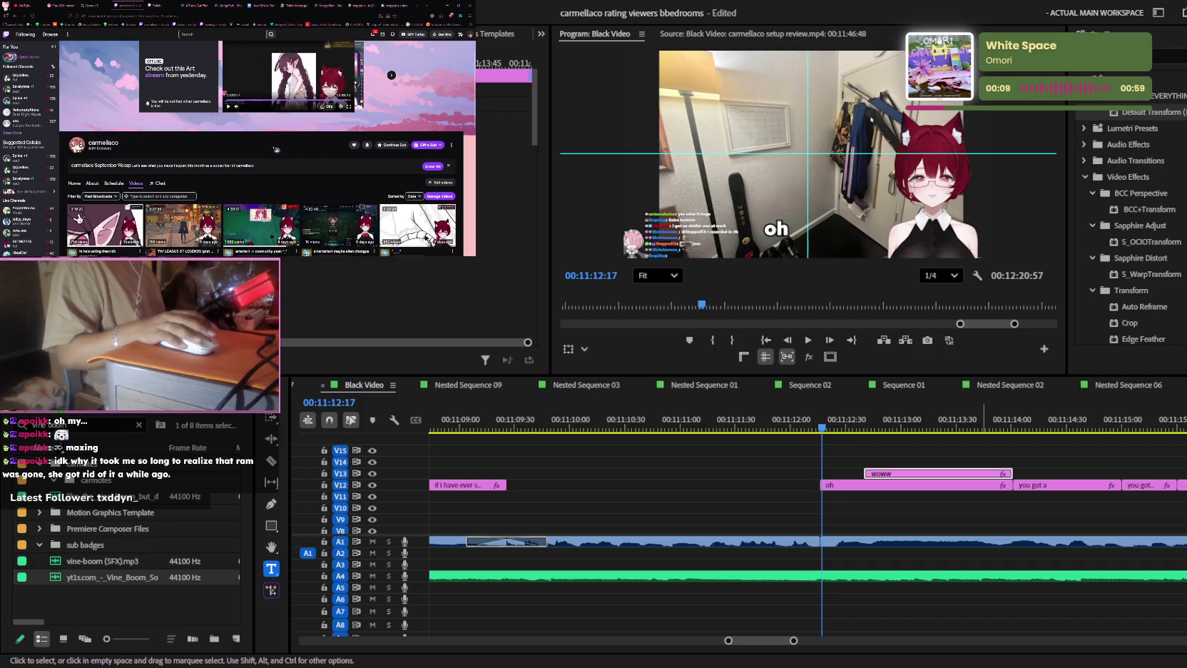
scroll(277, 150, "down", 3)
left_click(164, 143)
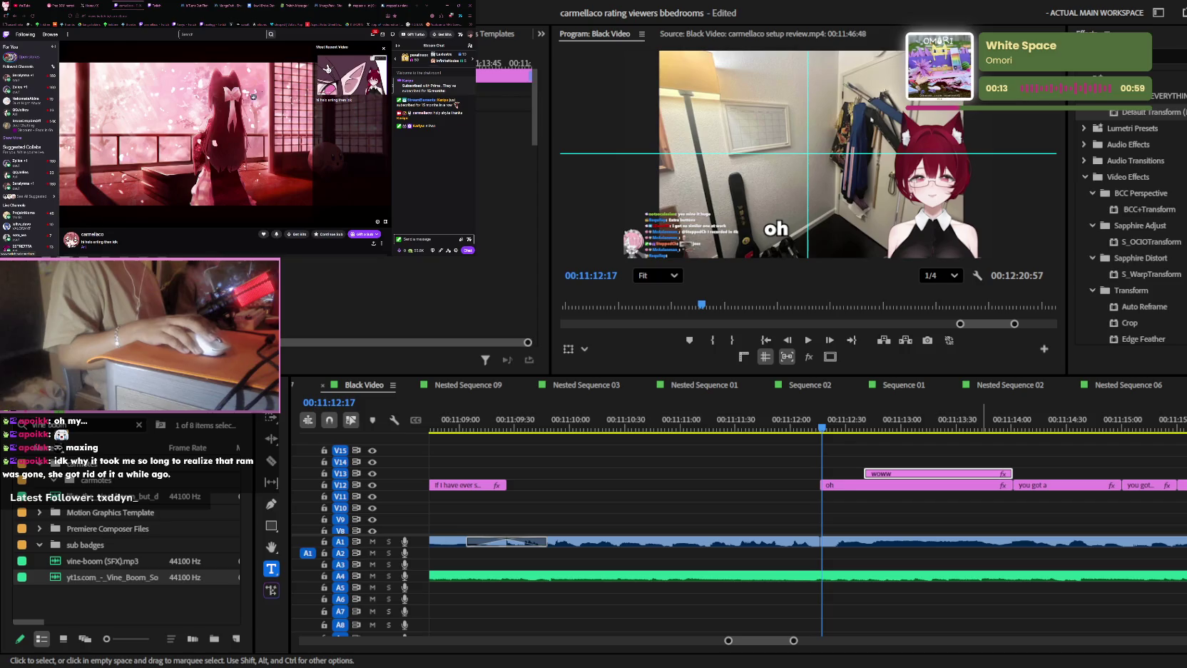
key("alt+Left")
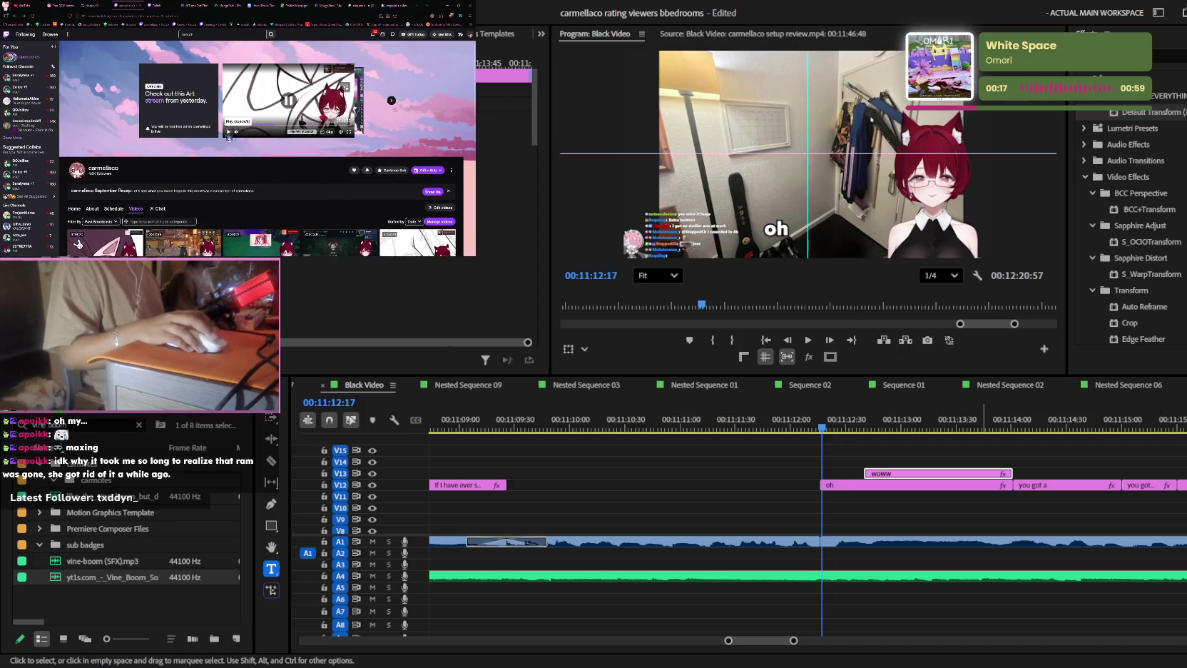
scroll(236, 134, "down", 3)
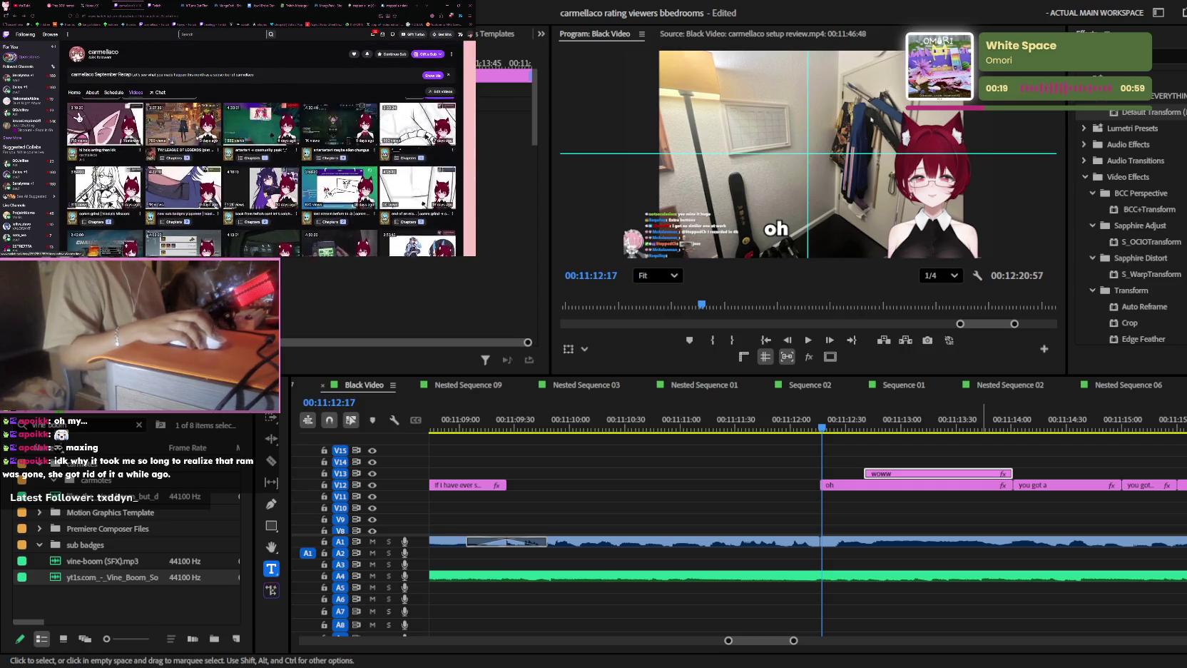
scroll(163, 141, "up", 3)
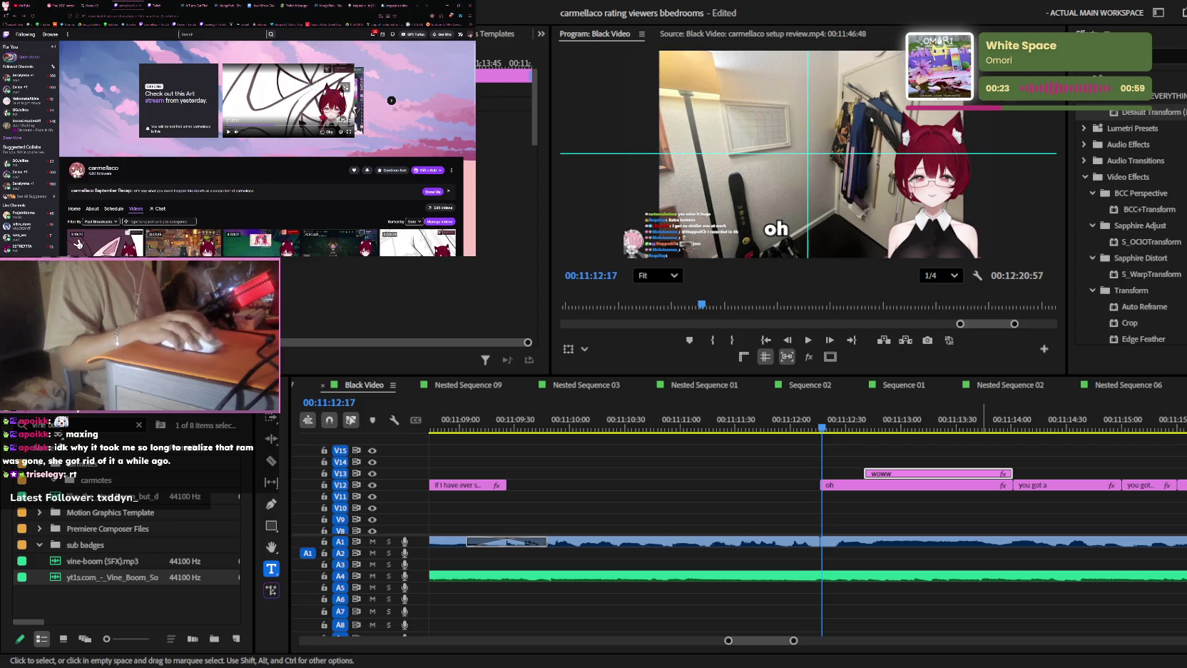
scroll(77, 244, "down", 3)
scroll(77, 244, "down", 1)
scroll(267, 148, "up", 3)
scroll(267, 149, "down", 3)
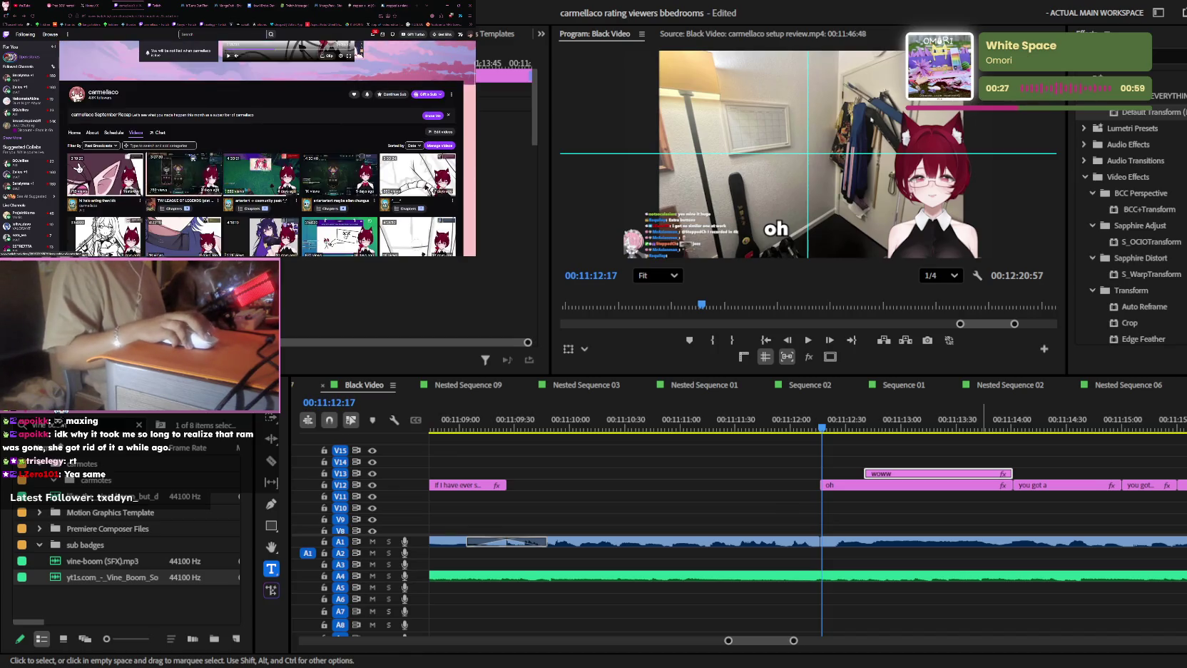
scroll(78, 142, "up", 2)
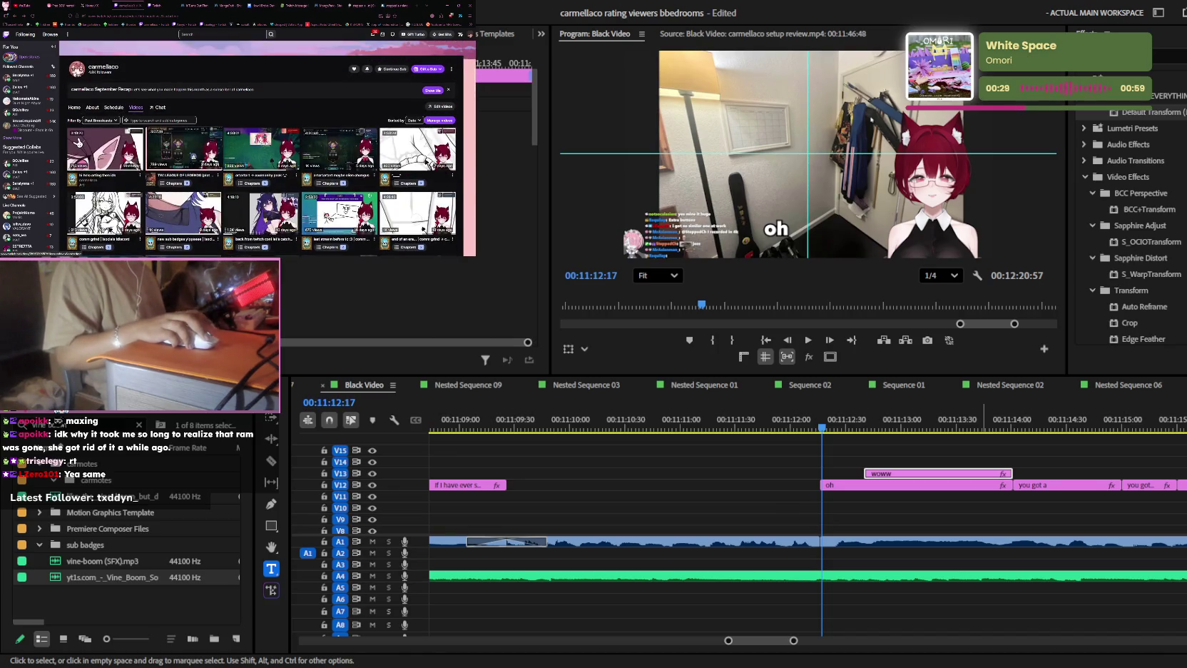
scroll(78, 141, "down", 5)
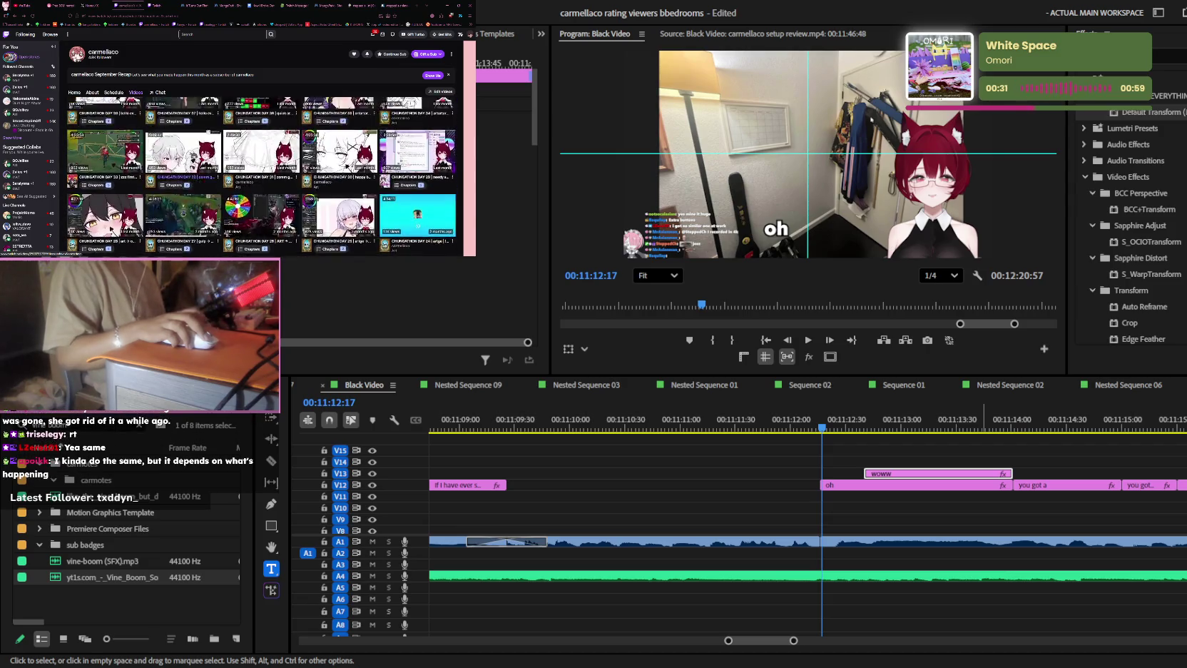
scroll(193, 155, "up", 5)
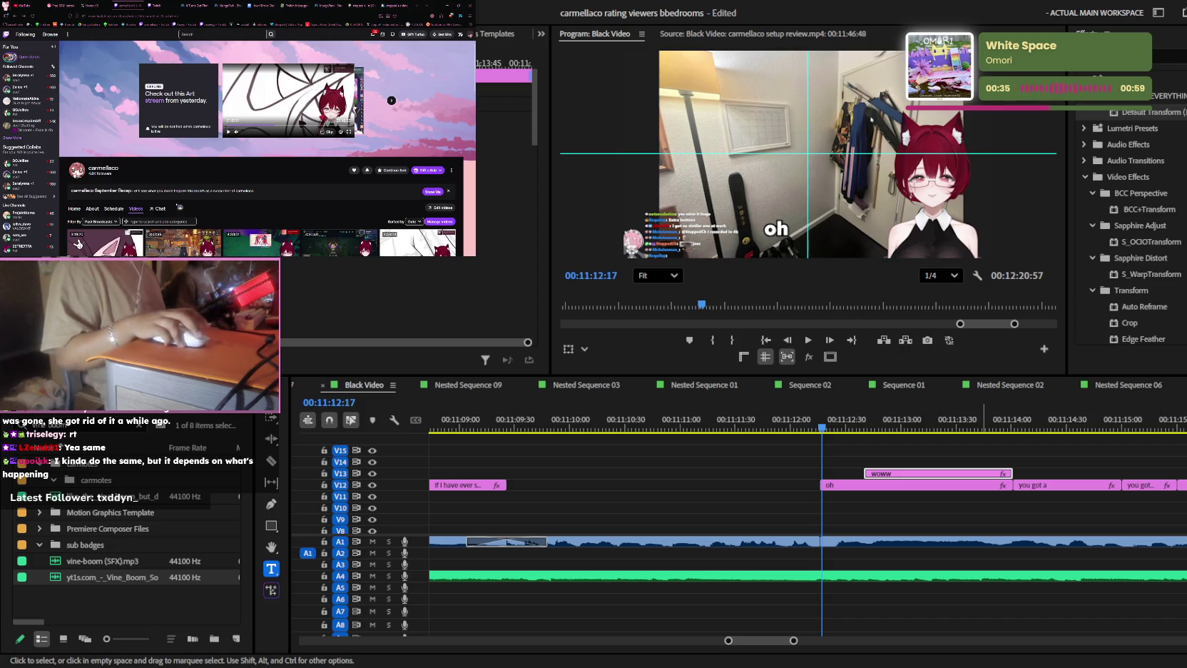
scroll(193, 153, "down", 5)
scroll(201, 150, "down", 3)
scroll(201, 150, "down", 3)
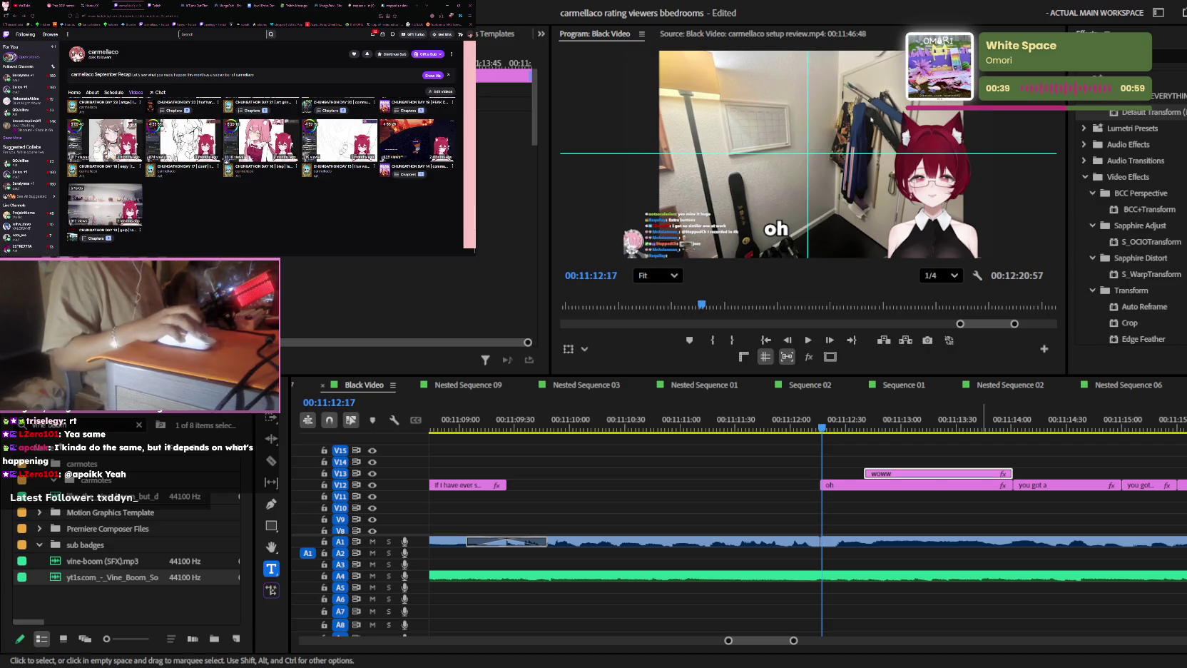
scroll(201, 150, "up", 3)
scroll(201, 149, "up", 3)
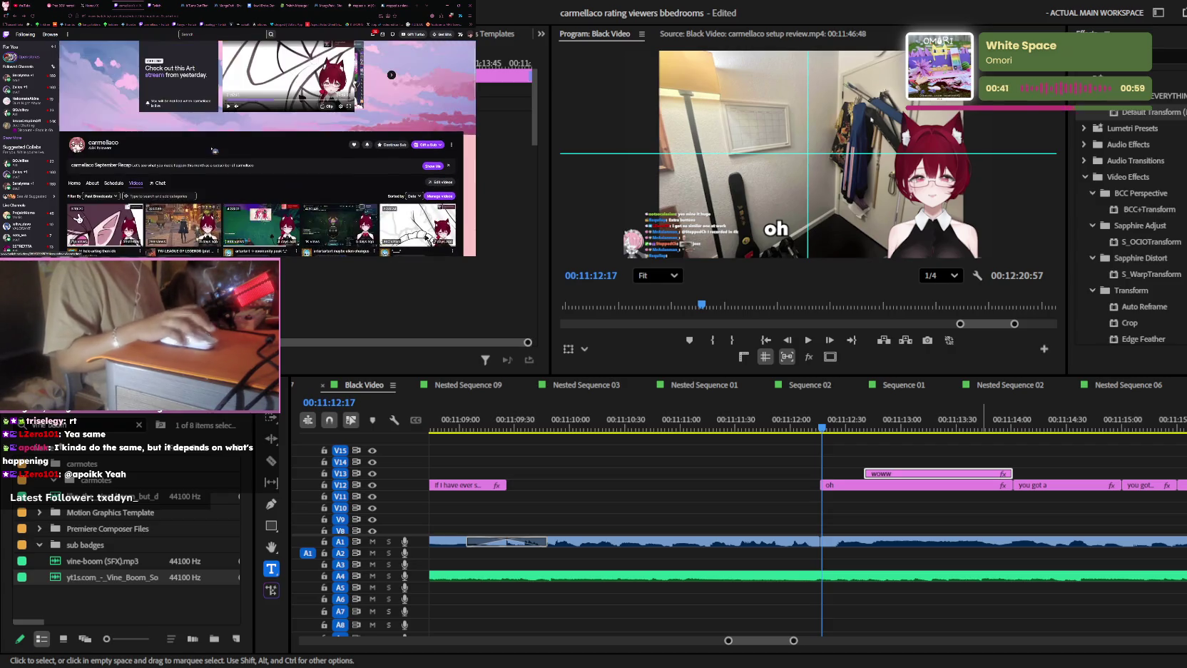
scroll(110, 230, "down", 3)
scroll(110, 229, "down", 3)
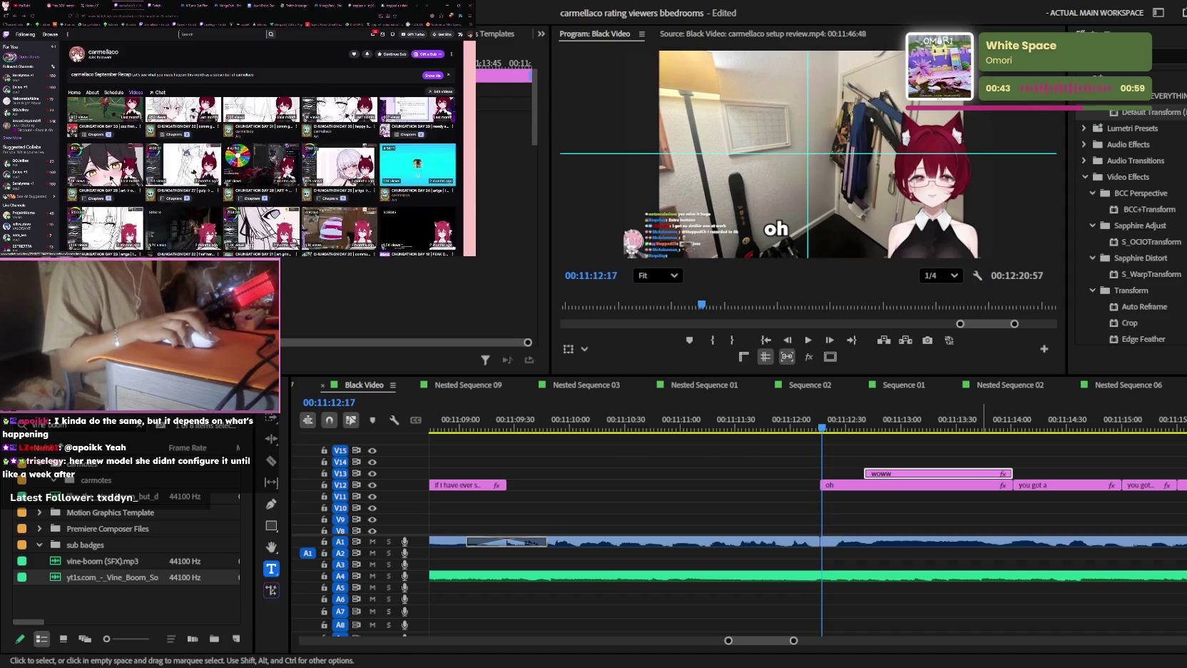
scroll(79, 153, "up", 10)
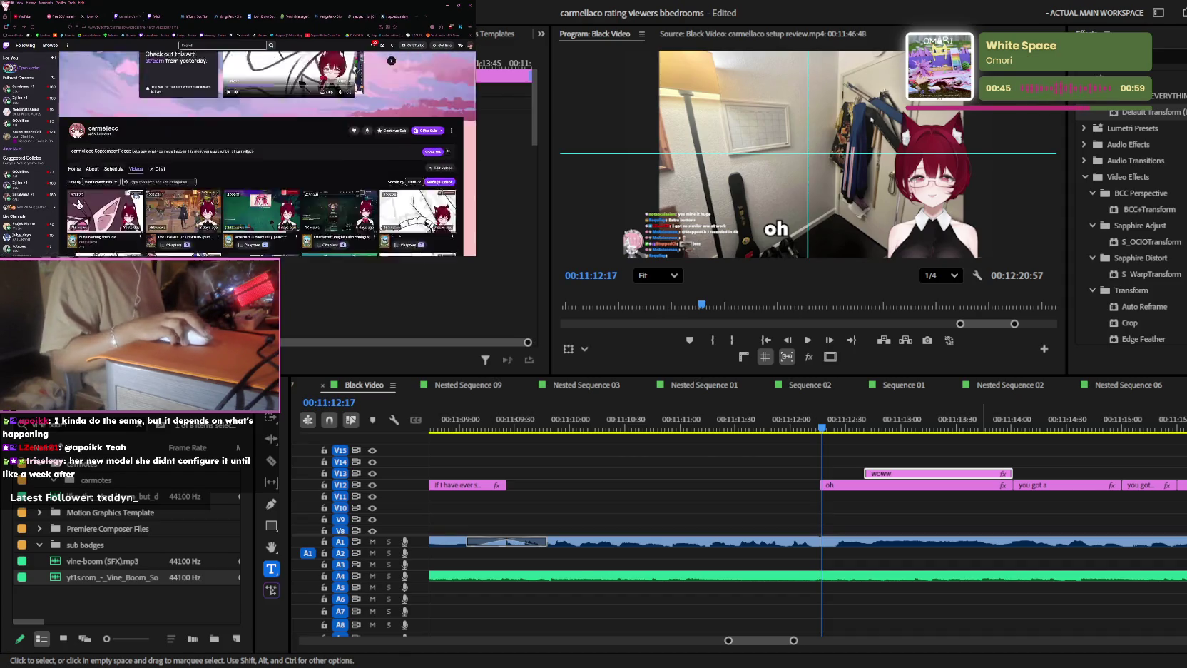
scroll(79, 153, "down", 1)
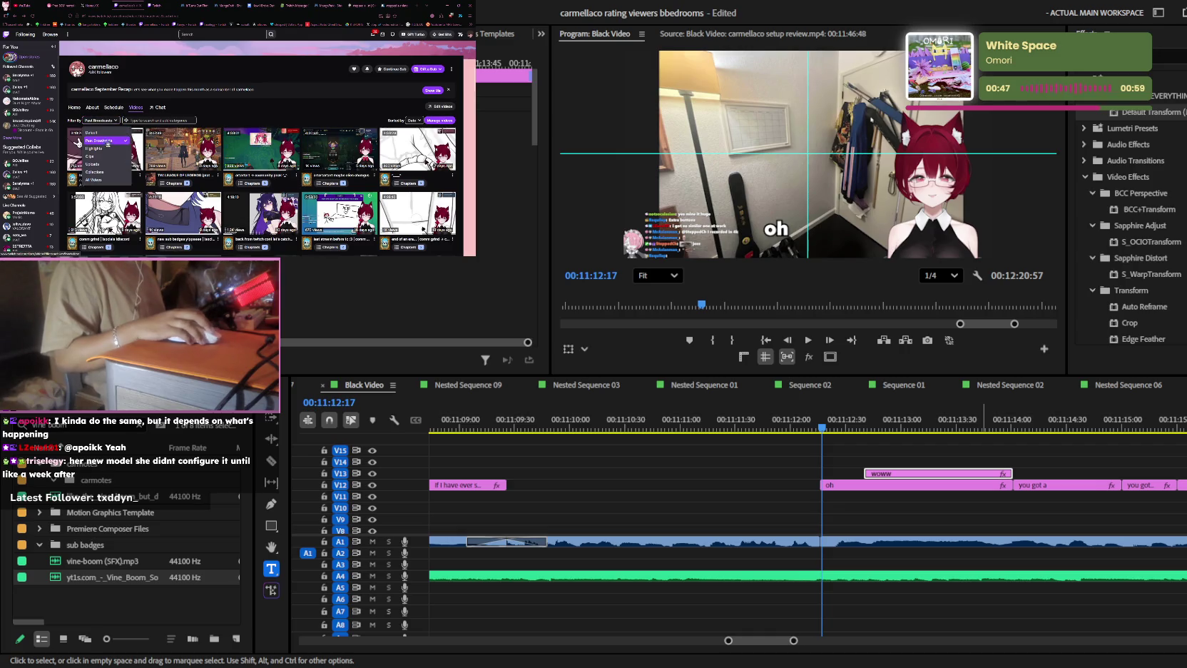
- Filter the channel's videos by Collections, then set the filter back to Default
left_click(100, 172)
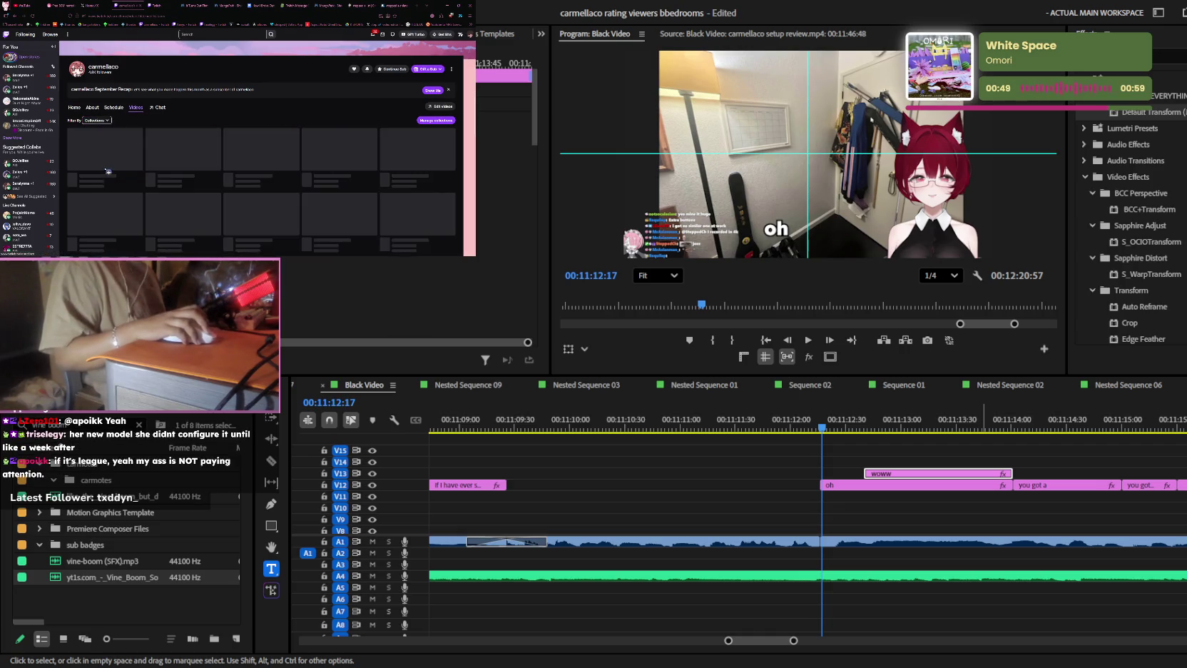
scroll(268, 150, "down", 1)
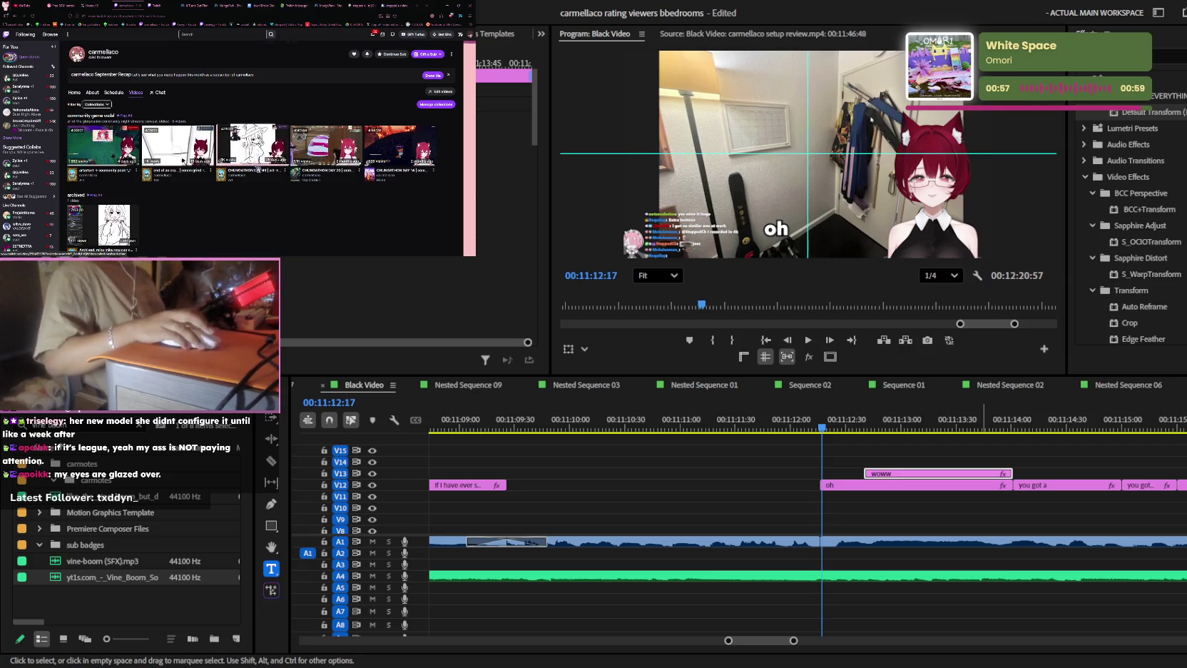
scroll(264, 174, "up", 4)
scroll(265, 174, "down", 2)
scroll(265, 174, "down", 2)
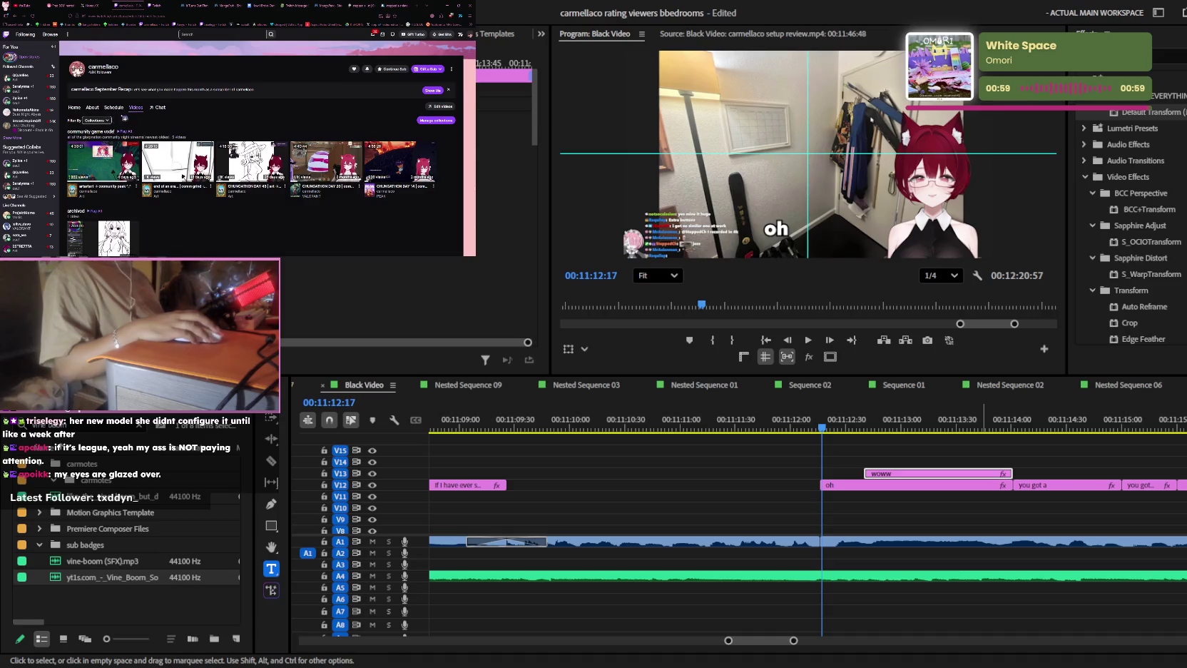
left_click(100, 121)
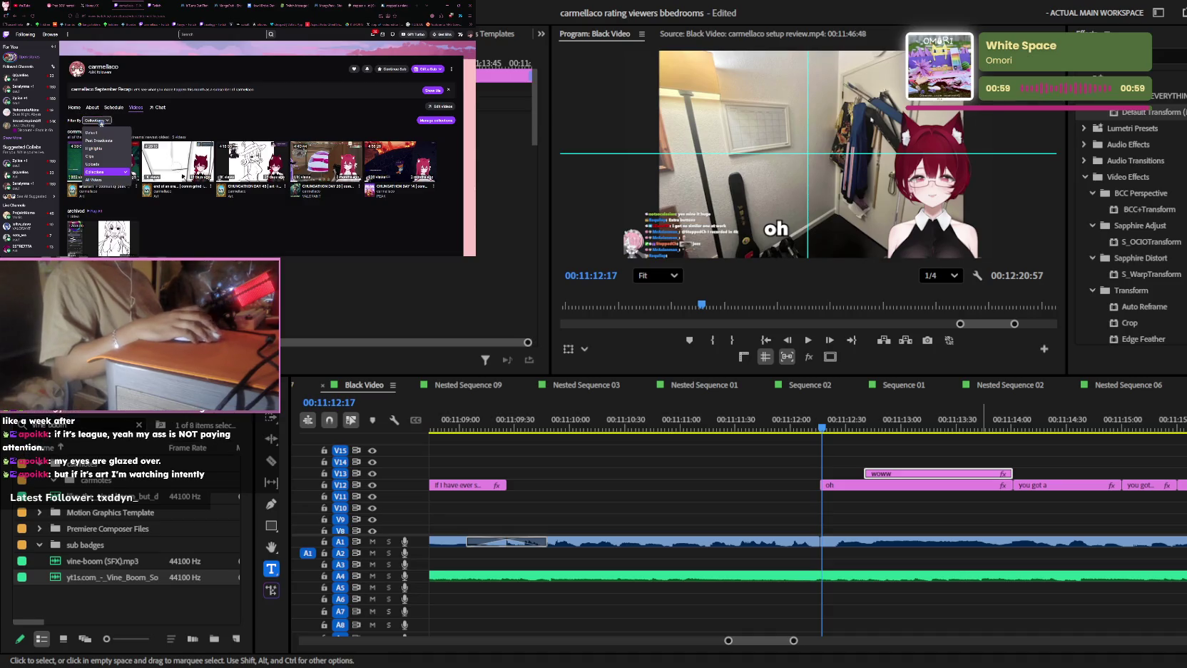
left_click(91, 132)
scroll(207, 155, "up", 3)
scroll(207, 155, "down", 2)
scroll(262, 177, "down", 3)
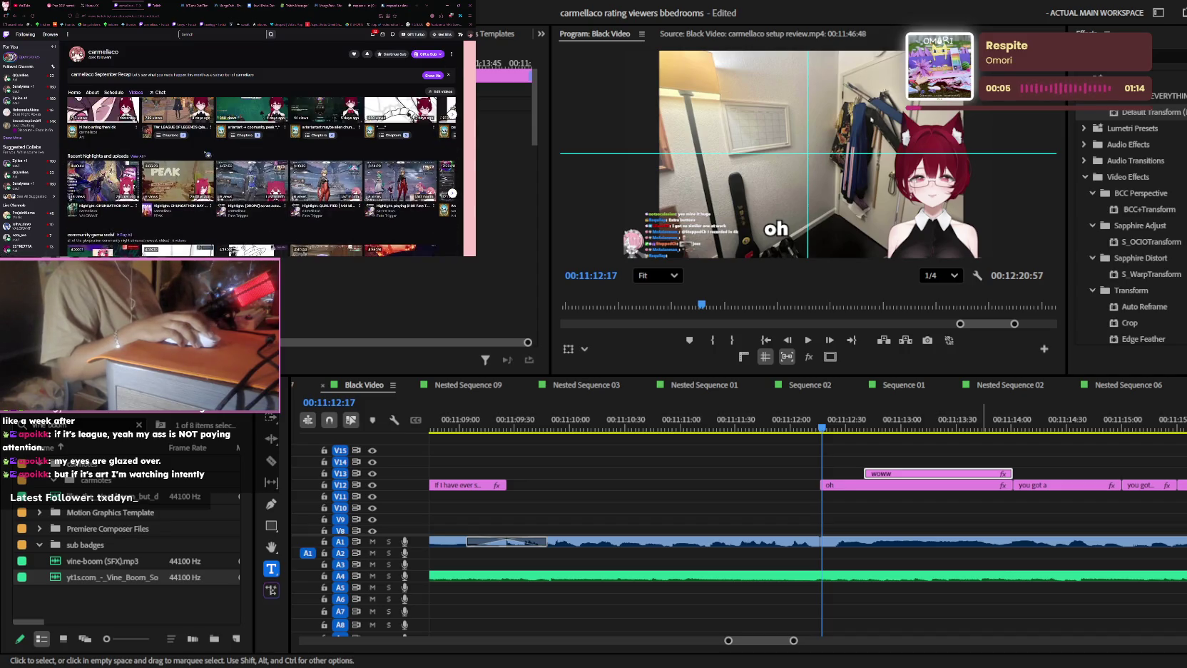
scroll(262, 177, "up", 2)
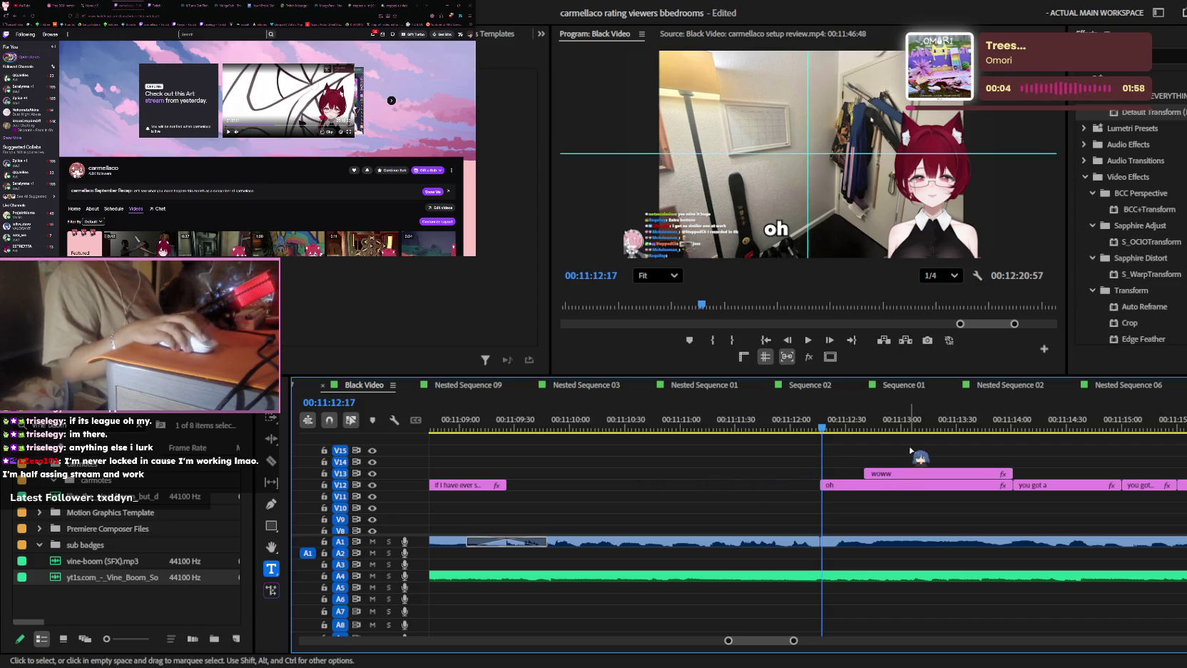
scroll(902, 476, "up", 3)
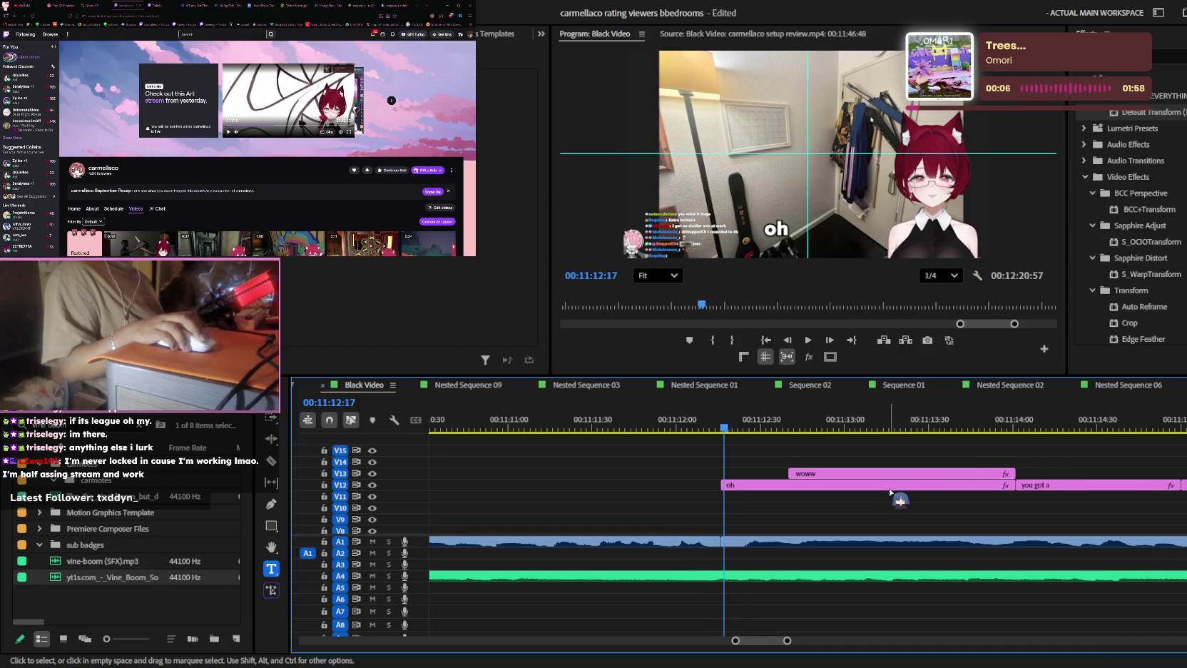
scroll(890, 491, "down", 1)
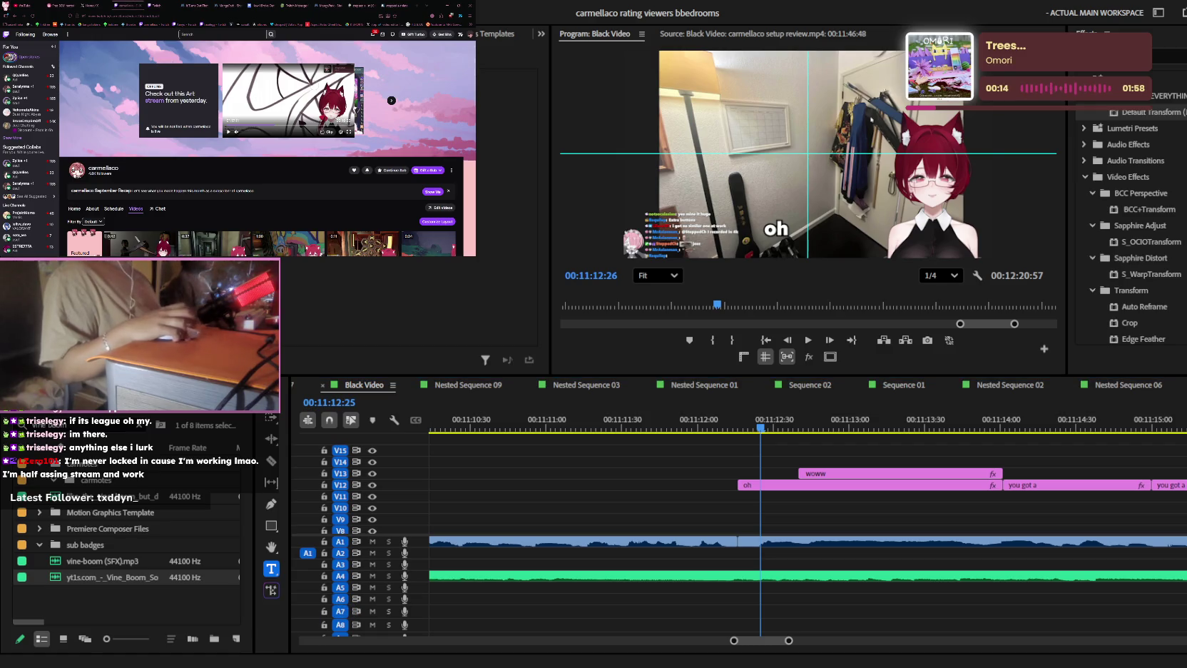
left_click(158, 208)
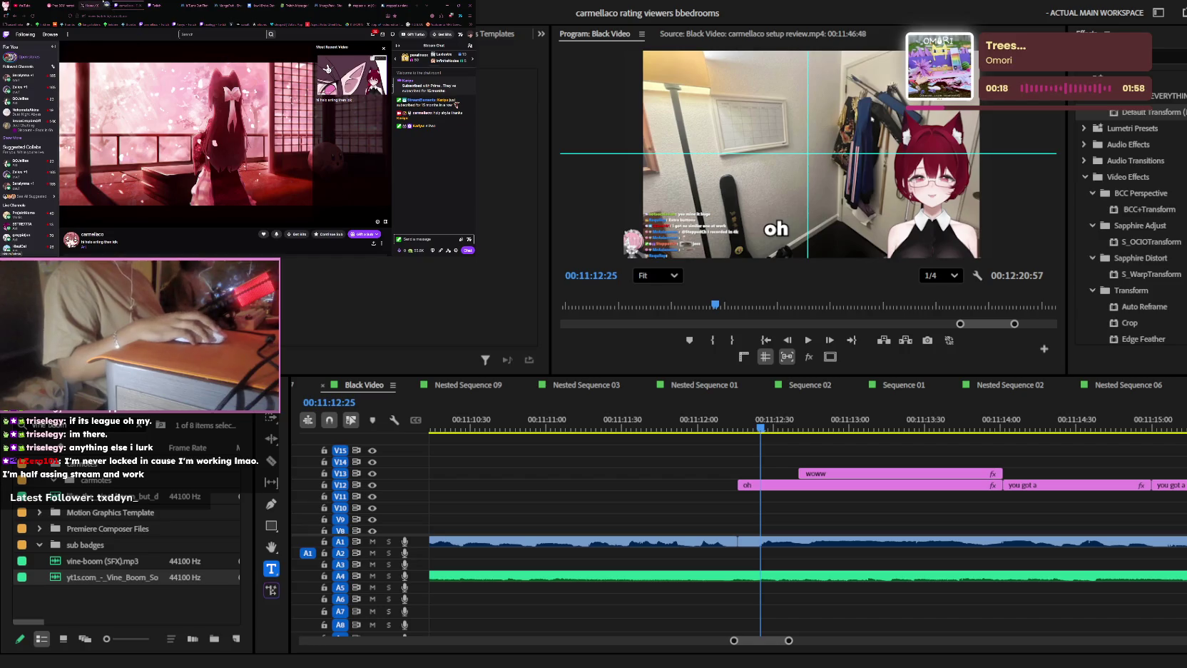
left_click(105, 5)
scroll(229, 143, "down", 2)
scroll(225, 143, "down", 2)
- Scroll the X feed and open a user's profile page
scroll(225, 143, "down", 2)
scroll(225, 143, "down", 2)
scroll(224, 143, "down", 2)
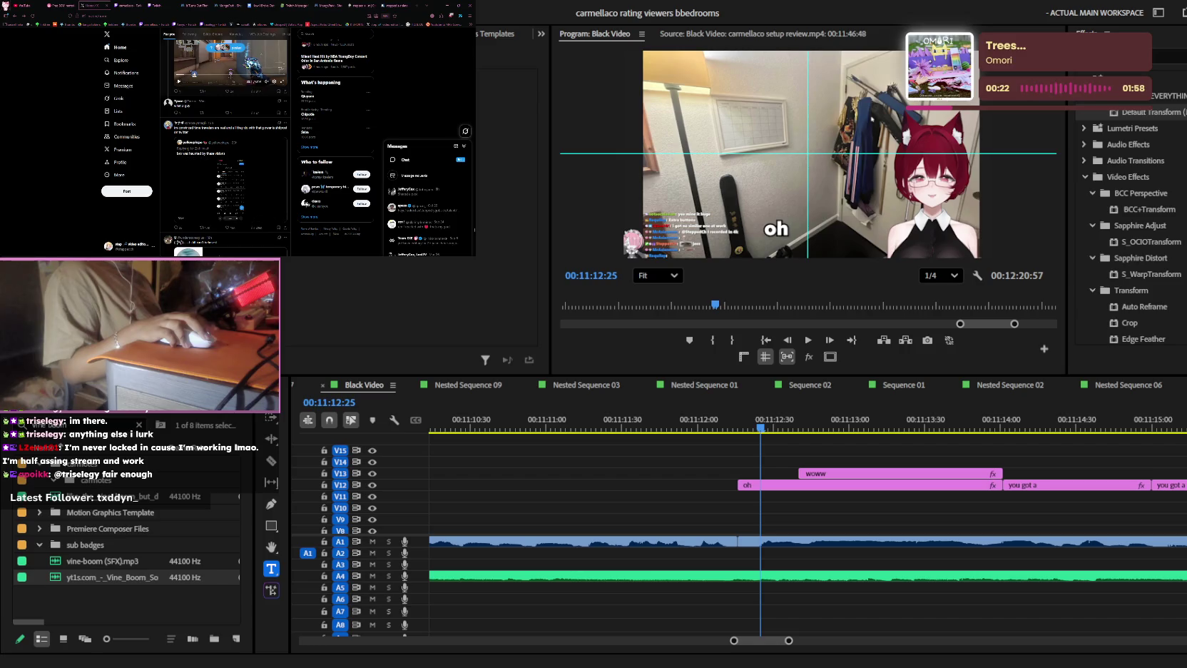
scroll(224, 143, "up", 2)
left_click(169, 176)
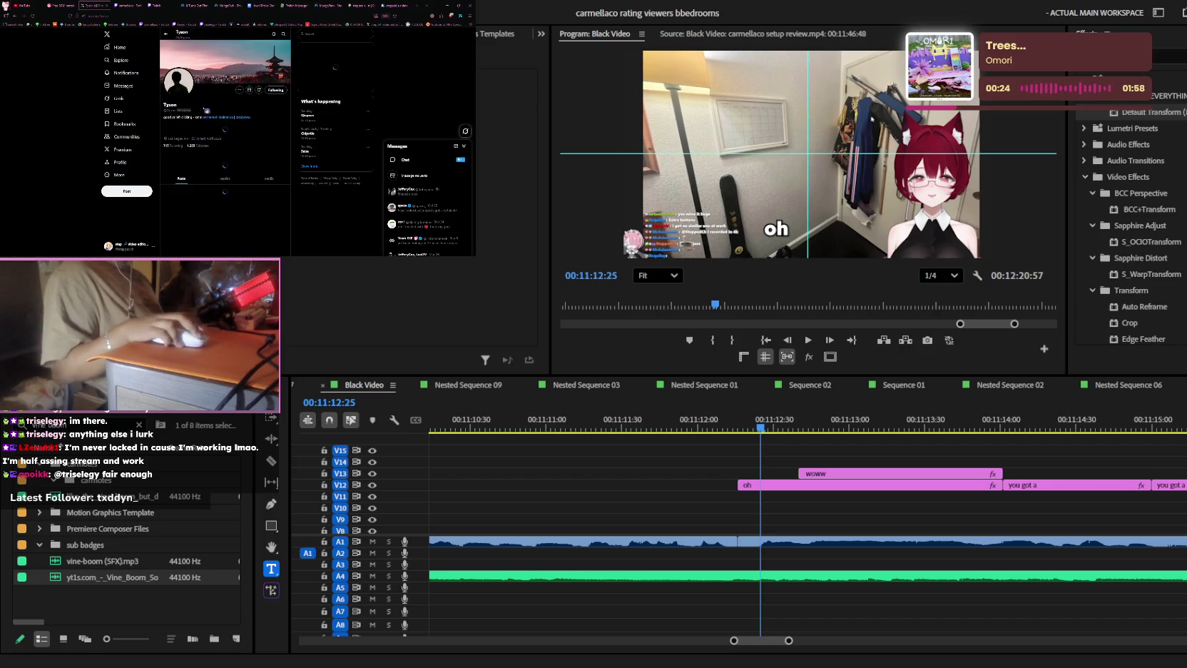
- From Notifications, open the first notification's post and send a reply to it
left_click(125, 73)
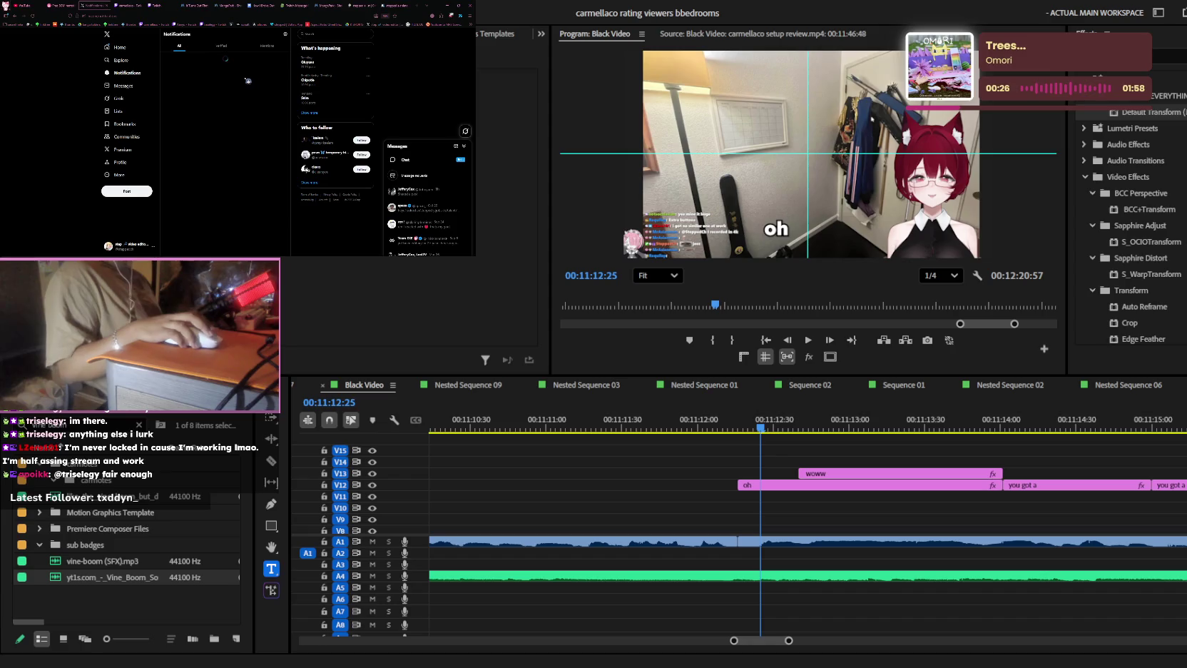
left_click(262, 68)
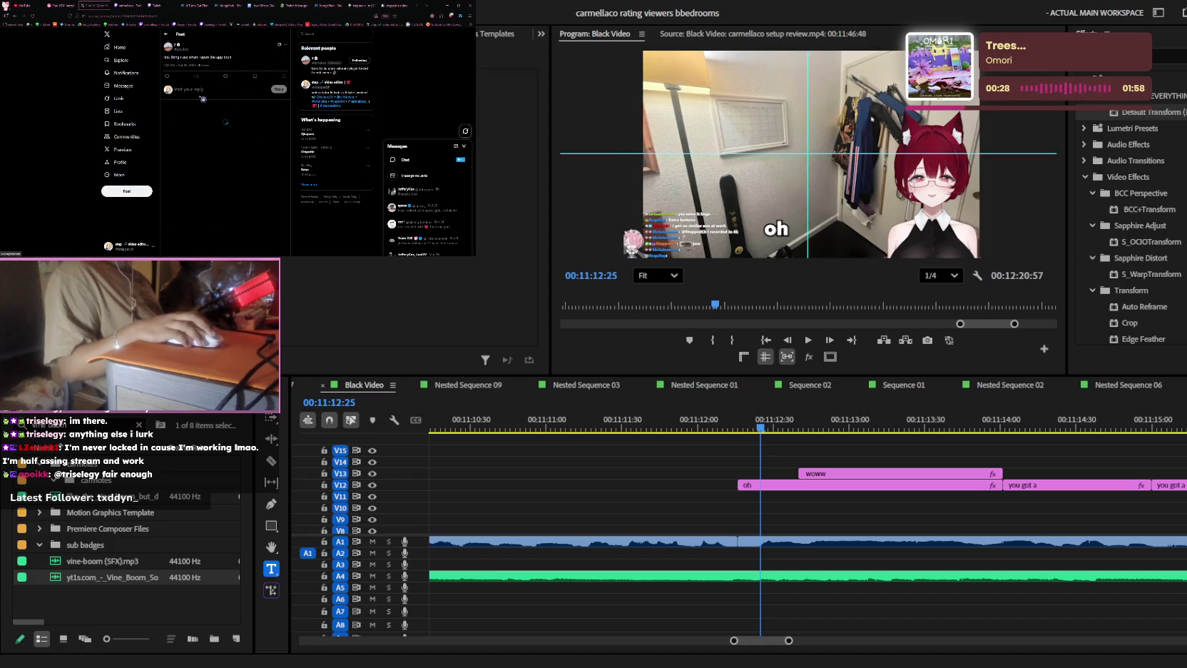
left_click(203, 97)
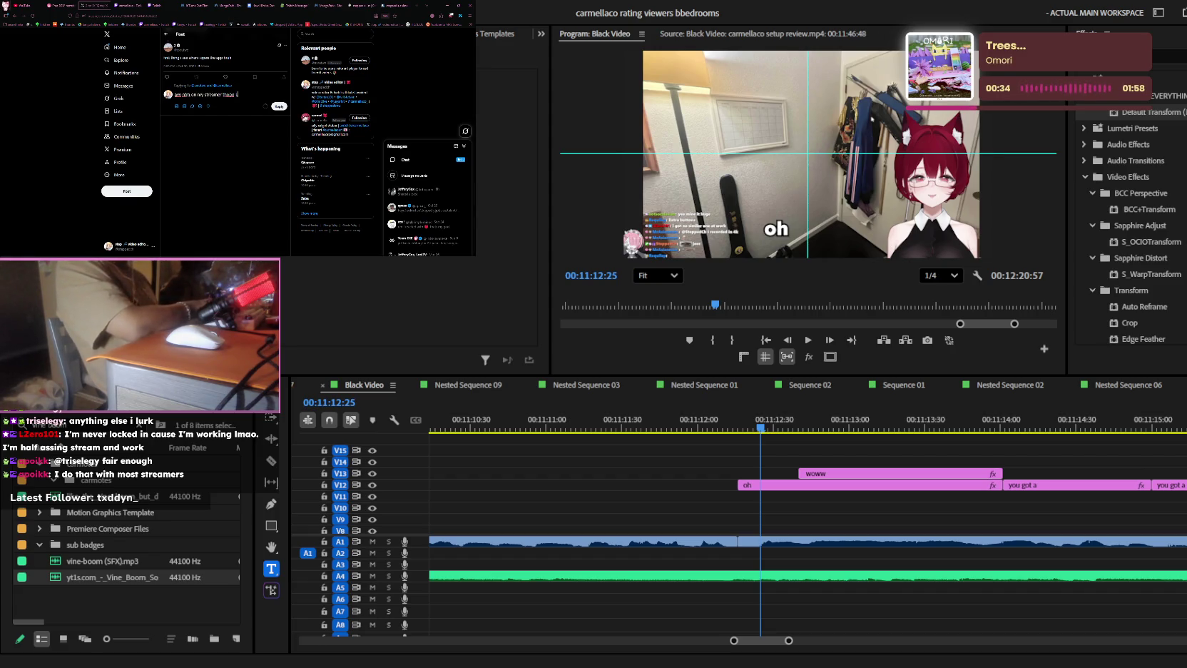
left_click(279, 106)
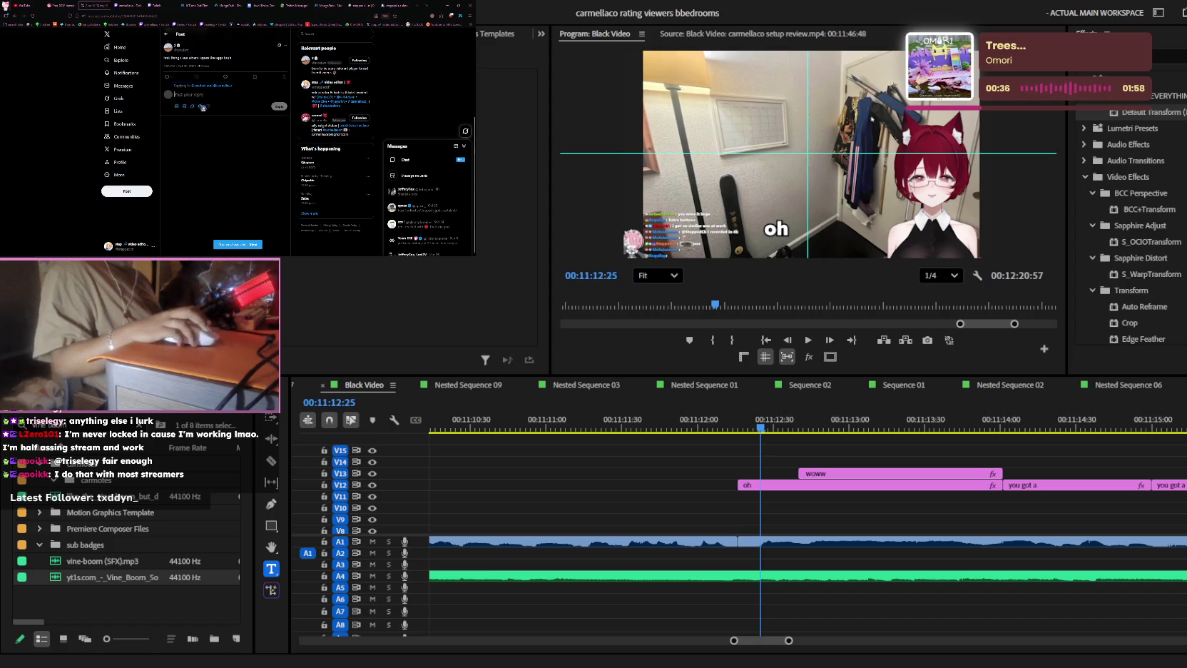
- Scroll the X Home feed, then step the Premiere playhead back a few frames
left_click(122, 52)
scroll(178, 66, "down", 3)
scroll(185, 71, "down", 3)
scroll(193, 75, "down", 3)
scroll(204, 80, "down", 3)
scroll(207, 80, "down", 2)
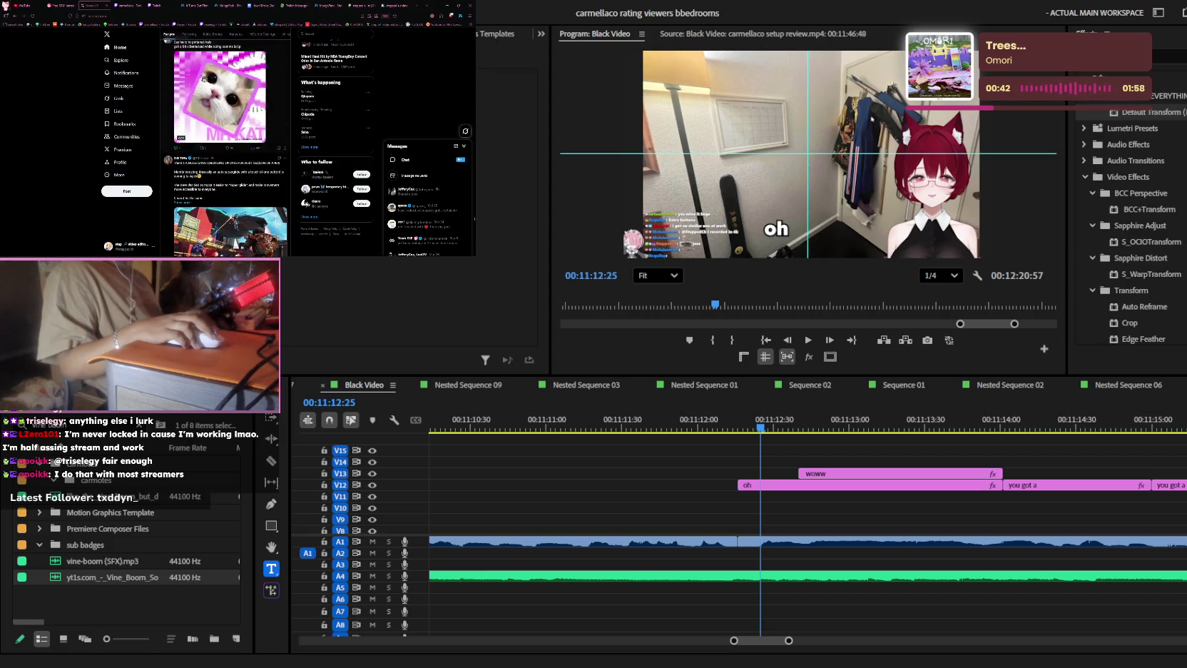
scroll(214, 83, "up", 2)
scroll(218, 84, "up", 3)
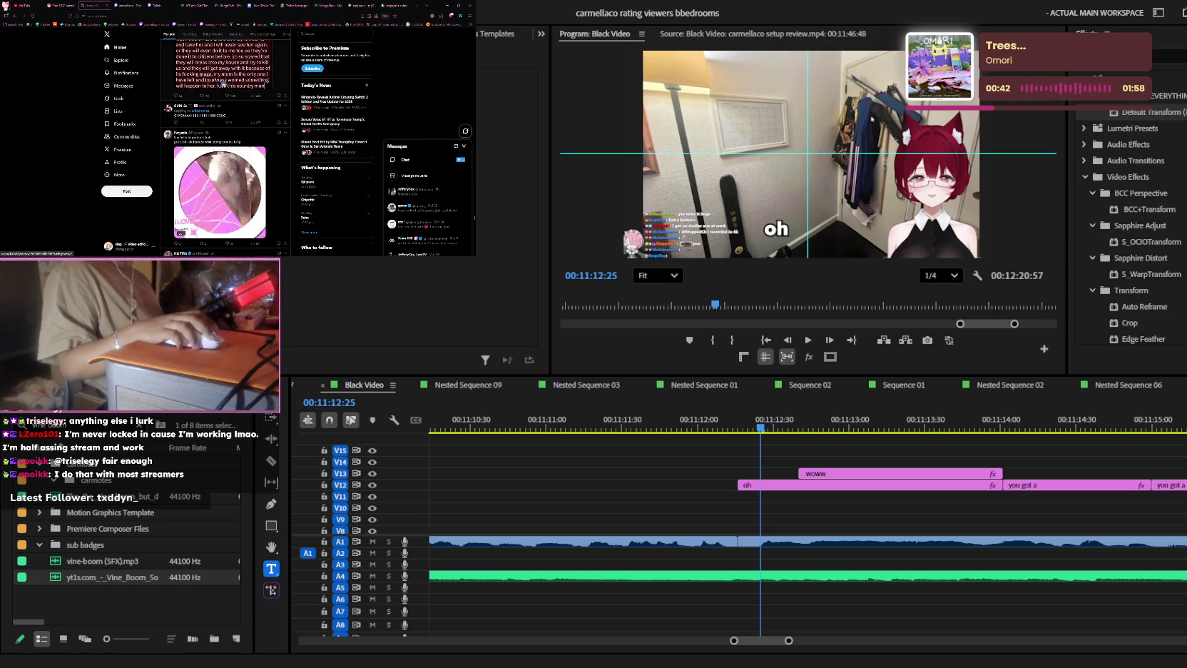
scroll(220, 84, "down", 3)
scroll(221, 86, "down", 1)
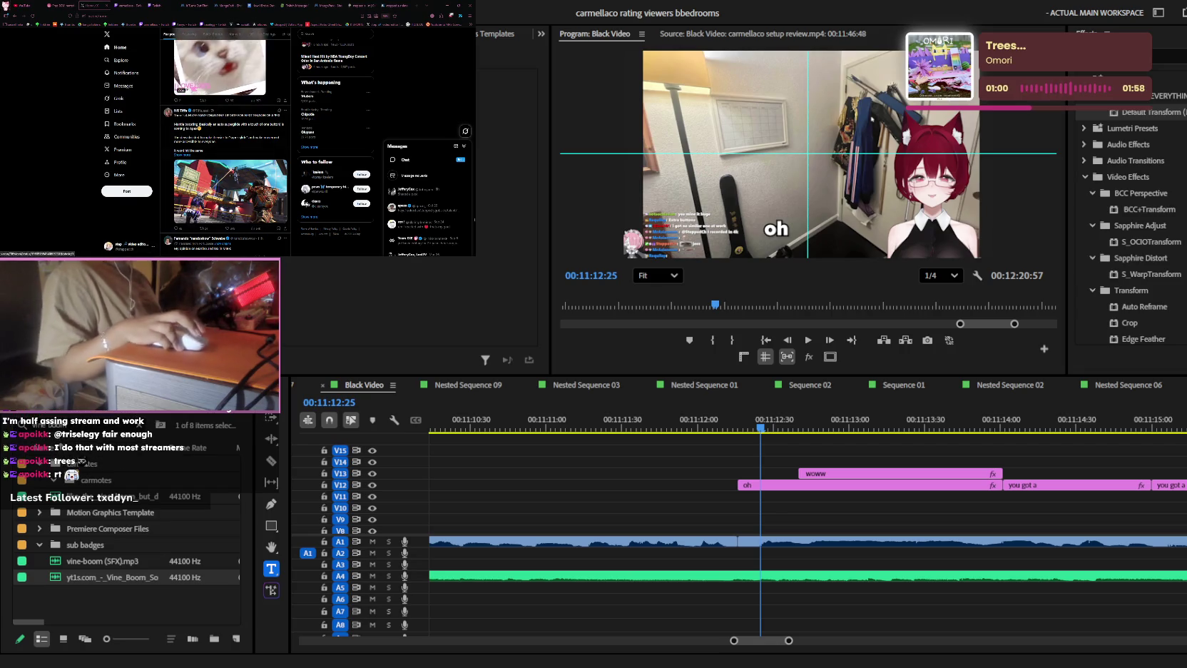
key("shift+Left")
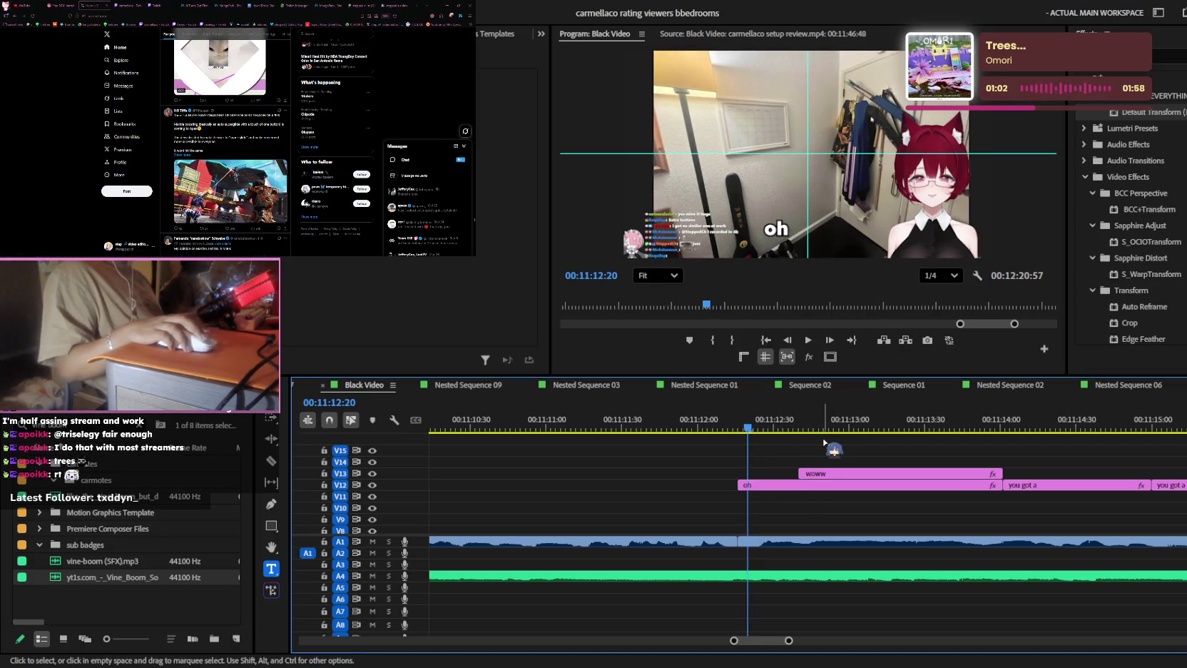
scroll(819, 470, "up", 2)
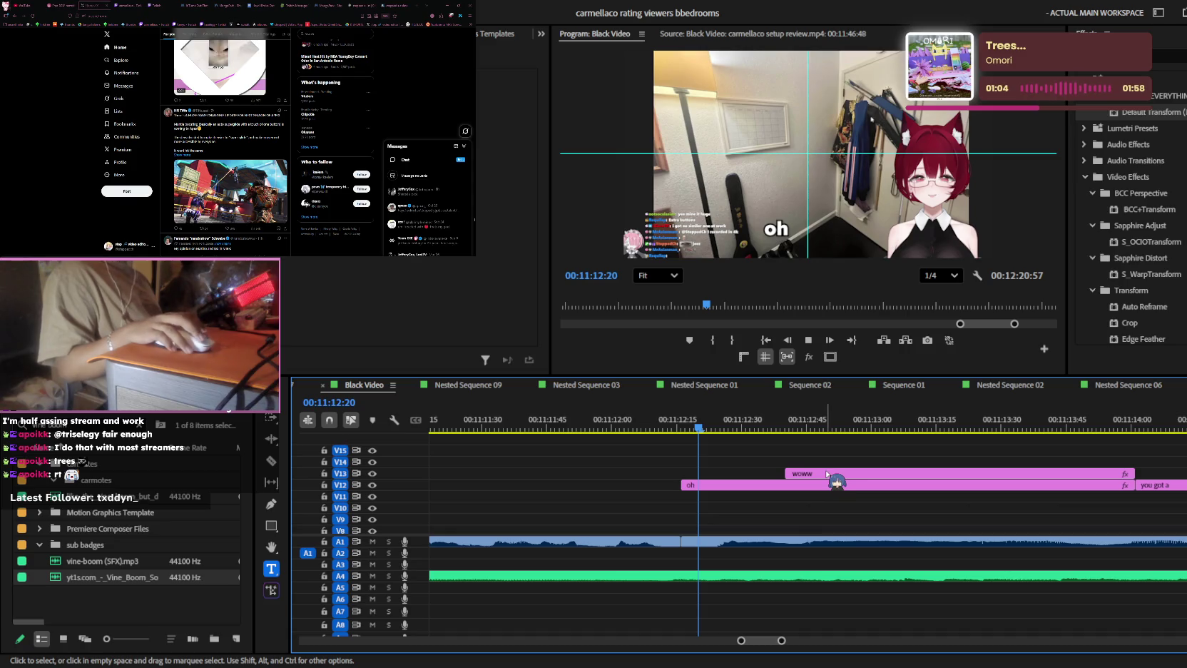
scroll(827, 467, "down", 1)
left_click(783, 426)
scroll(808, 492, "down", 1)
scroll(852, 485, "down", 1)
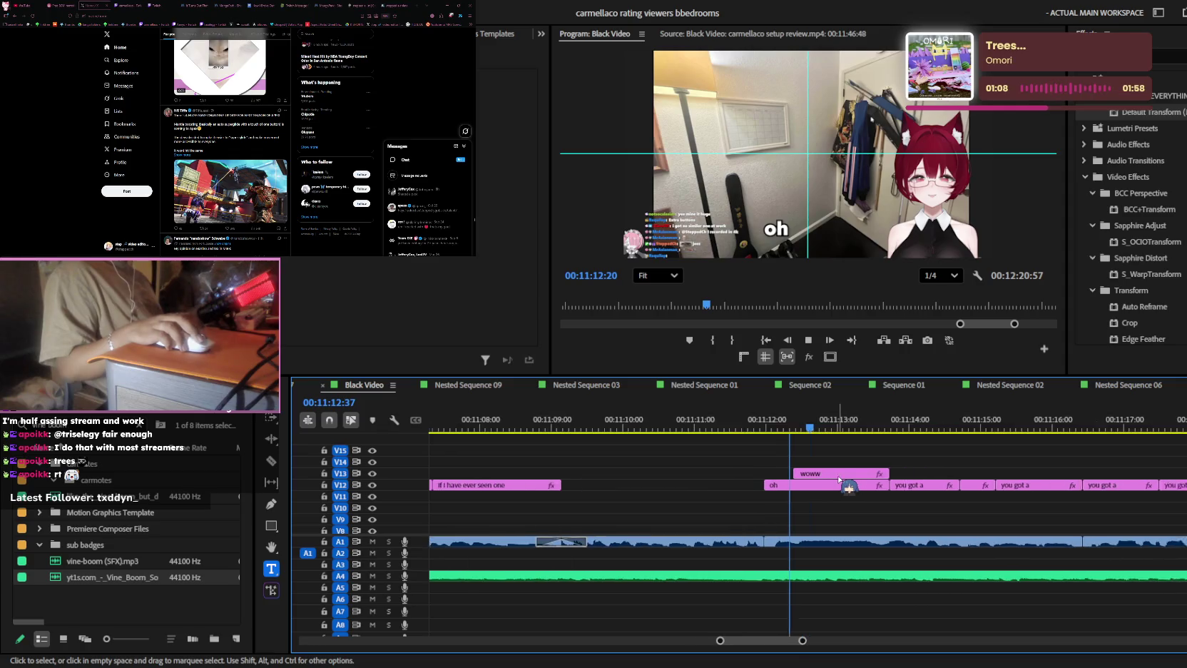
scroll(842, 482, "down", 1)
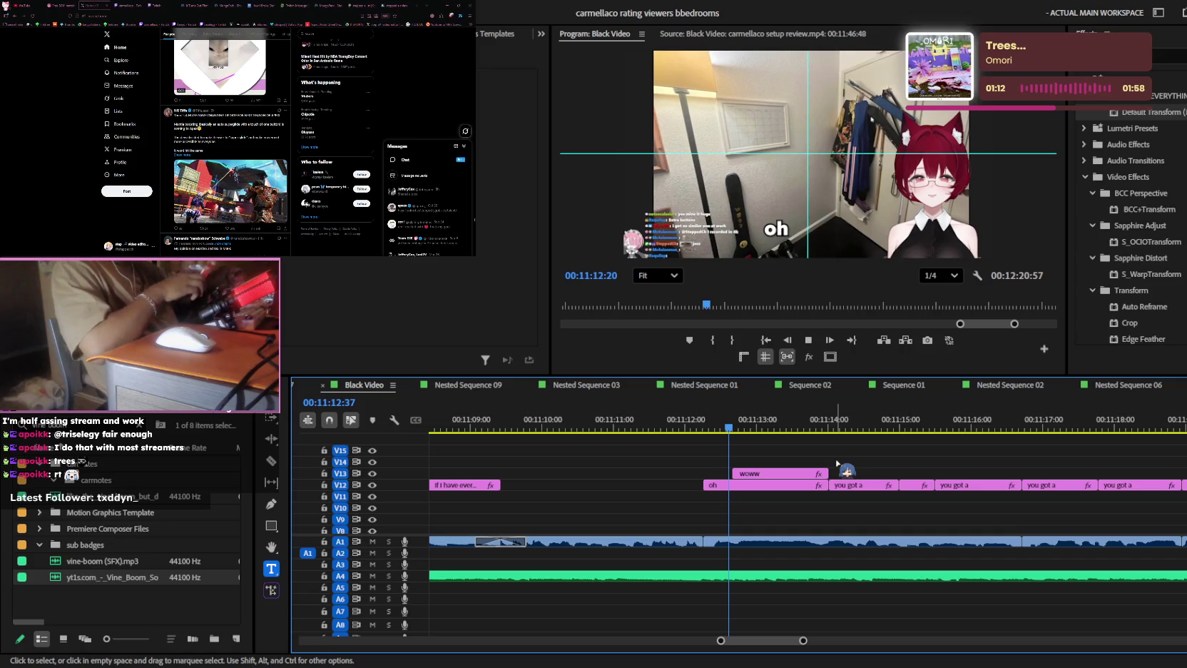
key("space")
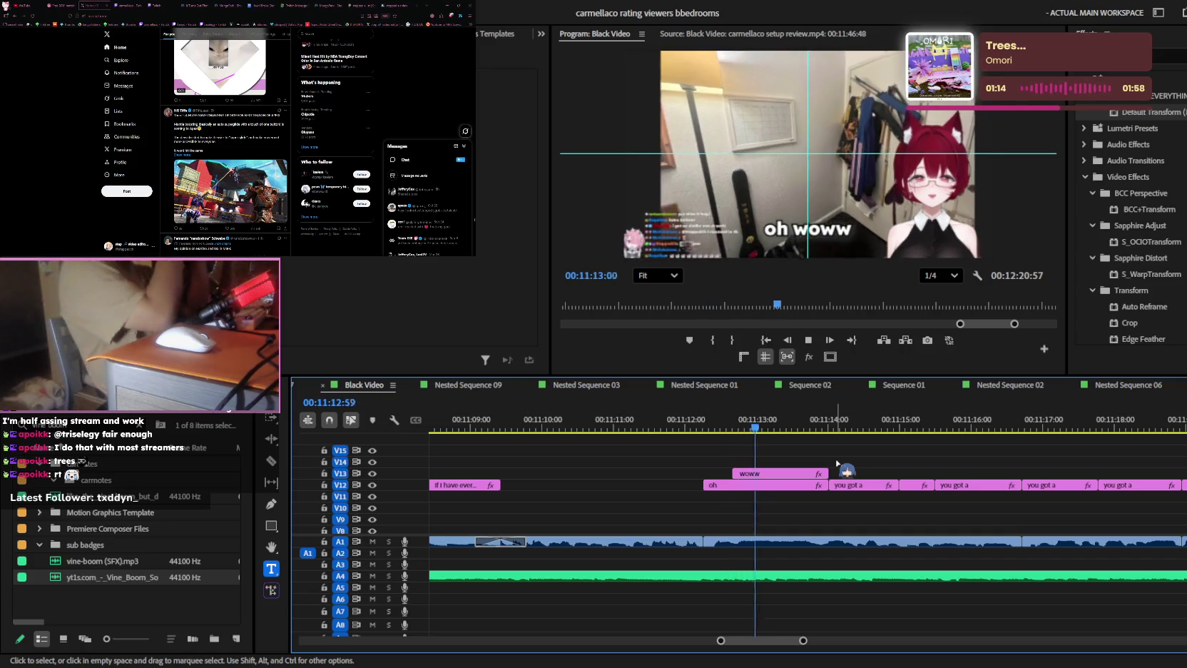
key("space")
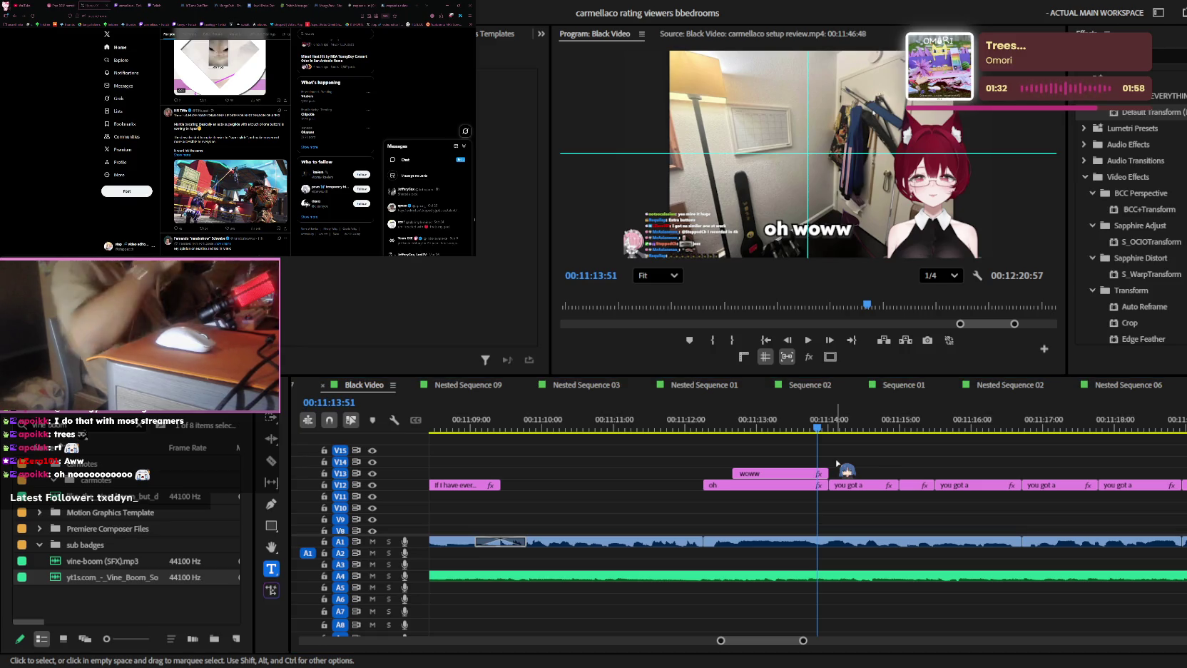
key("ctrl+t")
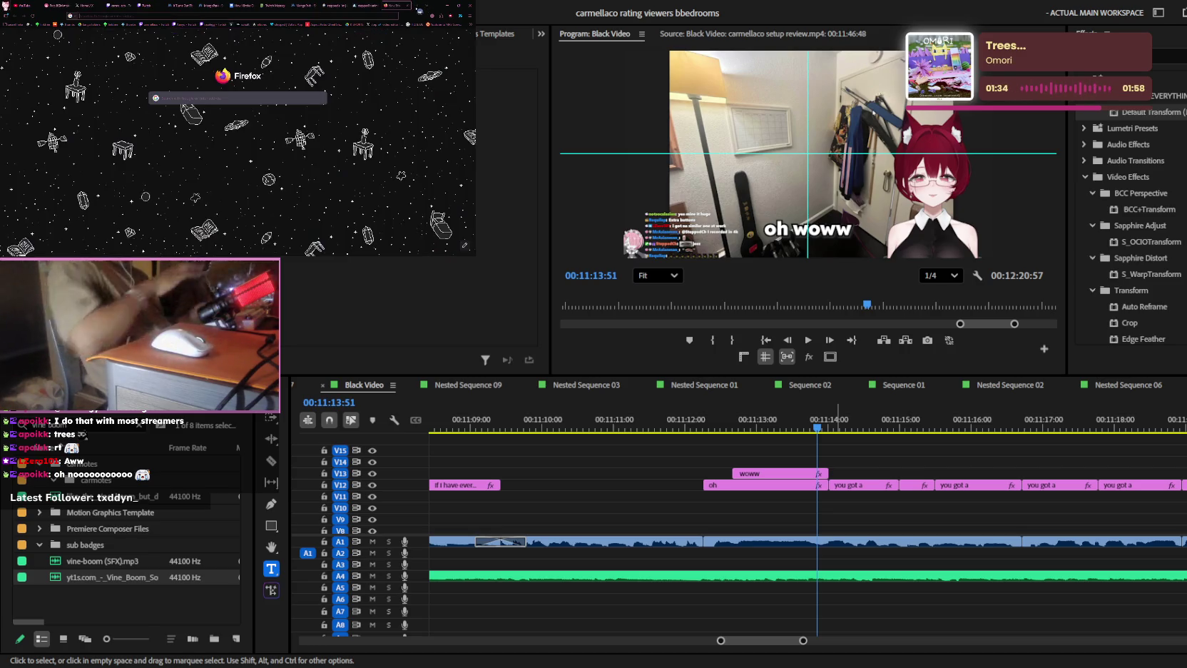
- Search for 'omocat' and browse the OMOCAT hoodies listing
type("omocat")
key("Return")
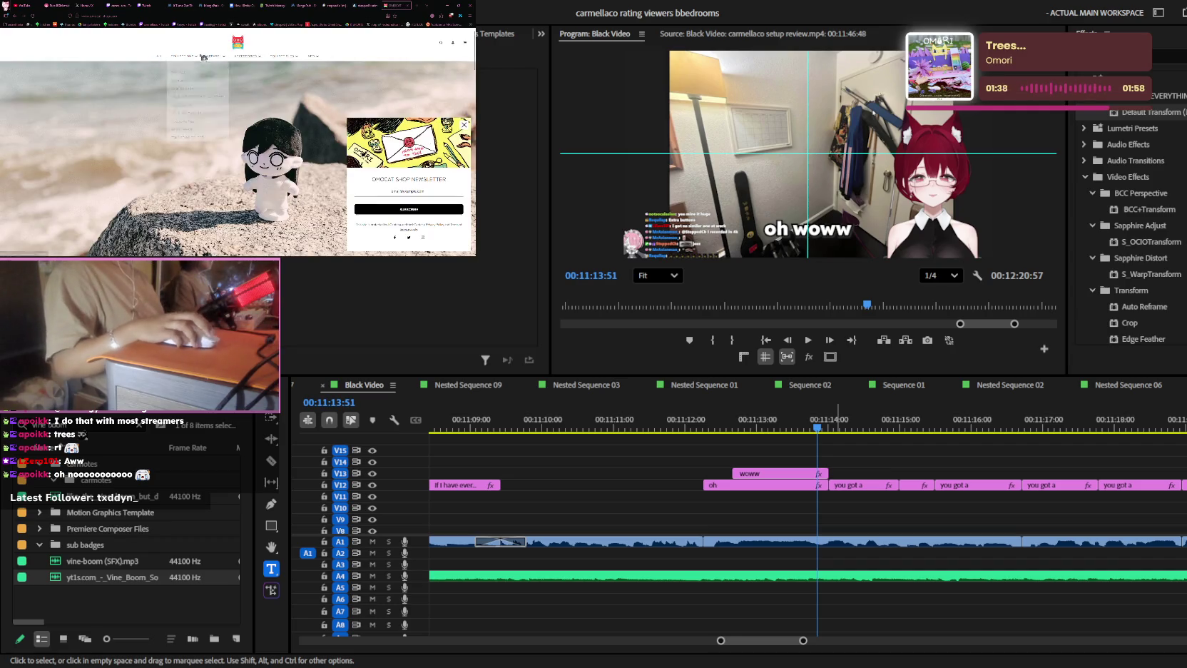
left_click(227, 77)
scroll(268, 108, "down", 3)
scroll(267, 108, "down", 2)
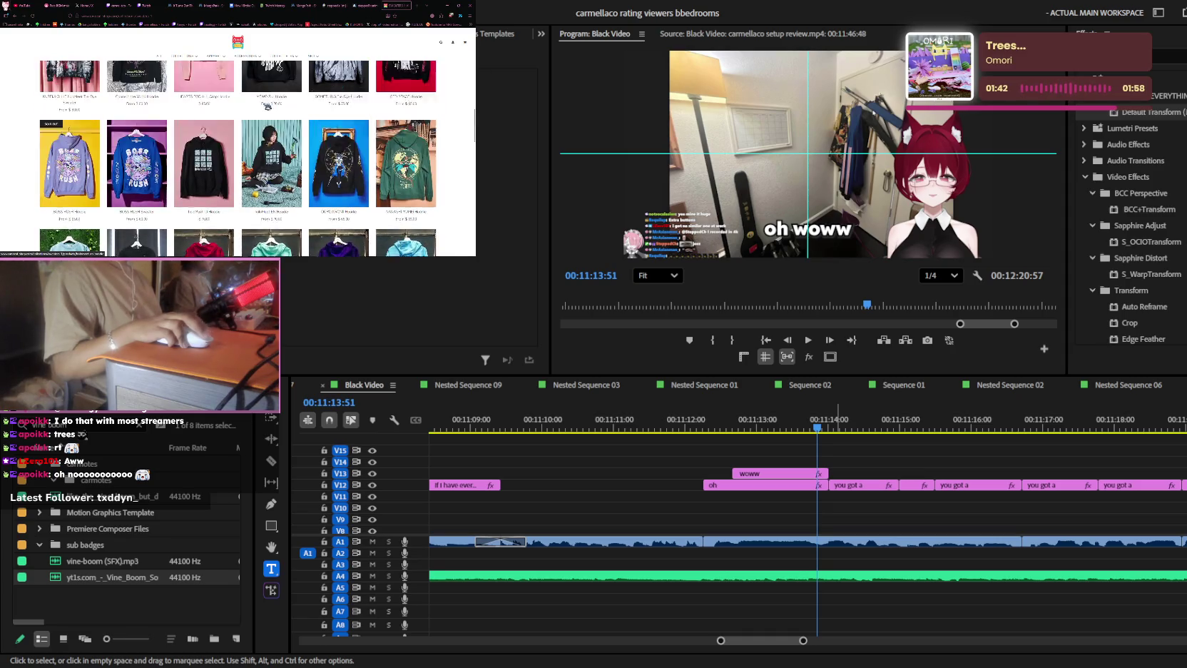
scroll(268, 107, "down", 3)
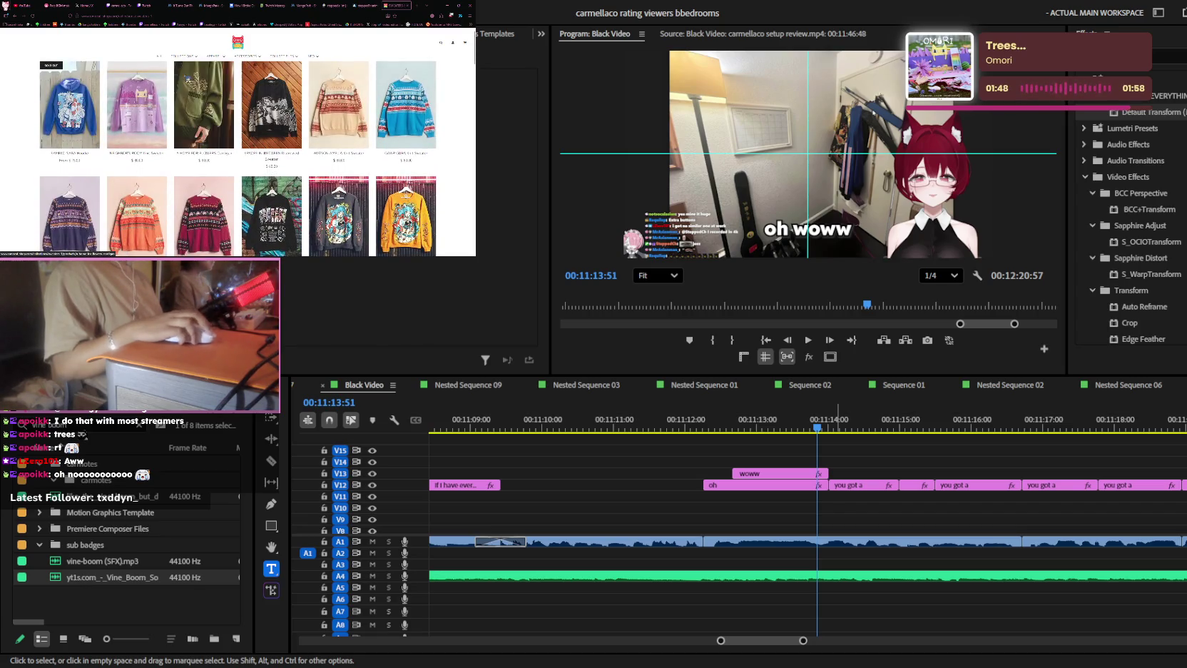
- Browse another OMOCAT product listing, then open a new blank browser tab
left_click(184, 69)
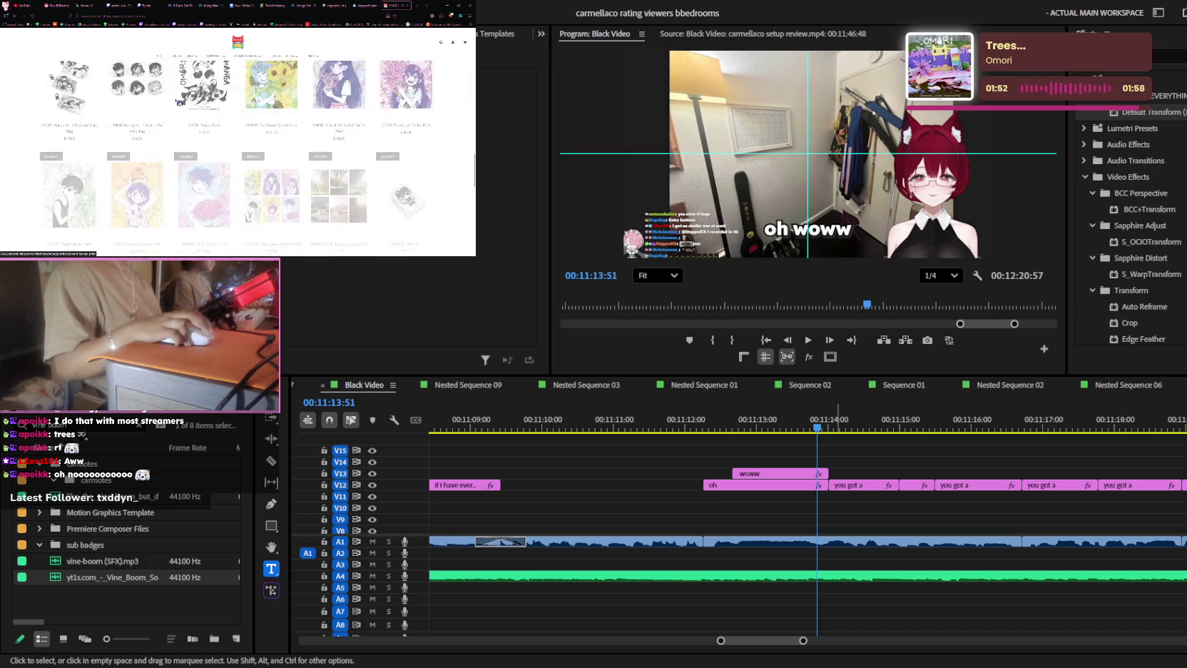
scroll(179, 102, "down", 3)
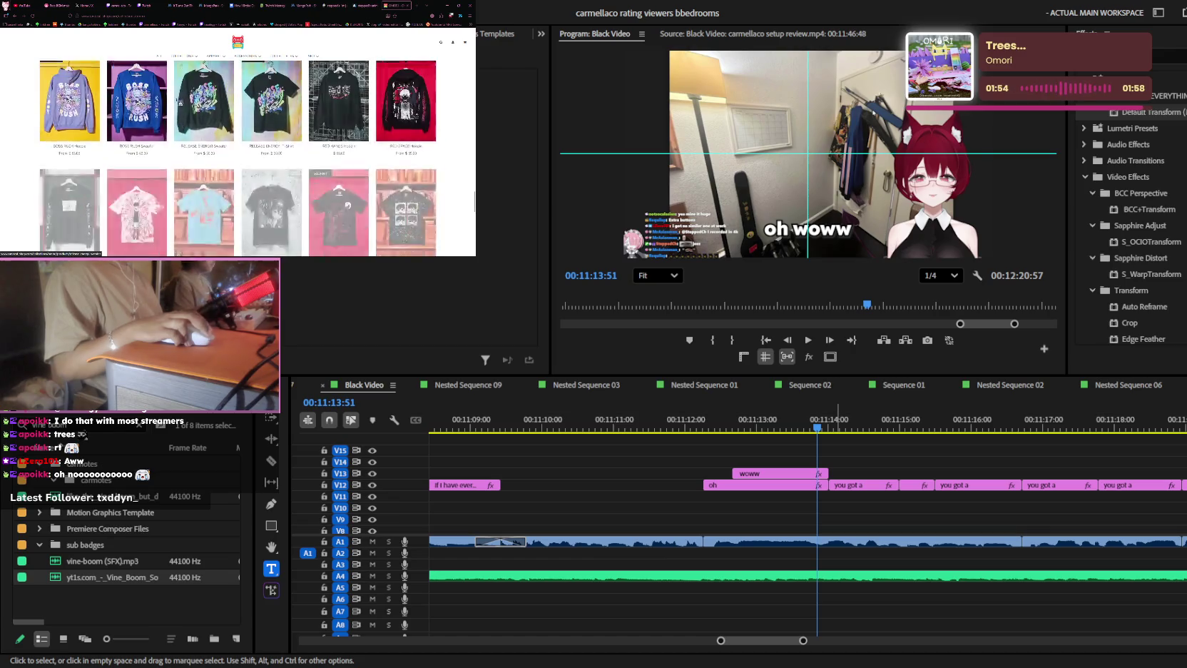
scroll(179, 102, "down", 2)
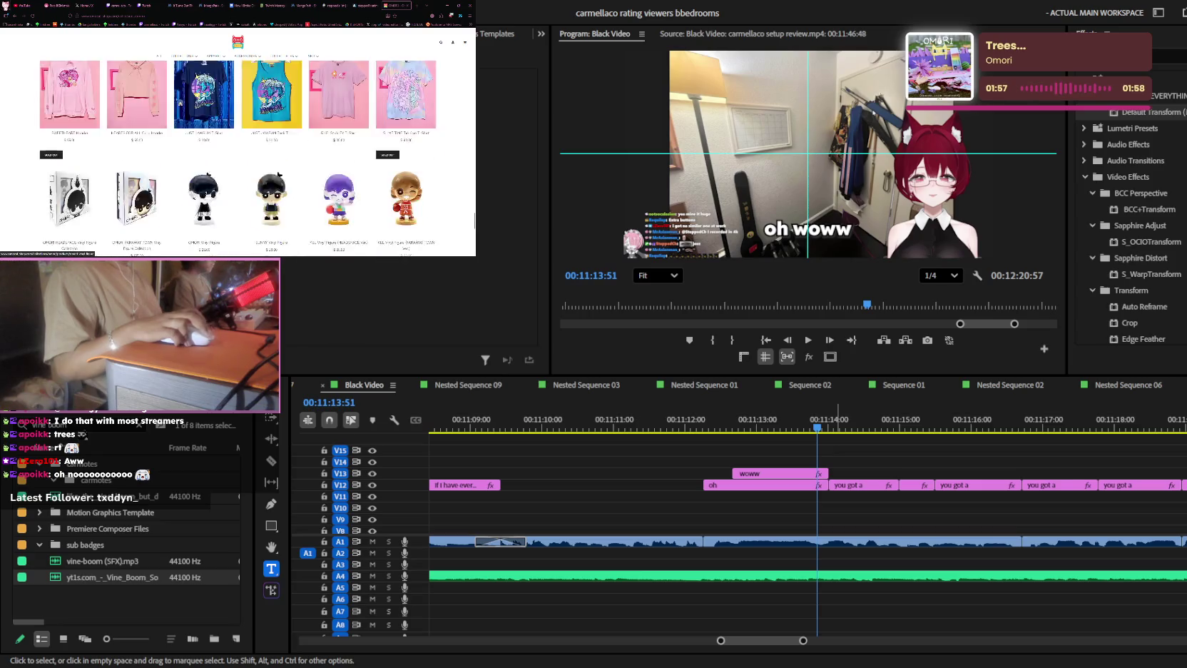
scroll(237, 149, "up", 5)
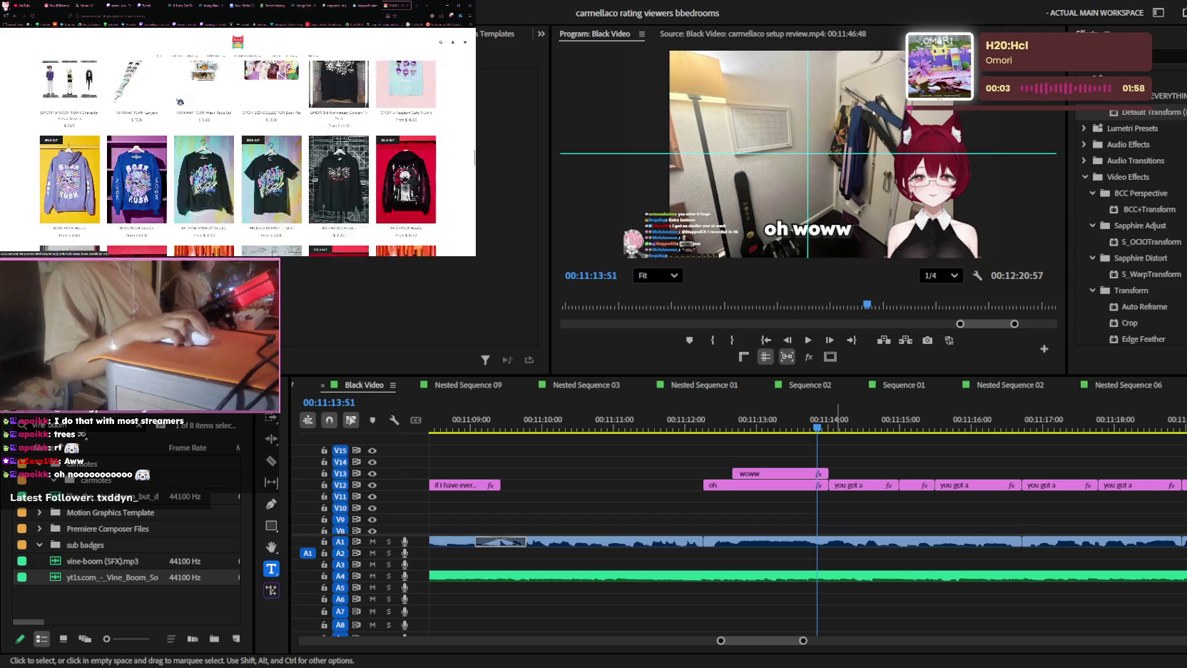
scroll(180, 101, "down", 3)
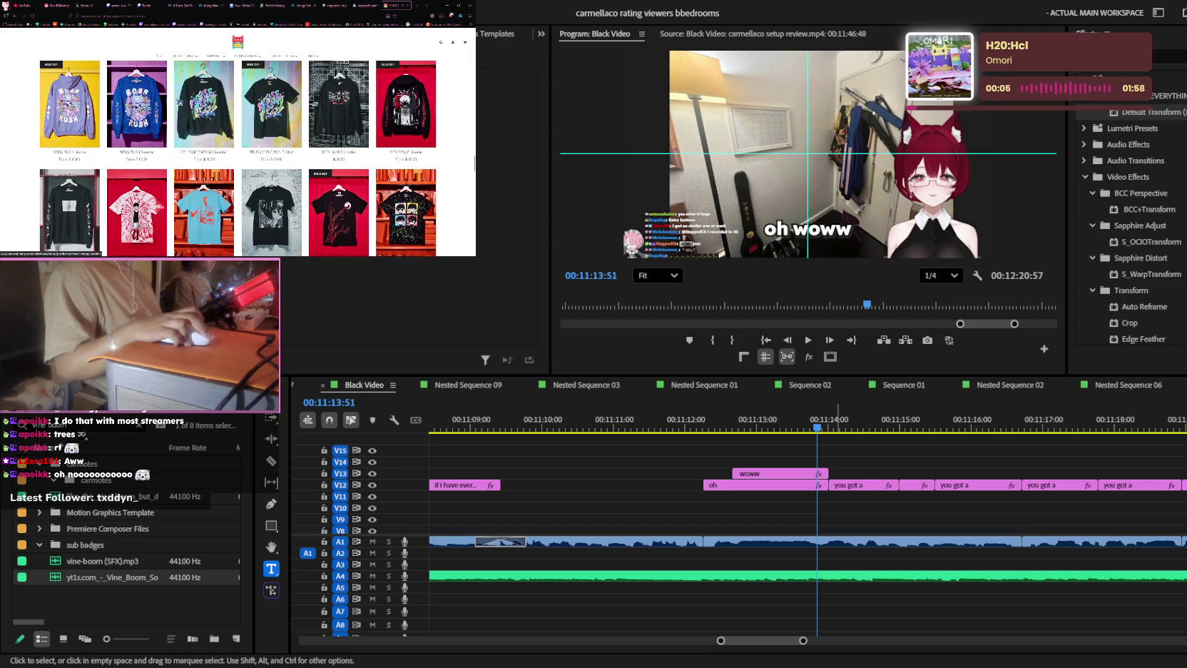
scroll(180, 101, "down", 5)
scroll(180, 101, "down", 5)
scroll(180, 102, "down", 5)
scroll(179, 101, "up", 5)
scroll(180, 101, "up", 5)
scroll(180, 102, "down", 2)
scroll(180, 101, "up", 2)
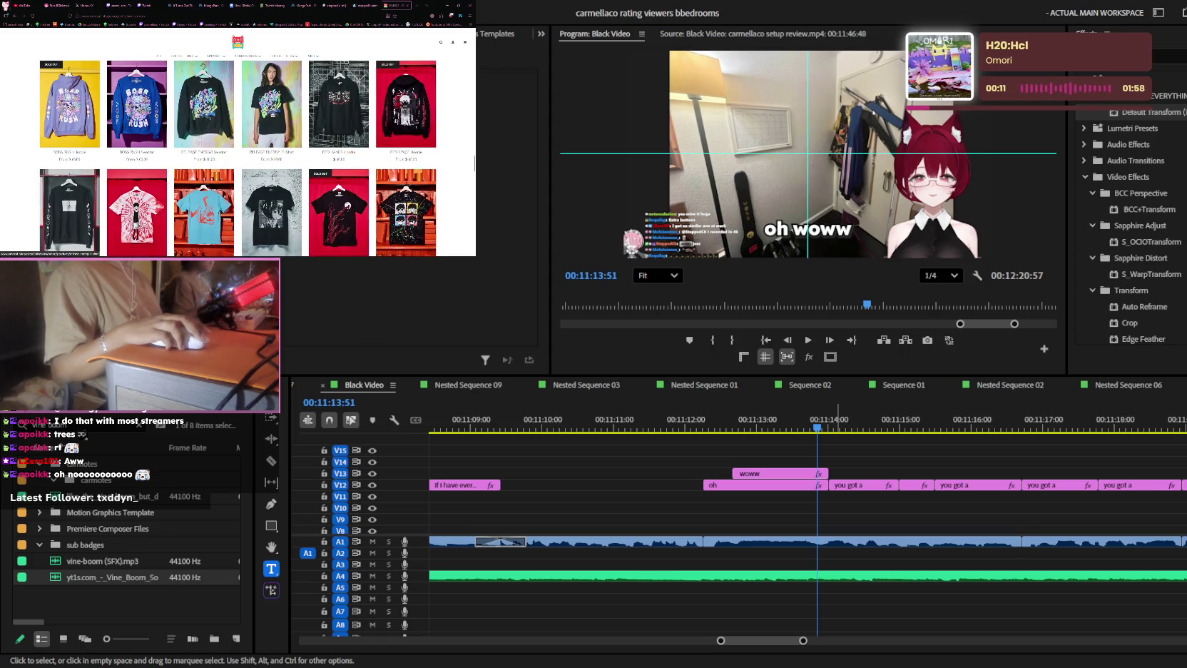
scroll(271, 112, "down", 3)
scroll(272, 113, "down", 3)
scroll(272, 113, "down", 3)
scroll(272, 112, "down", 3)
scroll(272, 113, "down", 3)
scroll(300, 107, "down", 3)
scroll(342, 96, "down", 3)
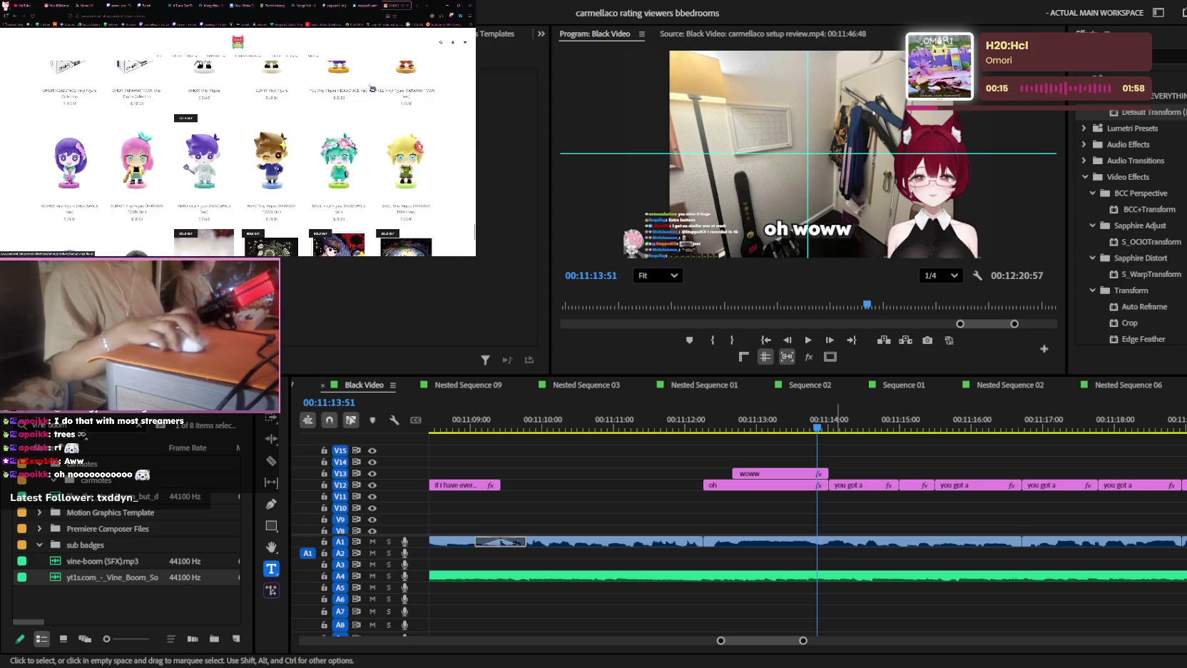
key("ctrl+t")
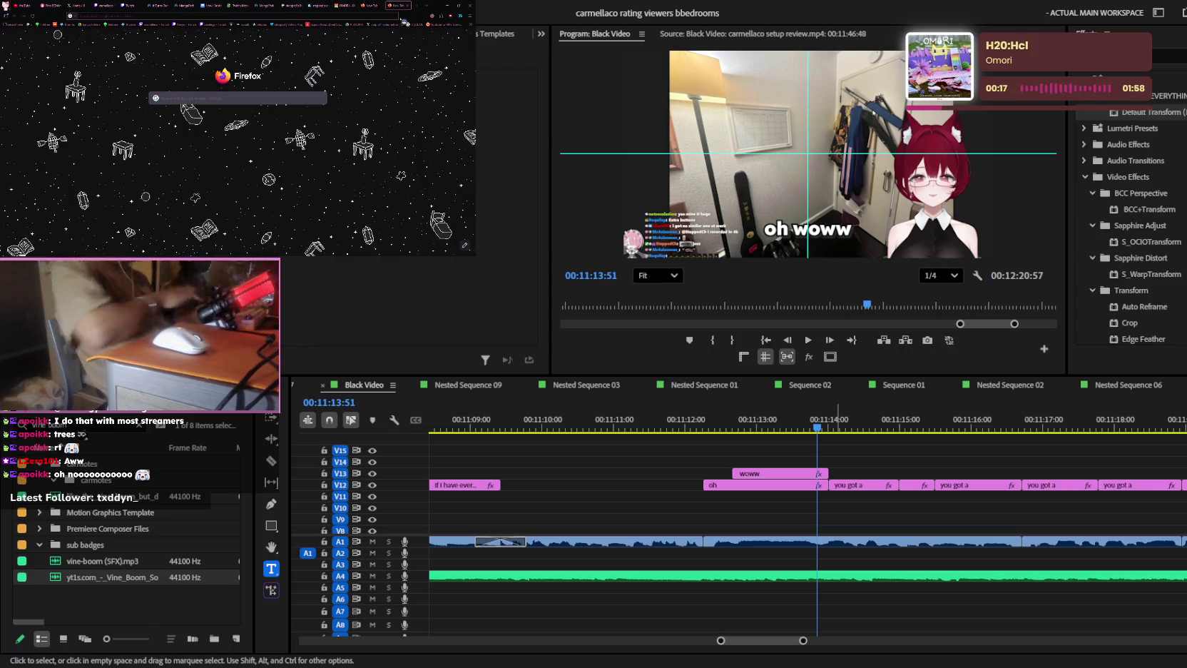
- Search Google for 'mrcarmellaco sweater' and view the Omori Mari sweater image results
type("mrcarmellaco")
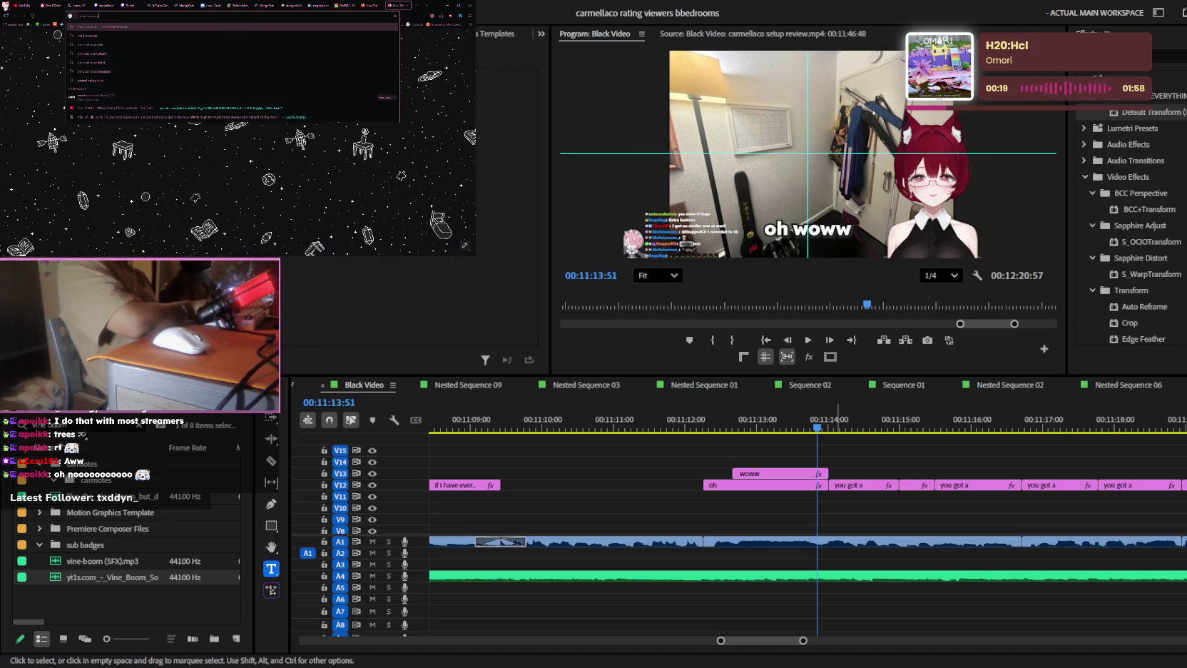
type(" sweater")
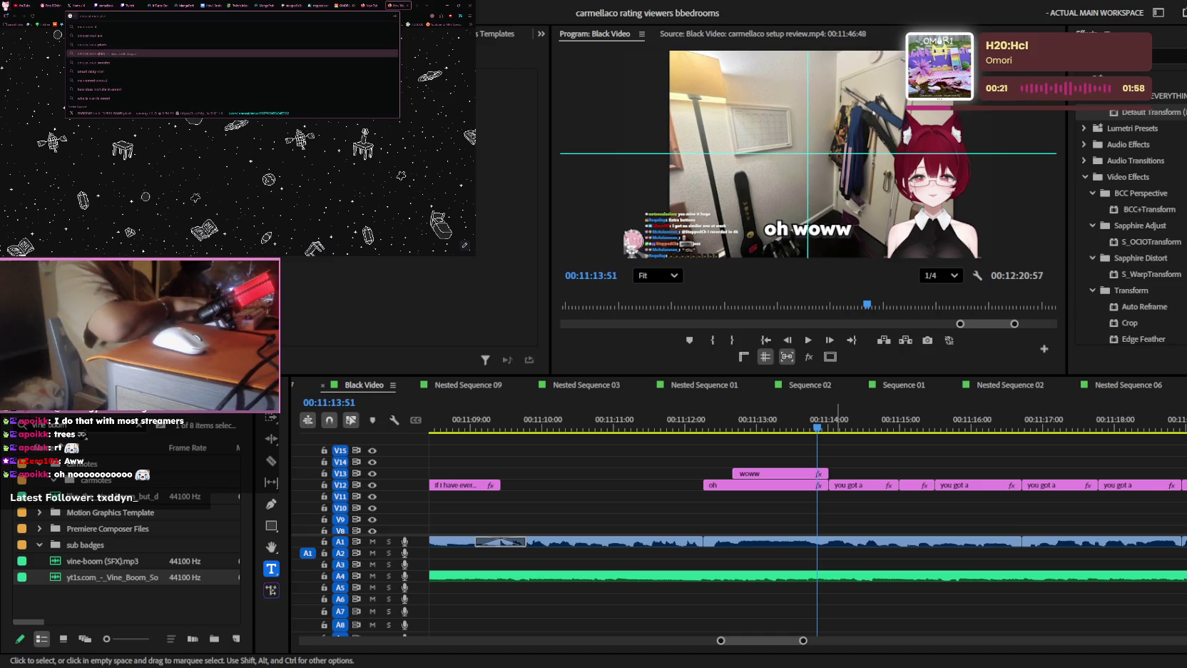
key("Return")
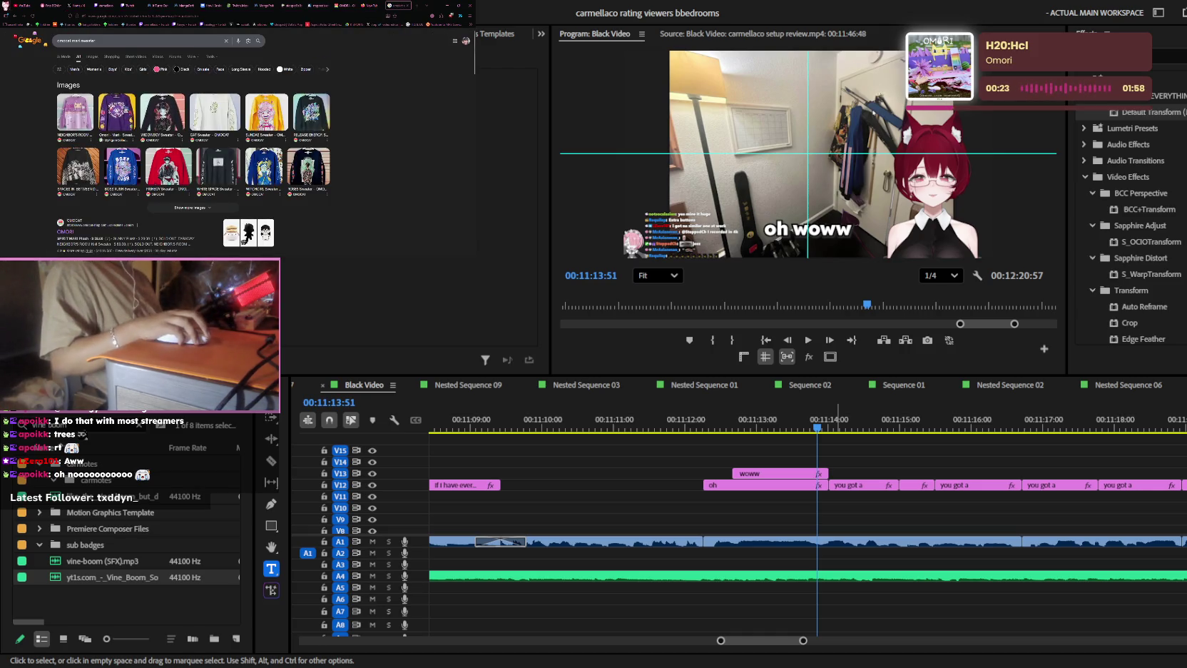
left_click(117, 114)
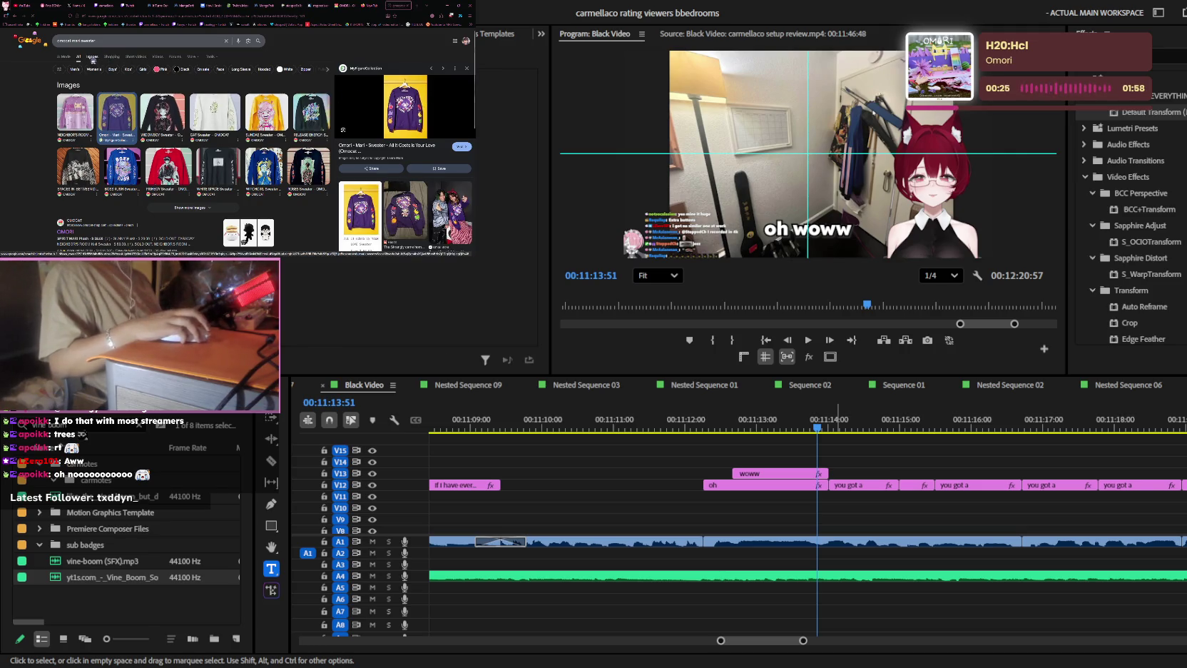
left_click(93, 57)
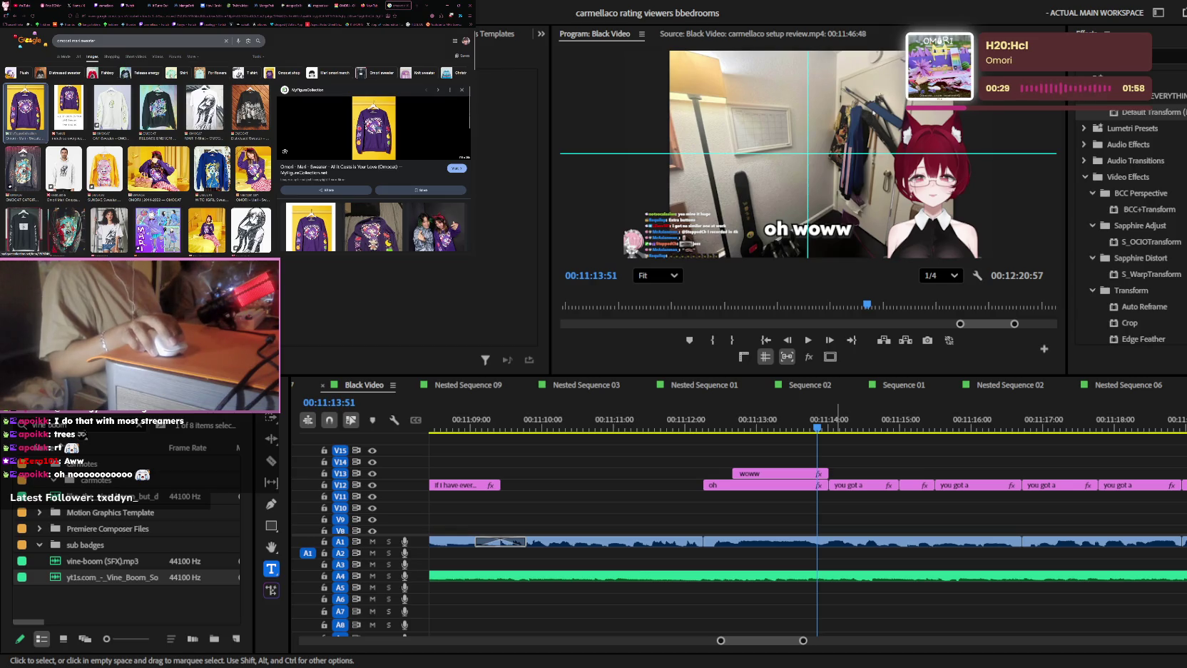
- On the Omocat shop page, step through find-in-page matches for products
left_click(346, 5)
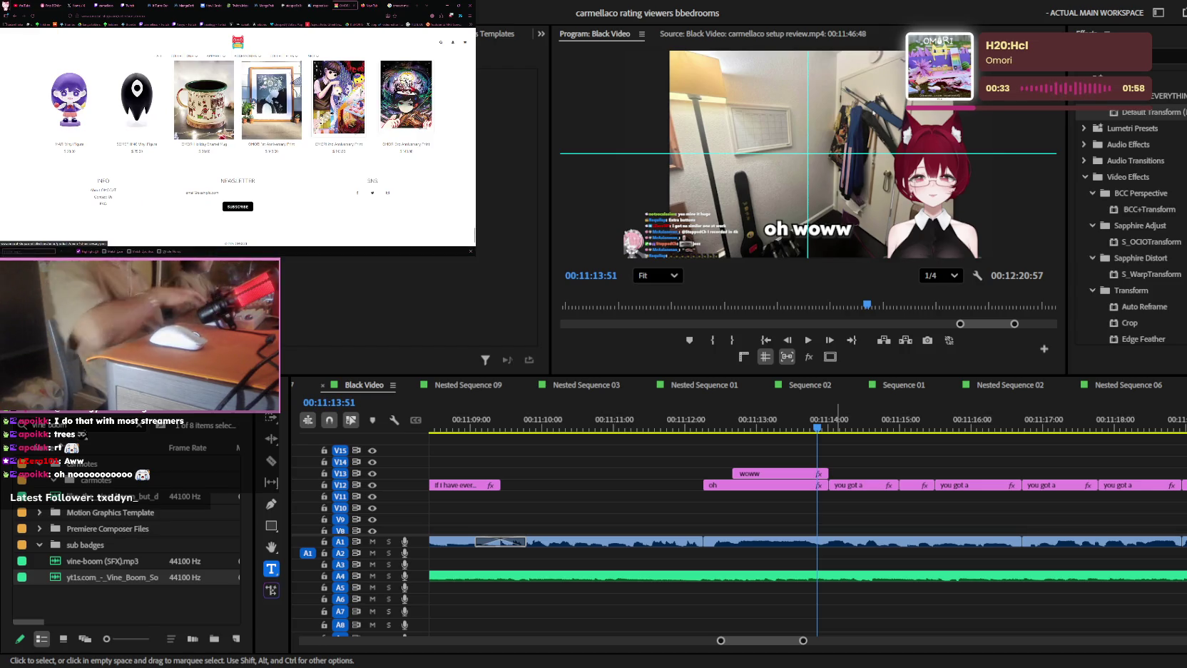
key("Return")
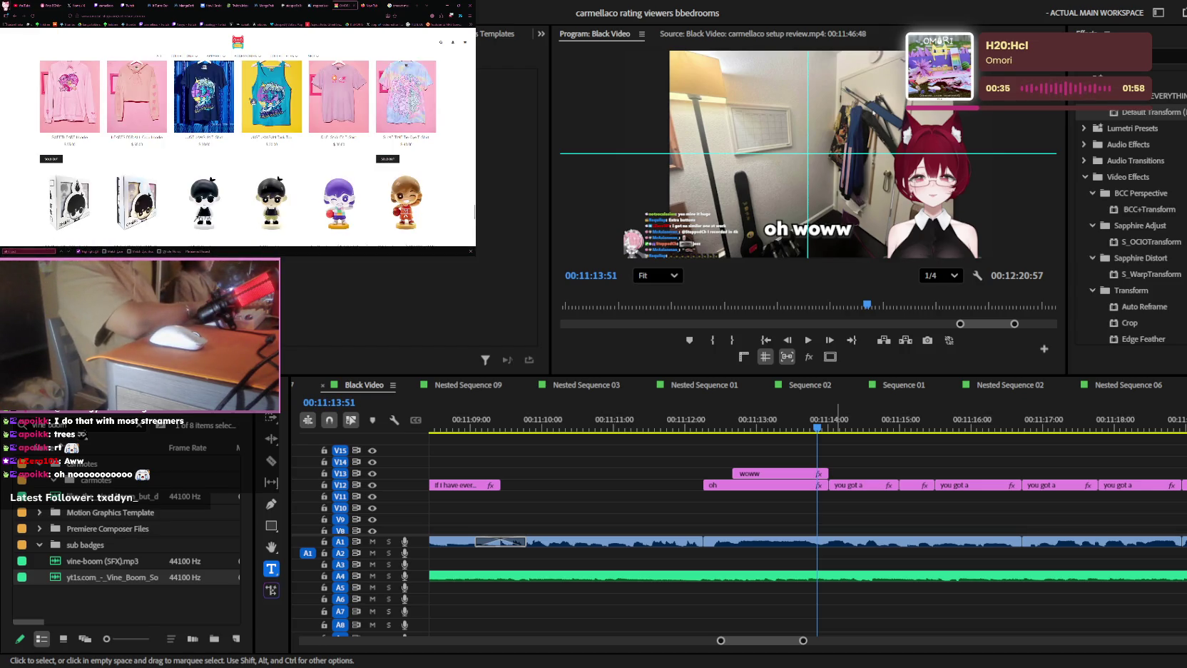
key("Return")
key("Return")
key("Return")
key("Return")
key("Return")
key("Return")
key("Return")
key("Return")
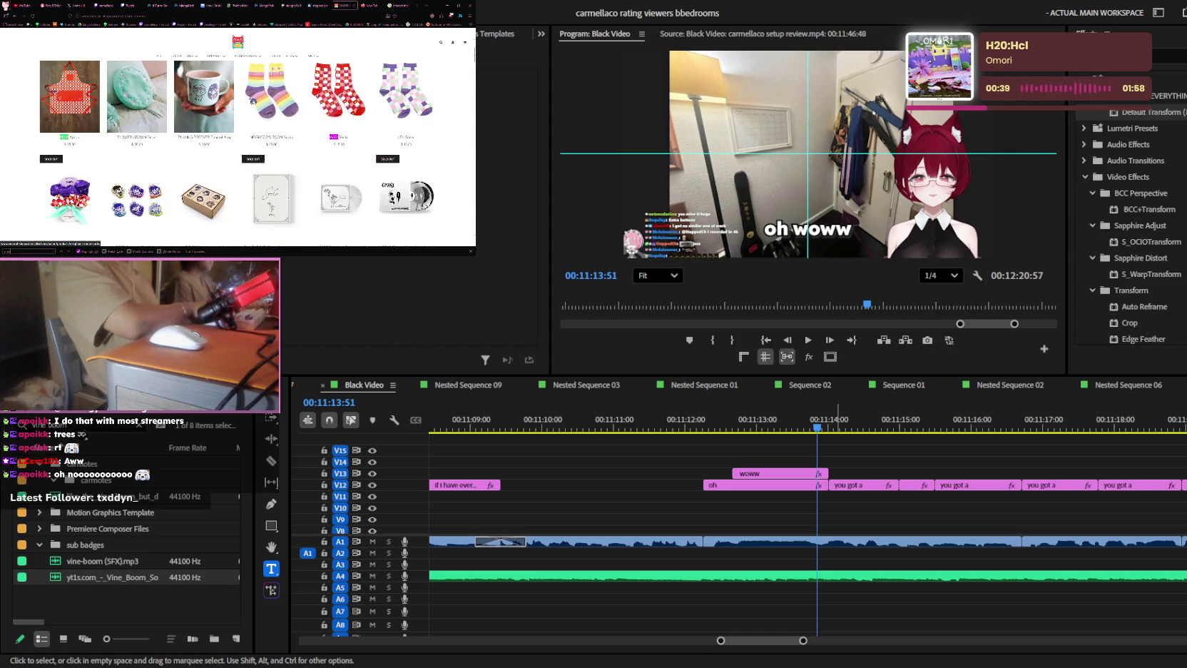
key("Return")
key("Return")
key("Escape")
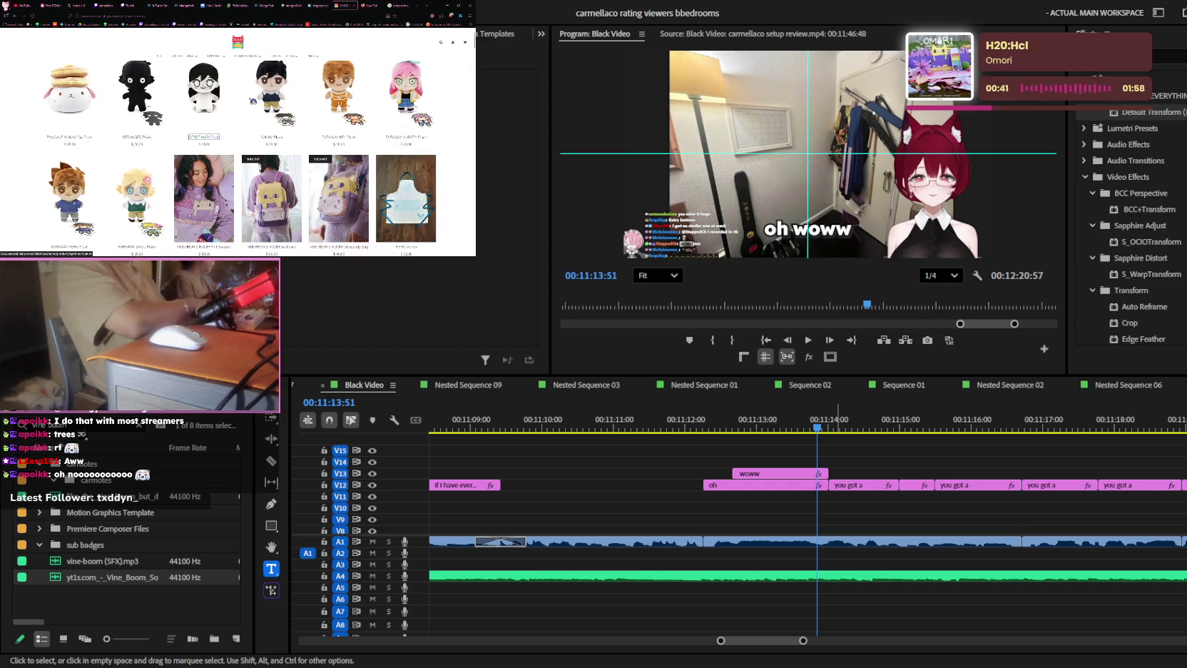
scroll(237, 157, "down", 2)
scroll(237, 157, "down", 2)
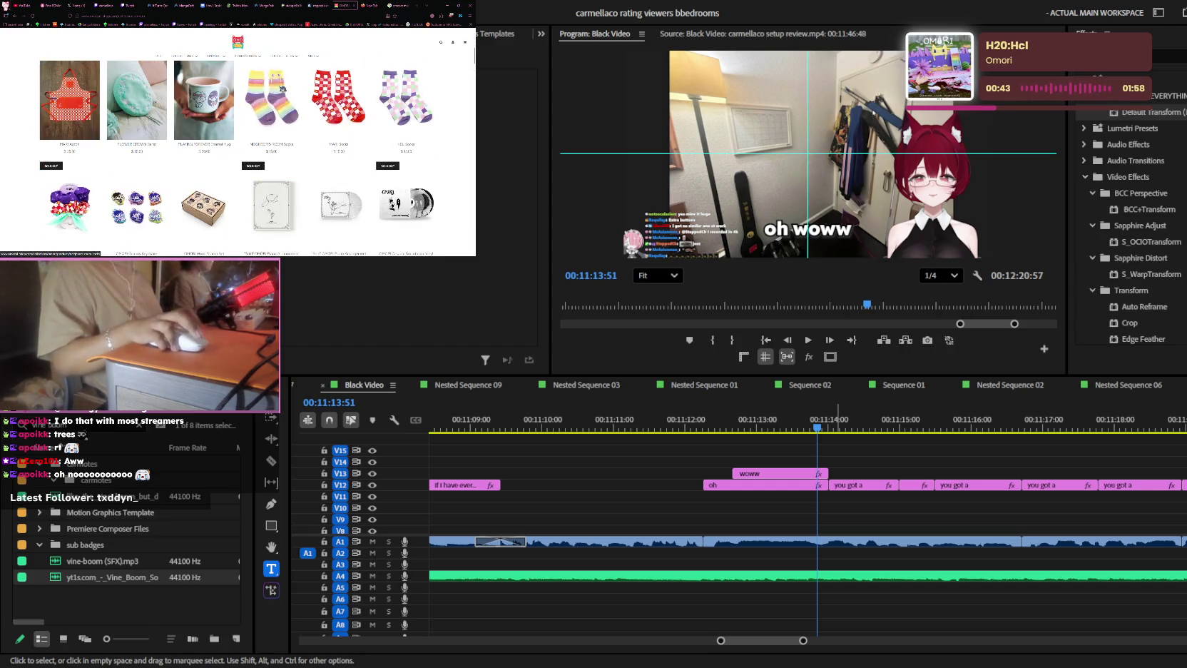
- Glance at the sweater image results, then scroll through the Omocat shop listing
left_click(399, 5)
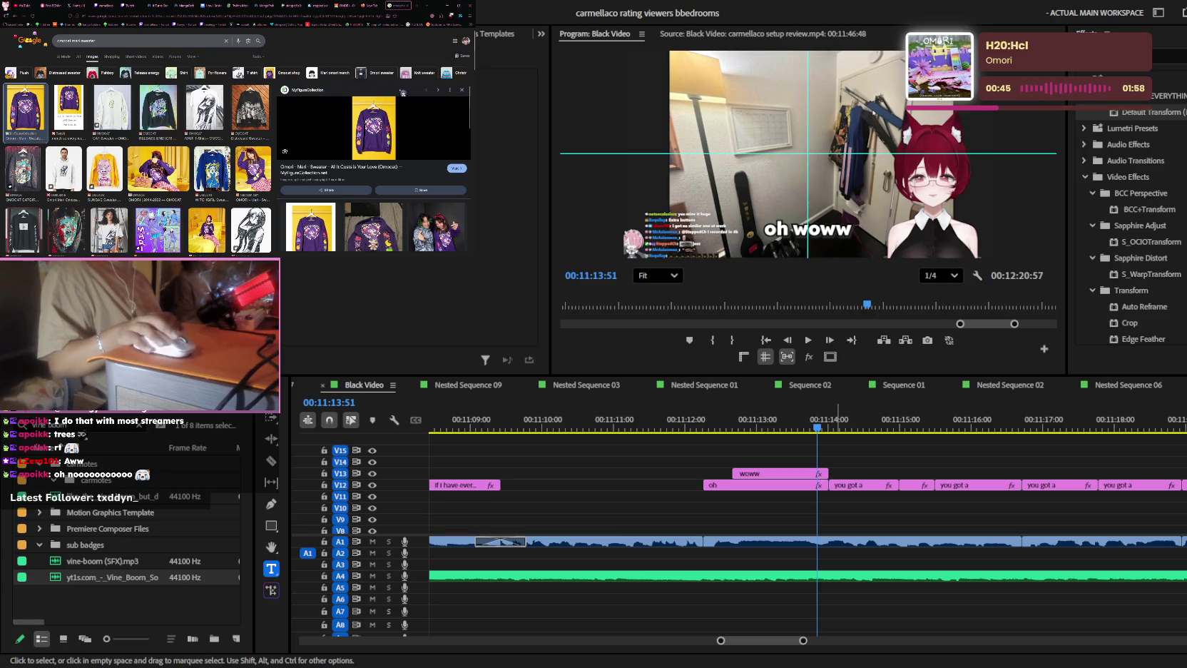
left_click(347, 5)
scroll(238, 157, "up", 3)
scroll(237, 157, "up", 3)
scroll(237, 157, "down", 3)
scroll(238, 157, "down", 3)
scroll(237, 157, "down", 3)
scroll(238, 157, "down", 2)
scroll(237, 157, "down", 3)
scroll(238, 156, "down", 3)
scroll(238, 157, "down", 3)
scroll(237, 157, "down", 3)
scroll(238, 156, "up", 1)
scroll(237, 157, "up", 1)
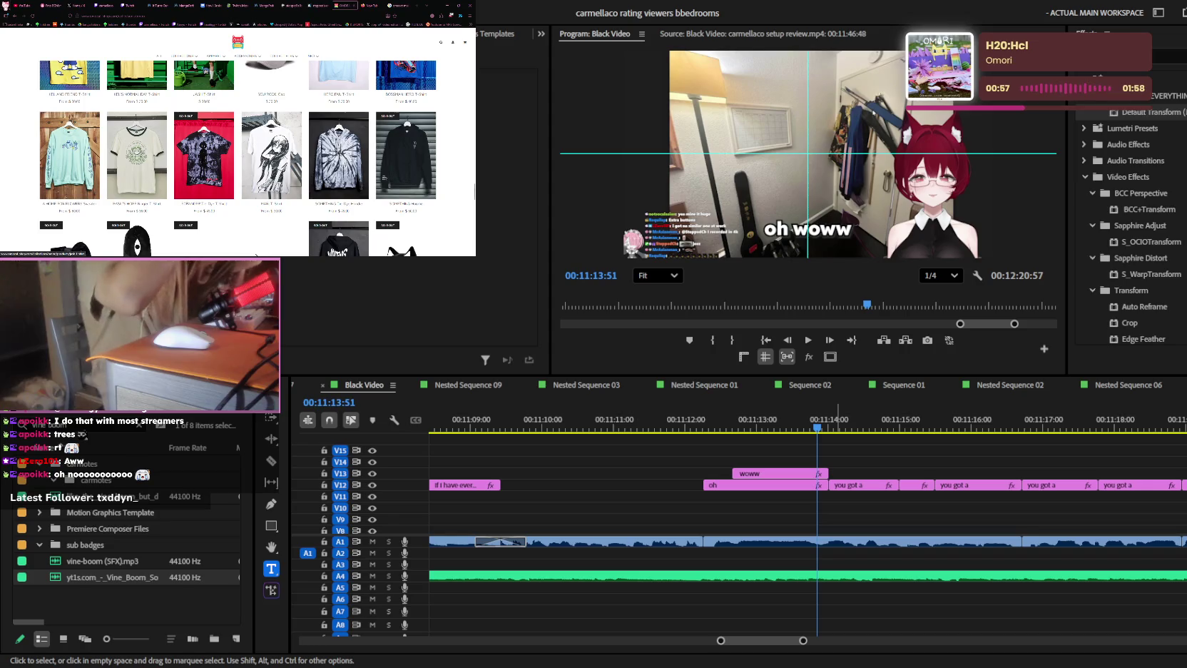
scroll(238, 157, "up", 3)
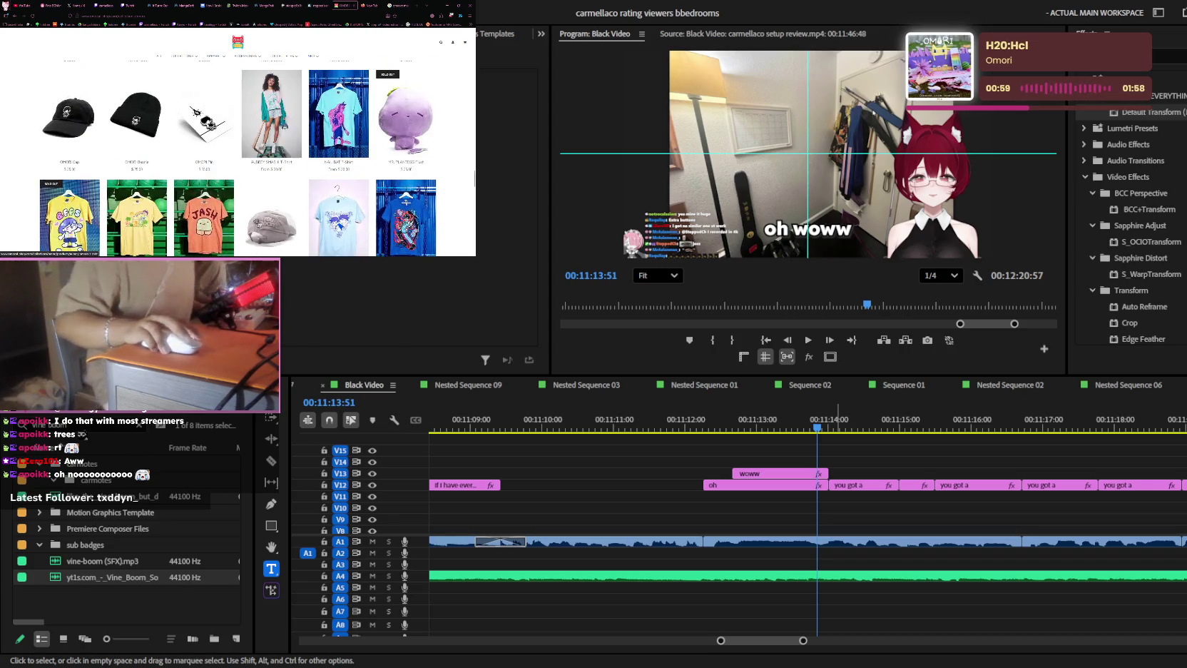
scroll(237, 157, "up", 2)
scroll(238, 157, "up", 2)
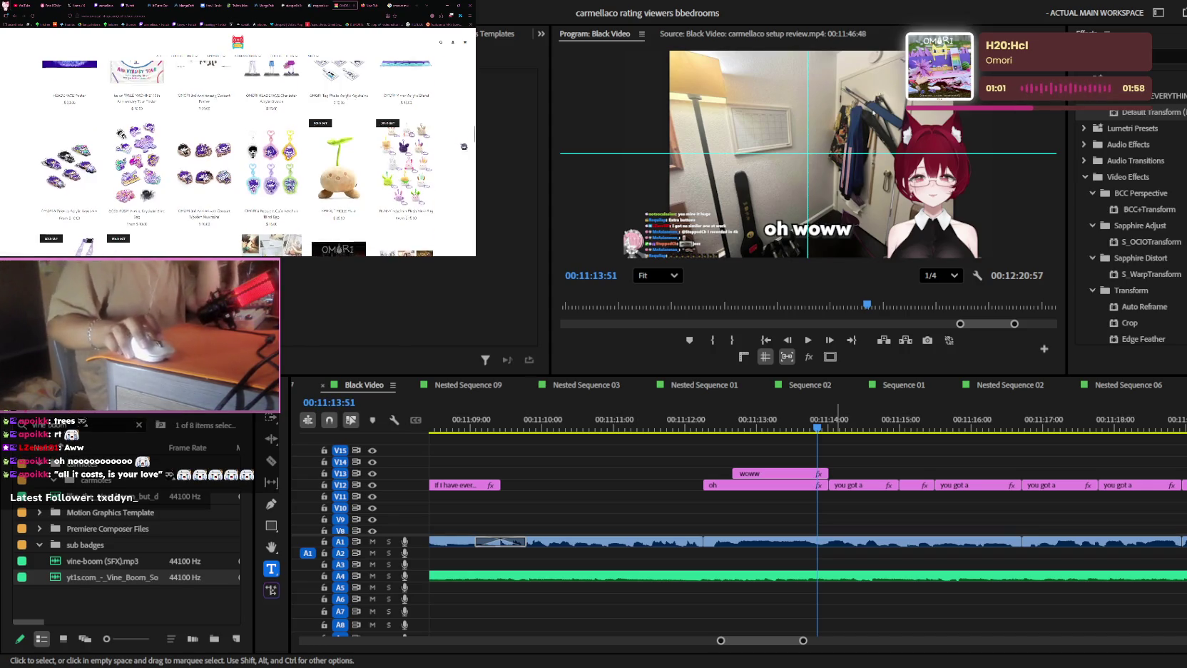
scroll(238, 157, "up", 2)
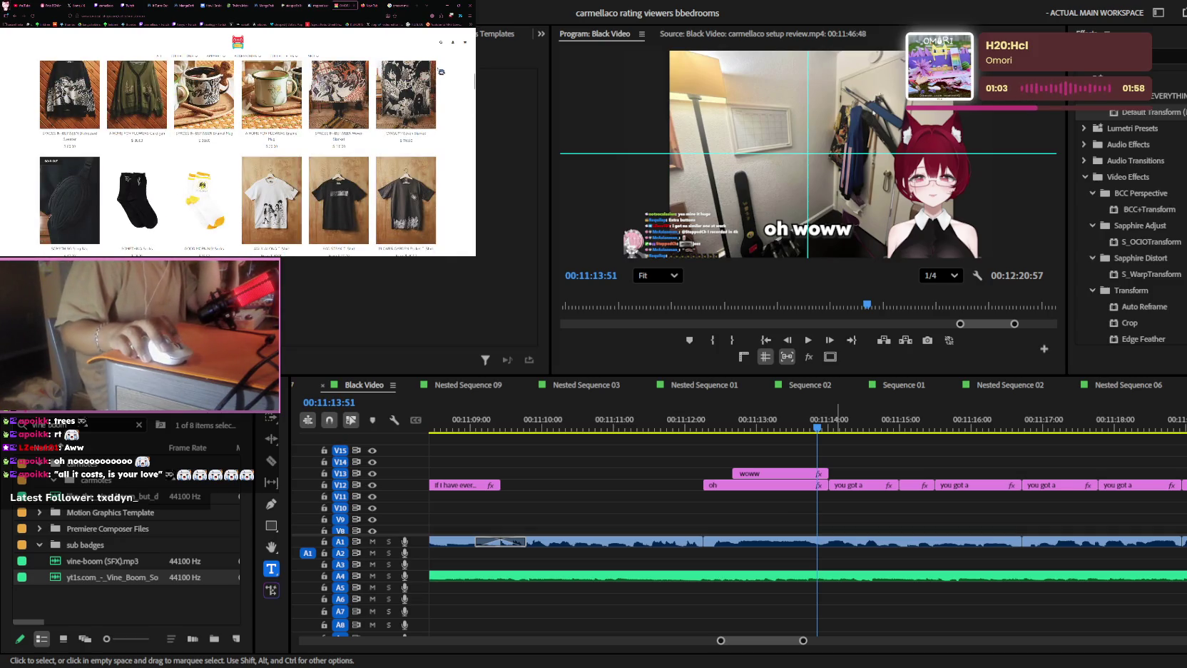
scroll(141, 168, "up", 2)
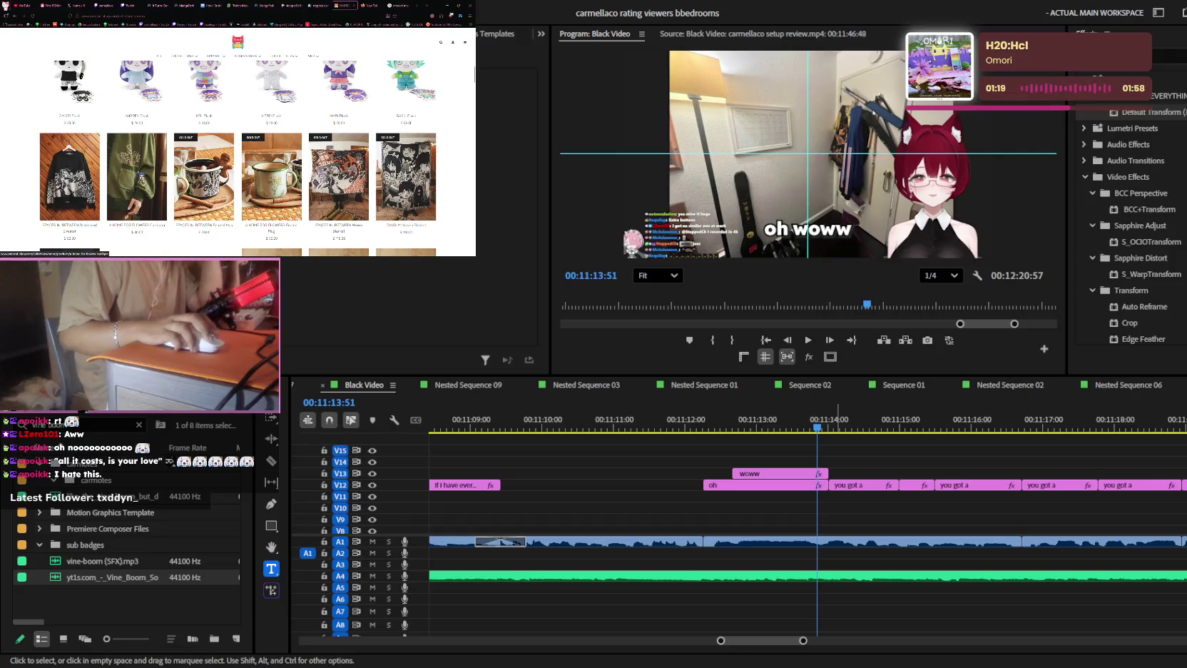
- View the green sweater's product page and return to the shop listing
left_click(136, 177)
scroll(191, 150, "down", 2)
scroll(191, 150, "down", 1)
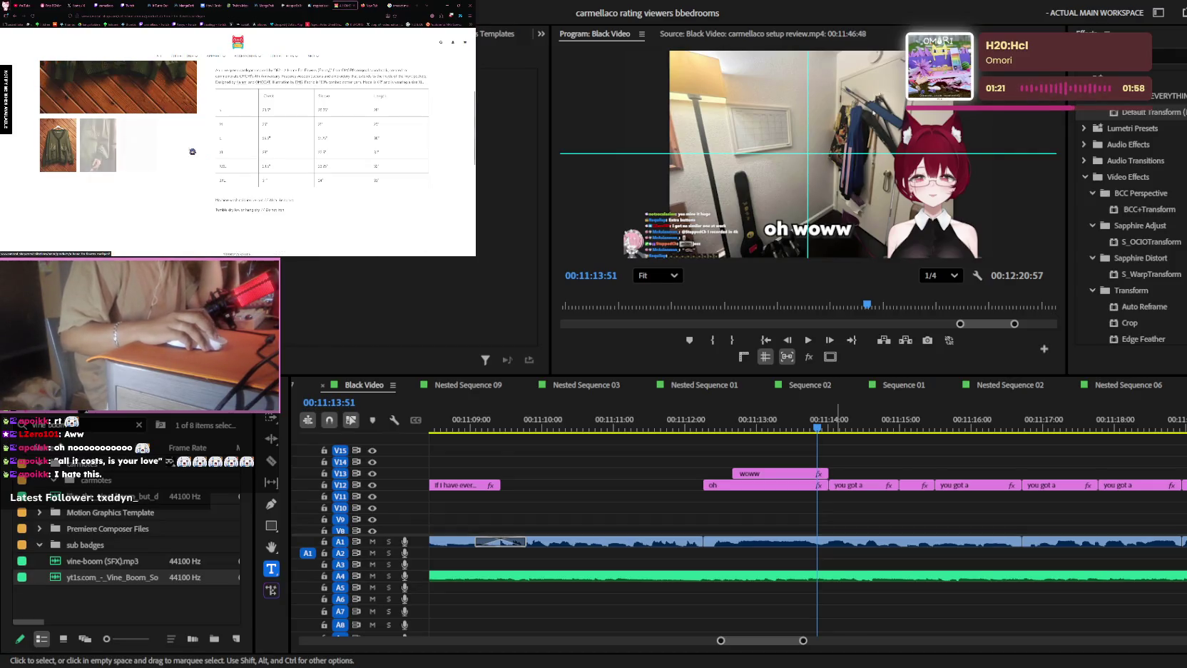
scroll(191, 150, "up", 2)
scroll(191, 150, "up", 2)
key("alt+Left")
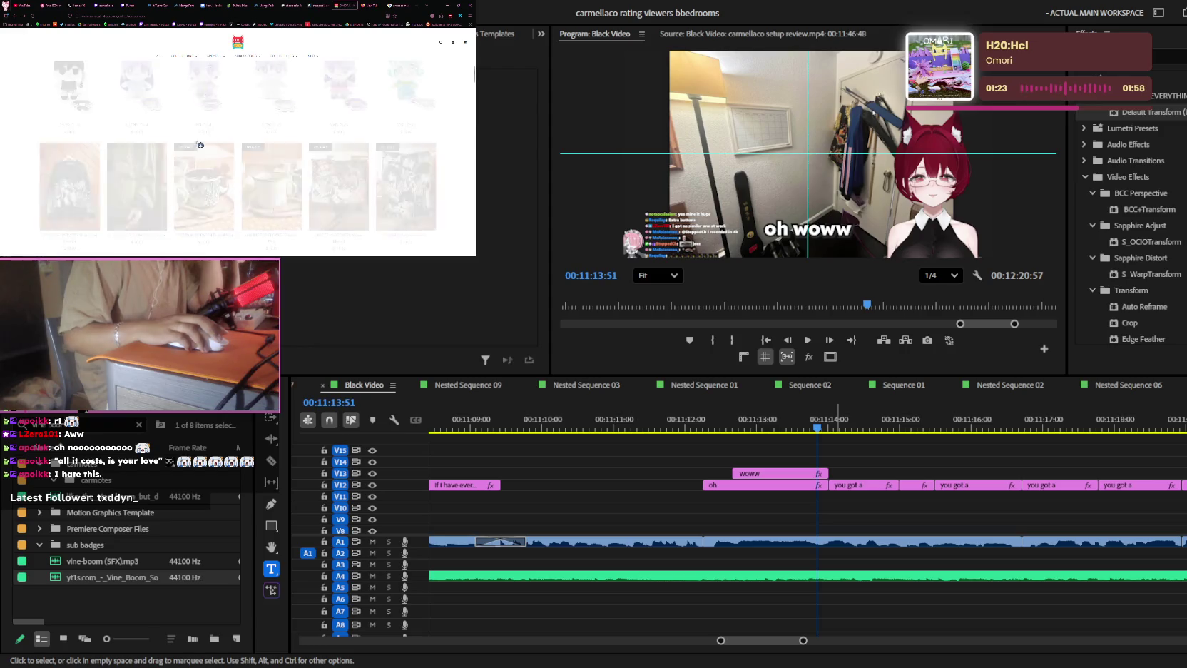
- Scroll the Omocat listing once more, then switch to the manga page tab
scroll(238, 159, "down", 3)
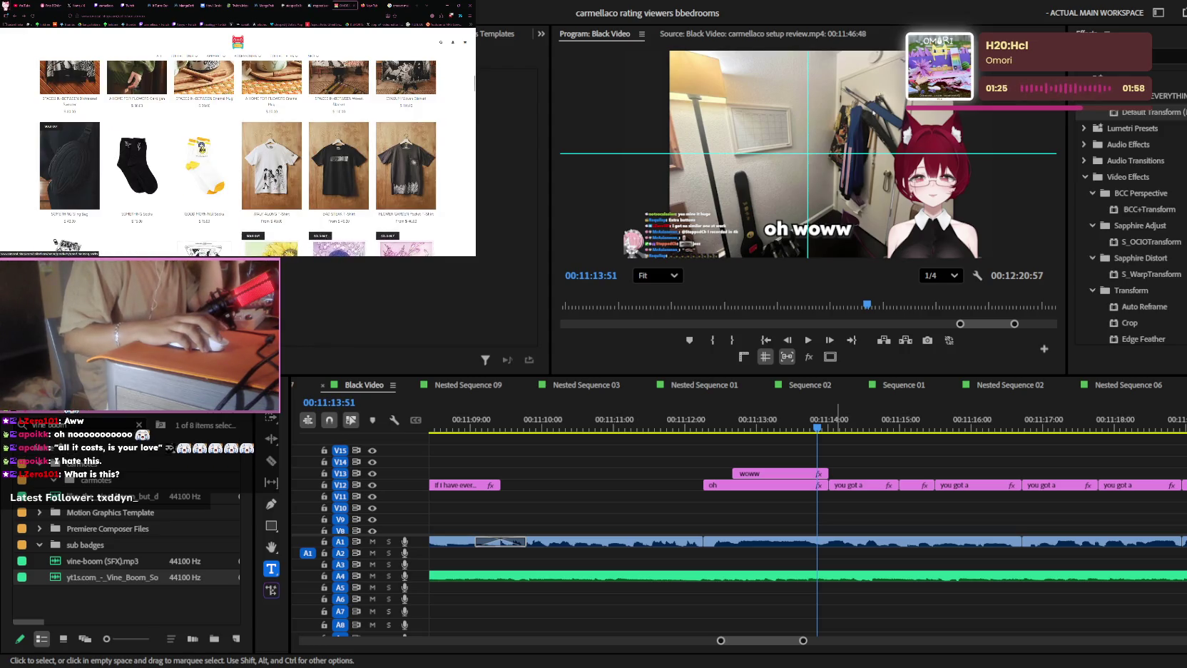
scroll(238, 159, "down", 3)
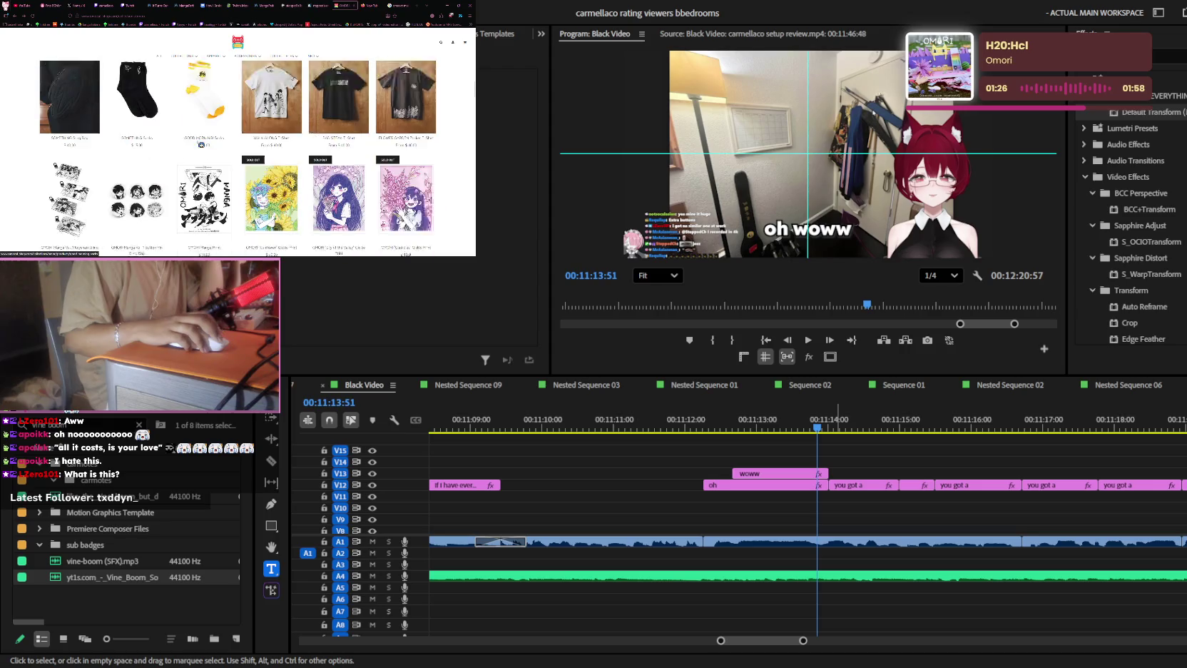
scroll(238, 158, "down", 2)
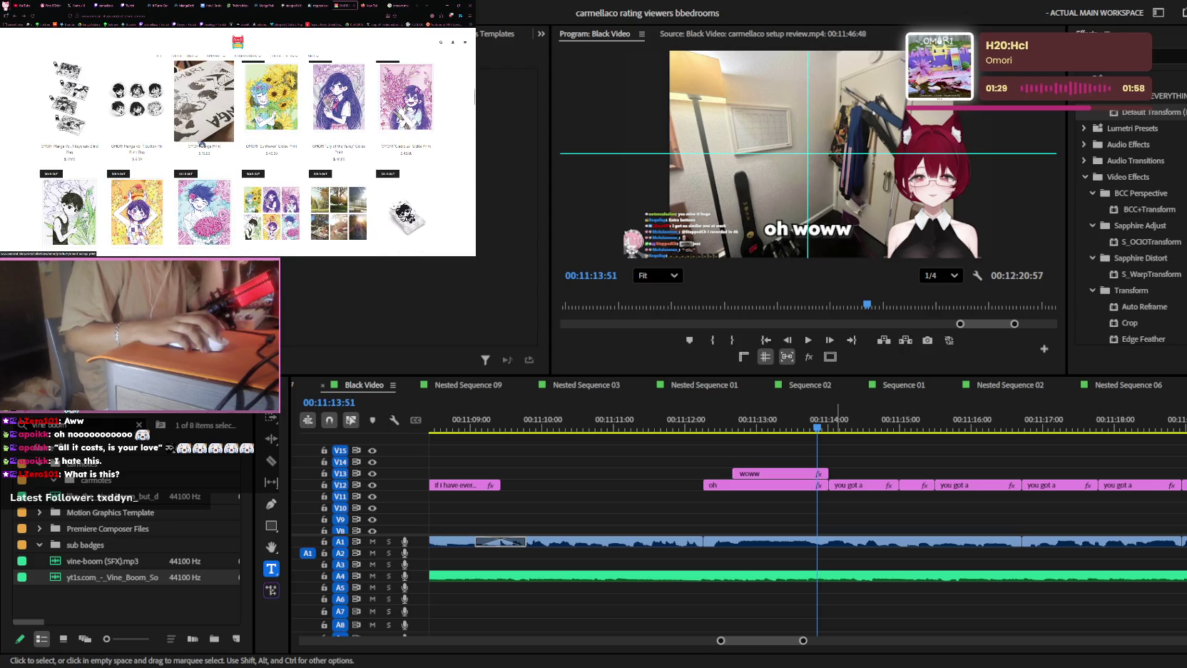
scroll(201, 145, "up", 2)
scroll(214, 149, "up", 2)
scroll(243, 153, "up", 2)
scroll(270, 158, "up", 2)
scroll(238, 158, "up", 2)
scroll(238, 159, "up", 2)
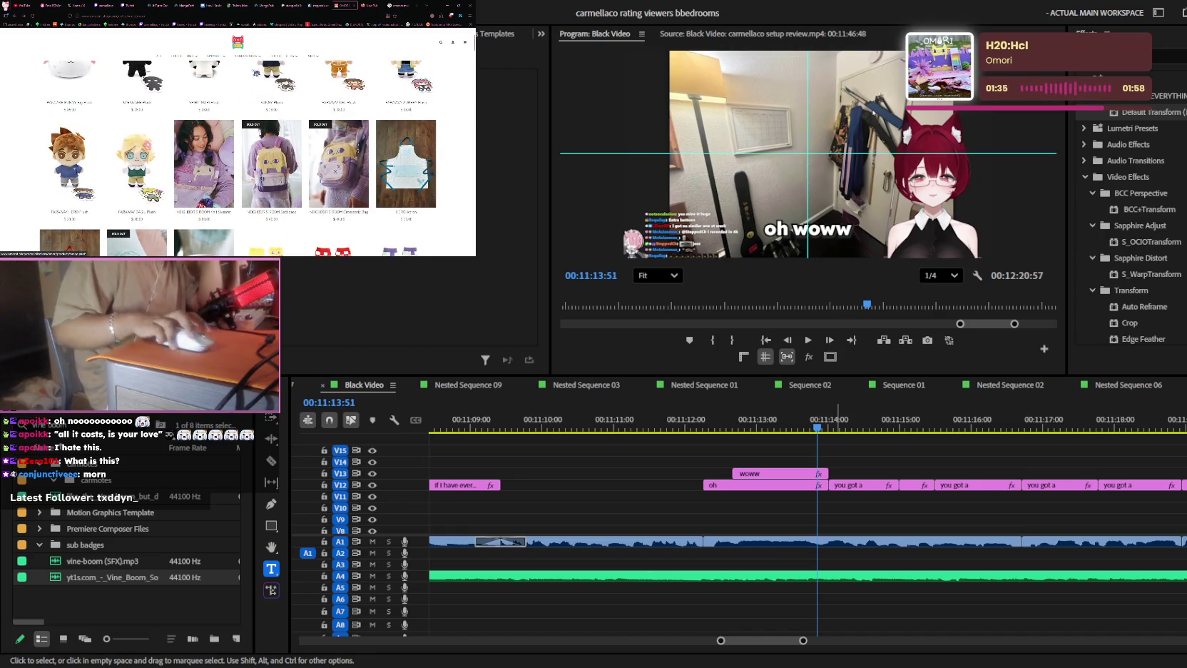
left_click(184, 4)
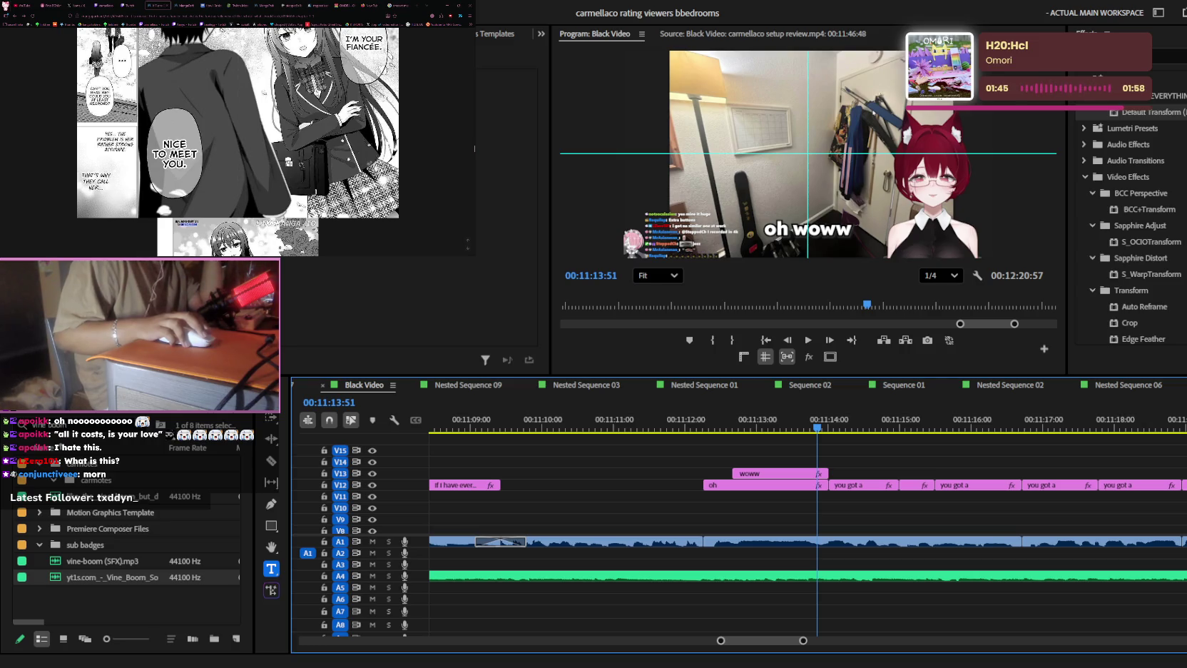
- Move the timeline playhead to 00:11:12:01, then go to the Google tab's address bar
left_click(716, 428)
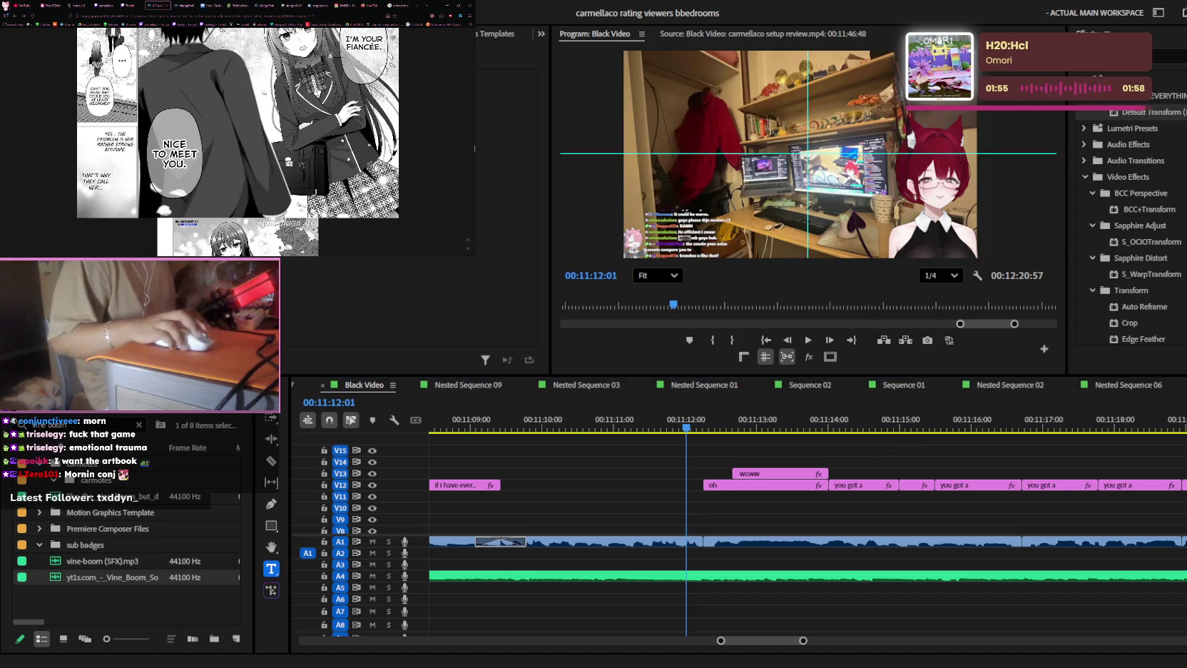
key("ctrl+9")
key("ctrl+l")
- Search Google for 'before your eyes', skim the results, then return to the Omocat shop
type("before")
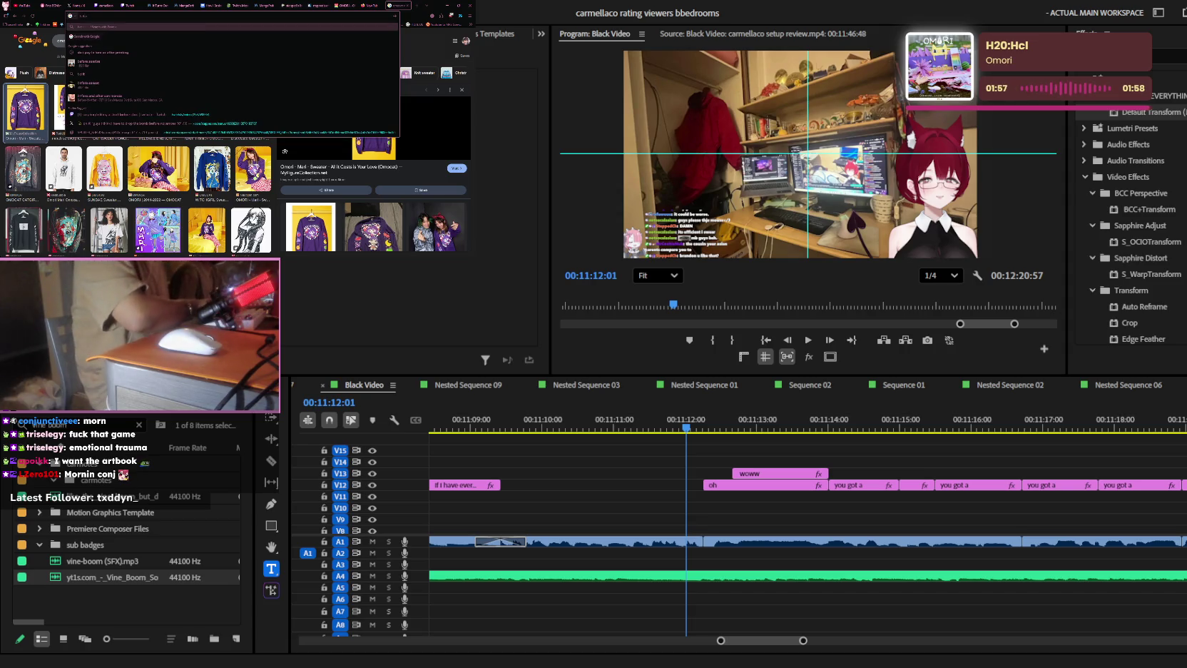
type(" your eyes")
key("Return")
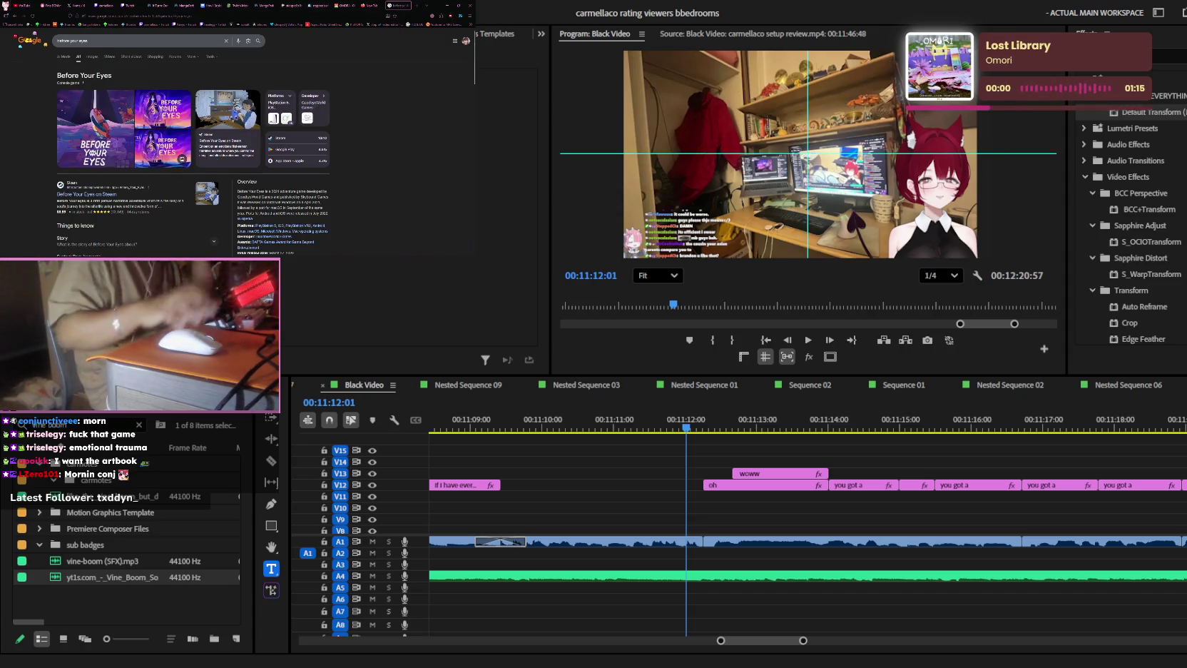
scroll(193, 143, "down", 1)
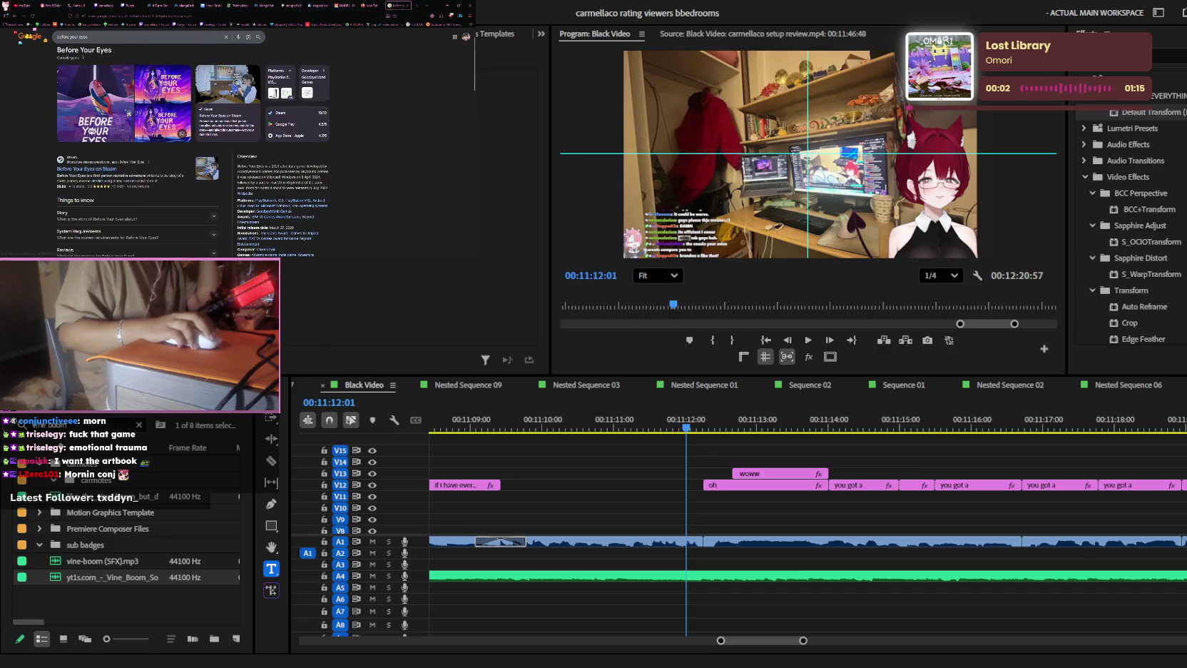
scroll(192, 142, "down", 1)
scroll(193, 142, "up", 2)
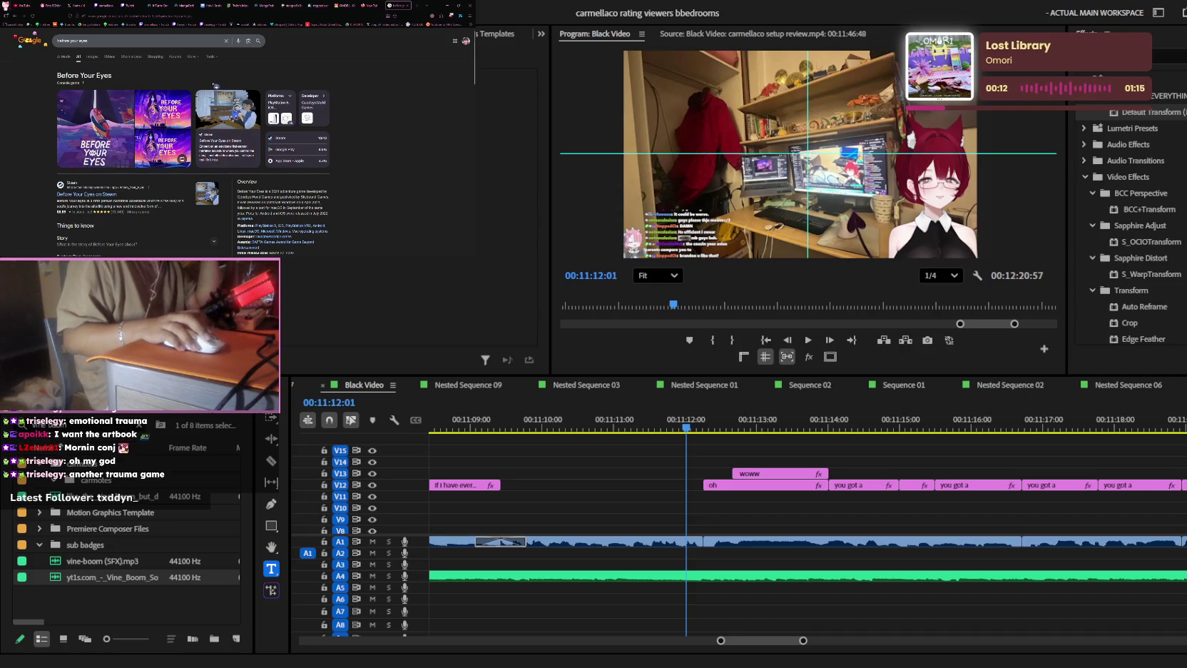
left_click(383, 7)
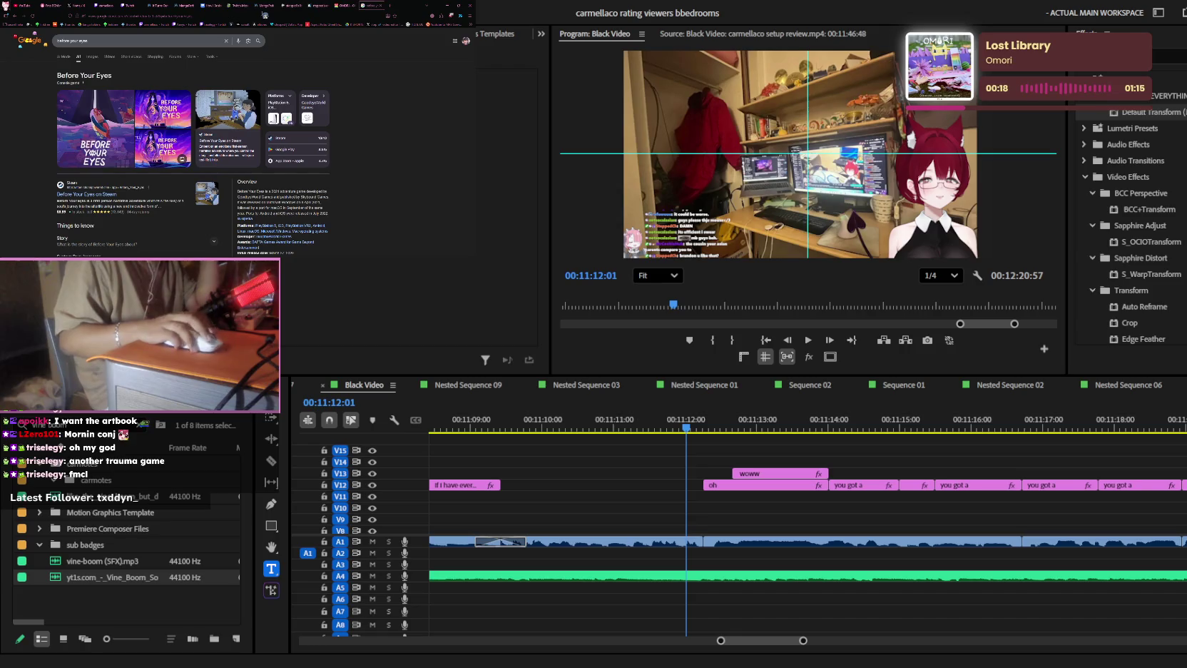
left_click(367, 7)
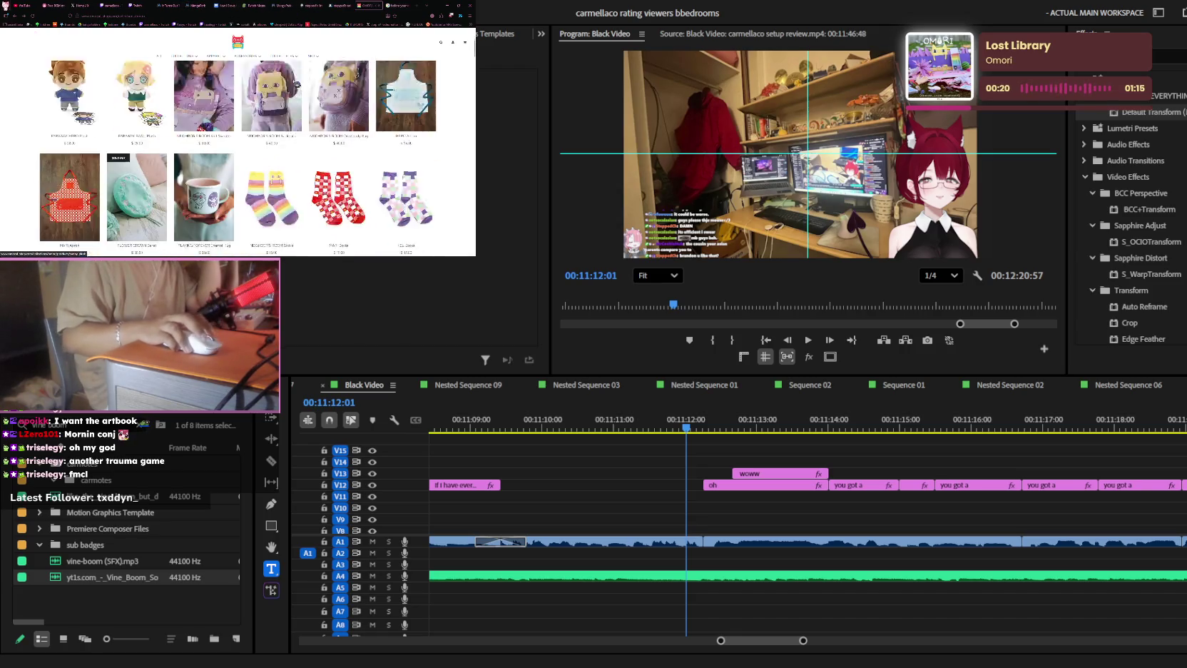
- Browse down the Omocat shop listing, then switch to the Twitch stream tab with Ctrl+Tab
scroll(296, 83, "down", 5)
scroll(297, 83, "down", 2)
scroll(296, 83, "down", 2)
scroll(297, 84, "down", 2)
scroll(296, 83, "down", 2)
scroll(296, 83, "down", 1)
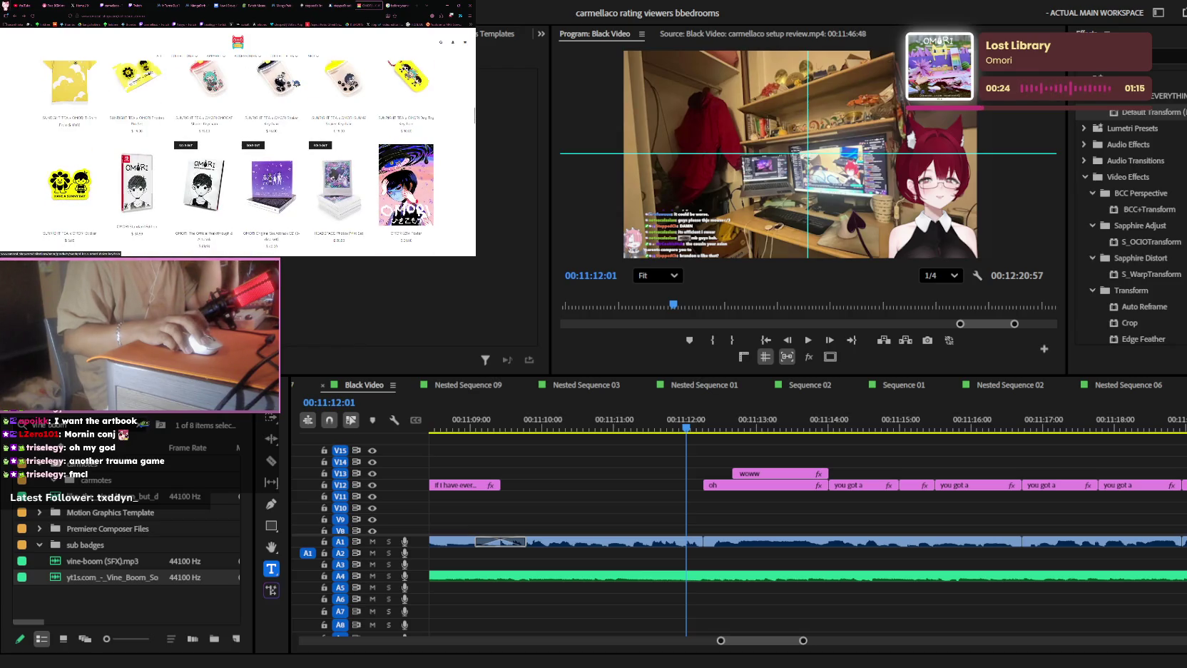
scroll(296, 83, "down", 2)
scroll(296, 84, "down", 1)
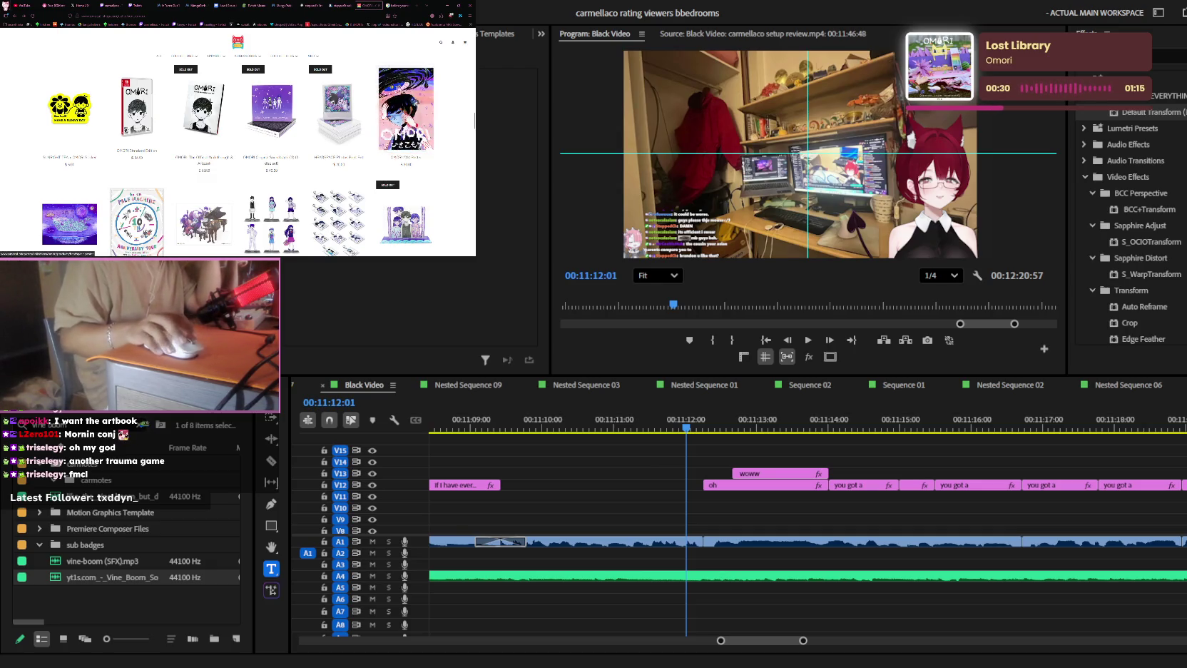
scroll(369, 119, "down", 3)
scroll(369, 119, "down", 3)
scroll(370, 120, "down", 4)
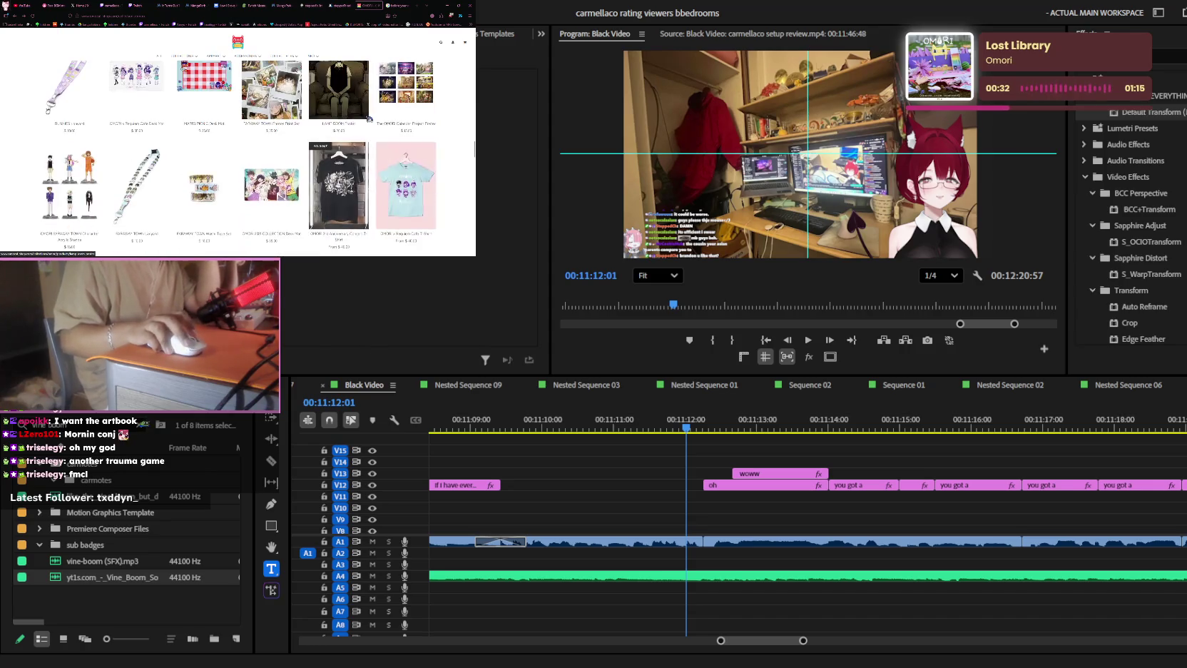
scroll(369, 119, "up", 2)
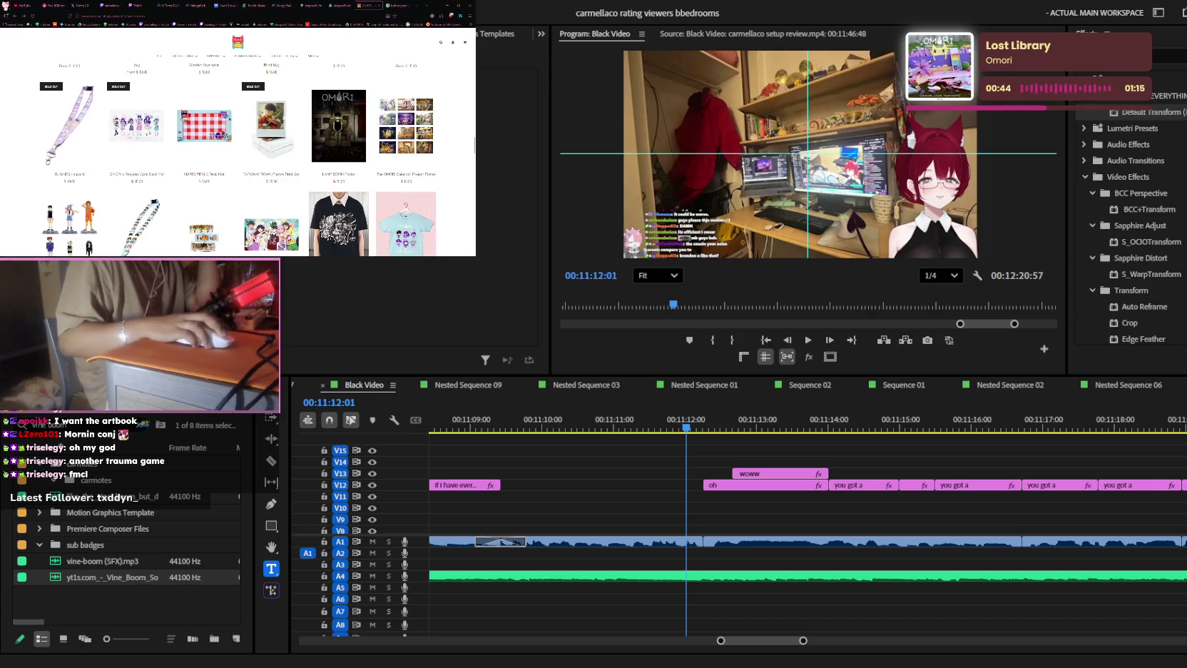
key("ctrl+Tab")
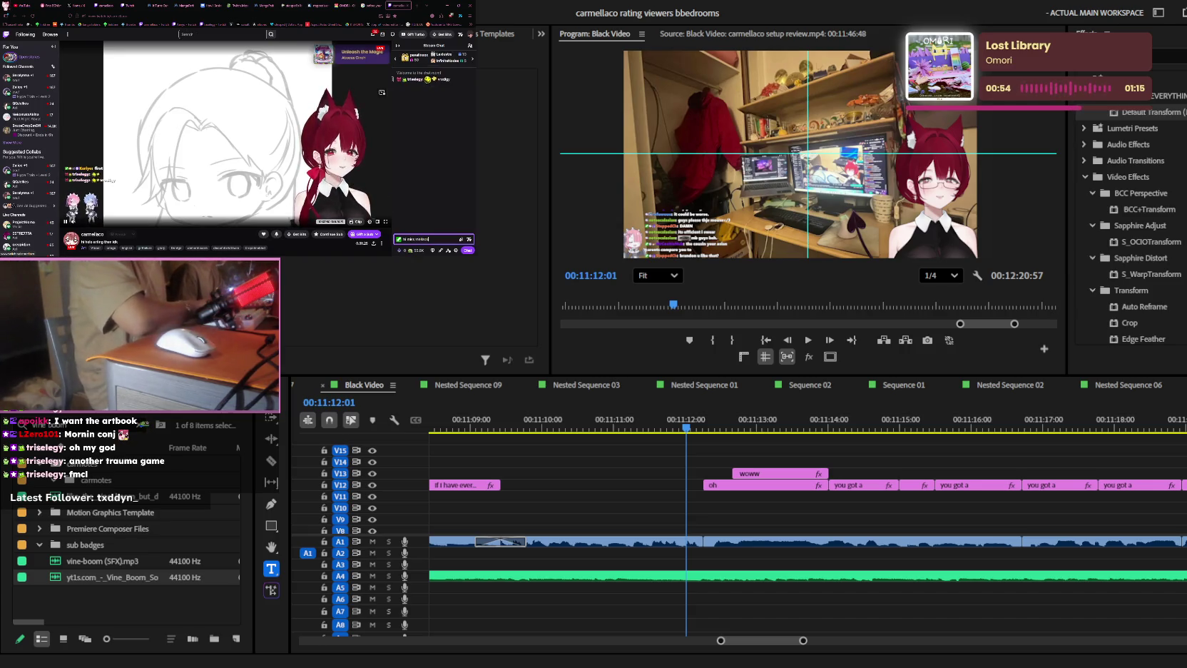
- Send a greeting, a reply to a viewer, and a follow-up 'ok' in Twitch chat
key("Return")
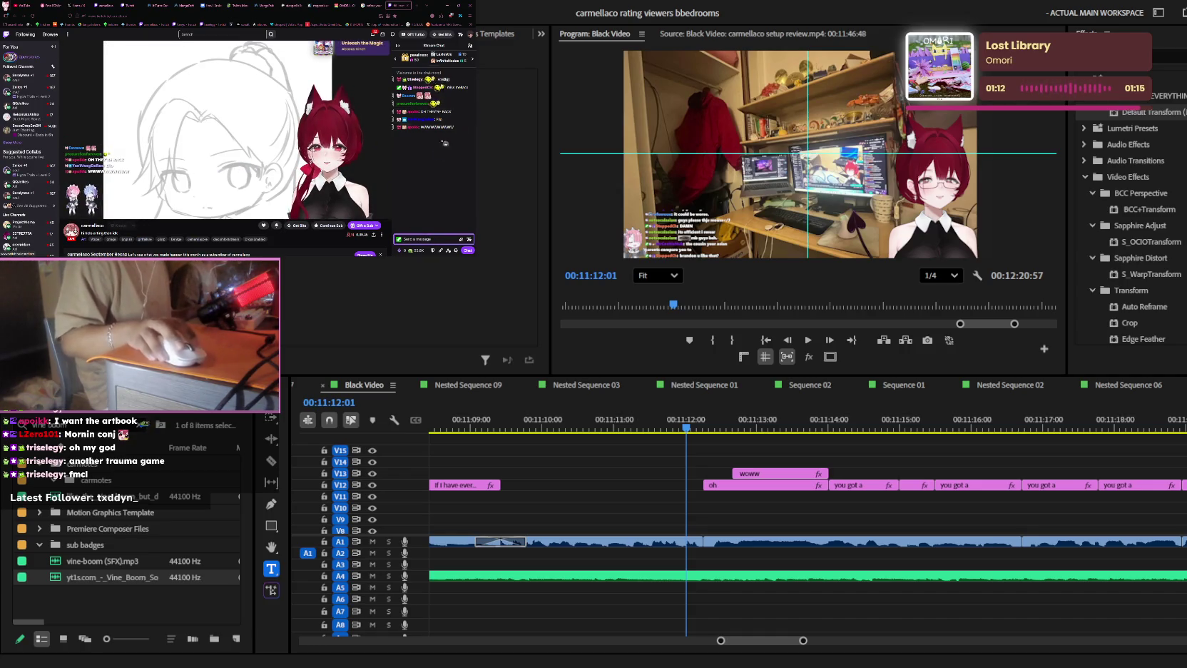
left_click(467, 104)
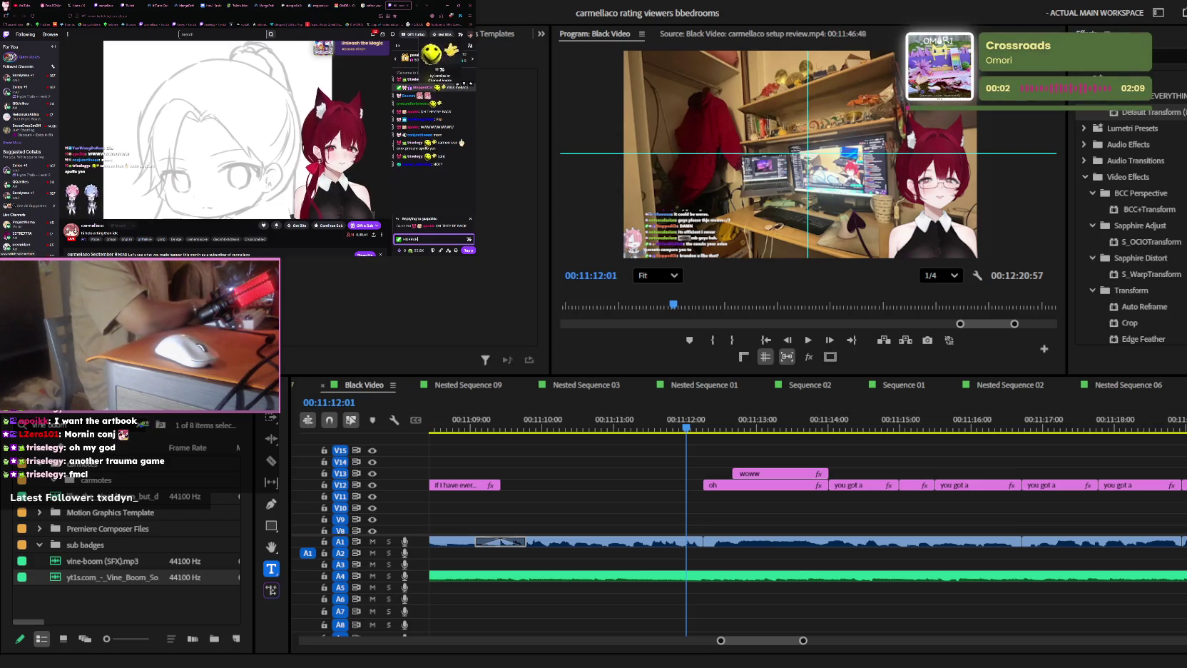
key("Return")
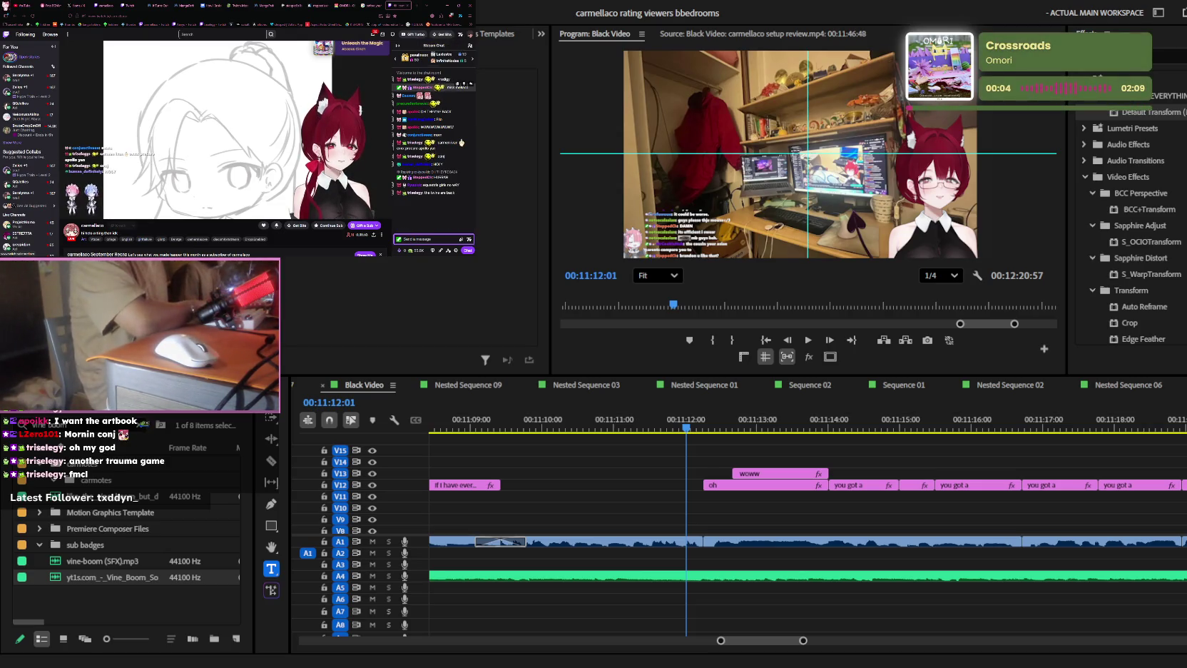
type("f")
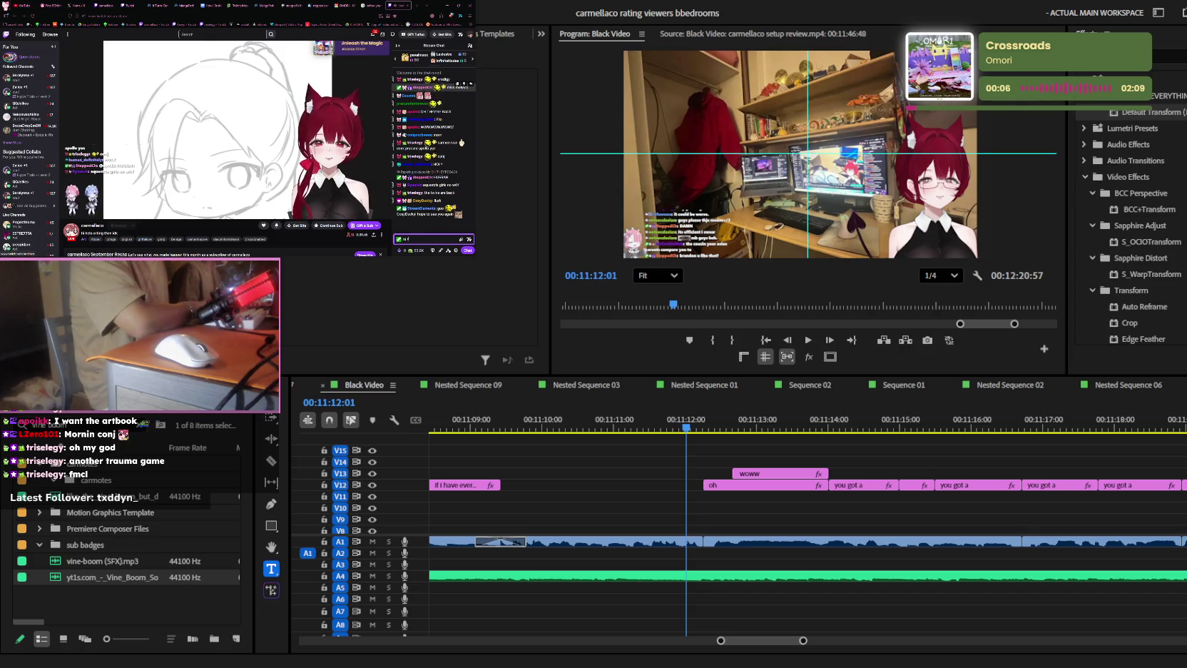
type("iends")
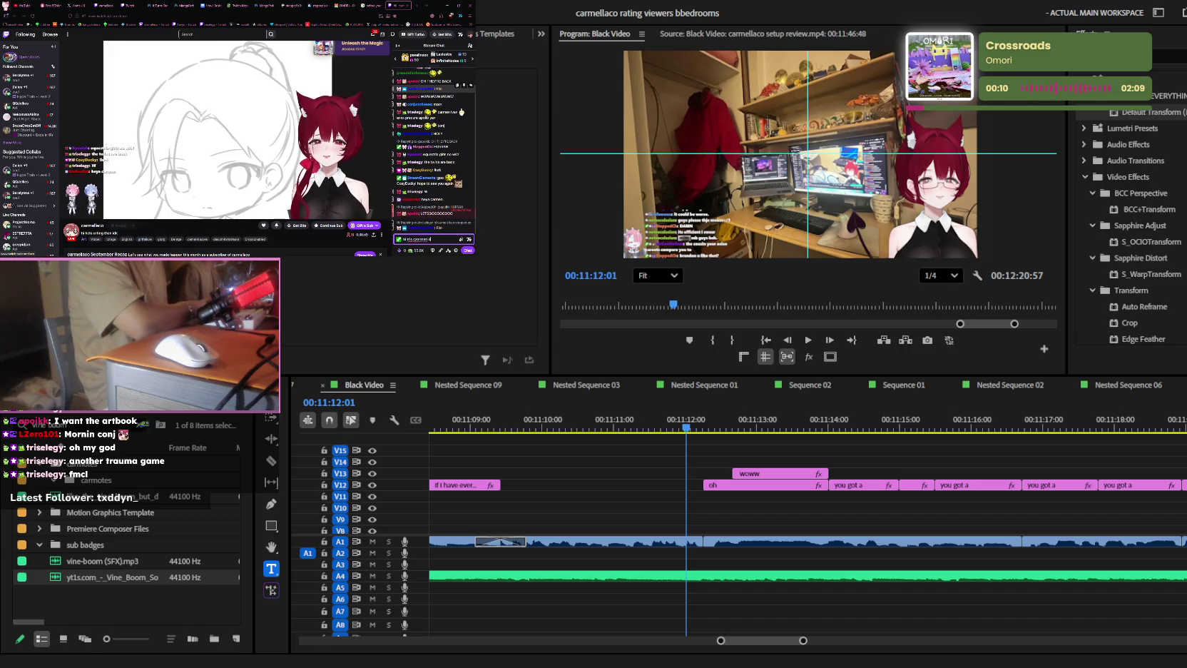
type("oi apoll")
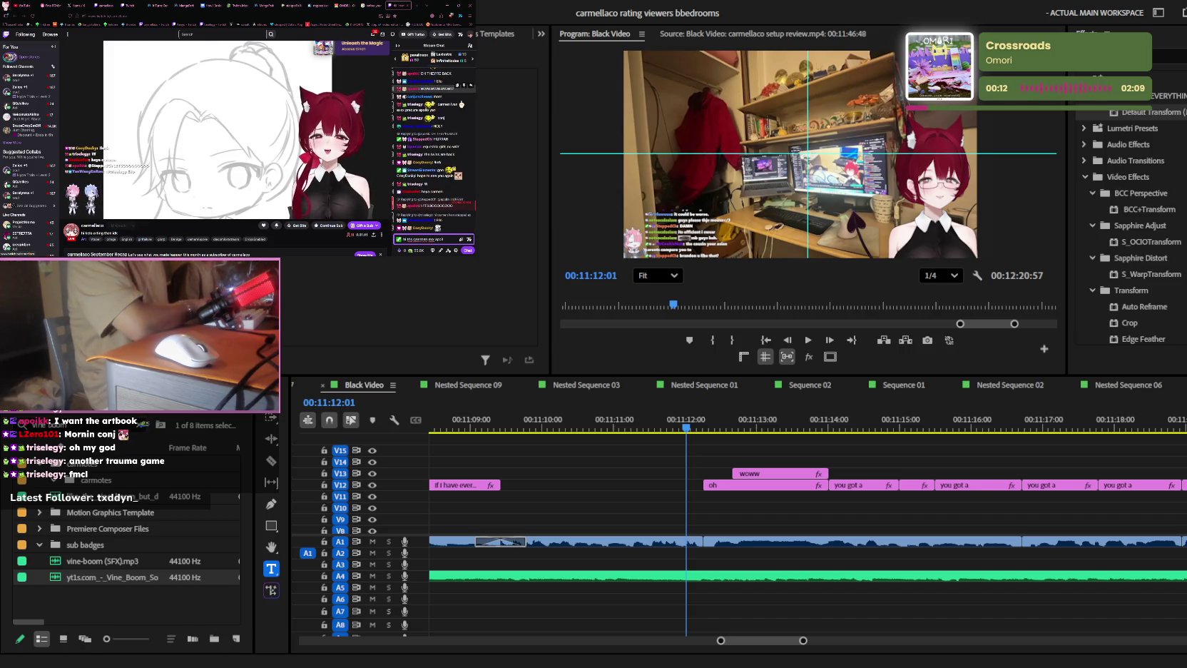
type(" ryuu")
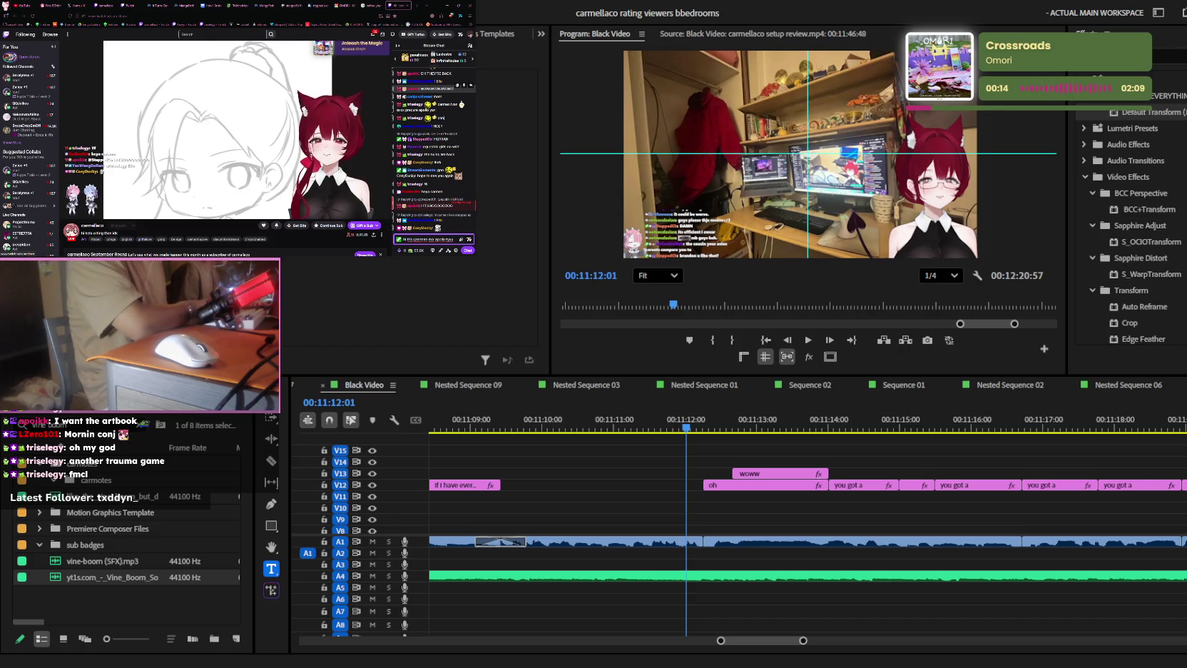
type(" duck")
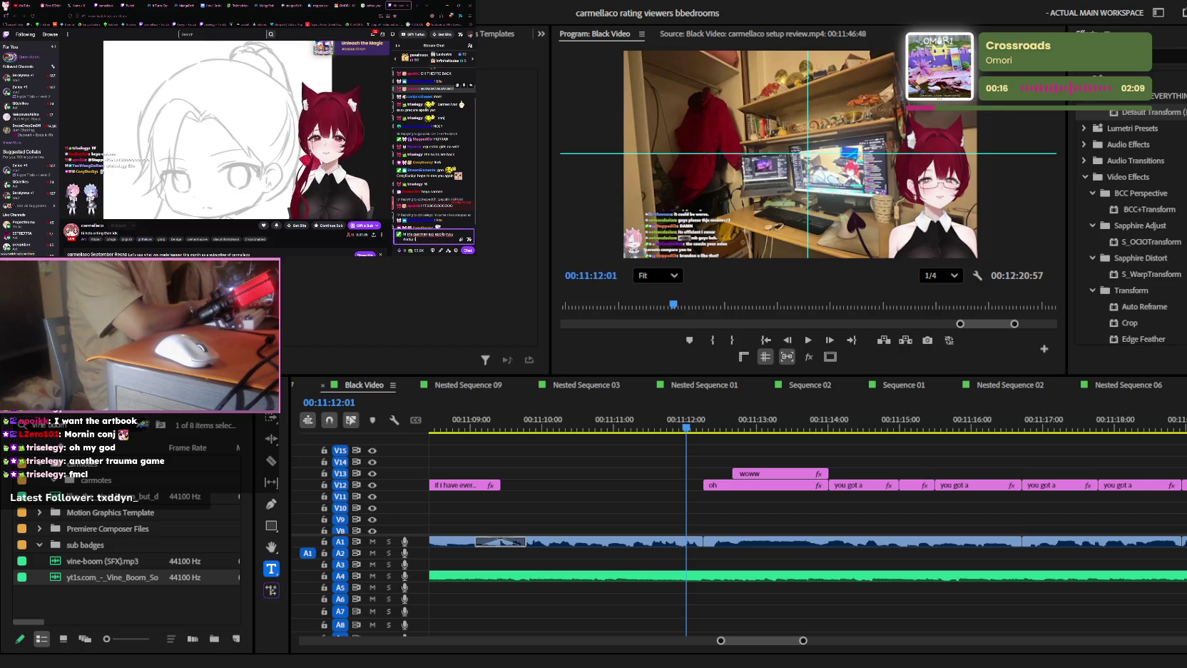
type(" yo")
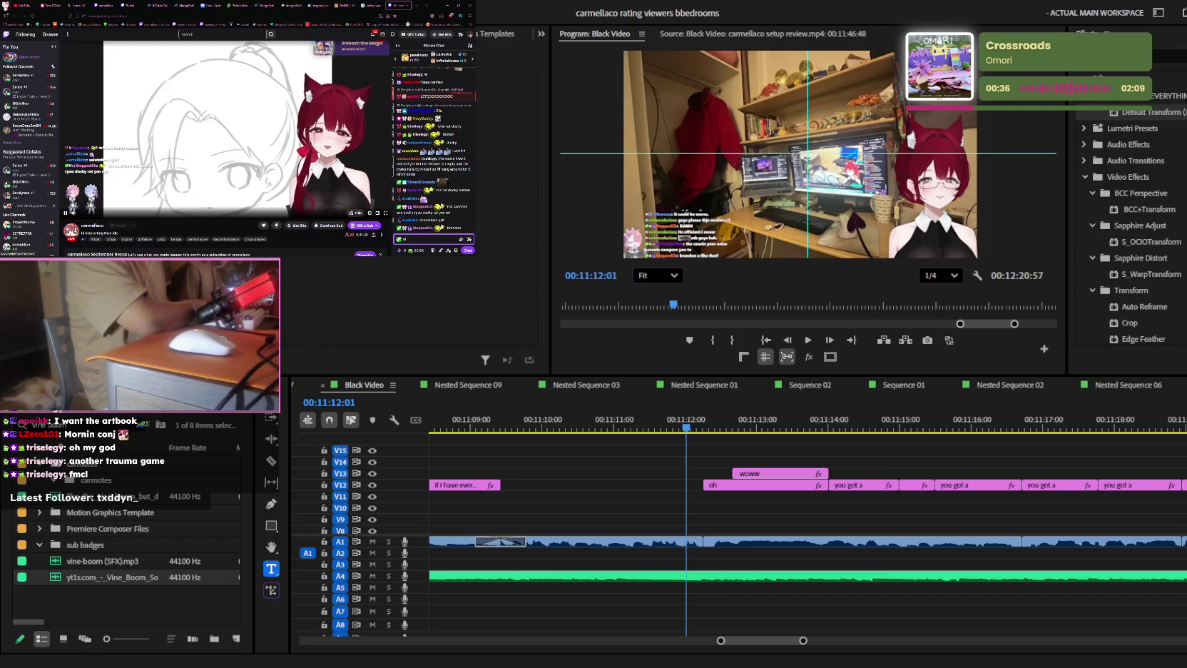
type("ok")
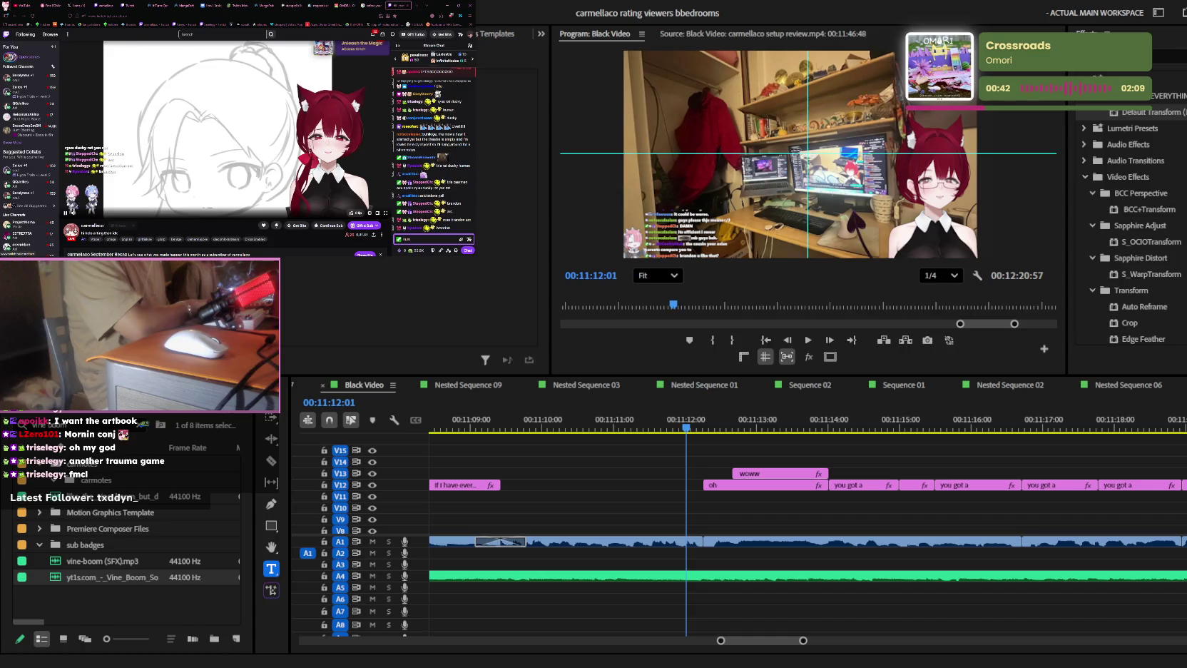
key("Return")
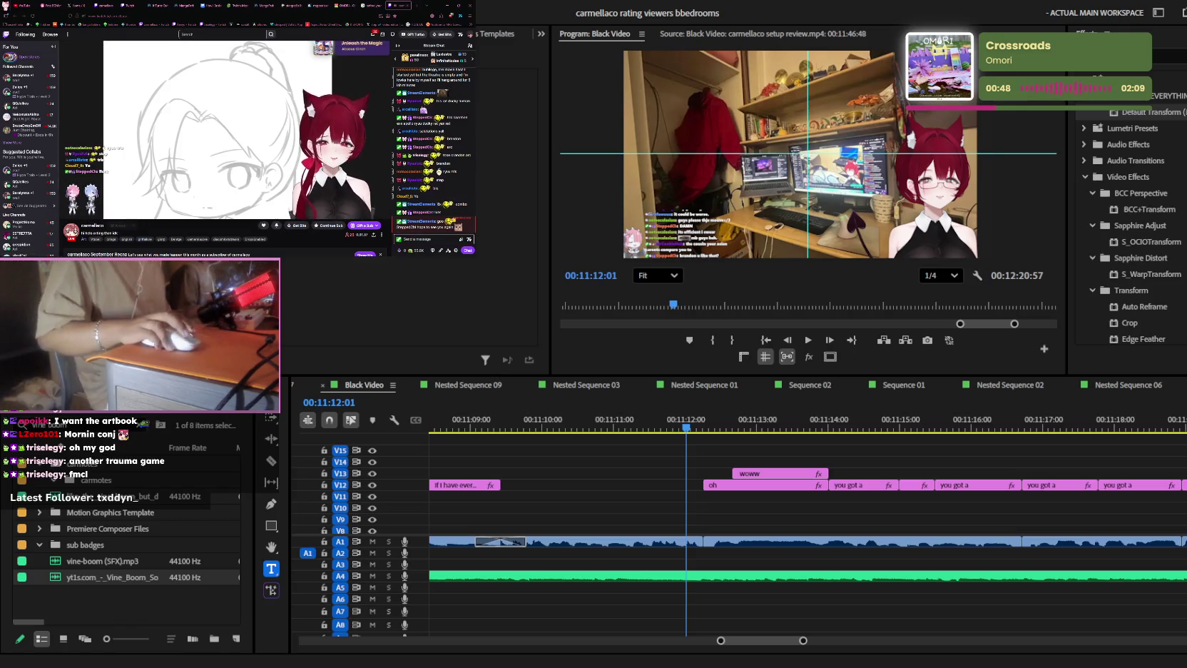
key("shift+3")
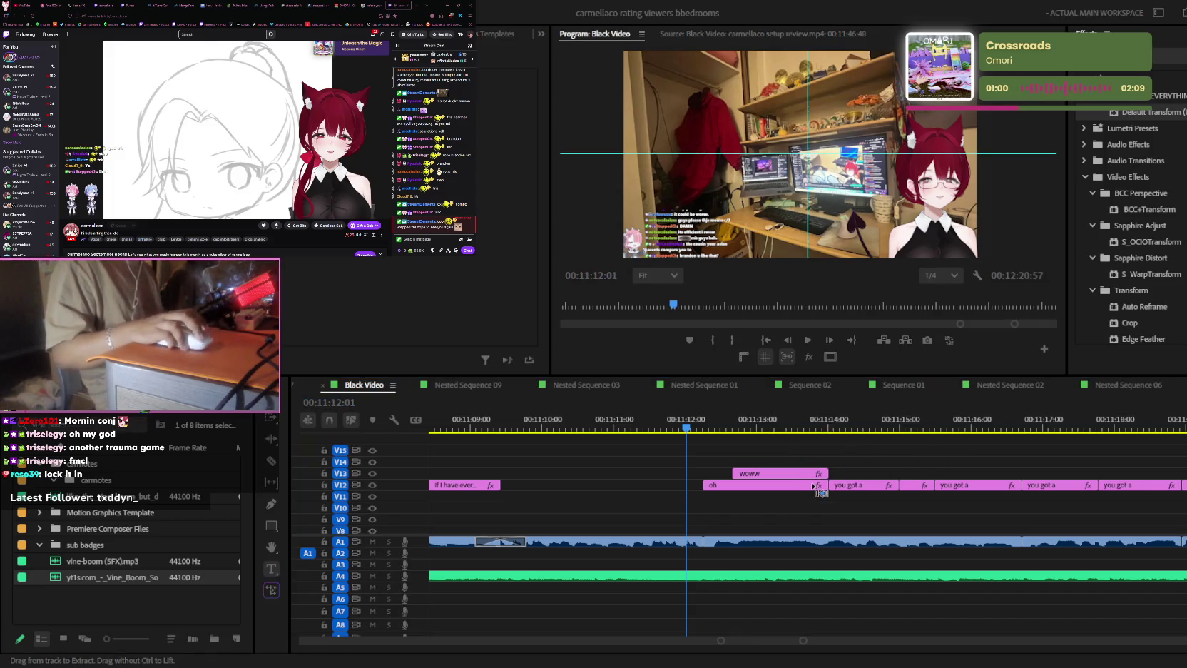
- Play the 'oh woww' moment twice, then marquee-select the oh and woww clips on V12/V13
scroll(814, 487, "down", 3)
left_click(827, 420)
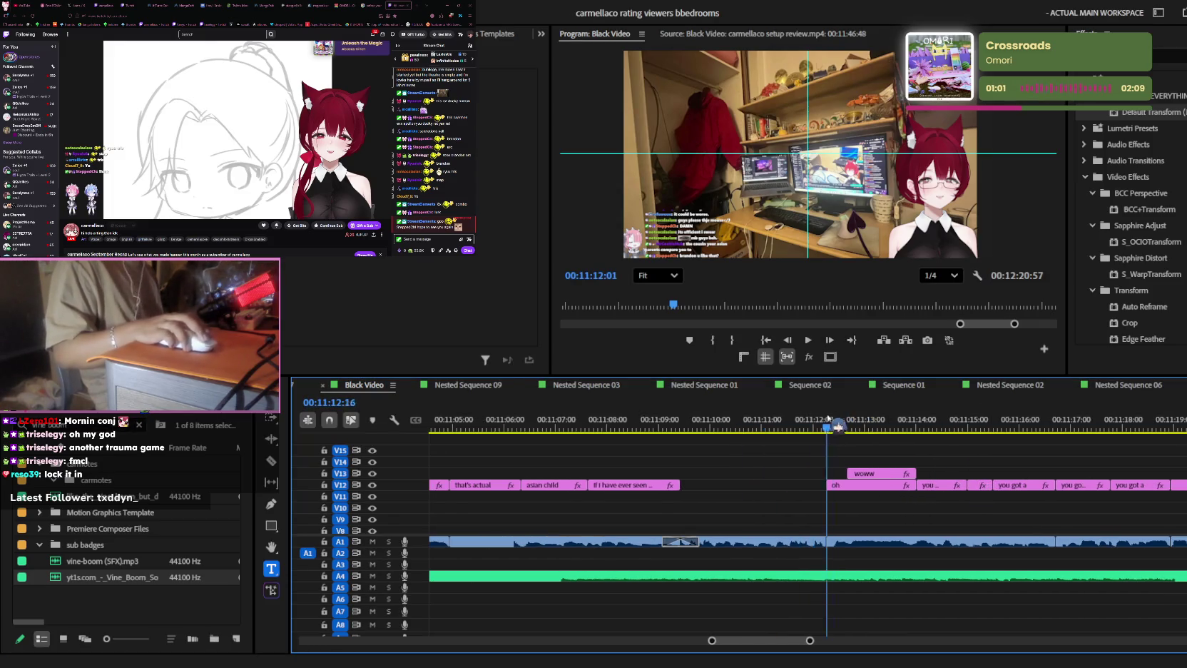
key("space")
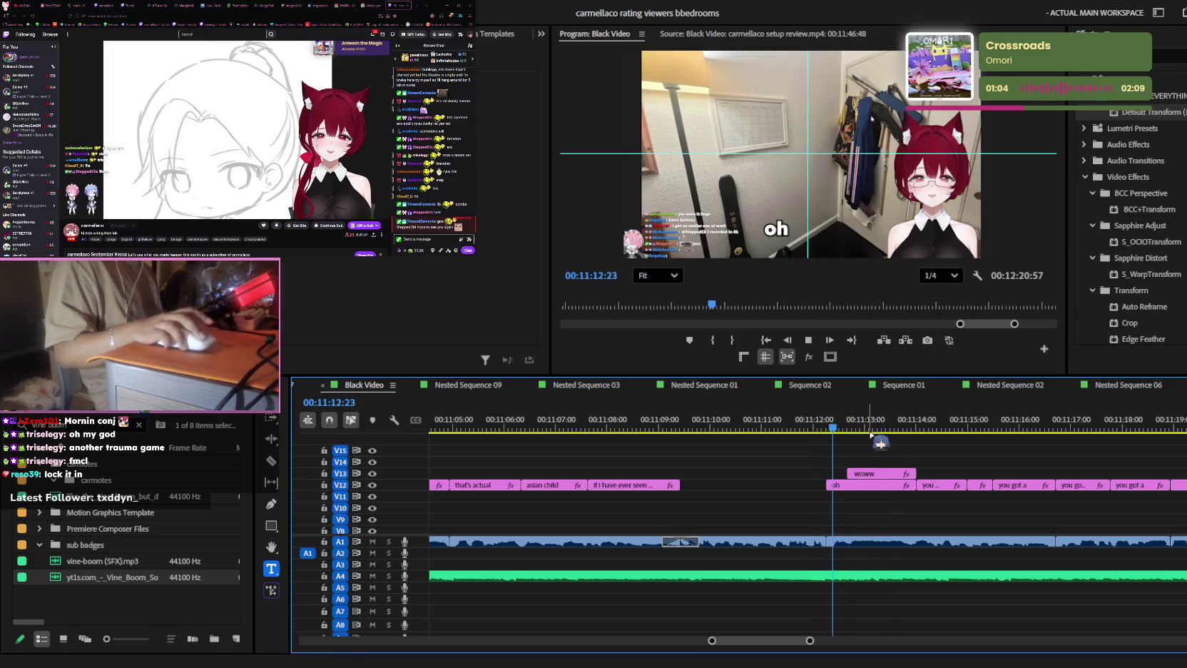
scroll(848, 476, "up", 2)
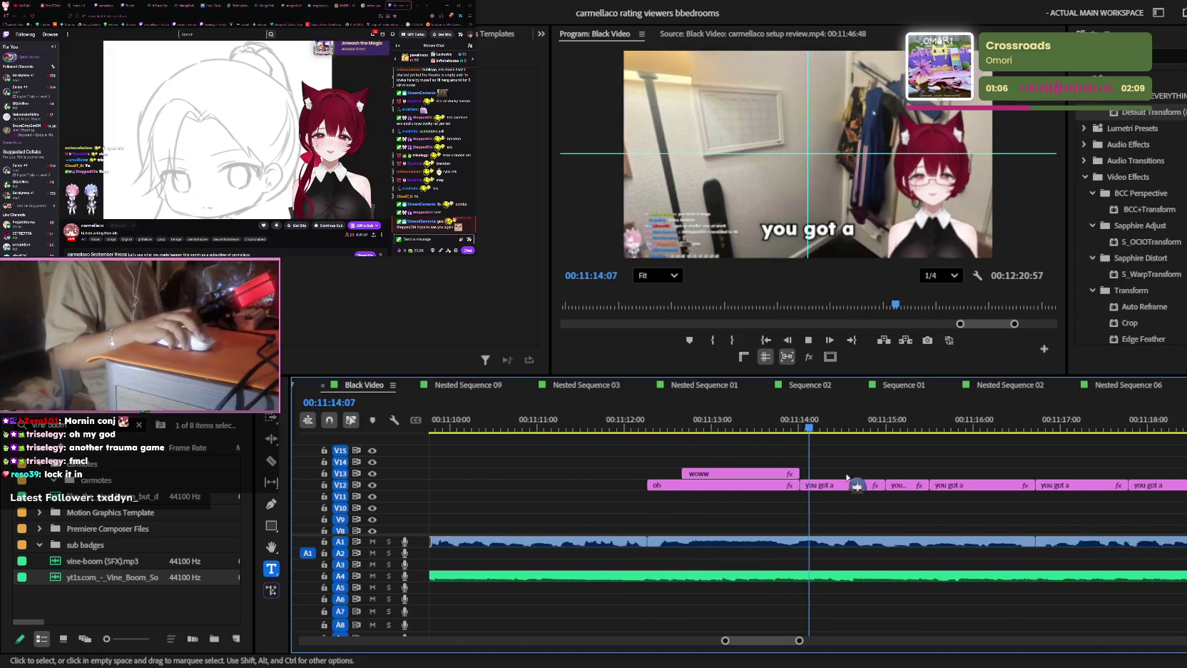
left_click(649, 417)
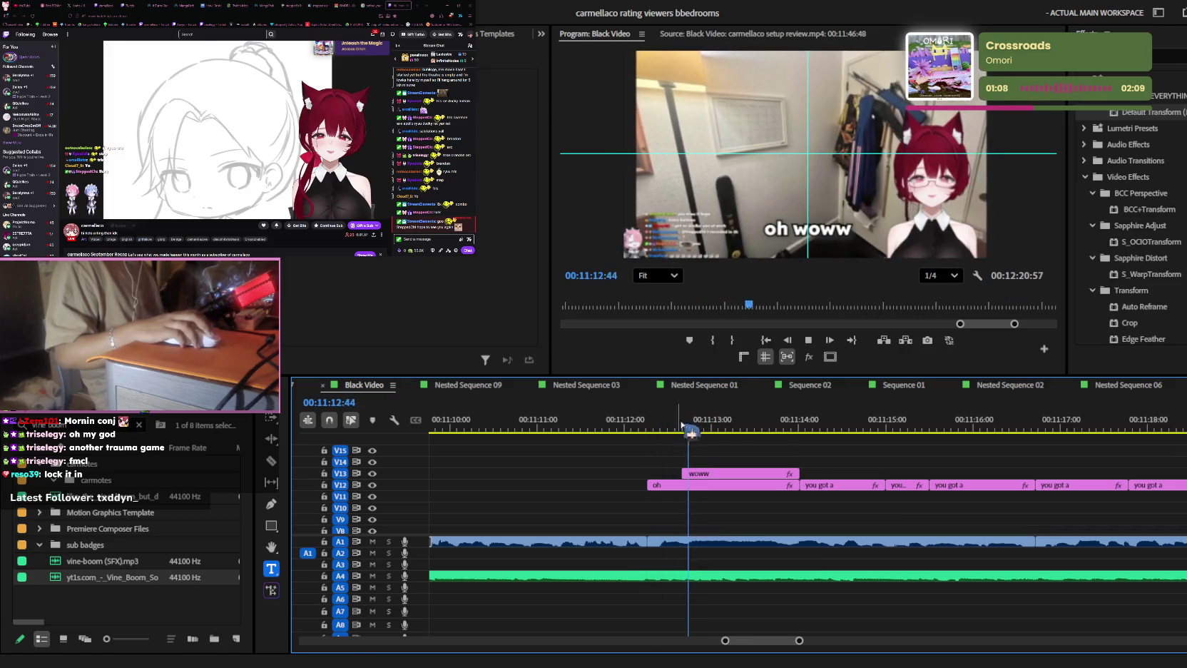
scroll(745, 462, "up", 2)
key("space")
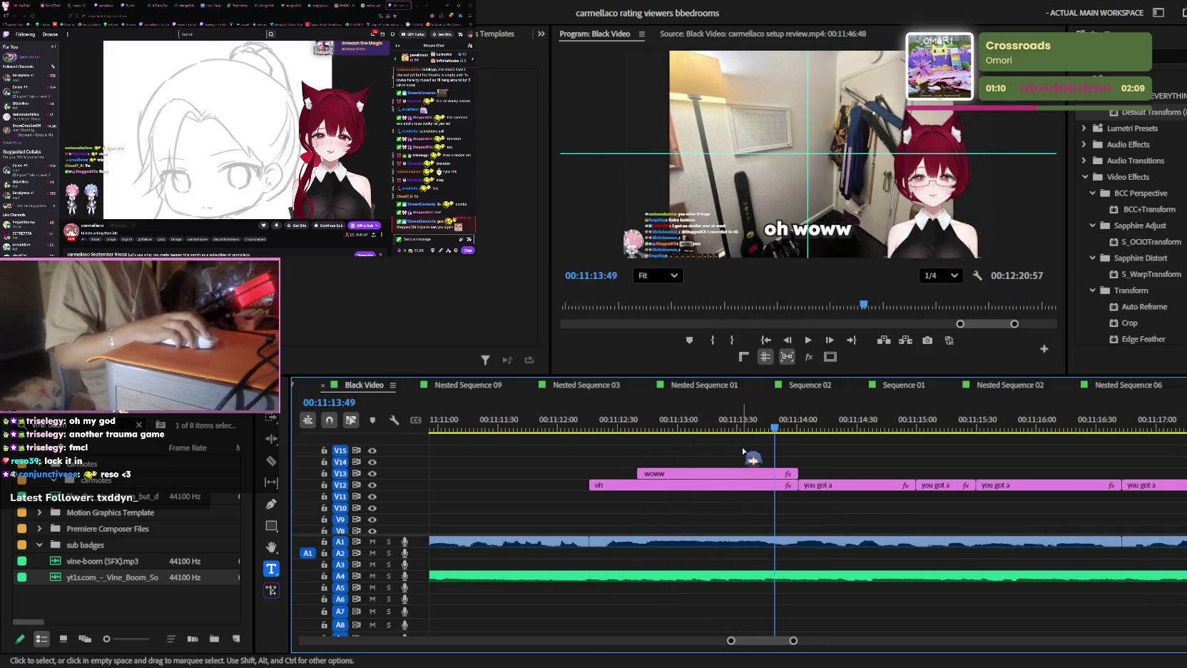
left_click_drag(744, 456, 702, 497)
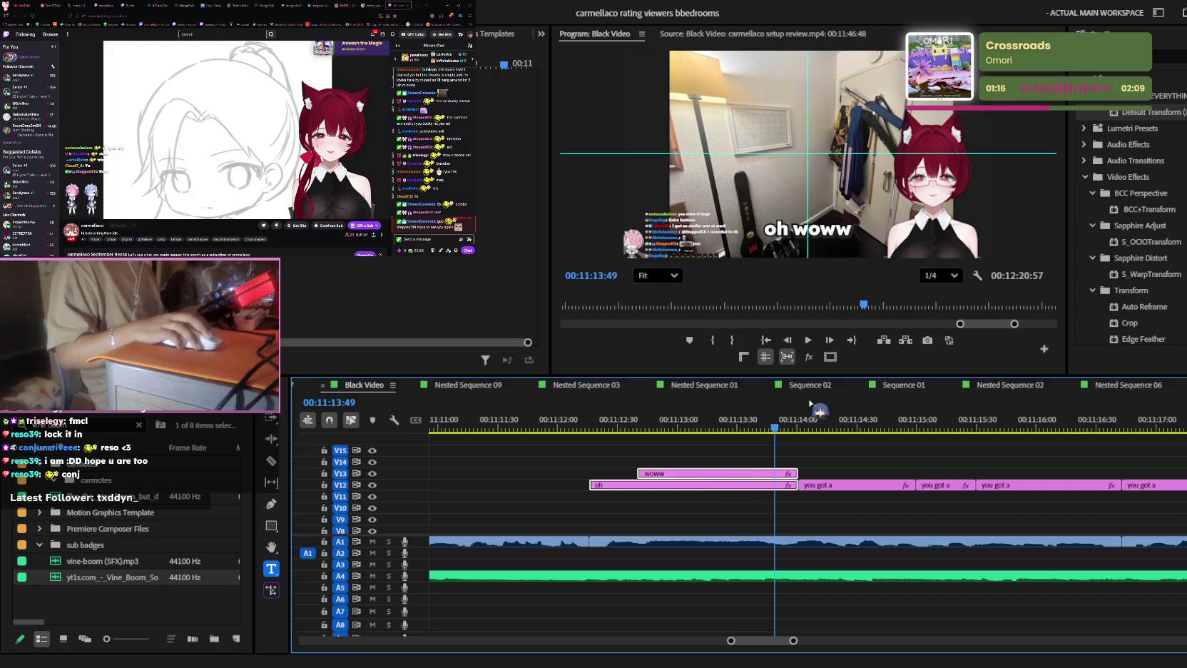
- Nest the oh and woww clips into Nested Sequence 23 and apply a Lava's Constant zoom
key("ctrl+n")
left_click(685, 422)
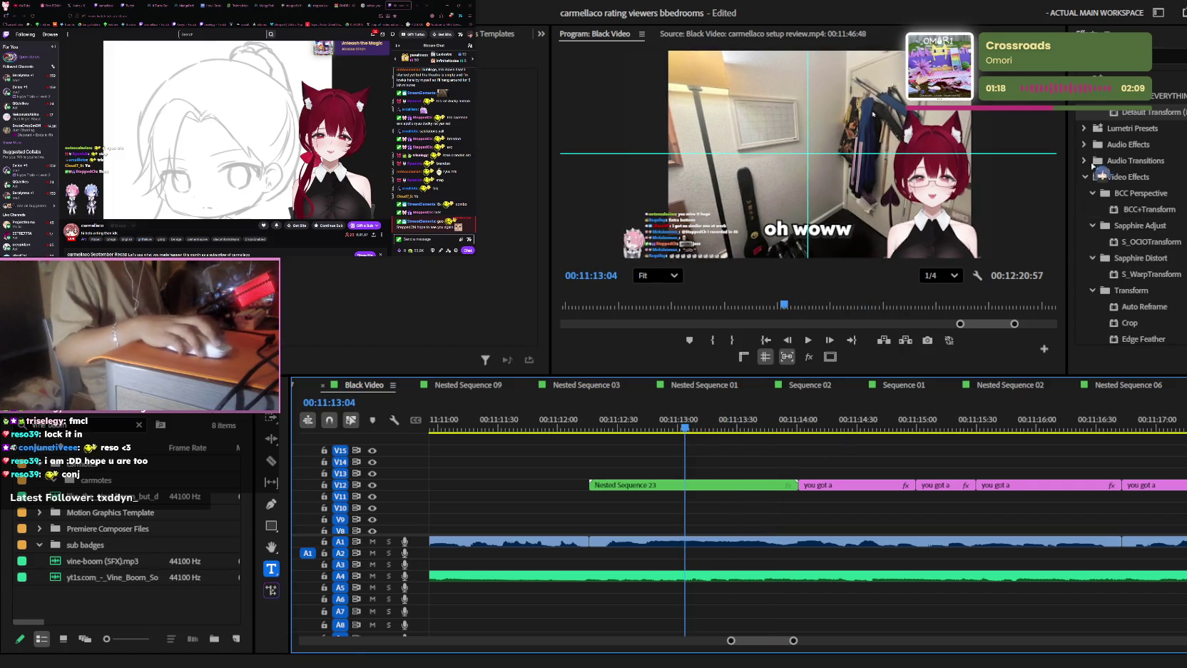
left_click(1176, 54)
type("constant")
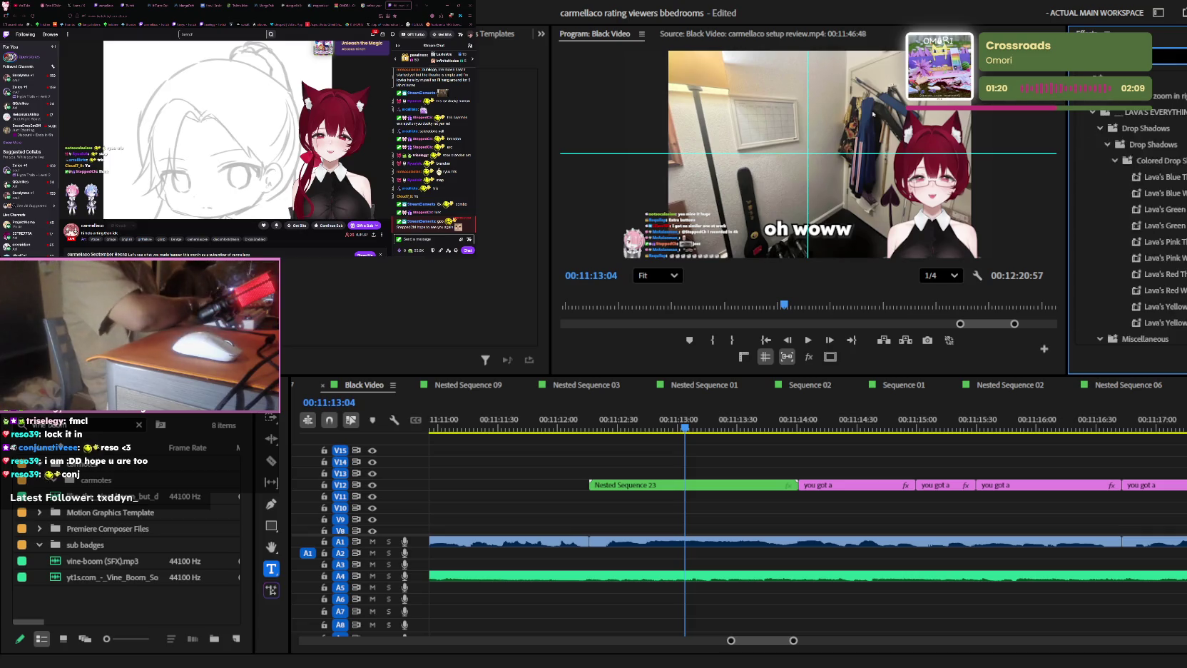
mouse_move(1156, 144)
left_mouse_down()
mouse_move(704, 452)
mouse_move(703, 484)
left_mouse_up()
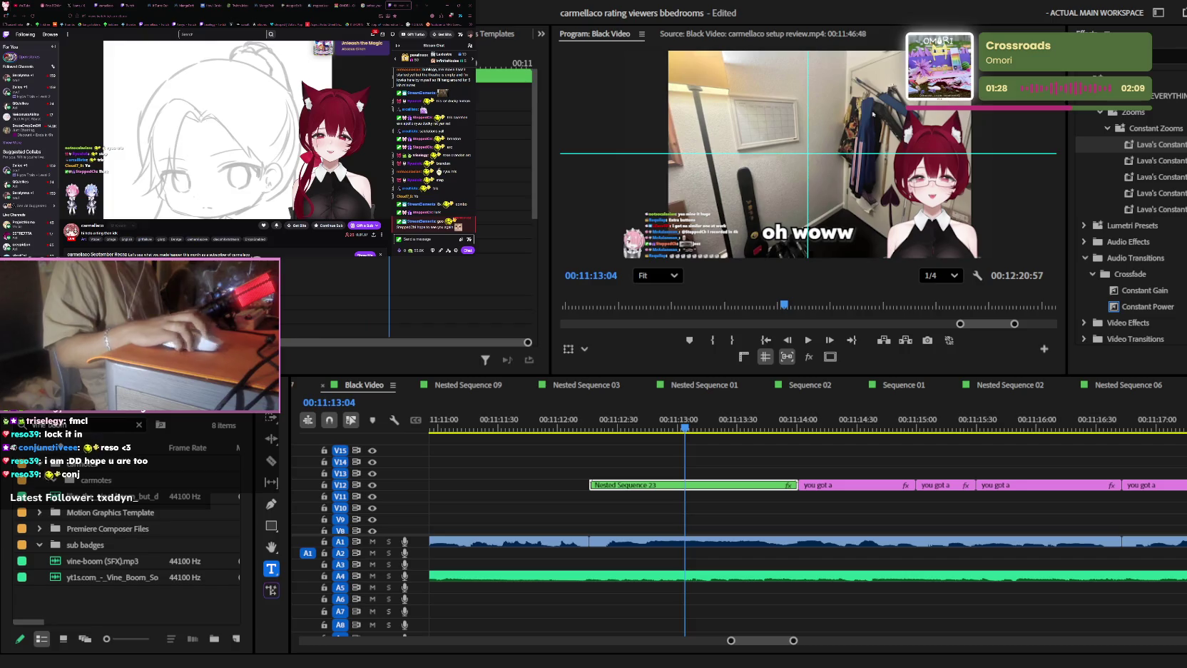
- Save the project and play back the zoomed caption section
left_click_drag(626, 426, 599, 421)
key("ctrl+s")
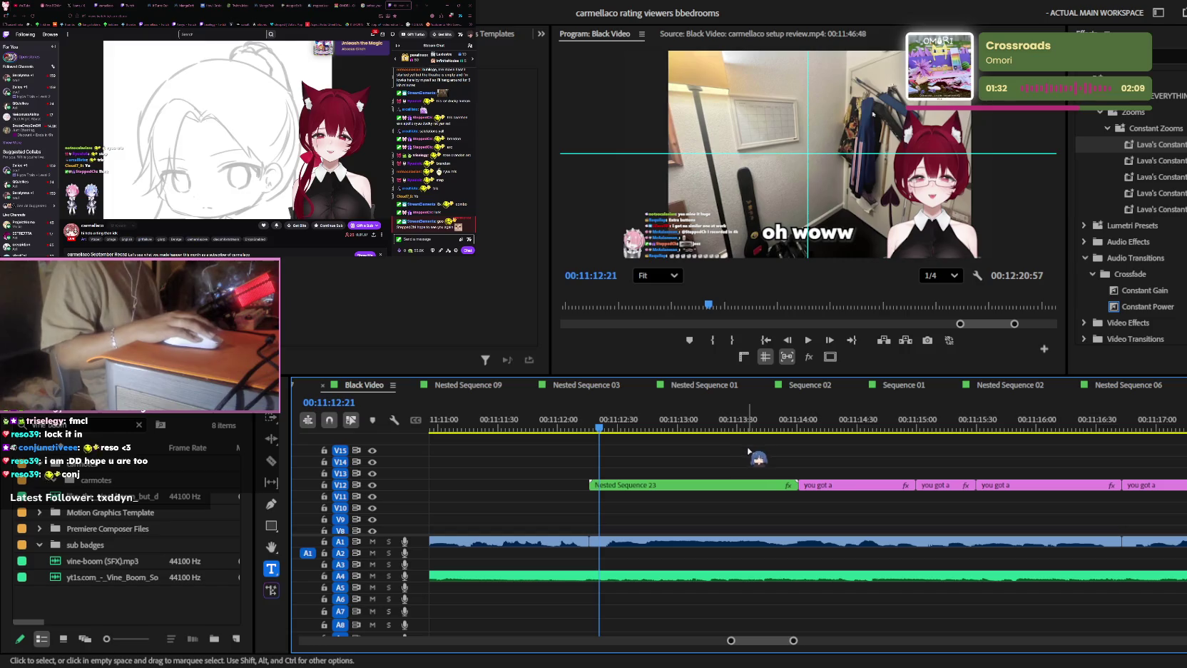
key("space")
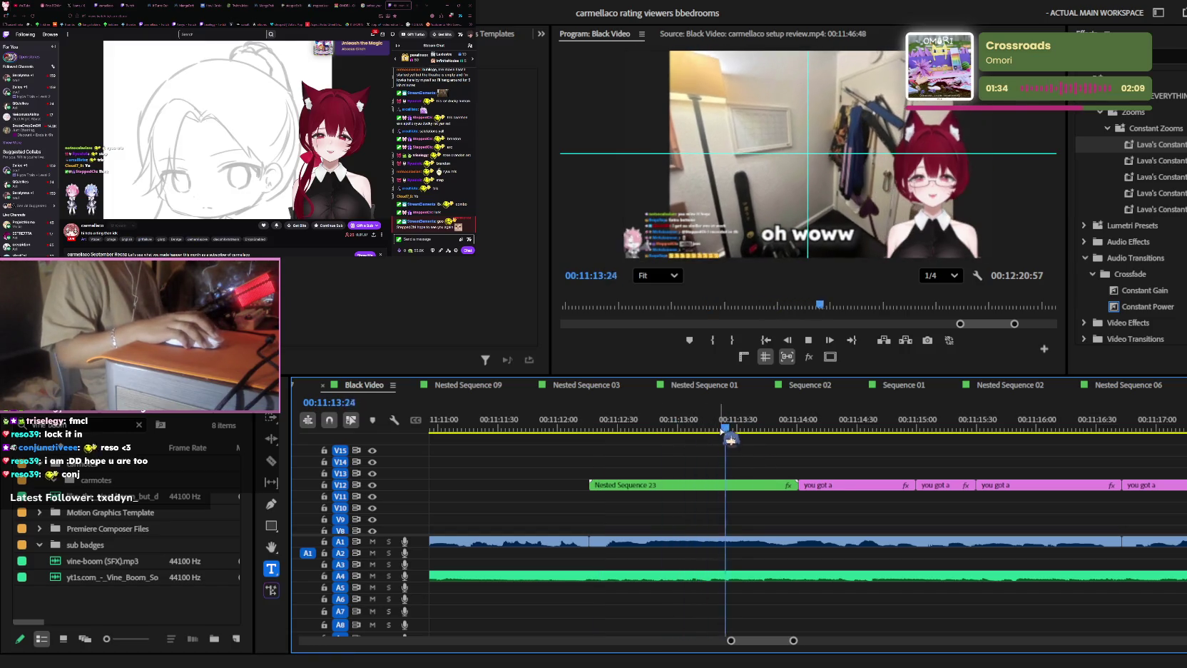
left_click(599, 417)
key("space")
- Undo the nesting and park the playhead where the captions should be cut
left_click(757, 487)
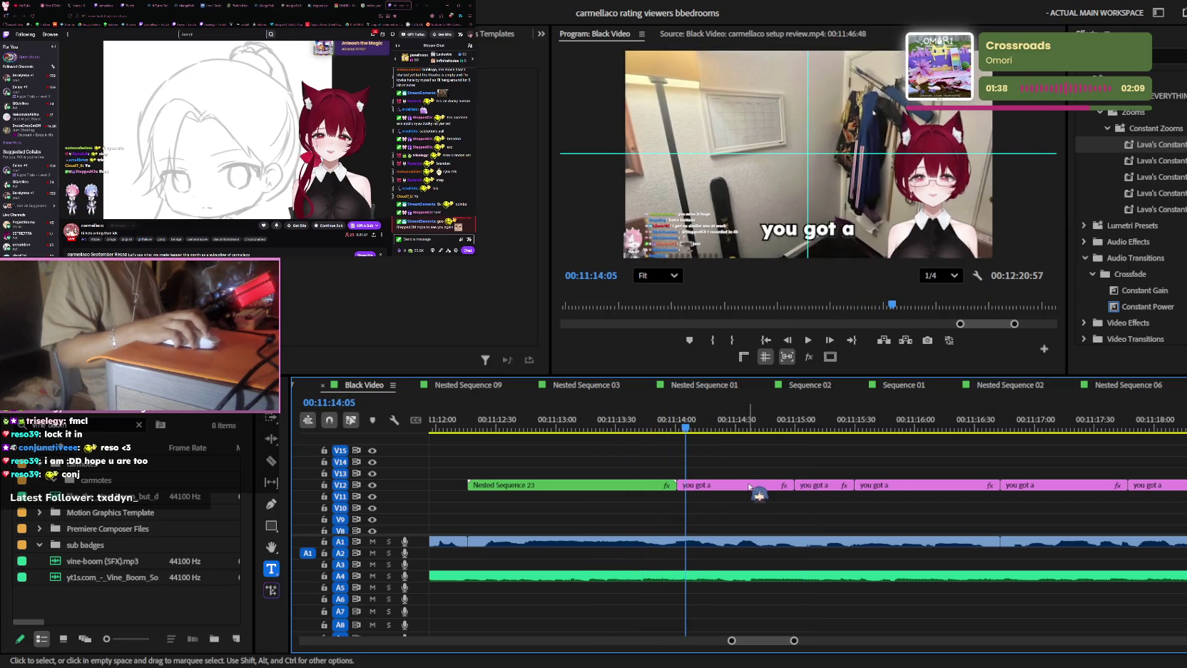
key("ctrl+z")
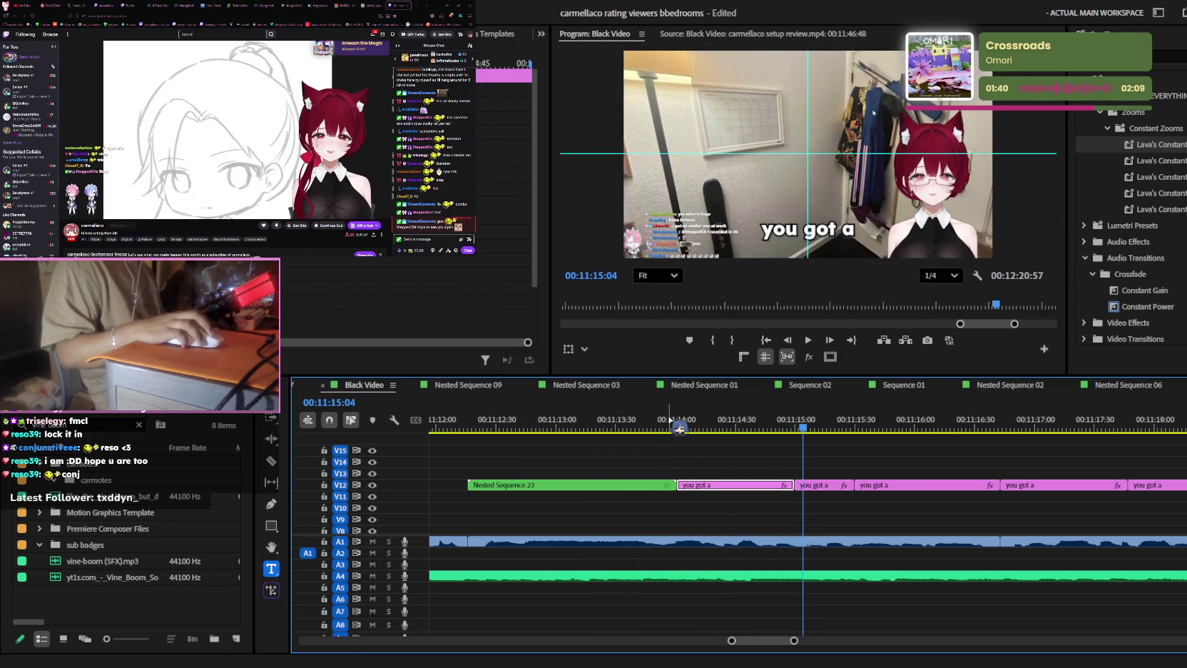
left_click(646, 421)
left_click_drag(607, 428, 579, 422)
- Razor the oh and woww clips at the playhead and select their later pieces
key("c")
left_click(585, 474)
key("v")
left_click_drag(670, 499, 592, 468)
left_click(623, 420)
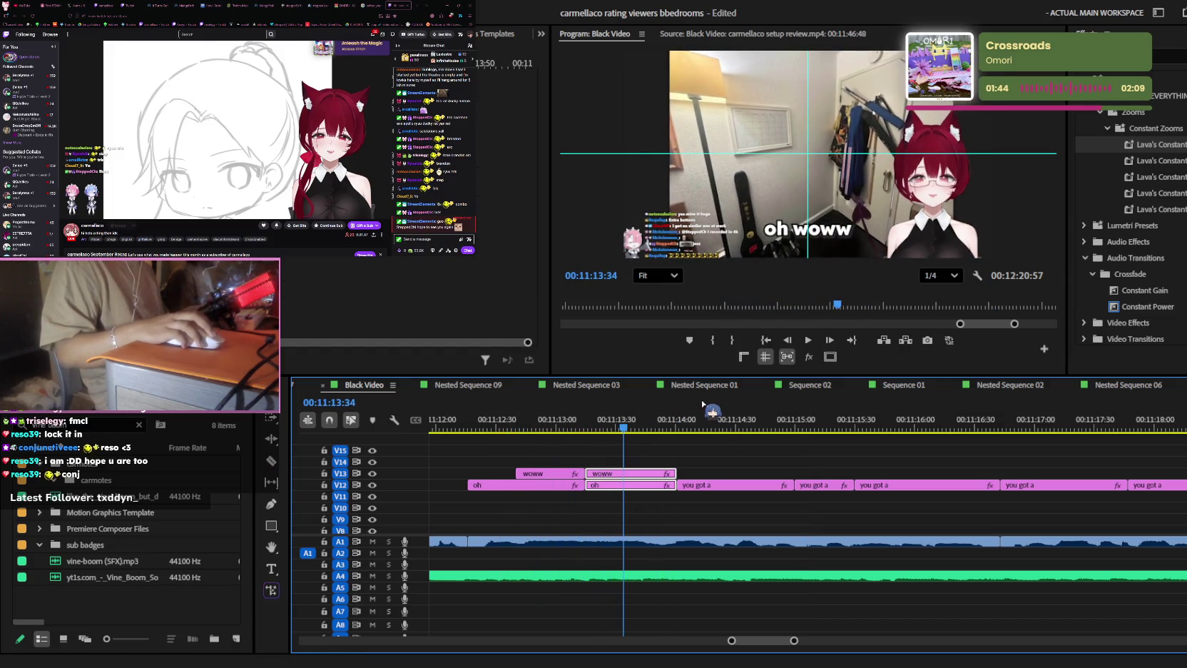
- Nest the later pieces into Nested Sequence 24 and play back the result
key("alt+n")
key("Return")
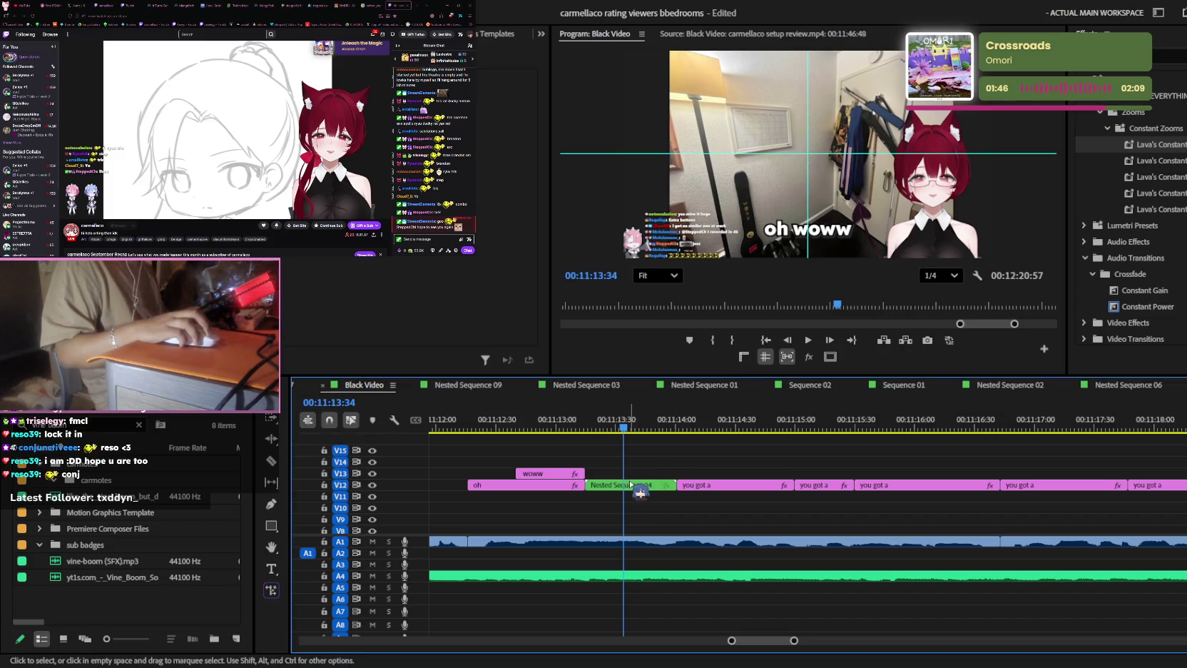
left_click(779, 471)
key("space")
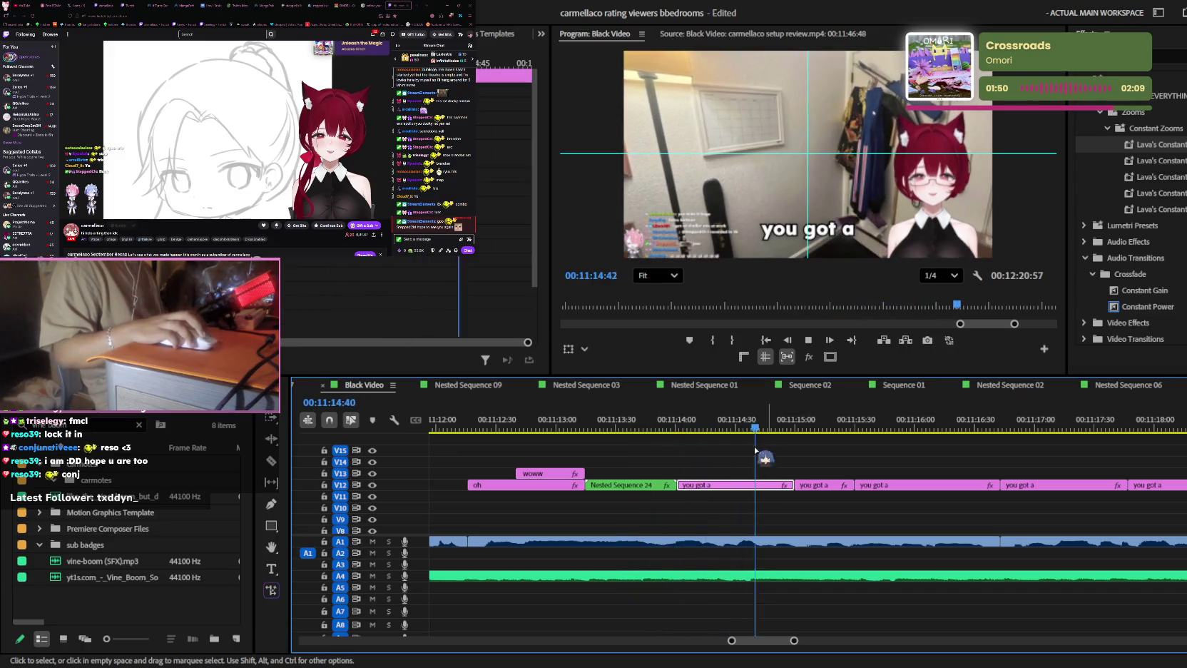
- Retype the 'you got a' caption as 'nah this is actually' in the Program Monitor
double_click(838, 225)
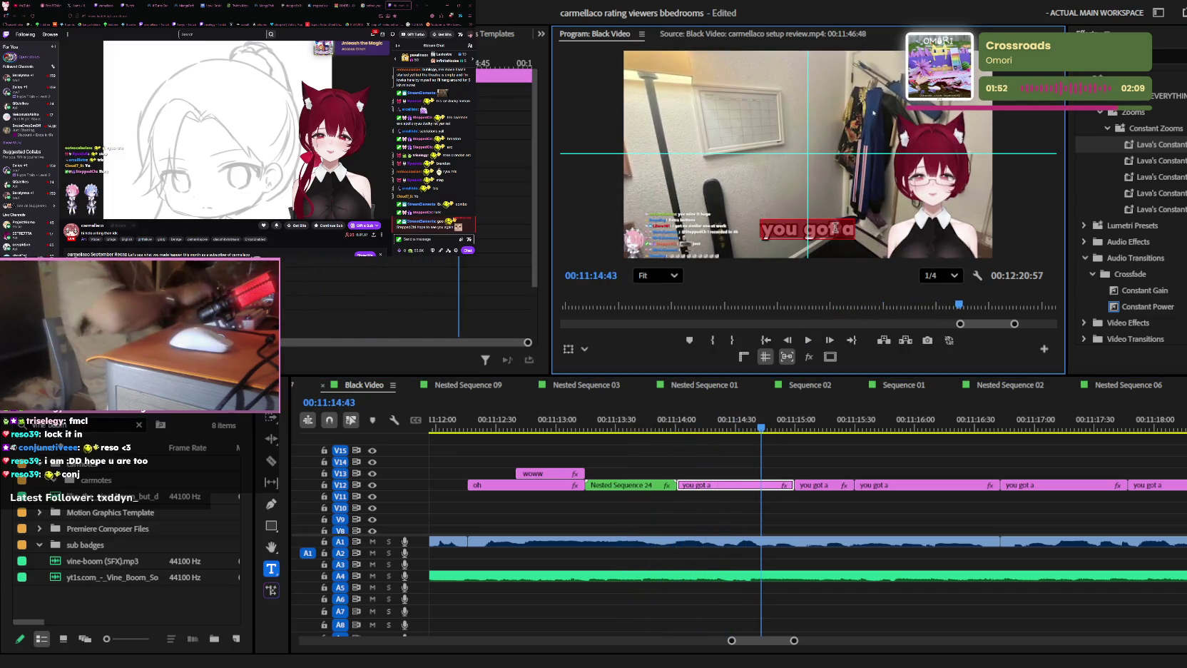
type("nah this is actually")
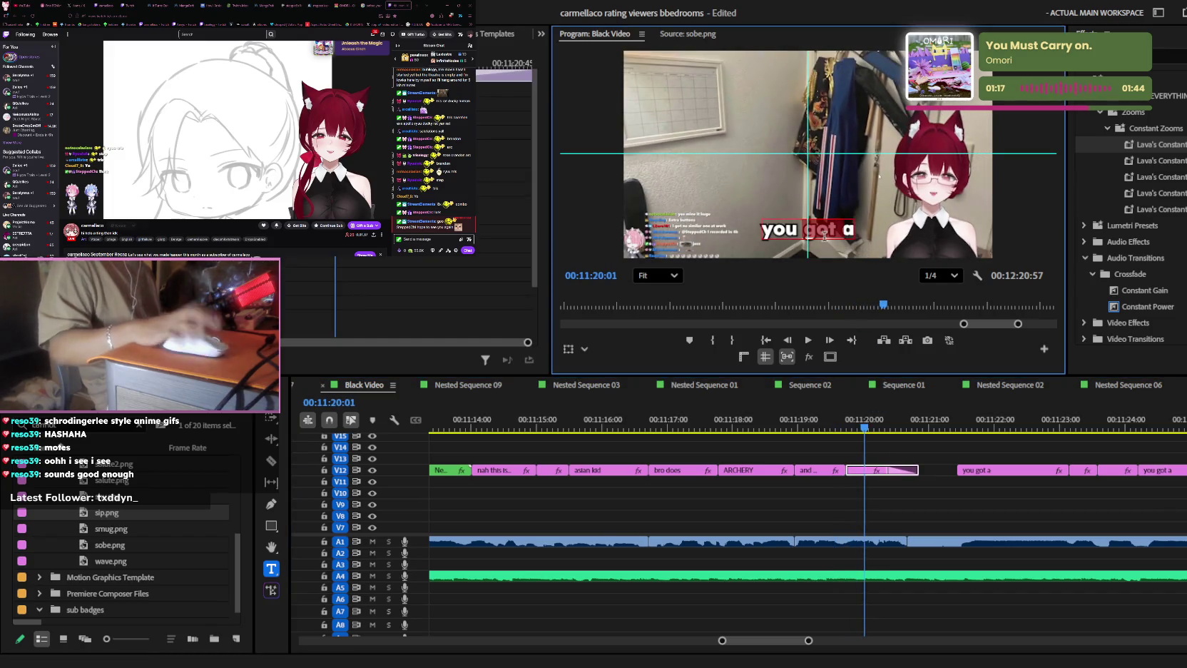
left_click_drag(834, 230, 760, 230)
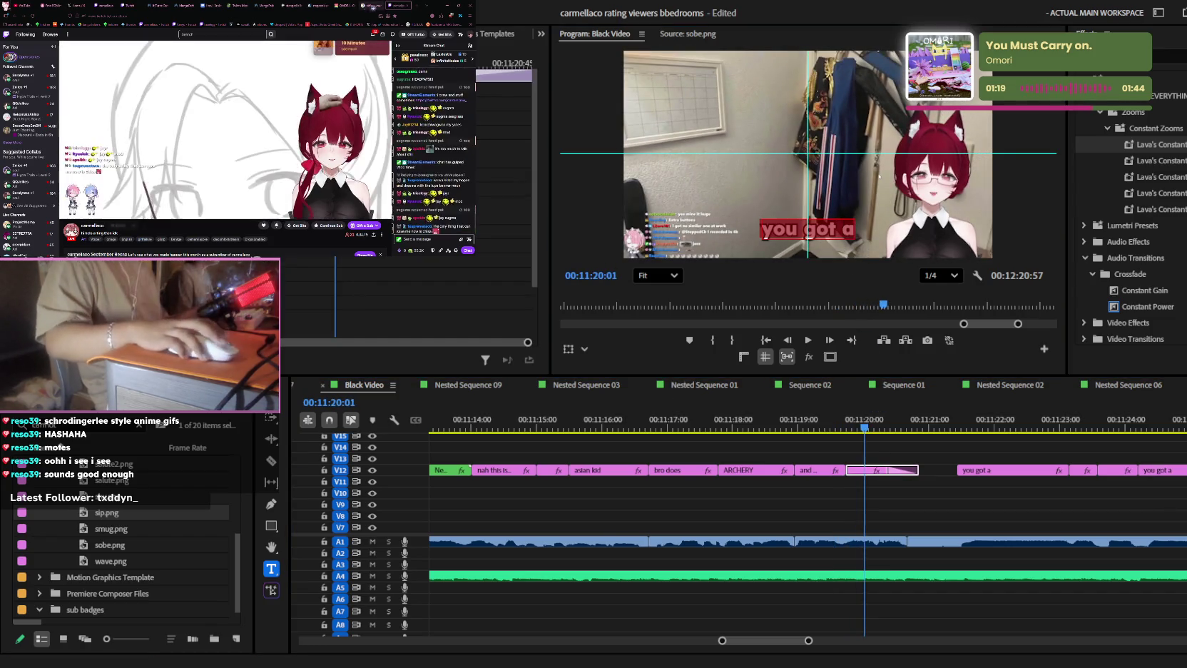
- Search Google for 'nun chucks' to check nunchaku spelling and pronunciation, then return to Twitch
key("ctrl+Page_Up")
key("ctrl+l")
type("nun chucks")
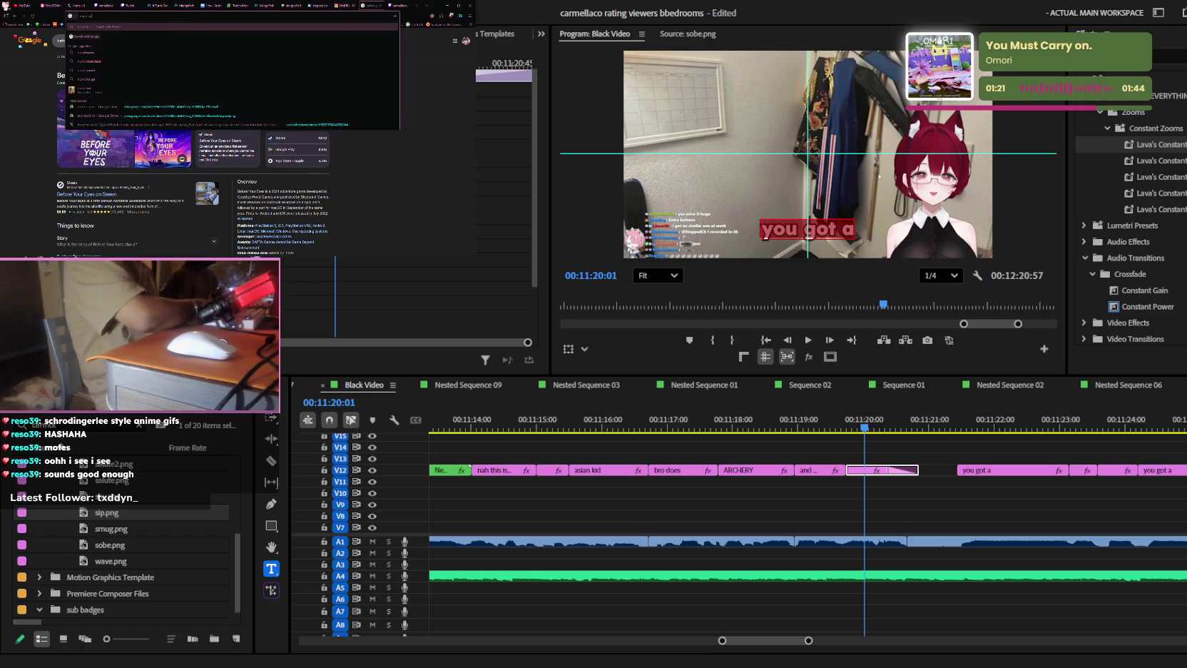
key("Return")
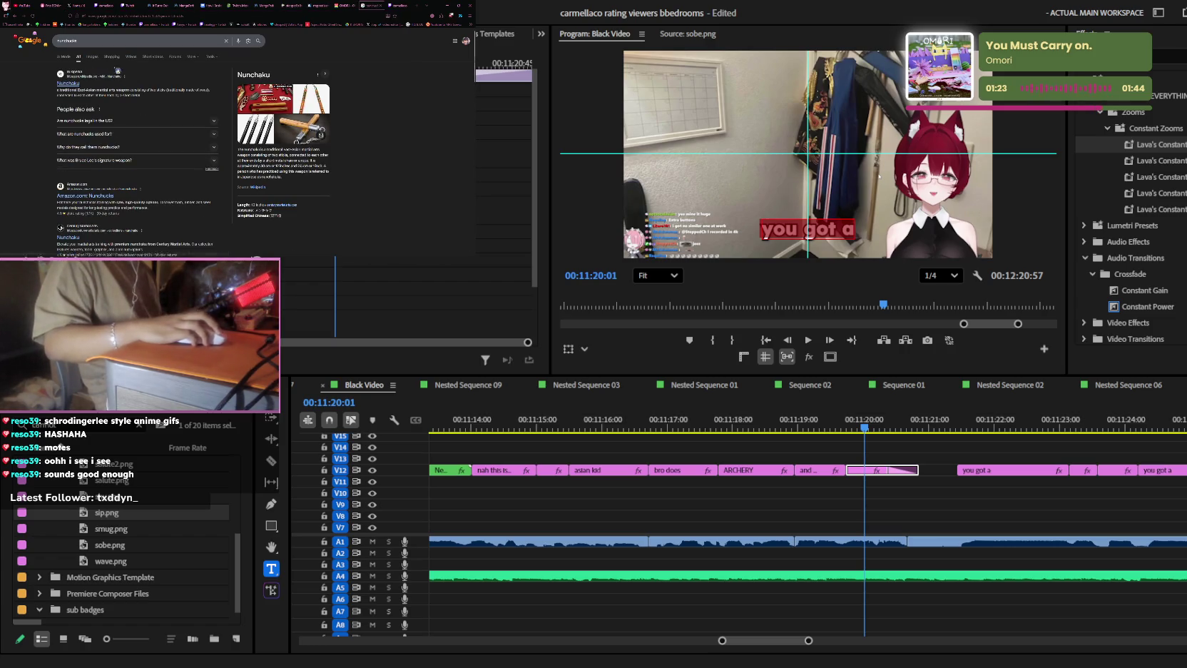
double_click(133, 42)
left_click(78, 52)
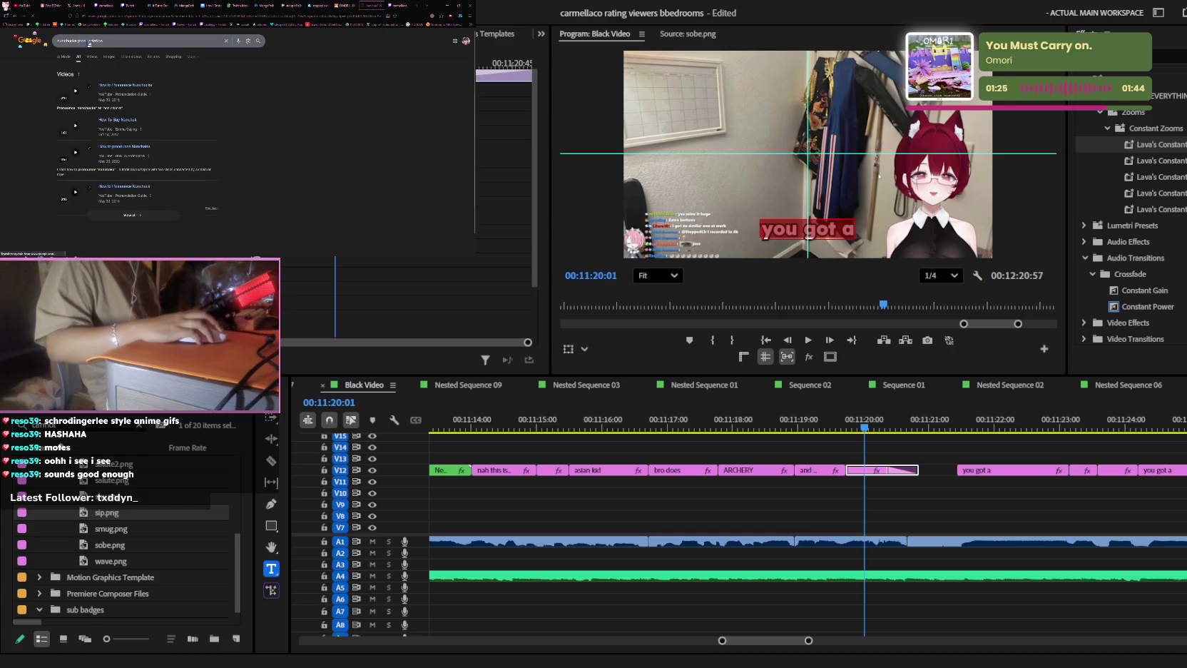
left_click(387, 8)
left_click(785, 214)
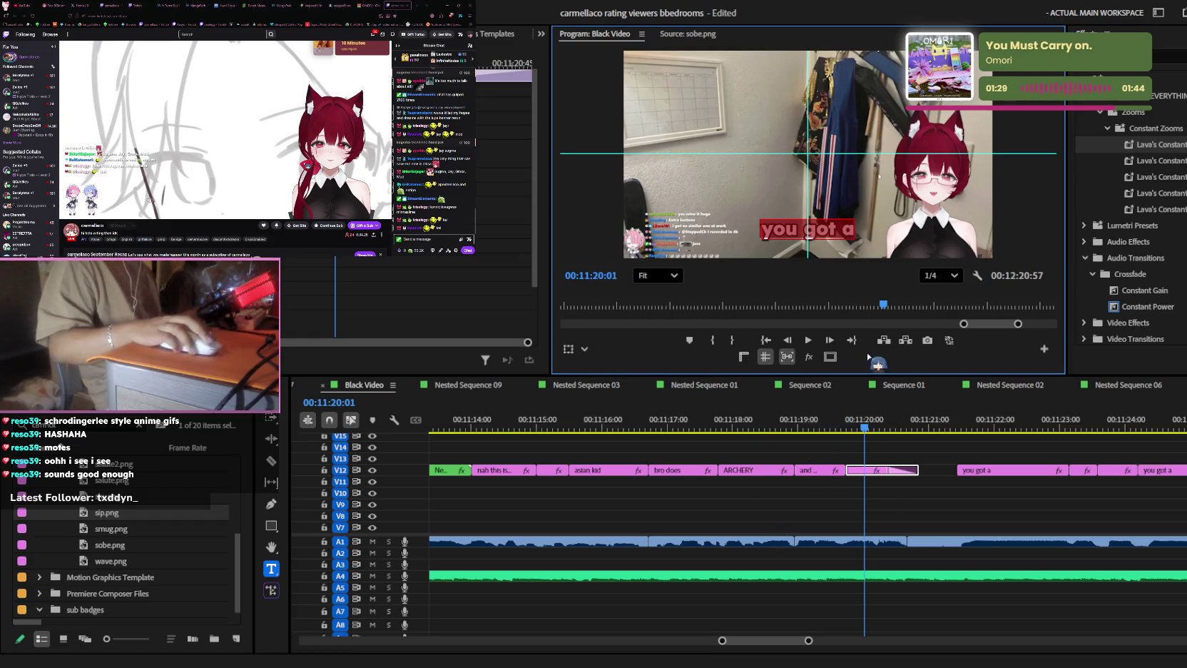
type("nunchucks")
- Change the 'nunchucks' caption near 00:11:20 to 'nunchuck-' and play it back to check
left_click(922, 517)
key("minus")
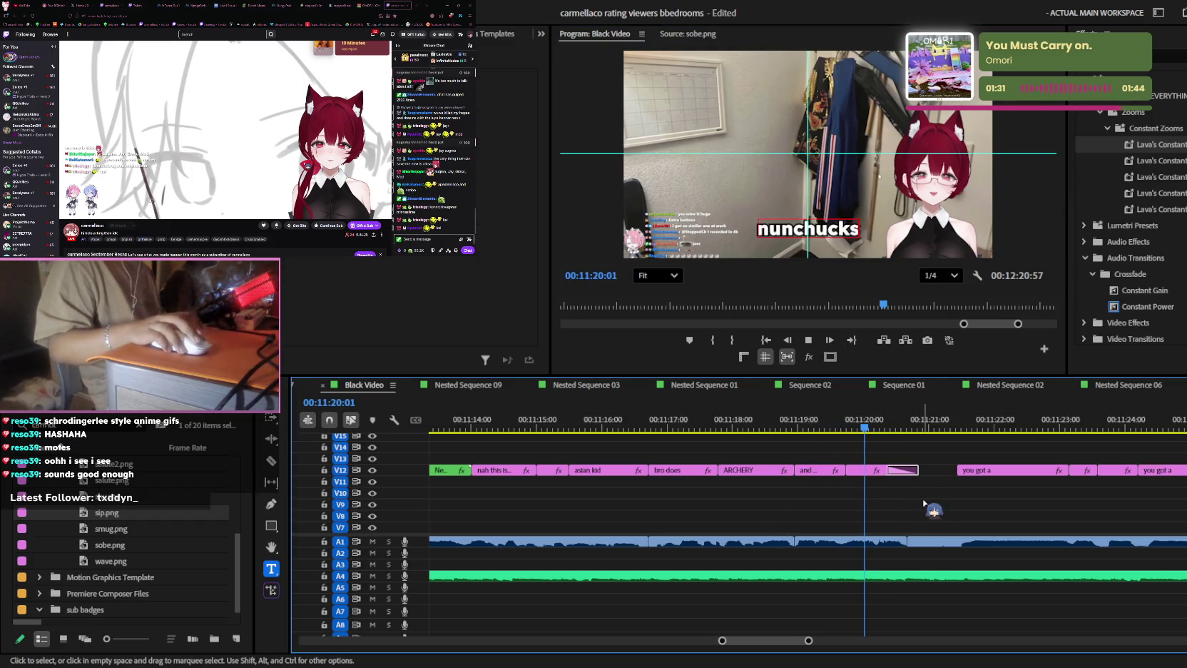
key("space")
left_click(854, 424)
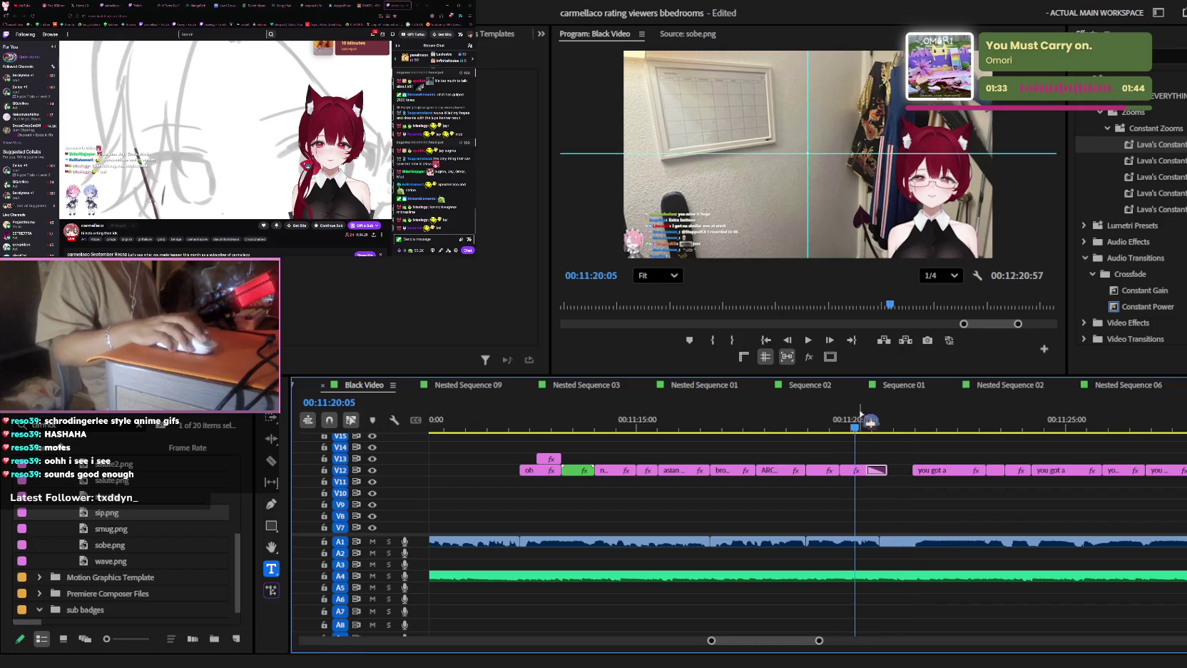
left_click(871, 239)
key("BackSpace")
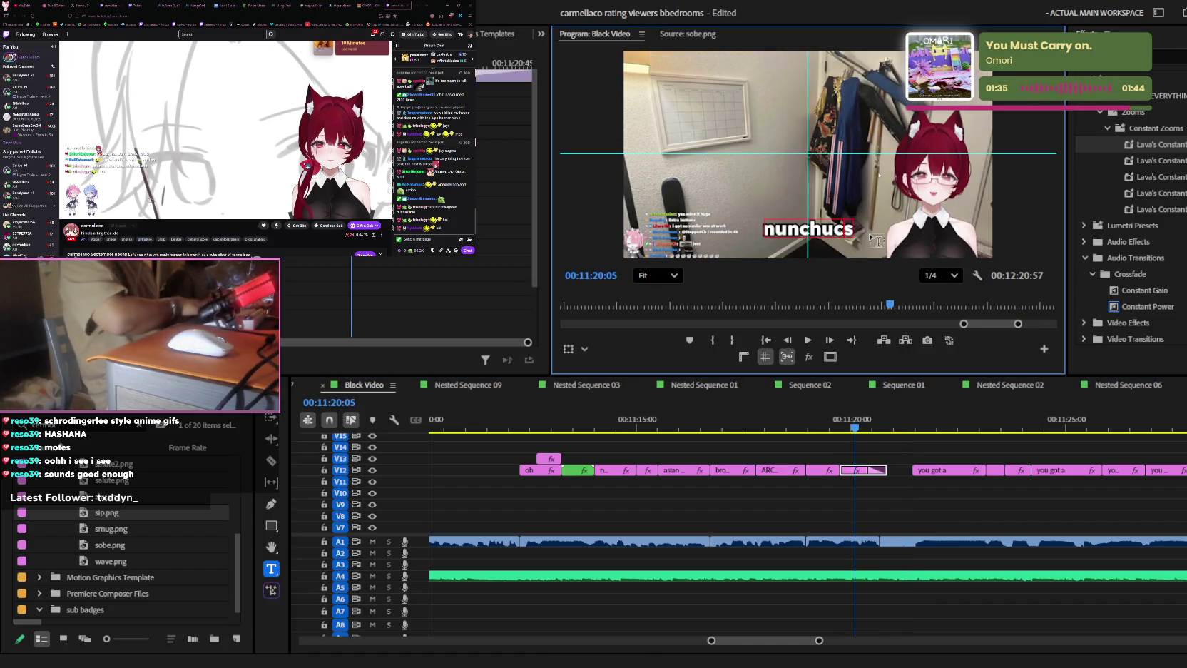
type("-")
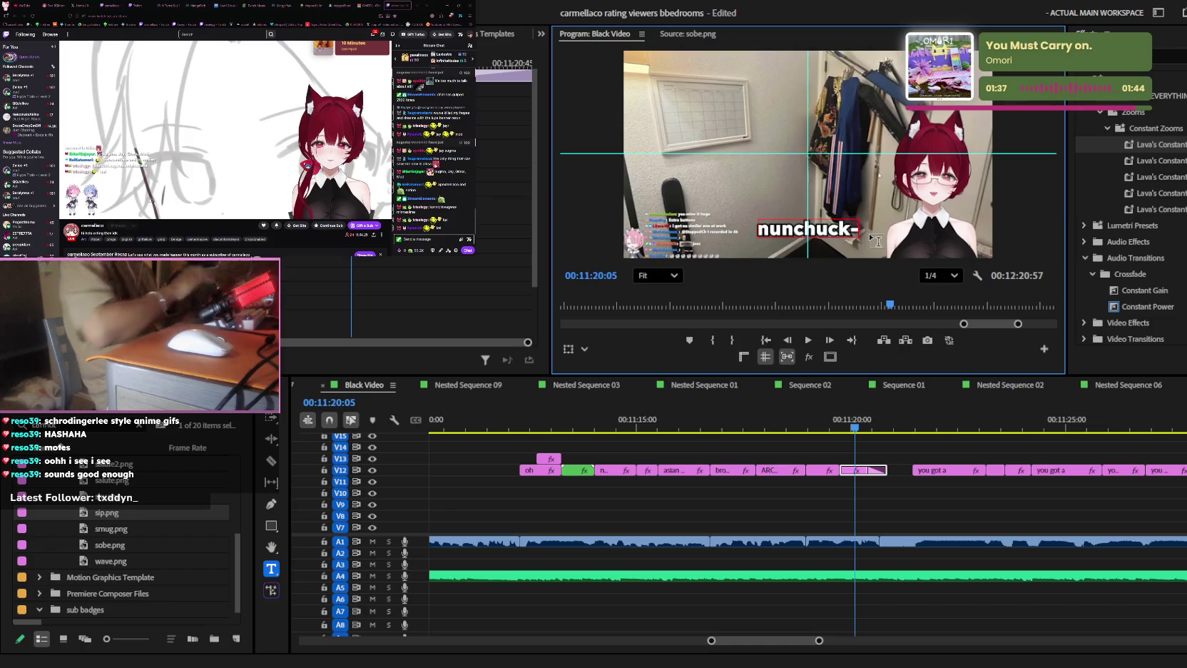
left_click(900, 492)
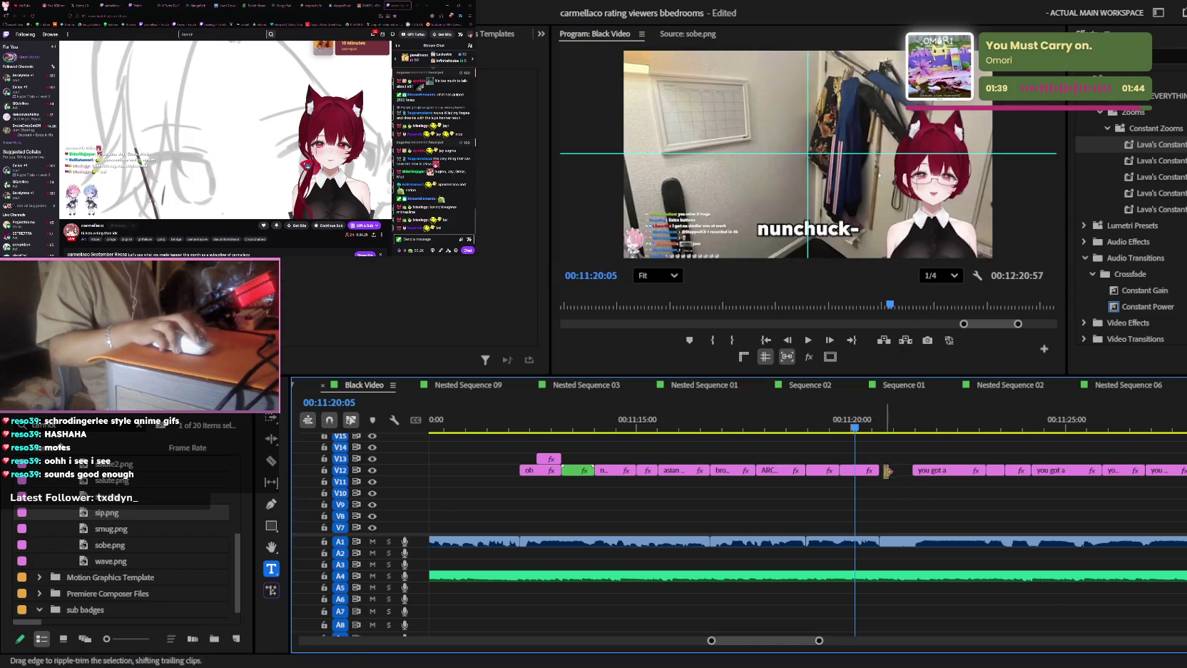
key("=")
key("space")
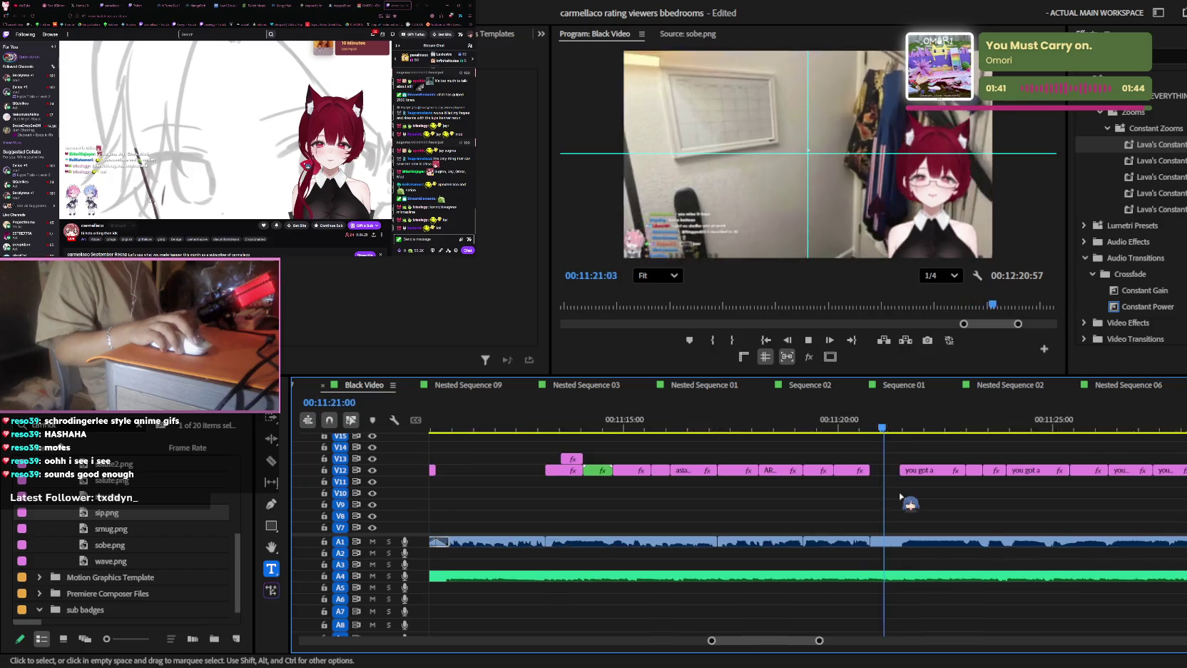
key("-")
- Trim the start of the A4 music clip to leave a short gap near the cut
key("Up")
key("=")
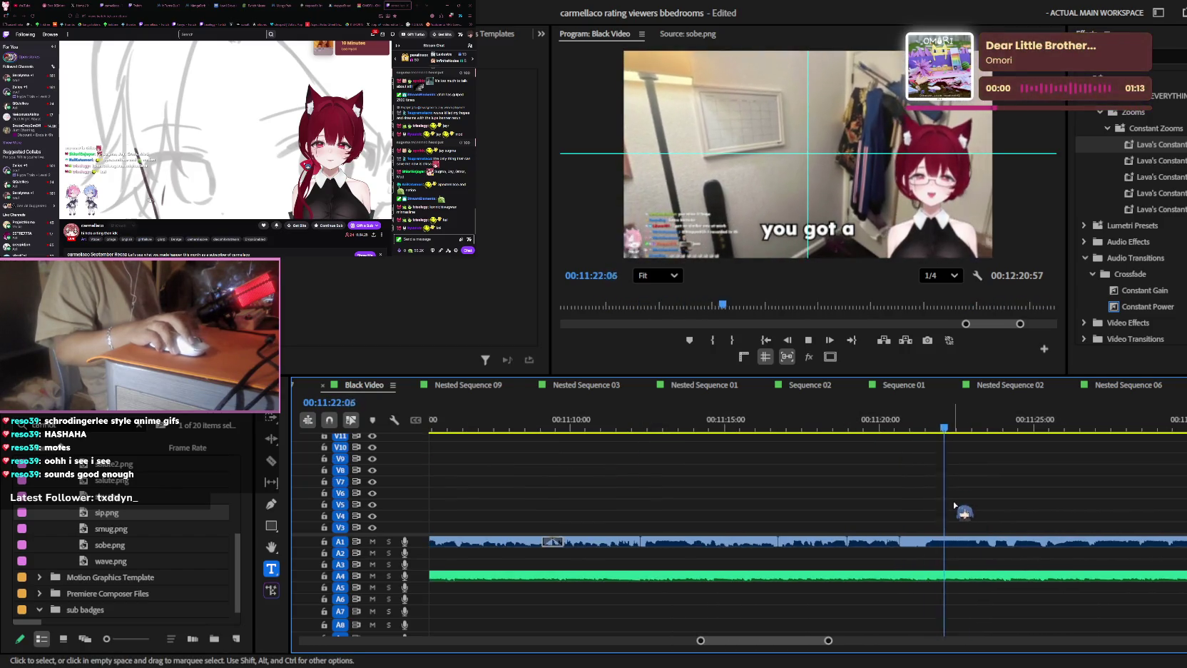
key("-")
scroll(959, 509, "down", 3)
left_click_drag(900, 575, 924, 575)
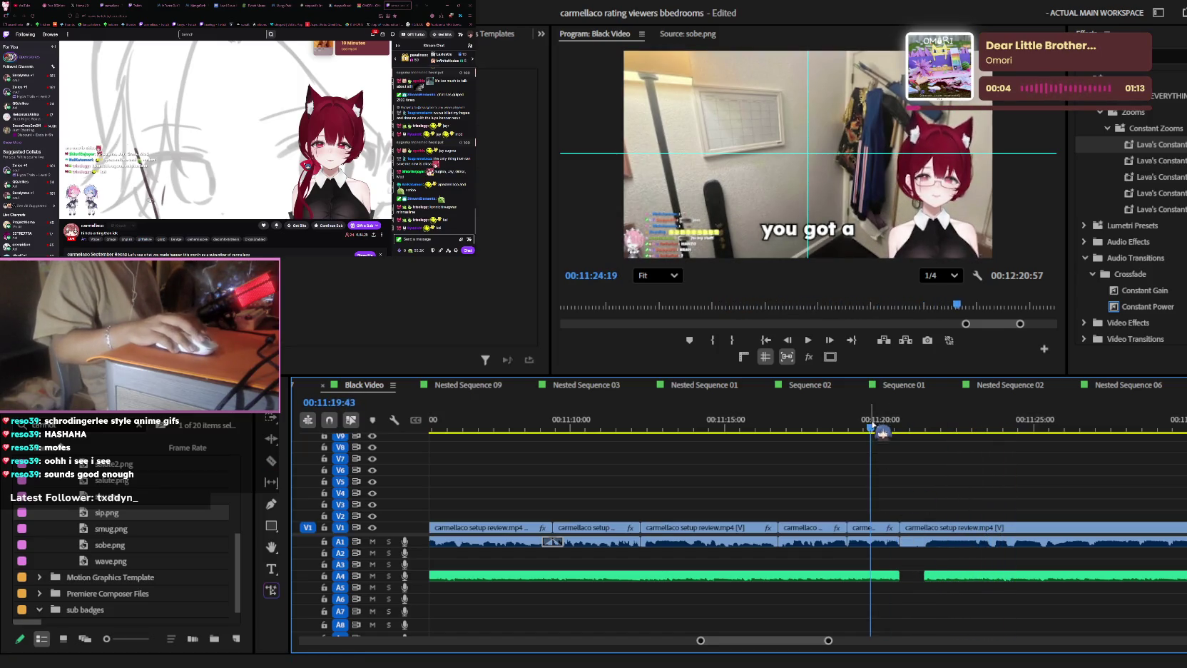
- Step back through previous edit points, zooming the timeline in and out to inspect the cut
key("Up")
key("=")
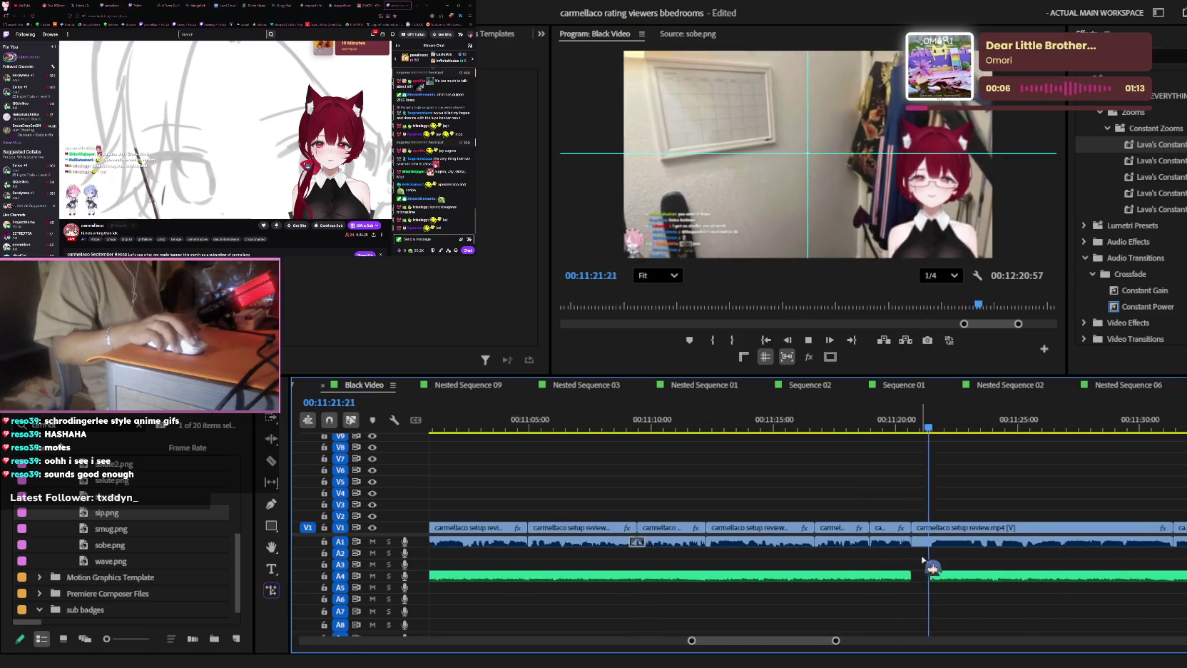
key("minus")
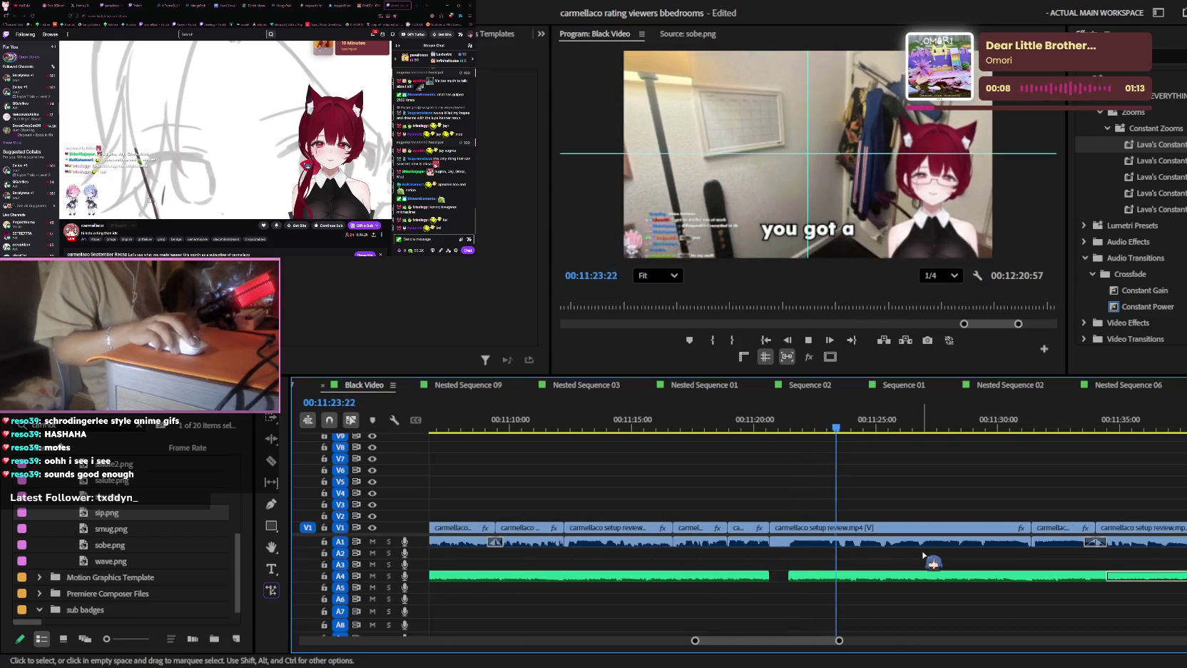
scroll(928, 528, "up", 3)
key("Up")
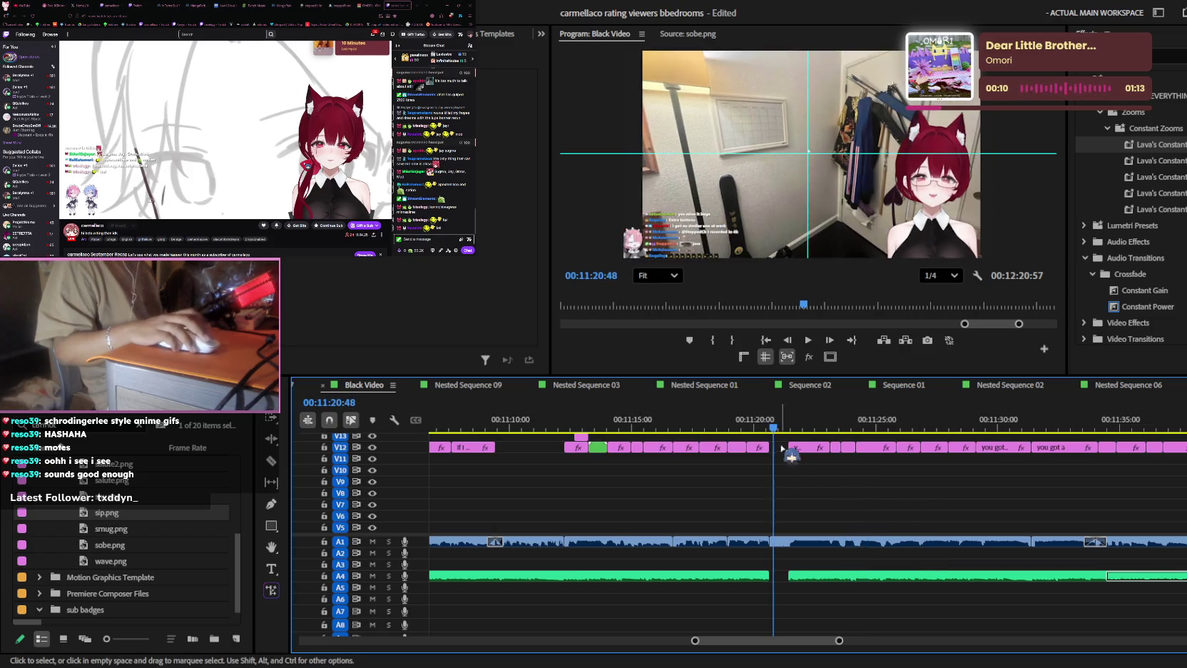
key("v")
key("Left")
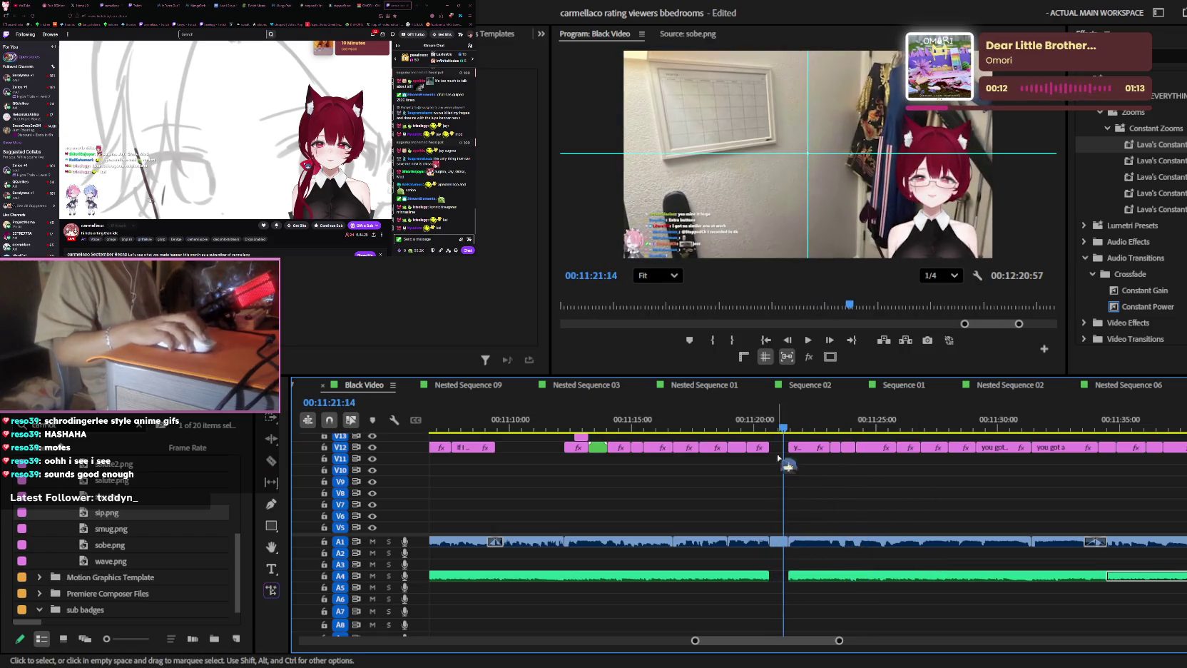
scroll(783, 504, "down", 2)
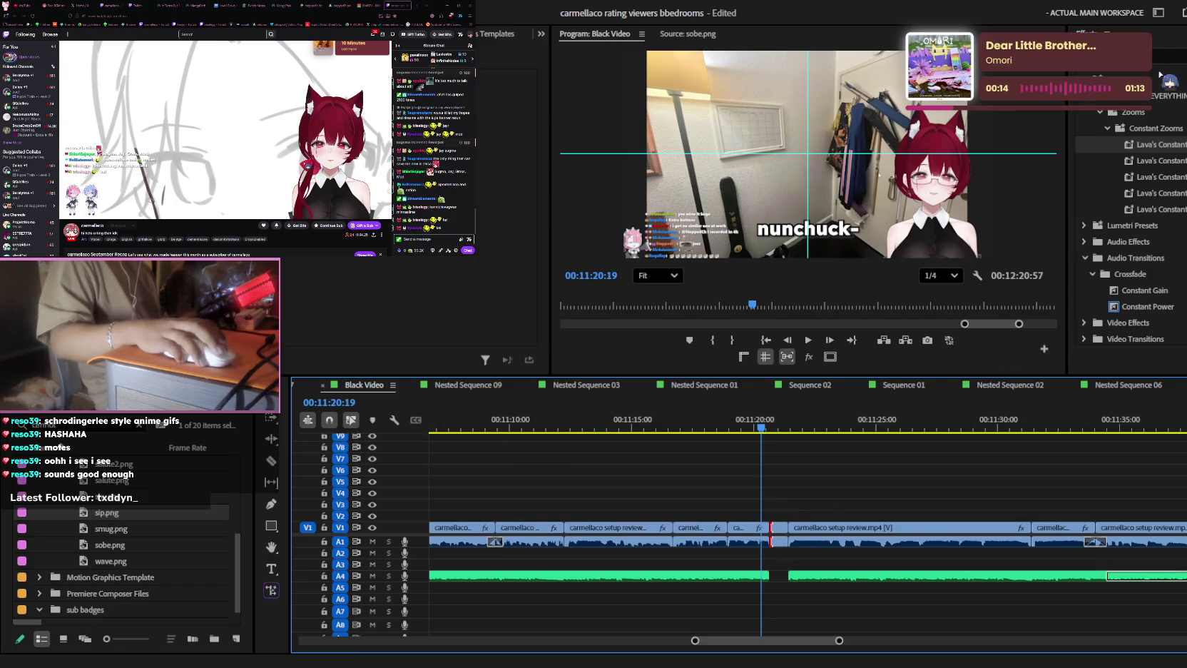
- Collapse the Constant Zooms and audio transitions folders in Effects, then play from the edit point
left_click(1107, 128)
left_click(1084, 258)
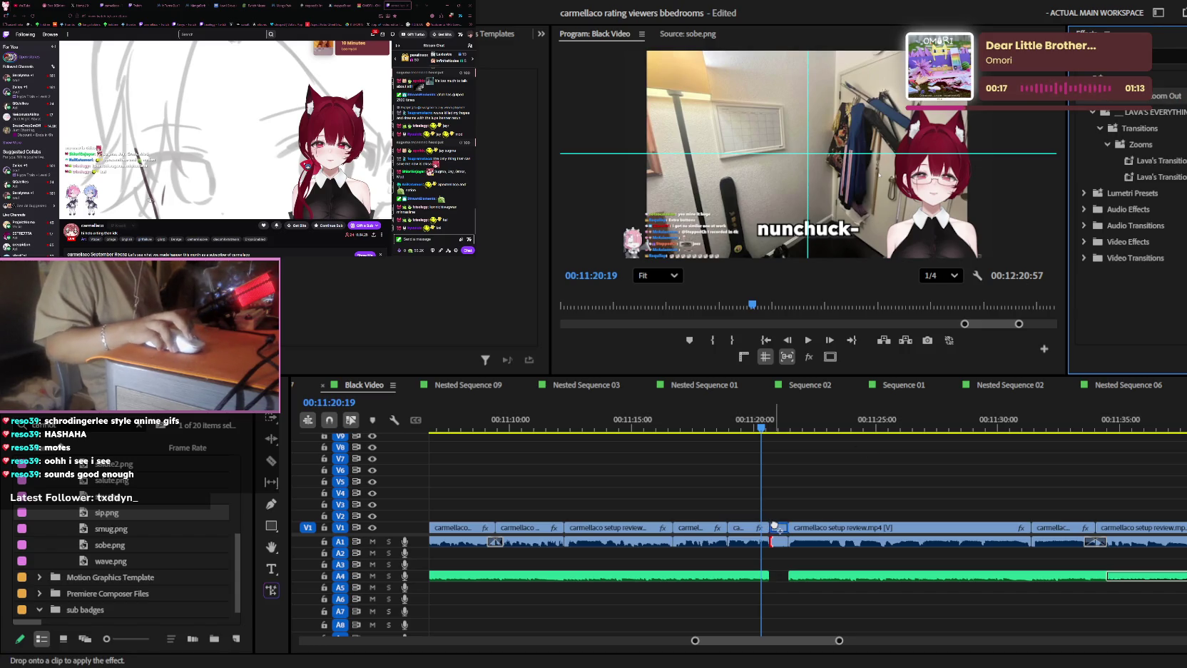
key("space")
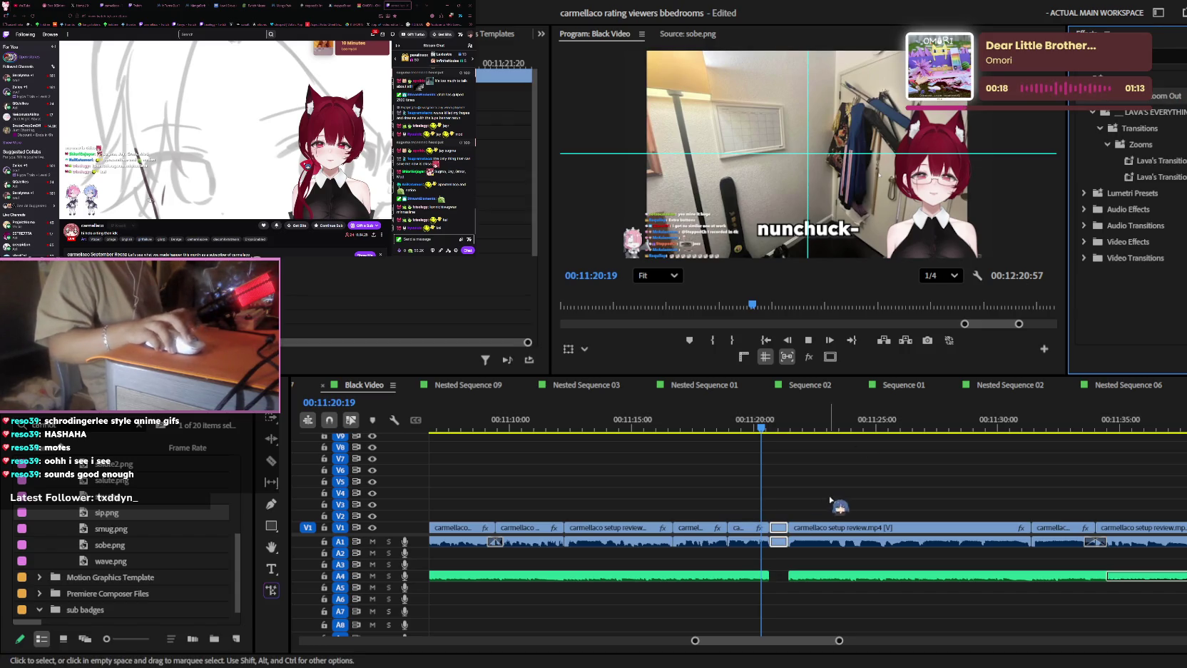
scroll(838, 497, "up", 3)
key("=")
key("space")
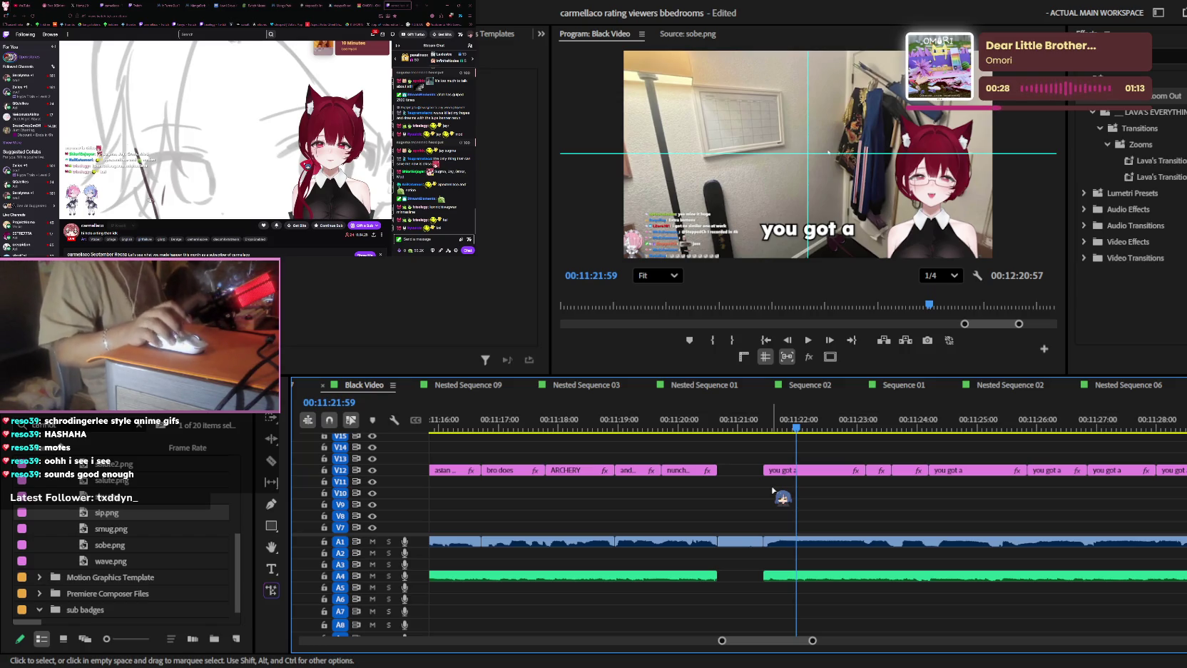
- Save the bedroom-rating project with Ctrl+S, preserving the caption changes
scroll(820, 479, "down", 3)
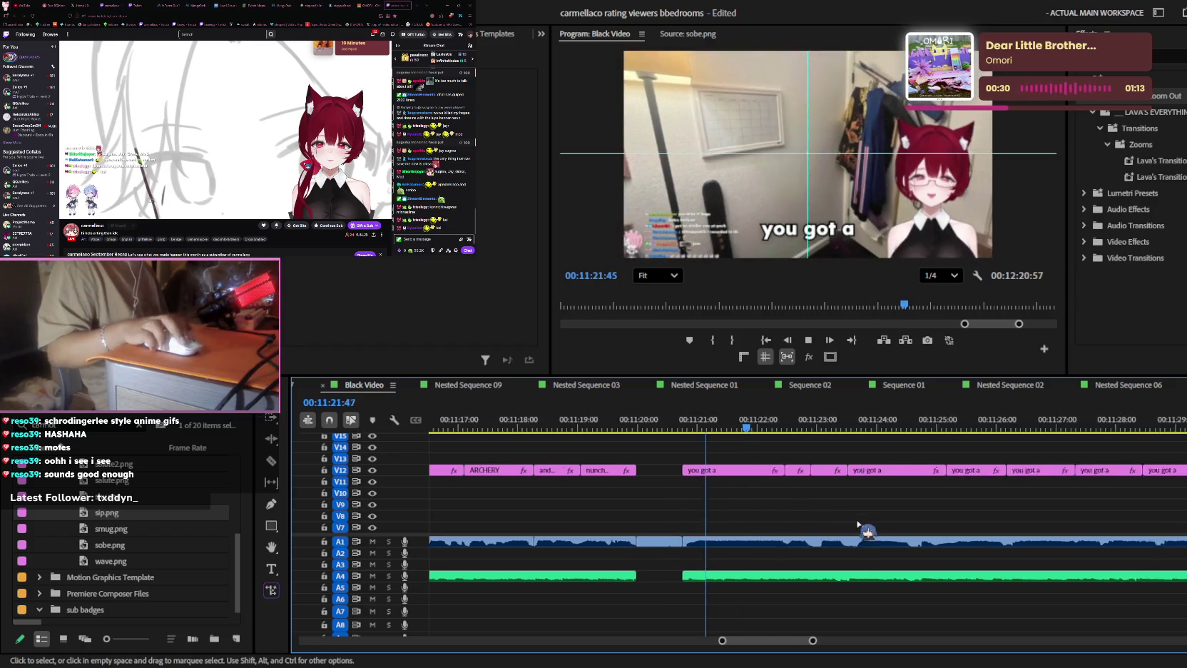
scroll(749, 578, "down", 6)
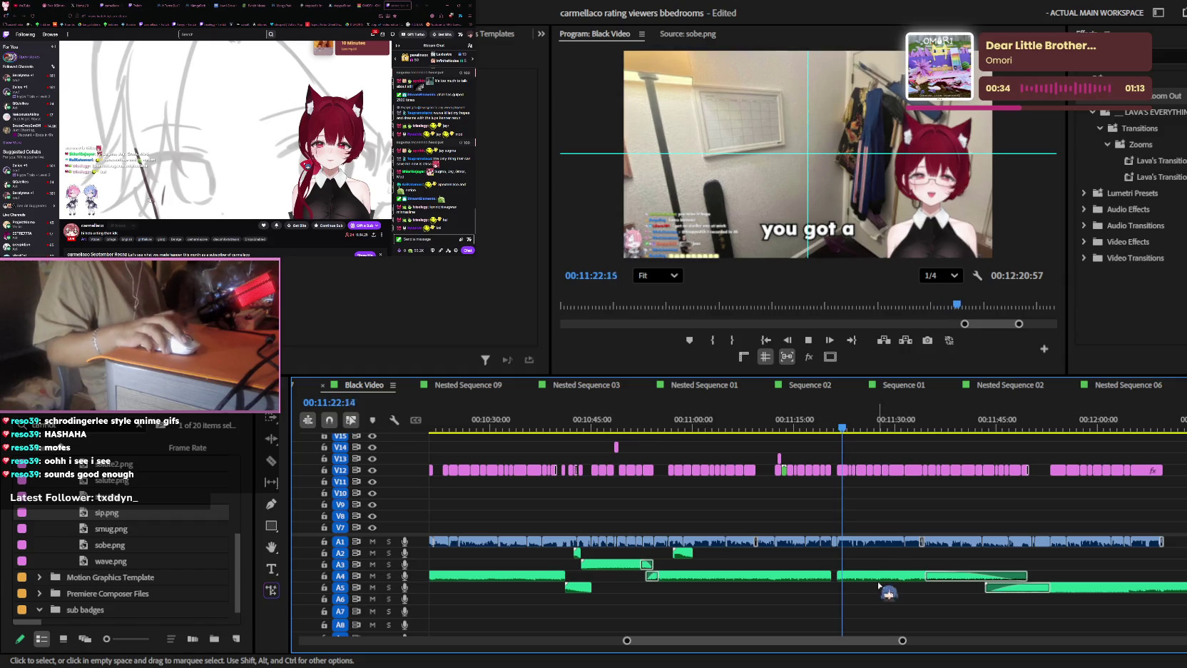
scroll(870, 557, "up", 5)
key("ctrl+s")
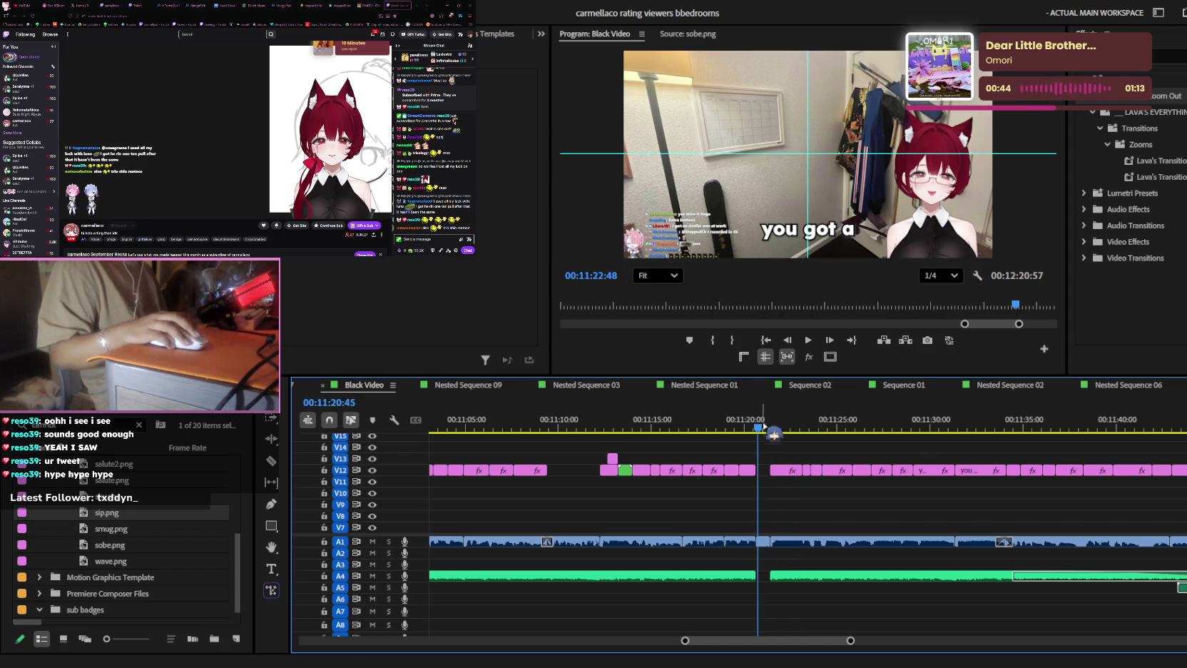
key("=")
key("=")
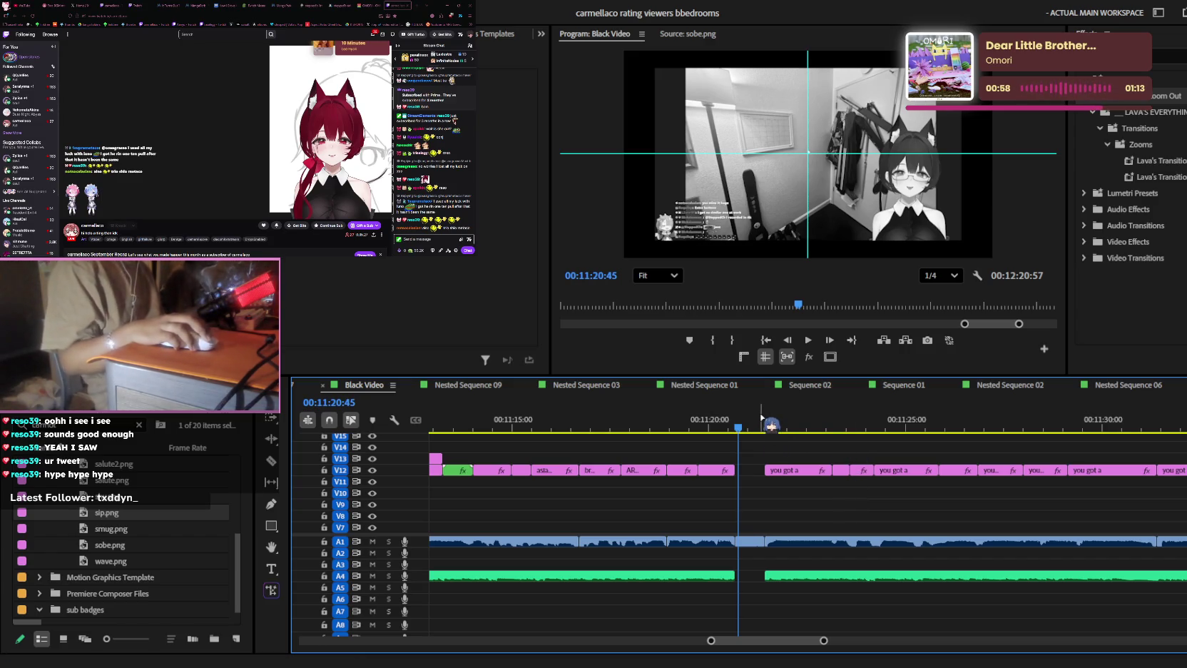
scroll(822, 499, "up", 2)
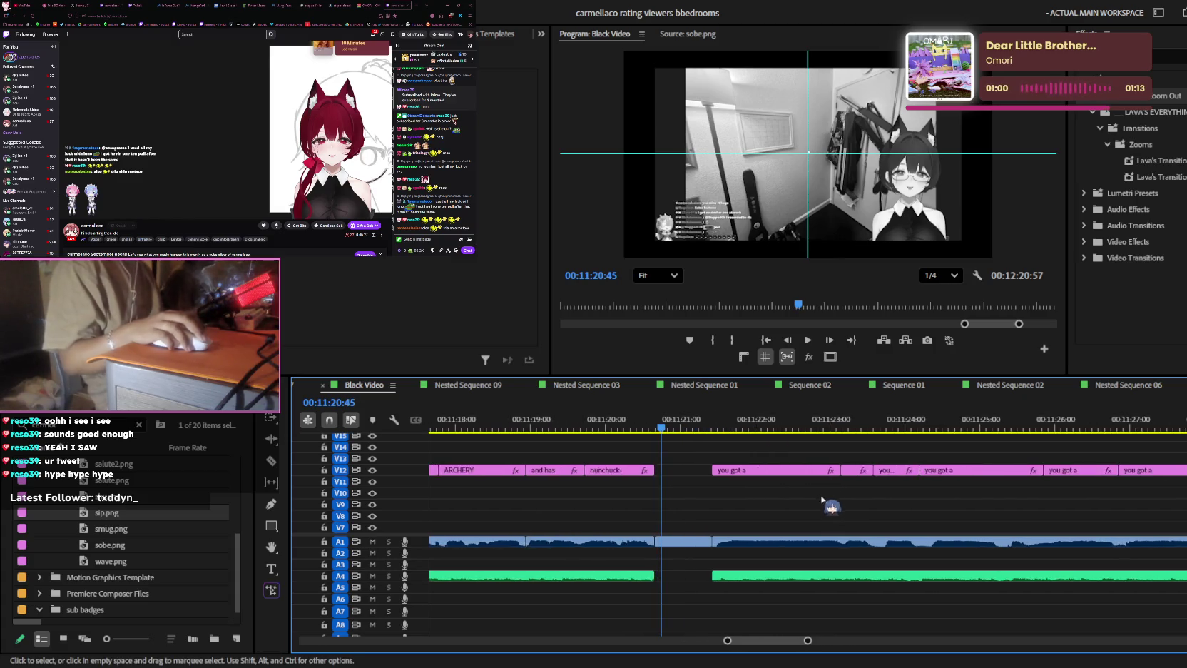
scroll(824, 487, "up", 1)
left_click(667, 426)
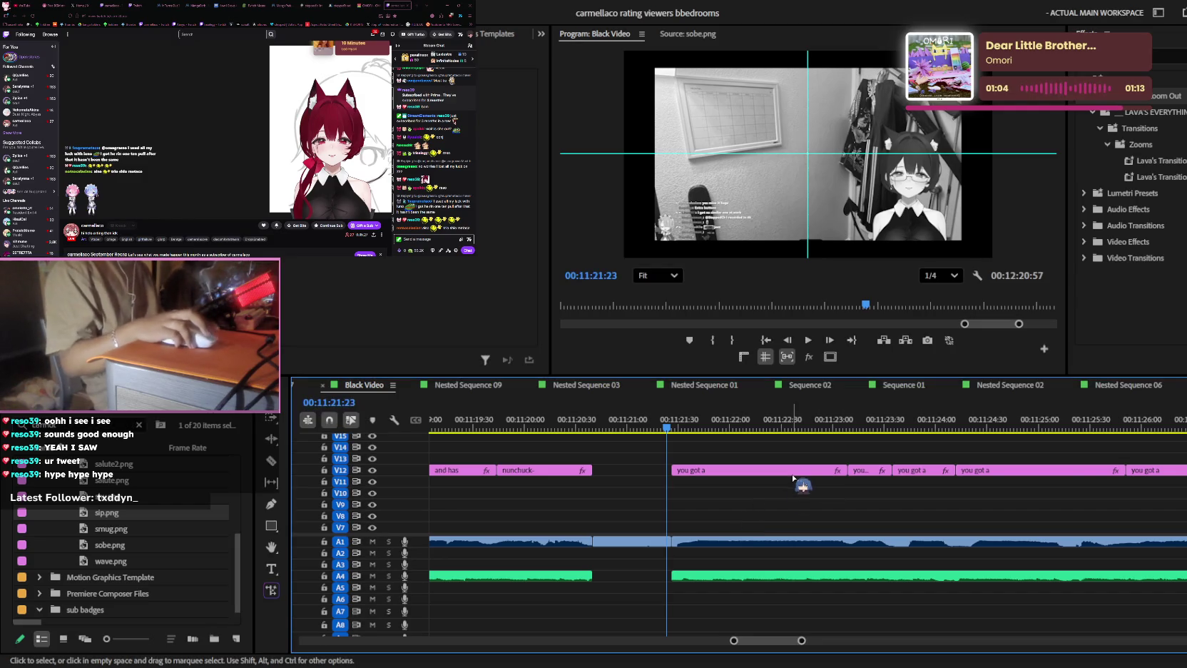
scroll(771, 499, "down", 2)
scroll(783, 488, "down", 2)
scroll(785, 485, "down", 2)
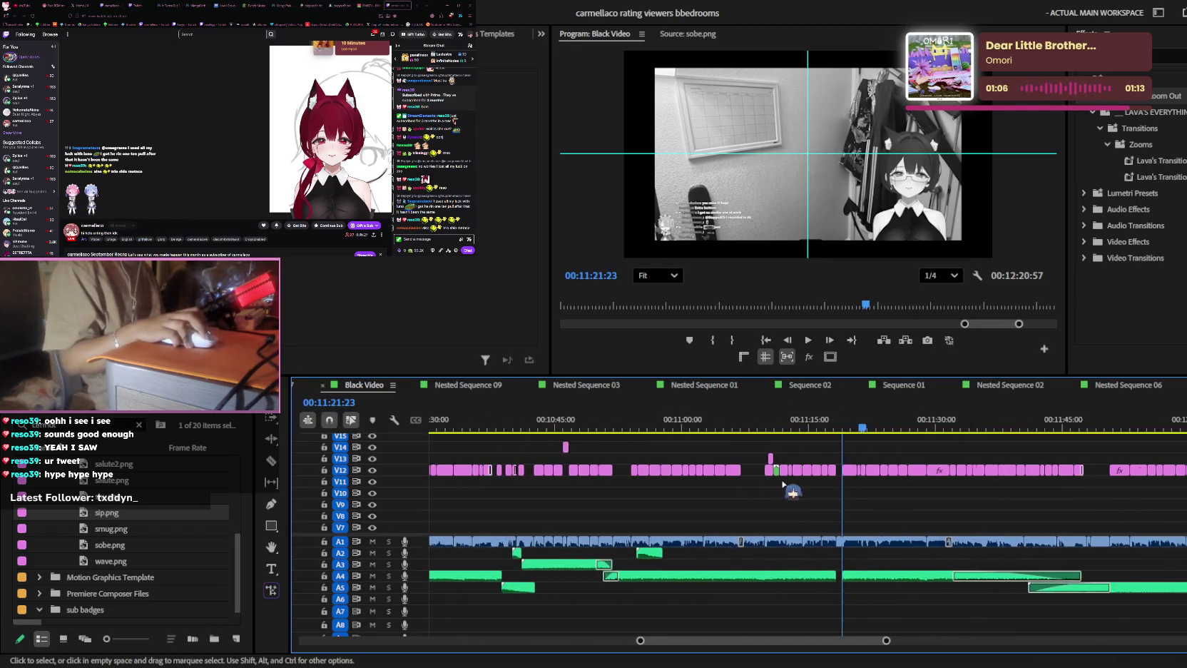
scroll(1049, 519, "up", 2)
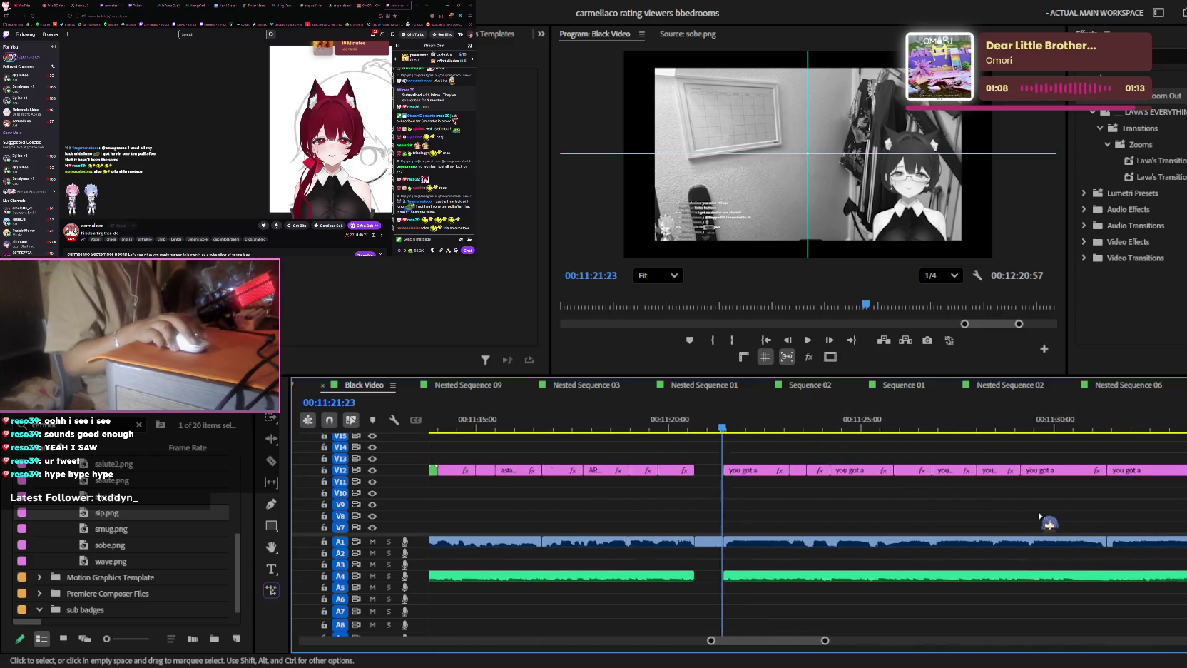
left_click(653, 422)
key("space")
scroll(757, 485, "up", 2)
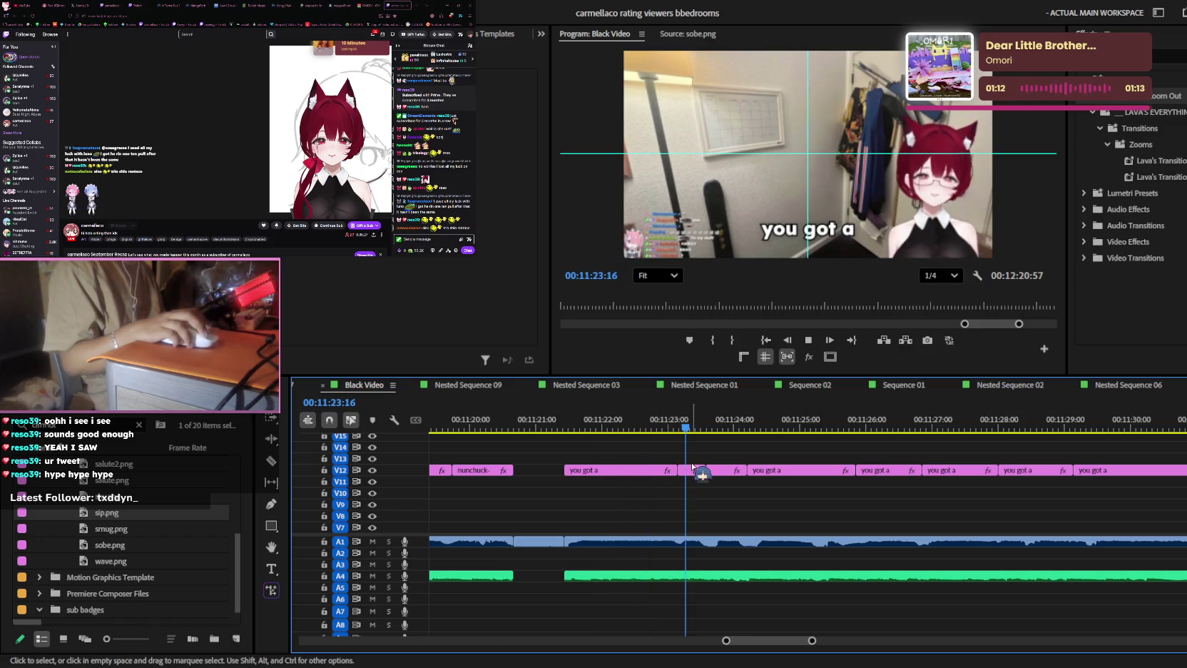
left_click(589, 427)
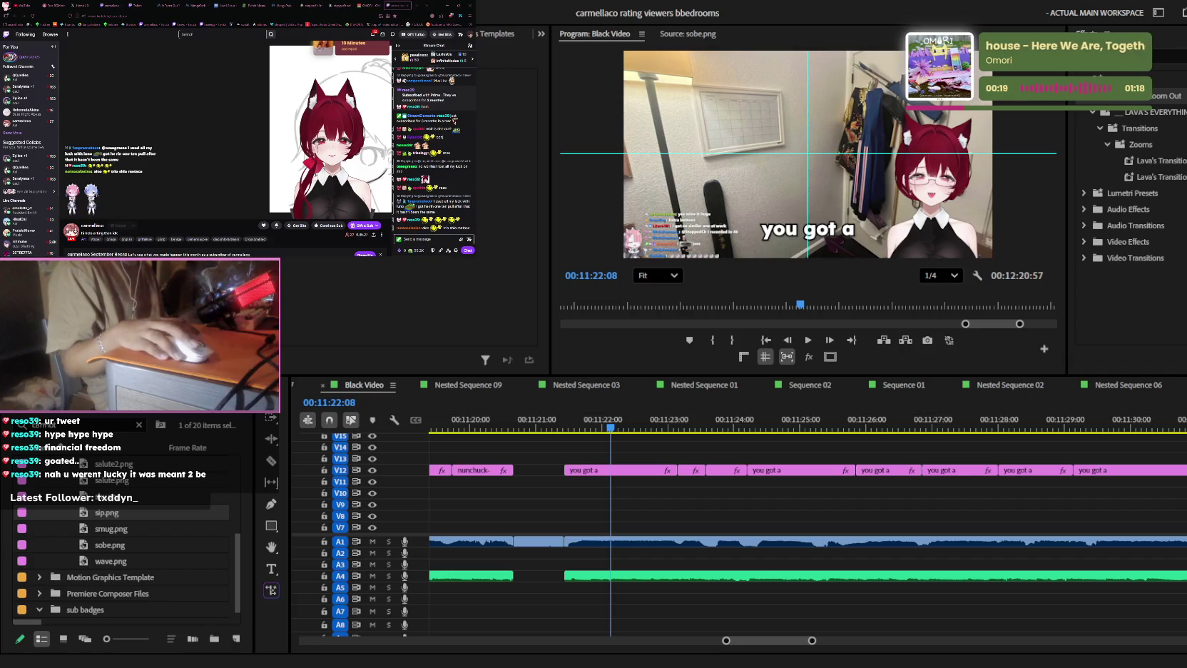
scroll(702, 446, "up", 3)
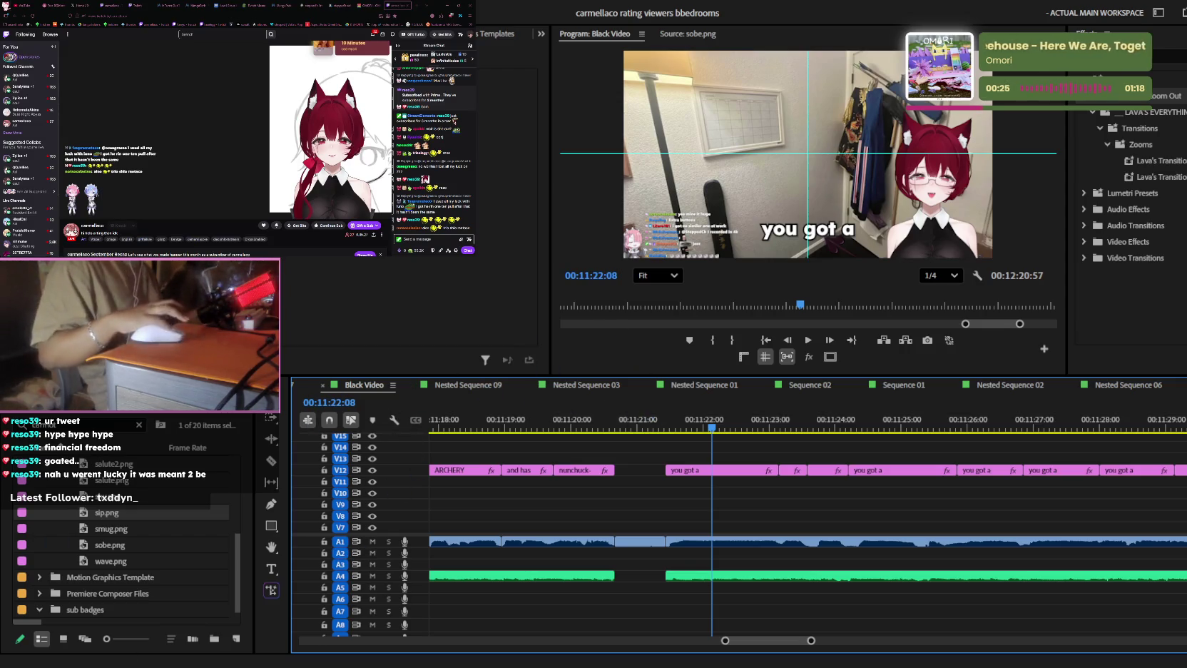
left_click_drag(681, 422, 673, 427)
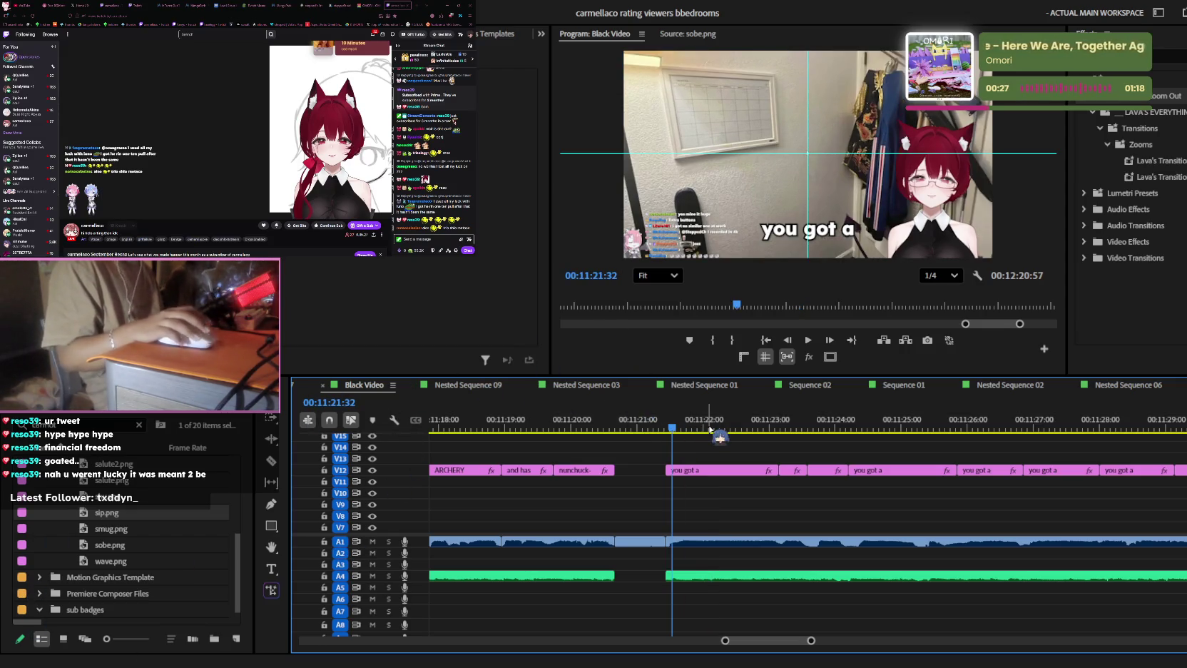
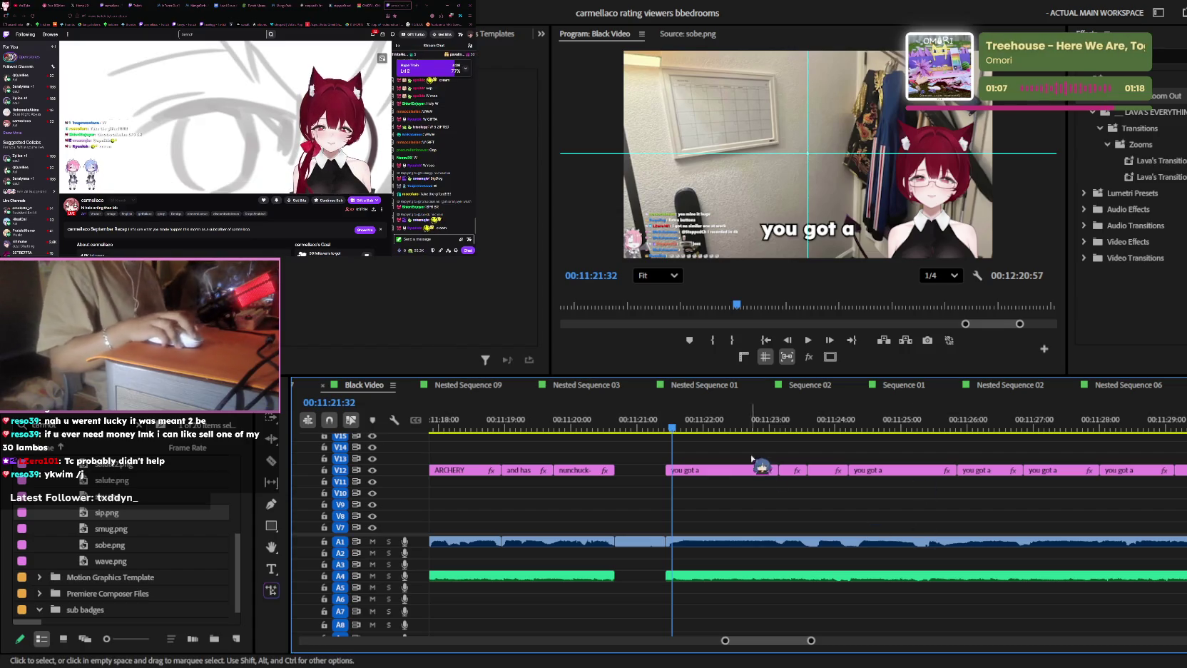
- Scrub the playhead to about 00:11:21 and preview the first 'you got a' caption
scroll(745, 482, "up", 3)
left_click(776, 498)
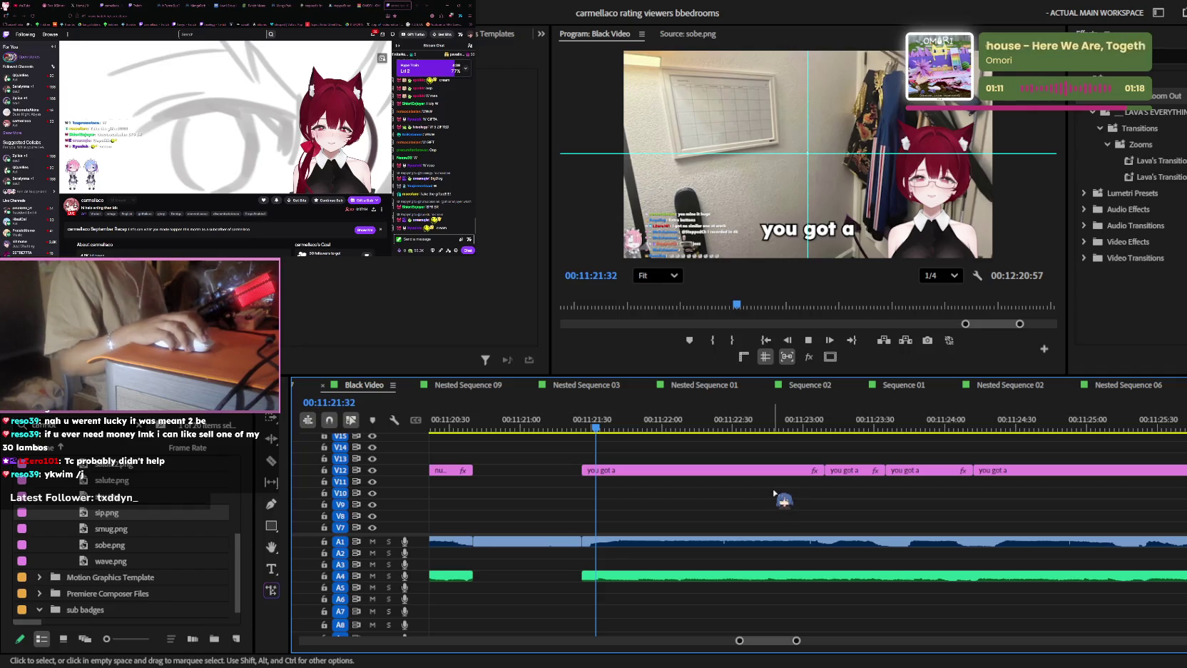
key("space")
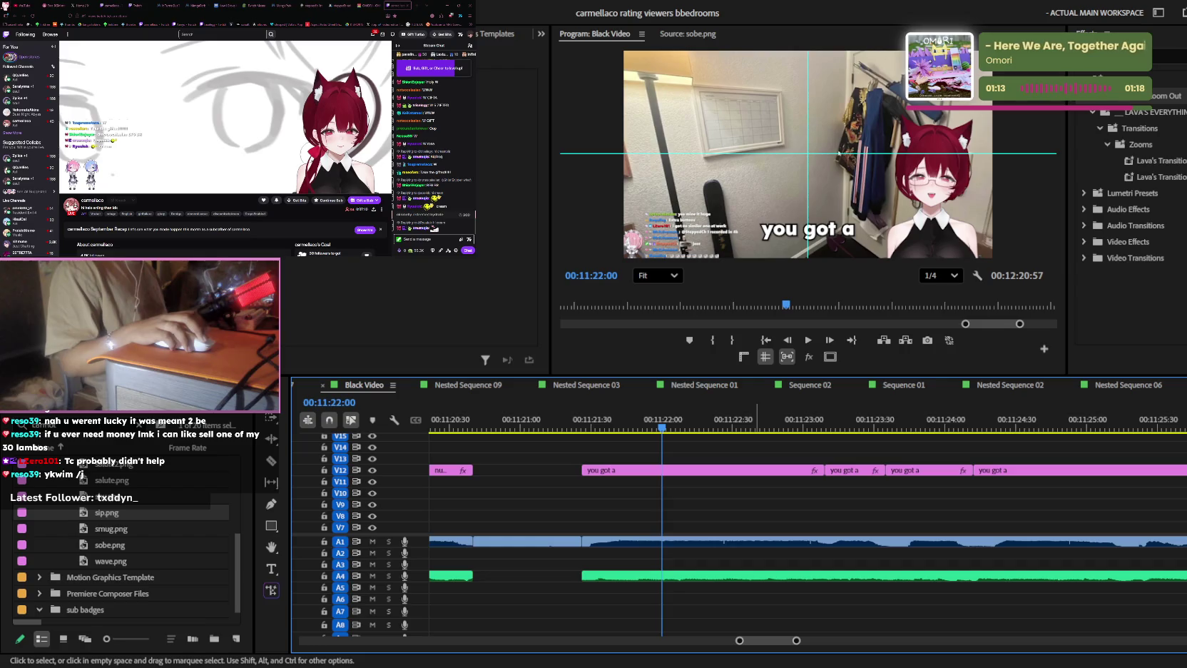
scroll(694, 497, "down", 2)
scroll(715, 498, "down", 2)
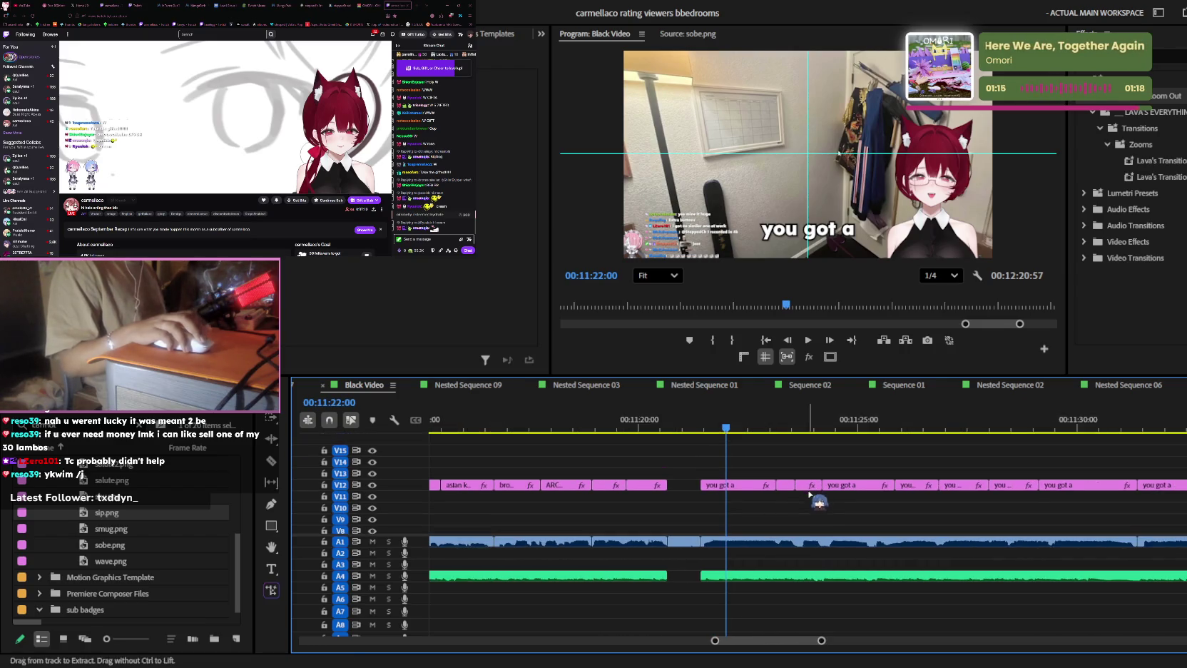
scroll(804, 499, "up", 1)
scroll(808, 445, "up", 1)
scroll(683, 445, "up", 1)
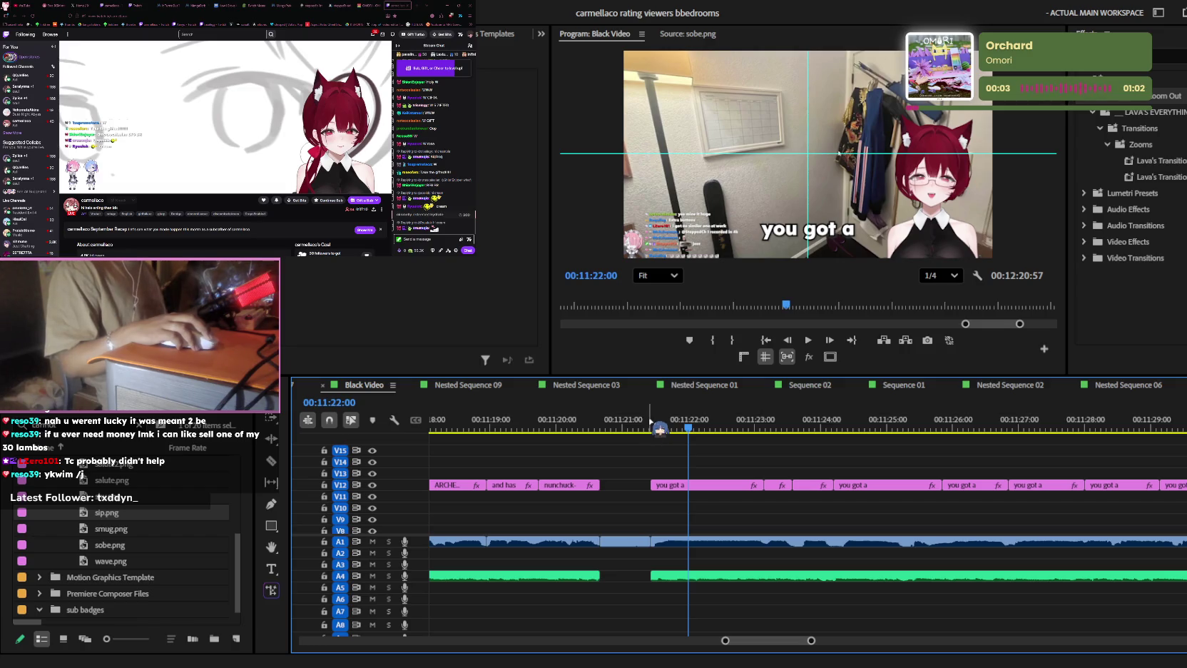
left_click_drag(654, 421, 674, 422)
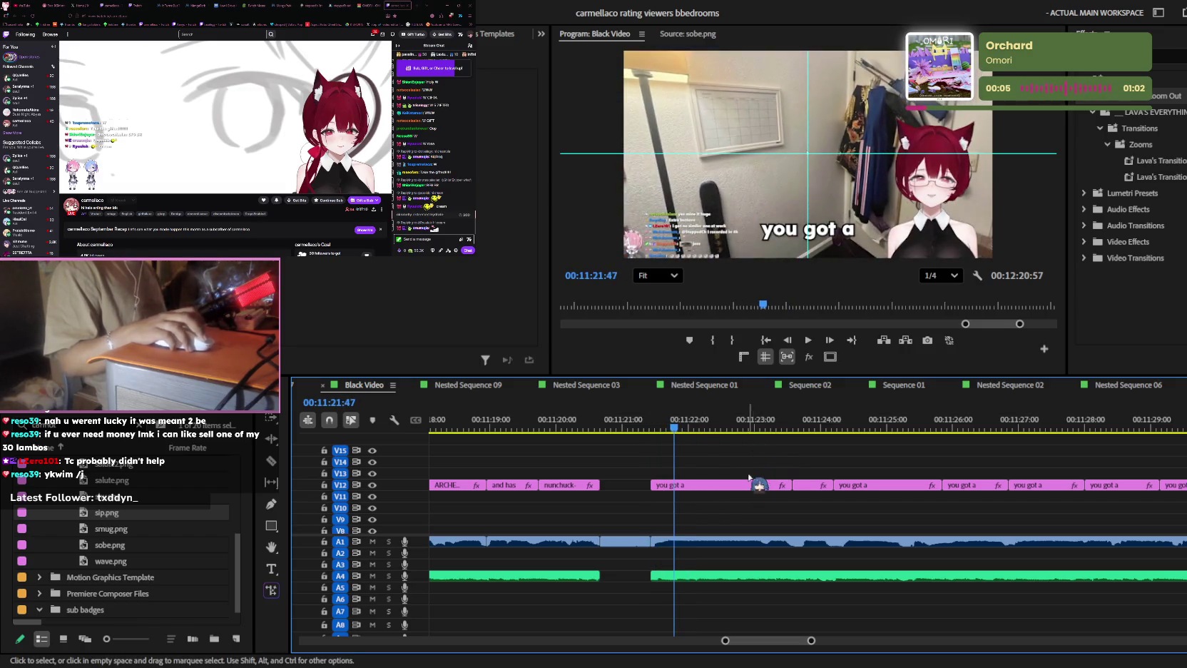
left_click(767, 425)
scroll(766, 431, "up", 1)
scroll(765, 437, "up", 1)
key("shift+Right")
key("shift+Right")
key("shift+Right")
key("shift+Right")
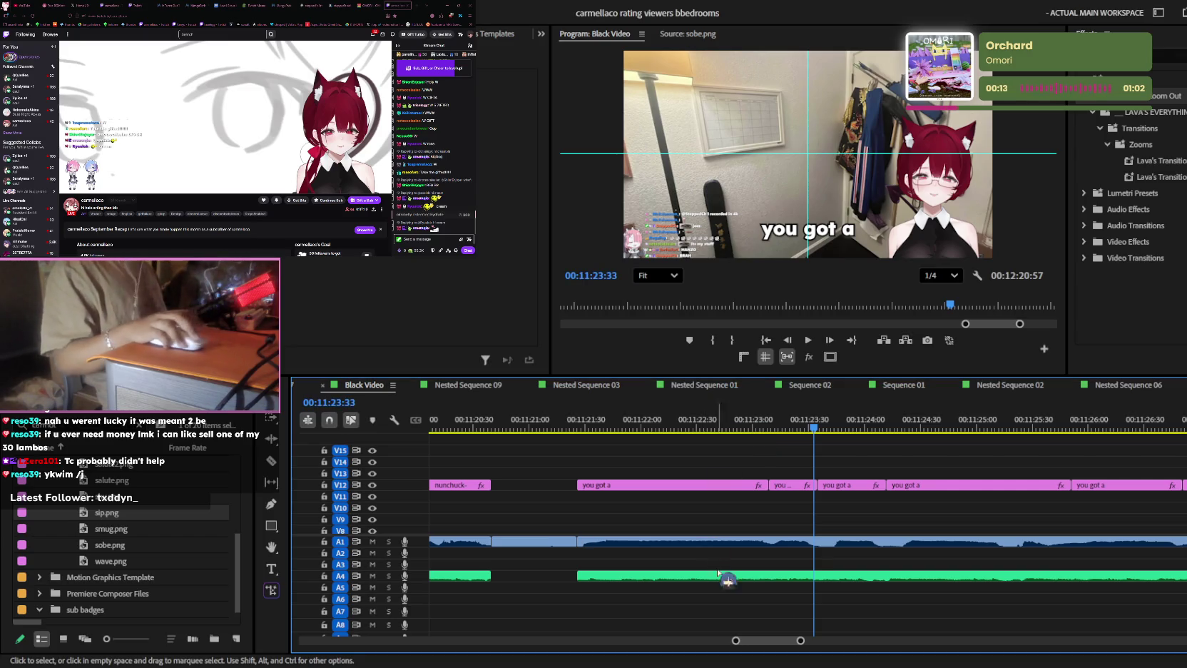
scroll(953, 440, "up", 3)
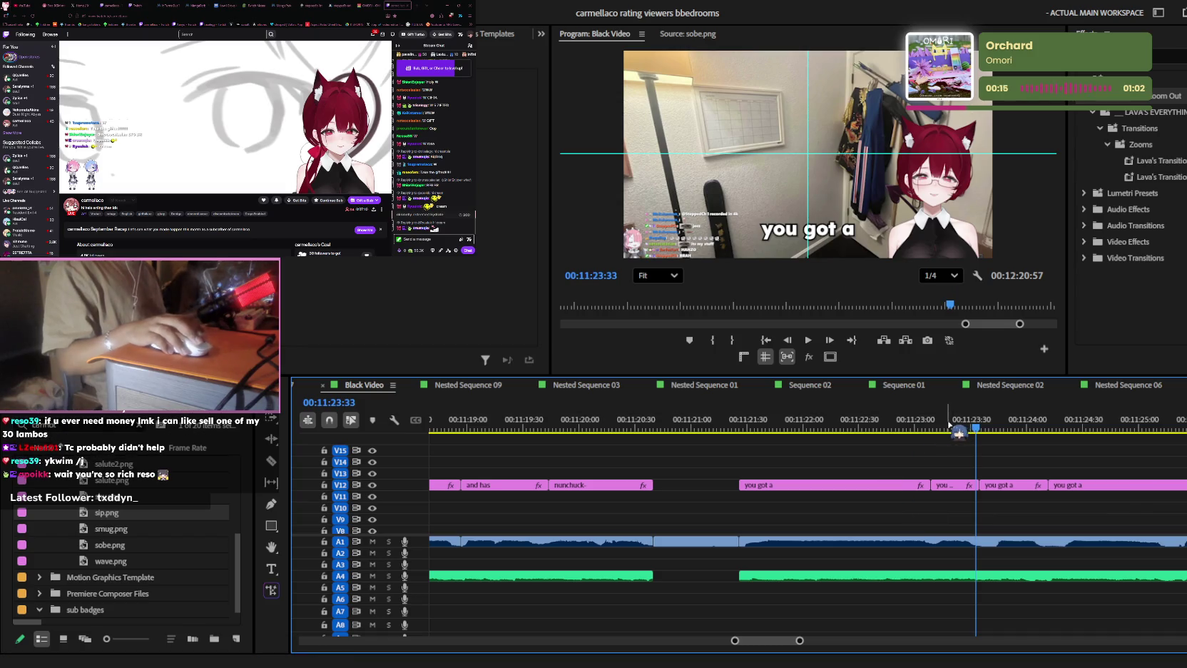
left_click_drag(944, 422, 808, 415)
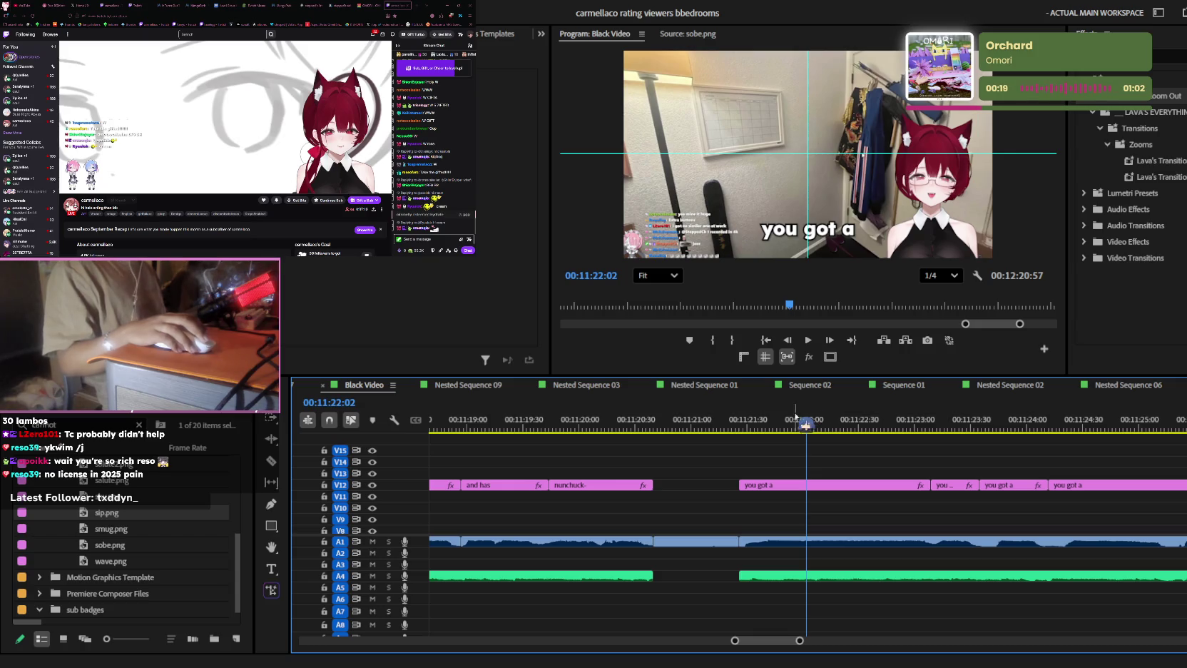
left_click_drag(762, 413, 753, 421)
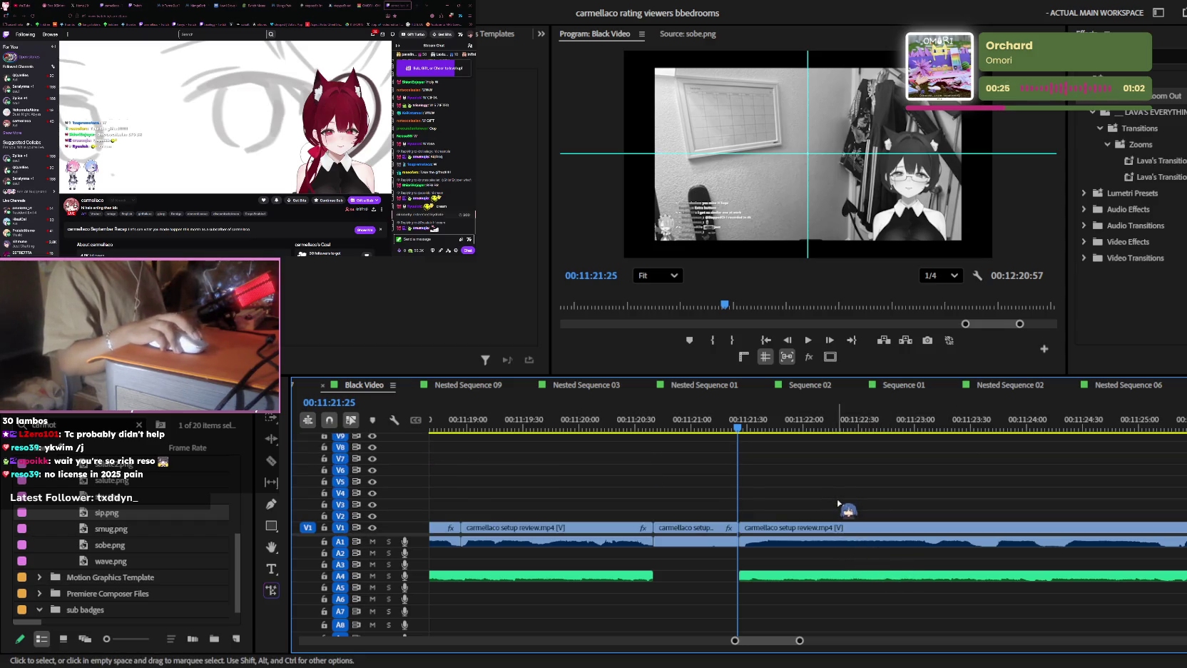
key("space")
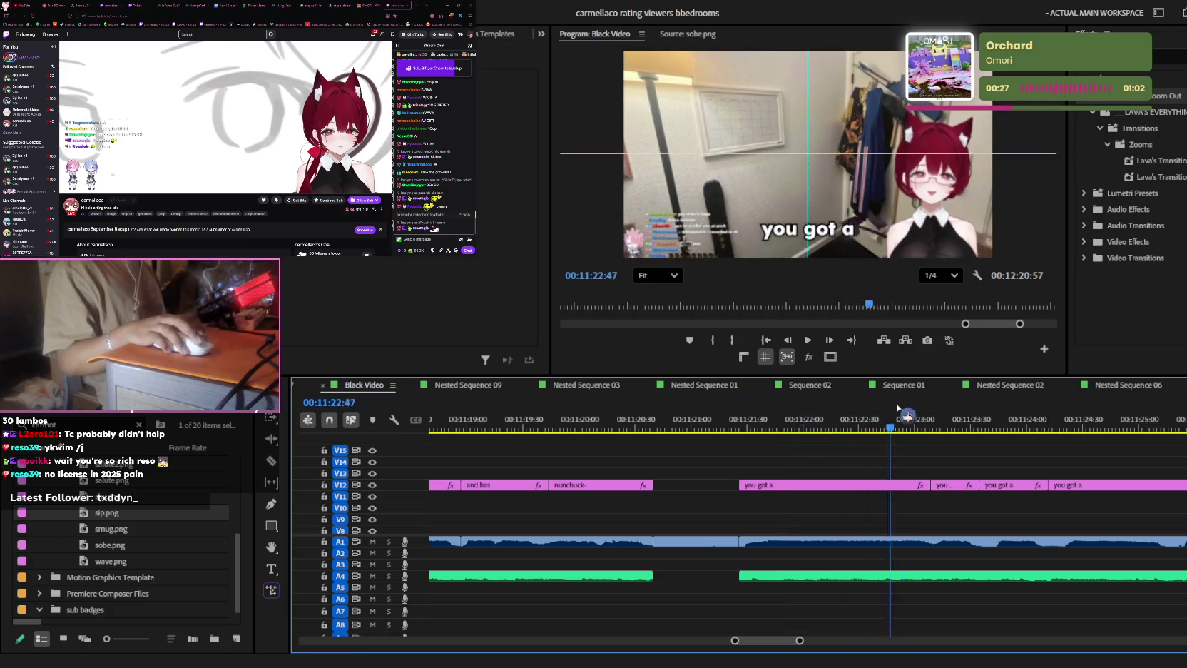
key("minus")
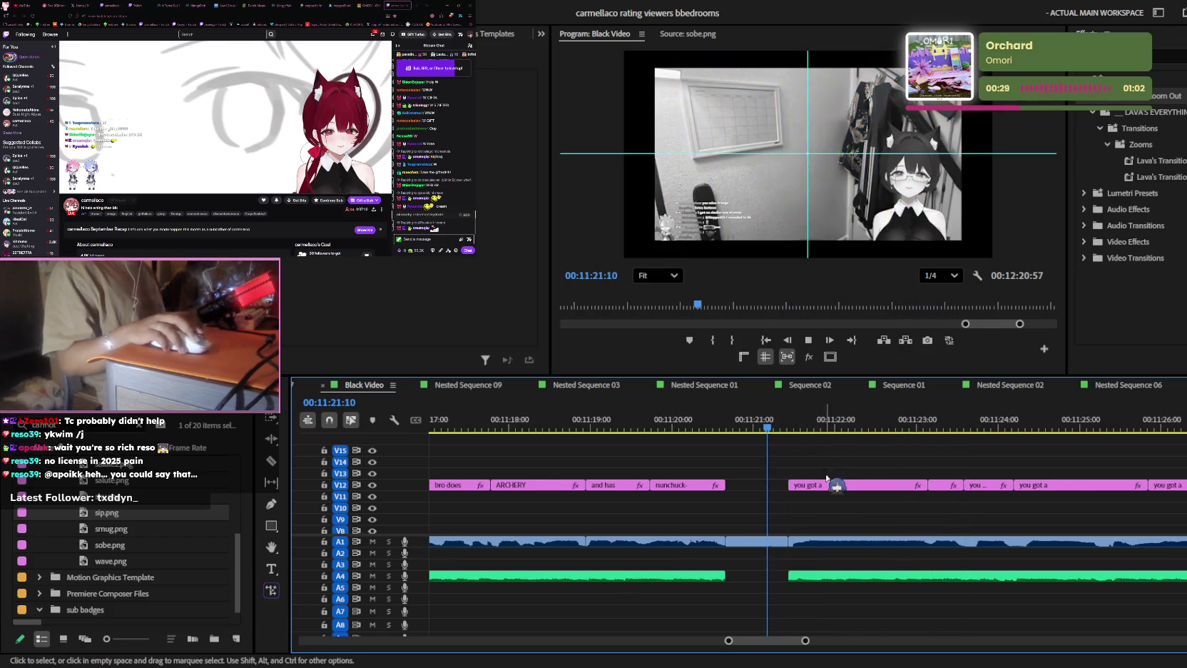
- Retype the first 'you got a' caption as 'naaahhhh'
left_click(846, 230)
double_click(842, 228)
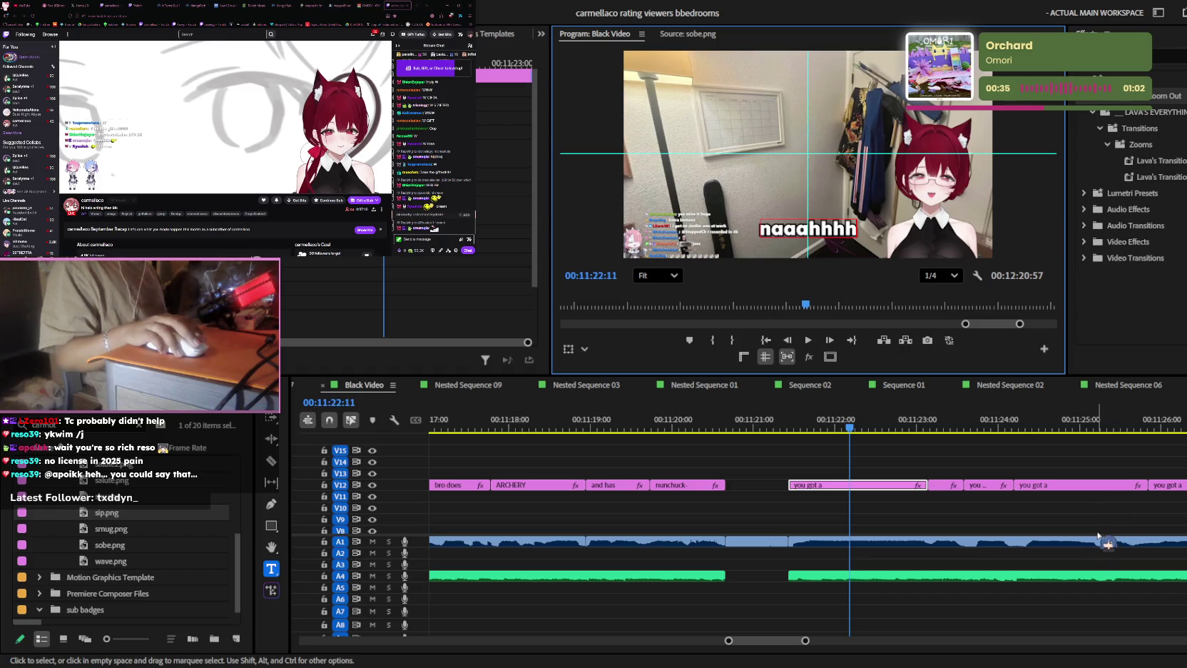
left_click(991, 467)
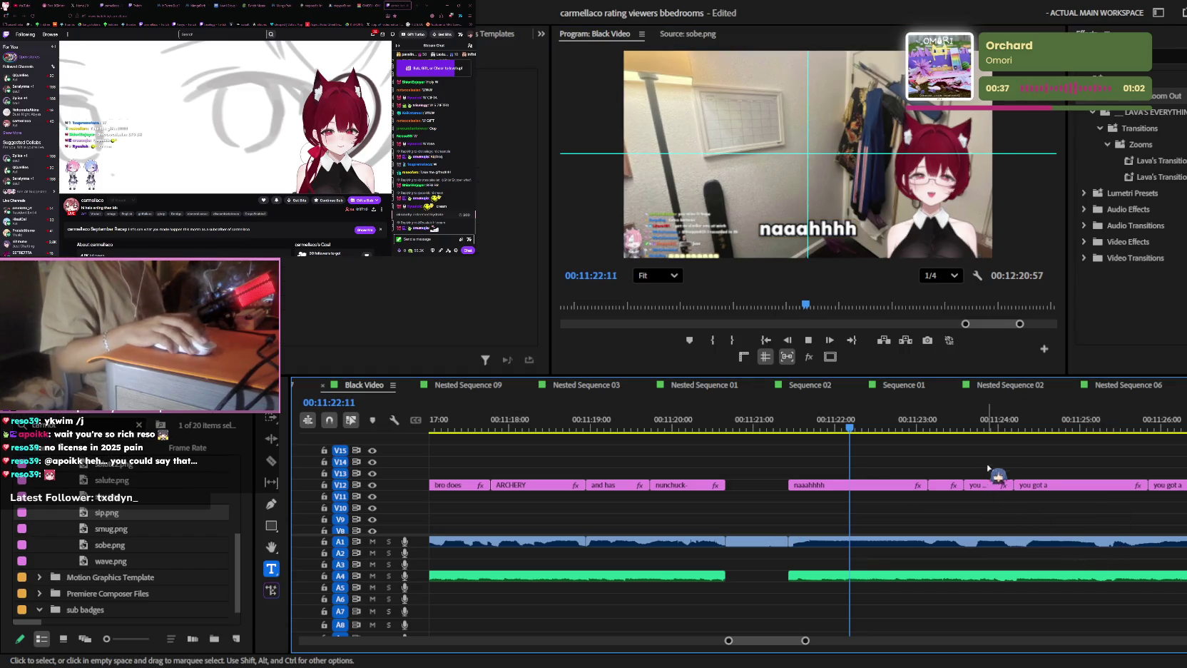
key("space")
key("equal")
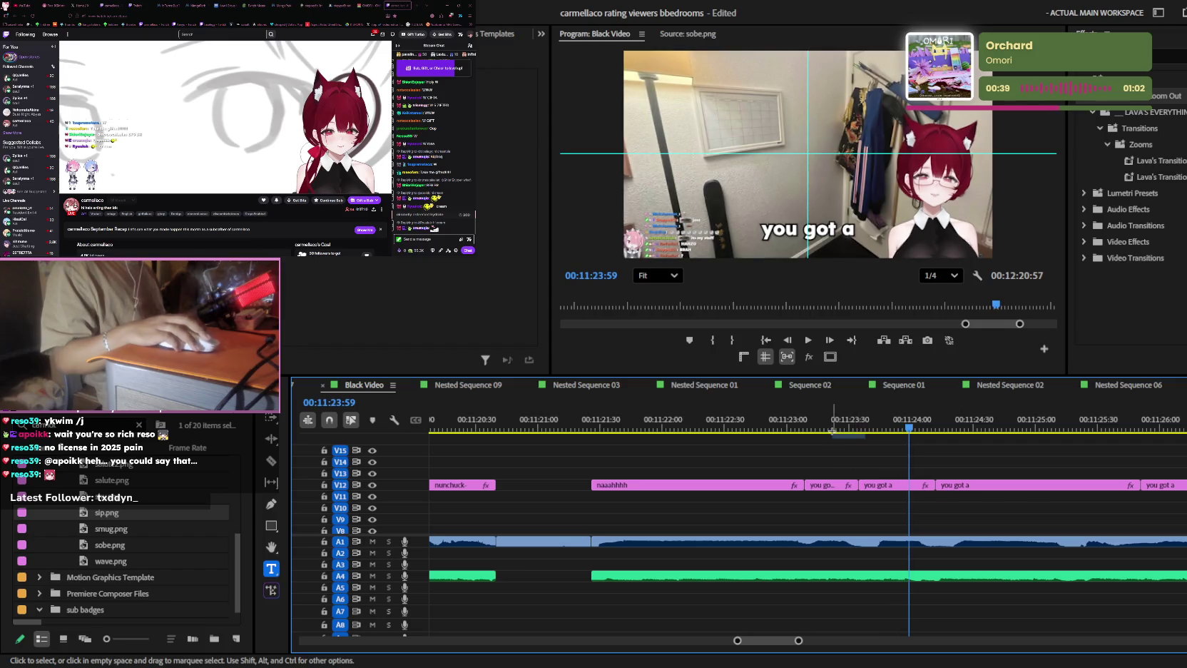
- Retype the next caption as 'what'
left_click(828, 485)
key("space")
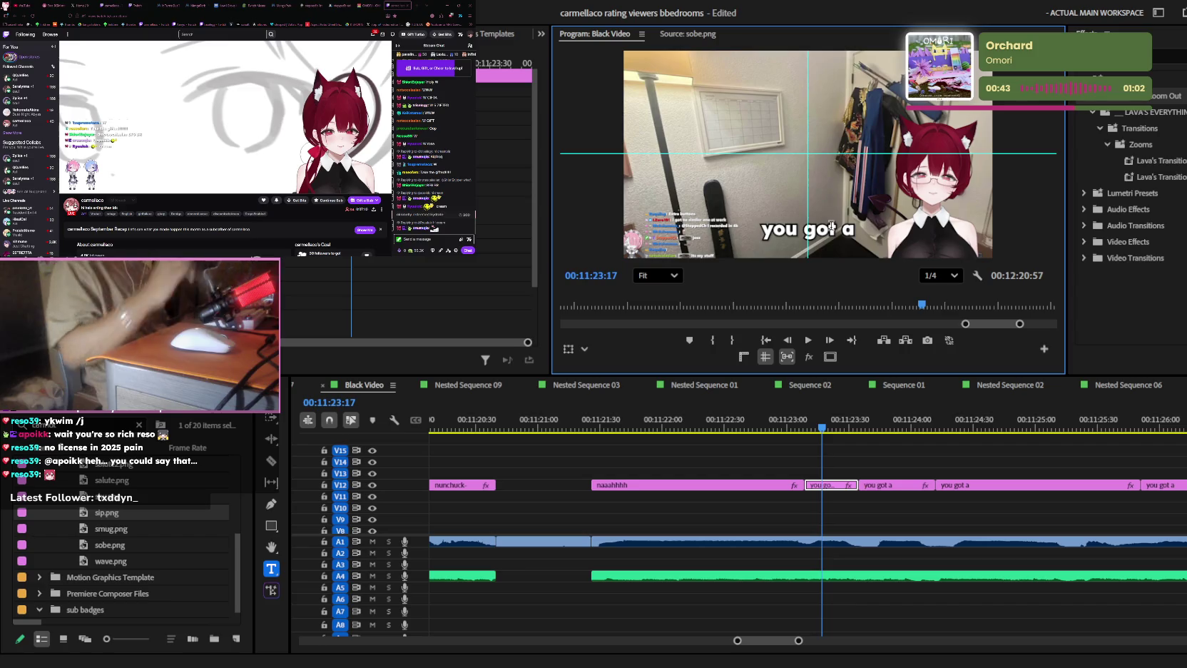
left_click(831, 227)
type("what")
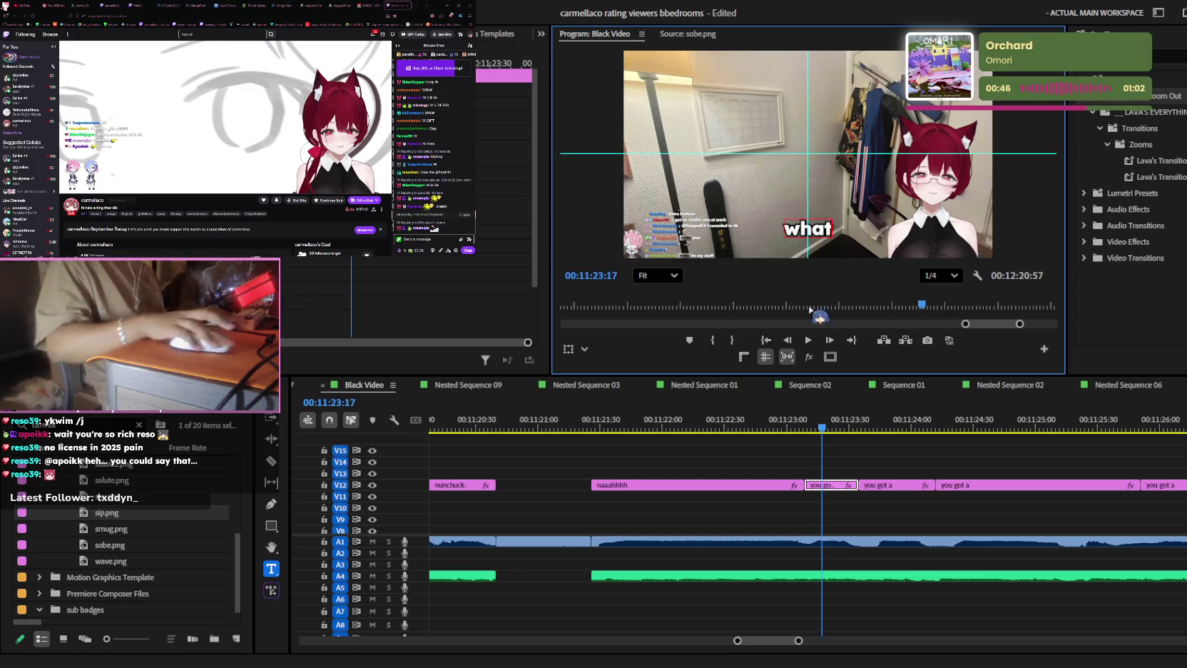
left_click(901, 445)
- Retype the following two captions as 'the' and 'f*ckkkk'
left_click(889, 485)
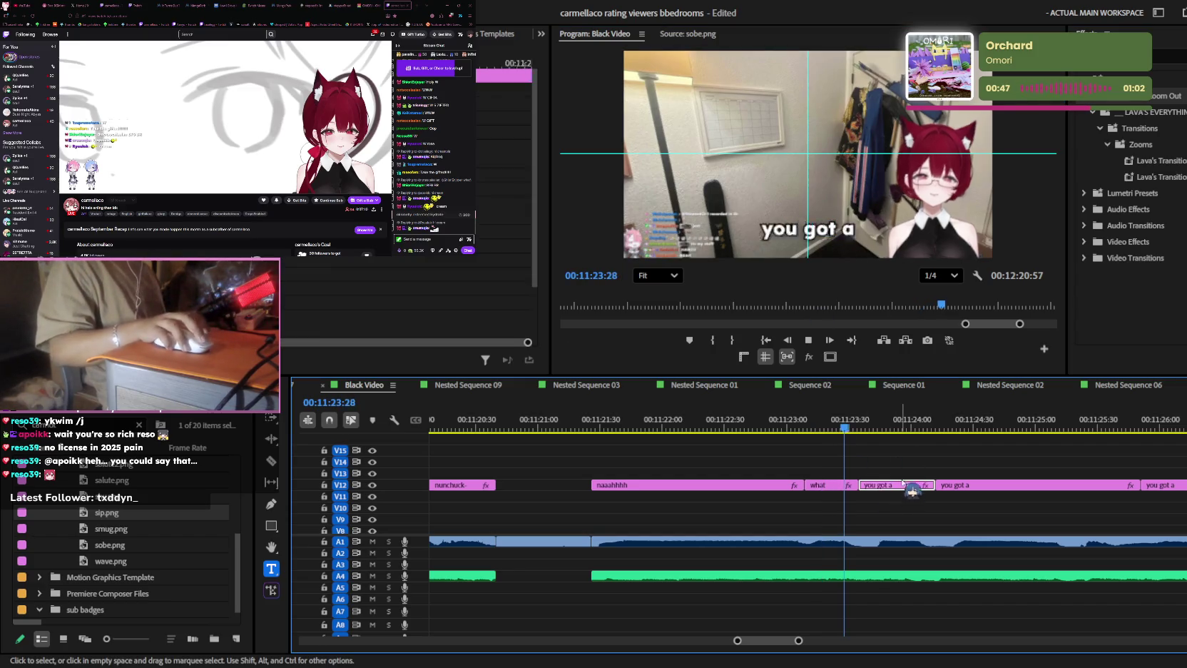
left_click(885, 330)
type("the")
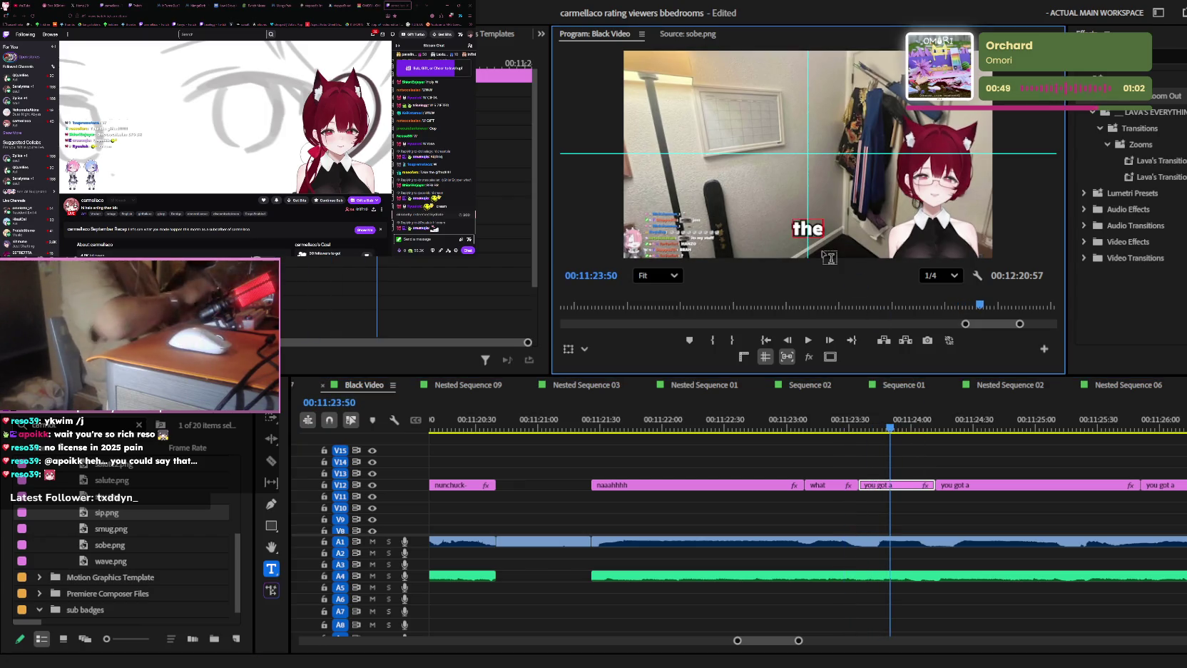
left_click(985, 485)
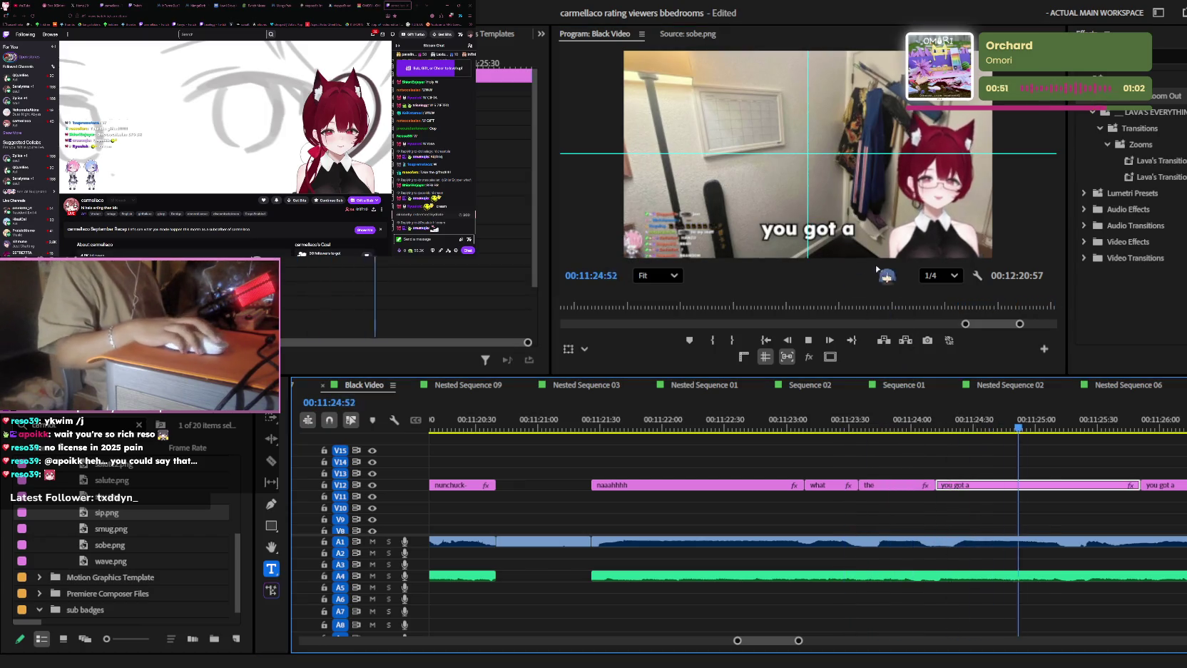
left_click(843, 235)
key("ctrl+a")
key("BackSpace")
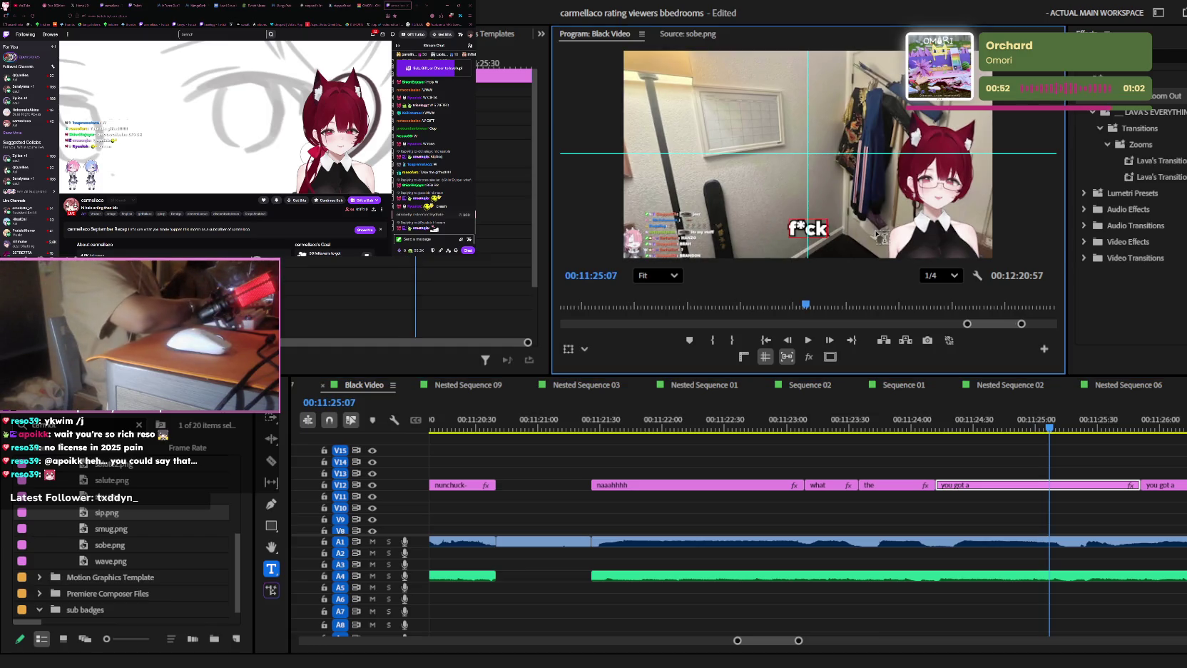
left_click(995, 511)
key("space")
key("space")
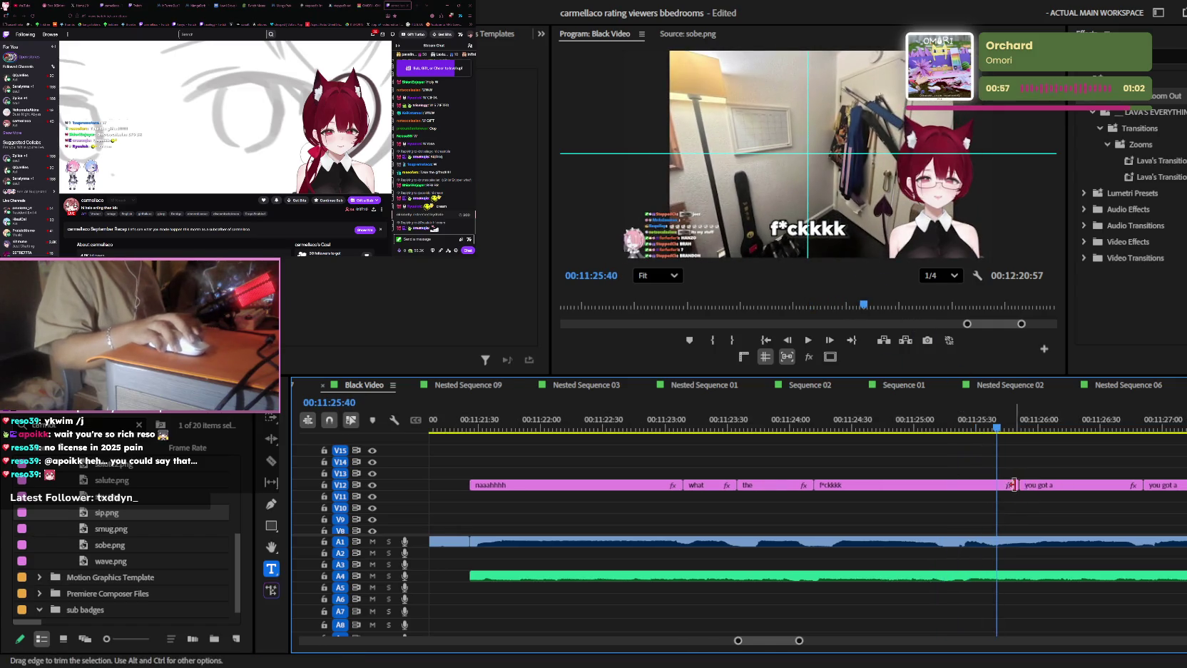
- Trim the f*ckkkk clip's end to the playhead and retype the next caption as 'yooo'
left_click_drag(1017, 482, 927, 484)
key("space")
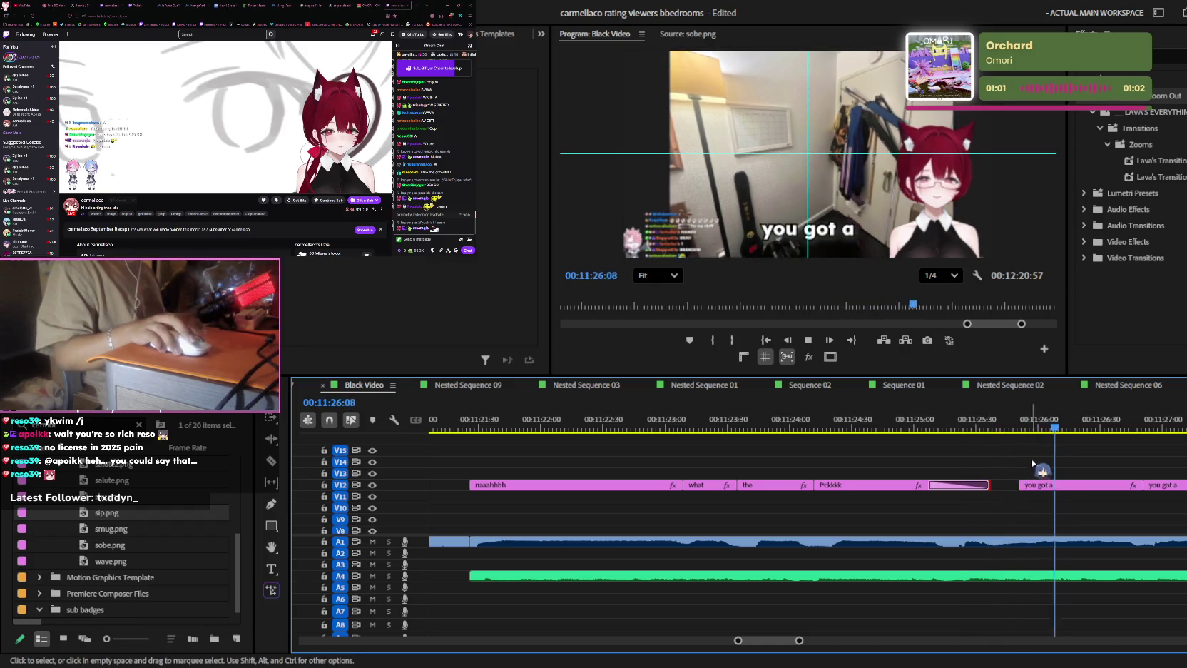
left_click(1035, 483)
key("space")
left_click(829, 240)
type("tyoo")
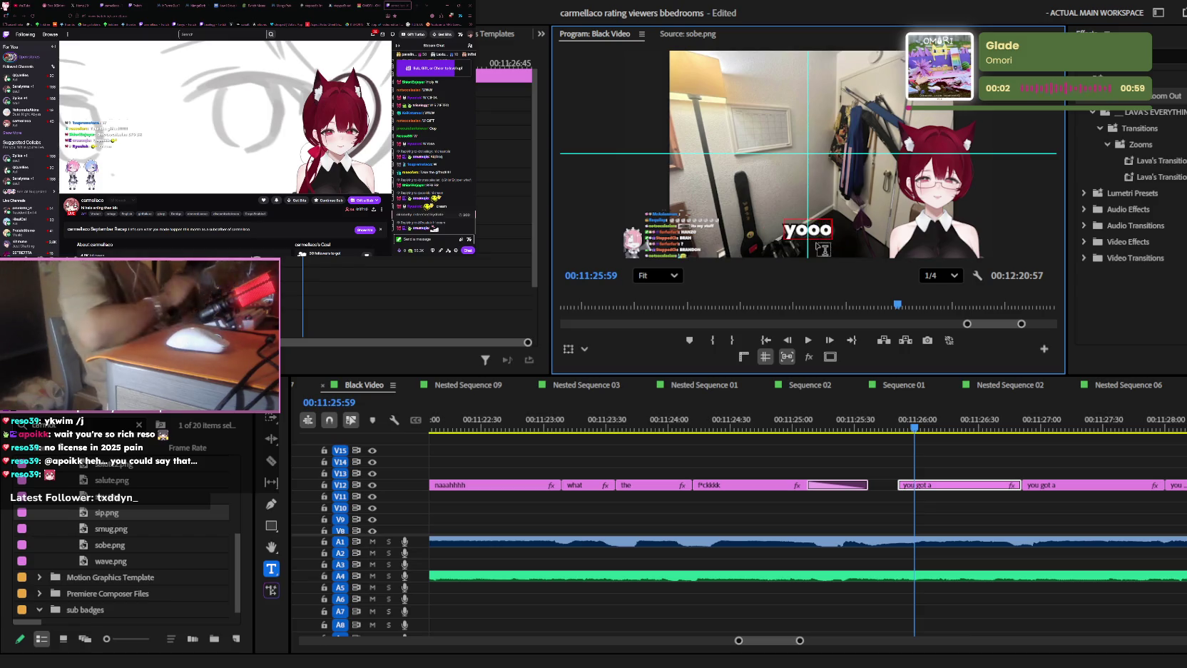
left_click(1066, 531)
- Retype the next caption as 'chill..'
key("space")
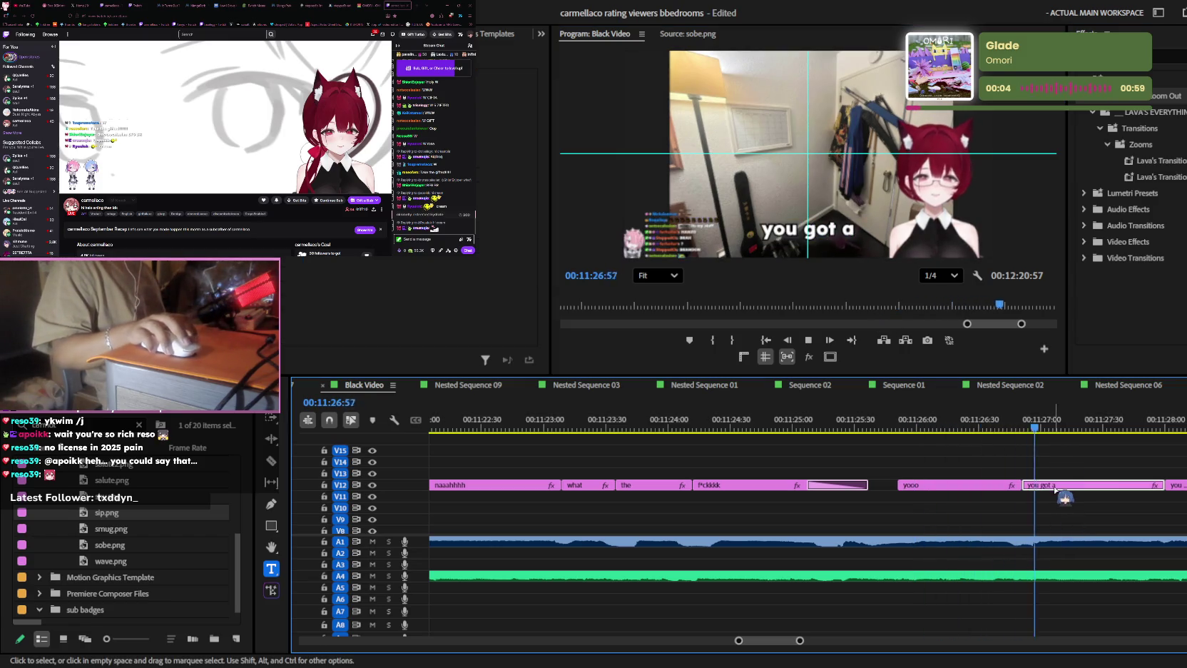
key("minus")
key("space")
left_click(849, 221)
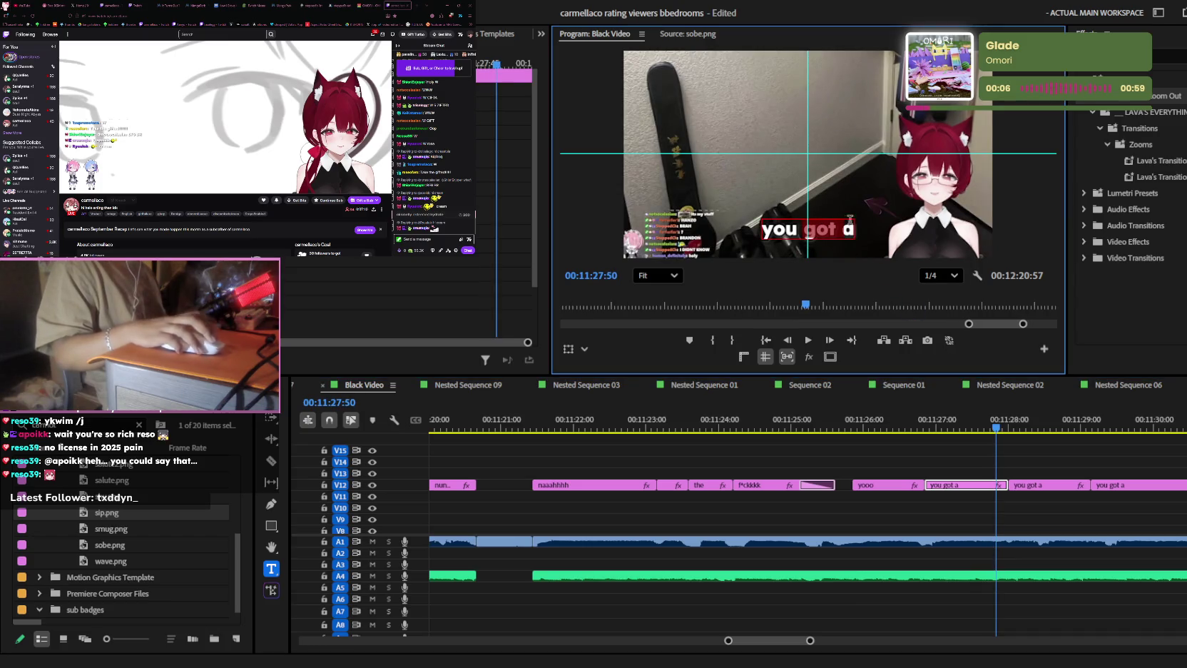
key("ctrl+a")
type("c")
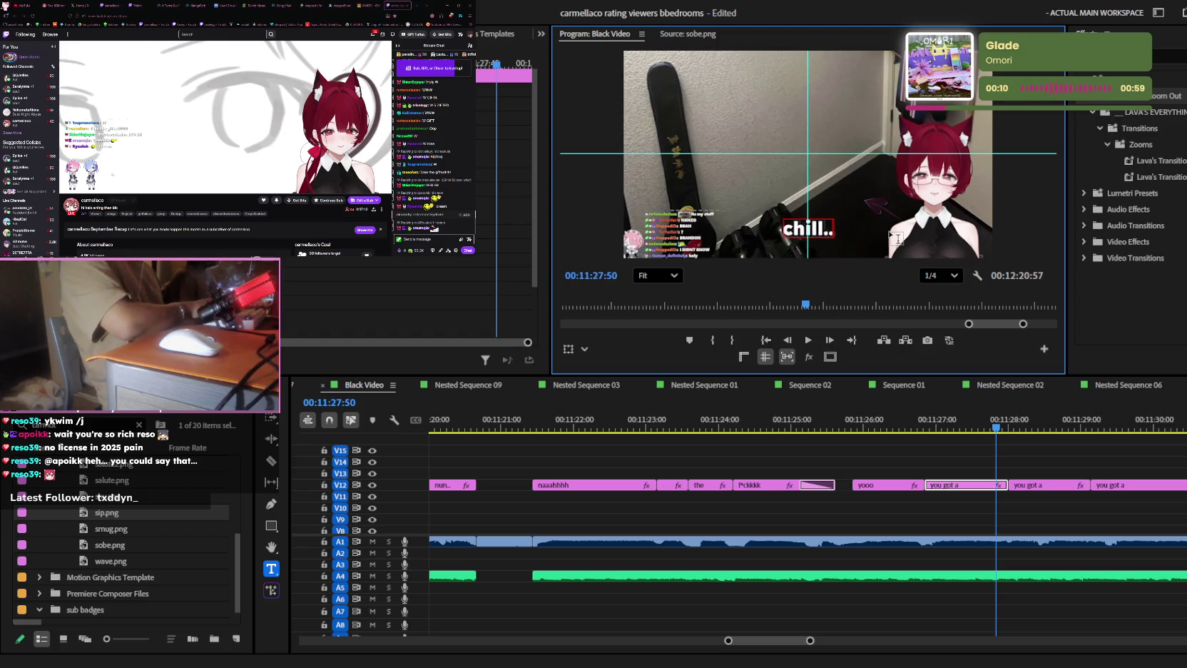
left_click(1038, 527)
- Select all text of the following caption in the preview, then return to the timeline
key("minus")
key("space")
key("space")
left_click(931, 485)
left_click(825, 227)
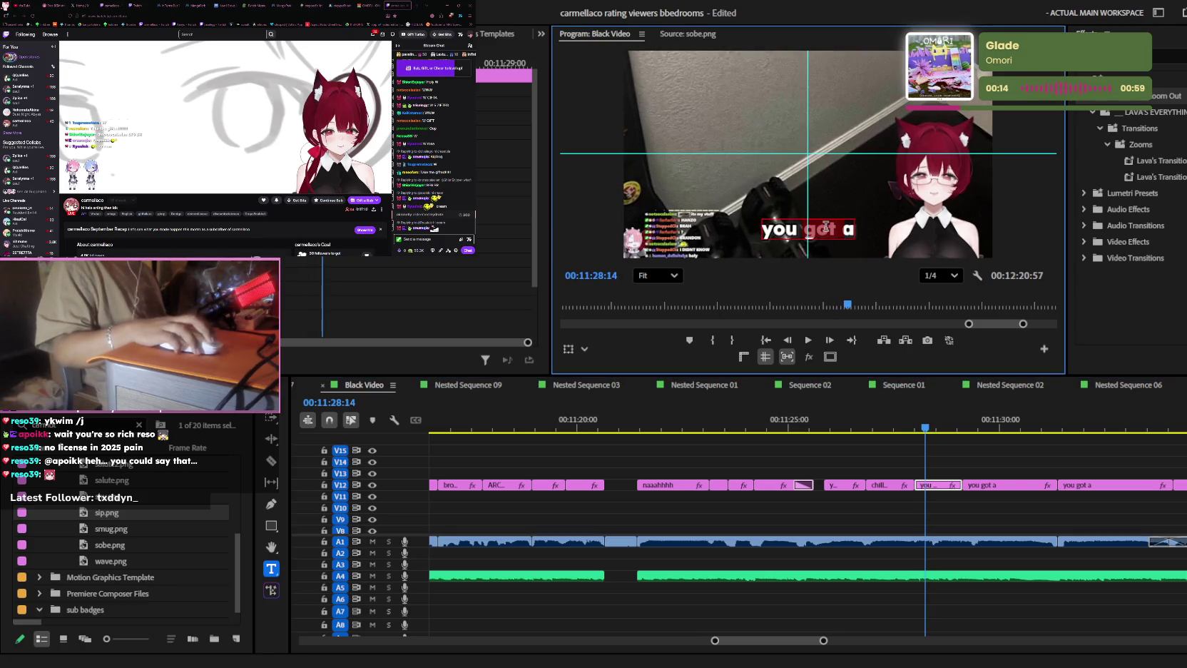
key("ctrl+a")
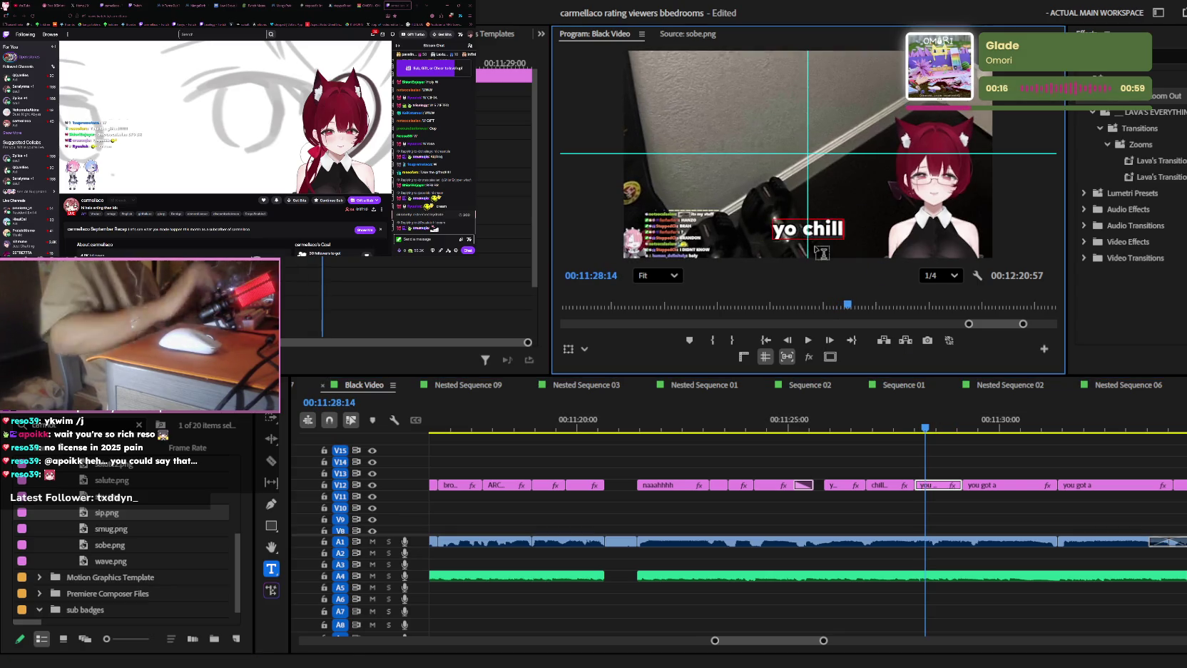
left_click(684, 410)
key("minus")
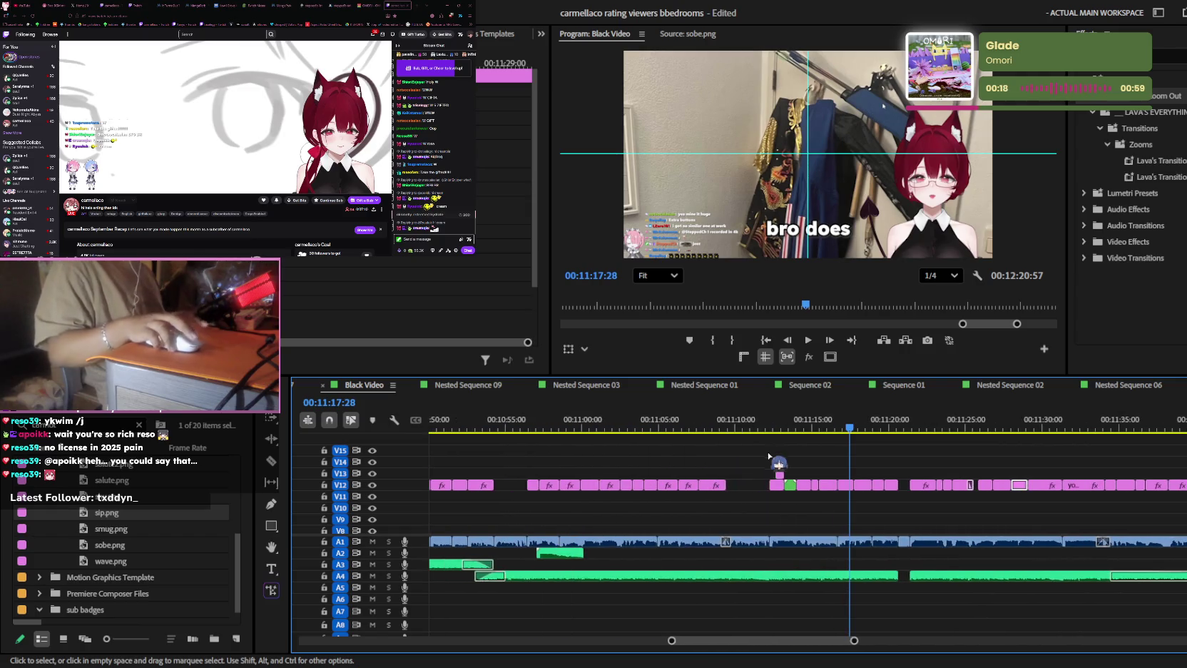
- Move the green A2 sound clip later to line up with the captions
left_click_drag(560, 552, 848, 557)
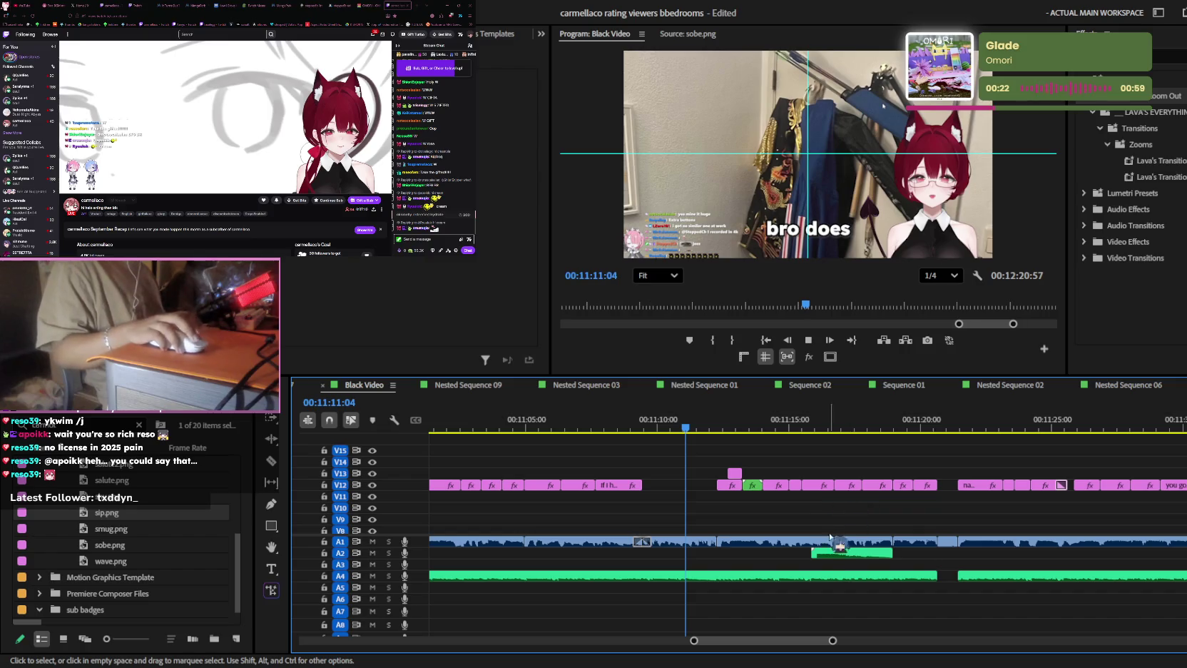
left_click_drag(815, 457, 830, 546)
scroll(842, 522, "up", 2)
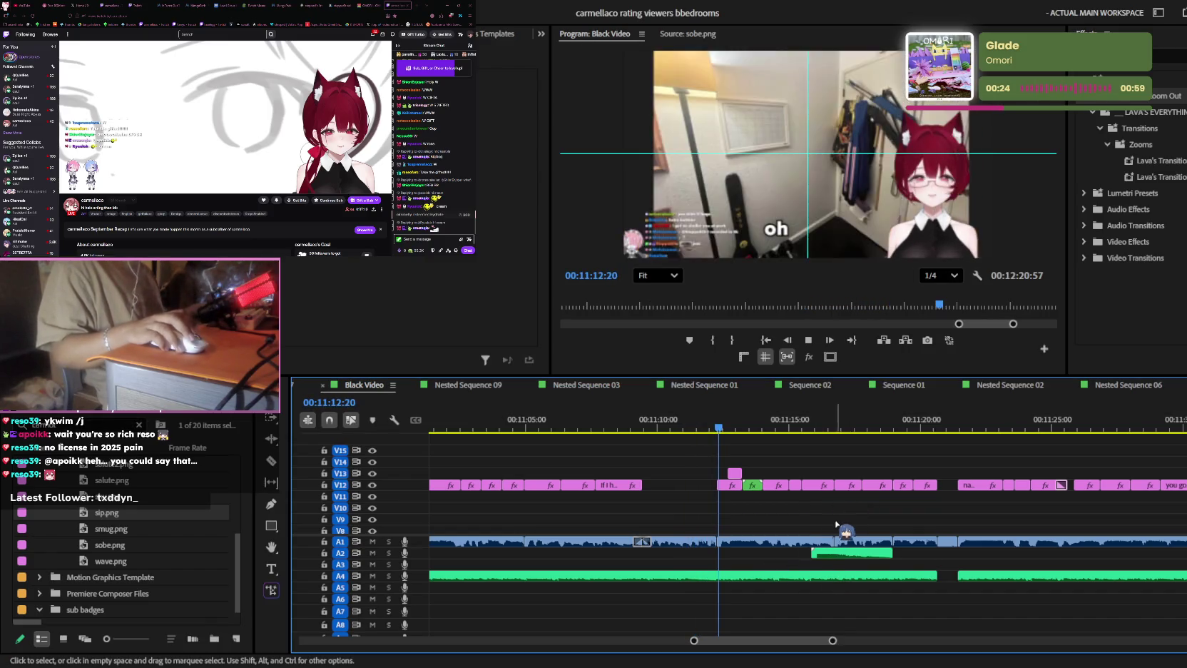
scroll(898, 542, "up", 1)
scroll(944, 540, "up", 1)
mouse_move(944, 549)
left_mouse_down()
mouse_move(1028, 554)
mouse_move(966, 554)
left_mouse_up()
scroll(983, 556, "up", 1)
scroll(972, 473, "up", 1)
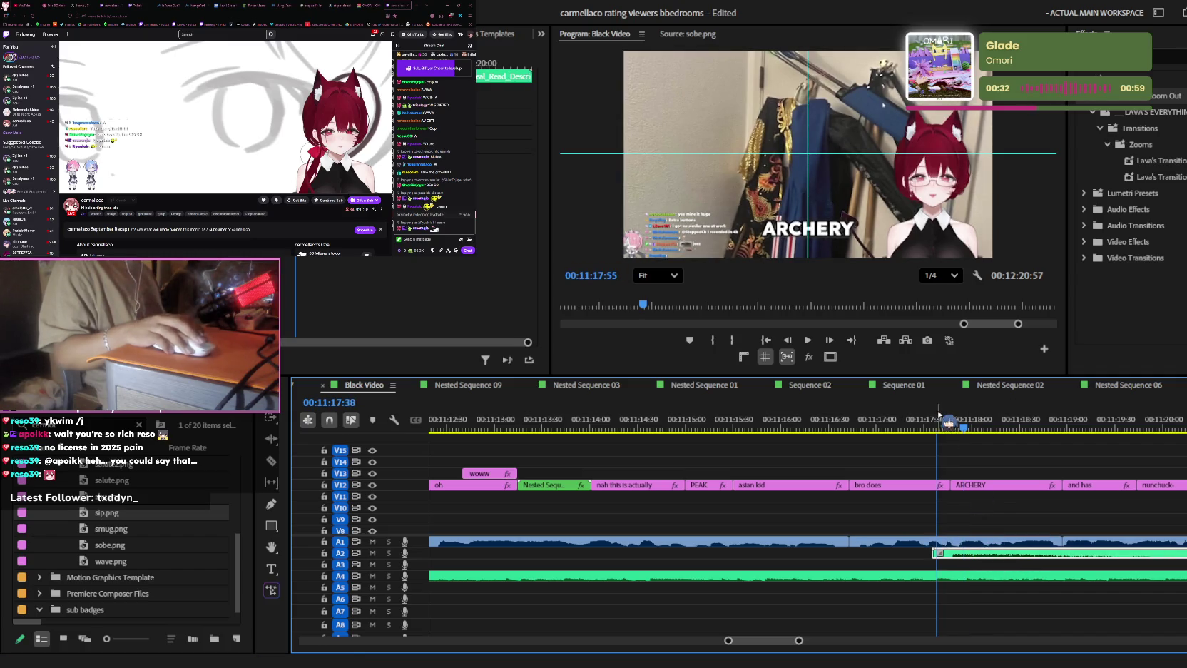
key("space")
- Move an audio segment from A4 up to A3 and shorten its right end
scroll(978, 538, "down", 2)
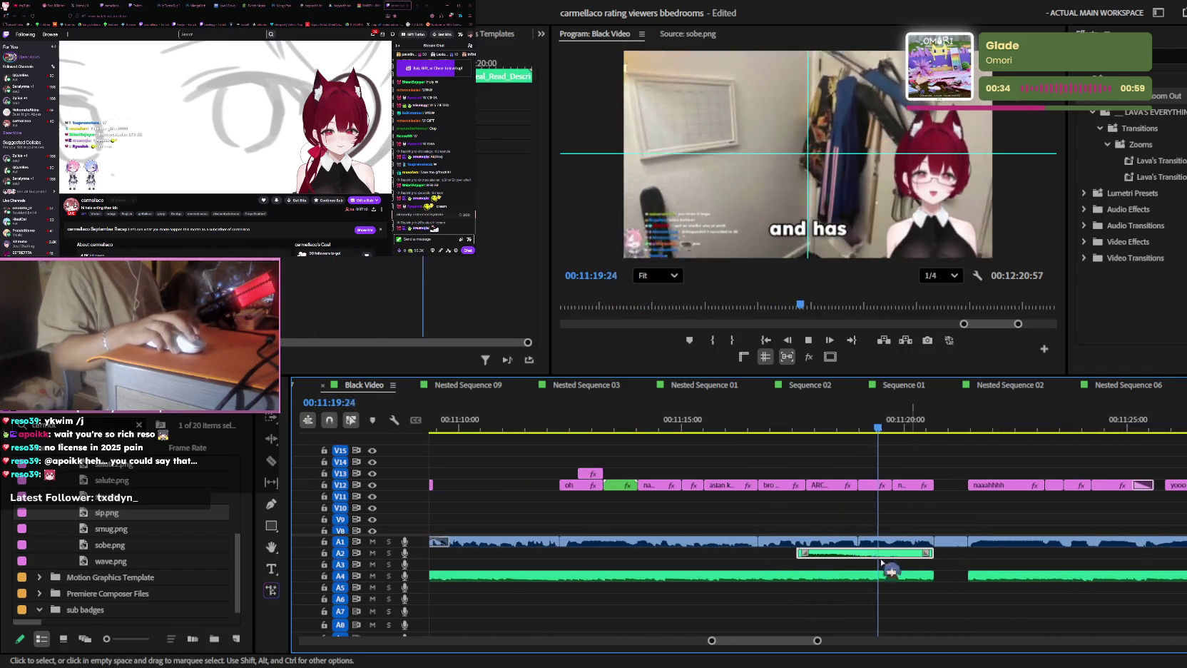
left_click_drag(972, 577, 987, 564)
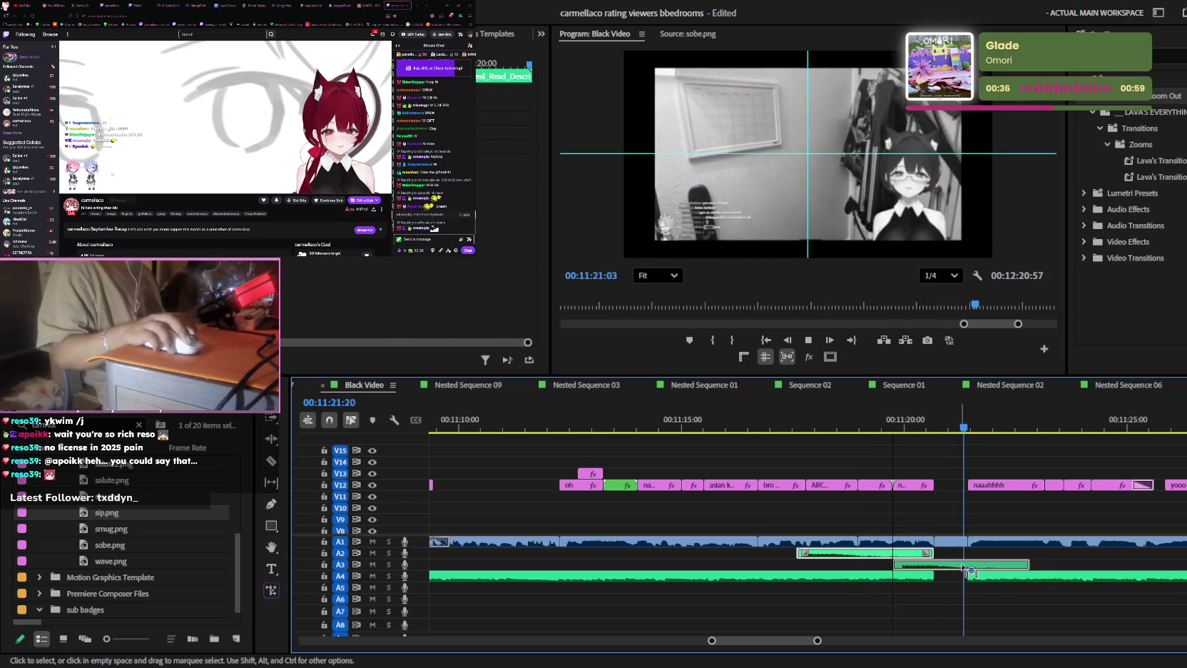
left_click(889, 426)
left_click(948, 566)
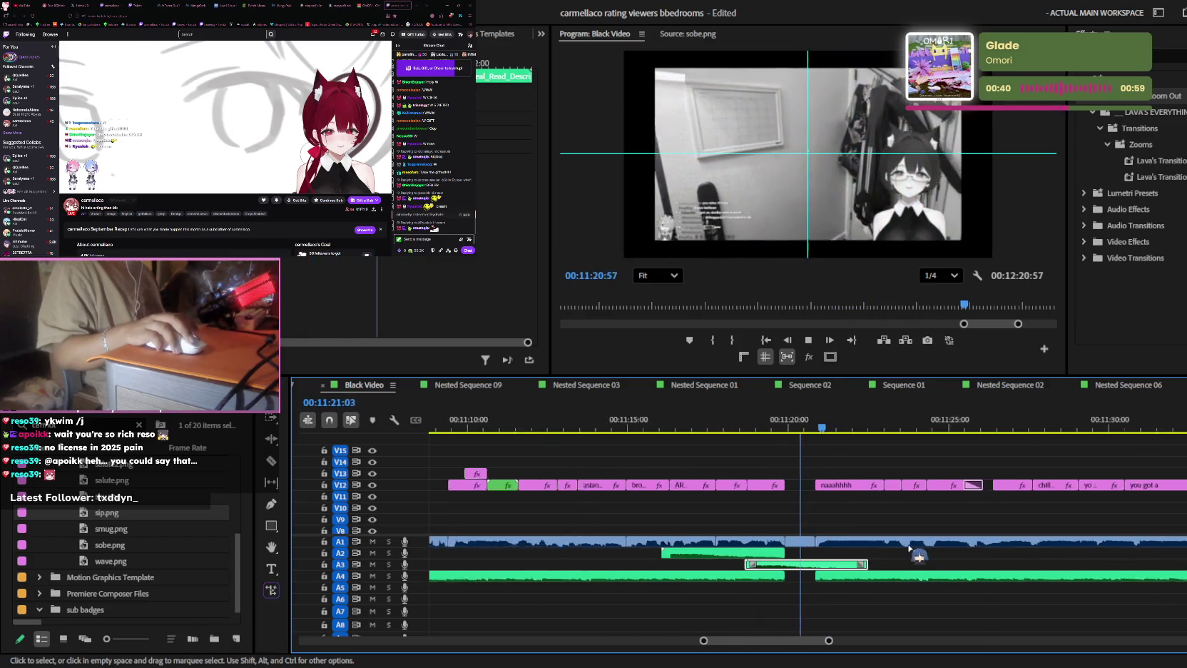
key("space")
mouse_move(863, 565)
left_mouse_down()
mouse_move(771, 565)
mouse_move(876, 576)
left_mouse_up()
key("space")
- Alt-drag a copy of the short A3 sound clip later and lengthen its end
left_click_drag(761, 565, 942, 567)
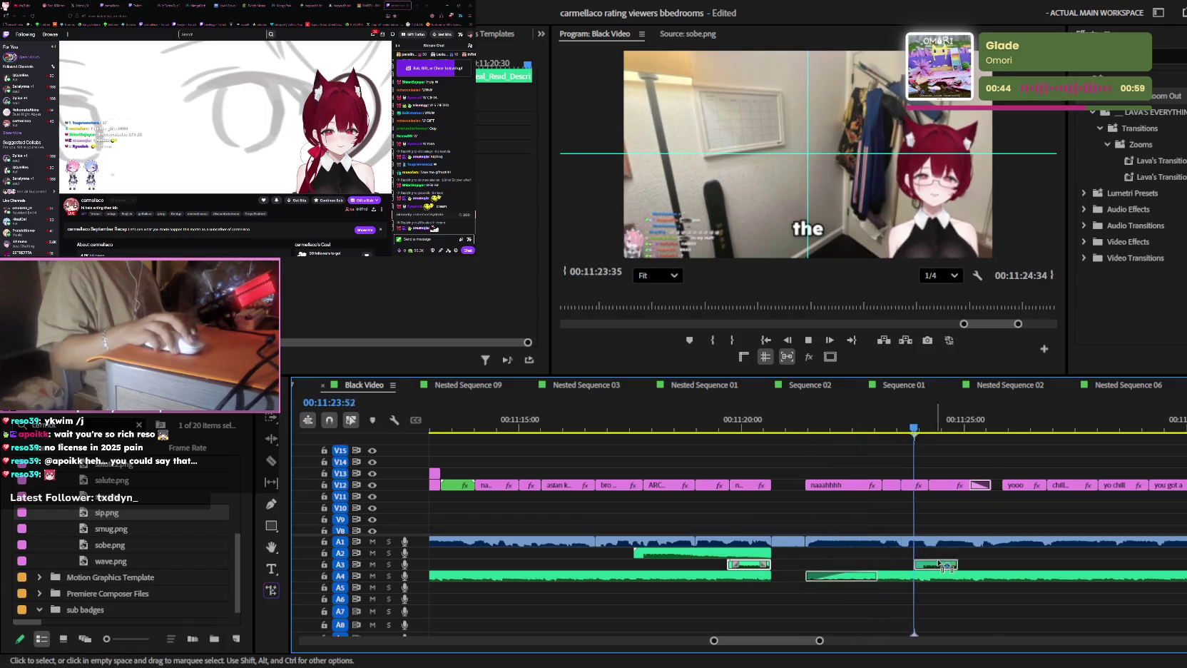
mouse_move(1051, 565)
left_mouse_down()
mouse_move(1136, 569)
mouse_move(1034, 574)
left_mouse_up()
key("equal")
key("space")
key("space")
key("space")
key("space")
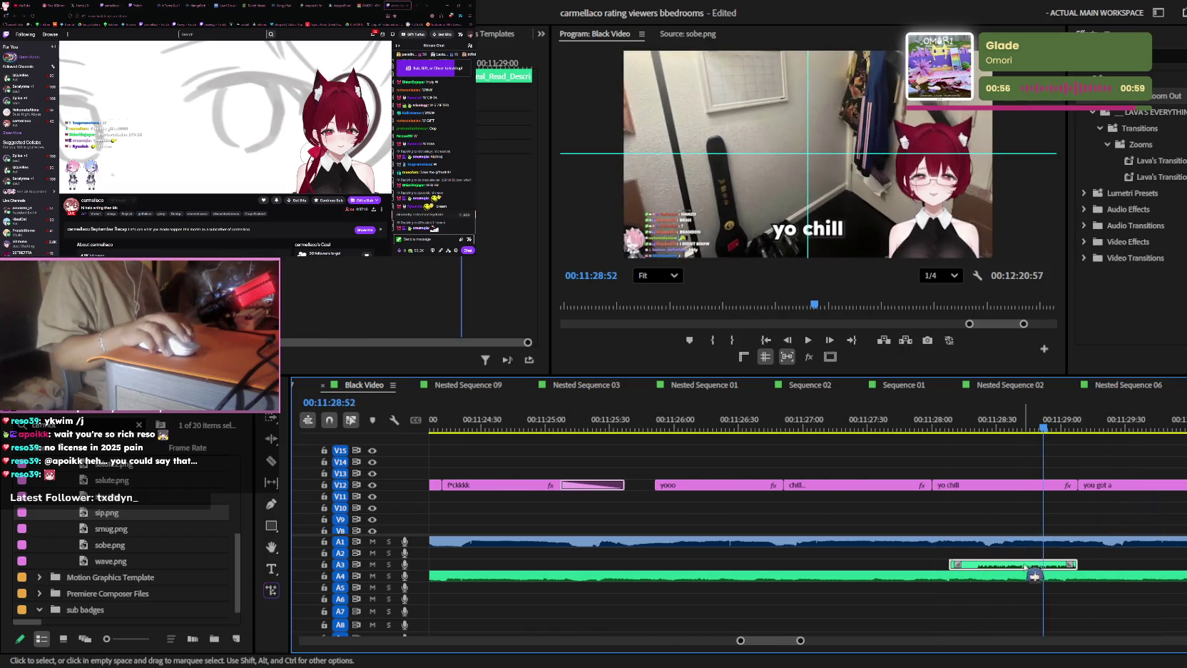
key("minus")
left_click_drag(1101, 565, 1152, 564)
key("space")
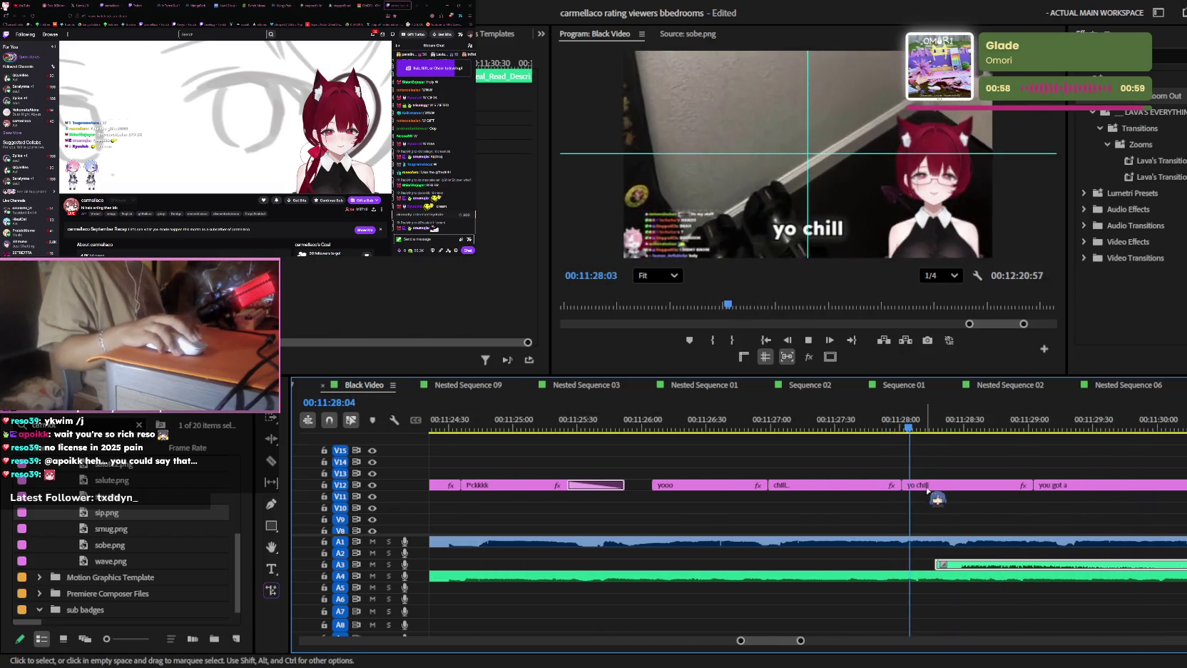
key("space")
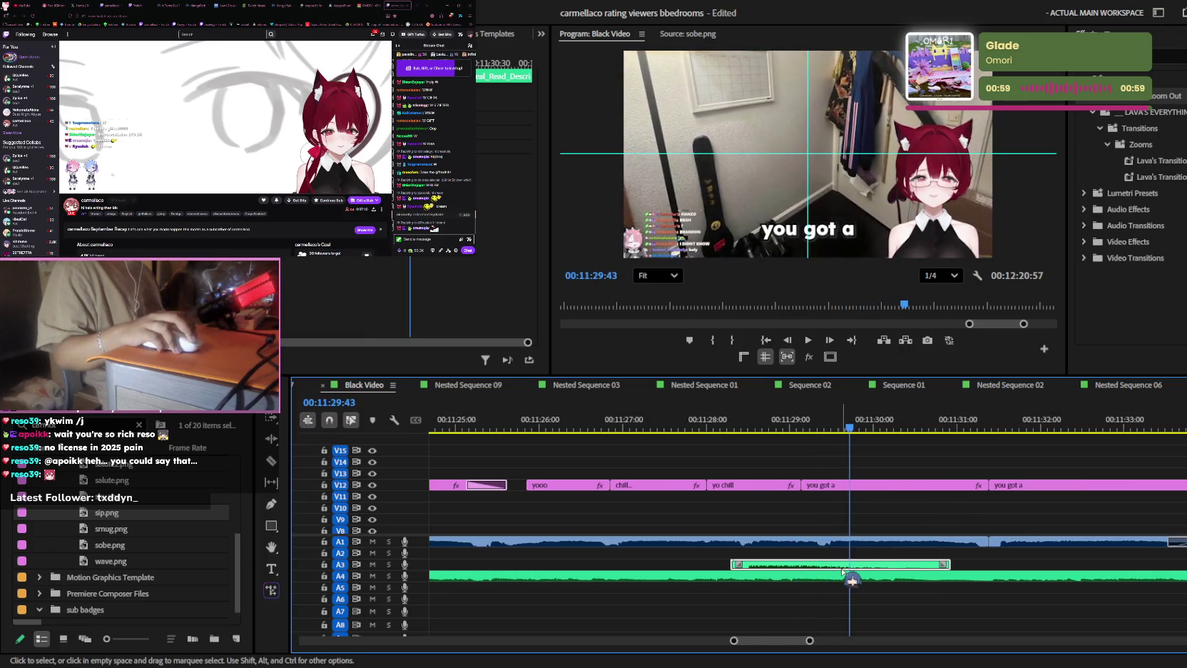
- Place a sound clip on A2 under 'you got a' and shorten the A3 clip
left_click_drag(906, 565, 913, 552)
left_click_drag(820, 421, 807, 421)
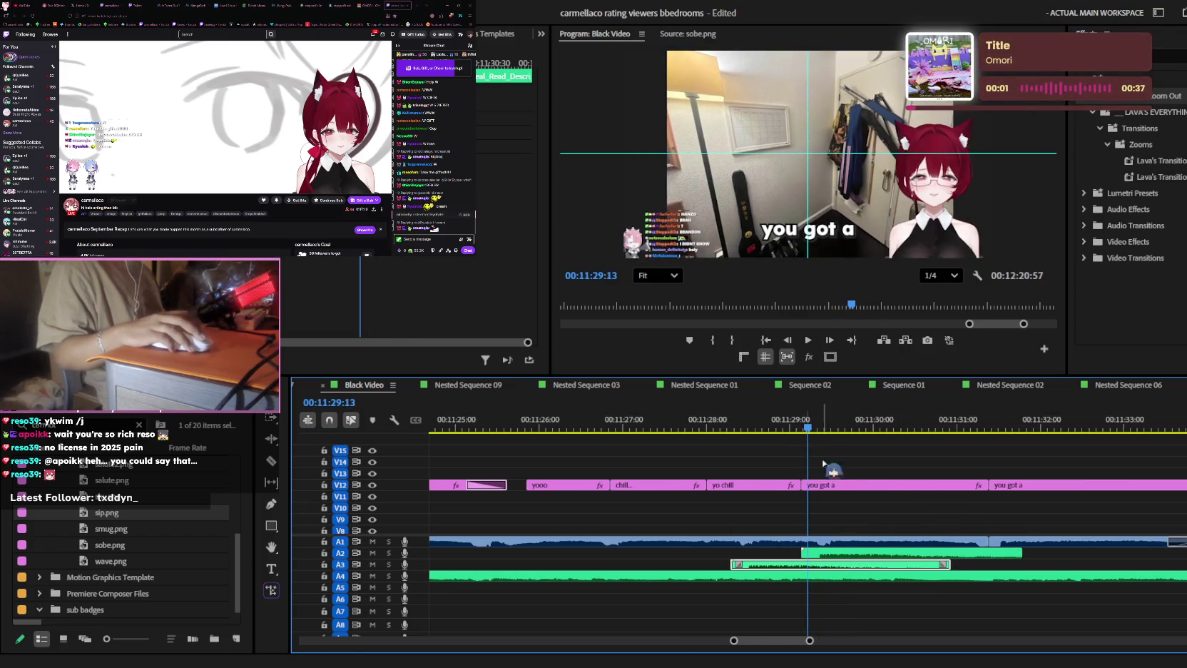
mouse_move(821, 553)
left_mouse_down()
mouse_move(804, 553)
mouse_move(836, 553)
left_mouse_up()
key("space")
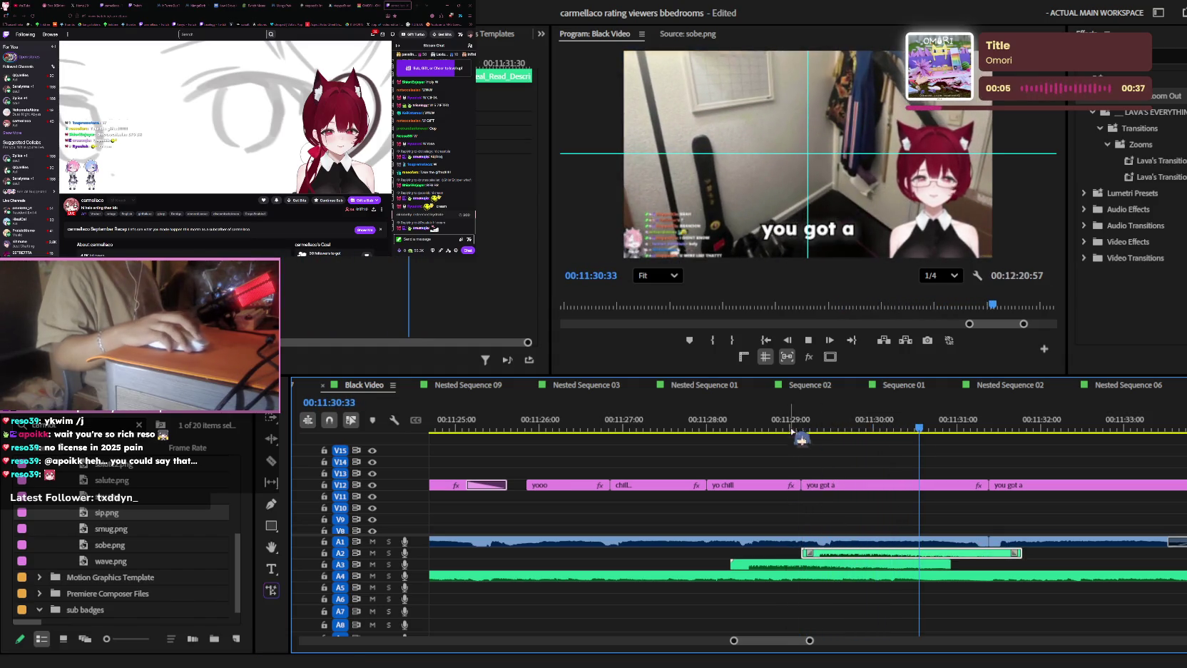
- Select the 'yo chill' caption with the Type tool, then jump to the 'you got a' caption
left_click(769, 487)
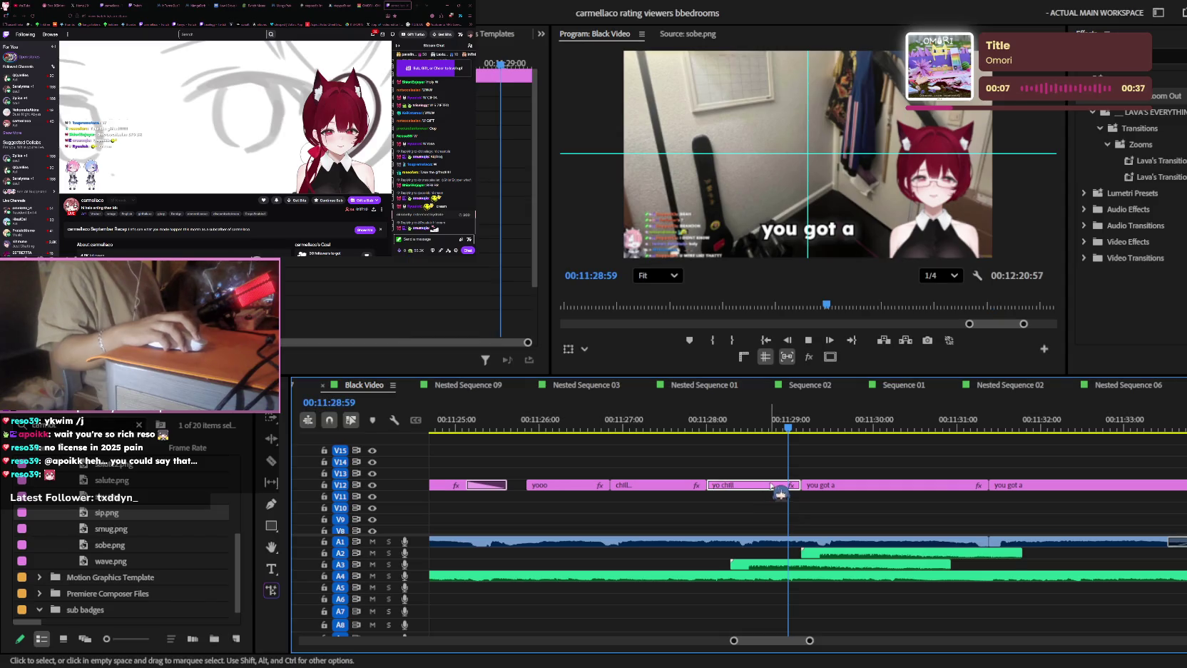
left_click(844, 239)
key("t")
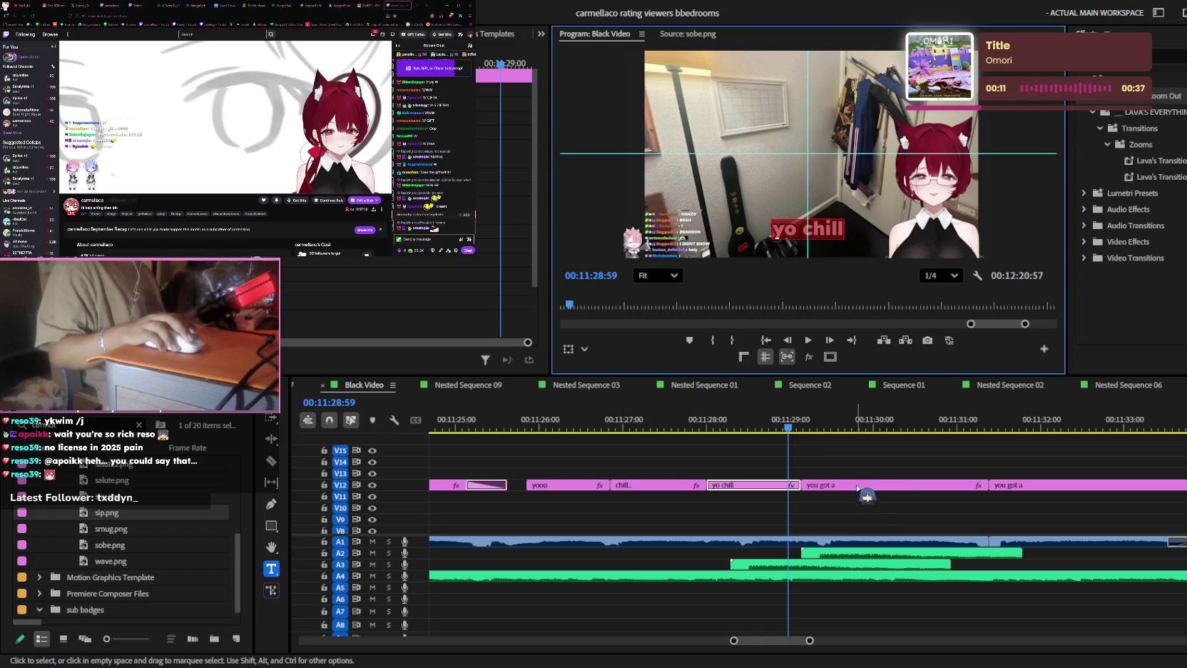
left_click(878, 487)
left_click(848, 426)
left_click(835, 232)
key("ctrl+z")
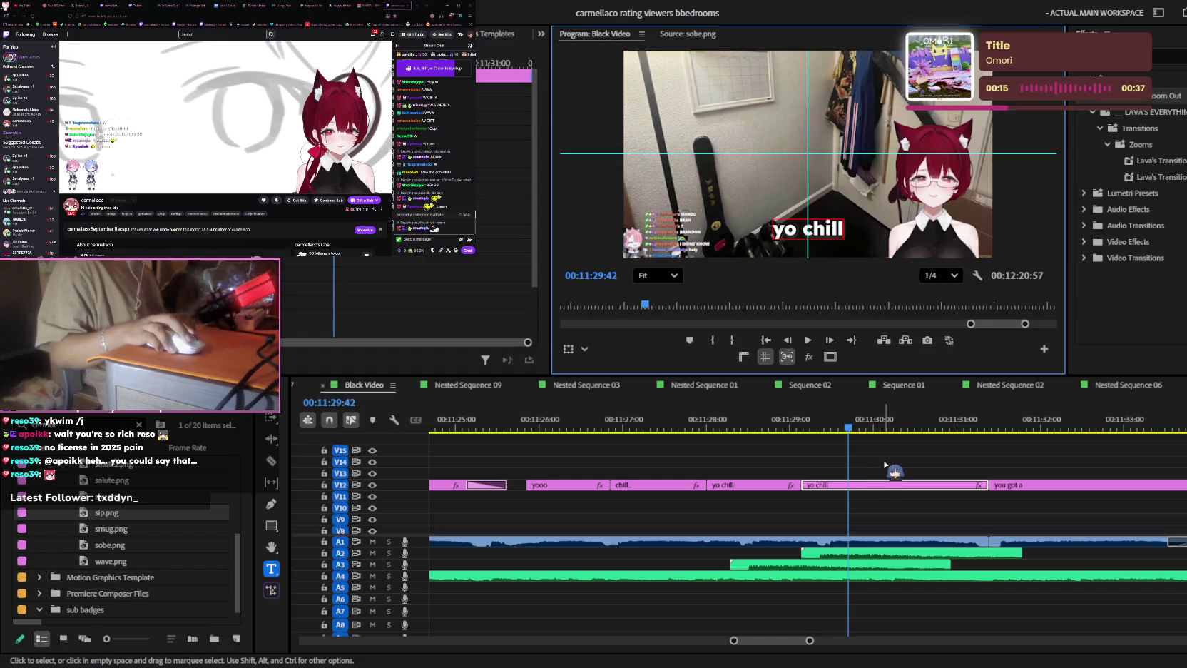
left_click(884, 465)
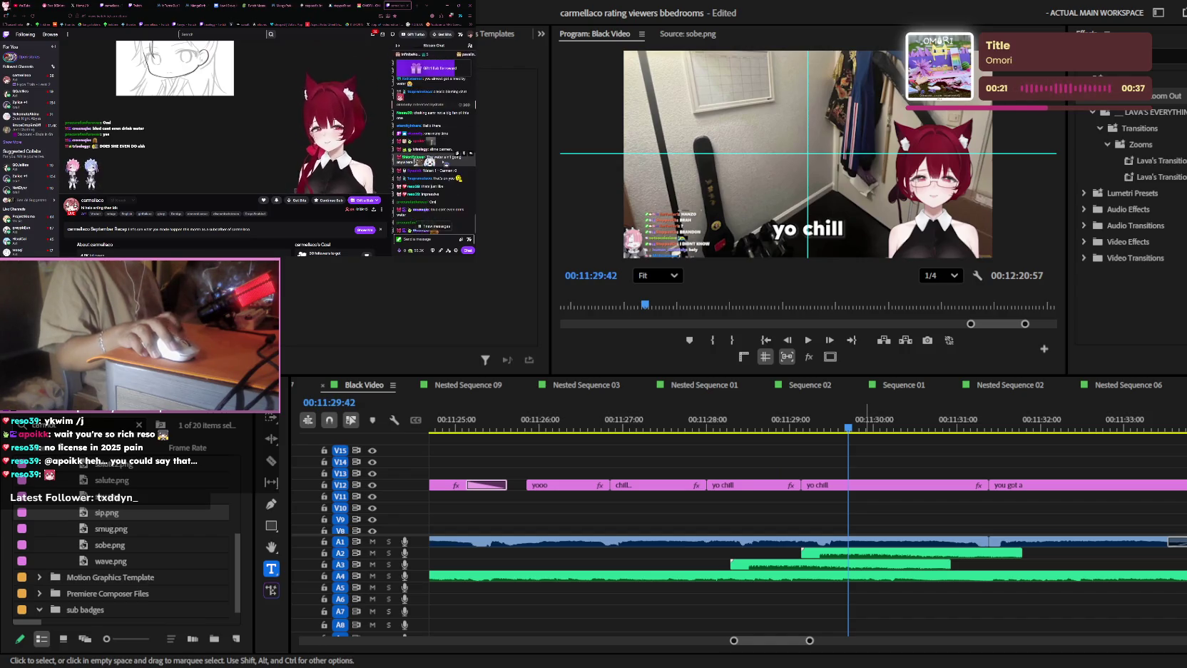
key("shift+3")
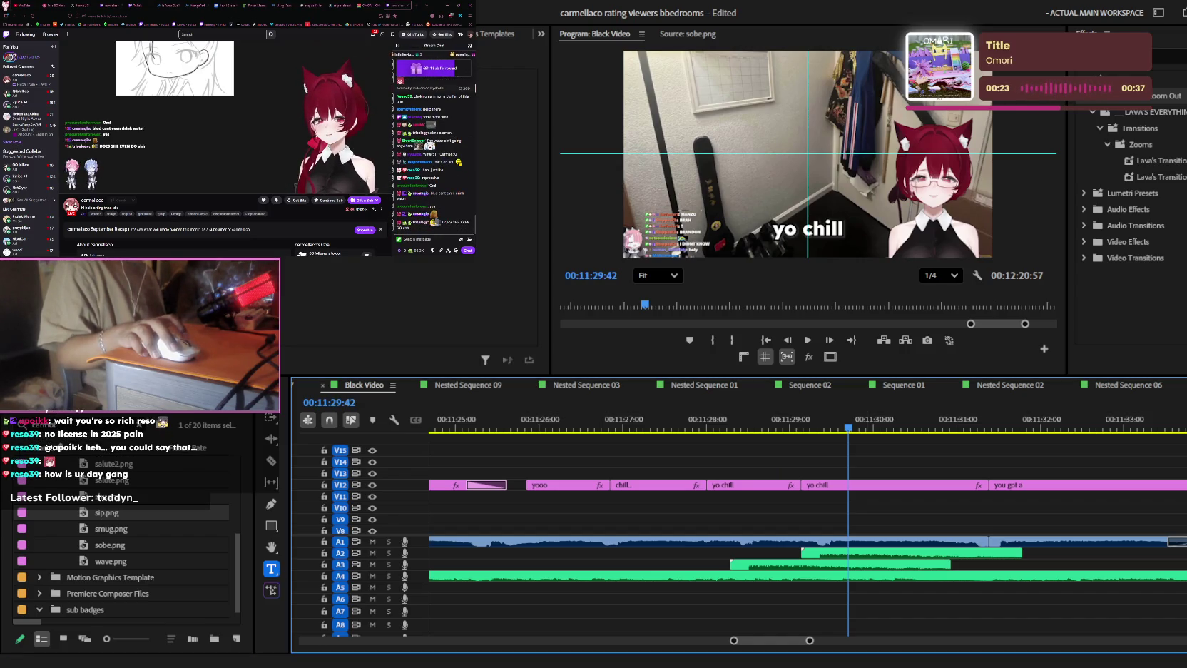
scroll(910, 514, "down", 3)
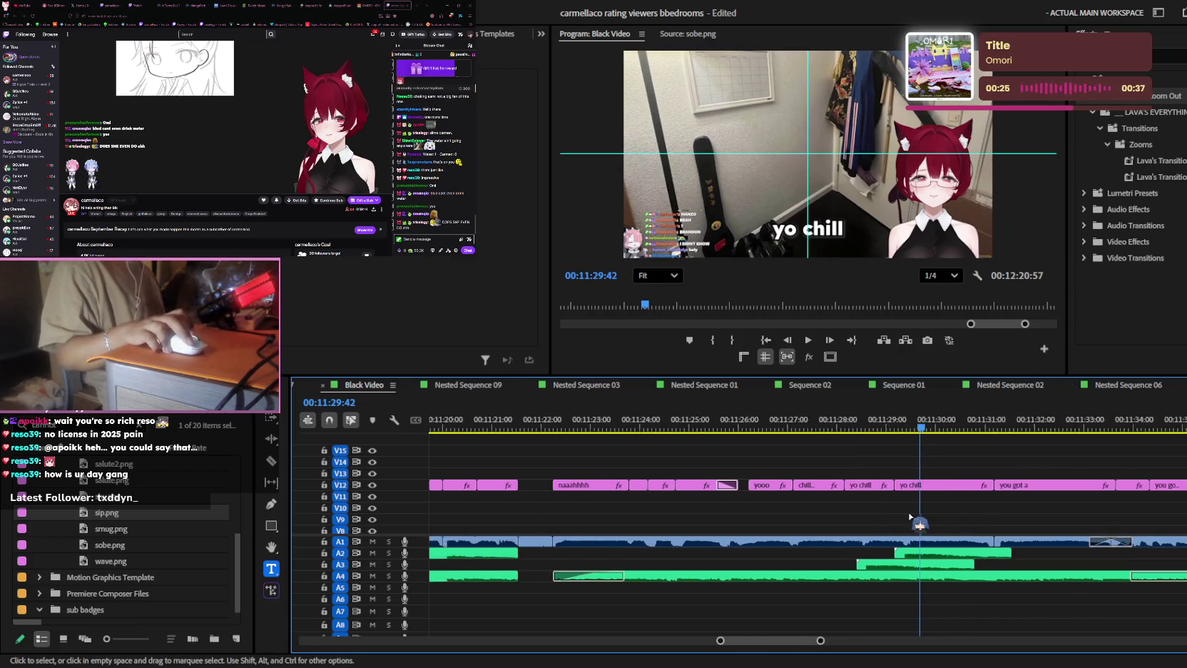
scroll(909, 514, "down", 1)
scroll(908, 513, "down", 1)
scroll(908, 513, "down", 1)
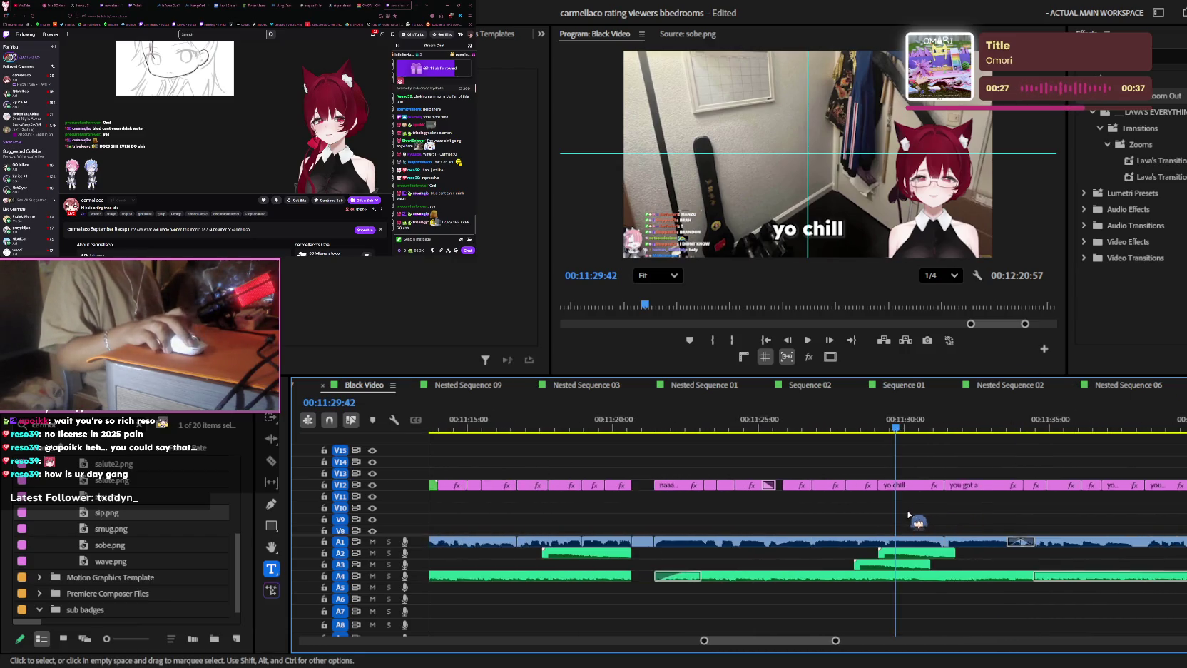
scroll(907, 513, "down", 1)
key("Up")
scroll(758, 500, "up", 3)
key("space")
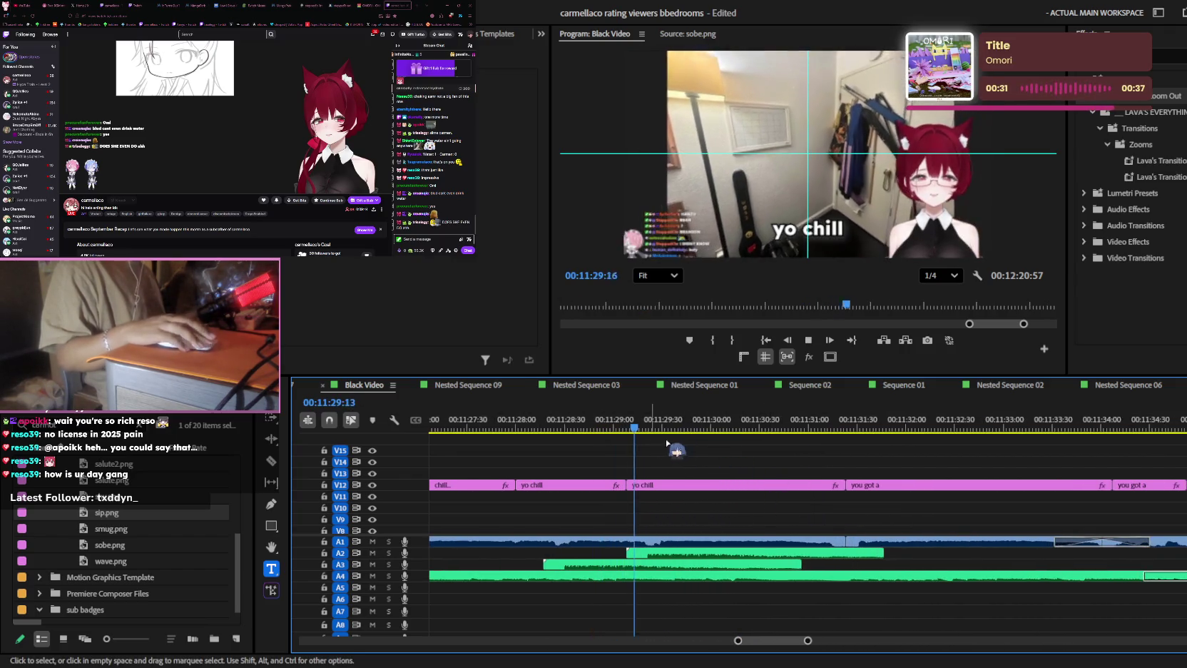
key("ctrl+s")
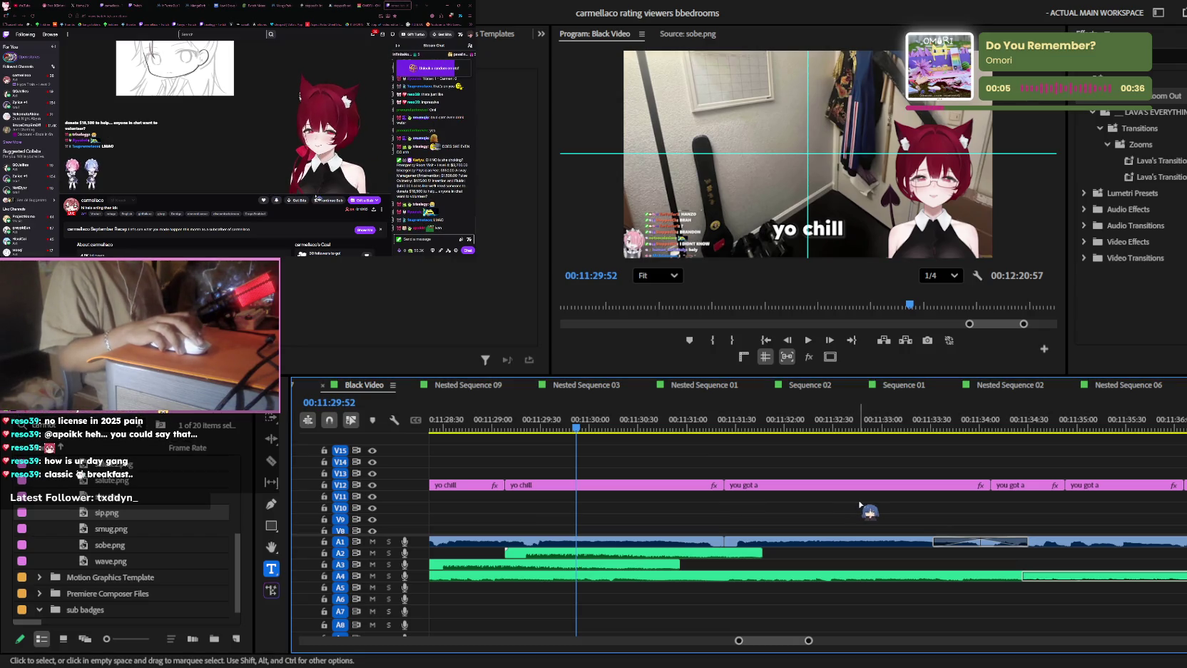
scroll(699, 485, "down", 2)
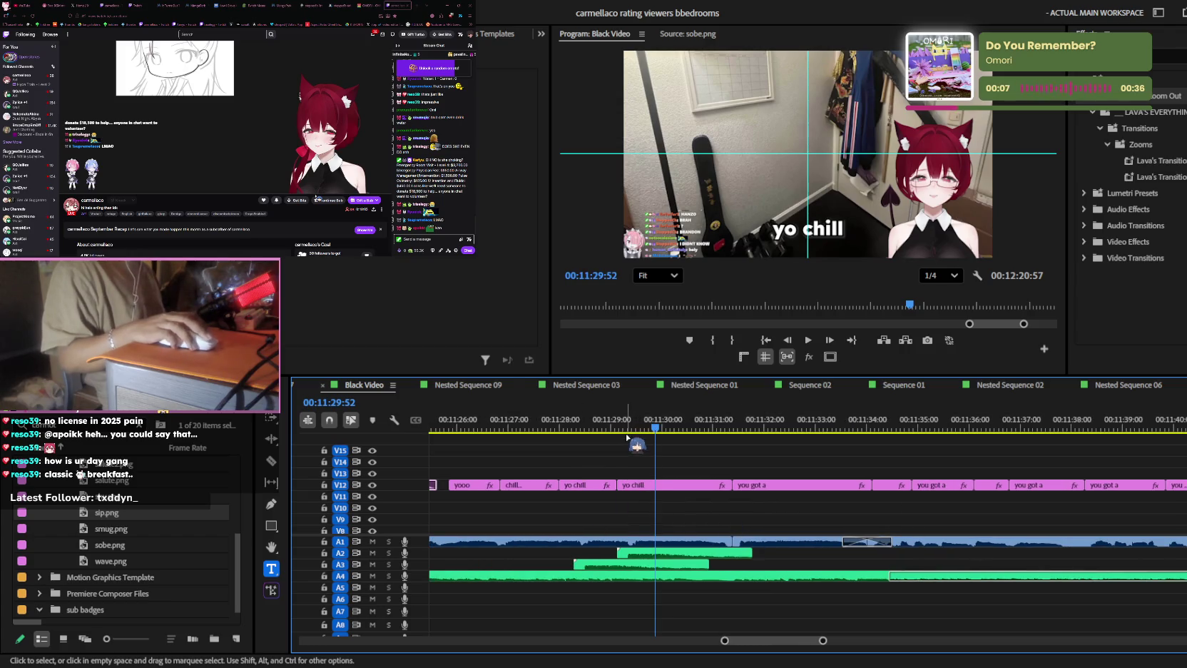
left_click(703, 428)
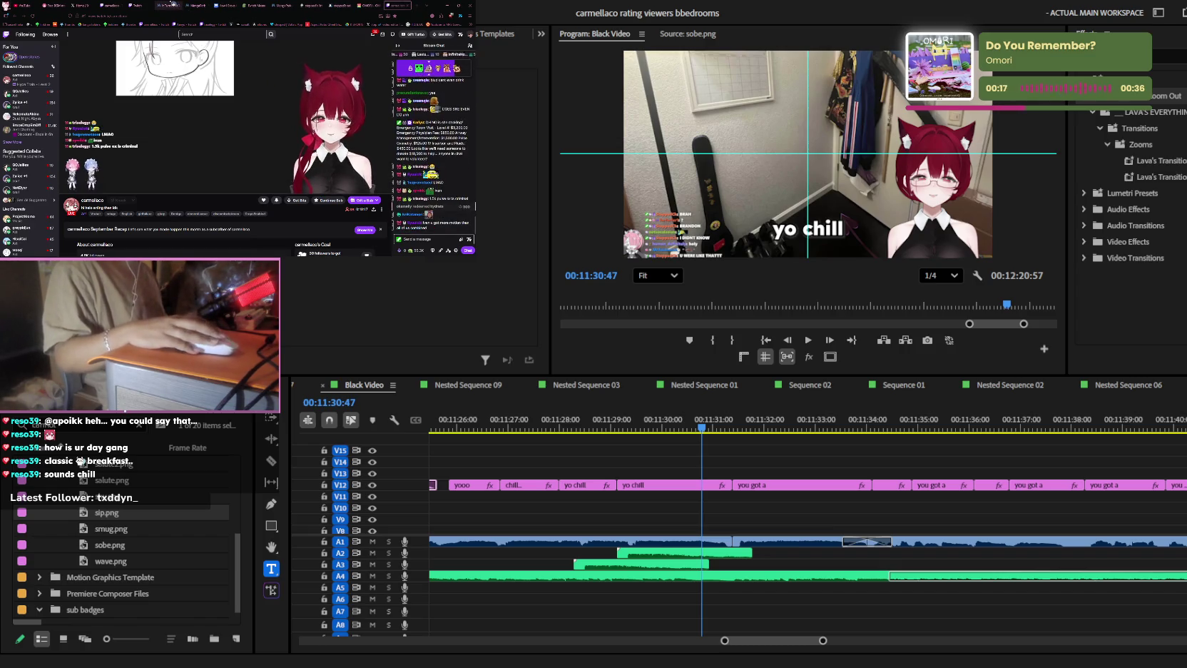
left_click(166, 5)
left_click(197, 5)
left_click(197, 5)
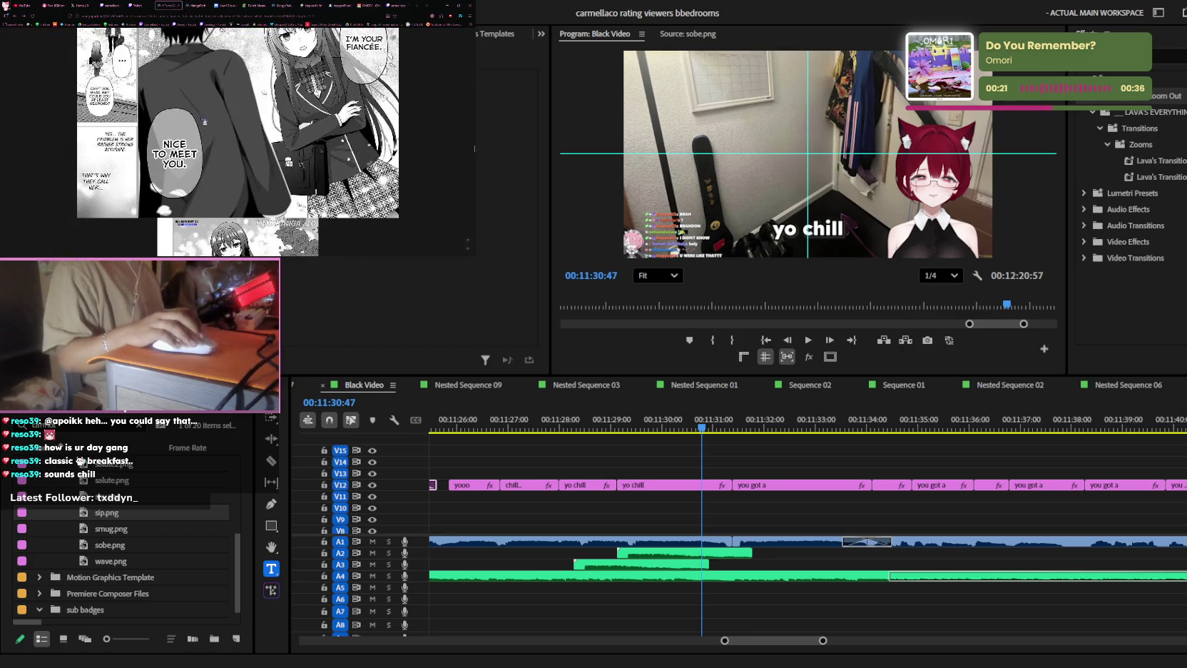
scroll(205, 121, "up", 1)
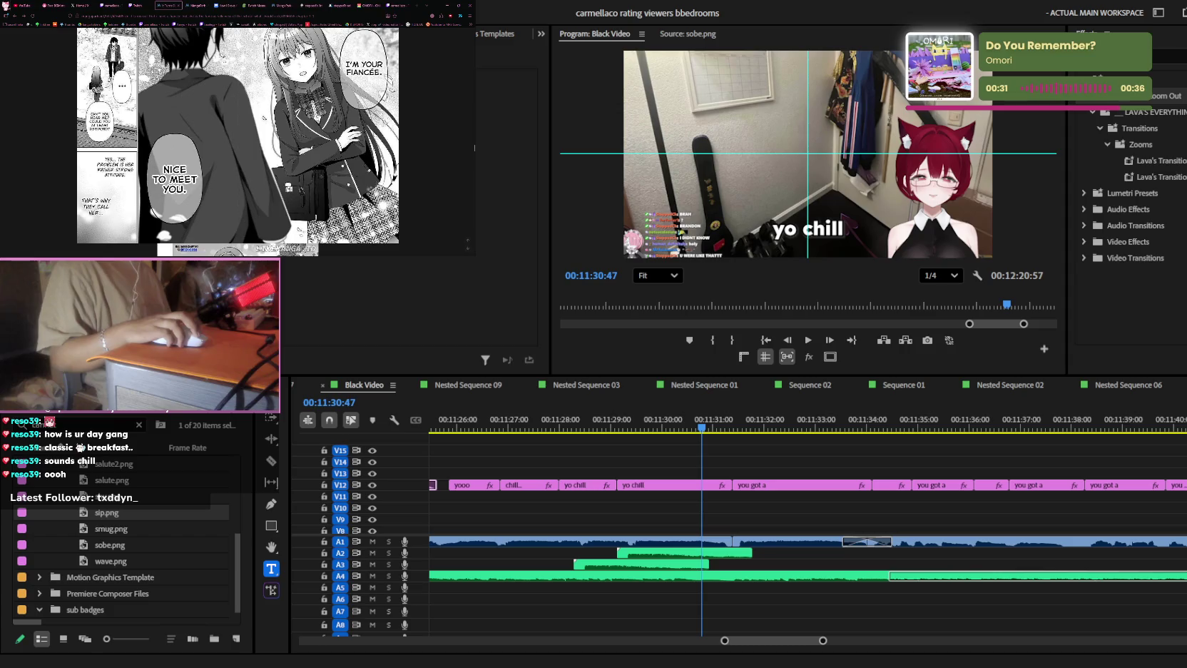
left_click(649, 503)
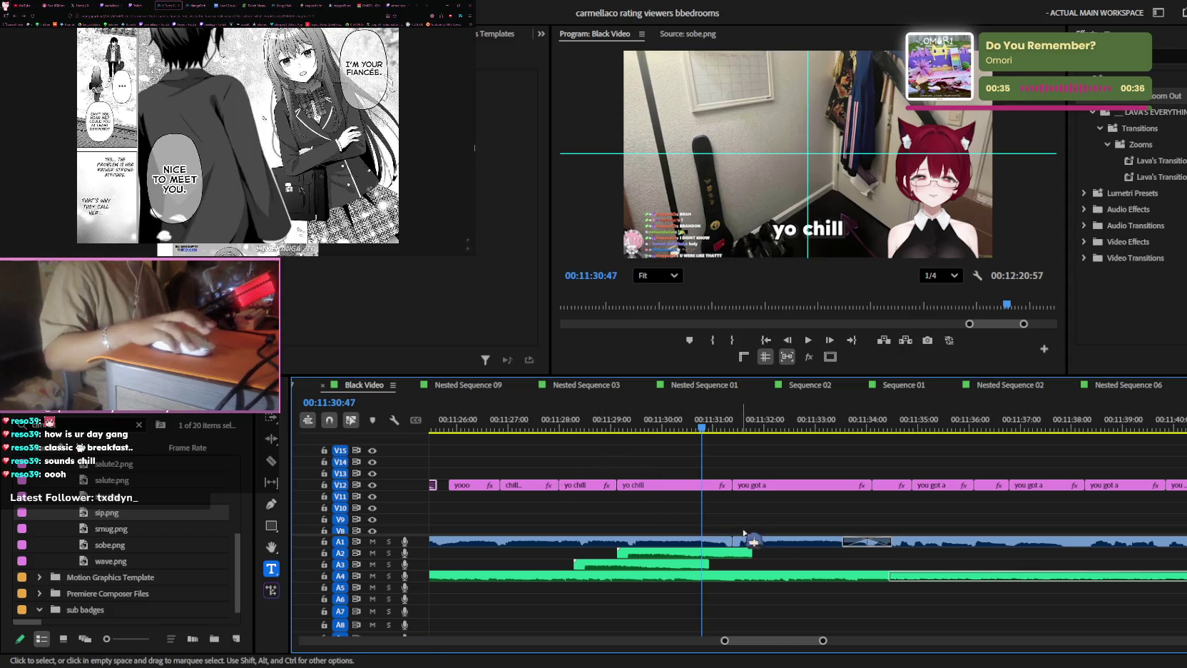
key("=")
key("space")
key("space")
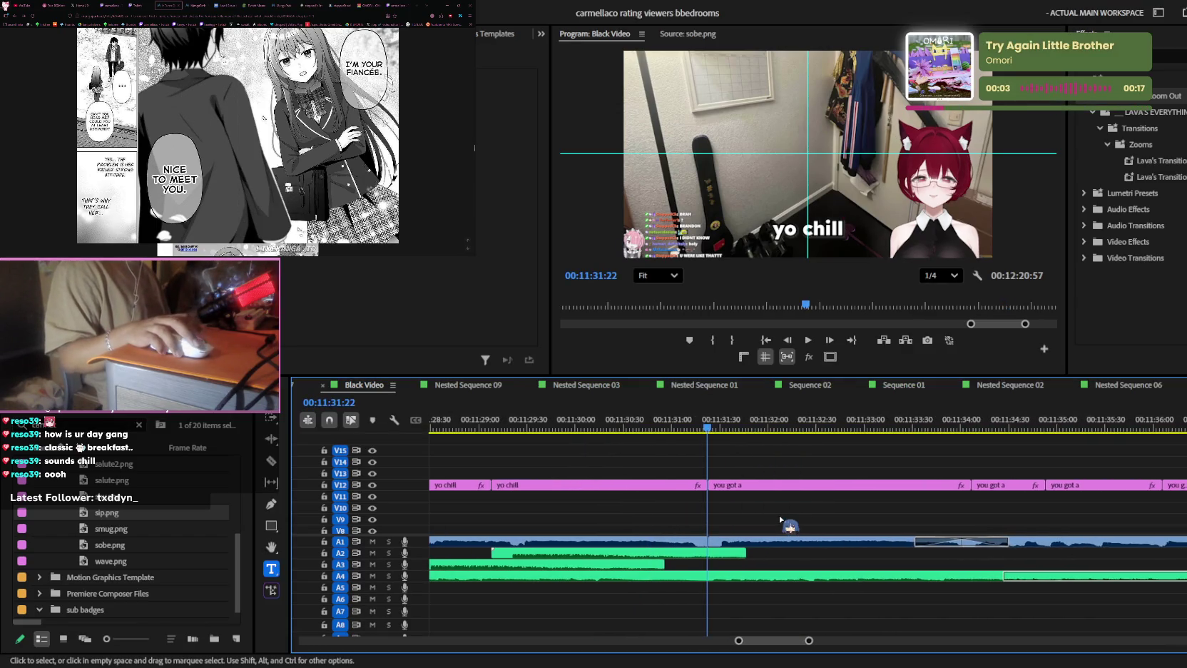
key("minus")
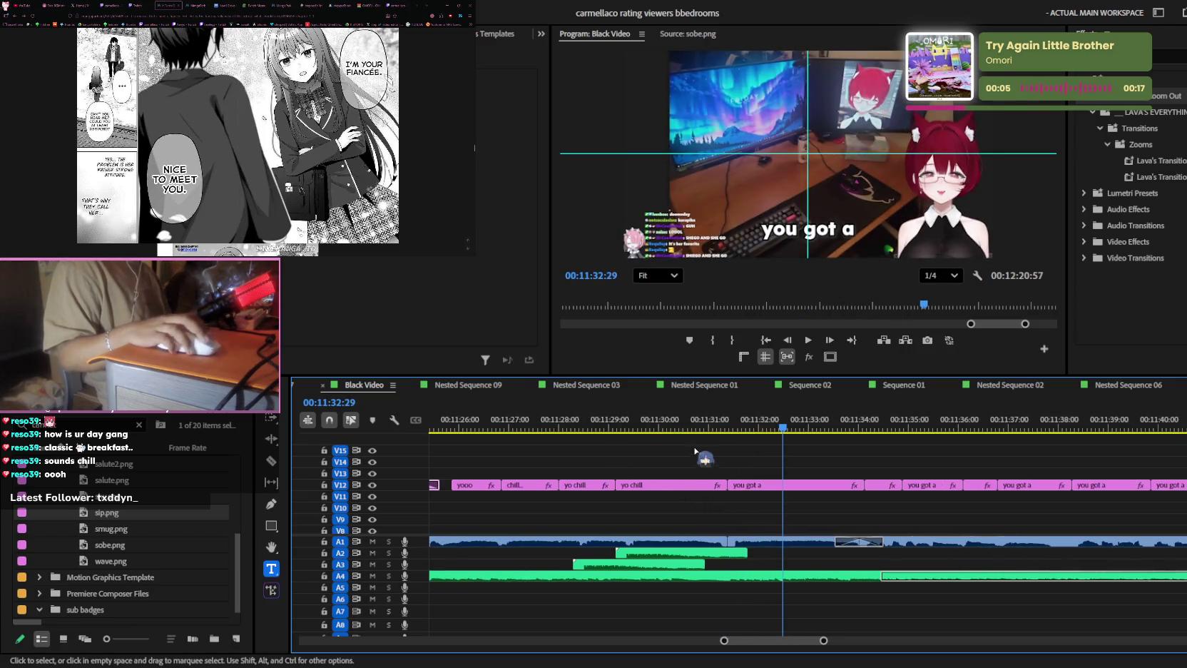
key("space")
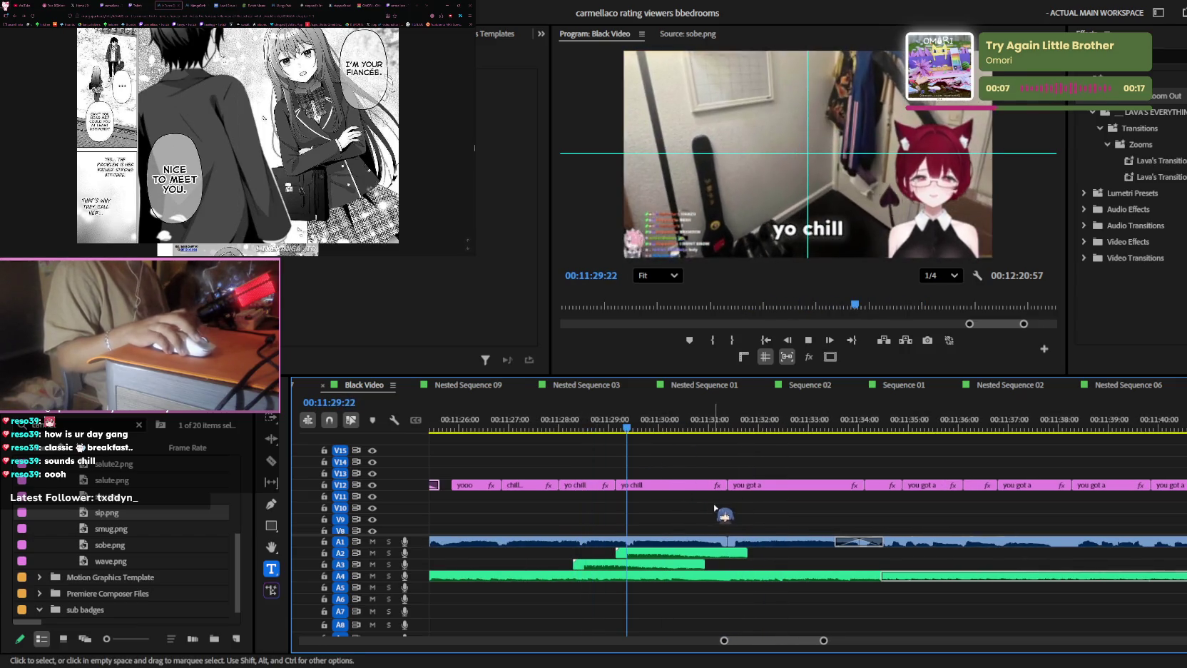
key("=")
key("minus")
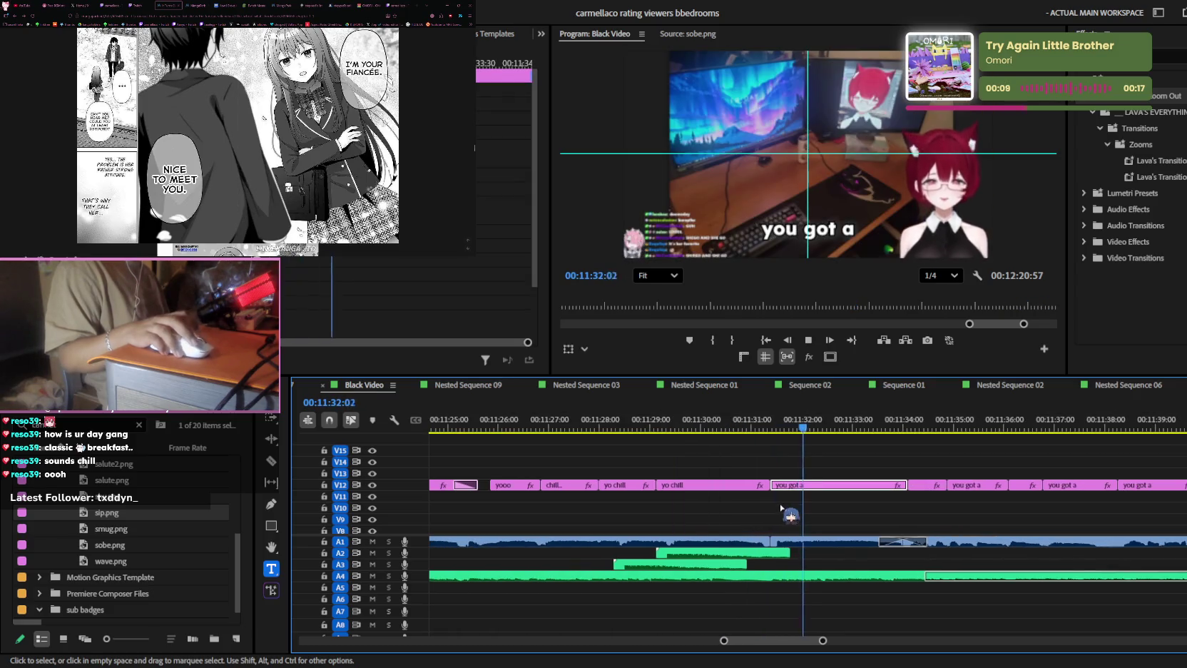
key("=")
- Delete the extra 'you got a' caption clip from the timeline
left_click(832, 224)
double_click(832, 225)
left_click(828, 485)
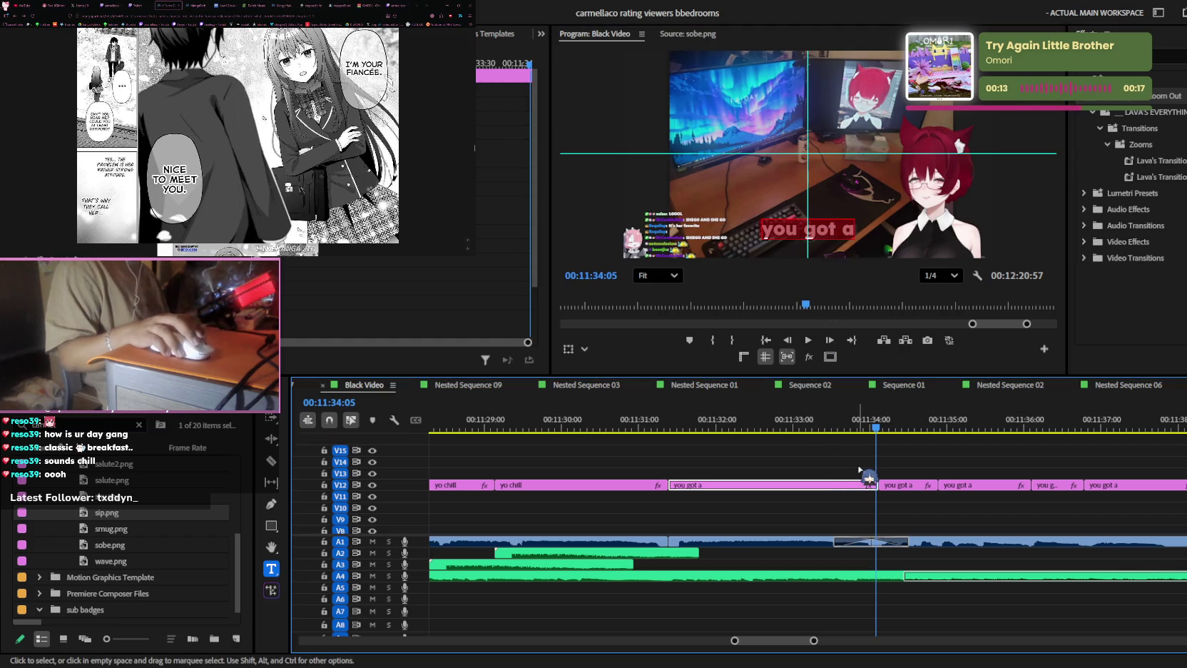
key("Delete")
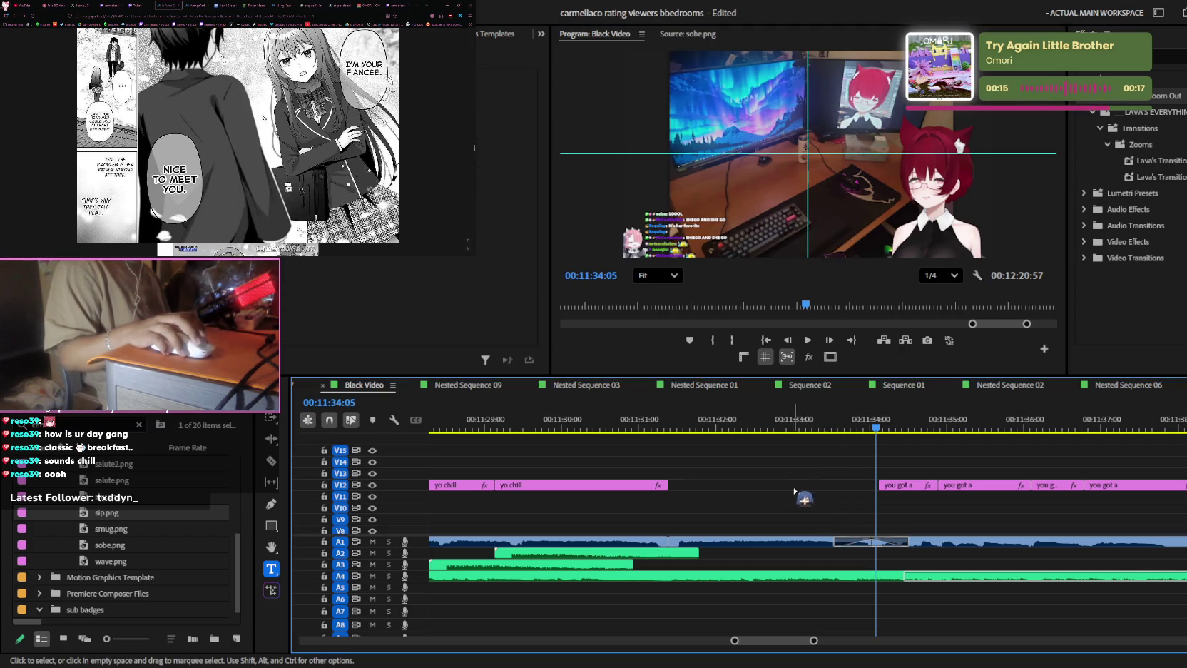
scroll(784, 507, "down", 3)
- Apply Lava's Constant Zoom effect to the stream clip on V1 and preview it
left_click(756, 528)
left_click(1126, 56)
type("constant")
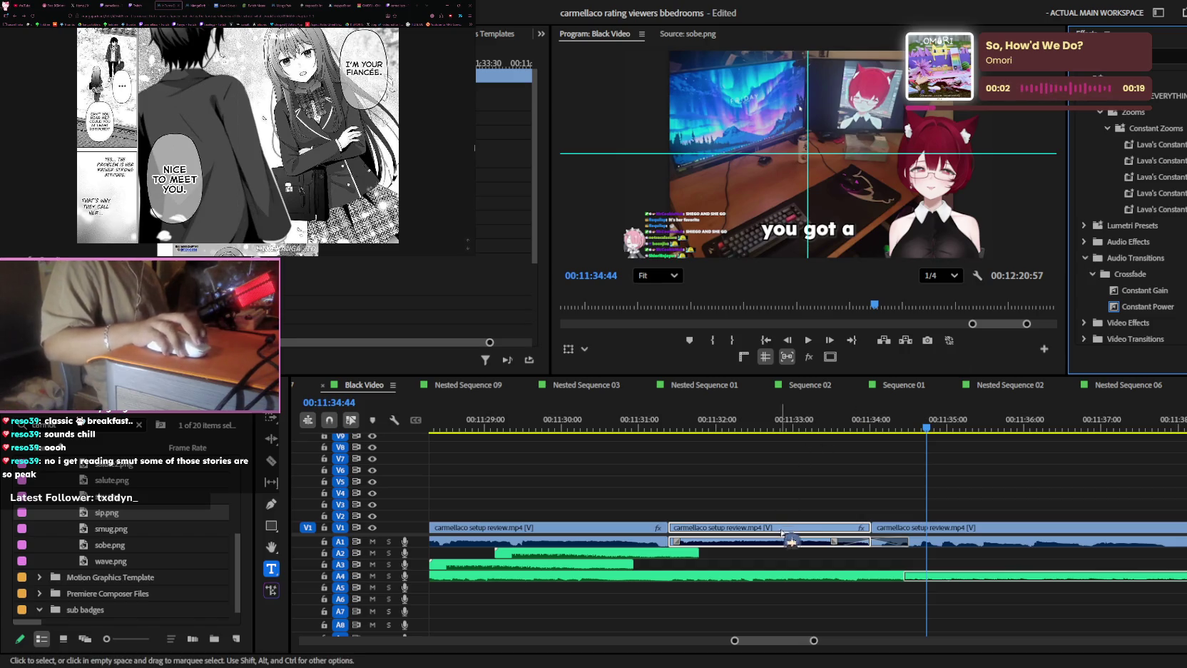
left_click_drag(1156, 144, 788, 530)
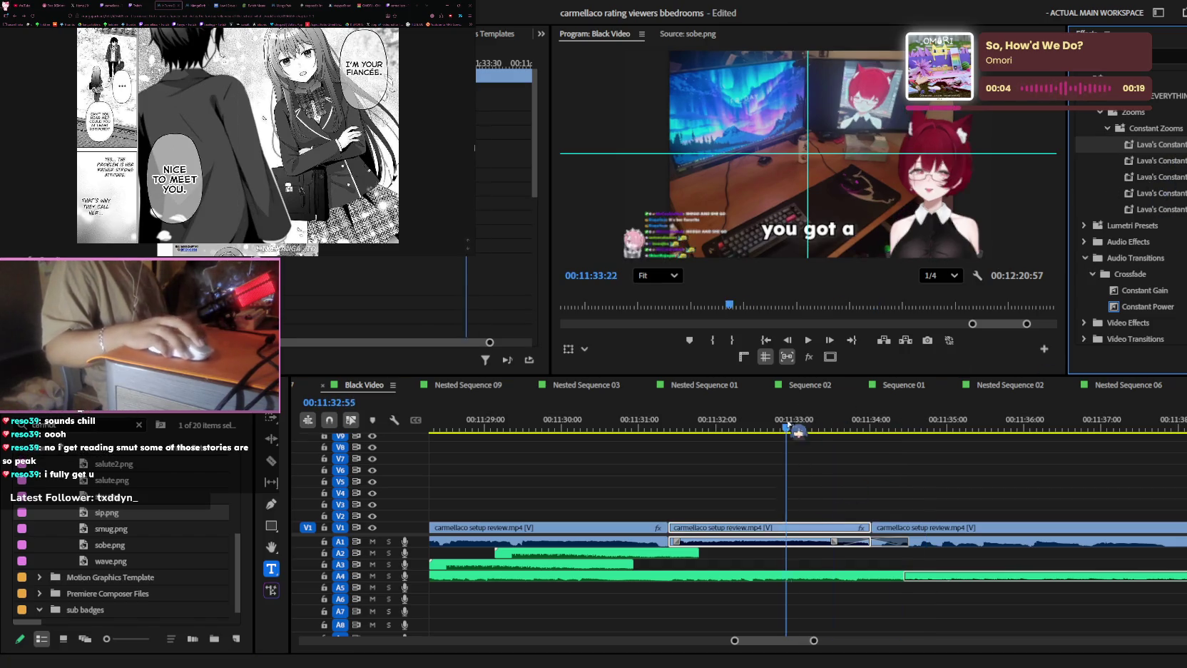
key("equal")
key("space")
scroll(920, 491, "up", 2)
key("minus")
key("space")
left_click_drag(874, 441, 777, 435)
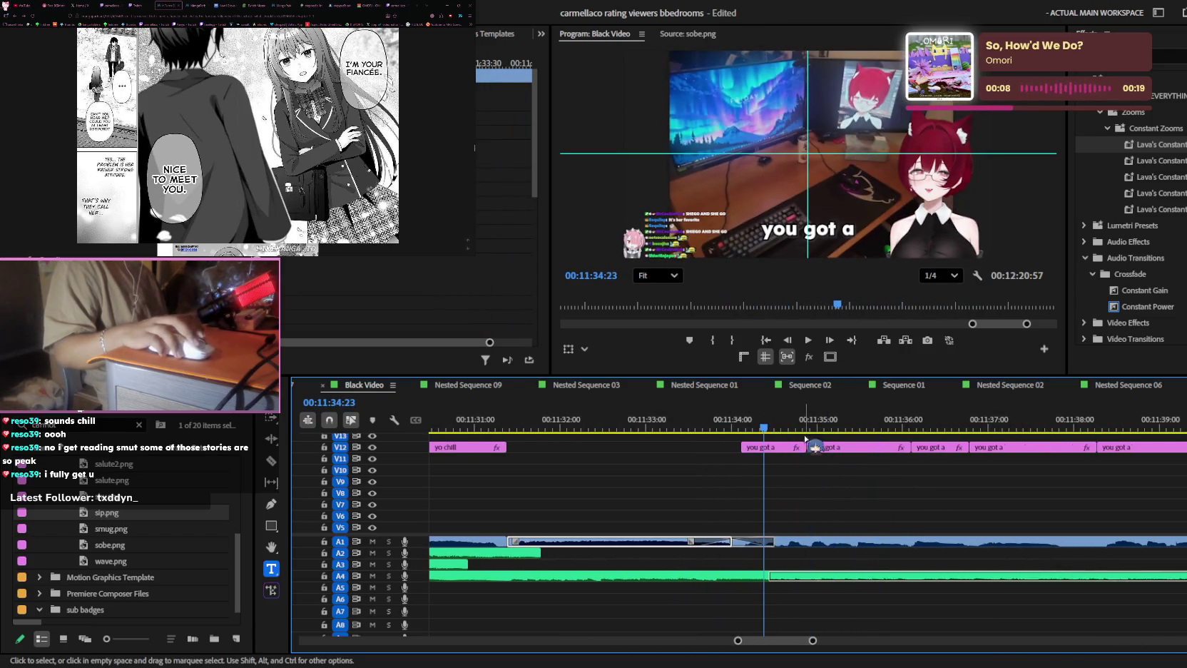
- Retype the next caption as 'yeah thats how'
left_click(831, 227)
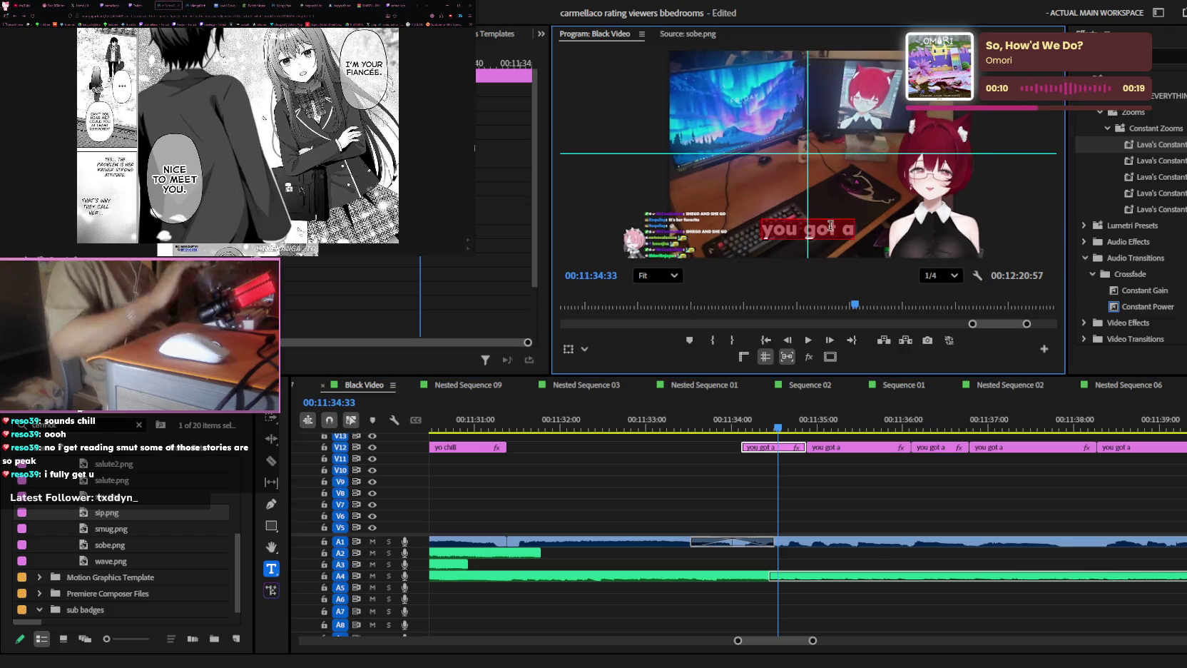
type("yeah thats")
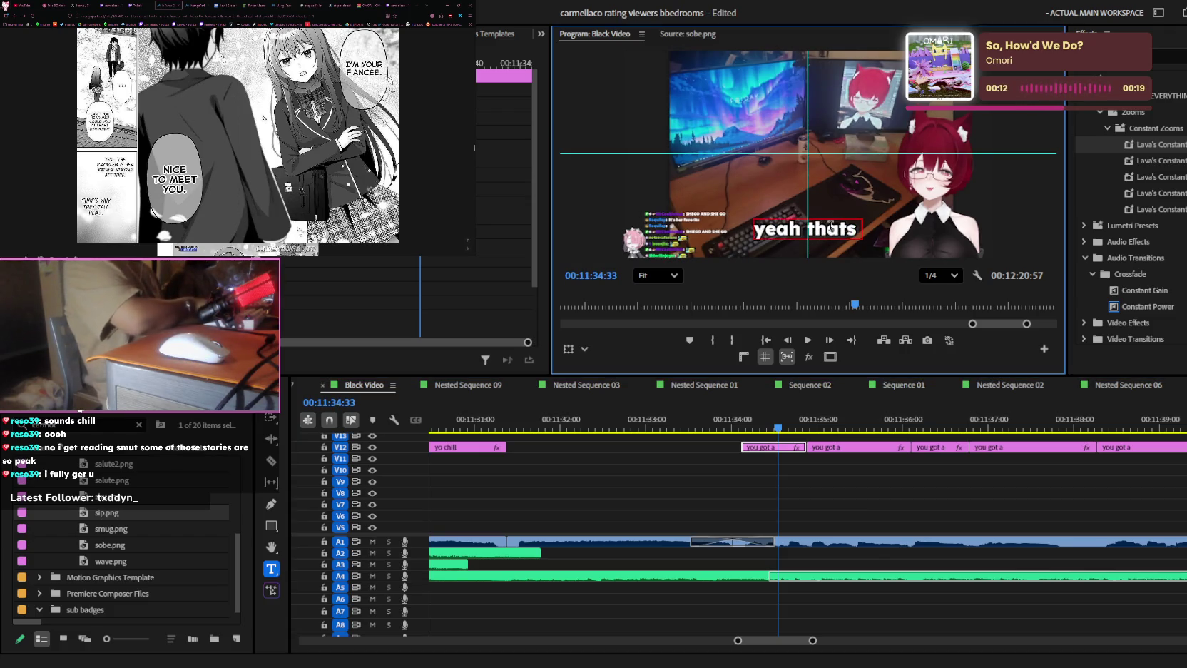
type(" ohw")
key("BackSpace")
key("BackSpace")
key("BackSpace")
type("hwo")
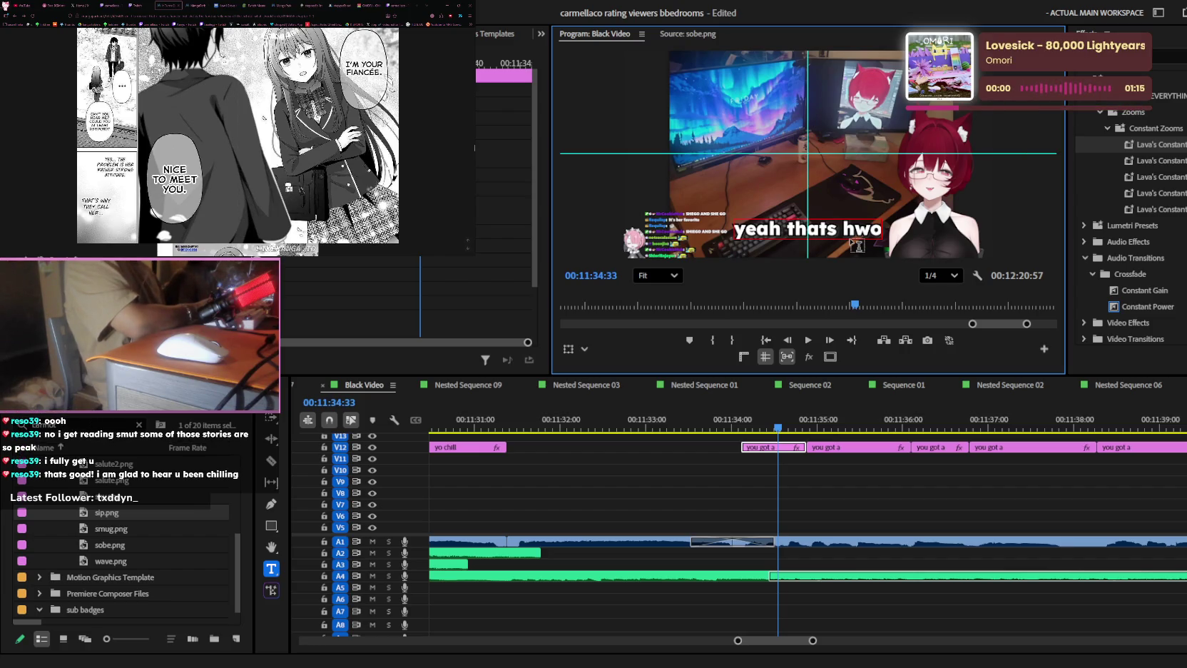
key("BackSpace")
key("BackSpace")
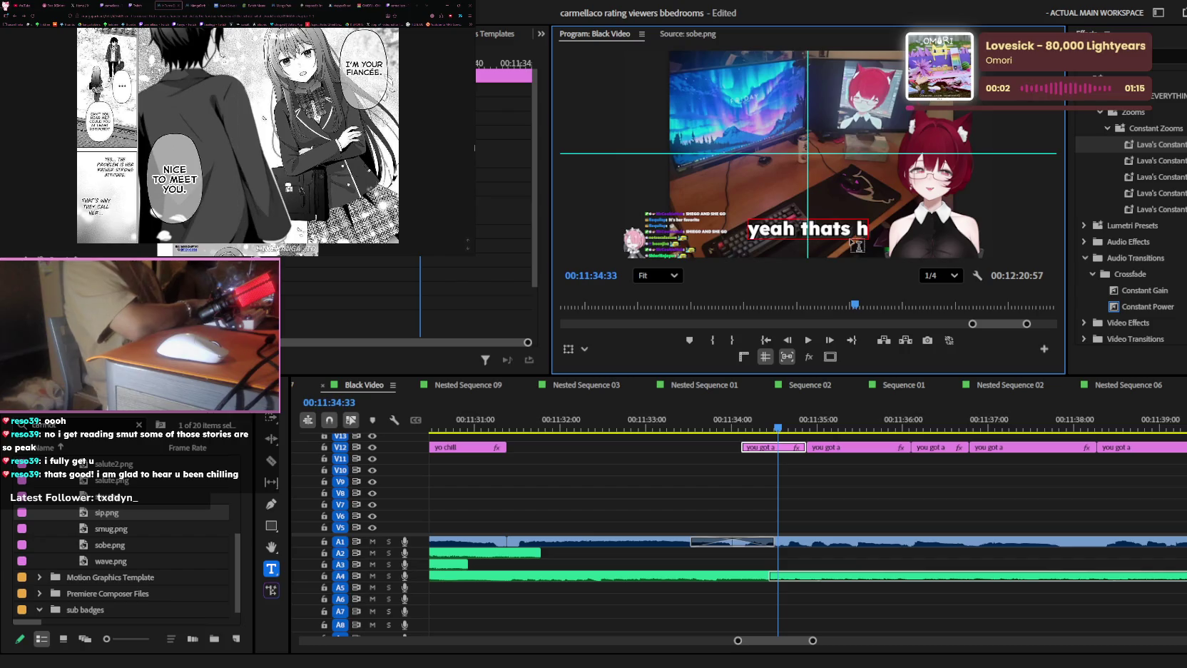
type("ow")
left_click(842, 467)
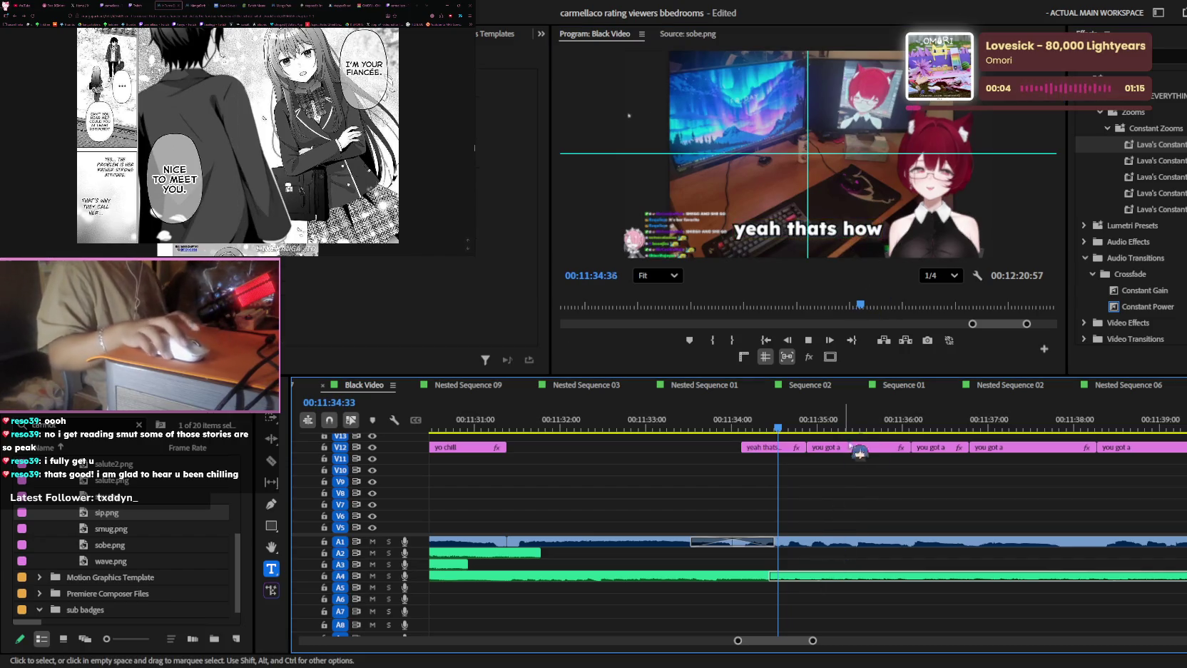
key("space")
- Retype the following caption as 'big my brain is'
left_click(822, 222)
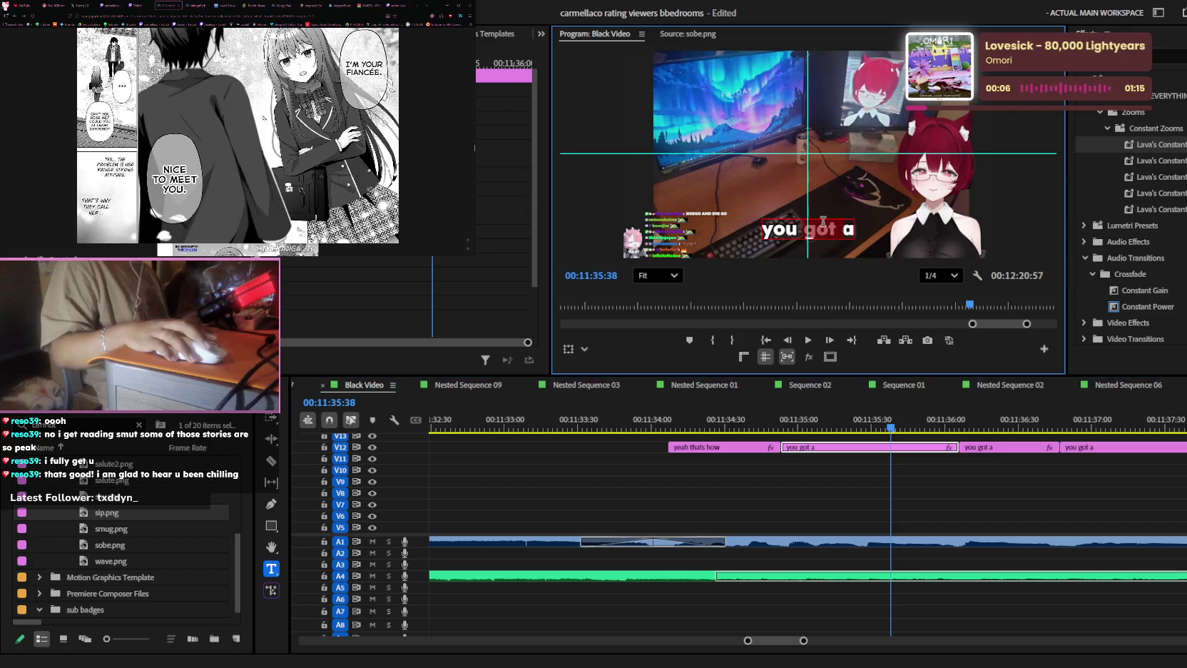
type("big my brain is")
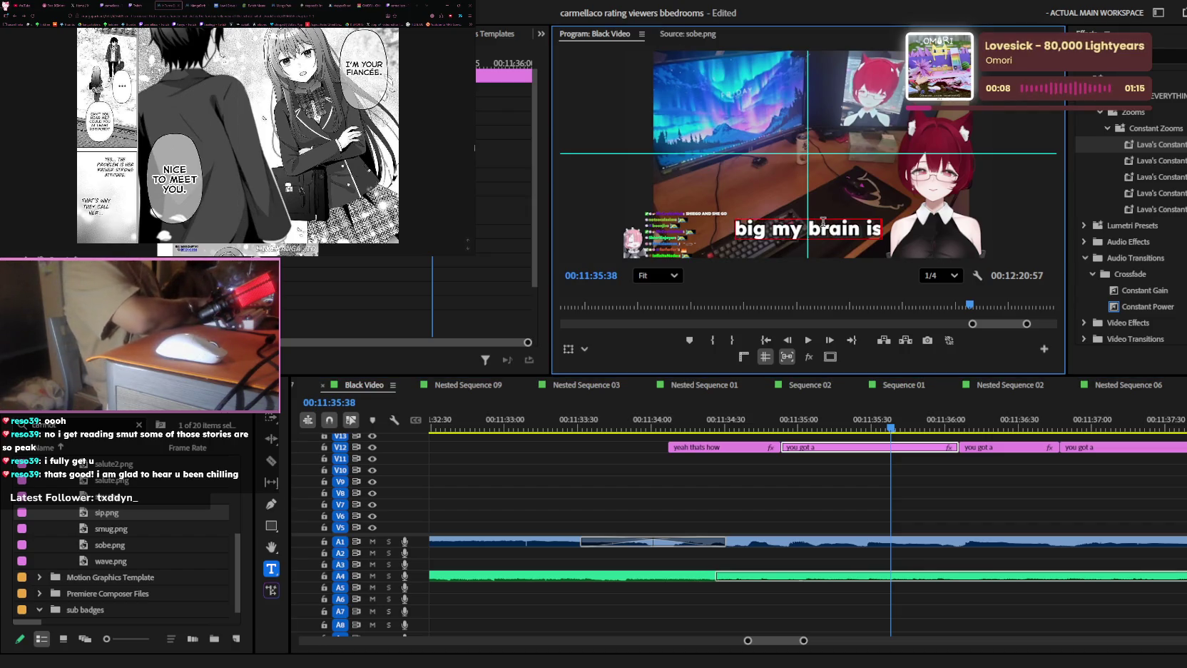
left_click(977, 516)
scroll(996, 477, "down", 3)
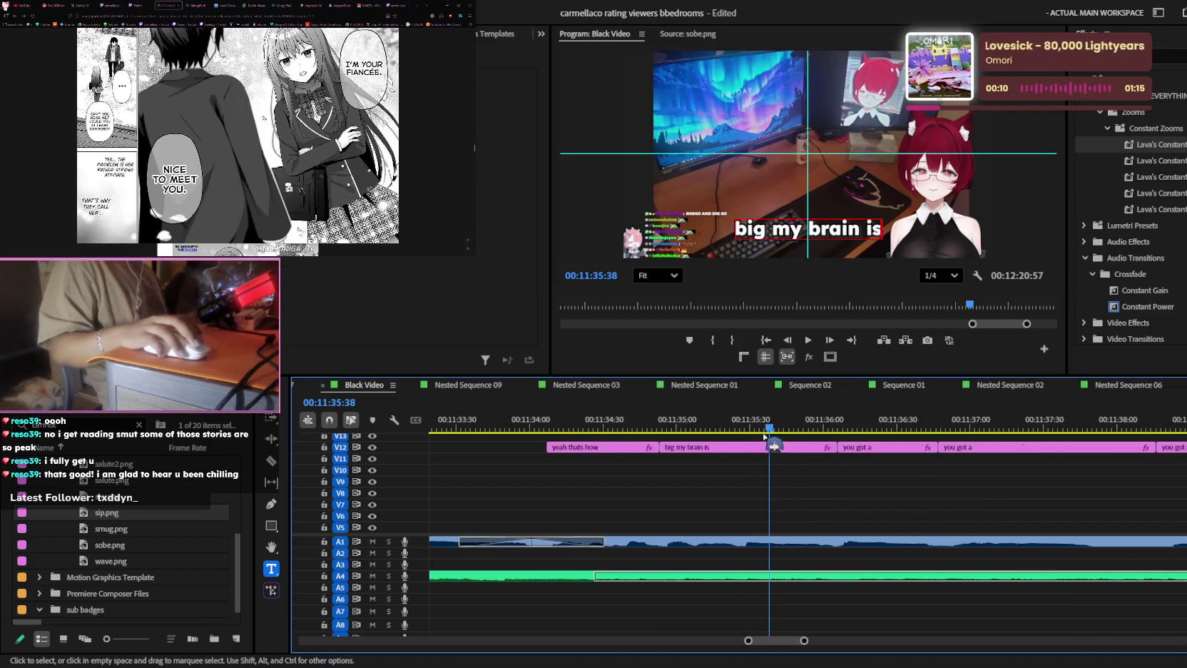
scroll(855, 477, "up", 1)
key("Left")
key("Left")
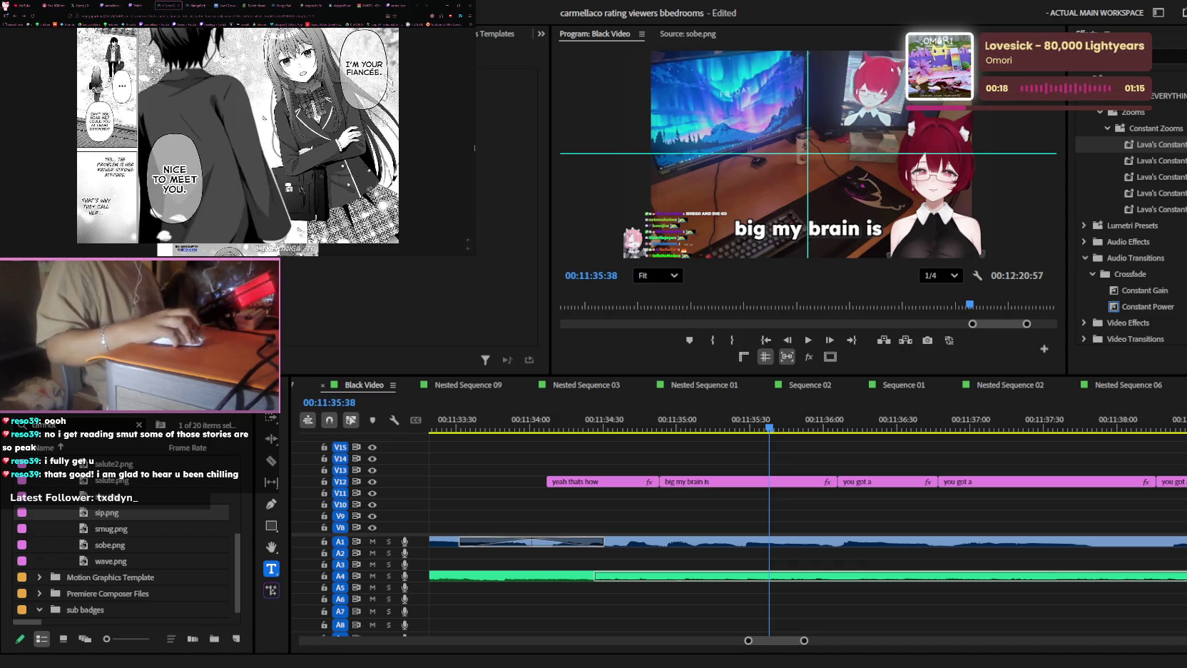
key("alt+Tab")
key("alt+Tab")
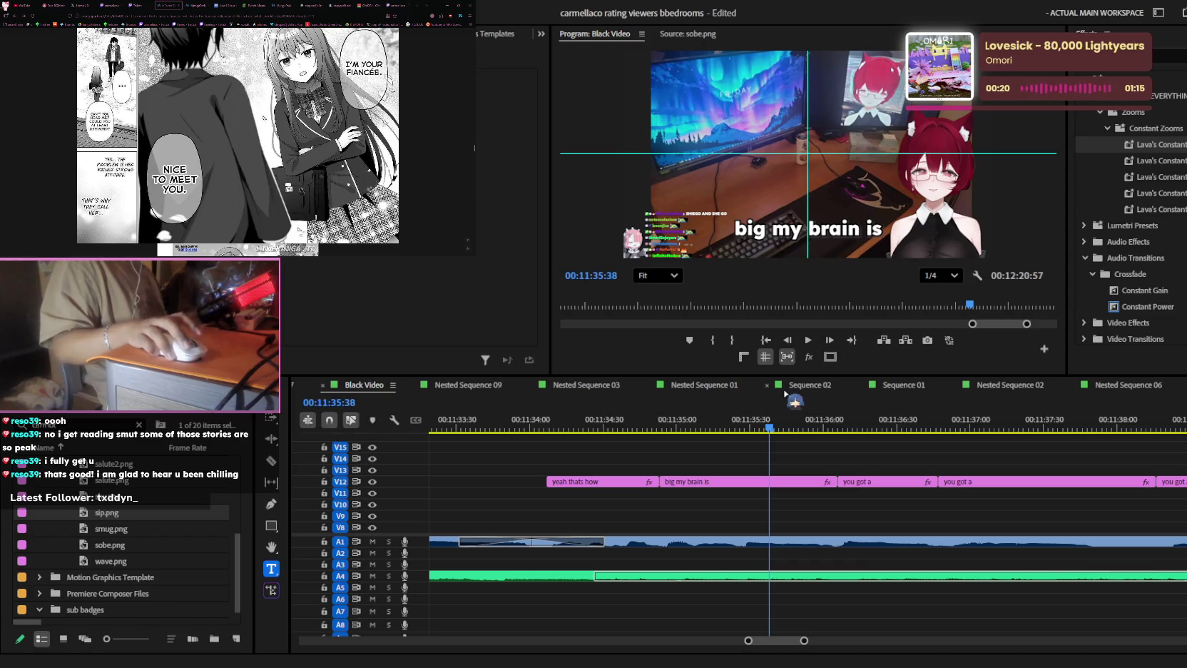
- Google 'copium 7tv' in a new tab and open the 7TV COPIUM emote result
key("ctrl+t")
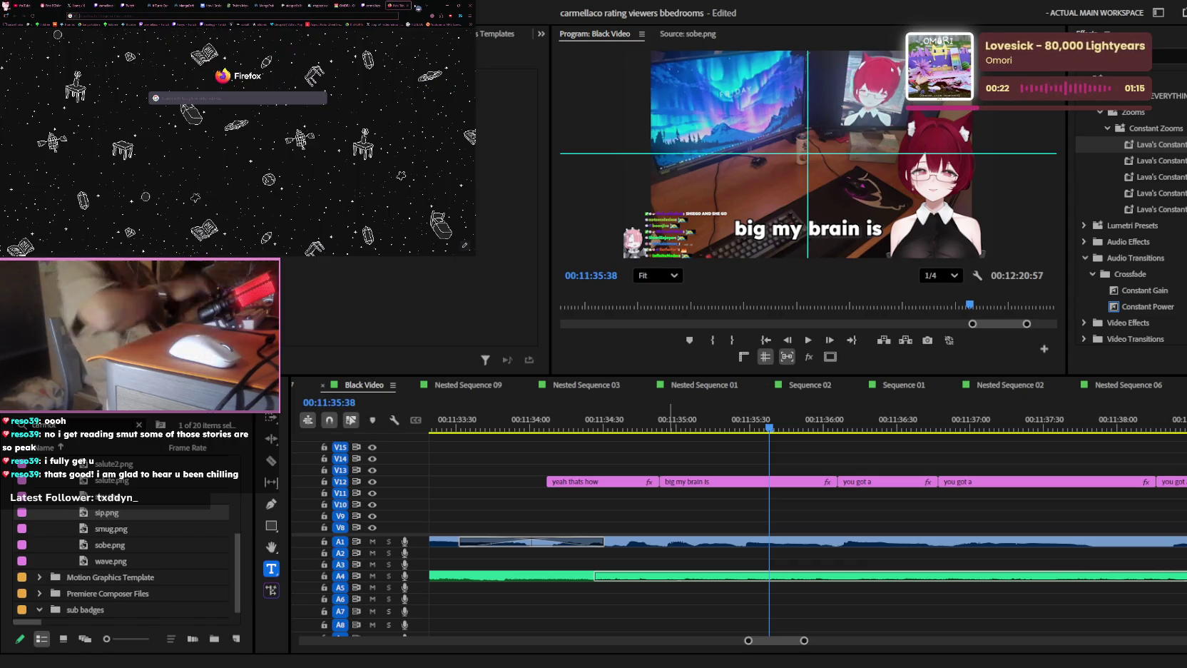
type("copium")
key("Return")
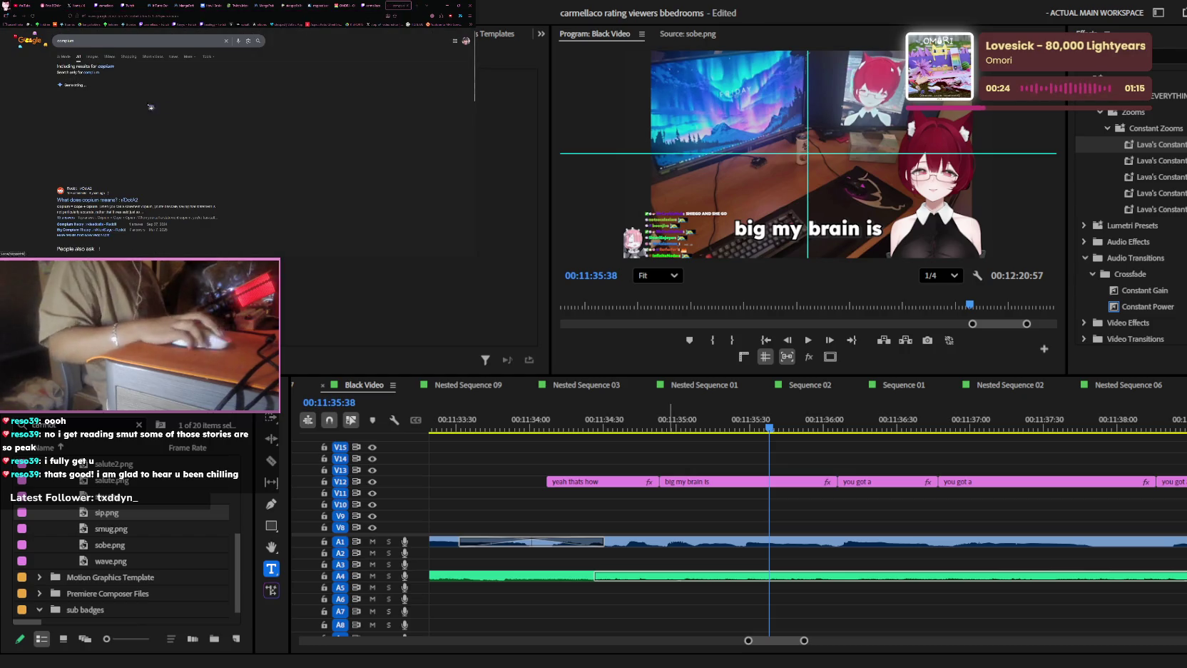
scroll(107, 93, "down", 5)
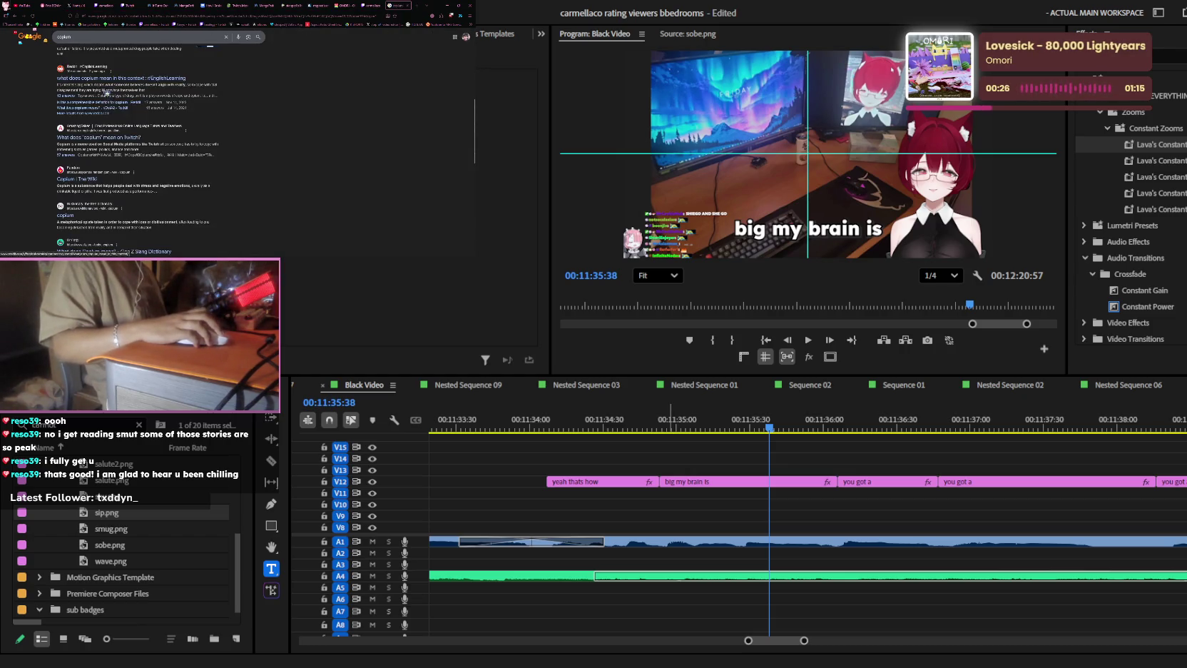
left_click(105, 40)
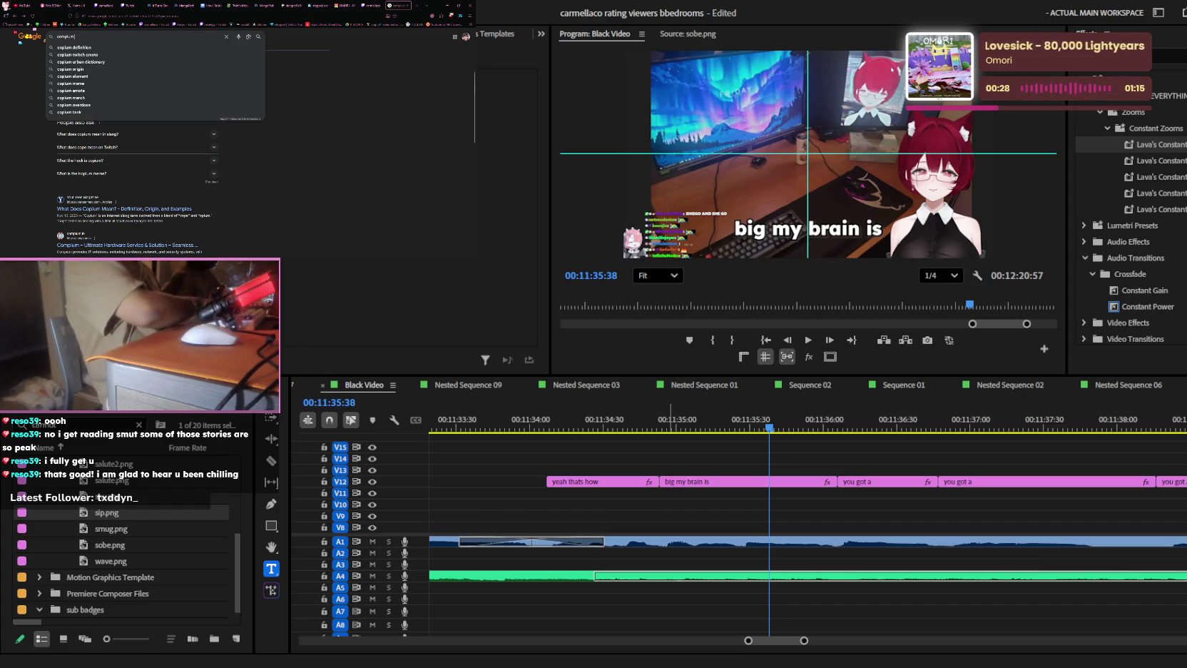
type(" 7tv")
key("Return")
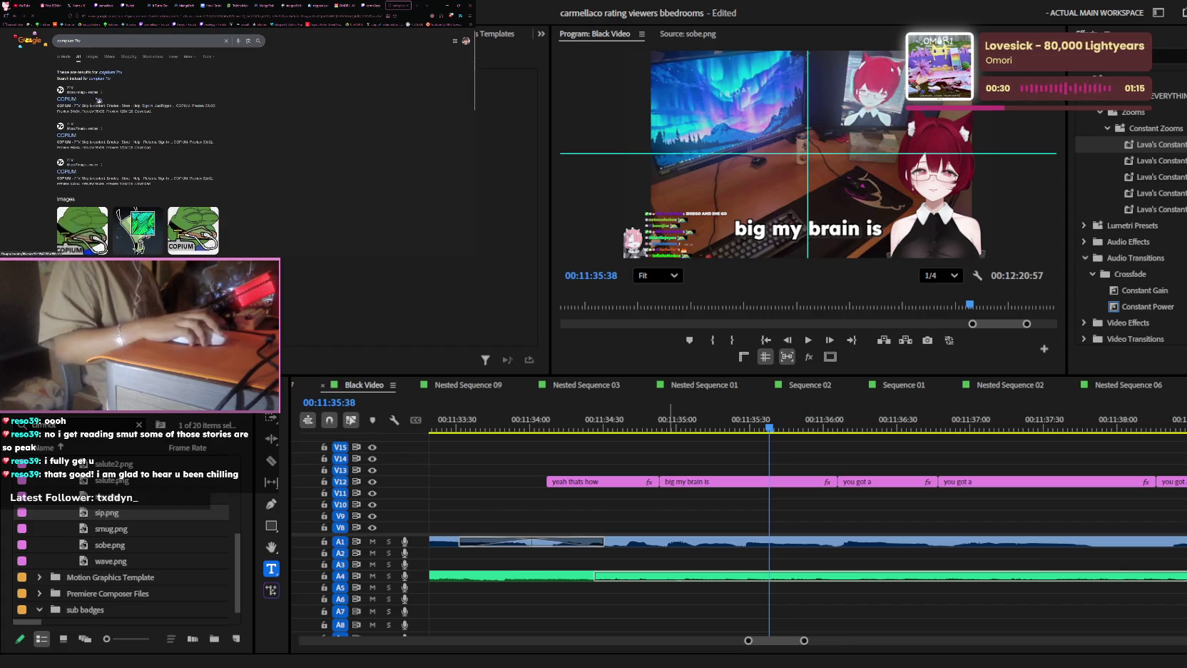
left_click(98, 100)
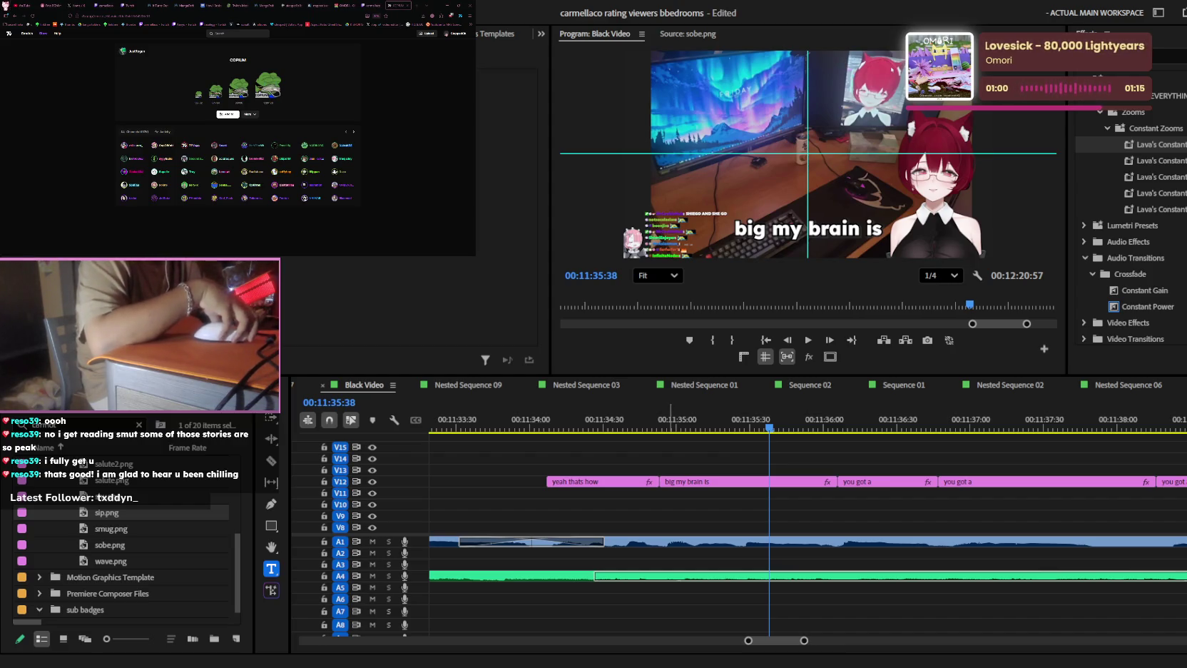
- Place the COPIUM-4x.gif on track V14 above the captions
left_click(139, 425)
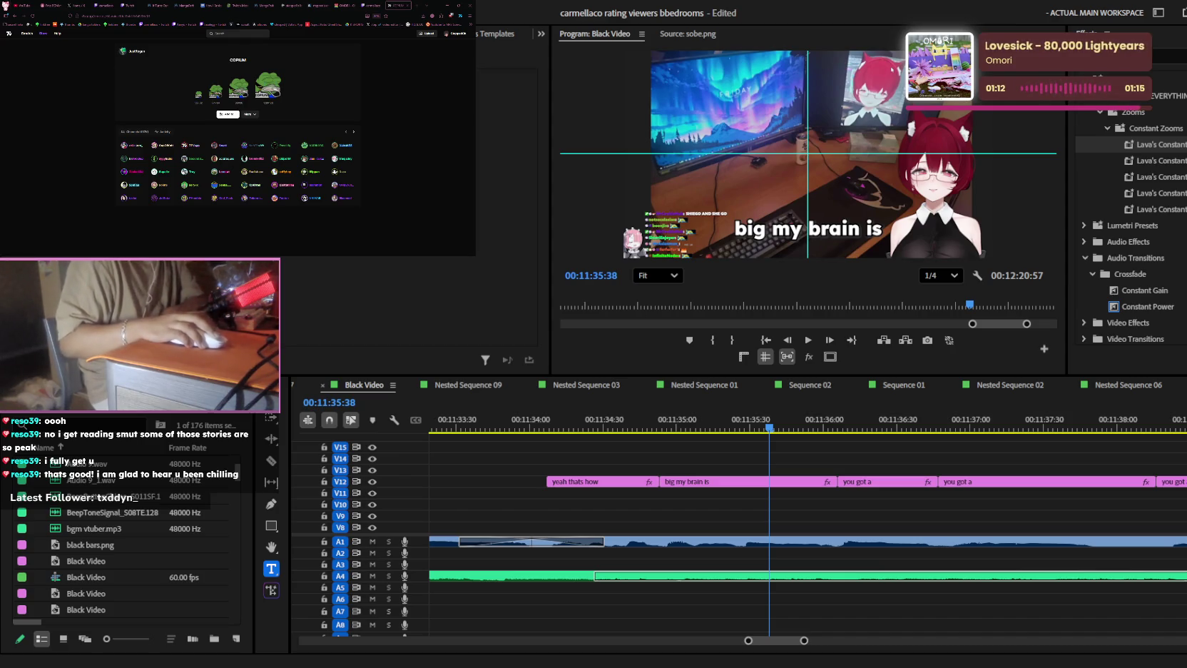
left_click_drag(90, 609, 725, 458)
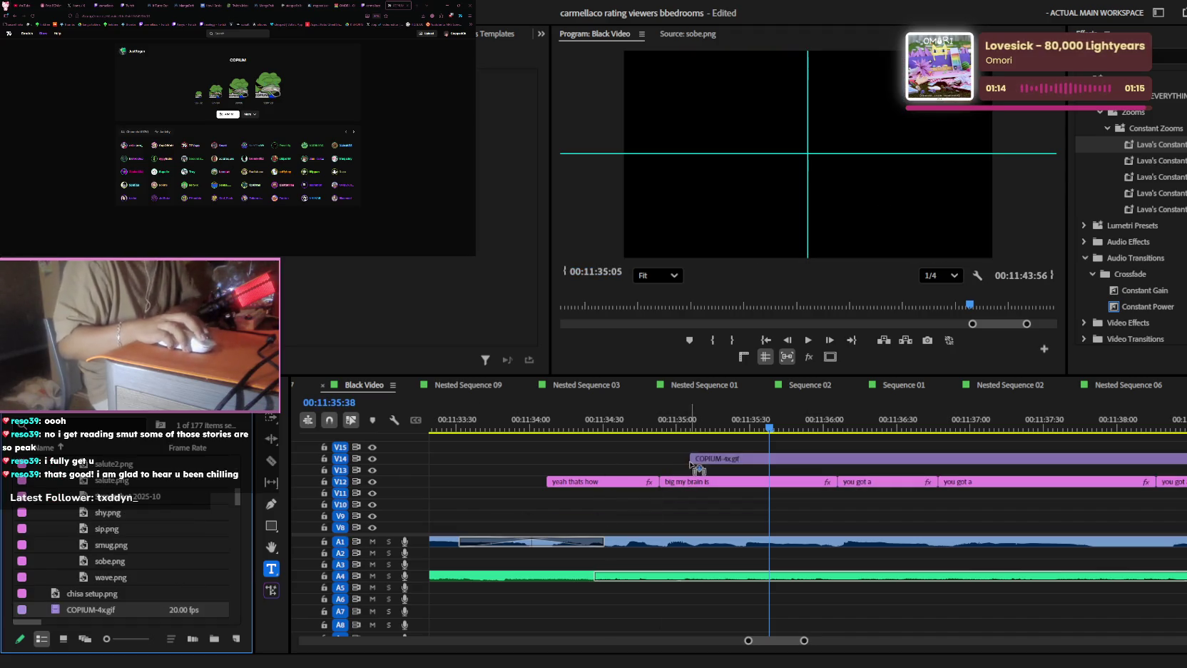
key("minus")
key("minus")
scroll(922, 473, "down", 3)
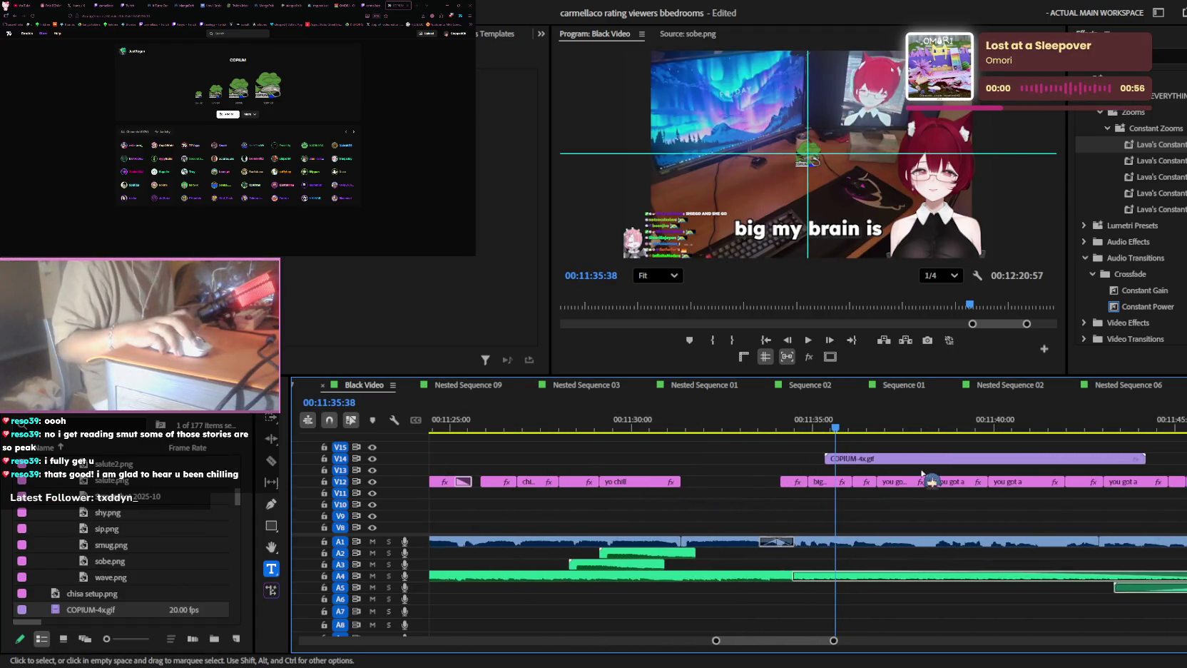
scroll(922, 474, "down", 3)
scroll(891, 475, "up", 2)
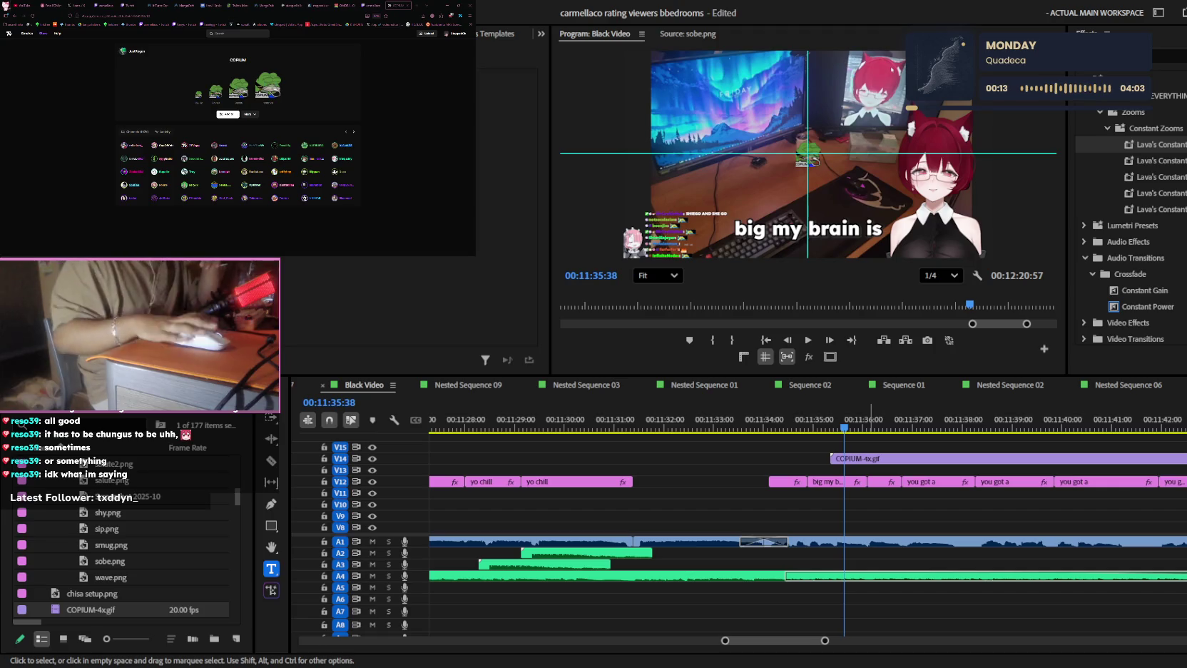
- Check the Twitch stream for timing, then scrub back to about 00:11:34:37
left_click(187, 5)
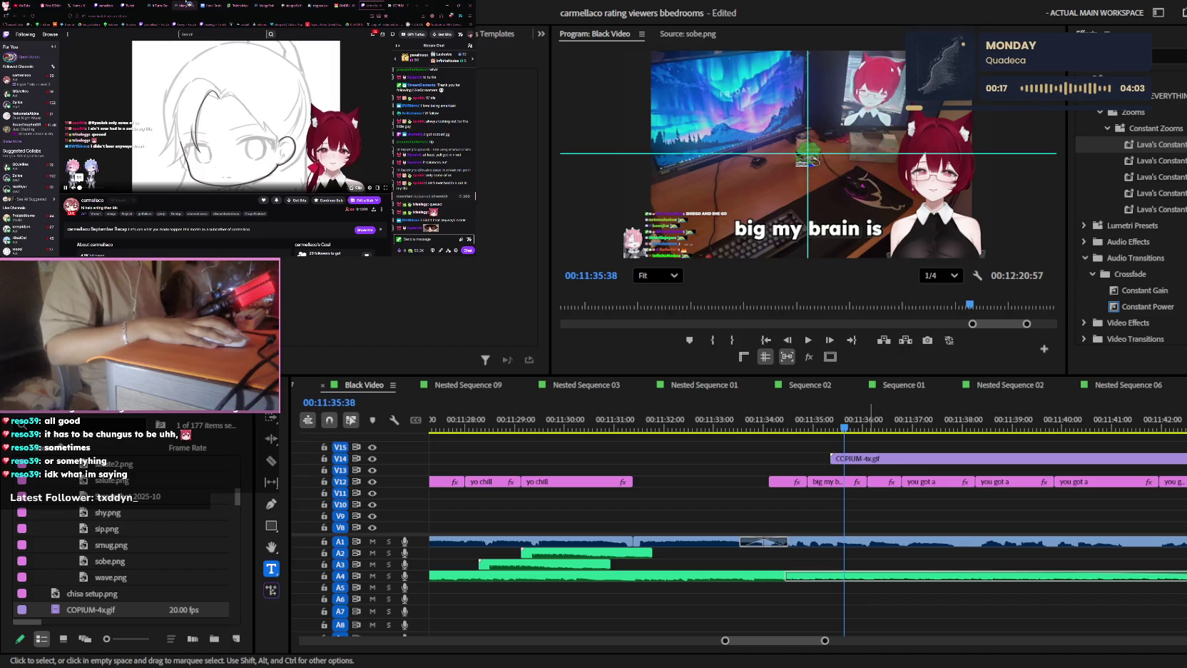
left_click(187, 4)
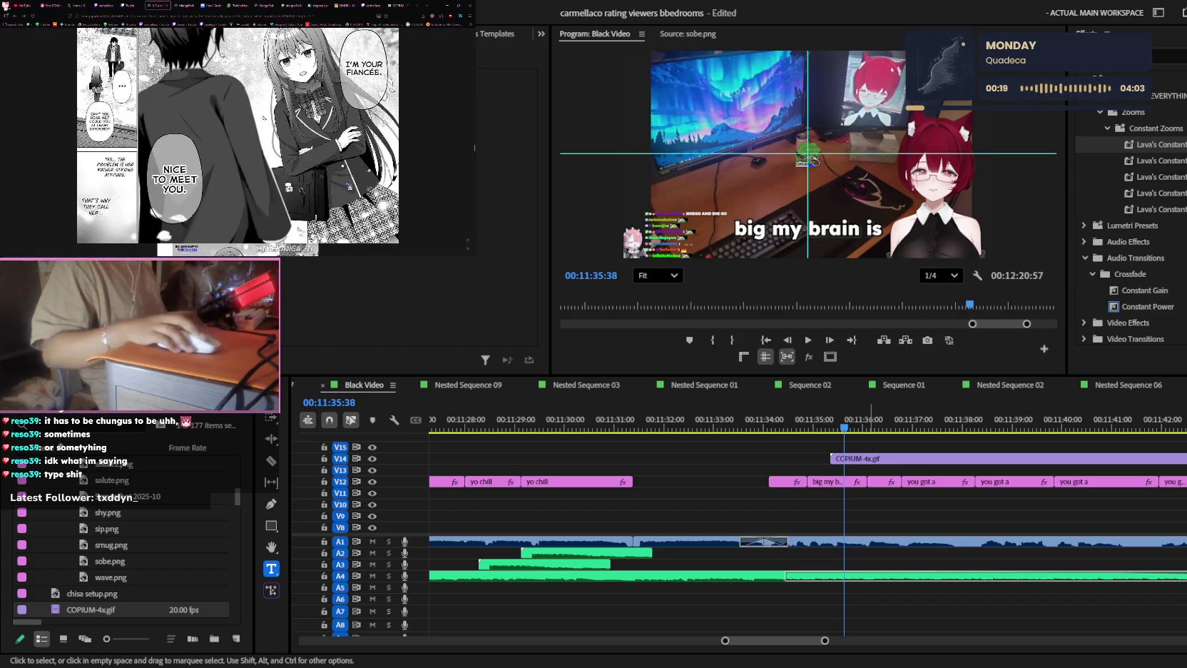
left_click(820, 471)
left_click_drag(817, 417, 794, 417)
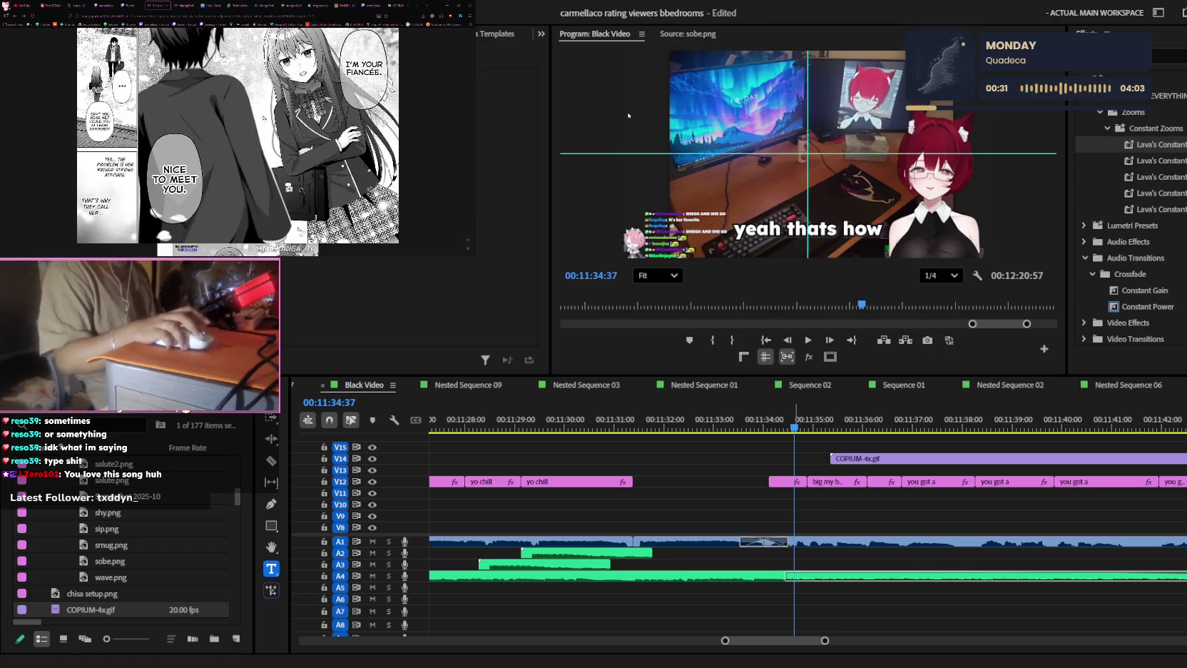
key("shift+3")
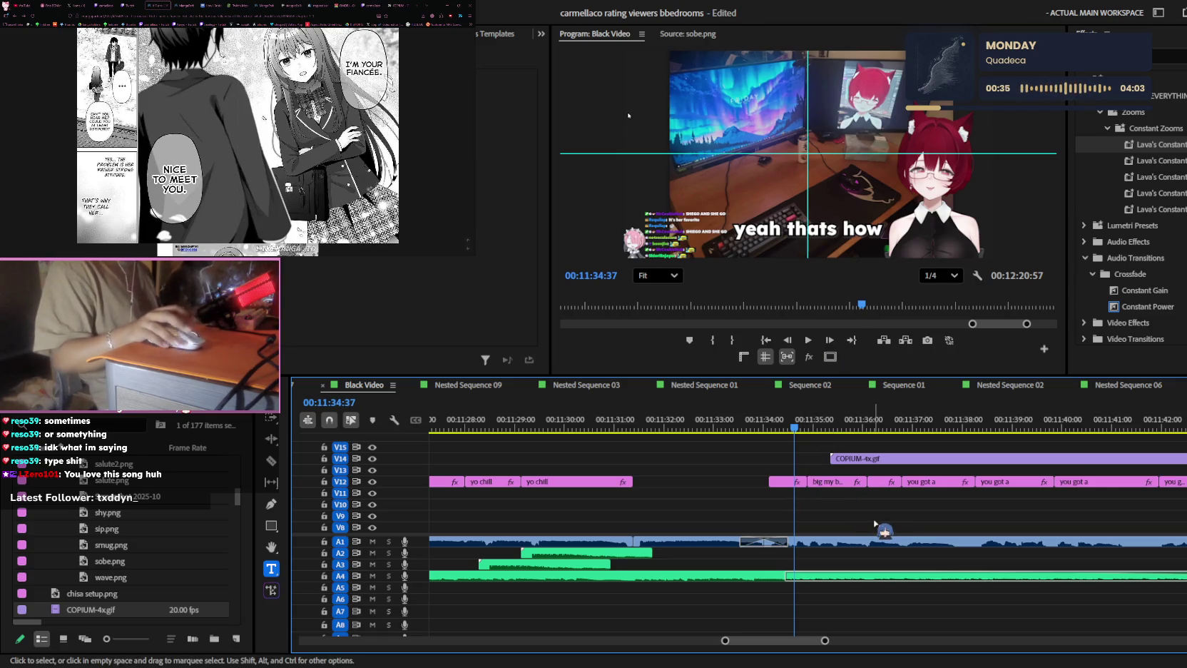
scroll(876, 524, "up", 3, "alt")
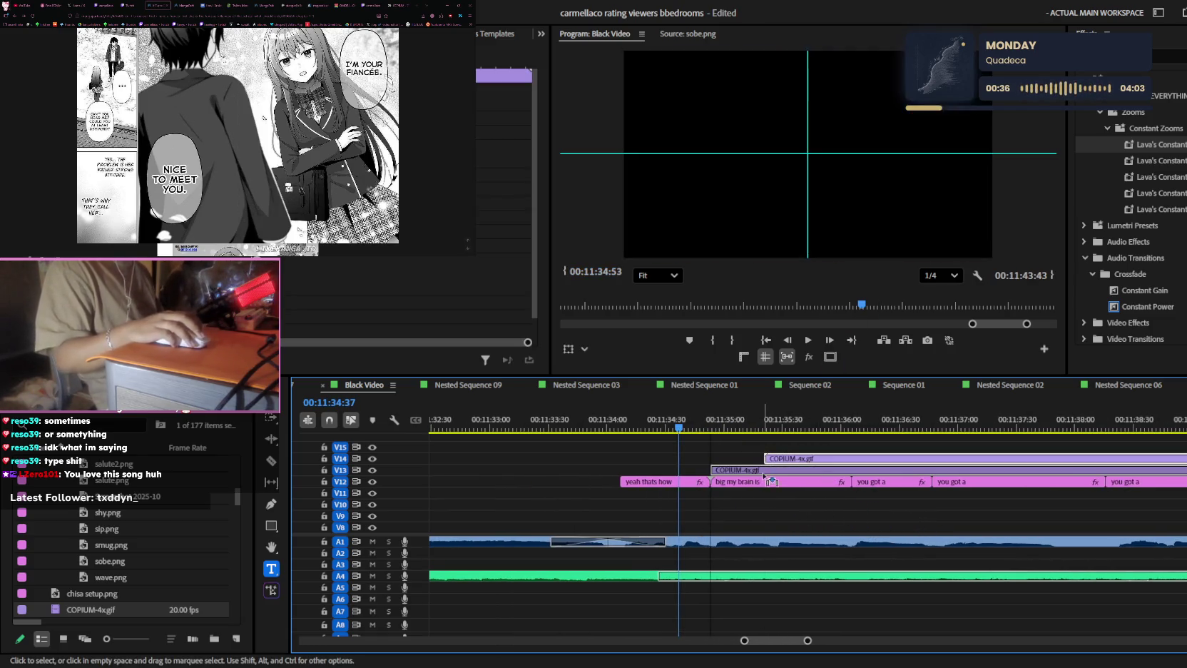
- Move the COPIUM gif down to V13 so it starts earlier, and play to check
left_click_drag(819, 467, 765, 470)
key("space")
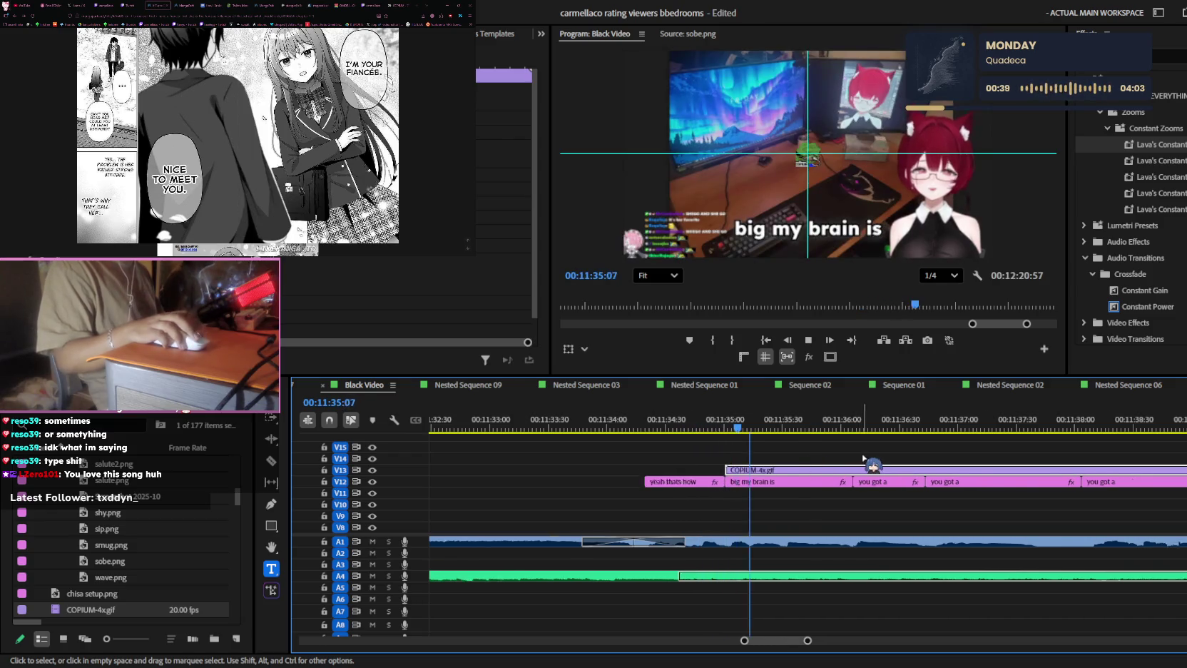
scroll(841, 471, "down", 2, "alt")
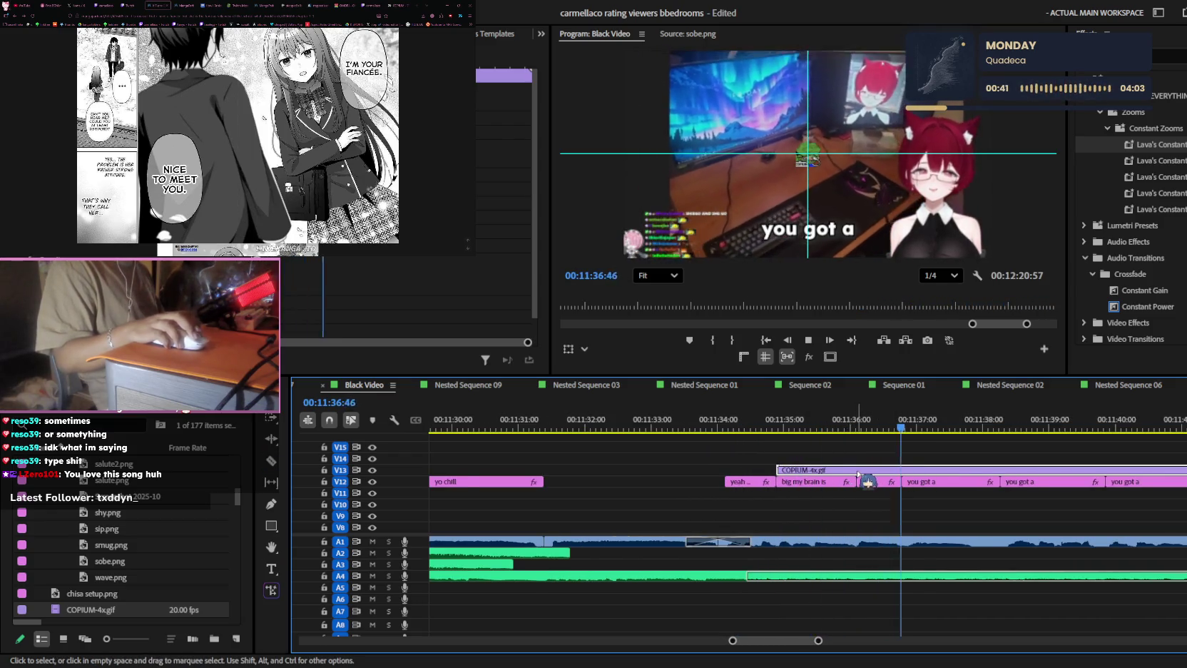
key("space")
- Cut the COPIUM gif near 00:11:38 and delete the leftover tail
left_click_drag(916, 416, 958, 464)
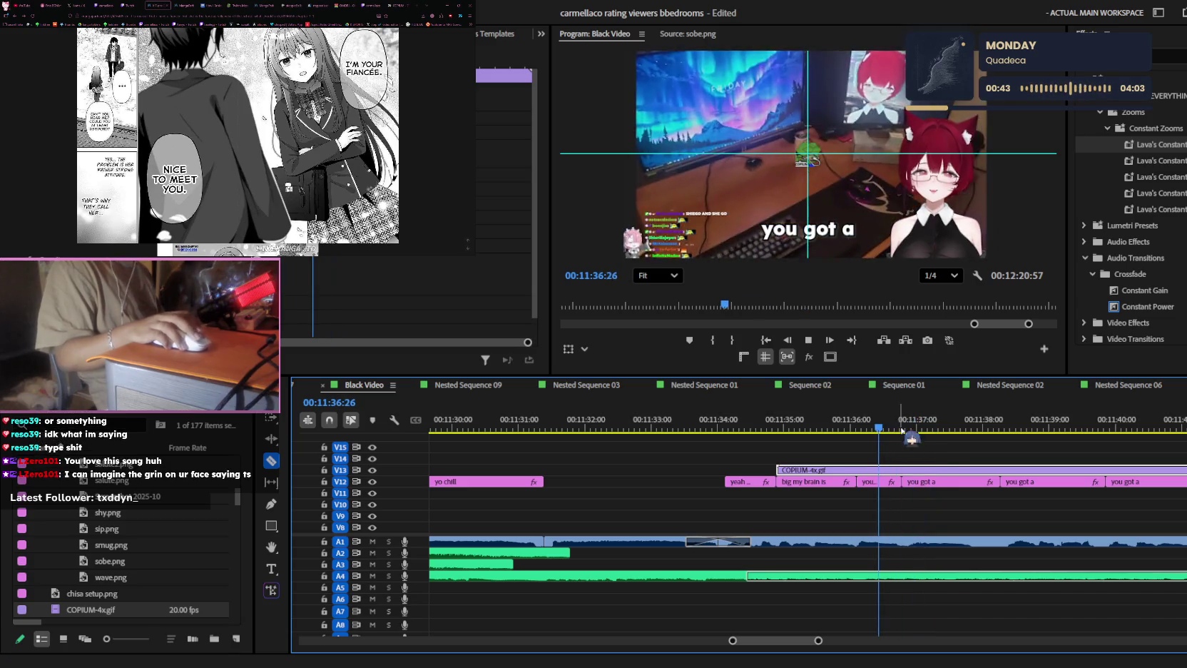
left_click(998, 469)
key("v")
left_click(1041, 471)
key("Delete")
key("space")
key("minus")
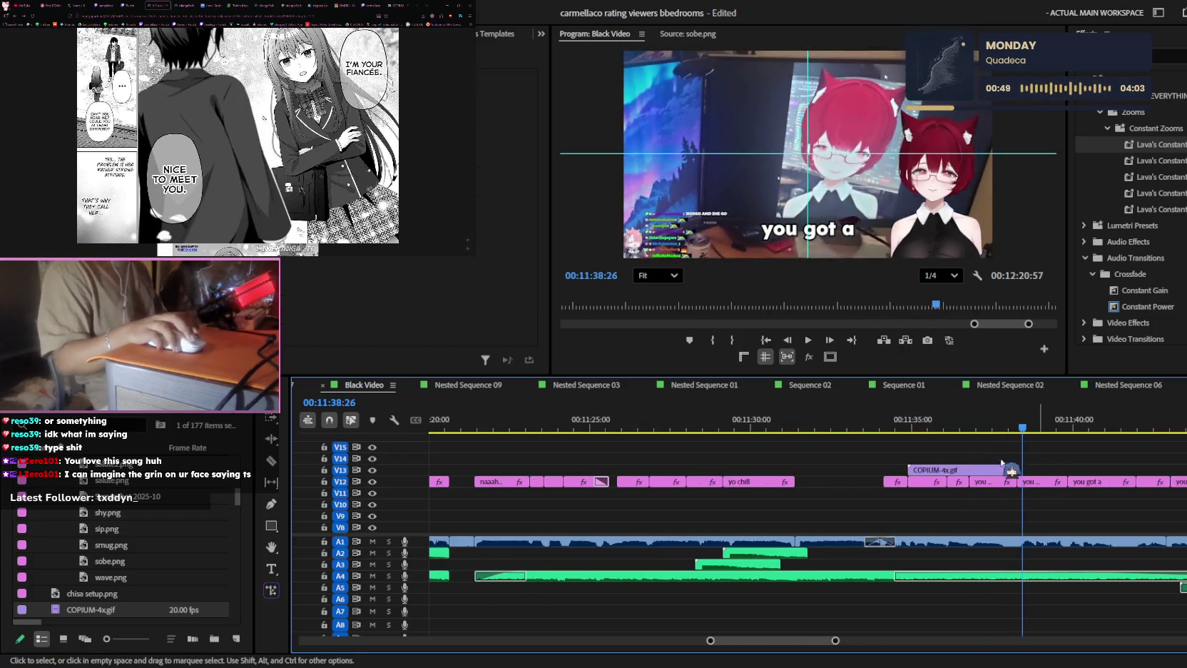
scroll(1030, 454, "down", 2)
key("space")
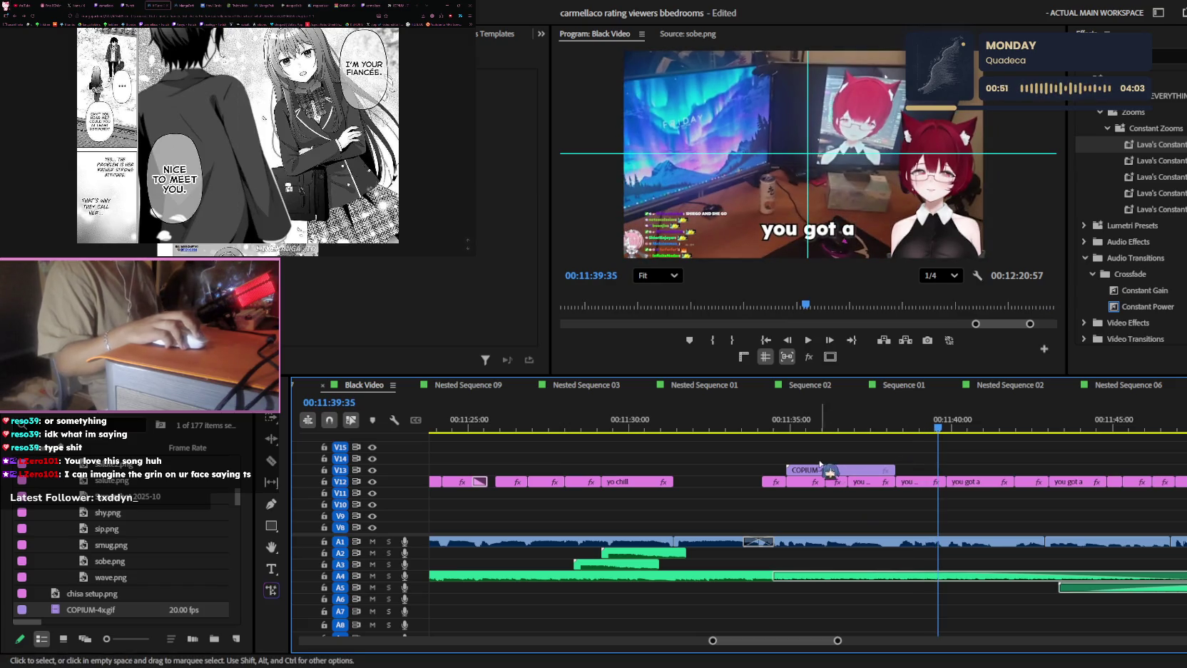
- Replay from the 'big my brain is' caption to review the gif placement
double_click(820, 482)
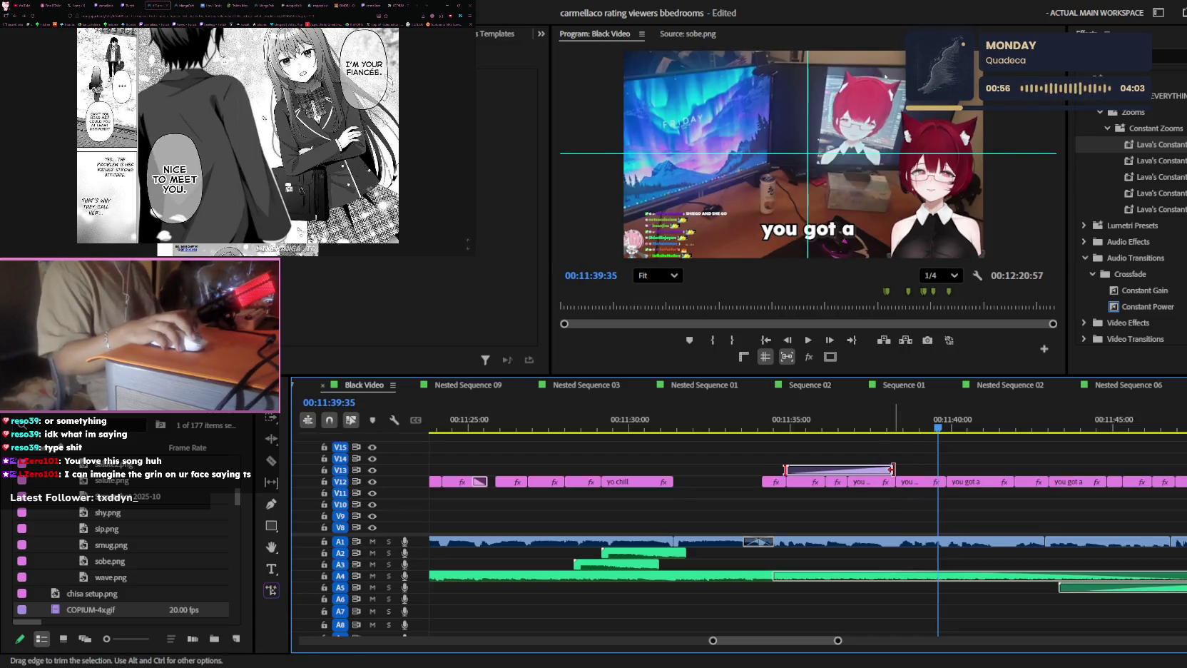
scroll(884, 469, "up", 3)
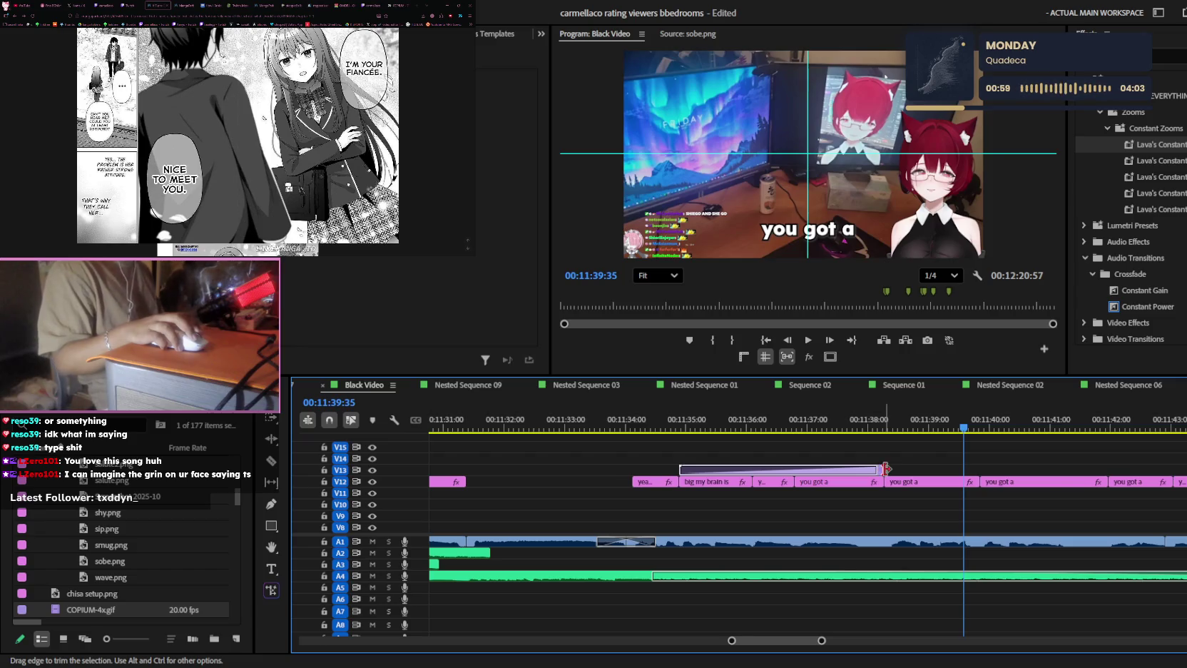
scroll(885, 469, "up", 2)
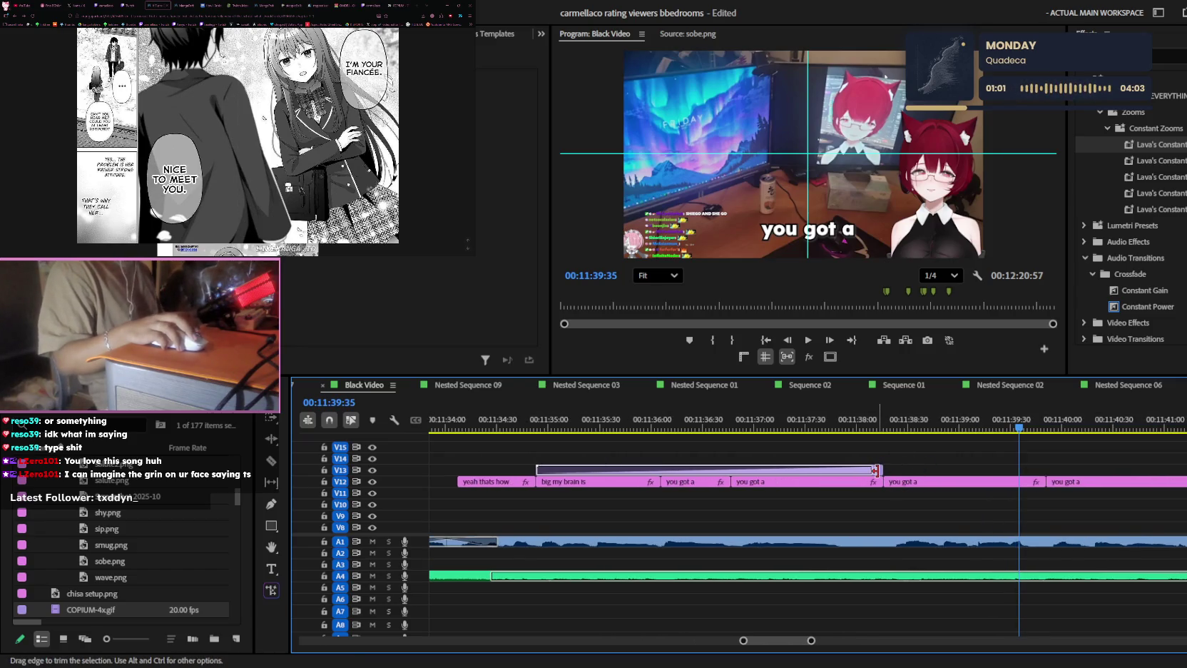
left_click(871, 470)
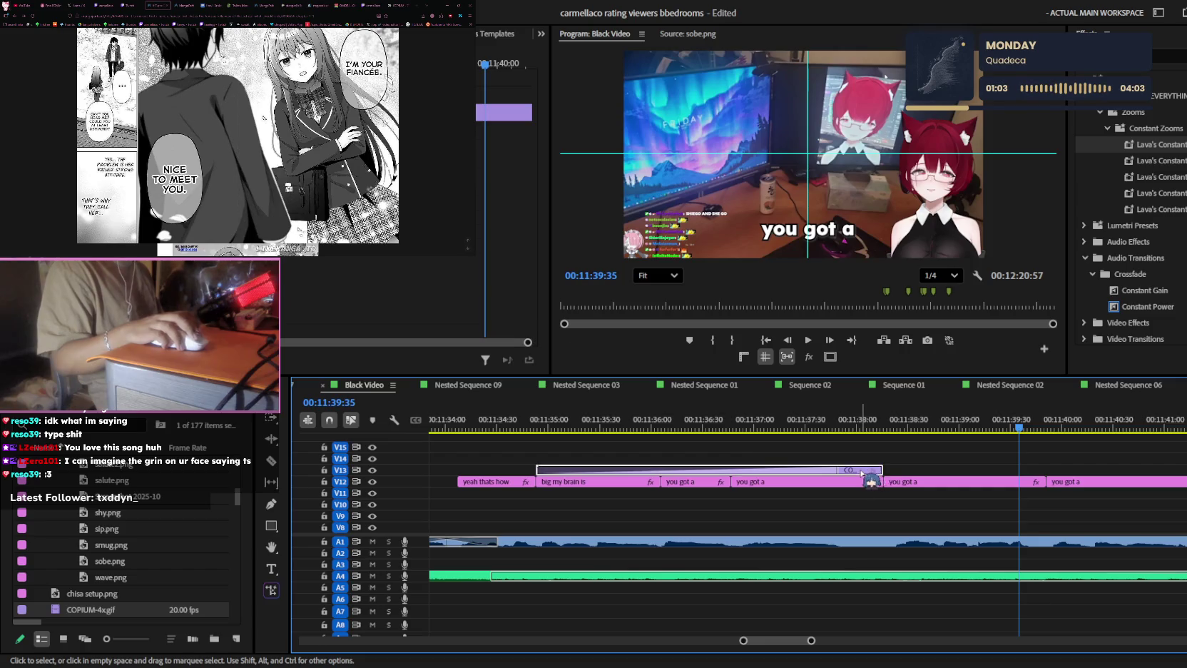
left_click(566, 427)
key("space")
key("space")
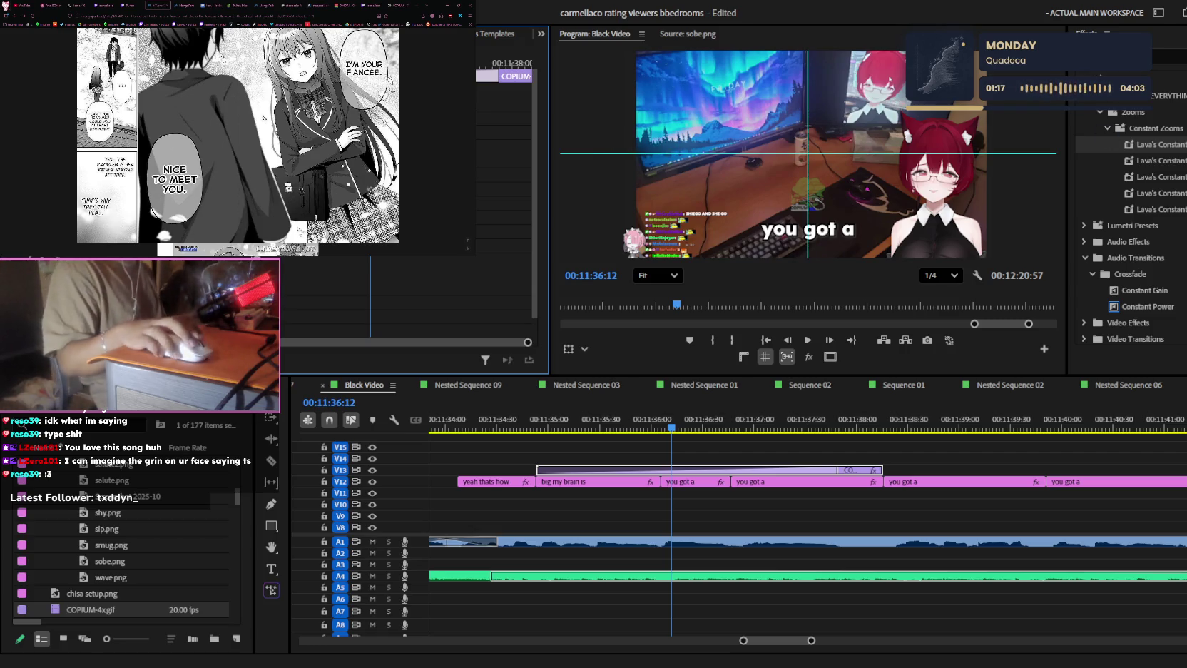
- Replay the section just before the COPIUM gif and save the project
left_click(1156, 177)
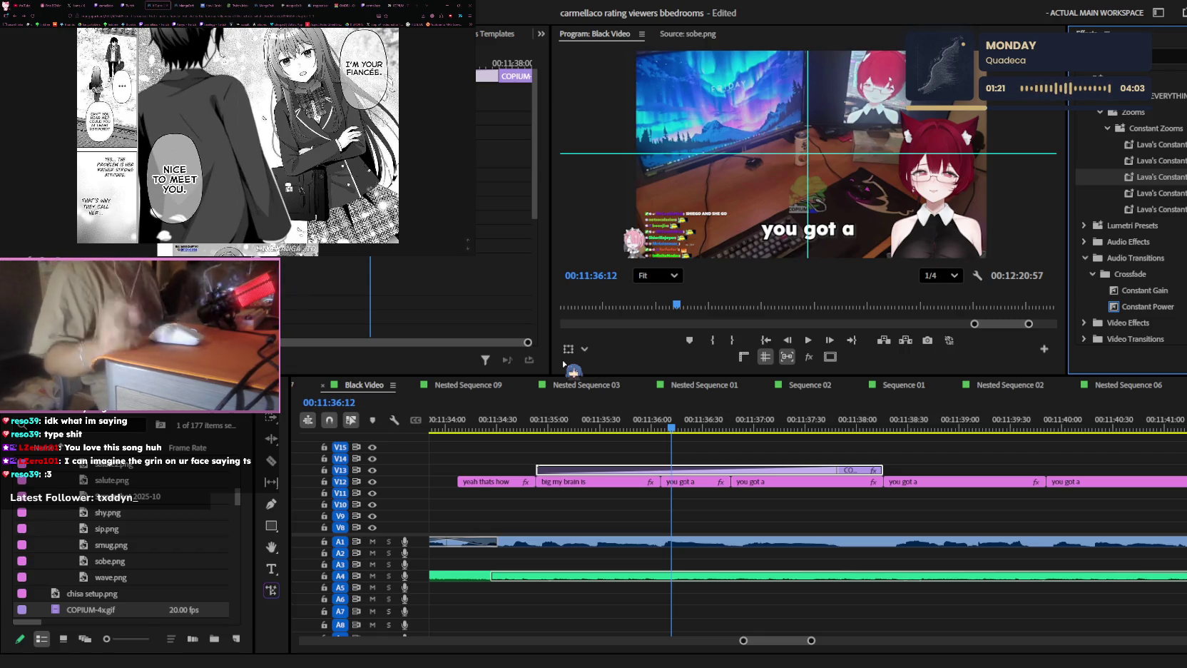
left_click(927, 465)
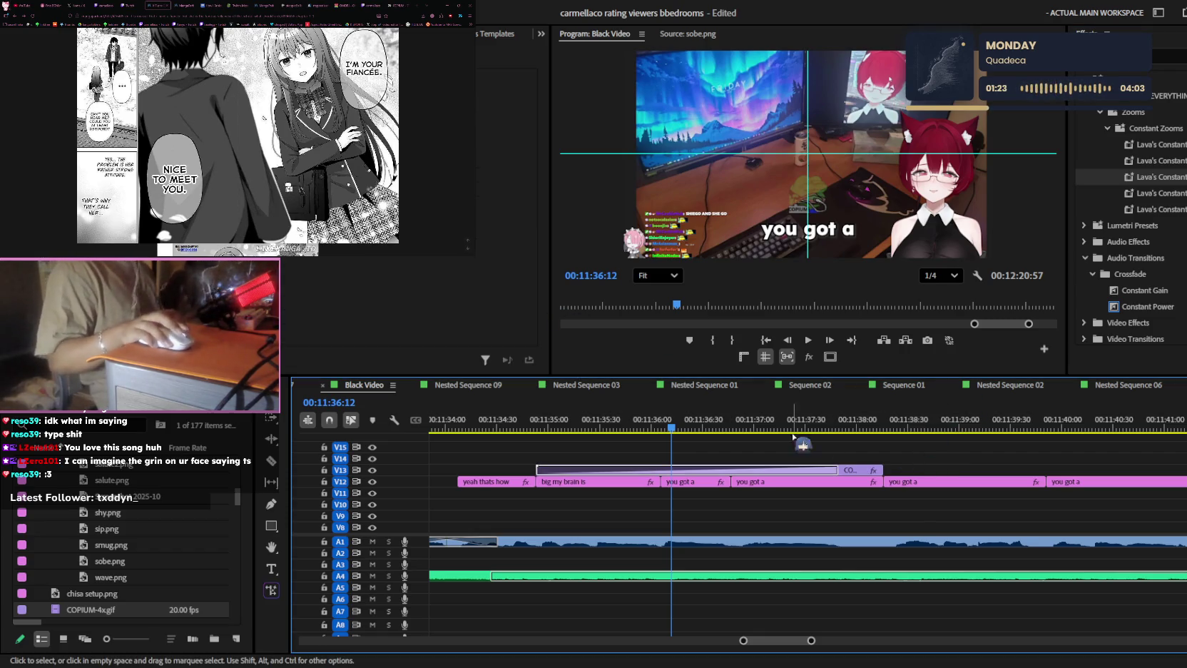
left_click_drag(556, 428, 514, 428)
key("space")
key("minus")
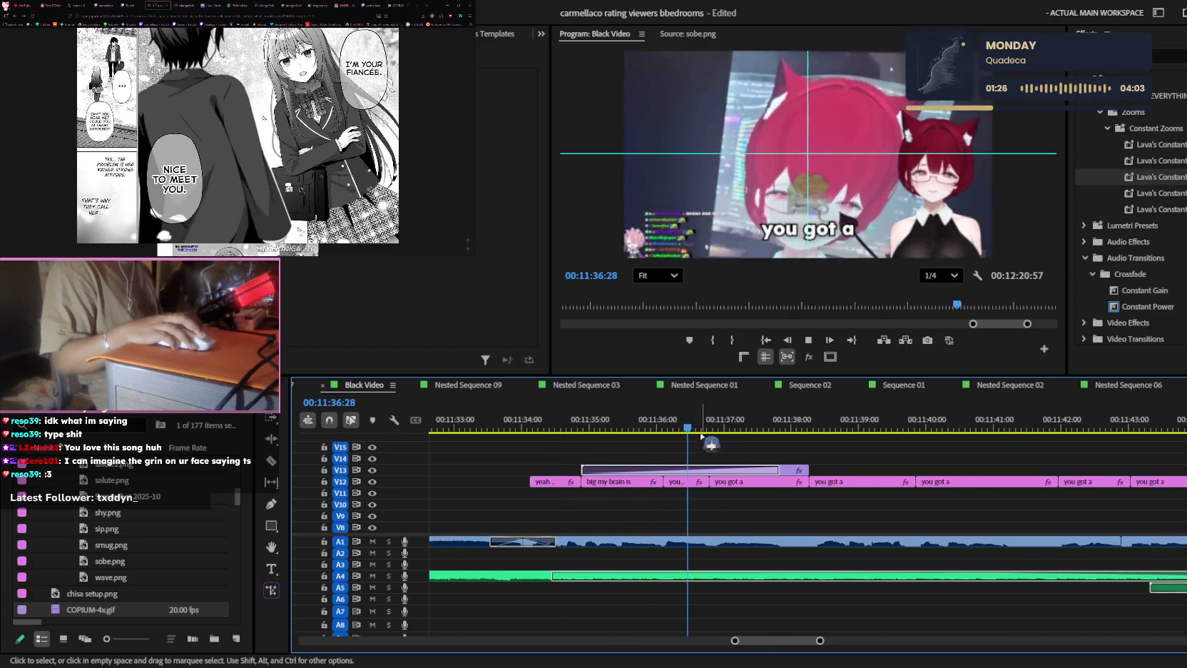
key("ctrl+s")
- Change the short 'you got a' caption on V12 to read 'guys...' and save
left_click(688, 487)
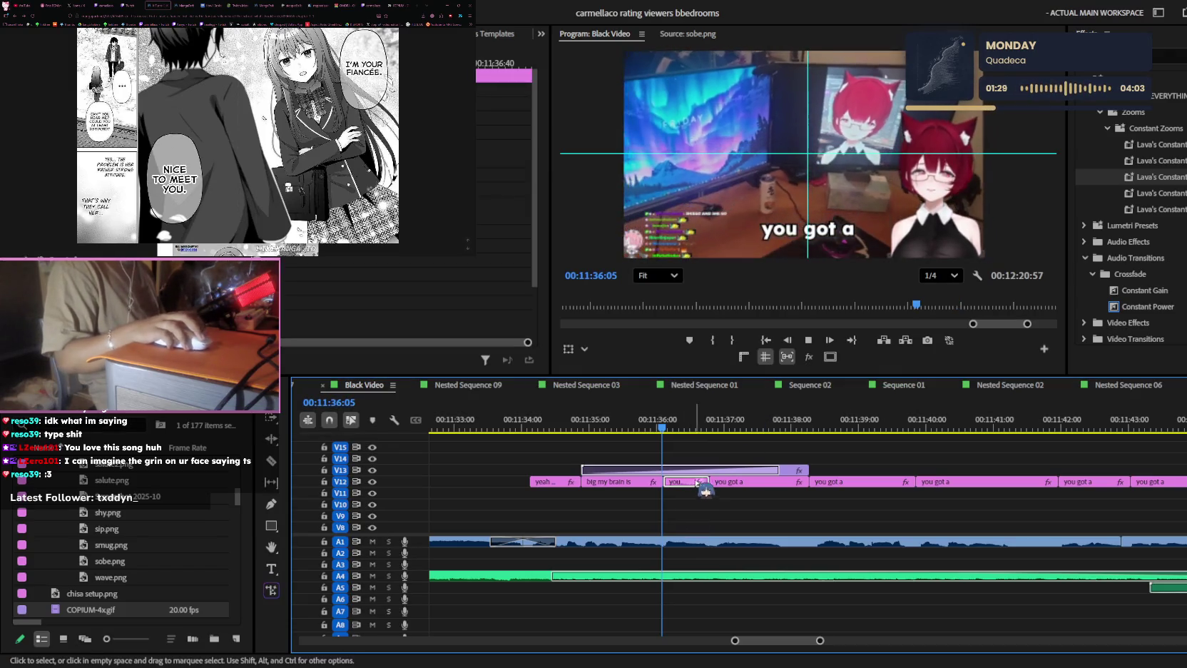
left_click(755, 428)
left_click_drag(758, 428, 683, 428)
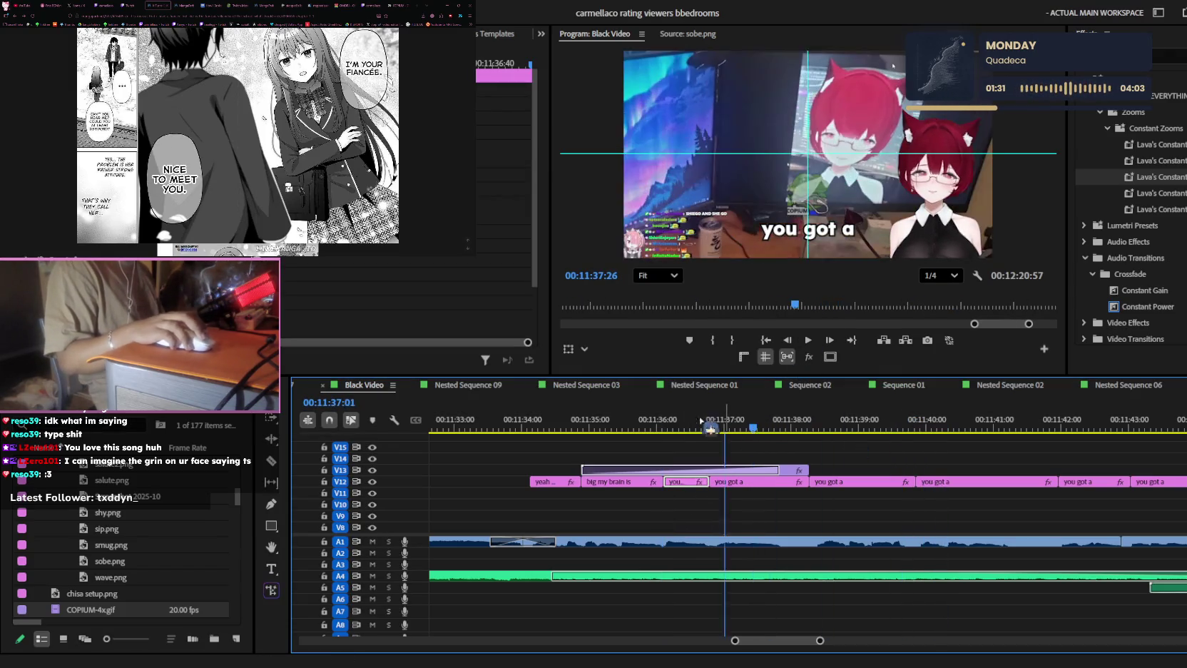
left_click(825, 232)
double_click(814, 229)
key("ctrl+a")
type("gyss")
type("ys...")
left_click(940, 464)
key("ctrl+s")
- Review the new caption and stretch the COPIUM gif to about 11:42
key("j")
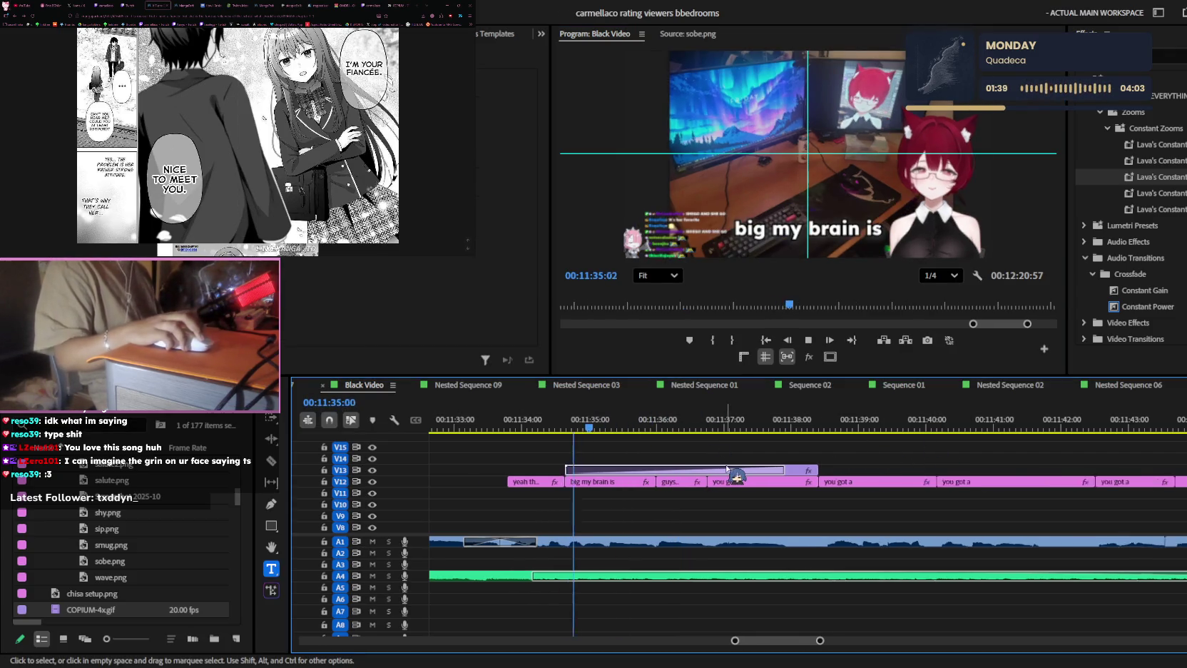
key("l")
key("=")
key("space")
key("space")
key("minus")
key("minus")
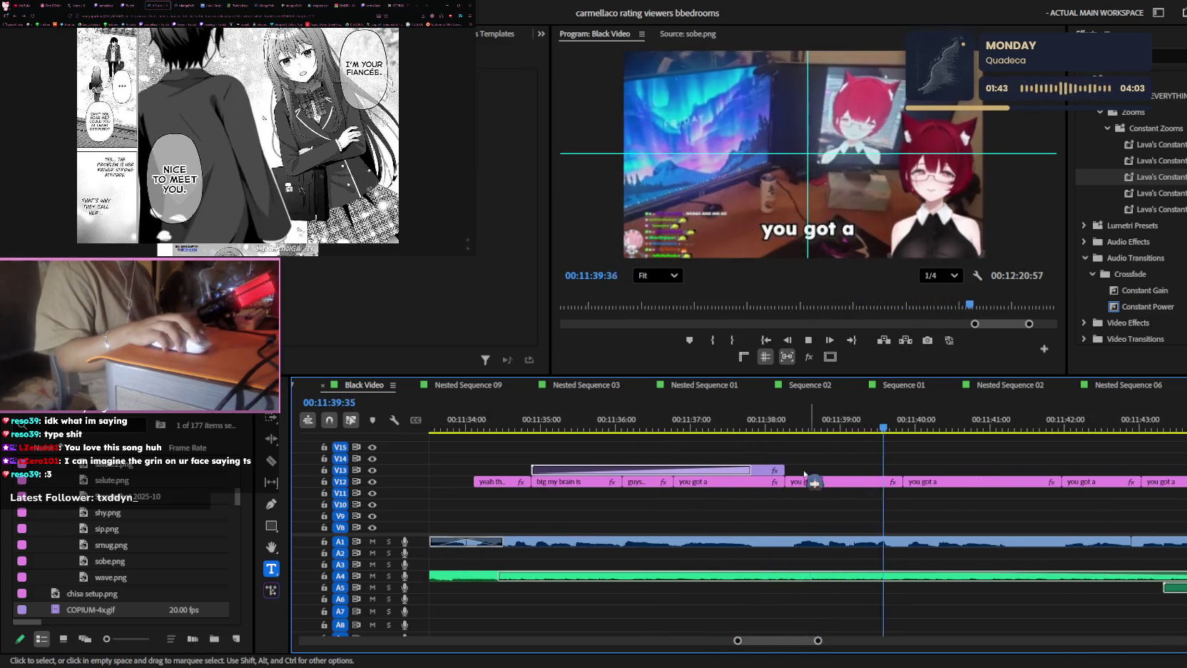
key("minus")
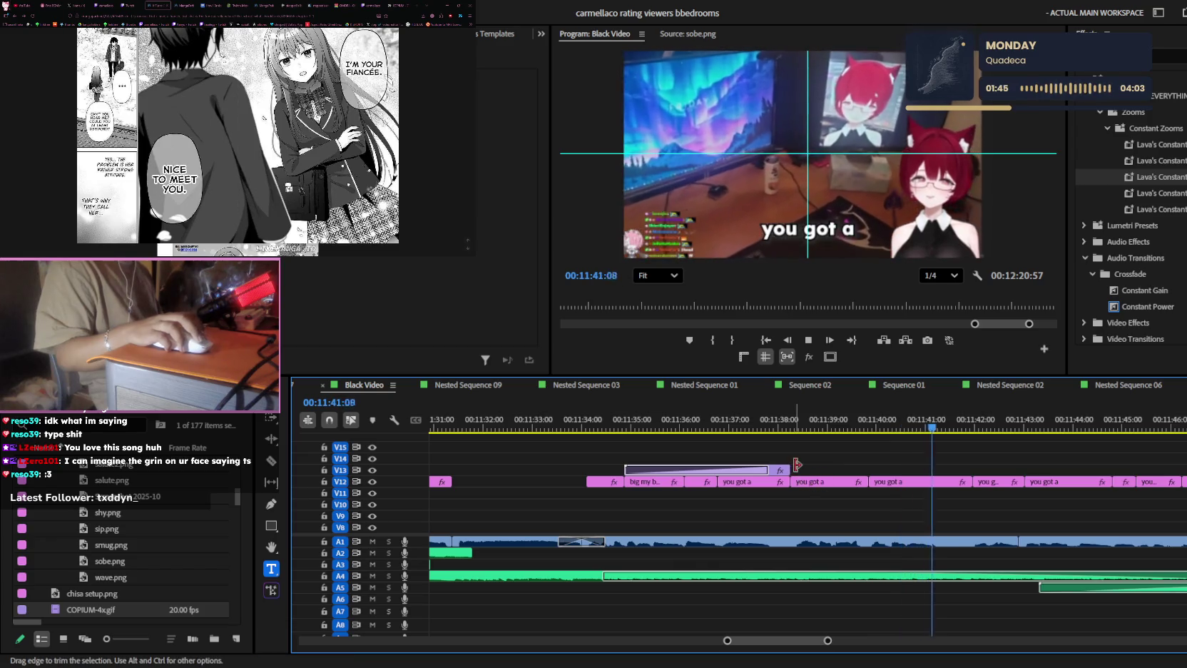
left_click_drag(796, 464, 979, 464)
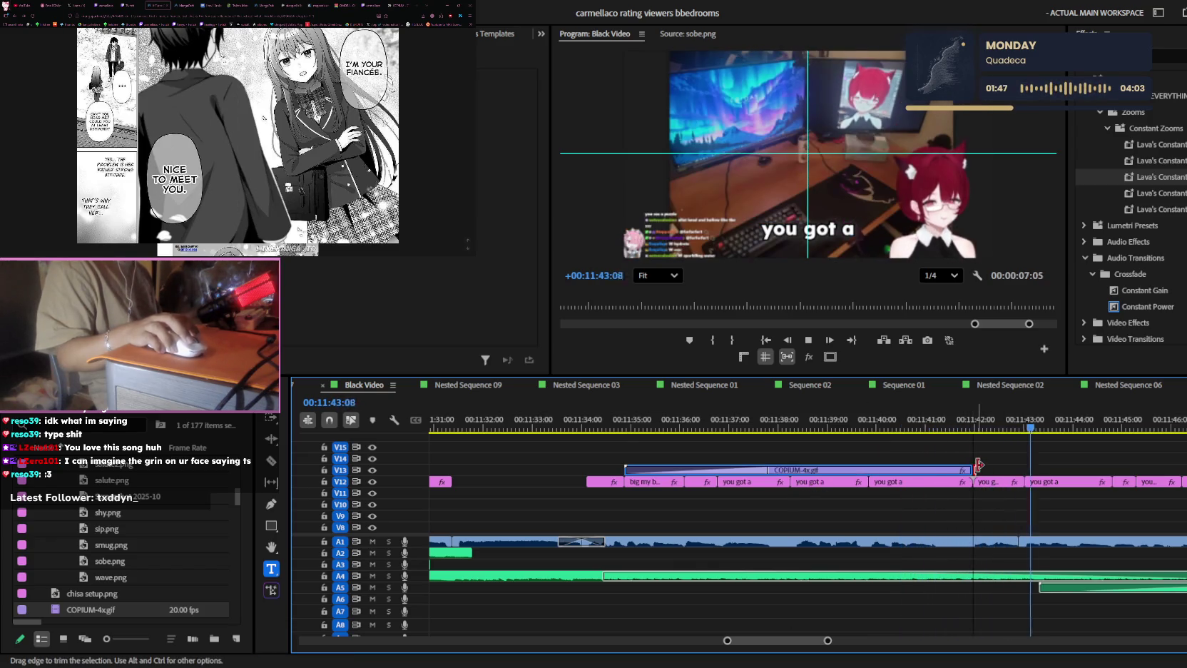
left_click(1009, 542)
scroll(1006, 500, "down", 3)
scroll(1006, 518, "left", 1)
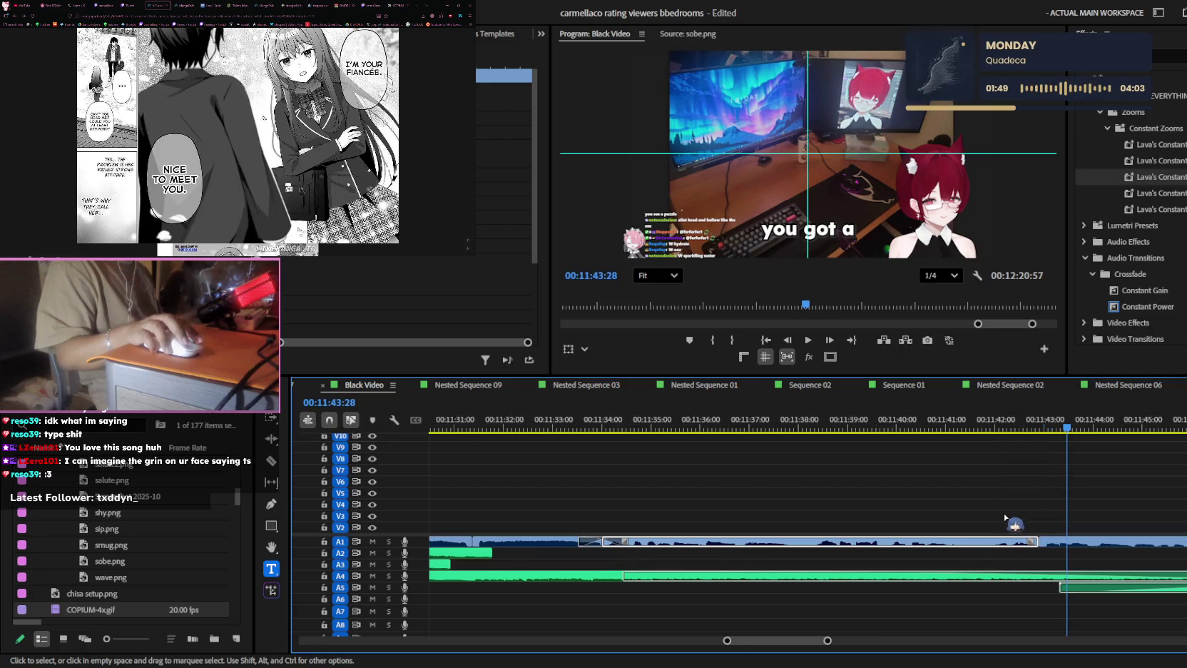
scroll(1006, 518, "up", 2)
key("c")
left_click(993, 542)
key("v")
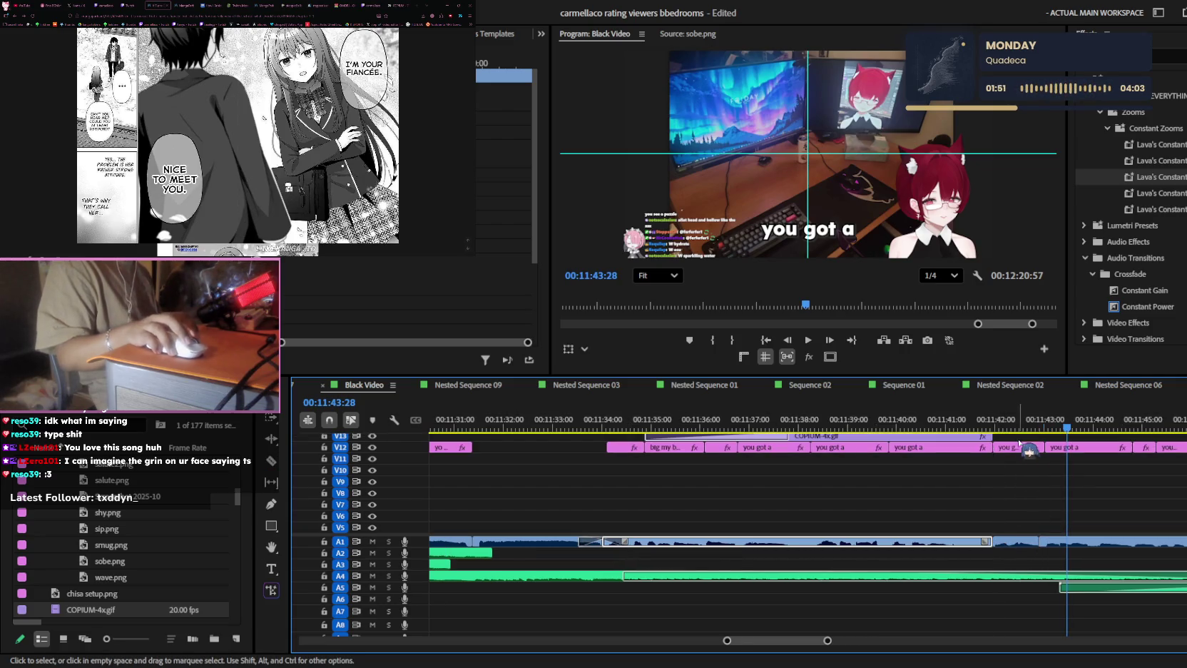
scroll(1020, 542, "down", 3)
key("minus")
key("minus")
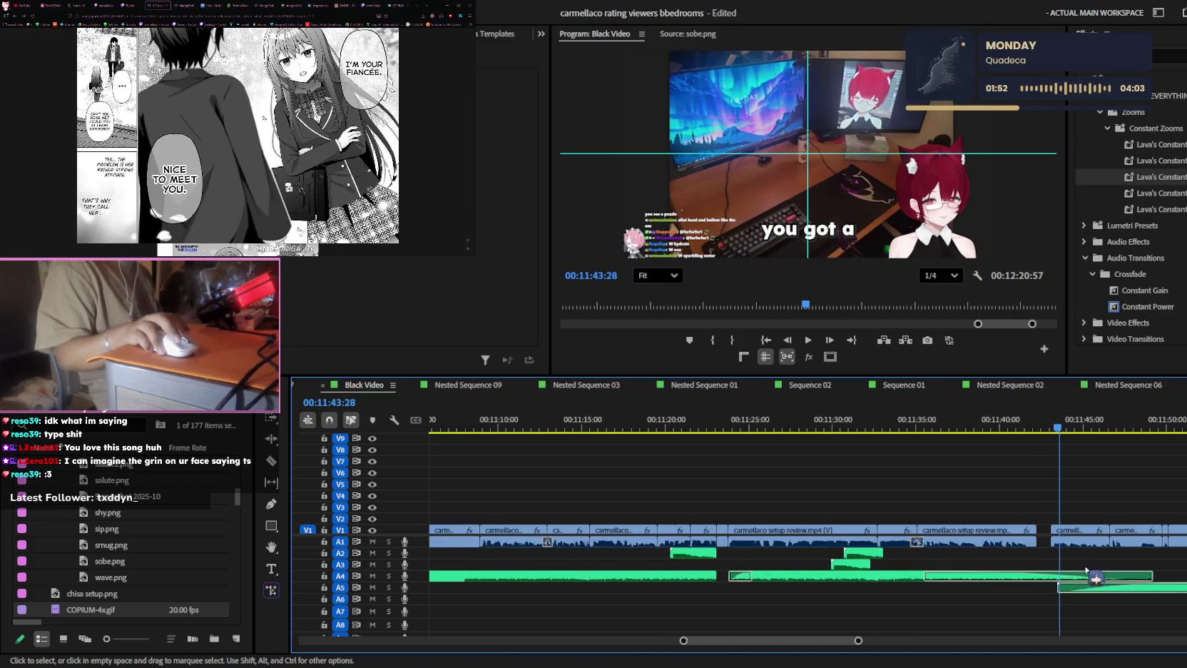
key("equal")
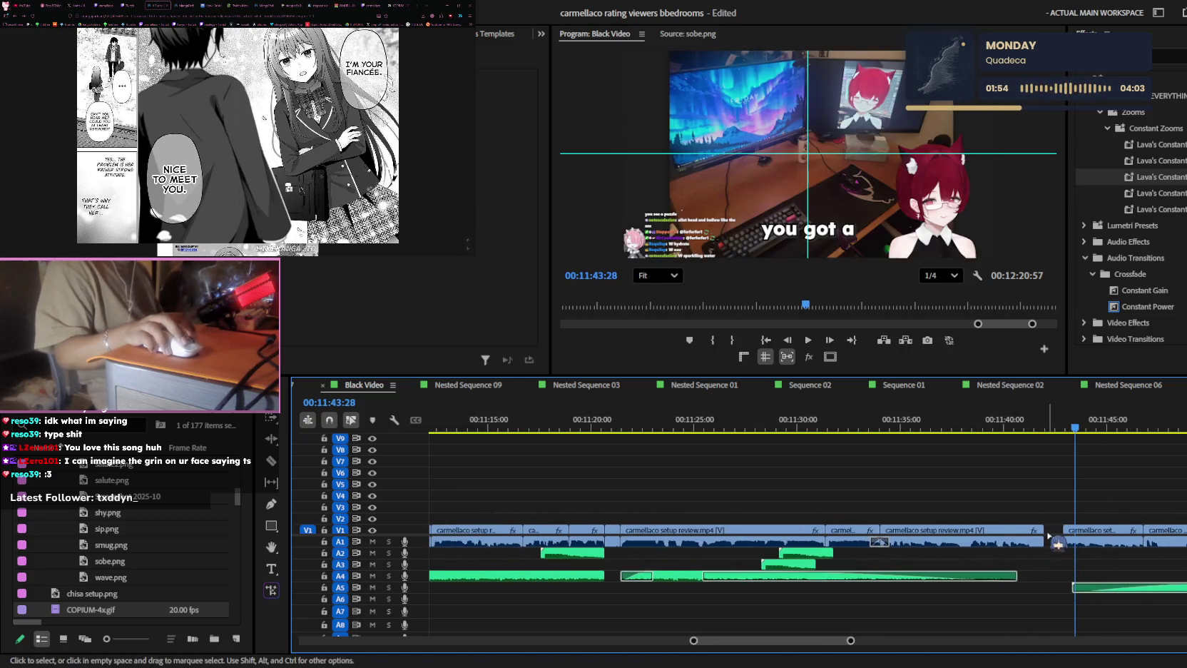
left_click(1057, 531)
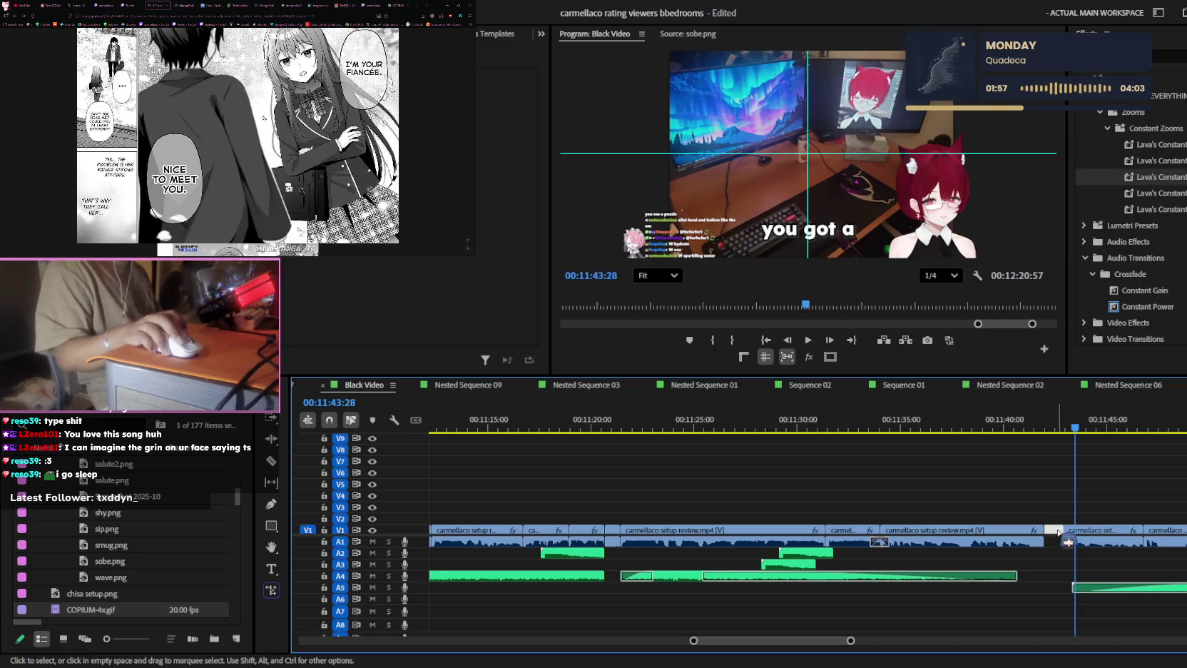
scroll(1057, 531, "up", 3)
left_click(1054, 472)
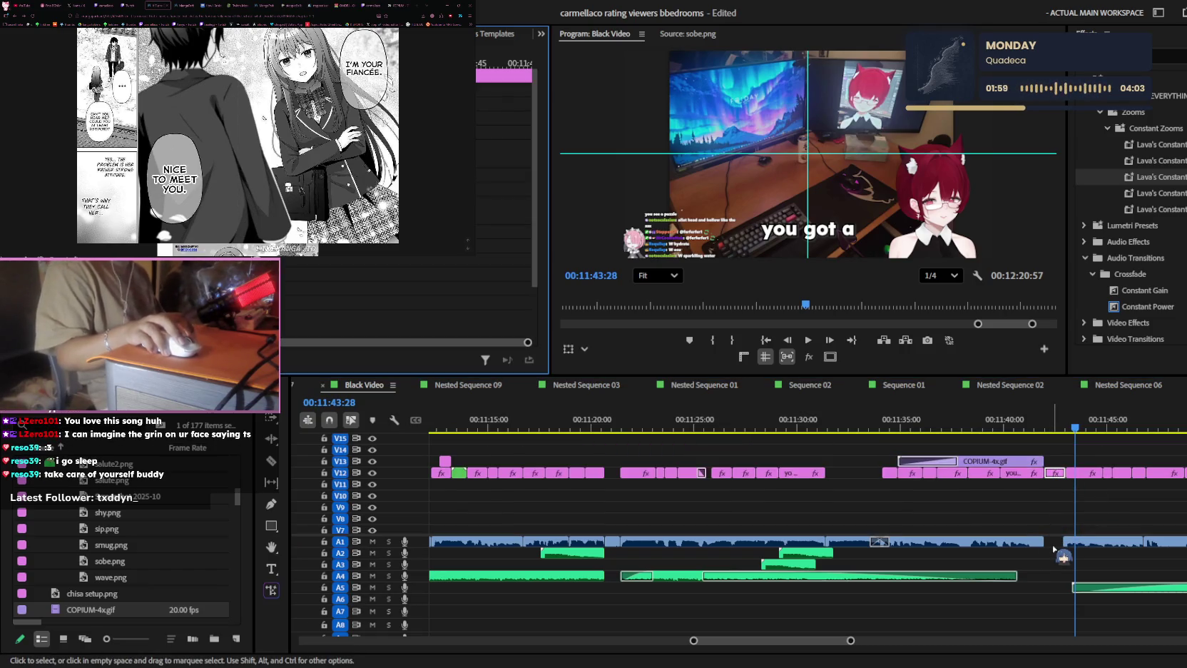
left_click(1074, 515)
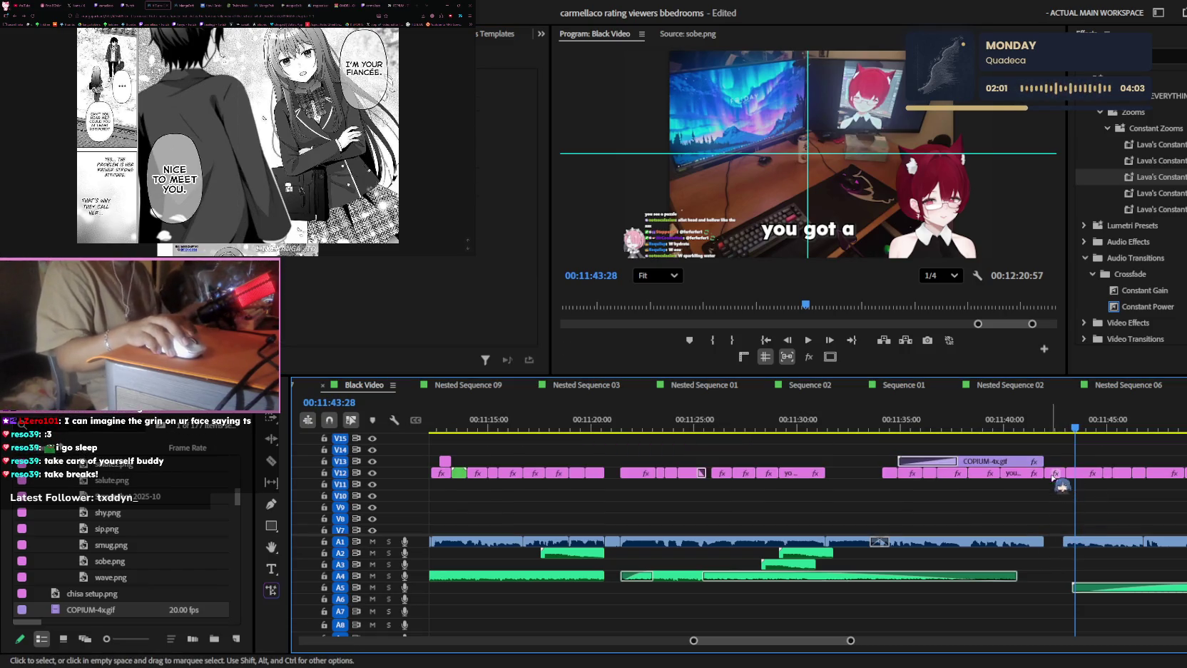
left_click_drag(1052, 469, 1066, 471)
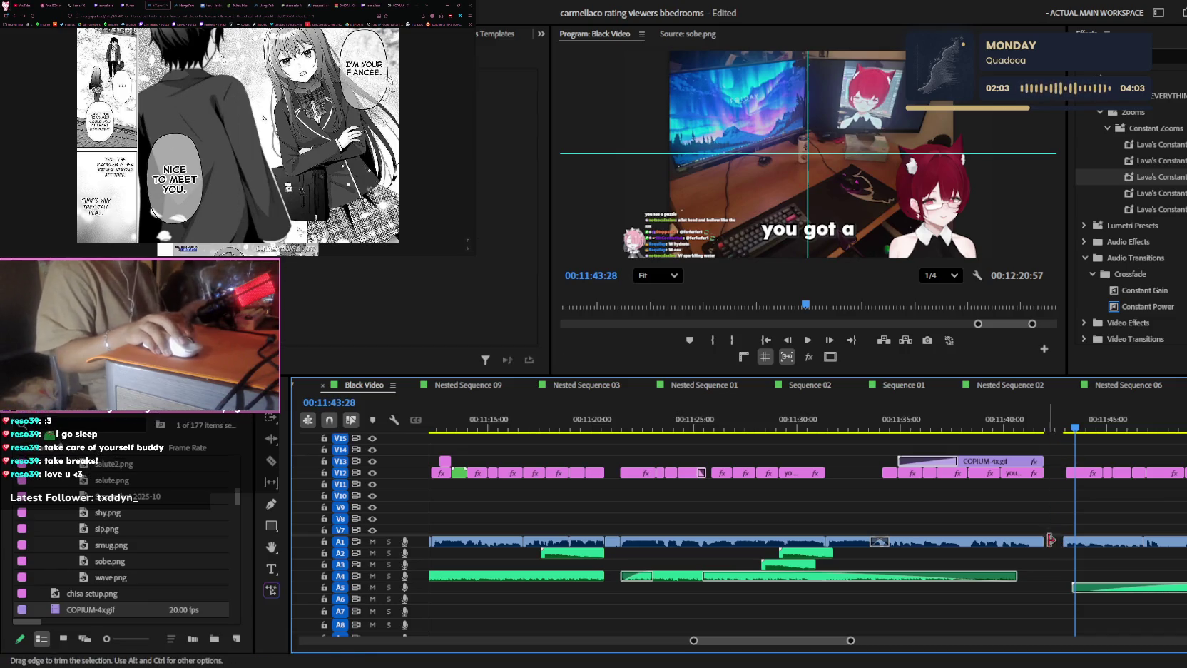
left_click_drag(1064, 556, 1049, 539)
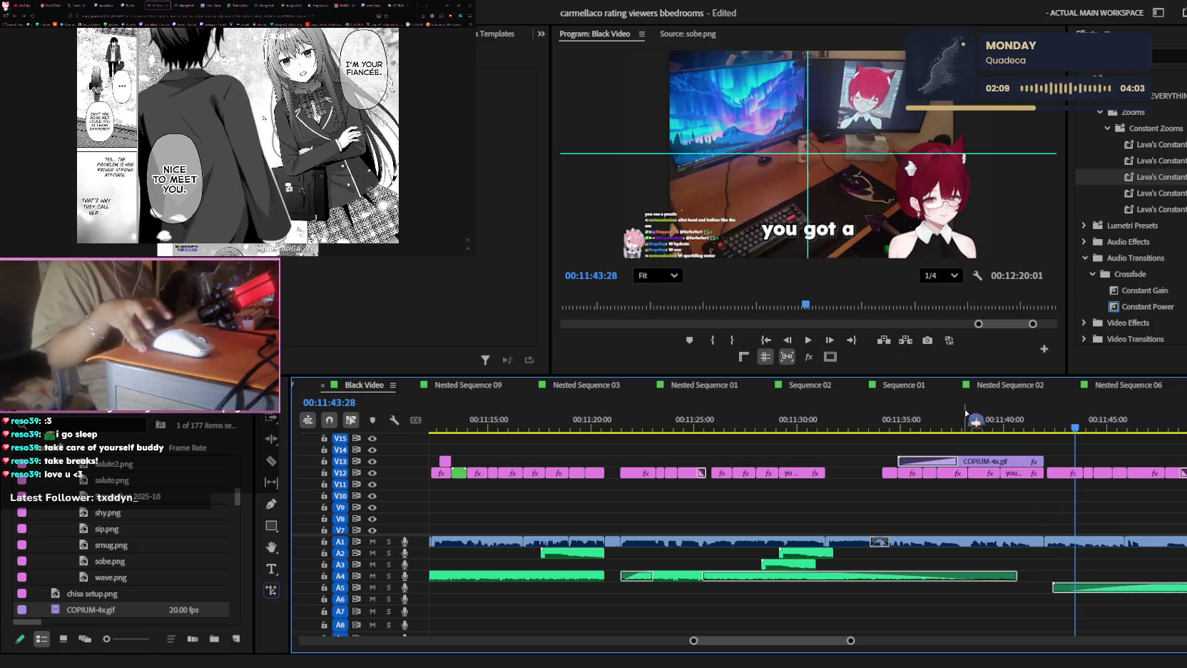
- Zoom and scroll the timeline, then set the playhead to 00:11:37:00 on the 'you got a' caption
scroll(1055, 499, "up", 1)
scroll(1091, 500, "up", 1)
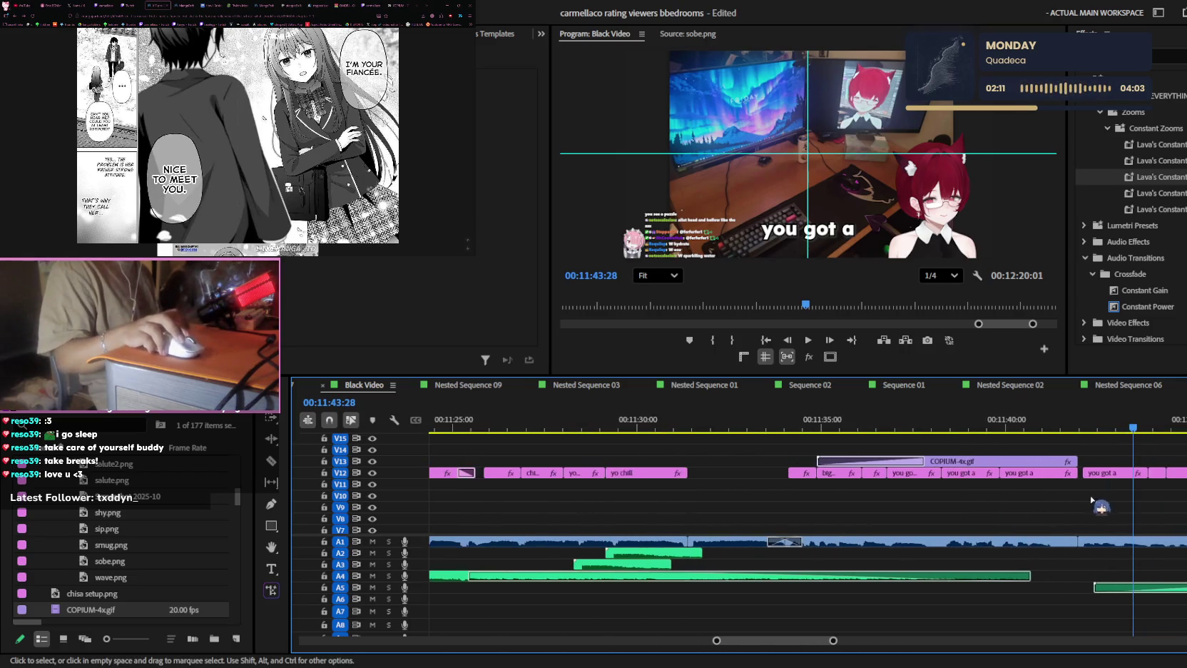
scroll(1091, 500, "up", 2)
scroll(1073, 478, "up", 1)
scroll(1086, 485, "up", 1)
scroll(1094, 490, "up", 1)
scroll(933, 504, "down", 1)
scroll(949, 507, "down", 2)
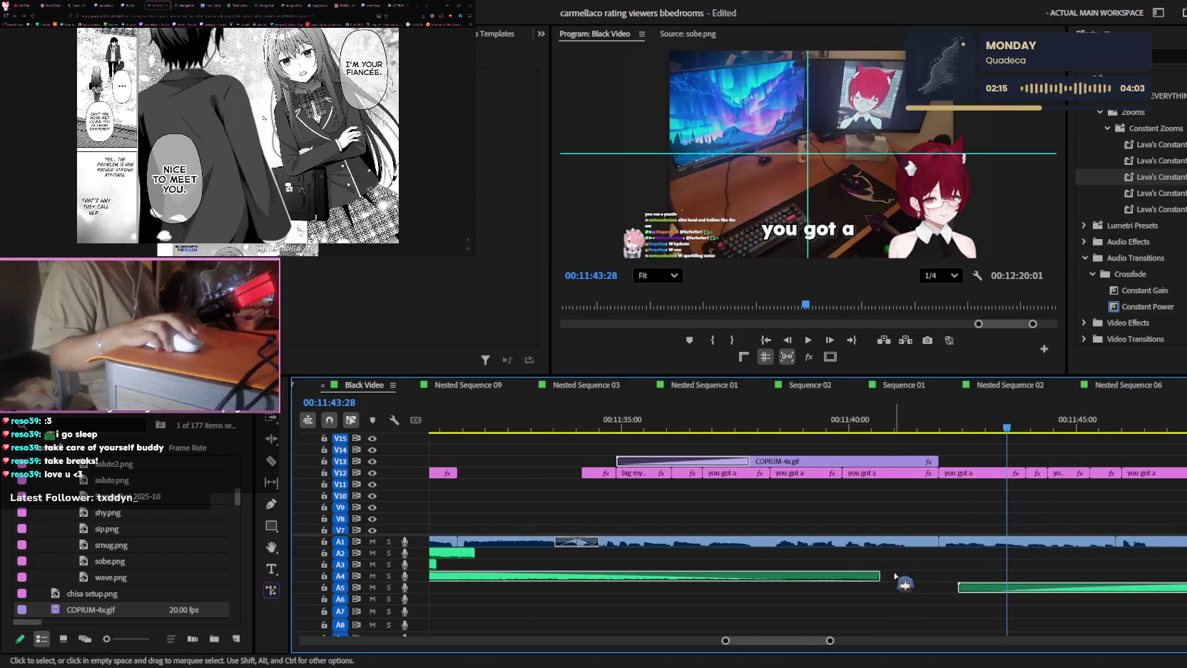
scroll(892, 573, "down", 1)
scroll(985, 560, "down", 1)
scroll(1055, 550, "down", 1)
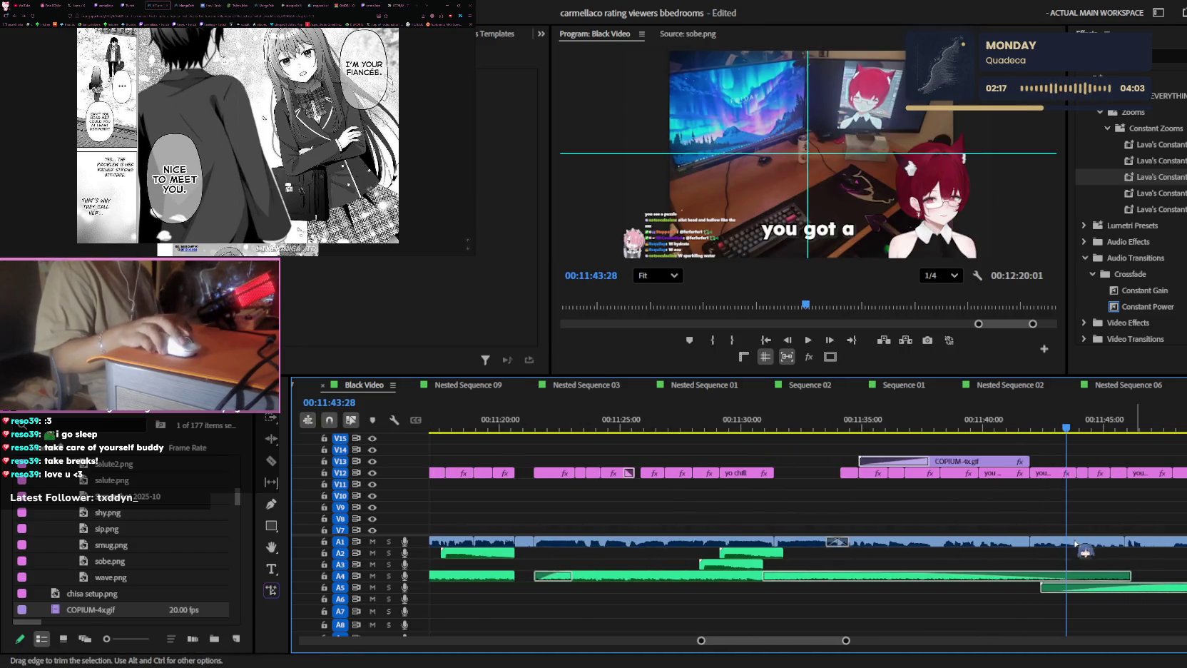
scroll(1150, 506, "down", 1)
scroll(1149, 497, "down", 2)
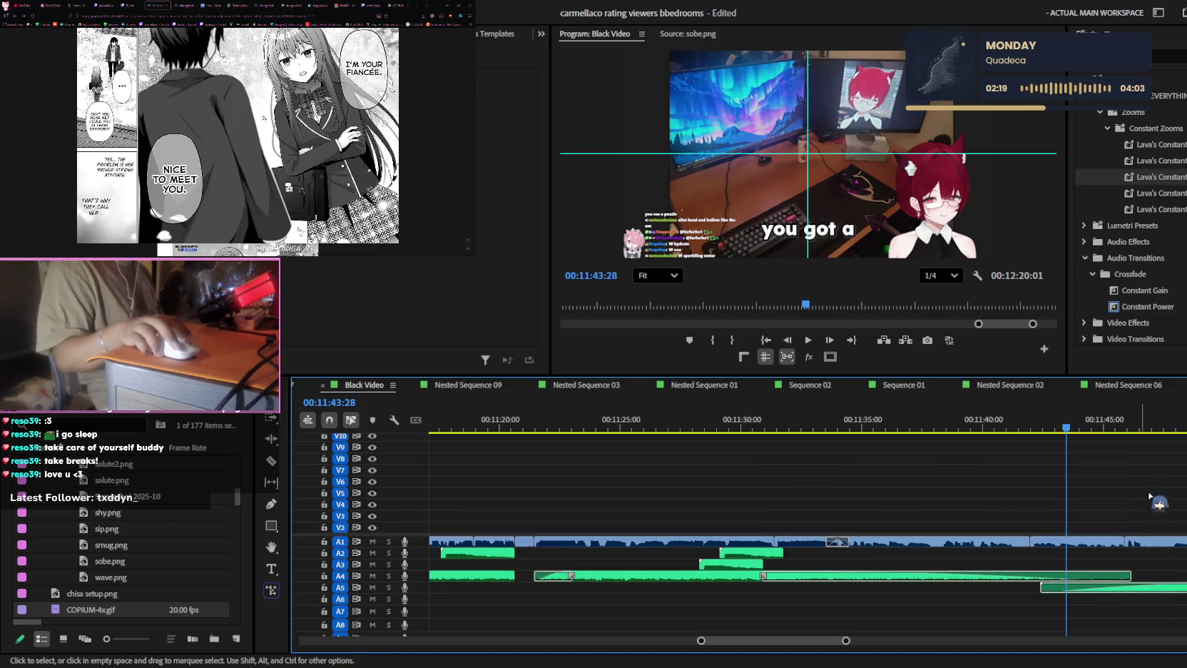
scroll(1149, 495, "up", 3)
left_click_drag(1035, 421, 910, 422)
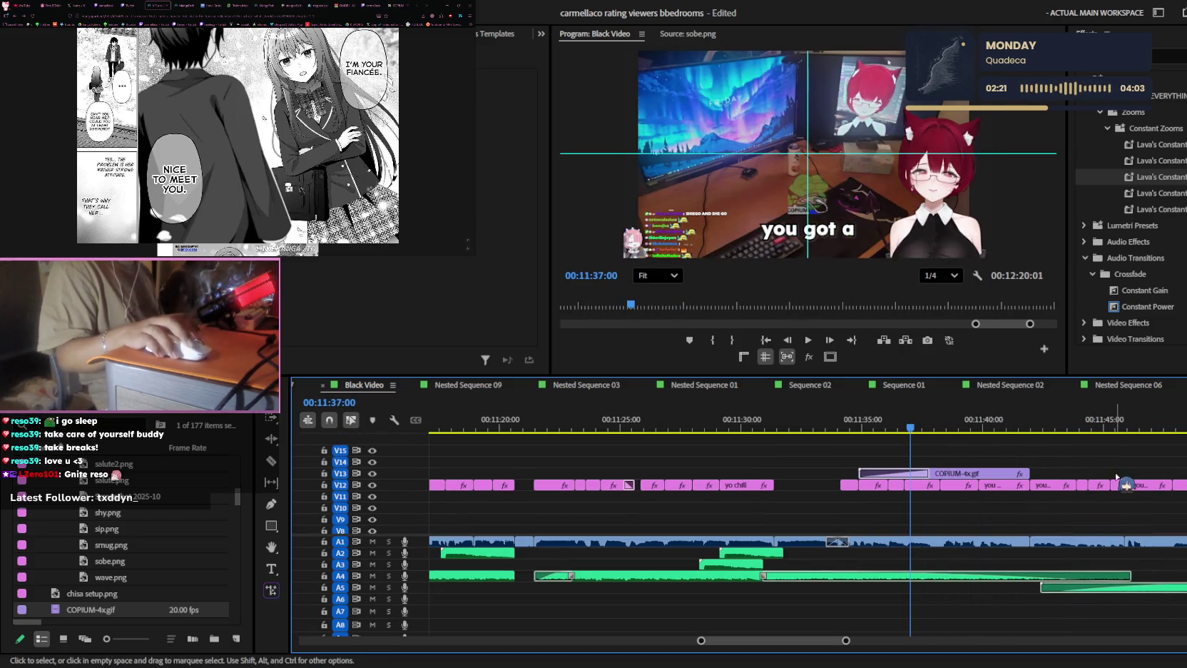
scroll(1098, 492, "up", 2)
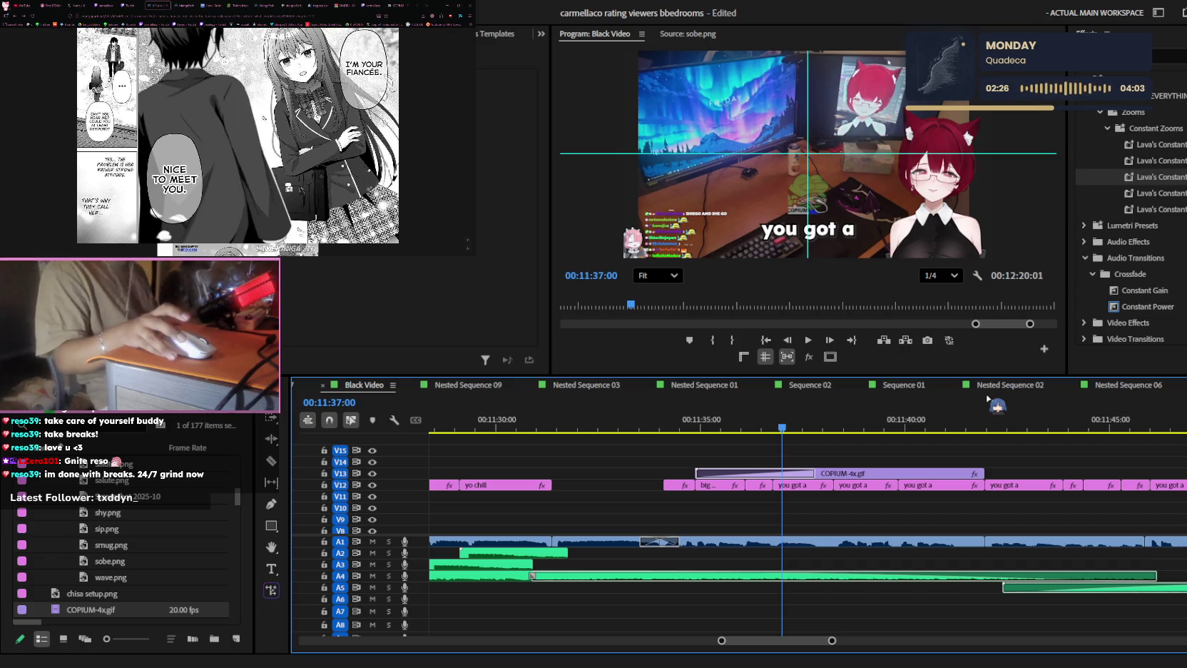
scroll(973, 514, "down", 2)
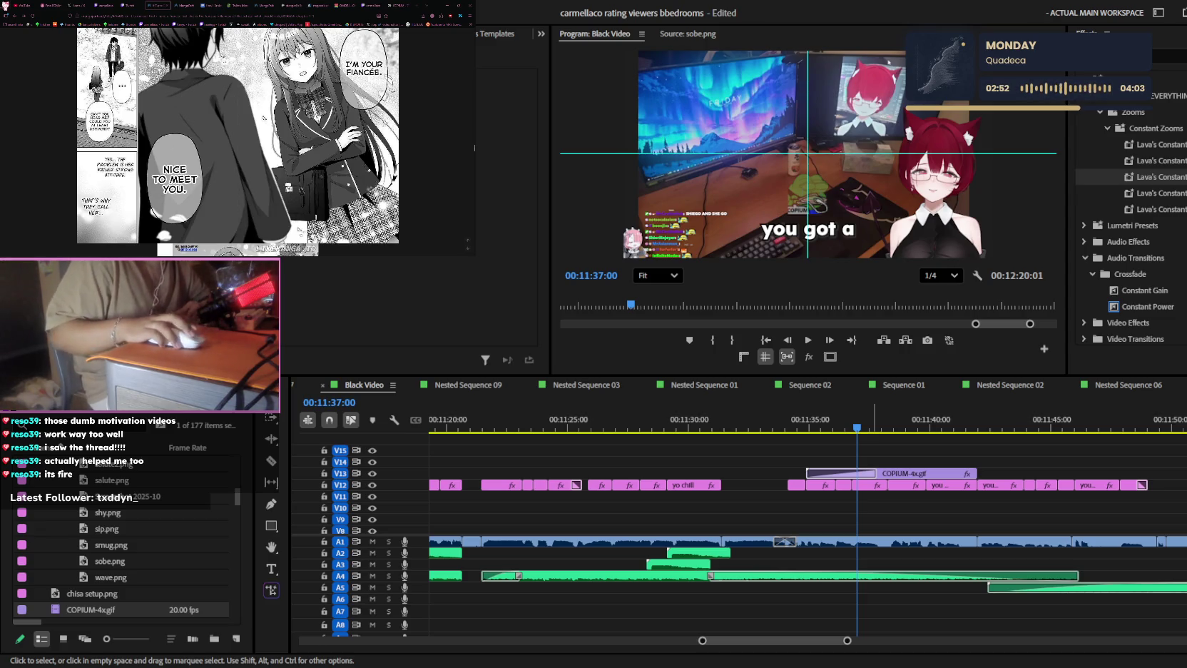
- Lengthen the COPIUM-4x.gif transition and save the project
left_click(950, 447)
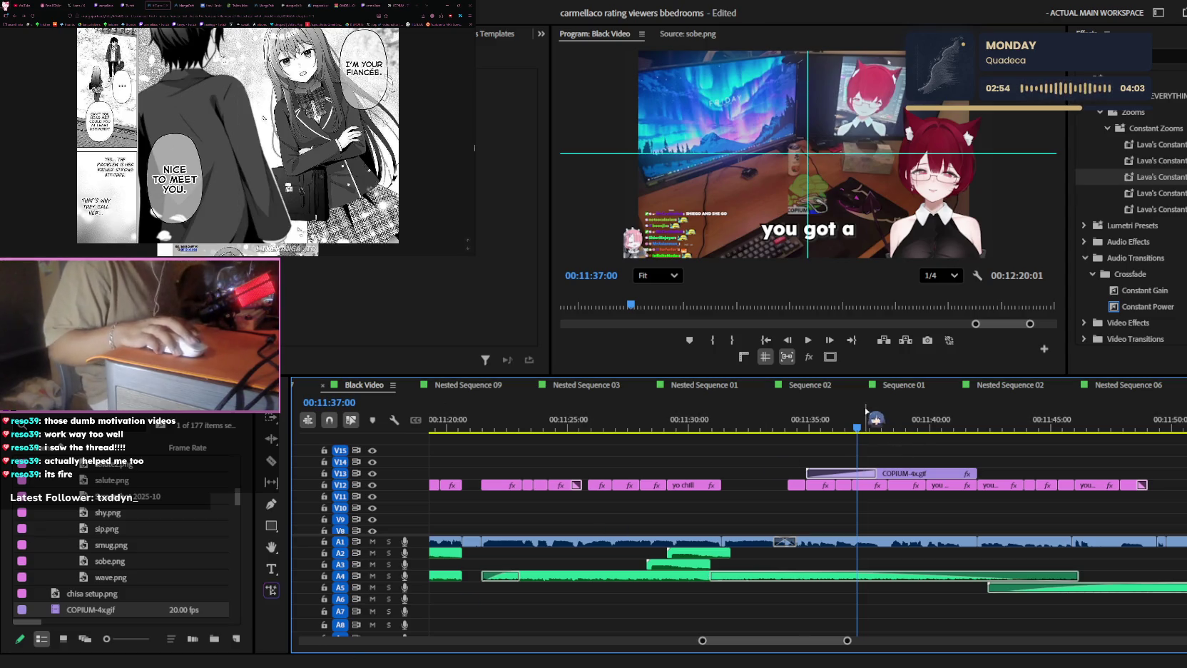
key("Up")
scroll(950, 446, "up", 2, "alt")
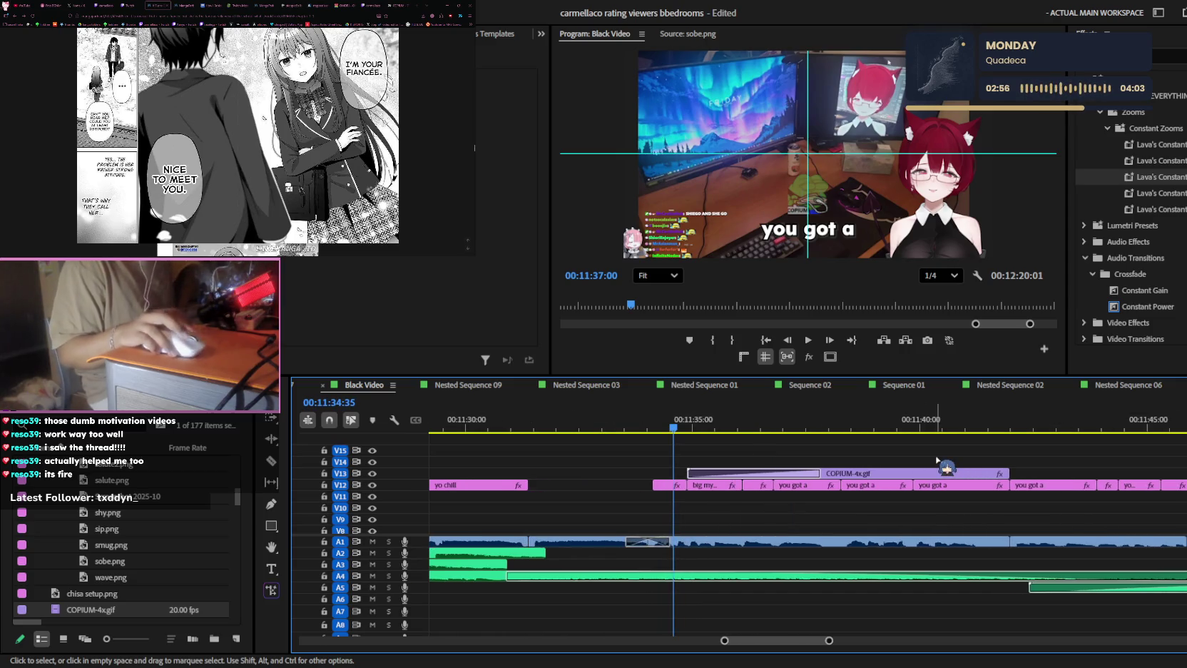
left_click_drag(820, 473, 992, 473)
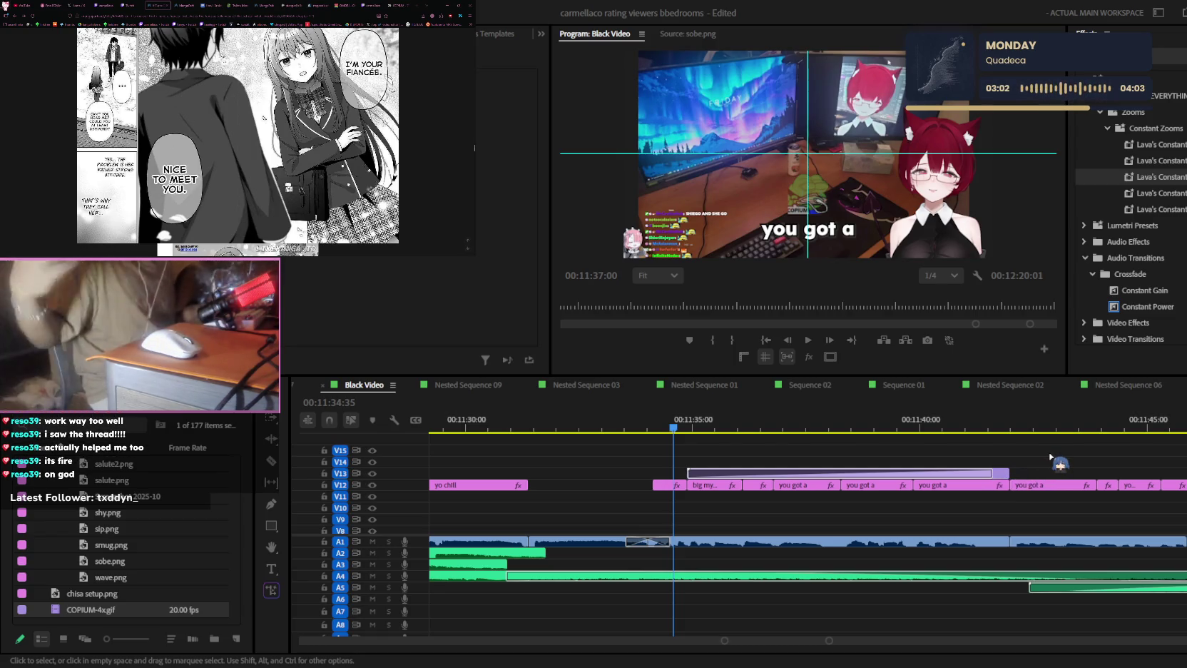
left_click(1048, 471)
key("ctrl+s")
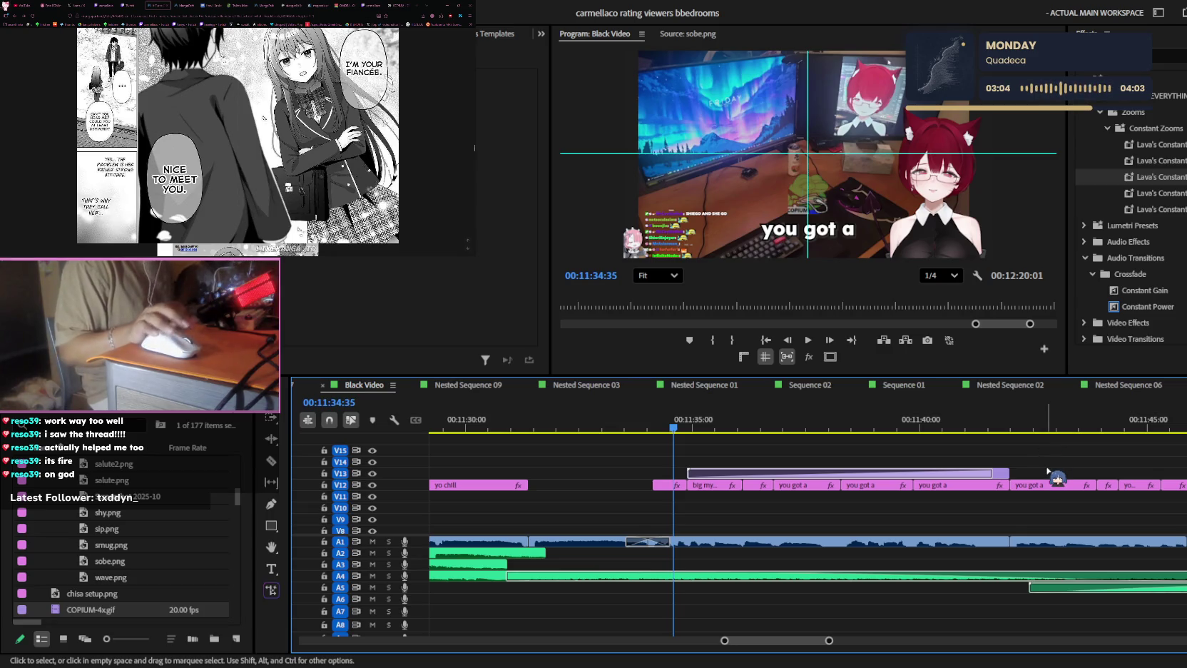
scroll(941, 456, "down", 2)
scroll(935, 449, "down", 2)
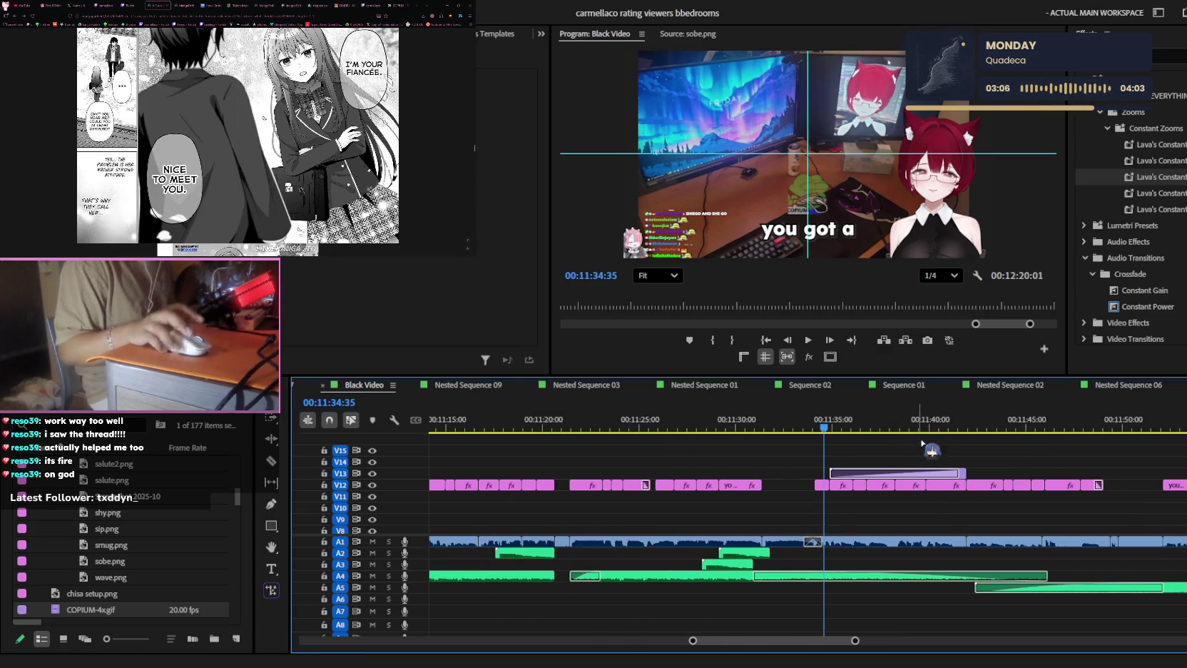
scroll(941, 531, "up", 3)
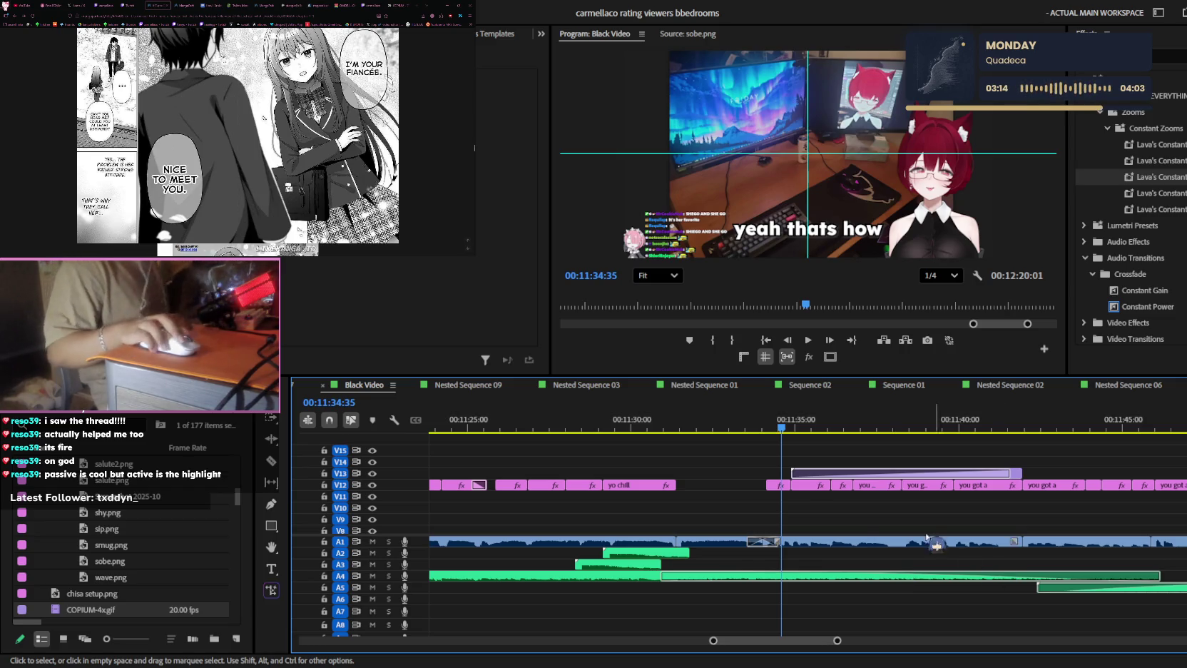
key("j")
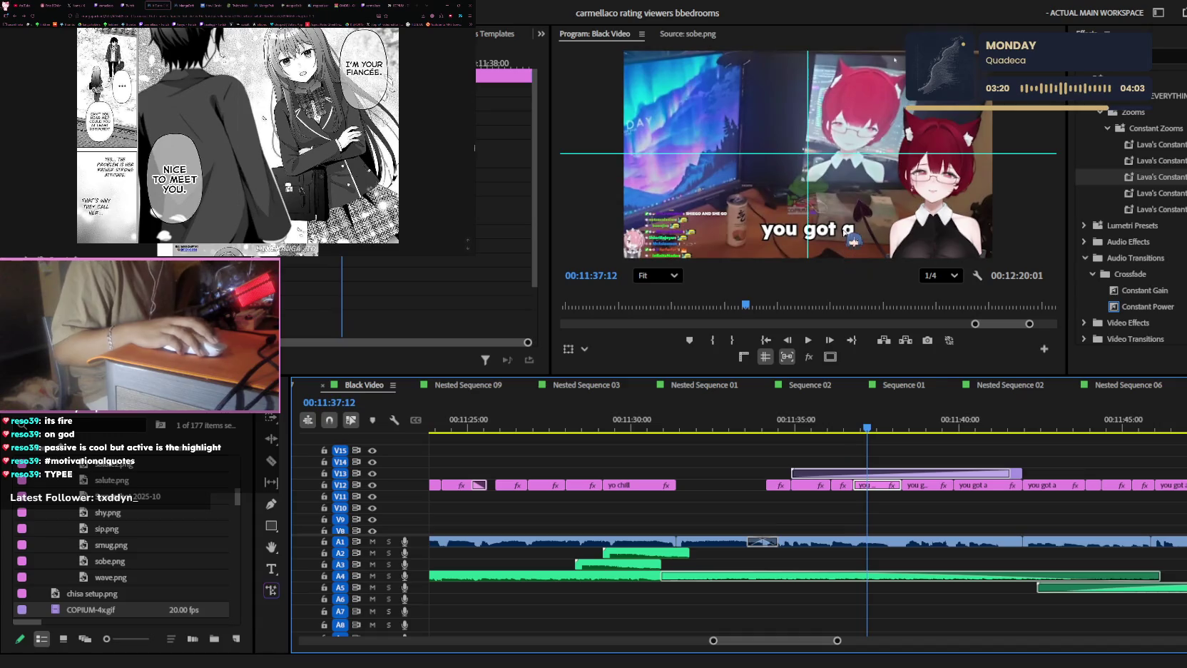
- Change the first 'you got a' caption to 'yuppp' and play it back
double_click(841, 229)
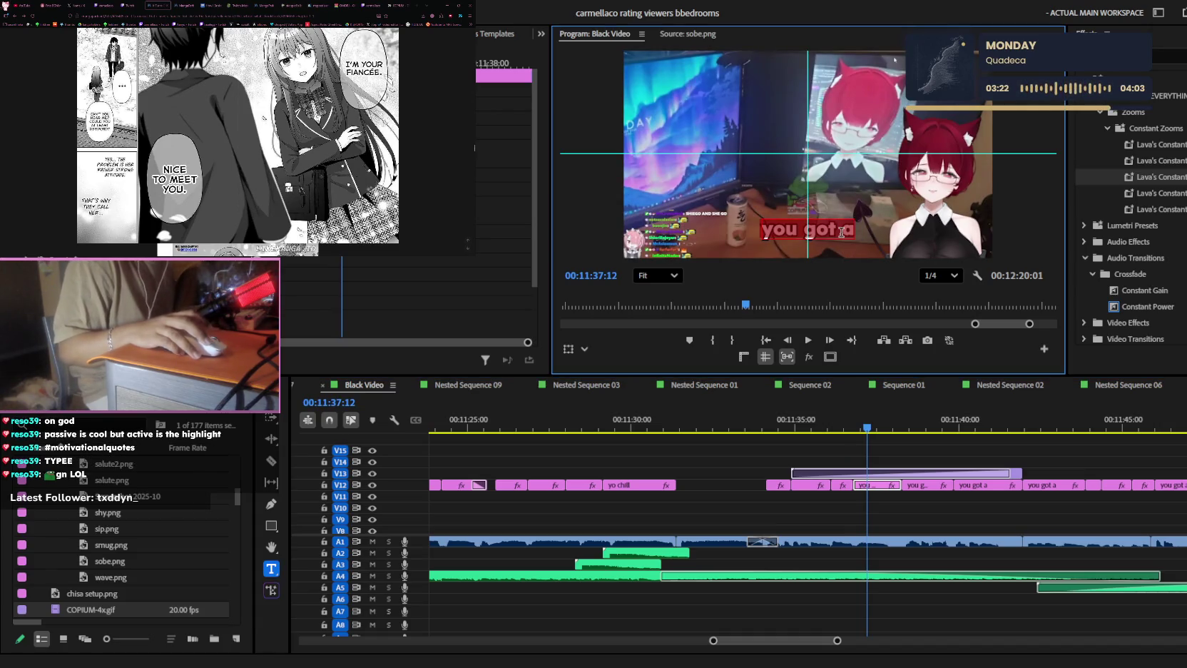
type("yuppp")
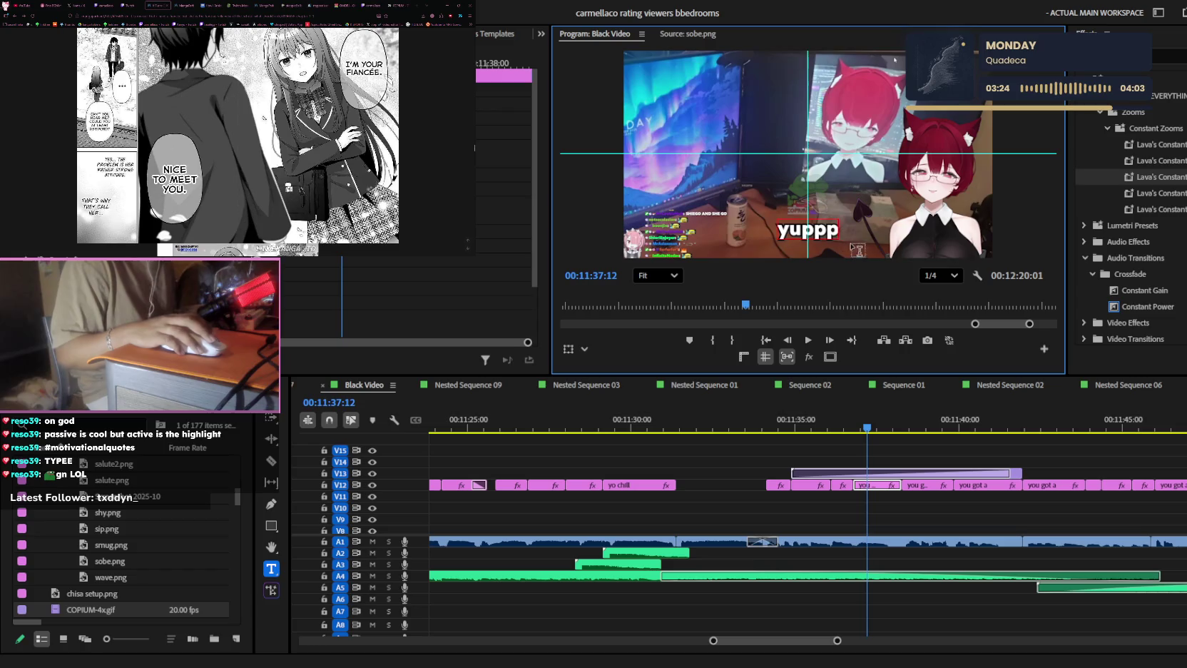
left_click(934, 493)
scroll(919, 505, "up", 3, "alt")
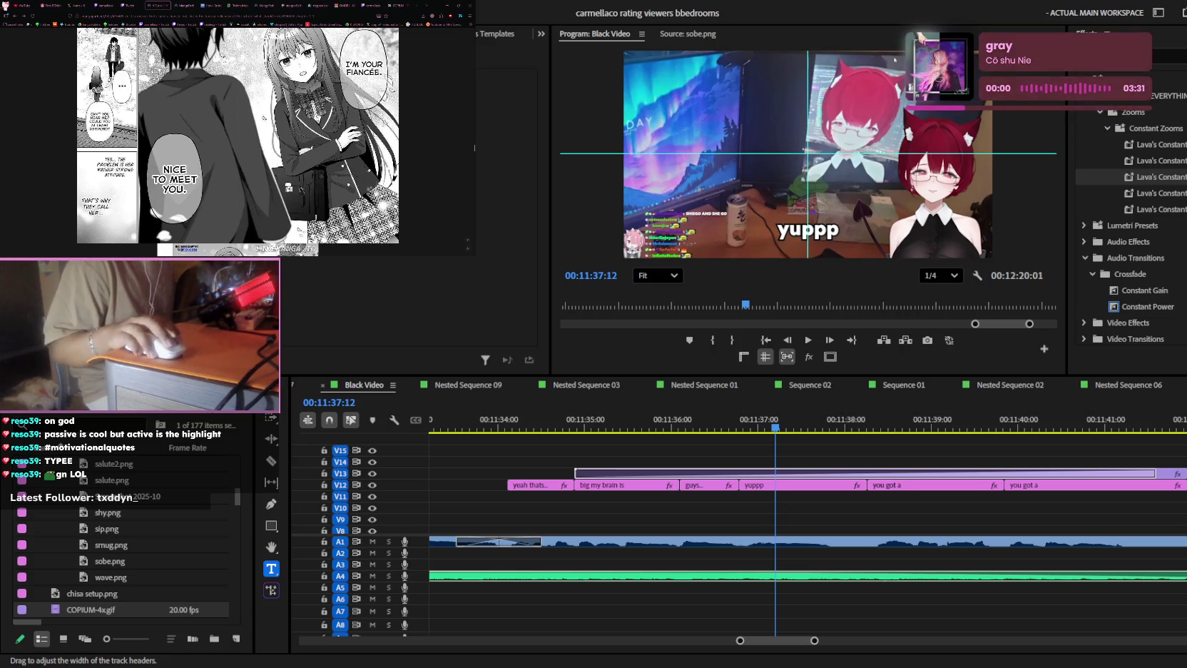
left_click(829, 425)
key("minus")
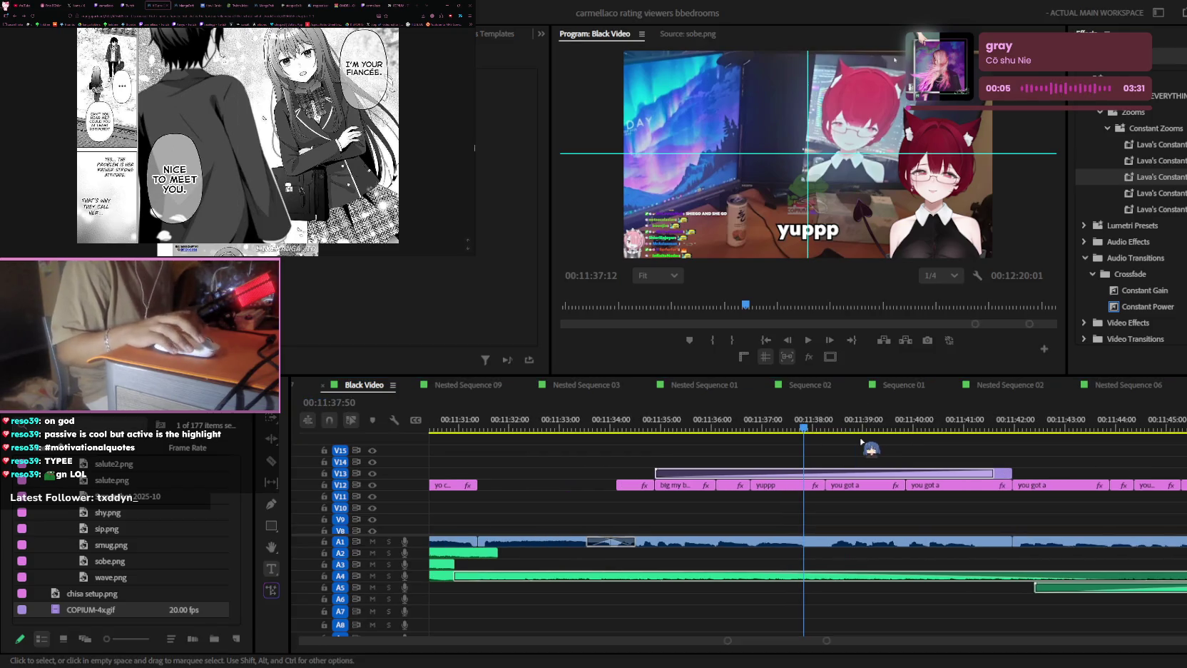
left_click(883, 428)
key("space")
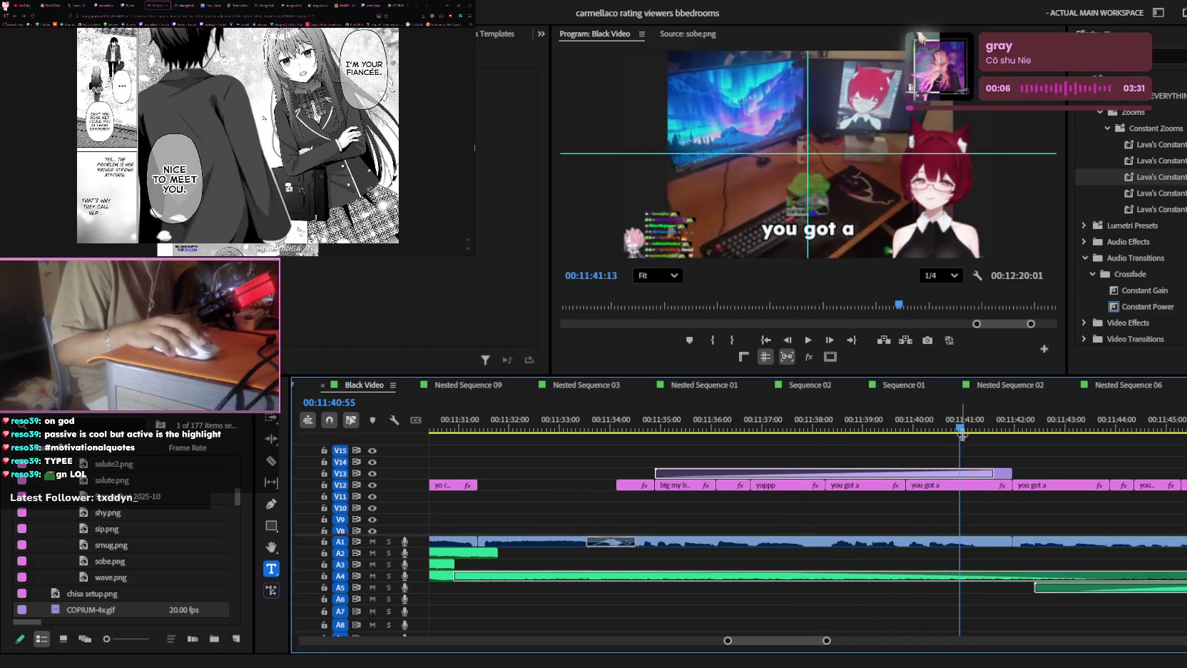
- Change the next 'you got a' caption near 00:11:38 to 'not dented'
key("minus")
left_click(863, 425)
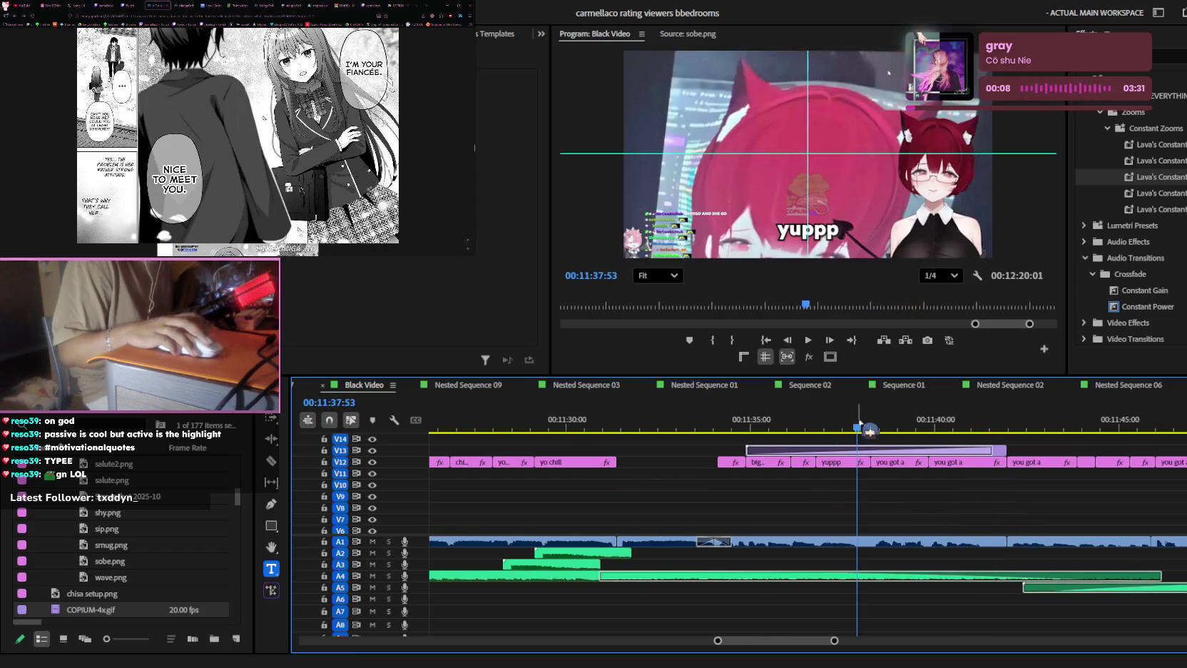
key("equal")
left_click(876, 462)
left_click(831, 229)
type("n")
type("er")
key("BackSpace")
key("BackSpace")
key("BackSpace")
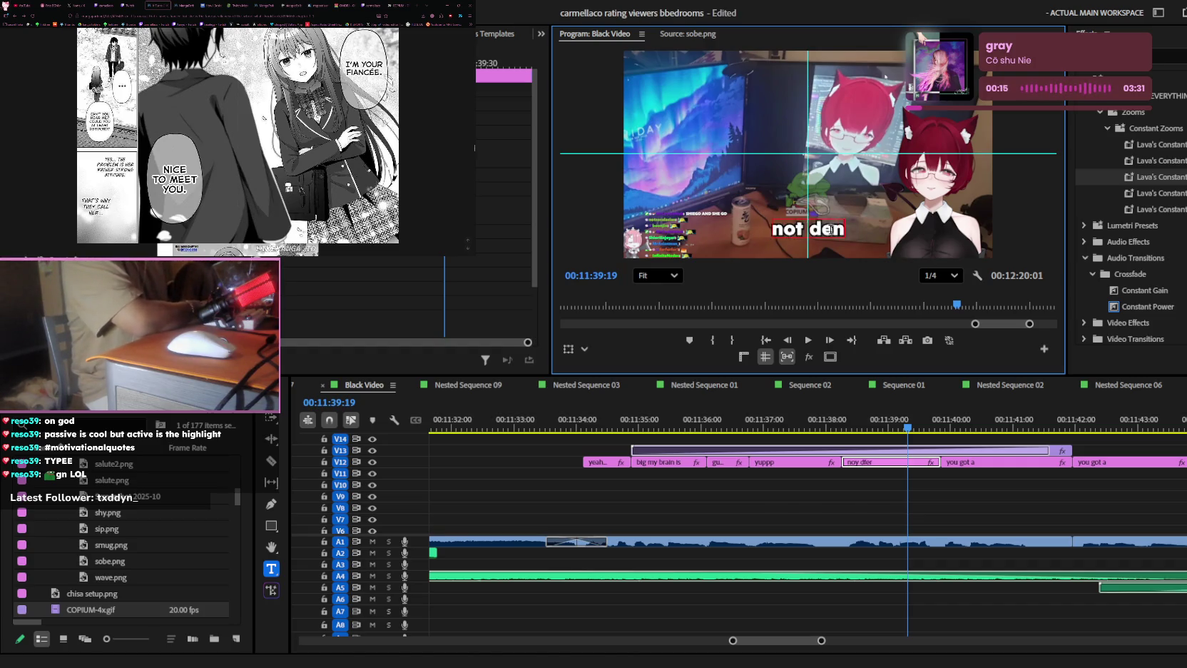
type("ted")
left_click(949, 517)
- Replace the following caption's text with 'im 5 head.'
key("space")
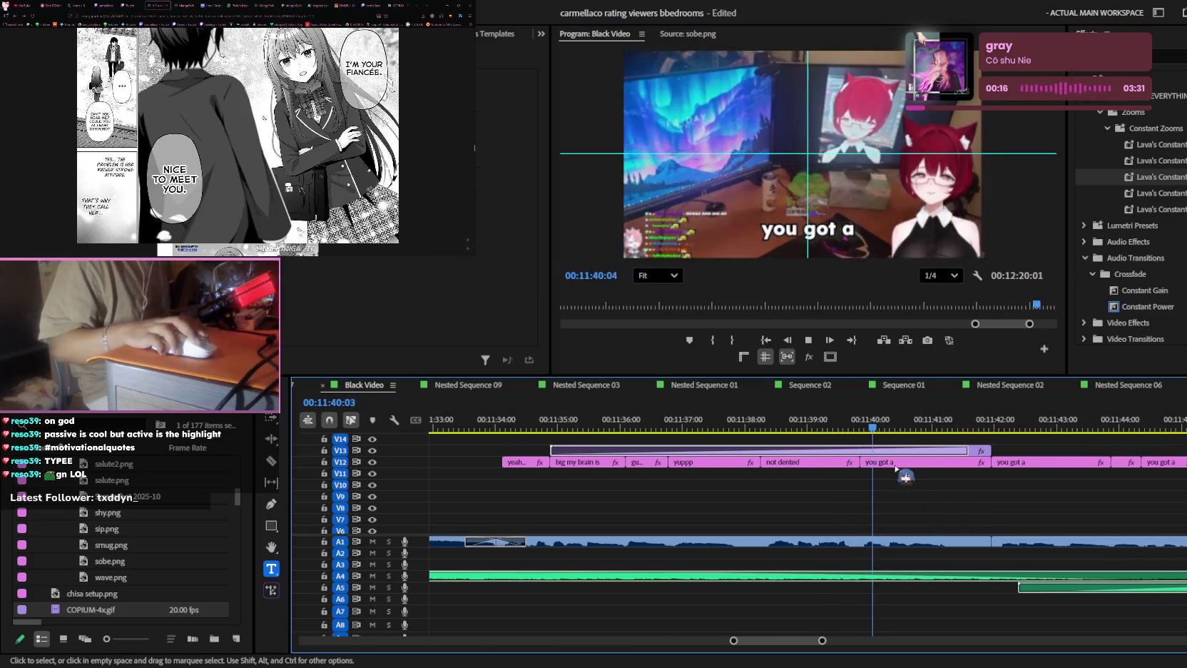
triple_click(837, 235)
key("BackSpace")
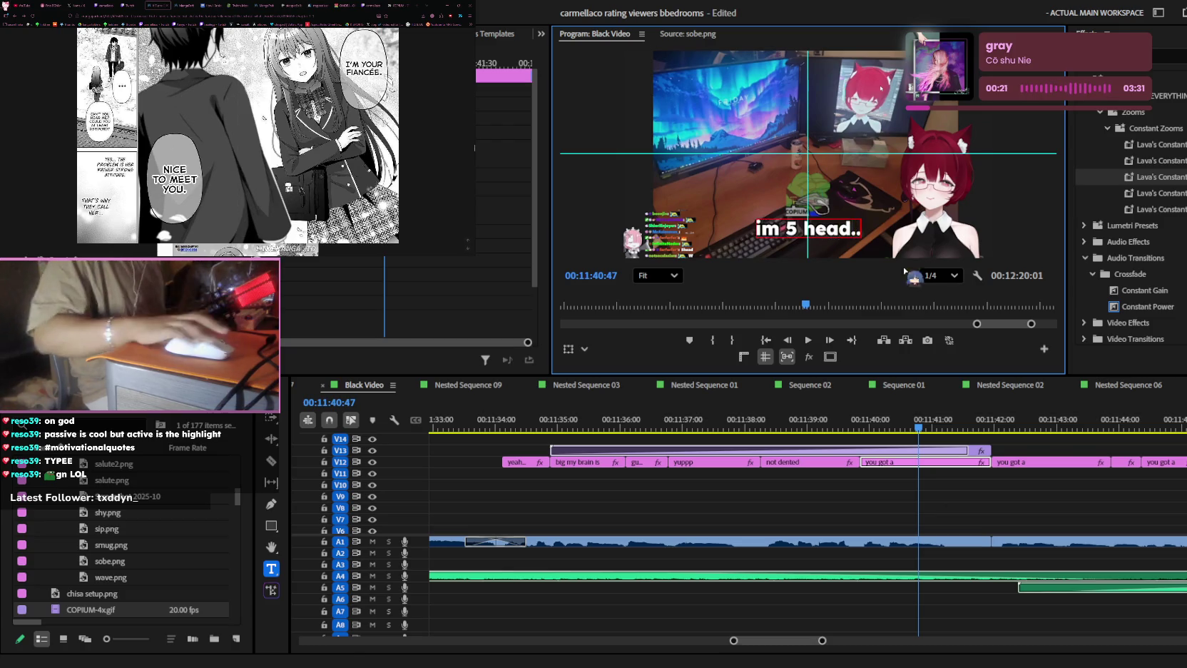
left_click(1013, 517)
key("space")
key("space")
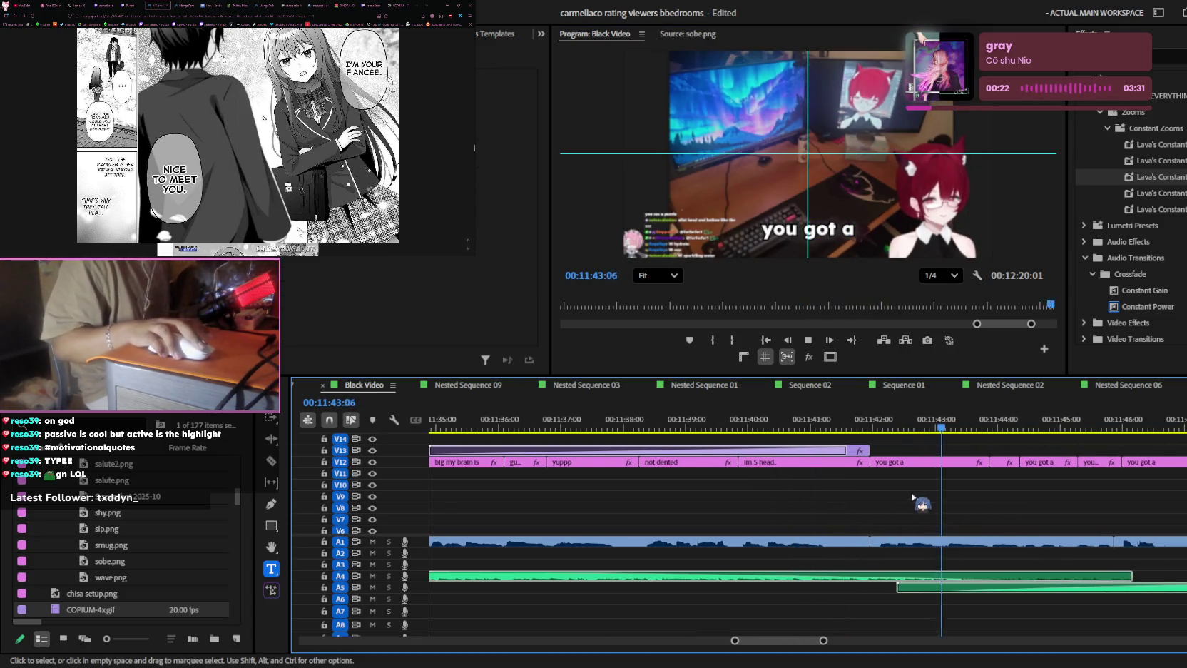
- Change the next caption to 'and the last one' and play back
left_click(826, 229)
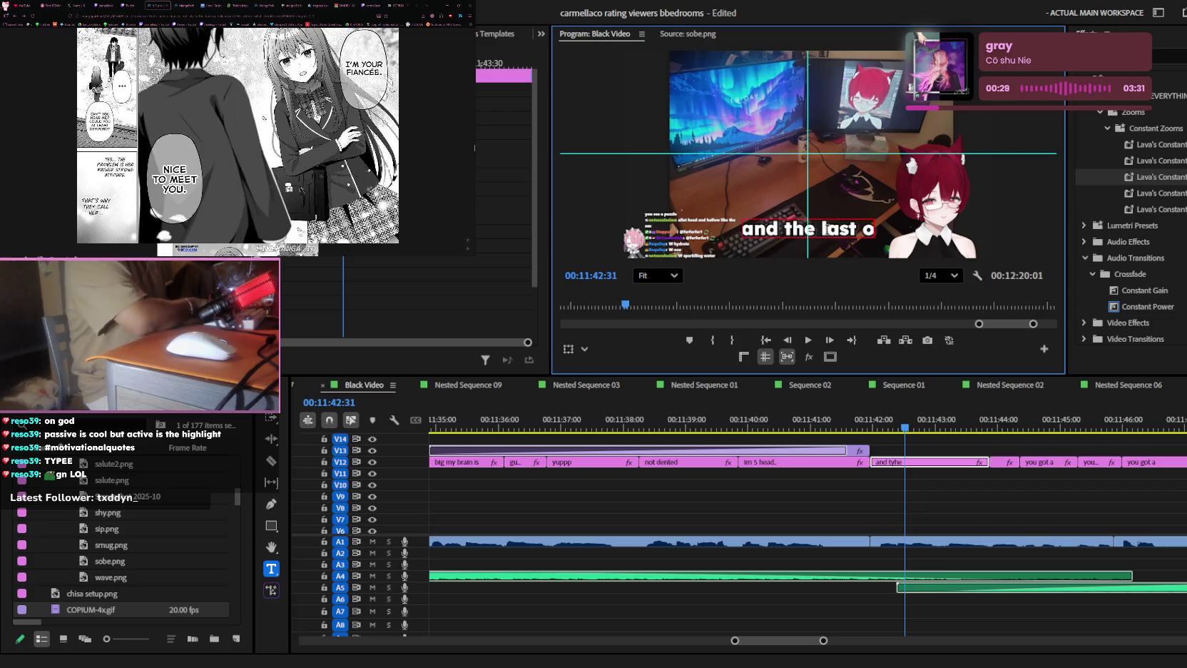
type("ne")
left_click(993, 505)
key("space")
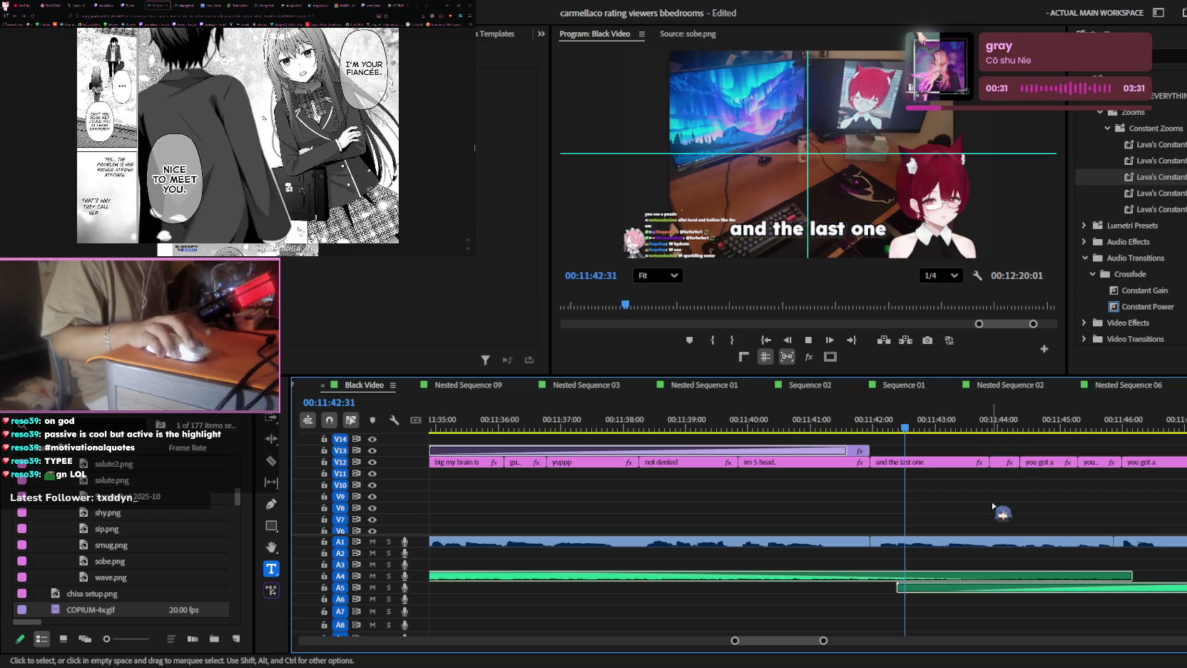
- Stop at 00:11:44:09 and select the small V12 caption's text in the preview
left_click(903, 415)
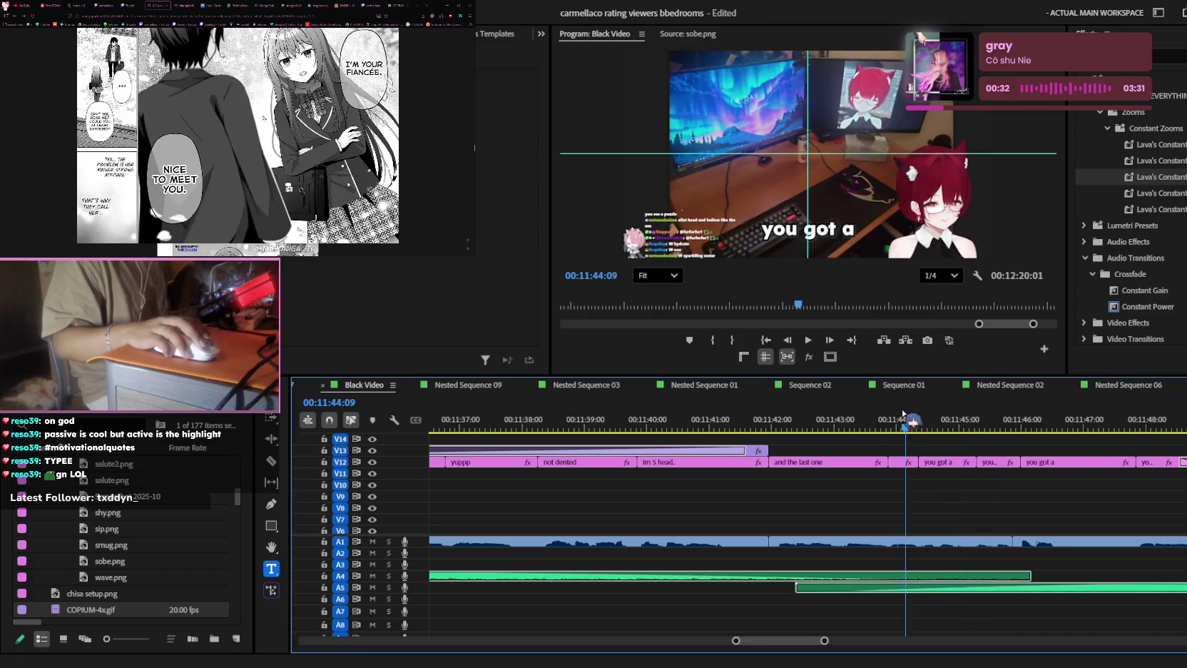
left_click(909, 462)
key("=")
key("space")
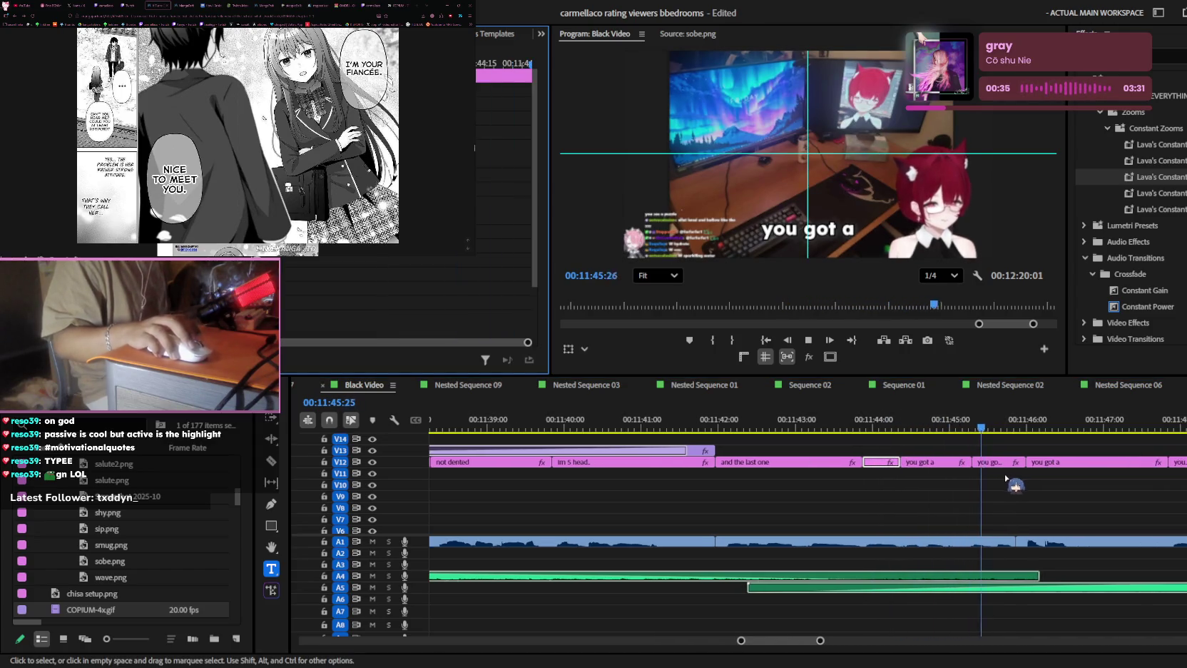
key("space")
left_click_drag(805, 230, 838, 234)
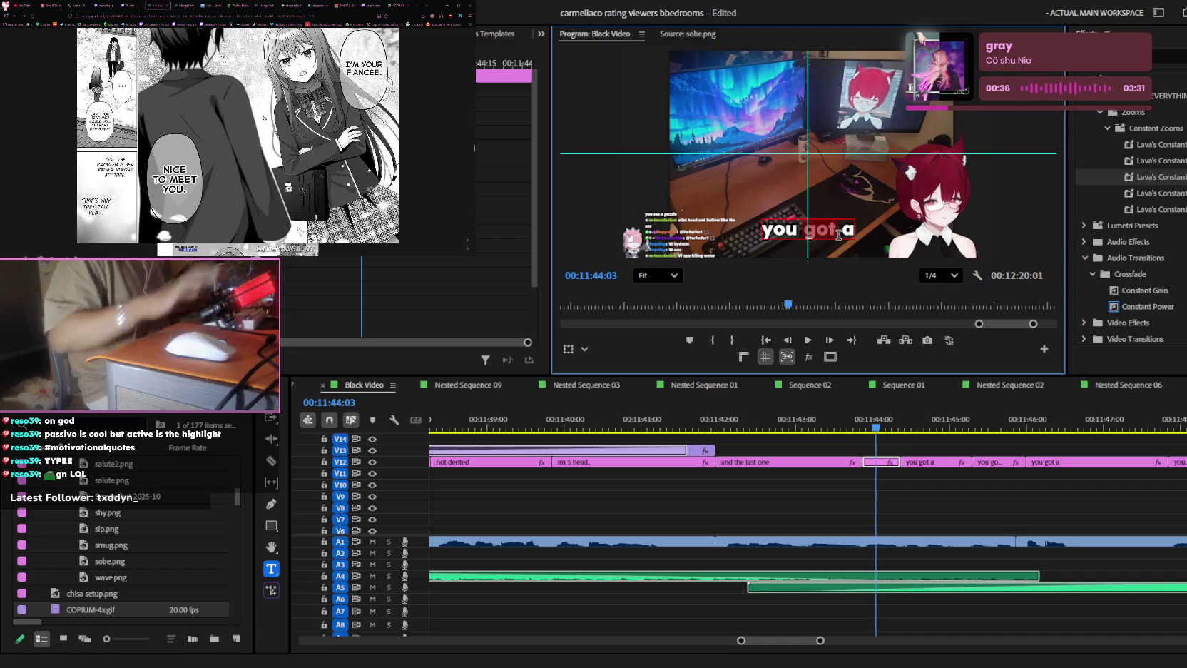
key("ctrl+a")
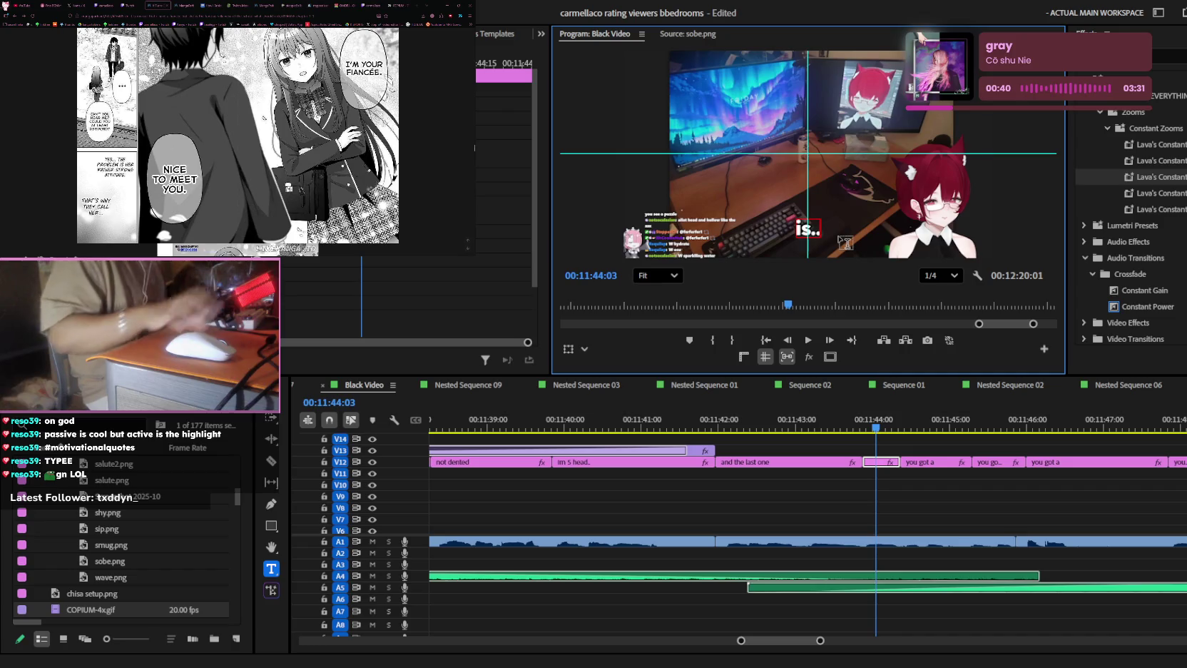
left_click(922, 484)
key("space")
- Change the next 'you got a' caption to 'I think...'
left_click(925, 462)
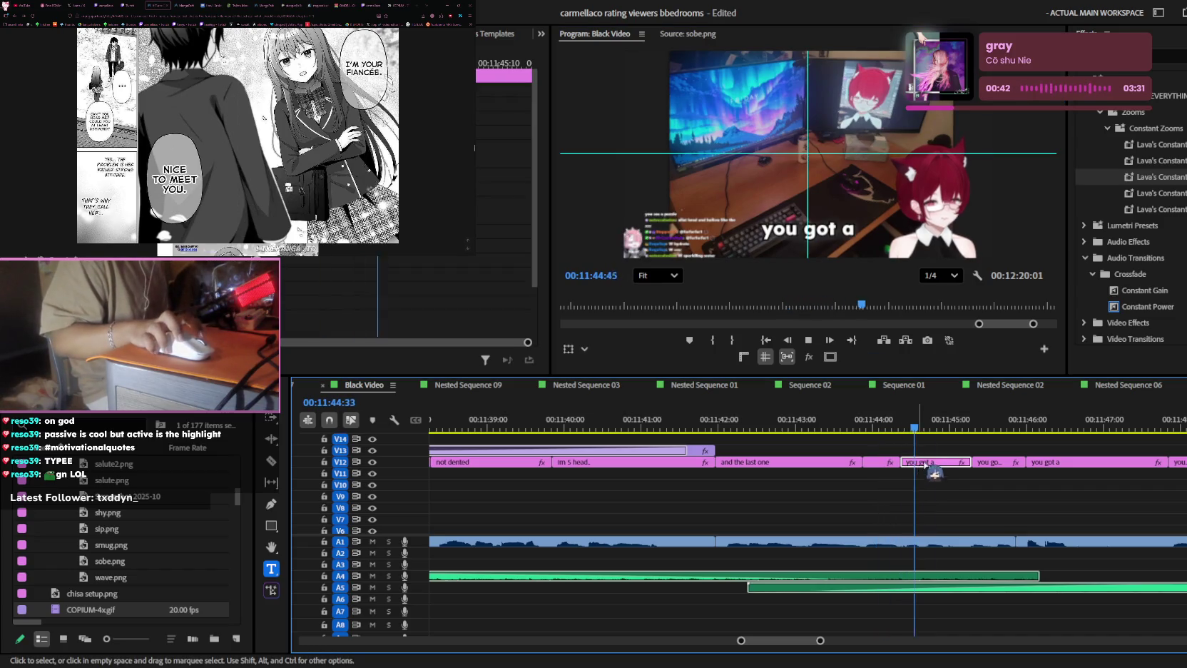
left_click(827, 234)
key("ctrl+a")
type("I think")
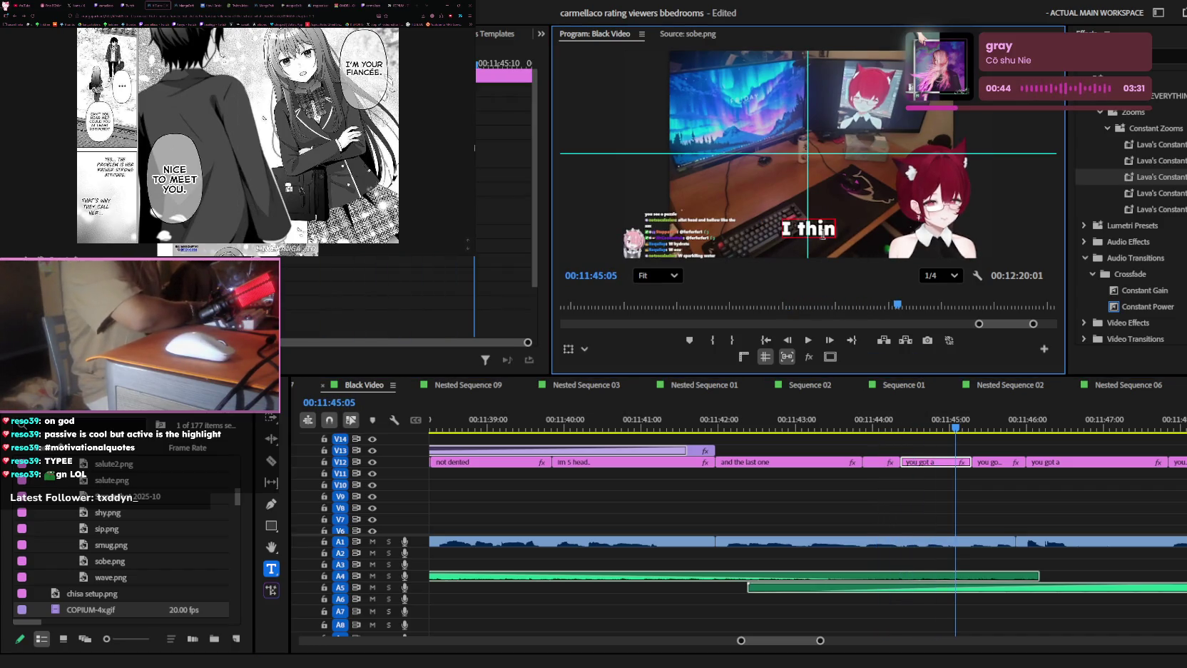
type("...")
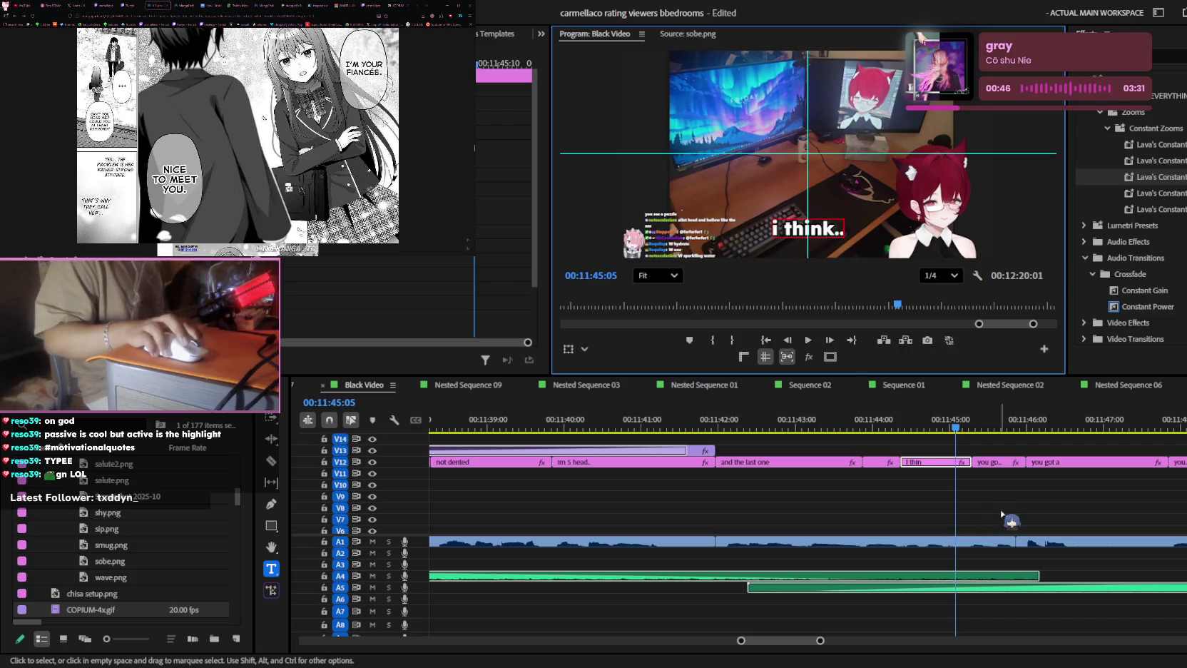
left_click(993, 427)
- Change the following caption to 'justin?' and save the project
left_click(820, 235)
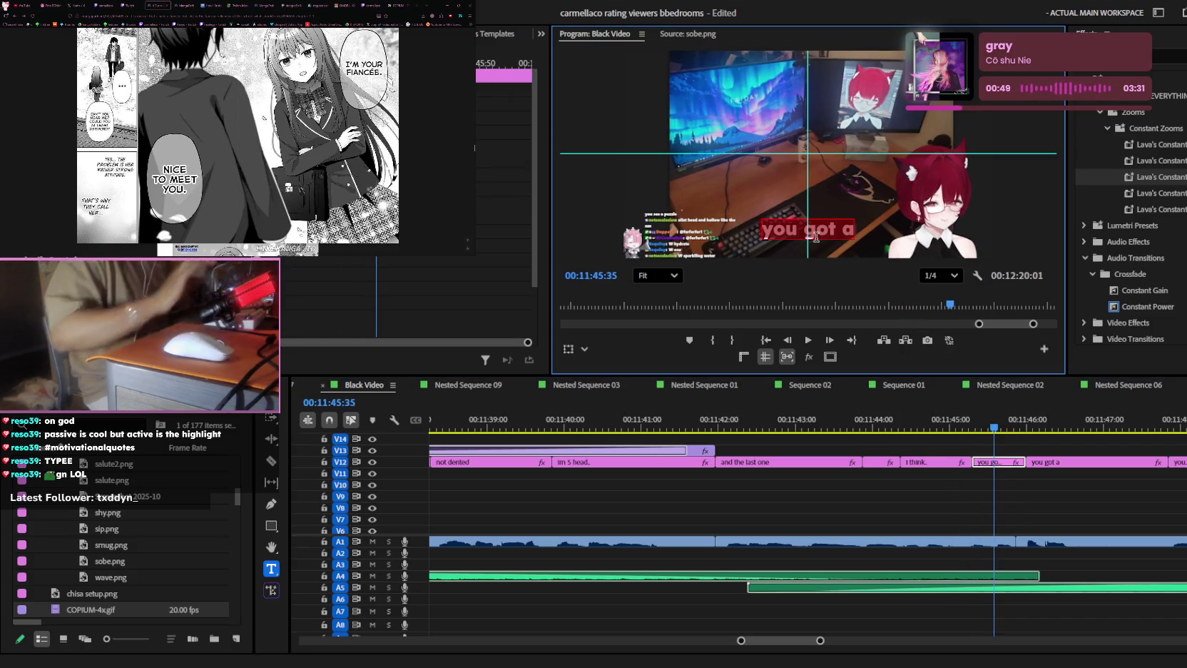
key("ctrl+a")
type("justin?")
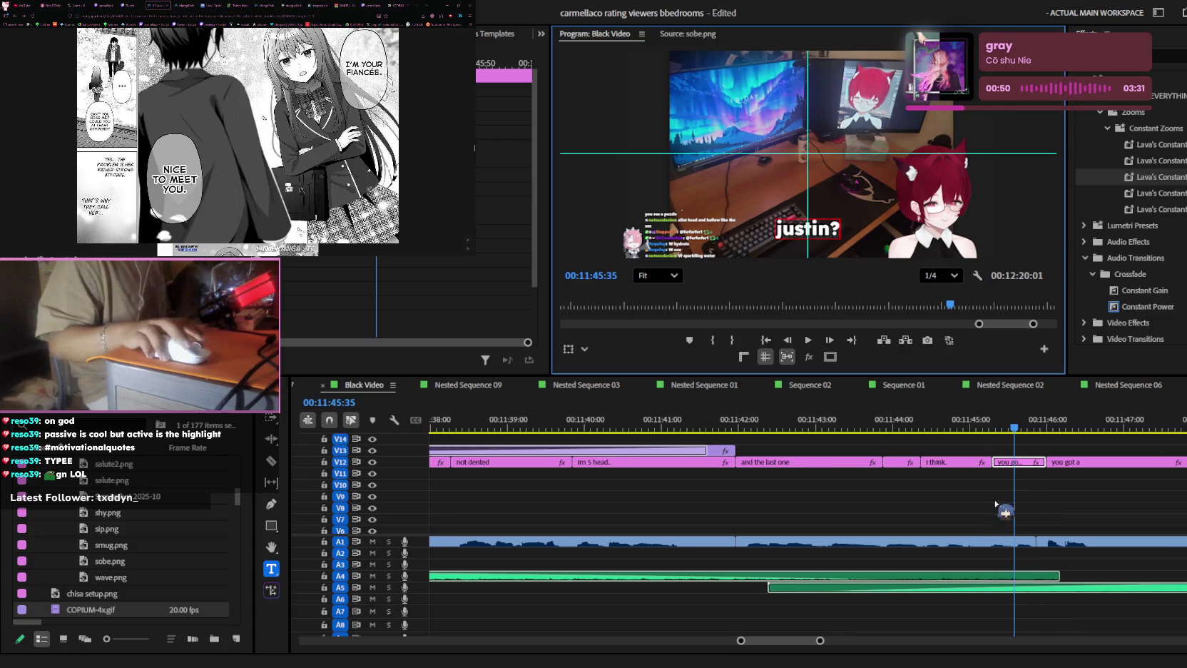
scroll(1038, 492, "down", 3)
left_click(1038, 492)
key("ctrl+s")
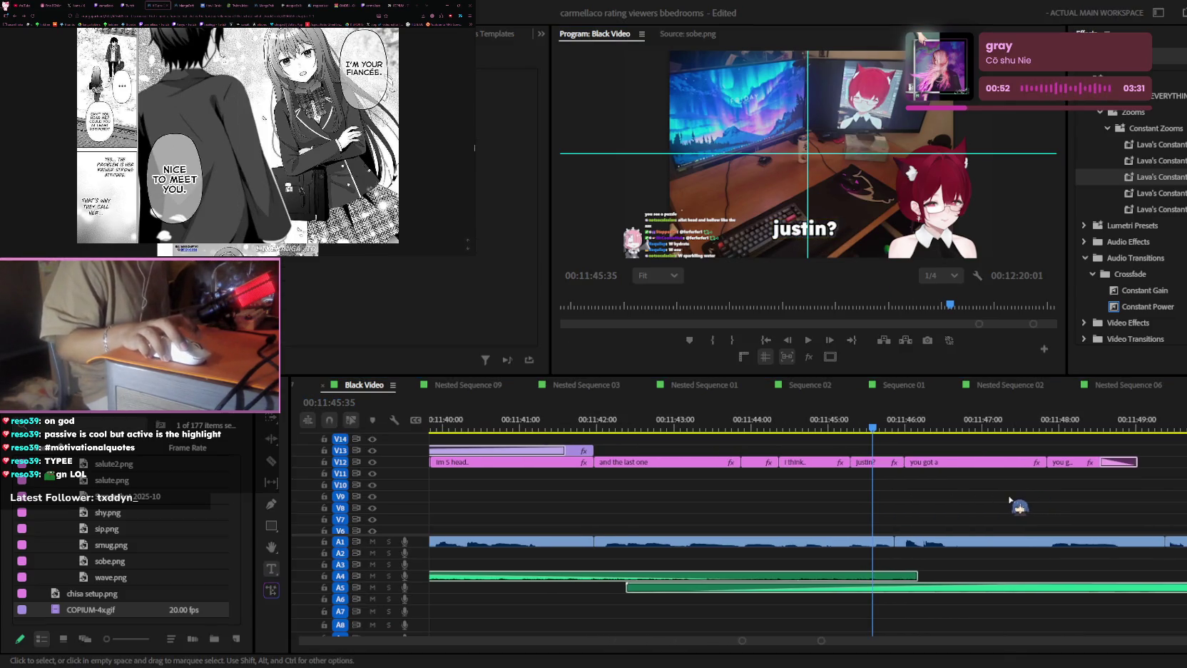
key("space")
key("space")
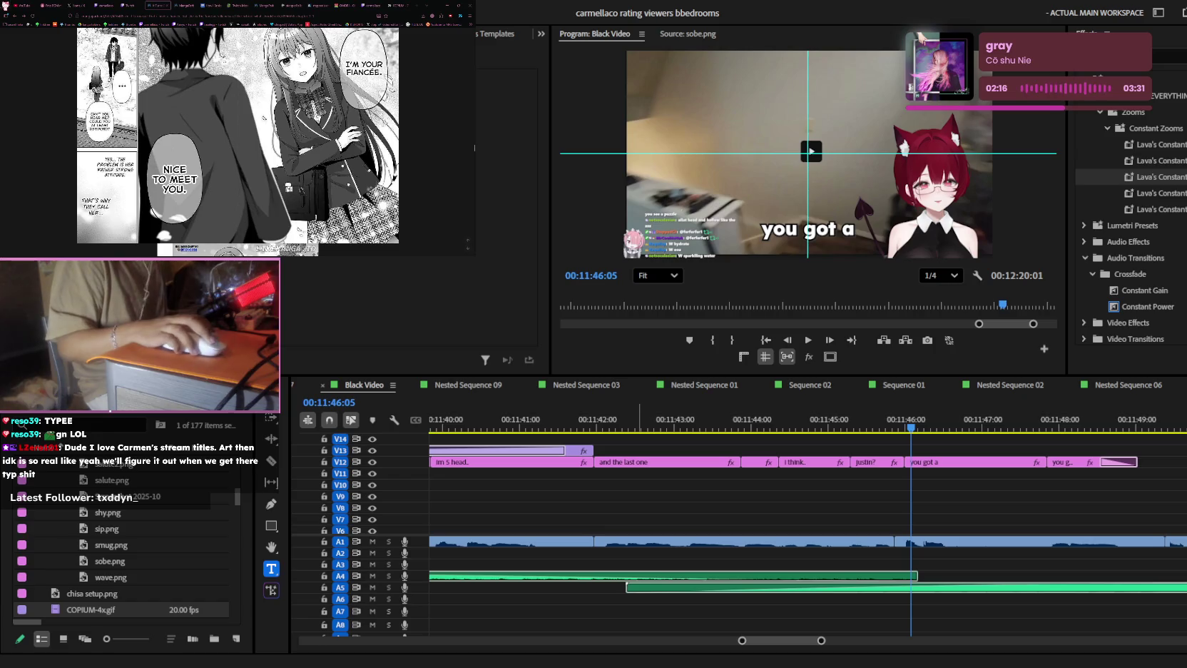
- Place the screenshot on V13 and the 'vine boom' sound on A2 at the justin? caption
left_click_drag(623, 161, 896, 446)
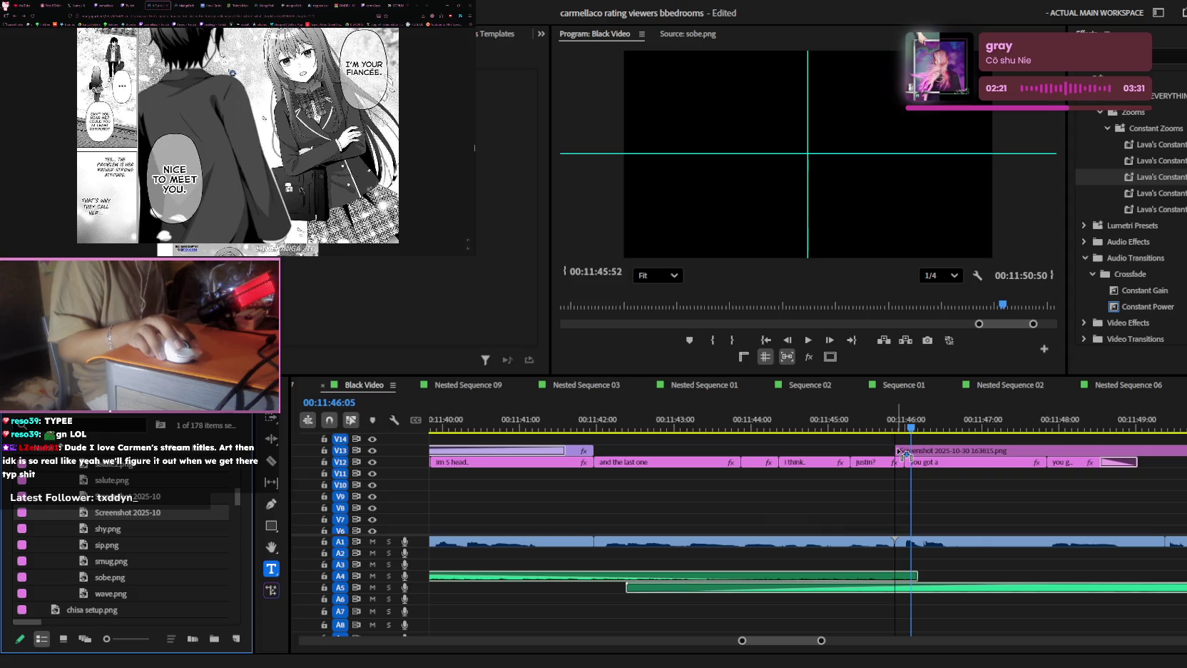
left_click_drag(896, 446, 851, 446)
left_click(71, 425)
type("vine boom")
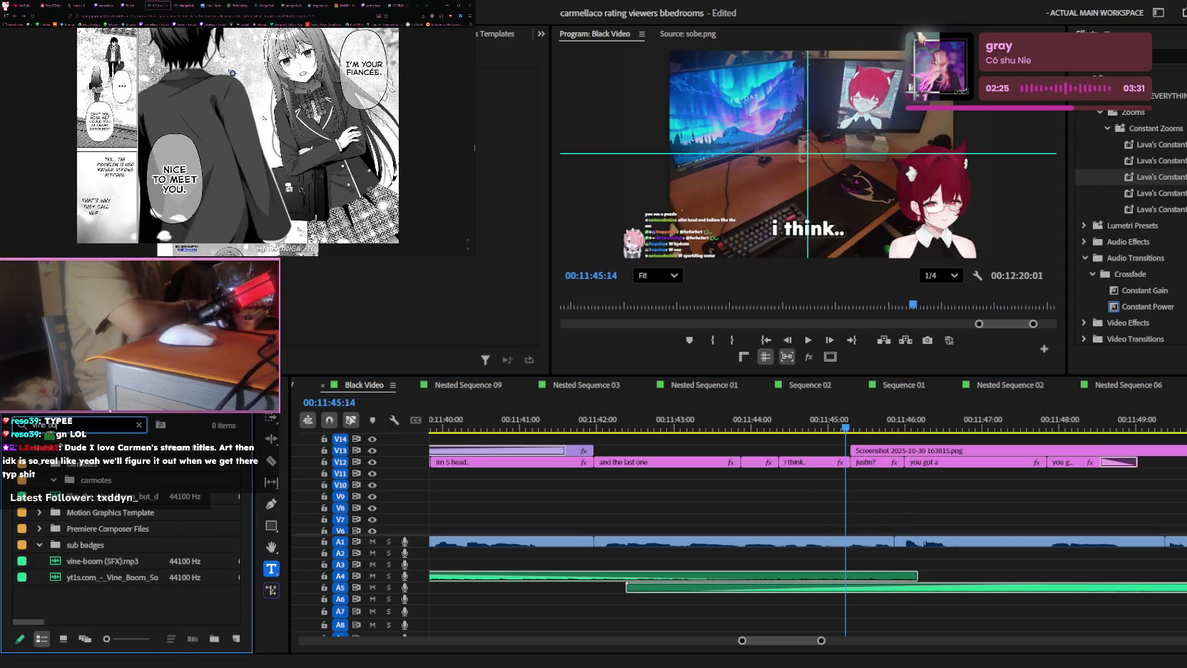
left_click(169, 501)
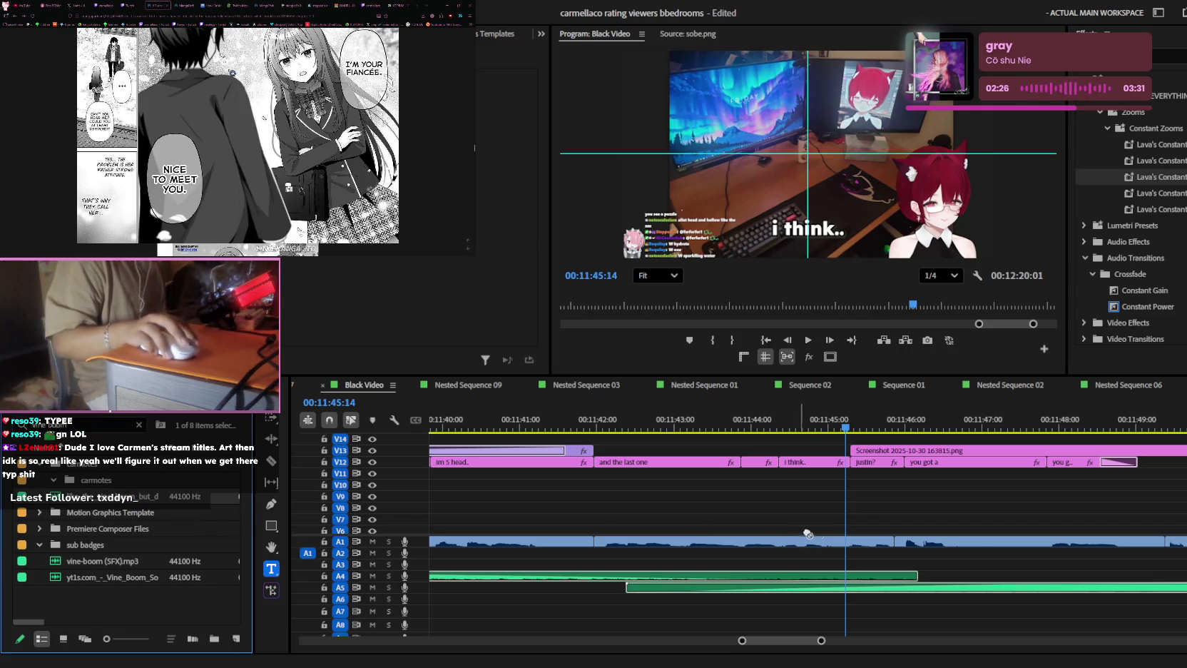
left_click_drag(807, 533, 856, 556)
key("space")
key("space")
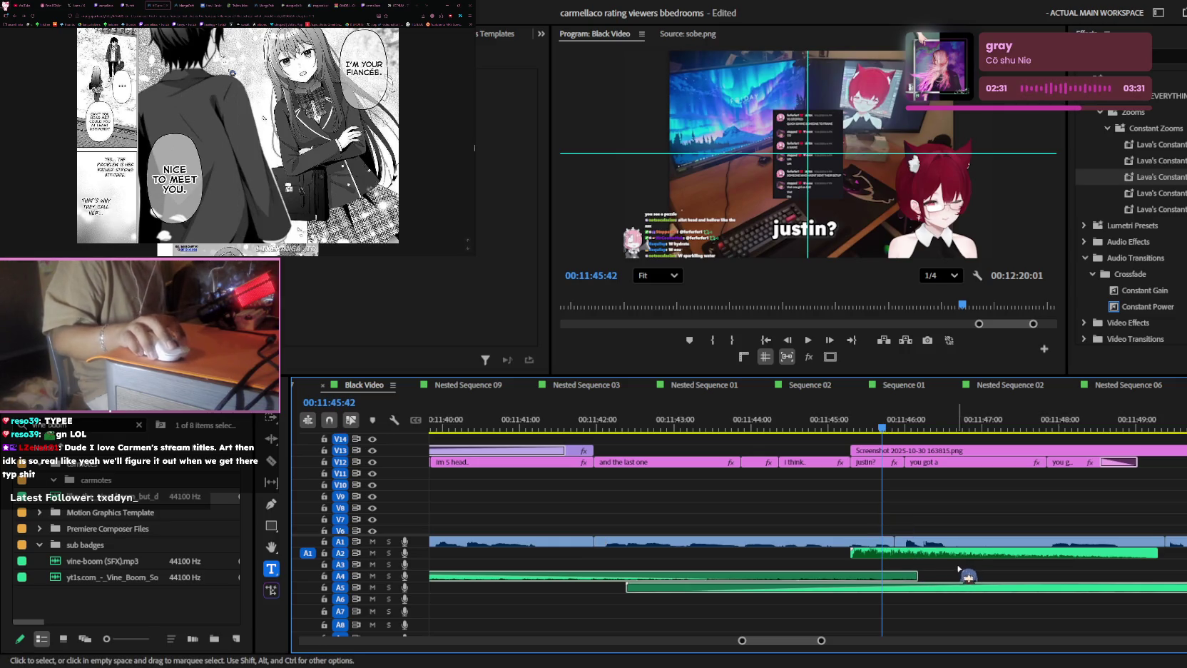
left_click(935, 553)
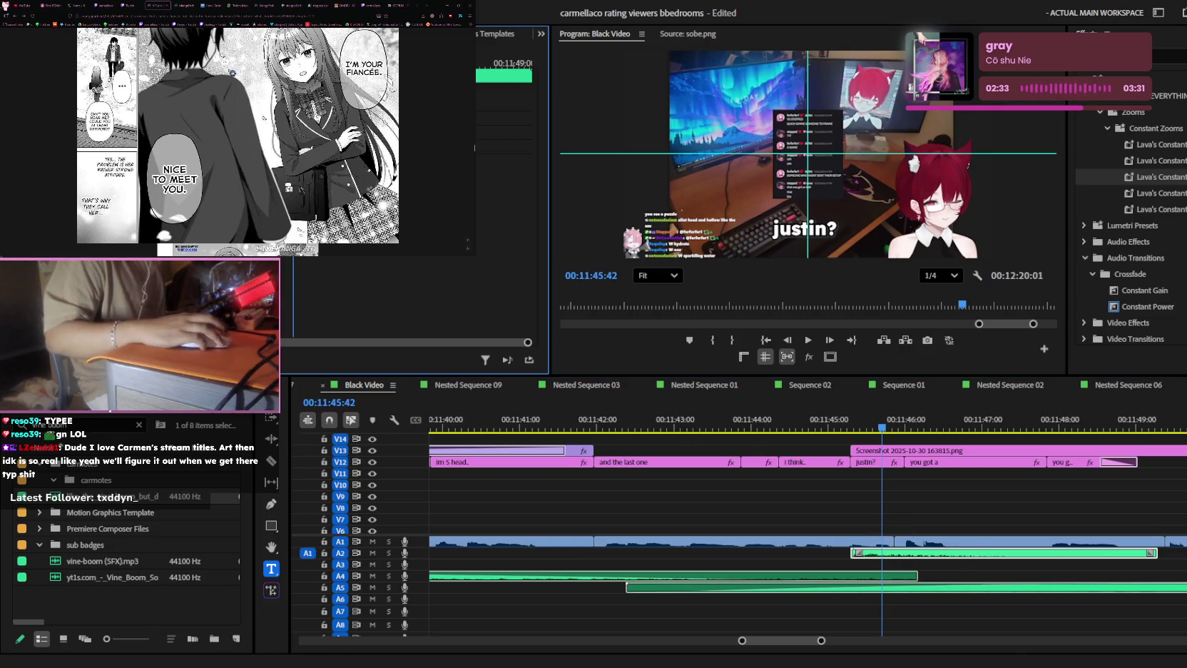
left_click(927, 450)
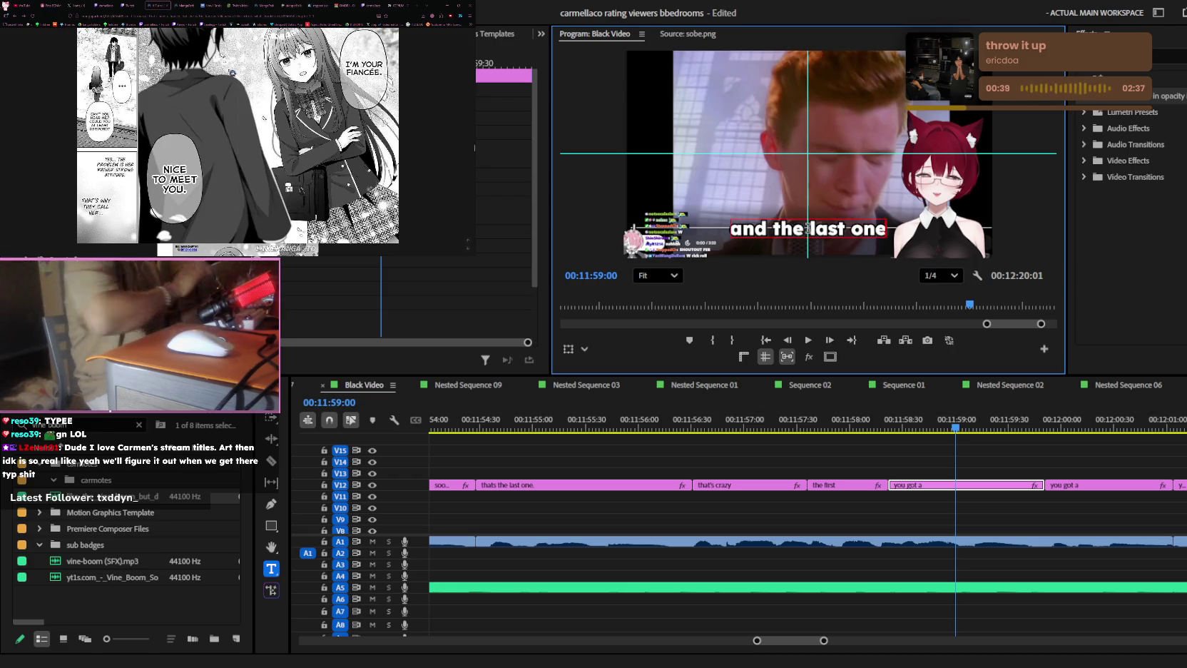
- Retype the first 'you got a' caption so it reads 'thats insane..'
key("space")
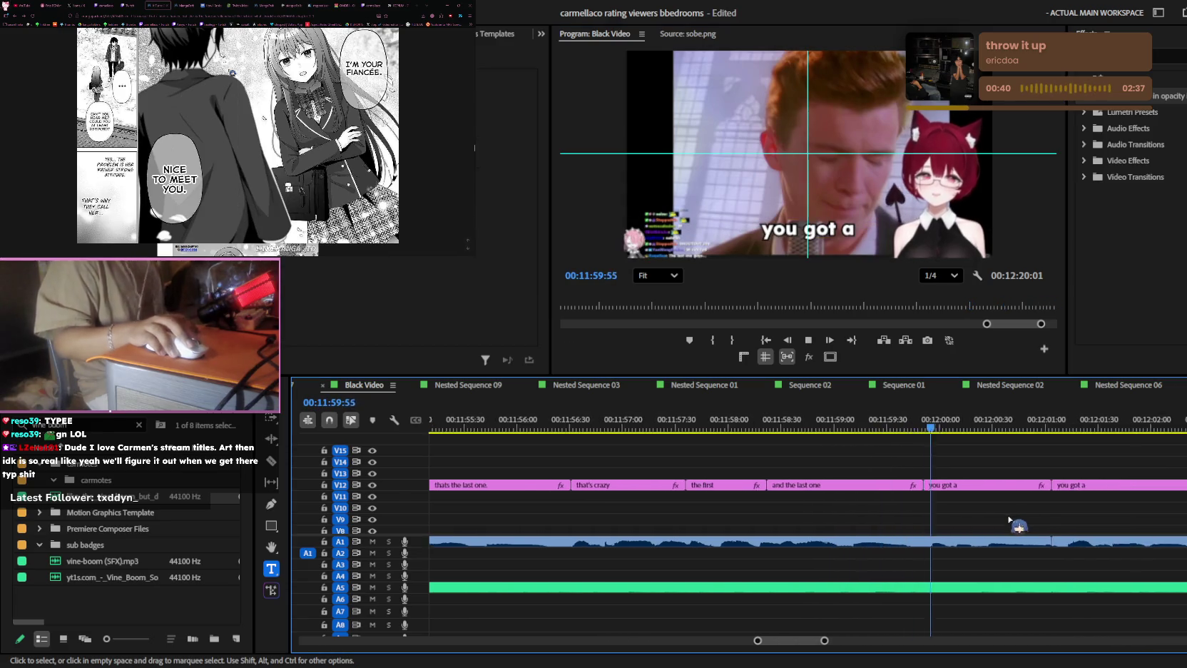
left_click(916, 488)
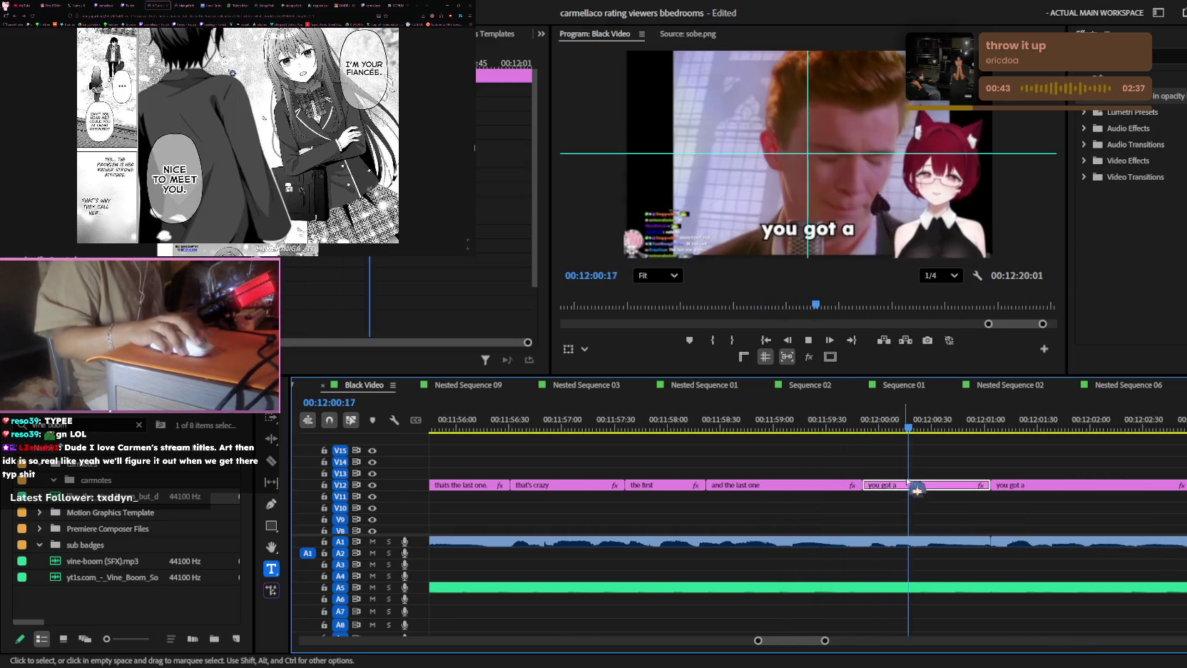
left_click(809, 227)
type("insane..")
left_click(1023, 521)
- Retype the next 'you got a' caption so it reads 'actual ragebait'
key("space")
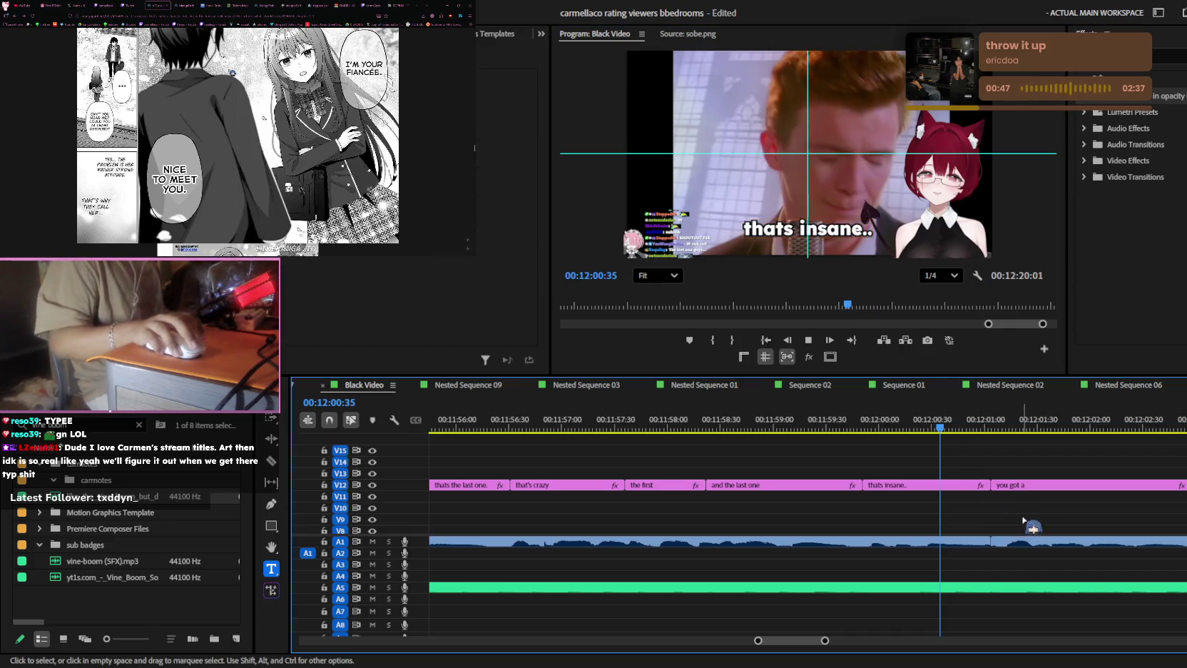
left_click(966, 487)
key("minus")
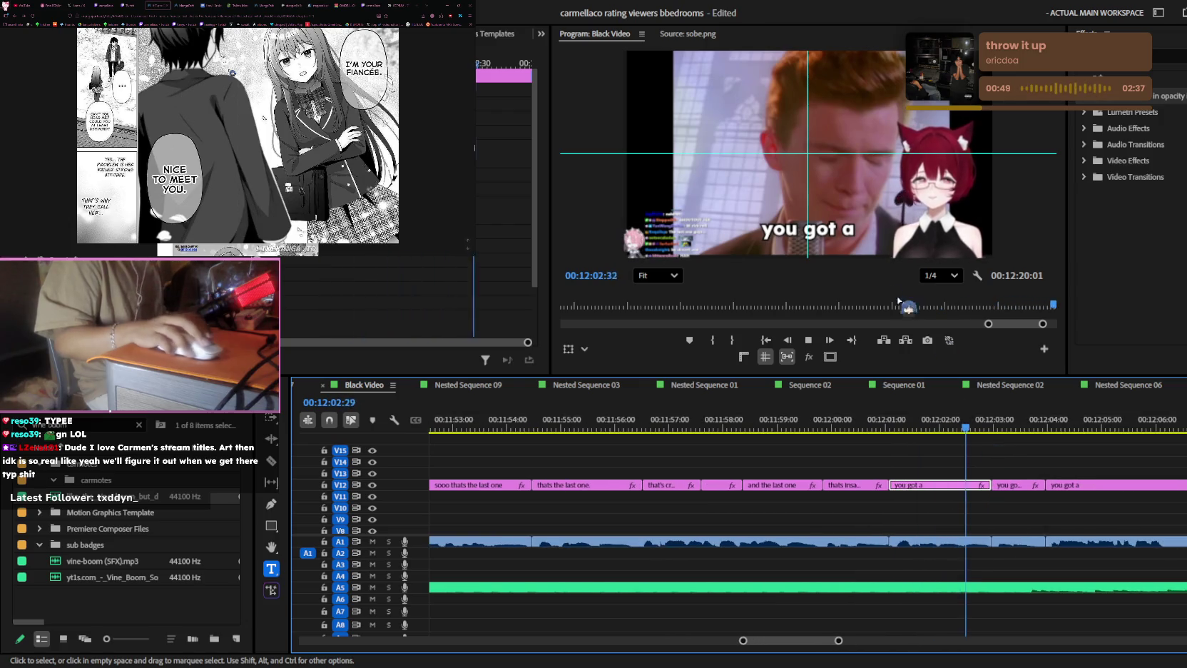
left_click(816, 225)
type("ragebait")
left_click(1027, 515)
- Stop on the following 'you got a' caption and select all its text for rewriting
key("space")
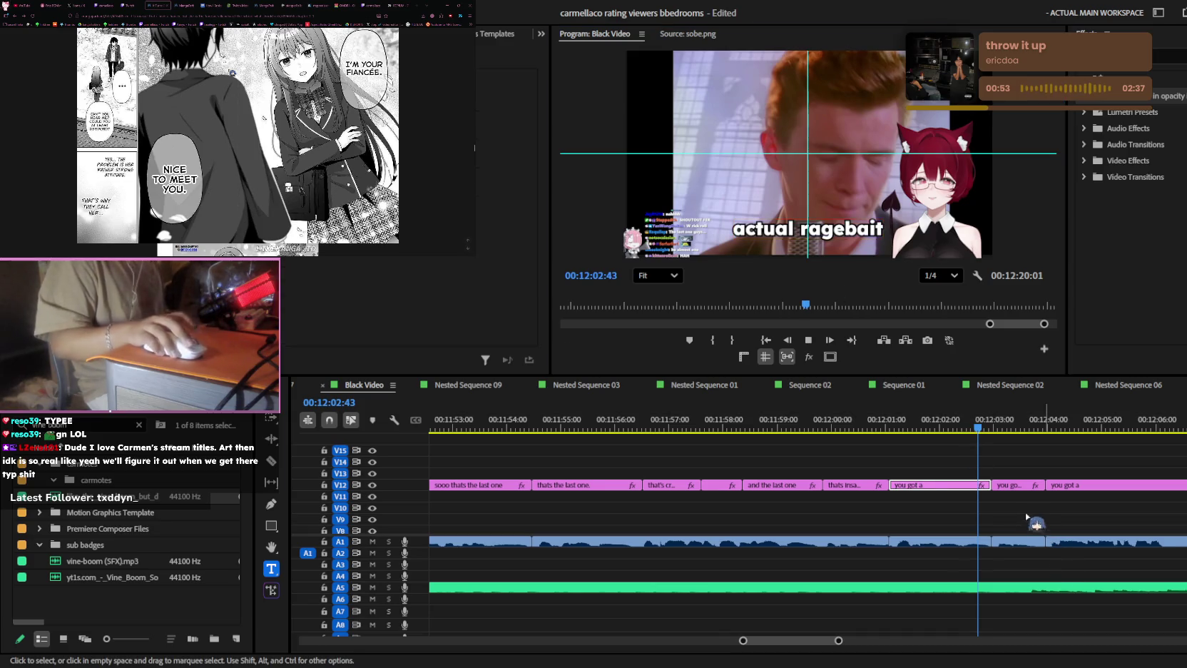
key("space")
key("equal")
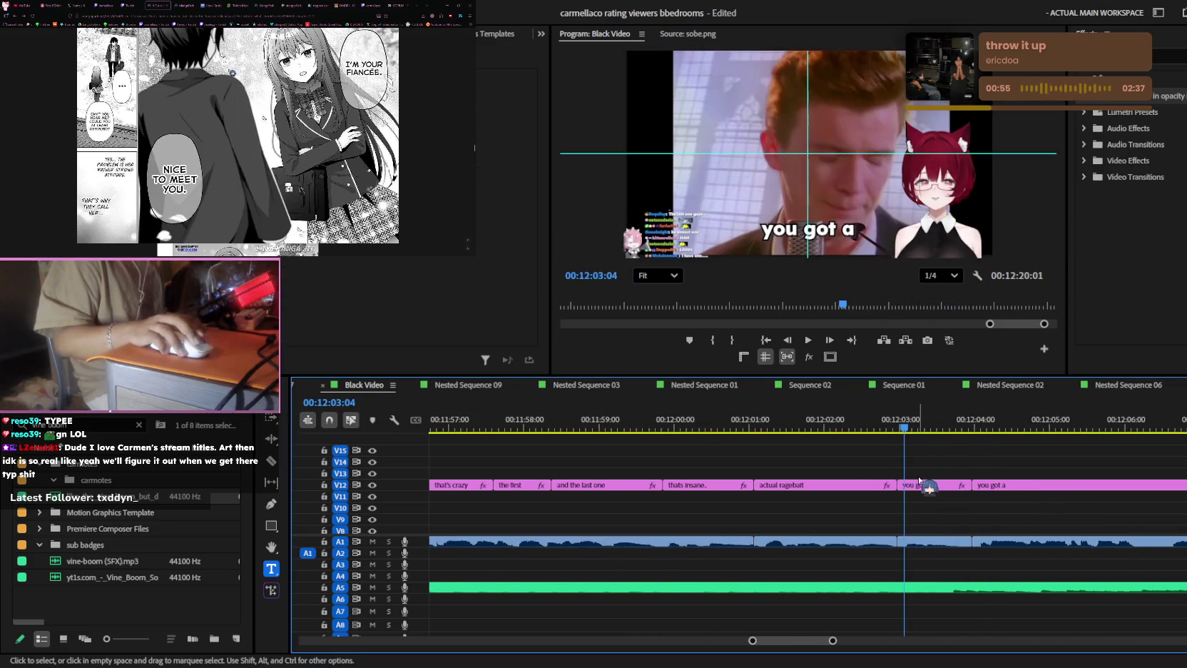
left_click(927, 489)
left_click(854, 245)
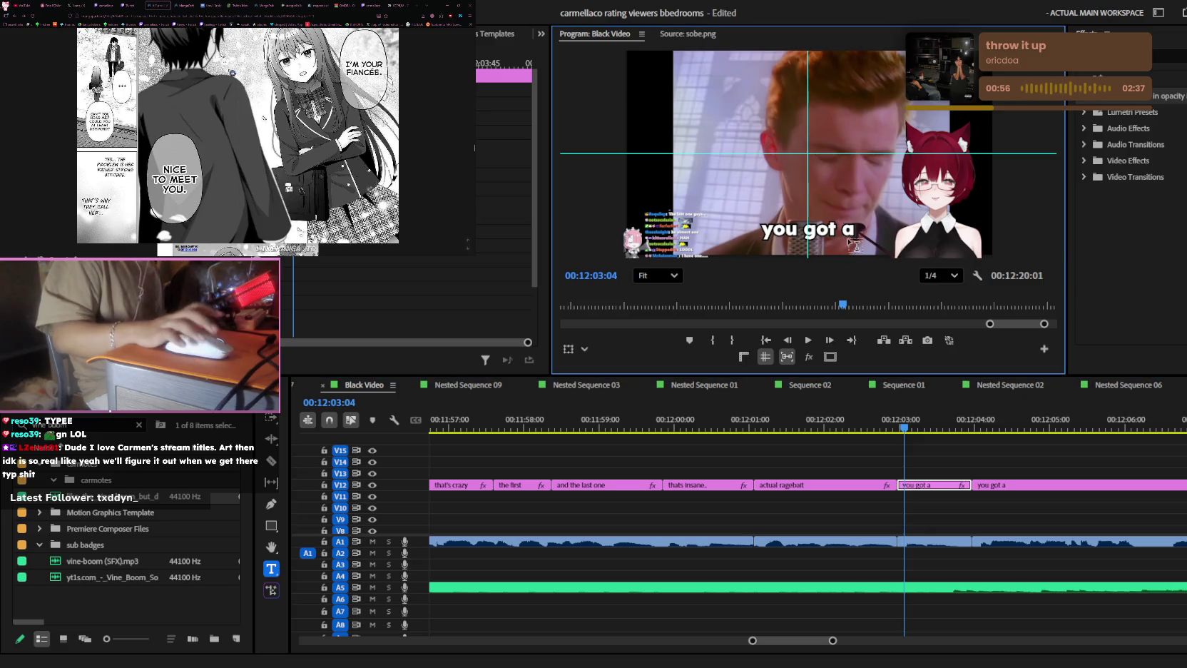
key("ctrl+a")
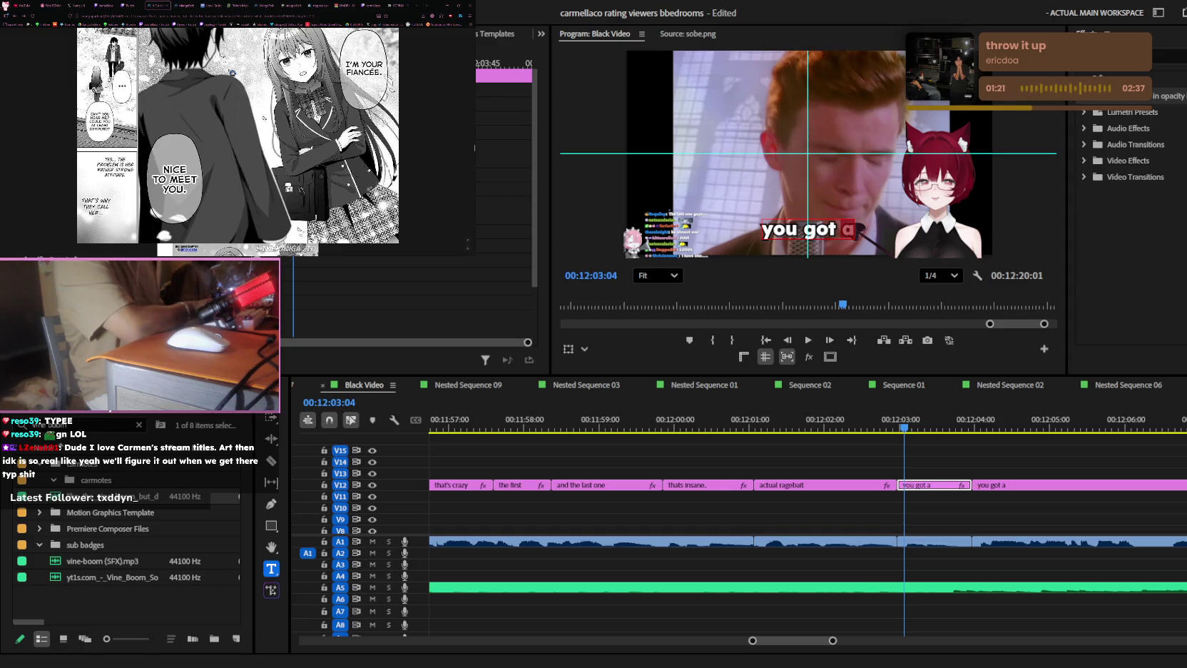
- Rewrite the caption after 'actual ragebait' so it reads 'im done'
left_click(710, 264)
left_click_drag(904, 426, 823, 426)
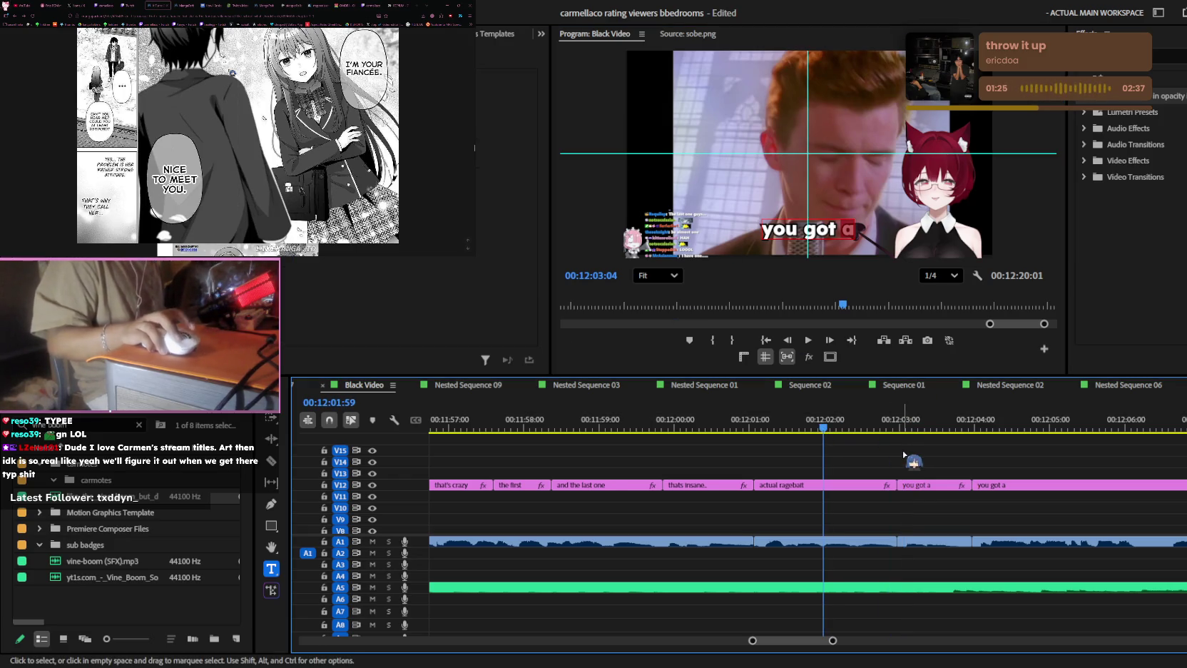
key("space")
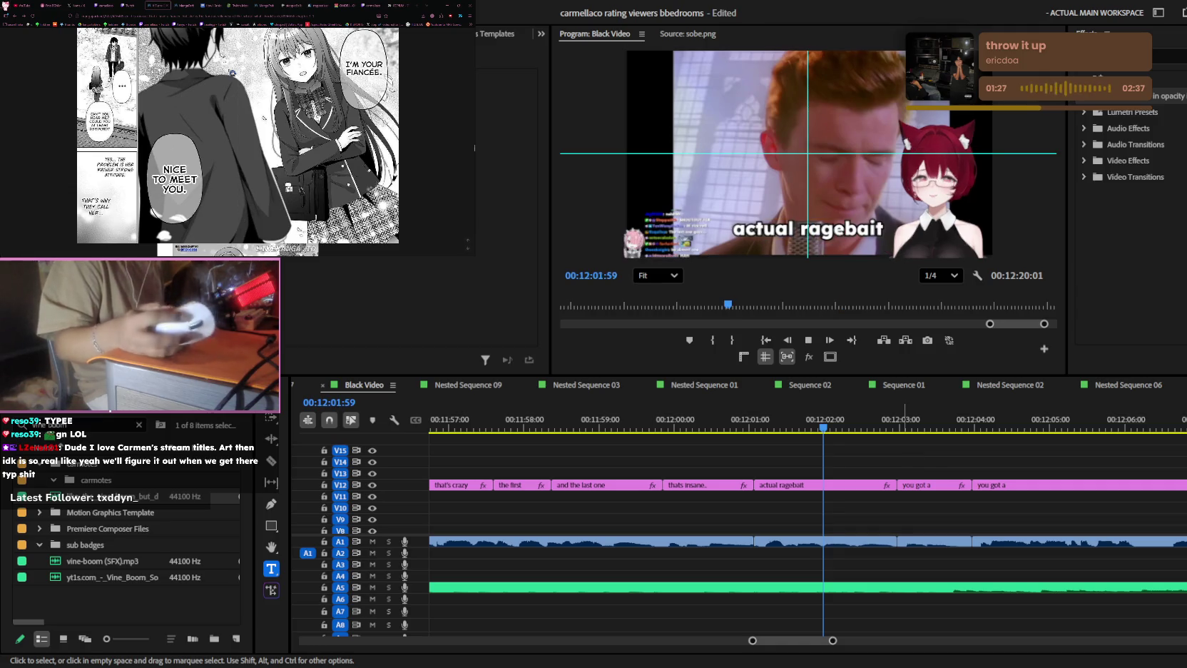
left_click(897, 471)
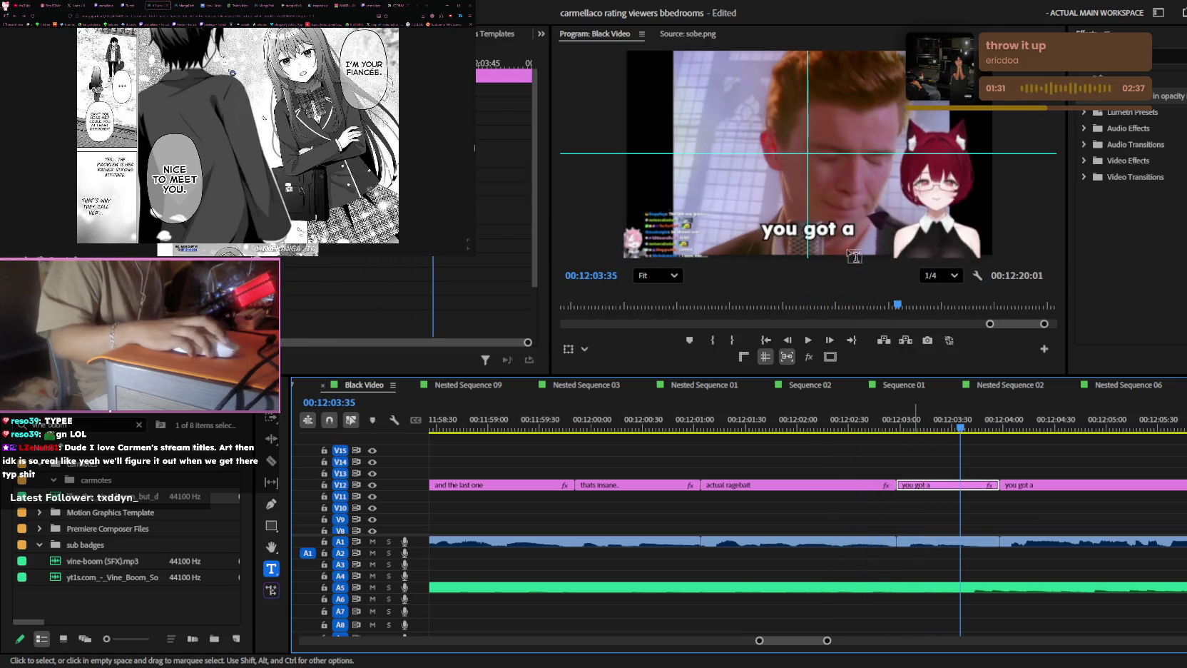
left_click(835, 230)
type("im done")
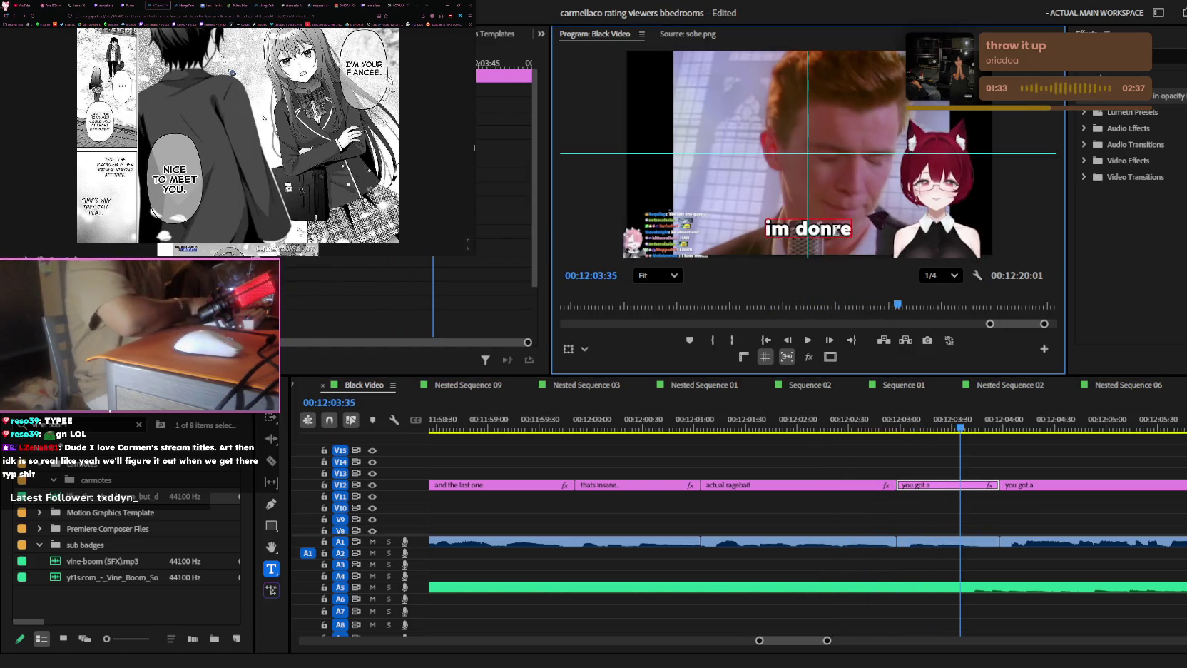
left_click(1060, 471)
key("space")
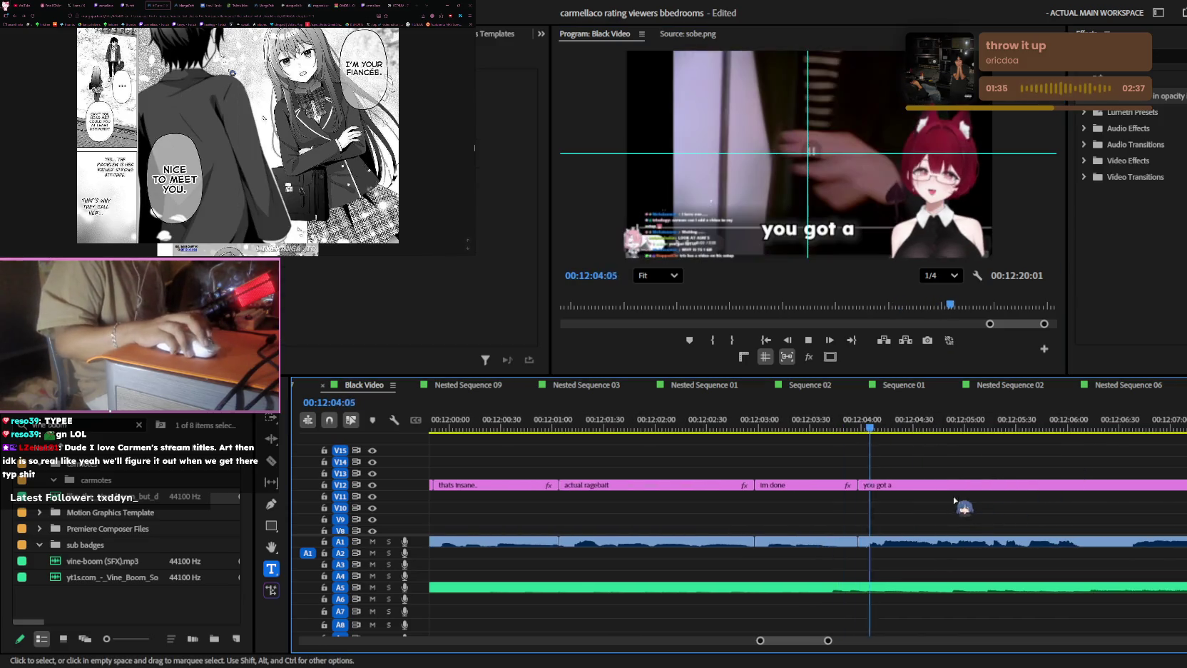
- Cut the V12 'you got a' clip near 00:12:04 and park the playhead at 00:12:05:02
key("minus")
left_click(967, 428)
key("equal")
key("Left")
key("Left")
key("Left")
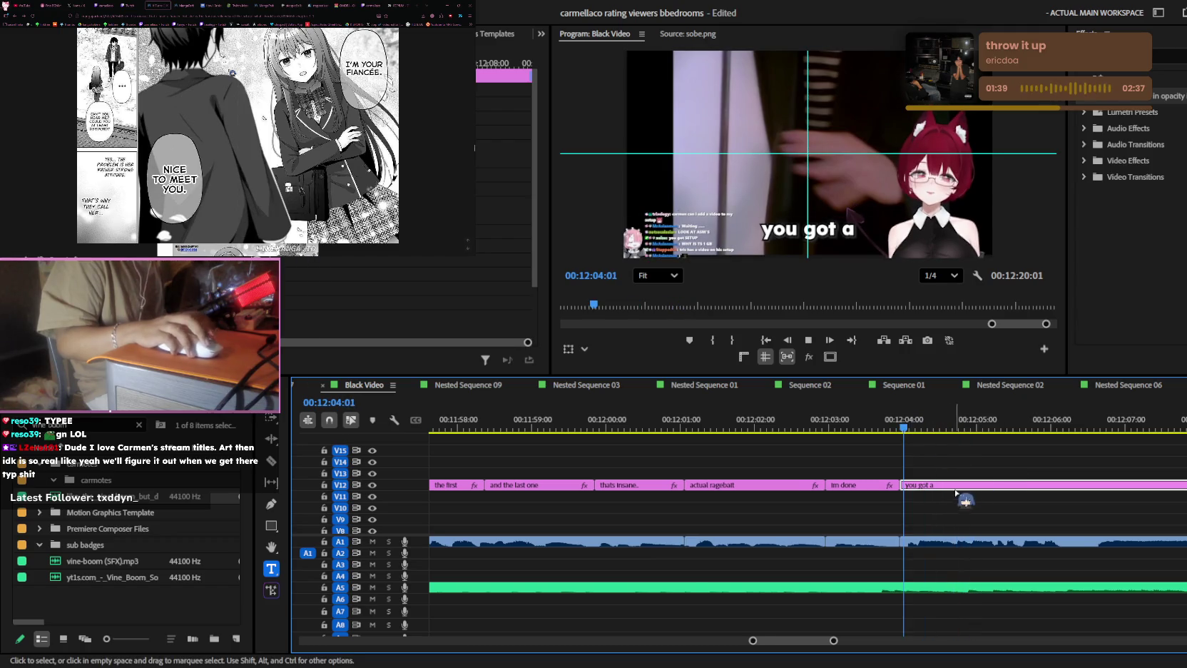
key("ctrl+k")
key("space")
scroll(1006, 476, "down", 1)
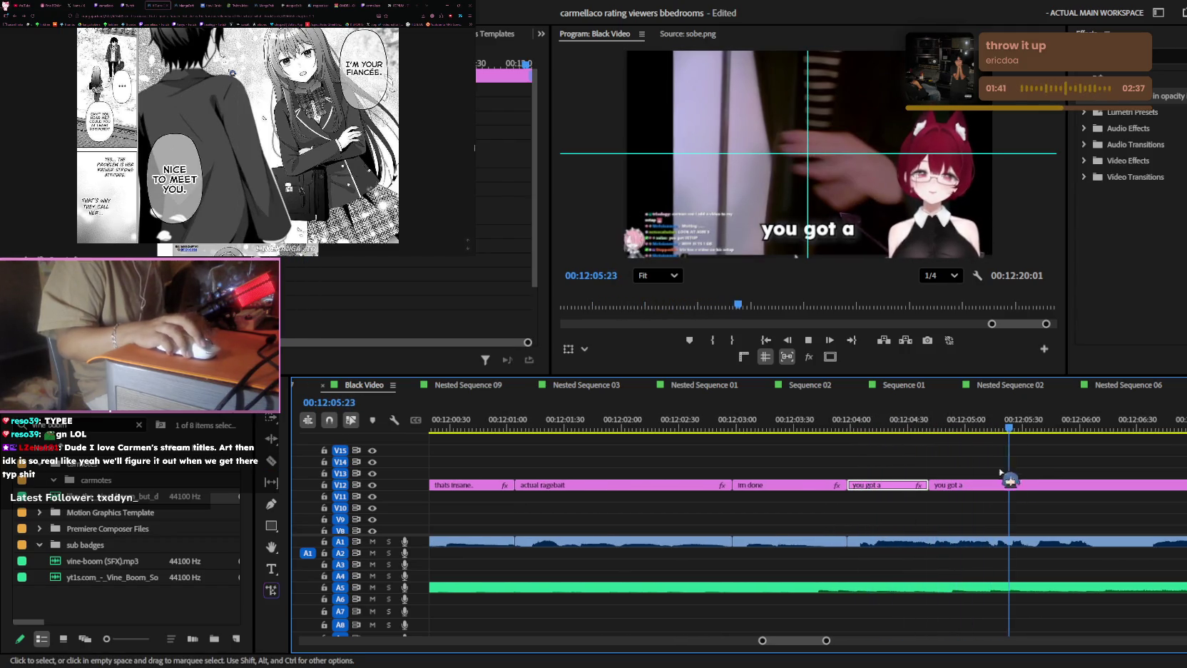
left_click(968, 427)
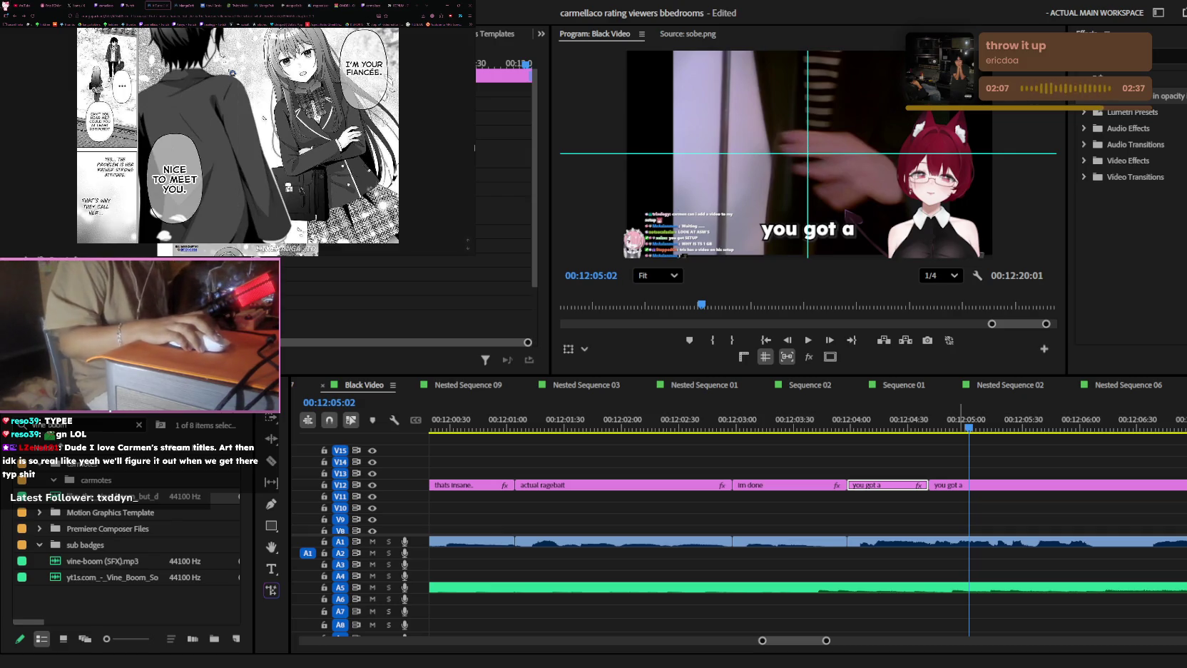
- Leave the manga reader and show the X home feed in the browser
left_click(403, 478)
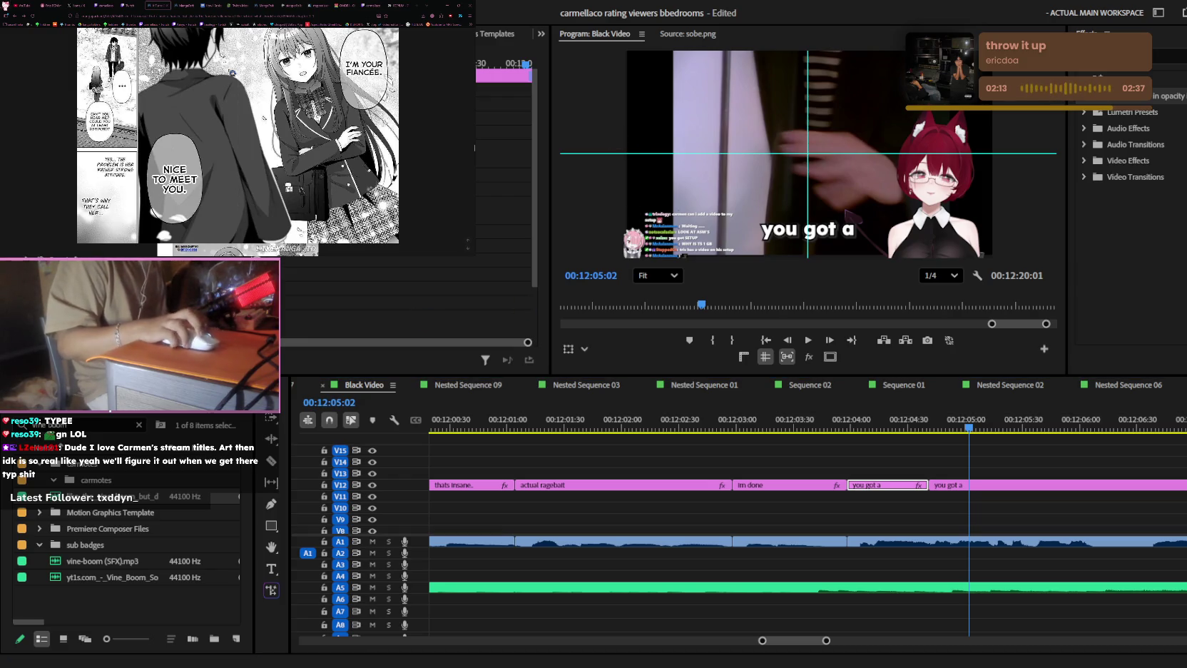
left_click(79, 5)
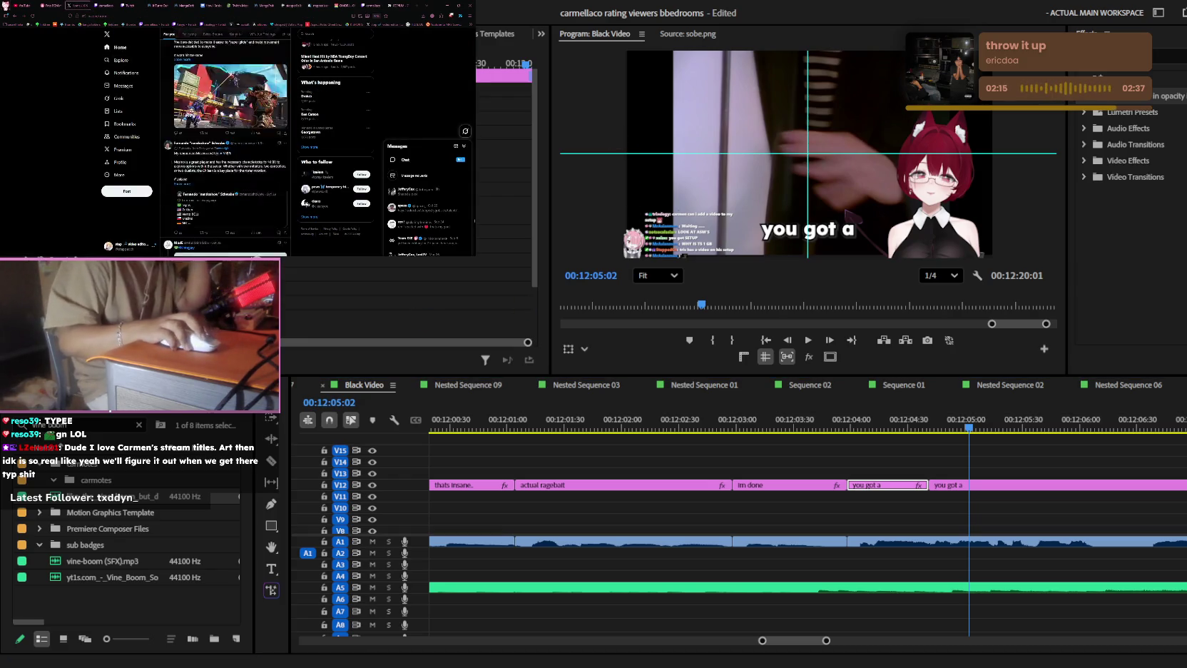
scroll(191, 105, "up", 1)
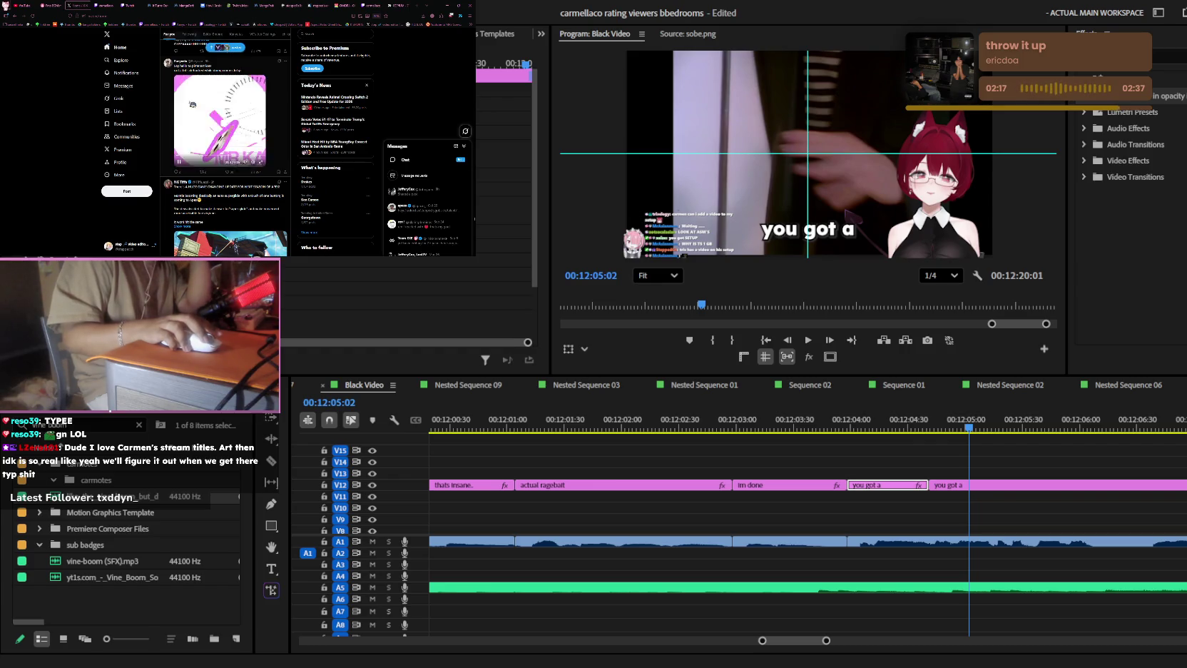
left_click(226, 48)
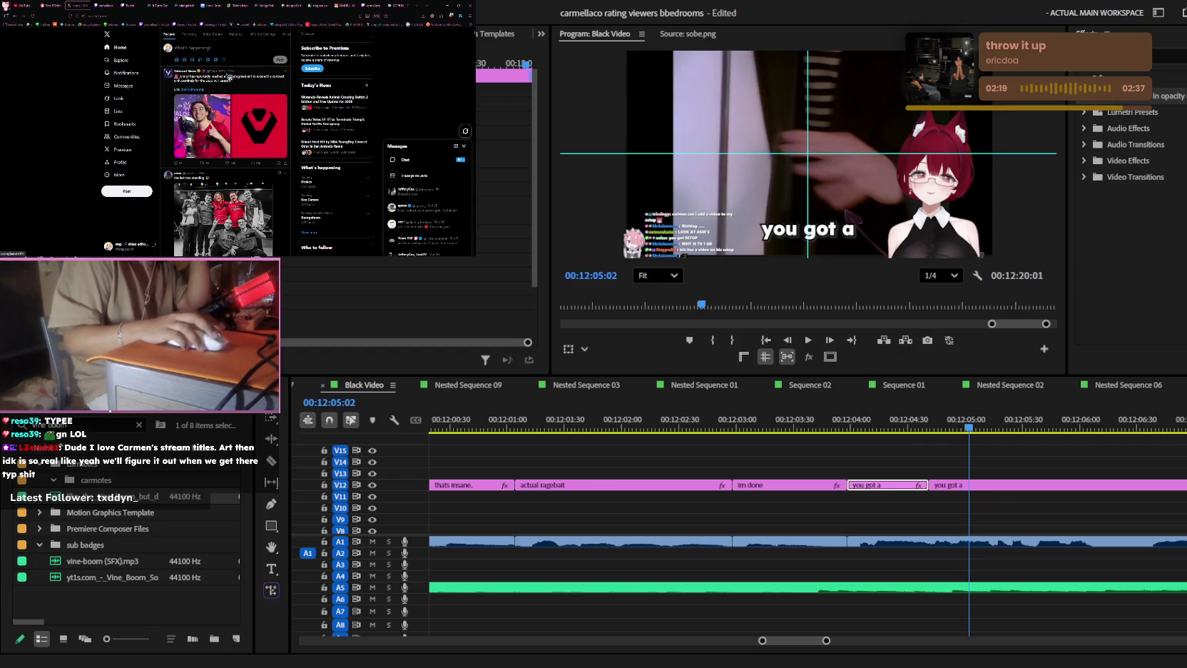
left_click(261, 91)
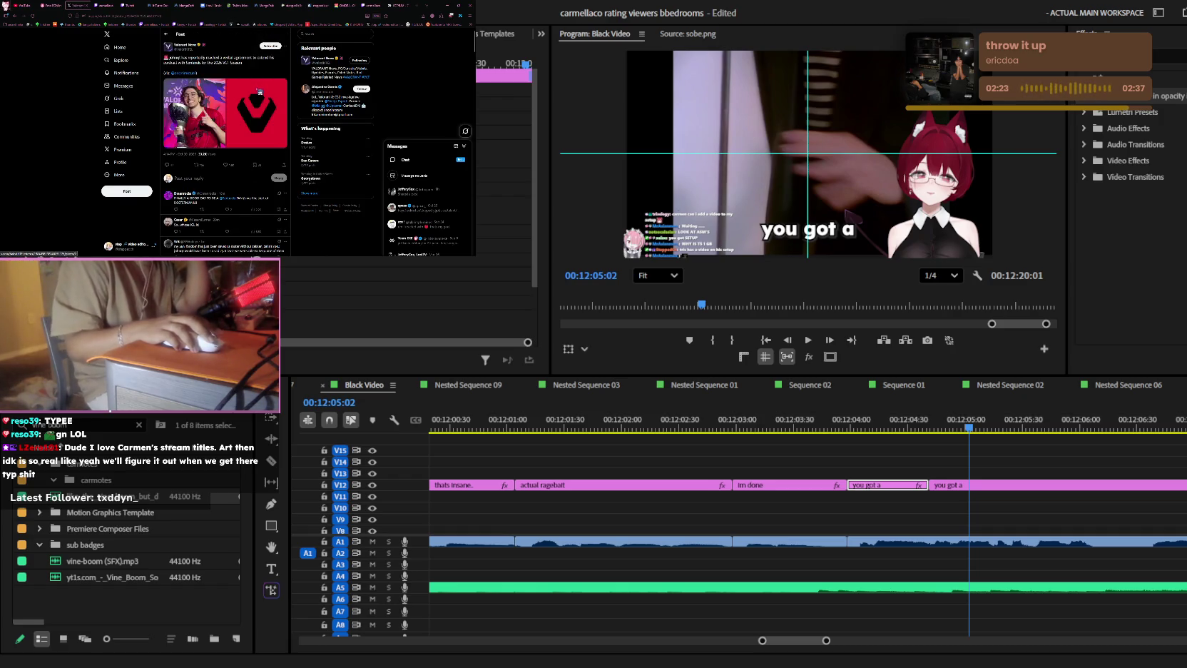
scroll(261, 151, "down", 2)
scroll(261, 150, "up", 2)
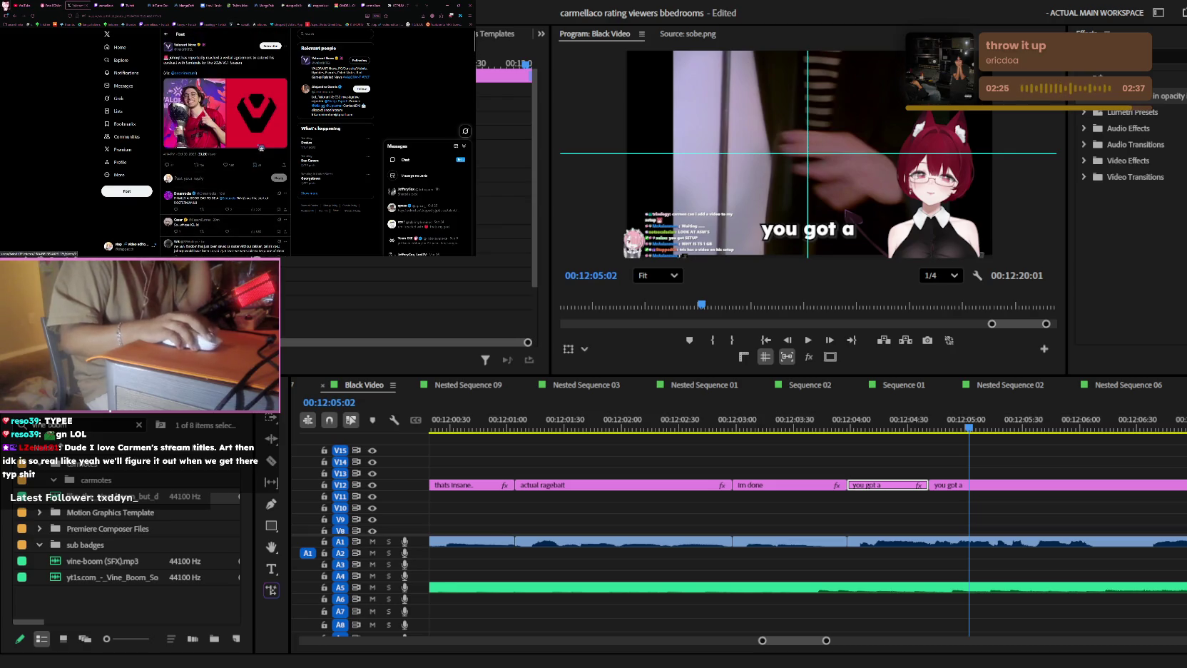
scroll(261, 147, "down", 5)
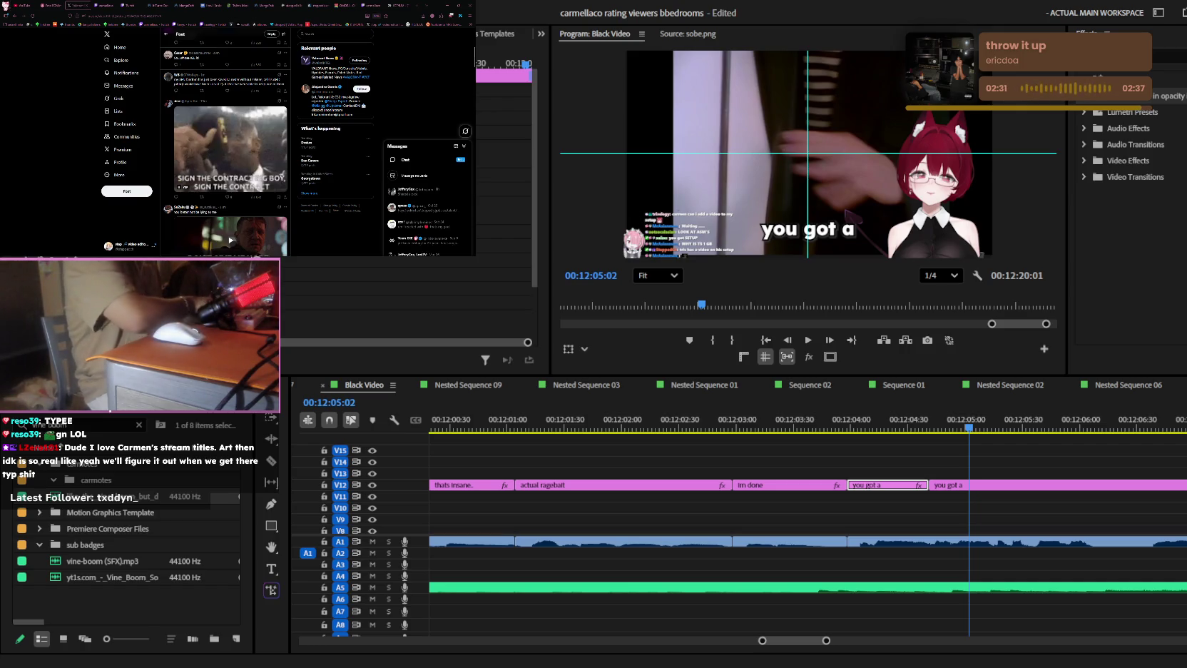
scroll(245, 123, "down", 5)
scroll(245, 124, "down", 5)
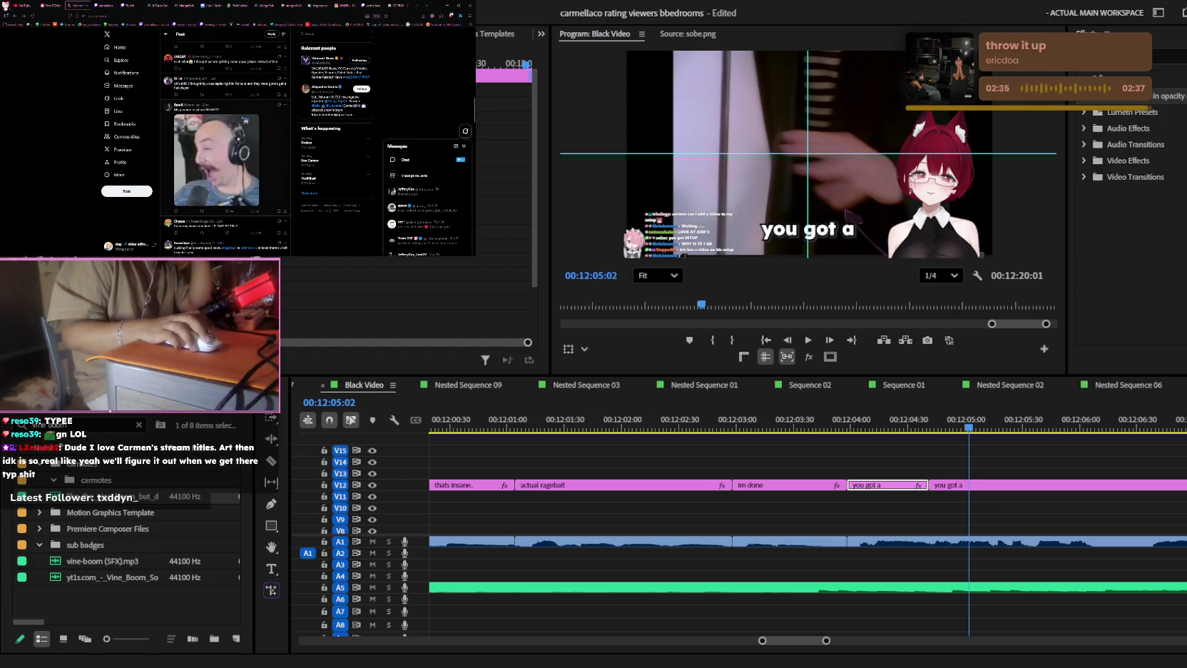
key("alt+Left")
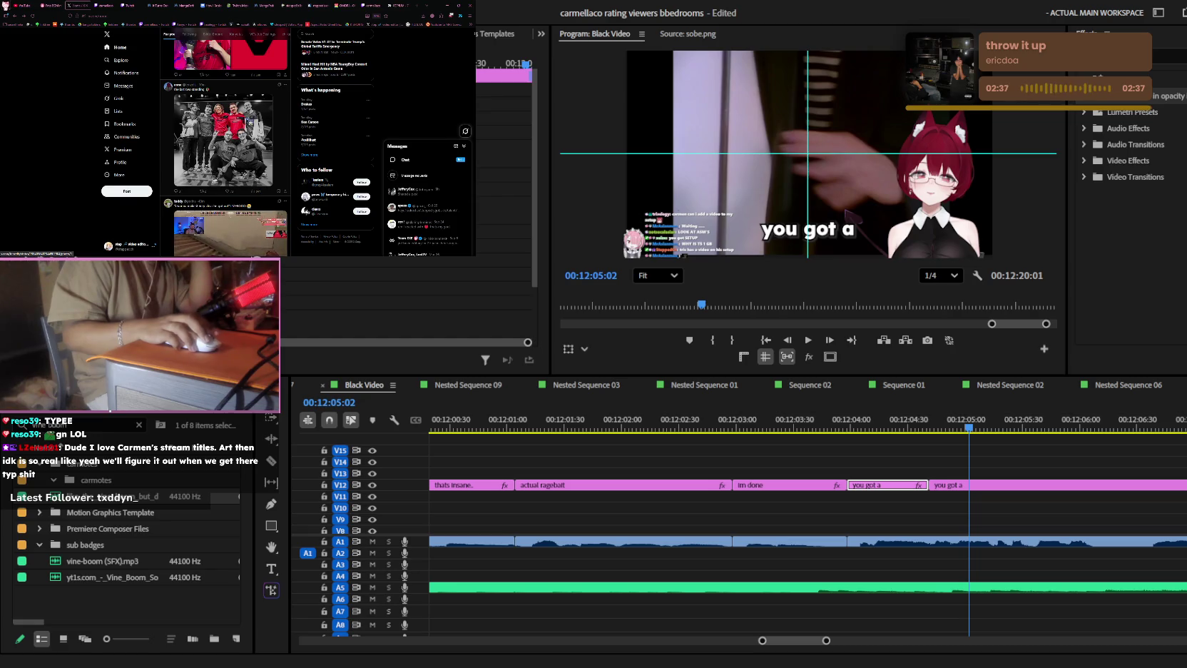
scroll(246, 143, "down", 2)
scroll(245, 142, "down", 1)
scroll(245, 143, "down", 1)
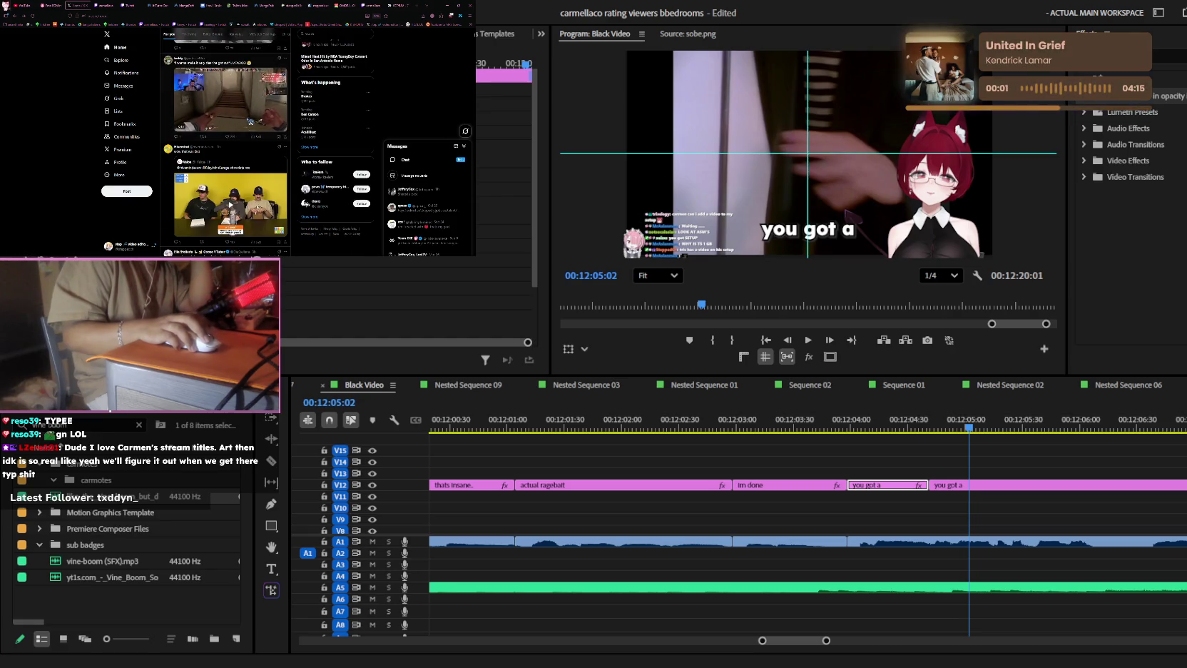
scroll(246, 142, "down", 3)
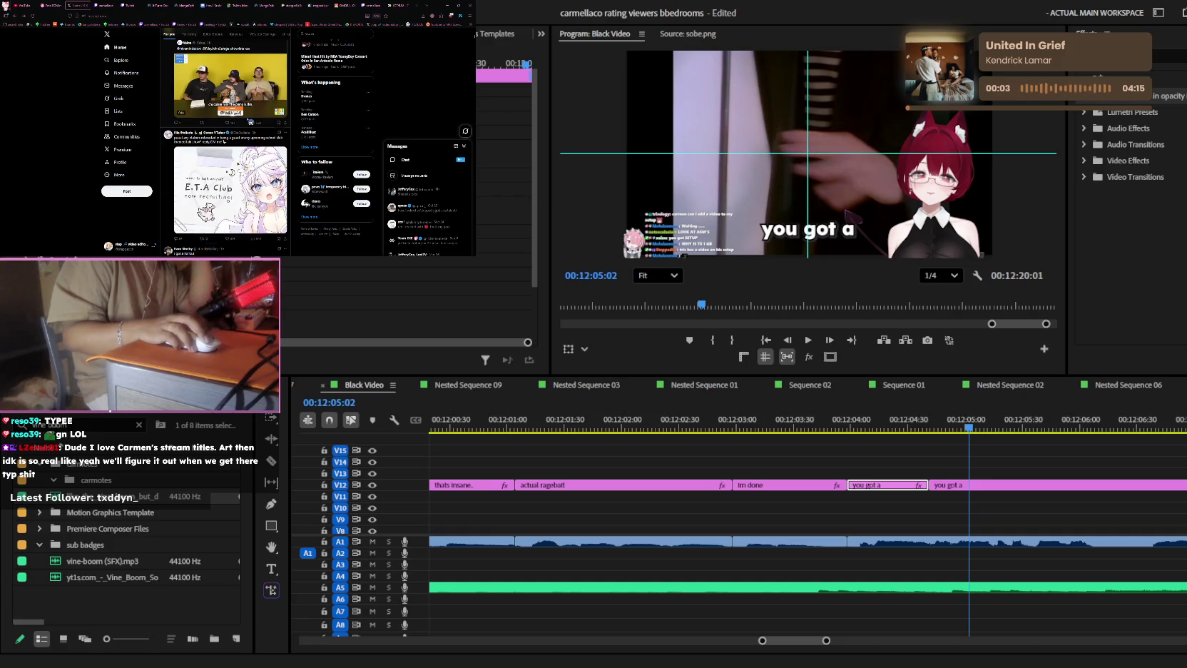
scroll(251, 121, "down", 2)
scroll(251, 121, "down", 1)
scroll(250, 122, "down", 2)
scroll(250, 121, "down", 2)
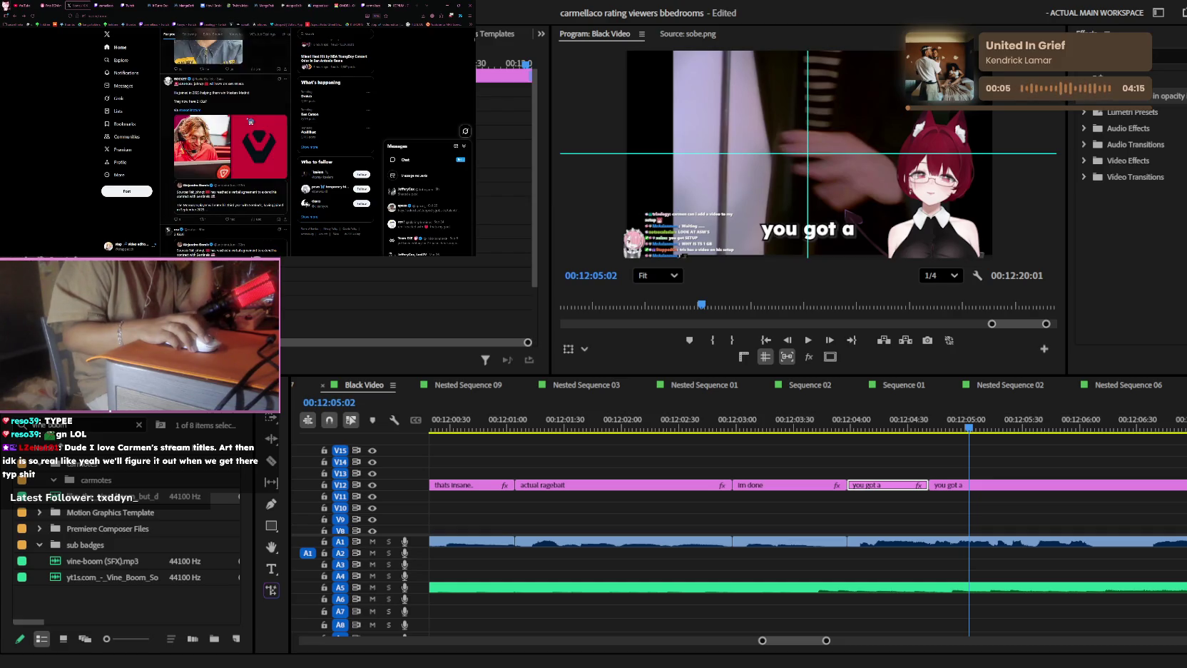
scroll(250, 122, "down", 2)
scroll(250, 121, "up", 1)
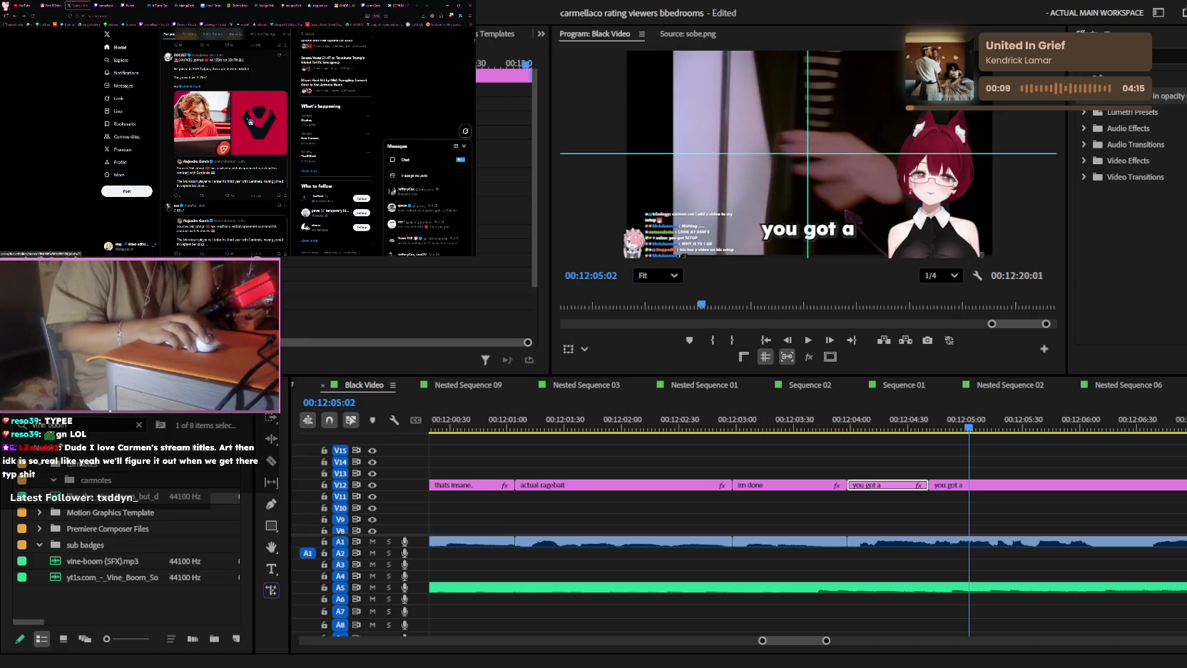
scroll(224, 143, "up", 2)
scroll(225, 143, "up", 2)
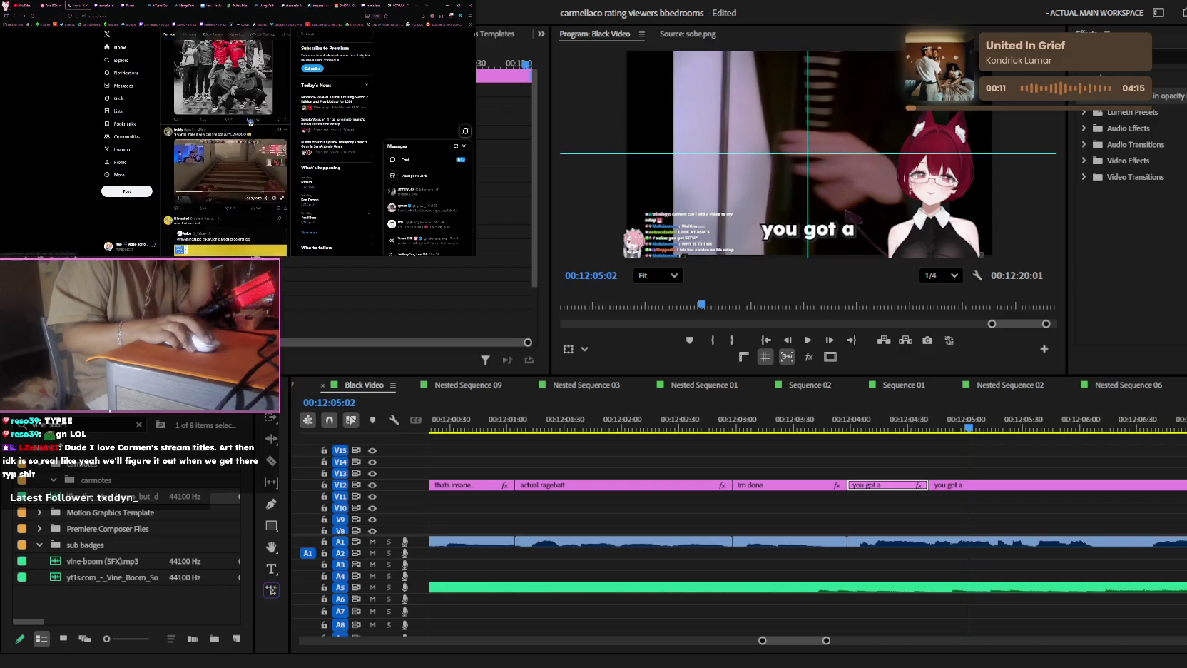
scroll(224, 142, "up", 2)
left_click(214, 137)
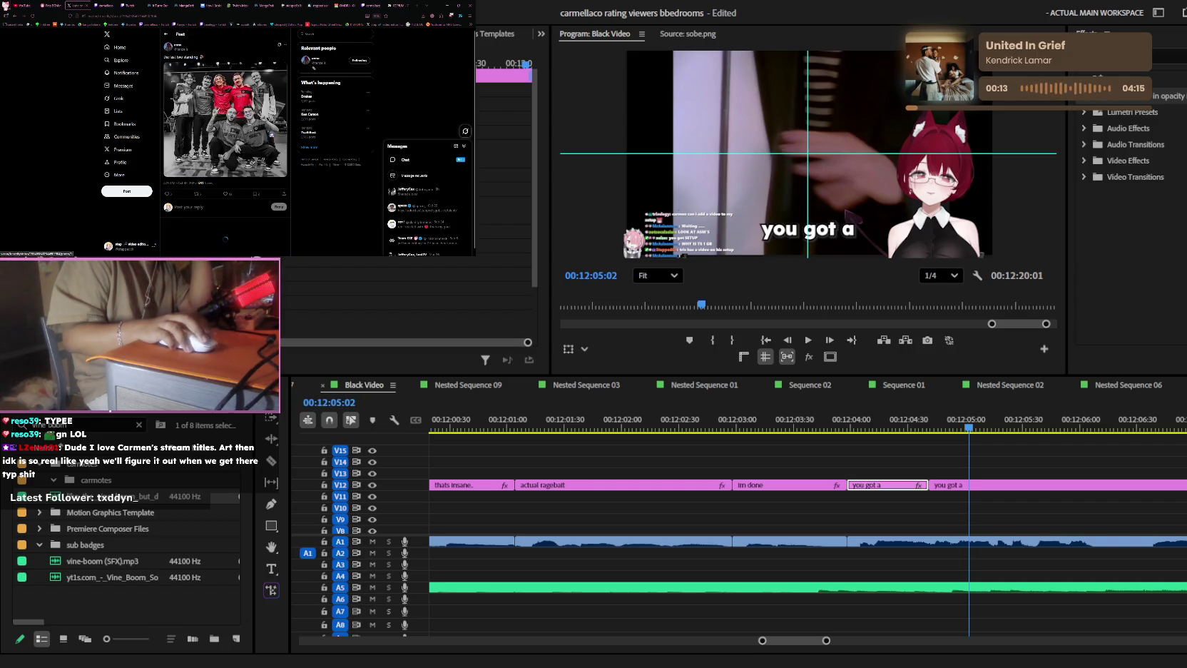
scroll(271, 131, "down", 5)
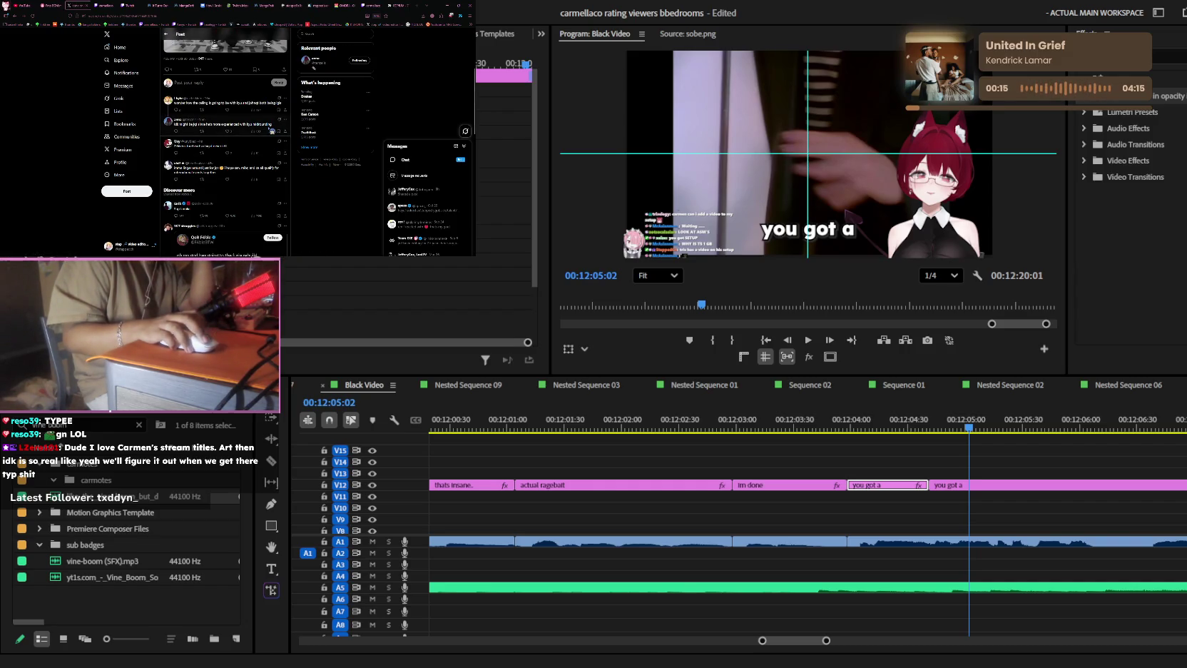
scroll(270, 131, "down", 3)
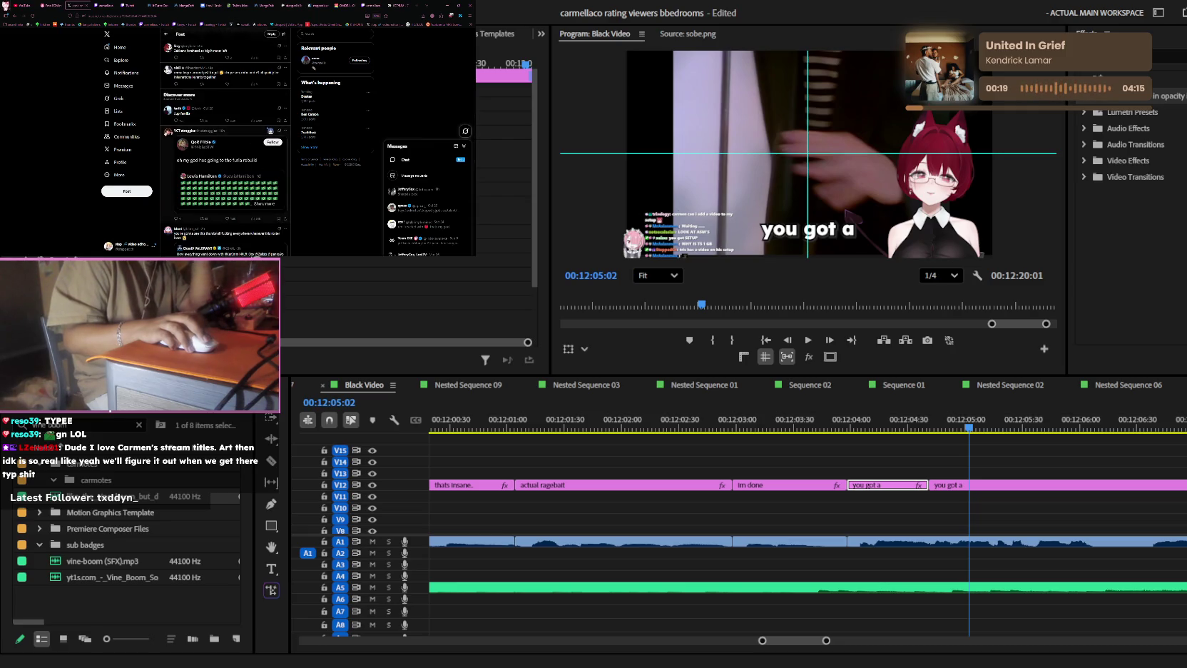
scroll(224, 142, "down", 3)
scroll(270, 131, "down", 3)
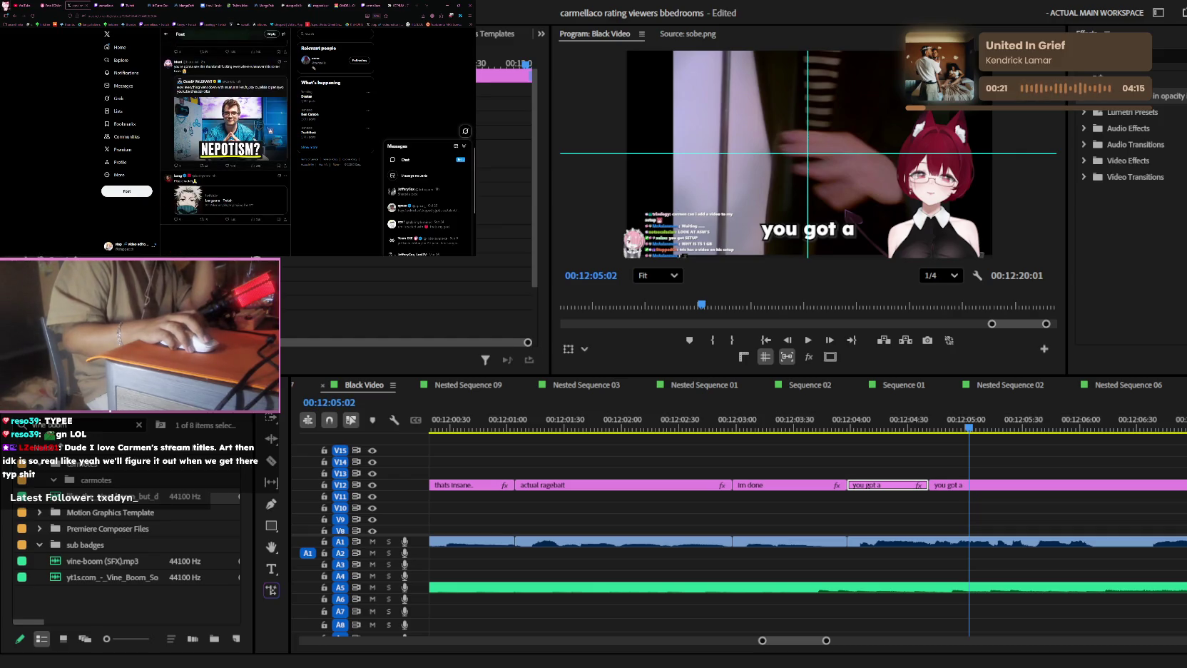
left_click(165, 34)
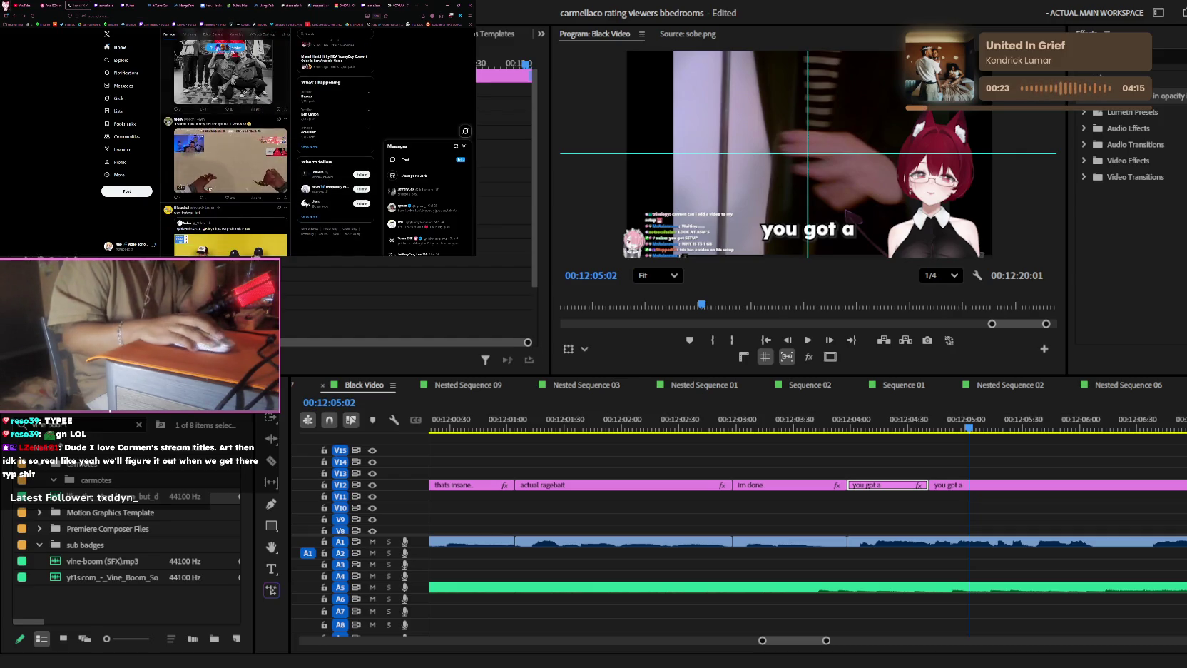
left_click(225, 72)
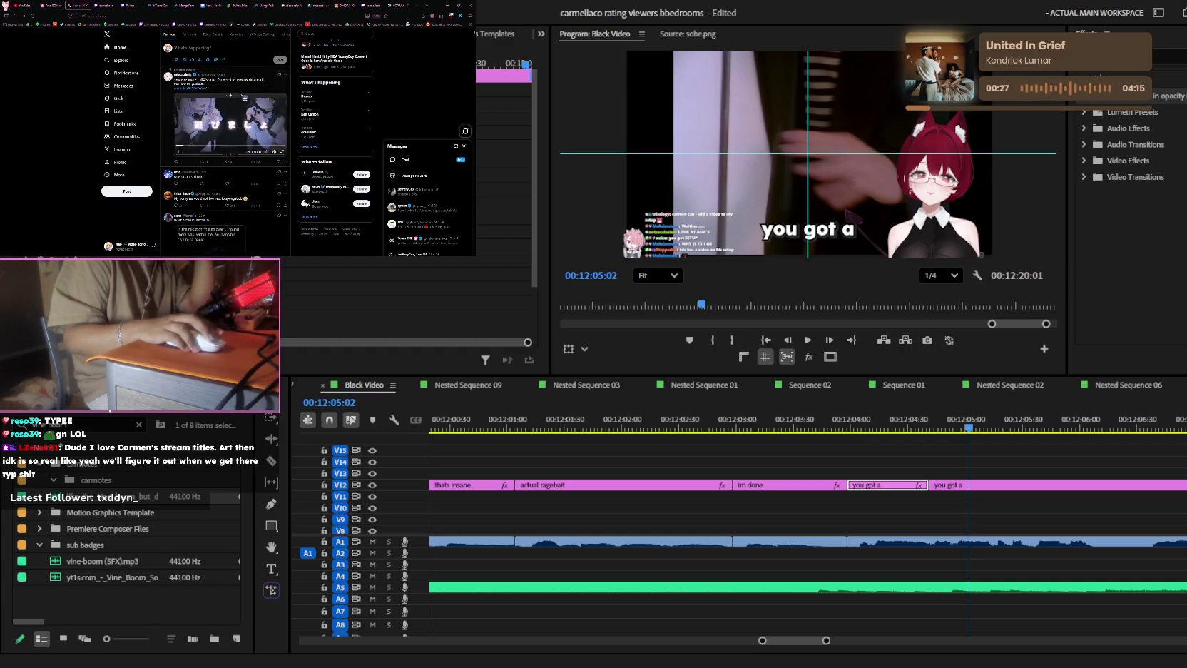
scroll(245, 98, "down", 5)
scroll(244, 97, "down", 5)
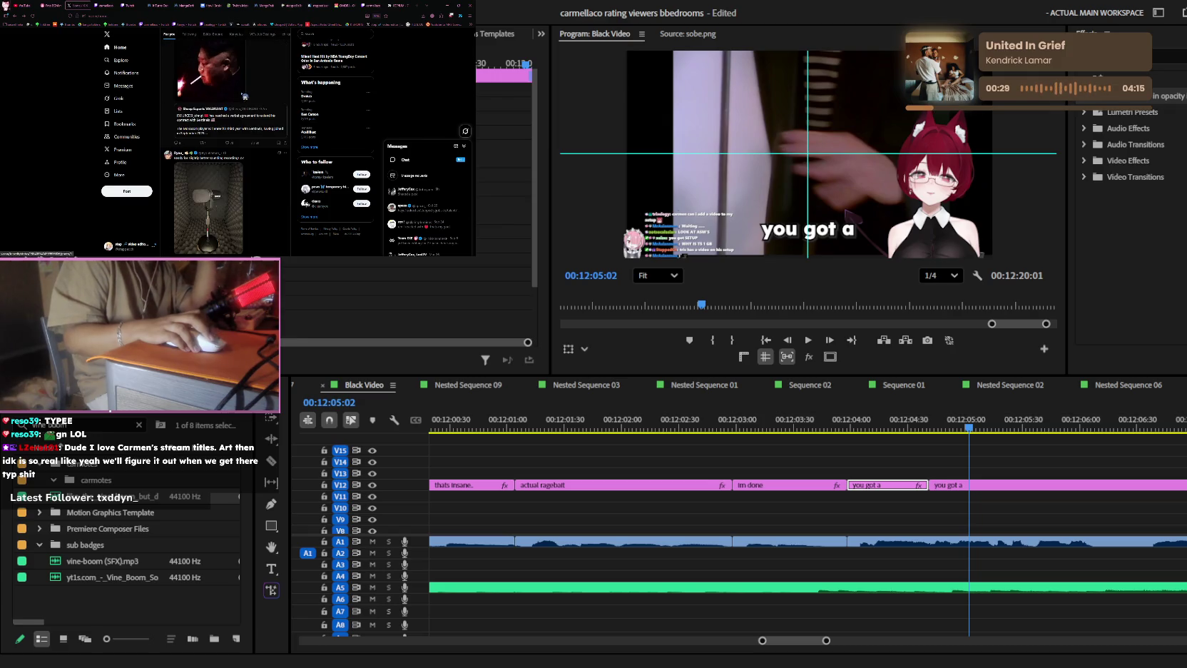
scroll(245, 95, "down", 2)
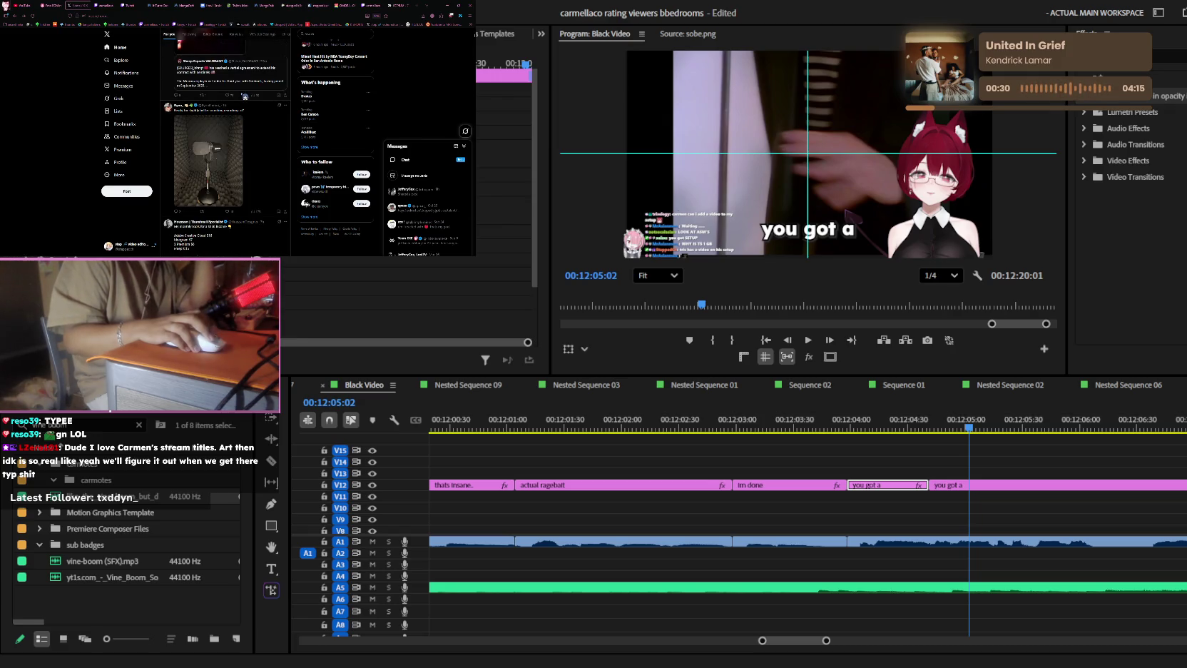
scroll(245, 95, "down", 2)
scroll(245, 95, "down", 2)
scroll(245, 97, "down", 2)
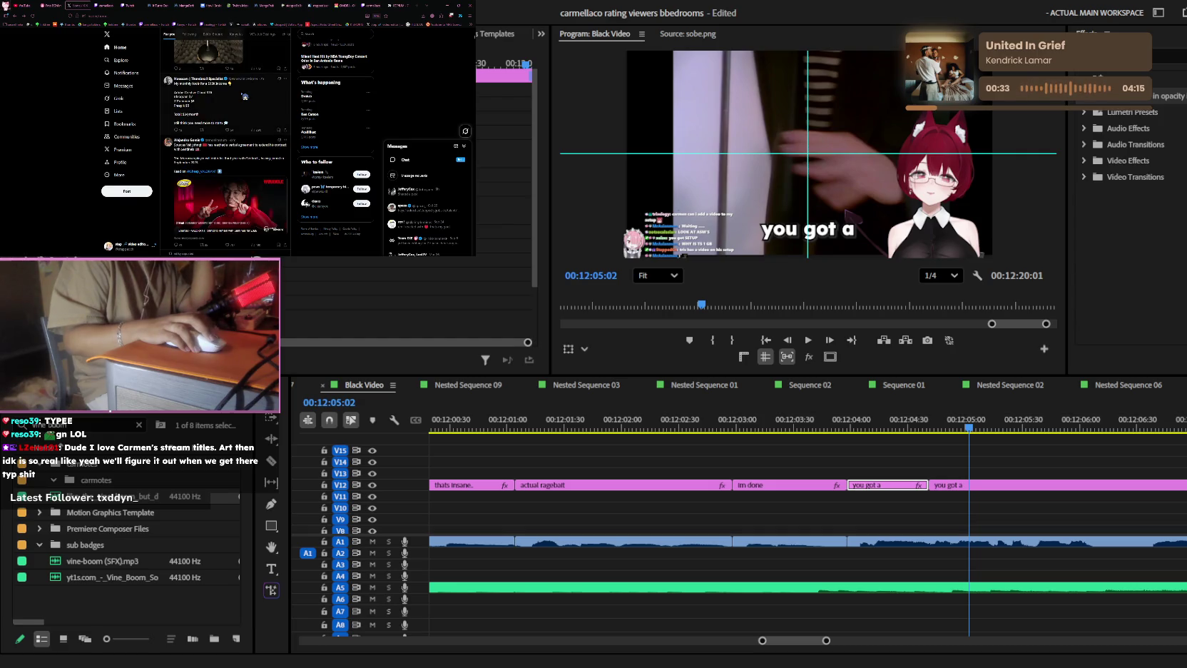
scroll(244, 96, "down", 2)
scroll(245, 95, "down", 2)
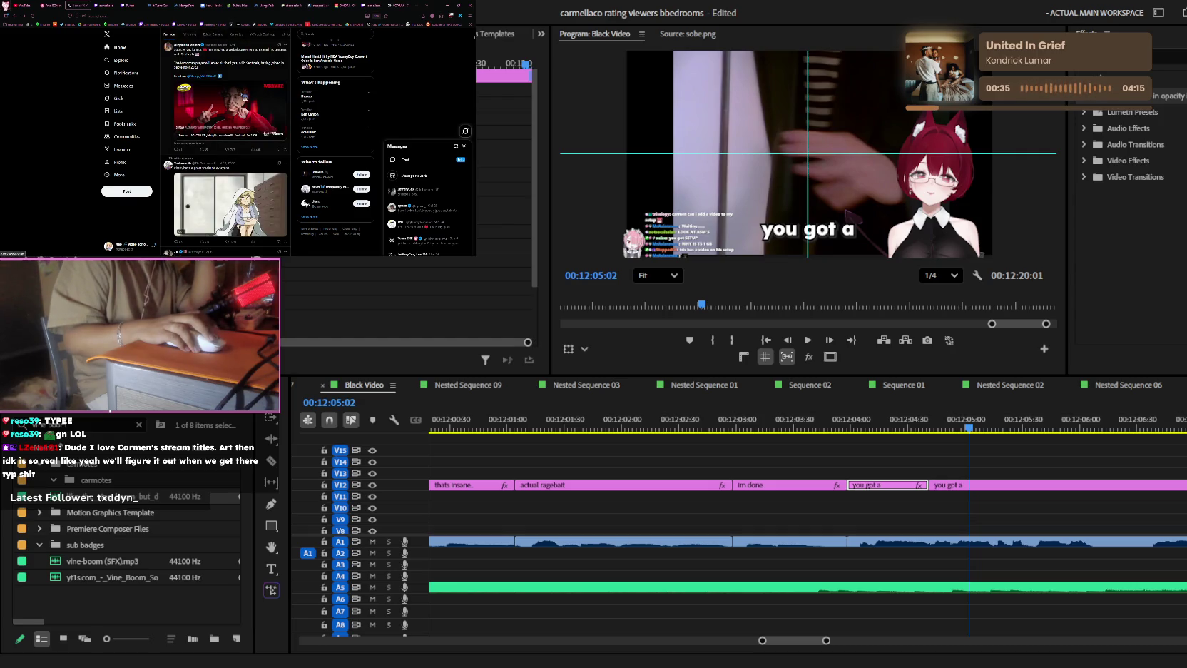
key("ctrl+Tab")
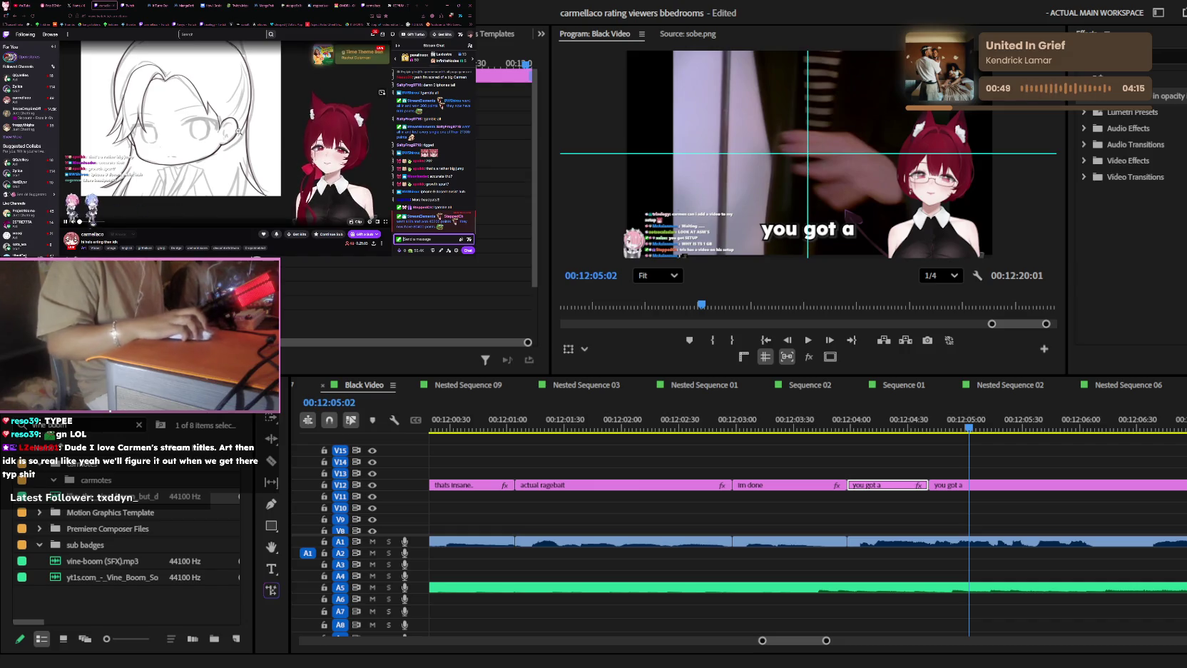
- Peek at the channel's power-ups, then draft 'streamer can s check dms' in Twitch chat
left_click(404, 250)
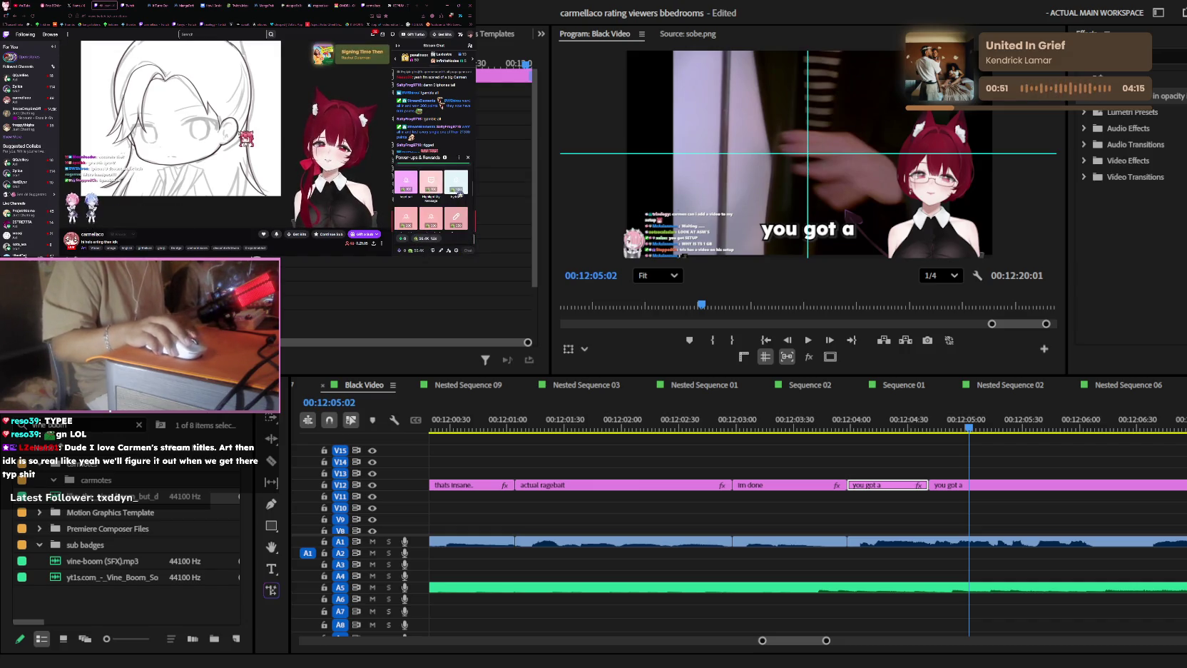
left_click(468, 157)
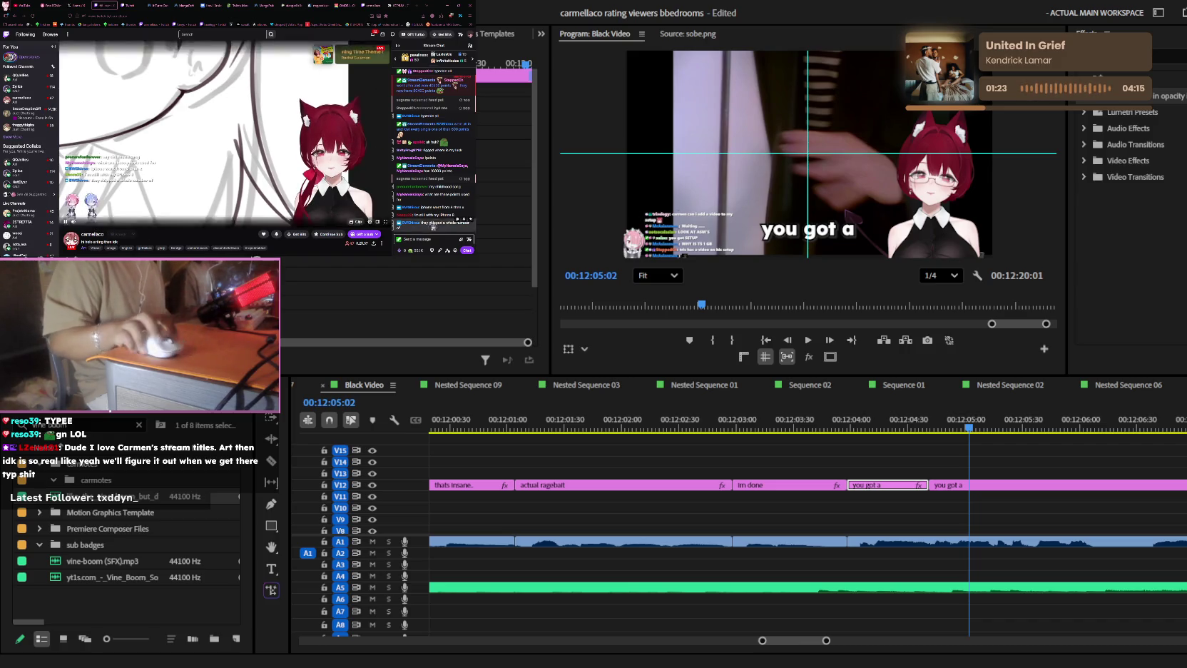
type("streamer can s c")
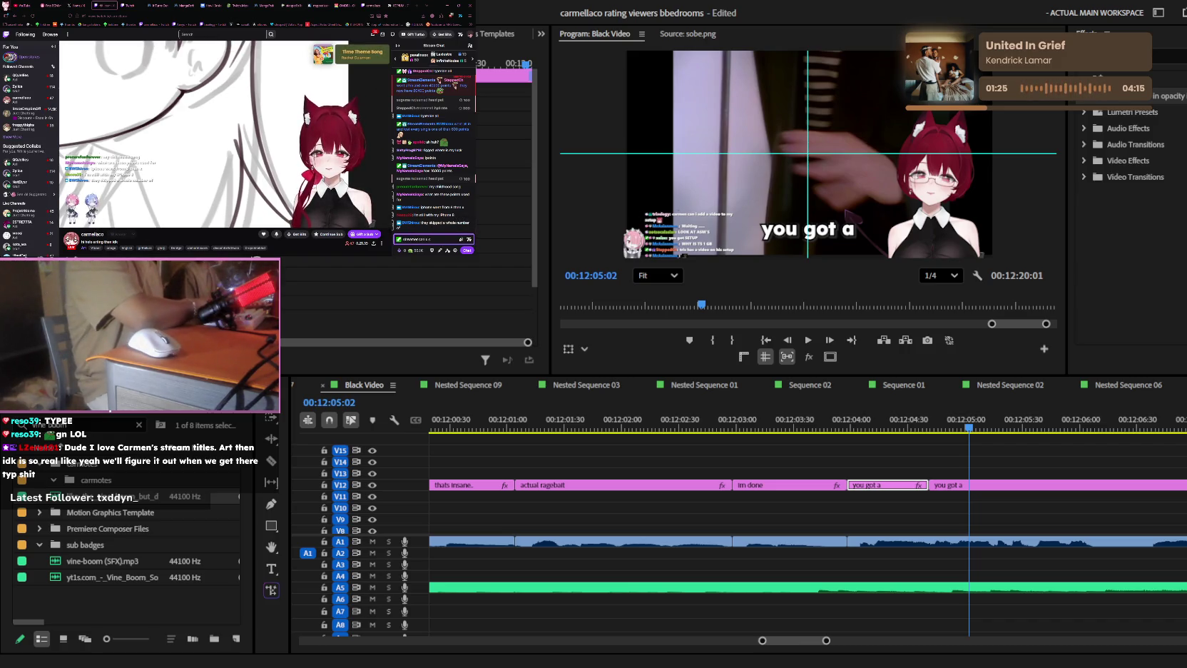
type("heck dms")
- Send the check-DMs message in Twitch chat, then post the short 'lole if' reply
key("Return")
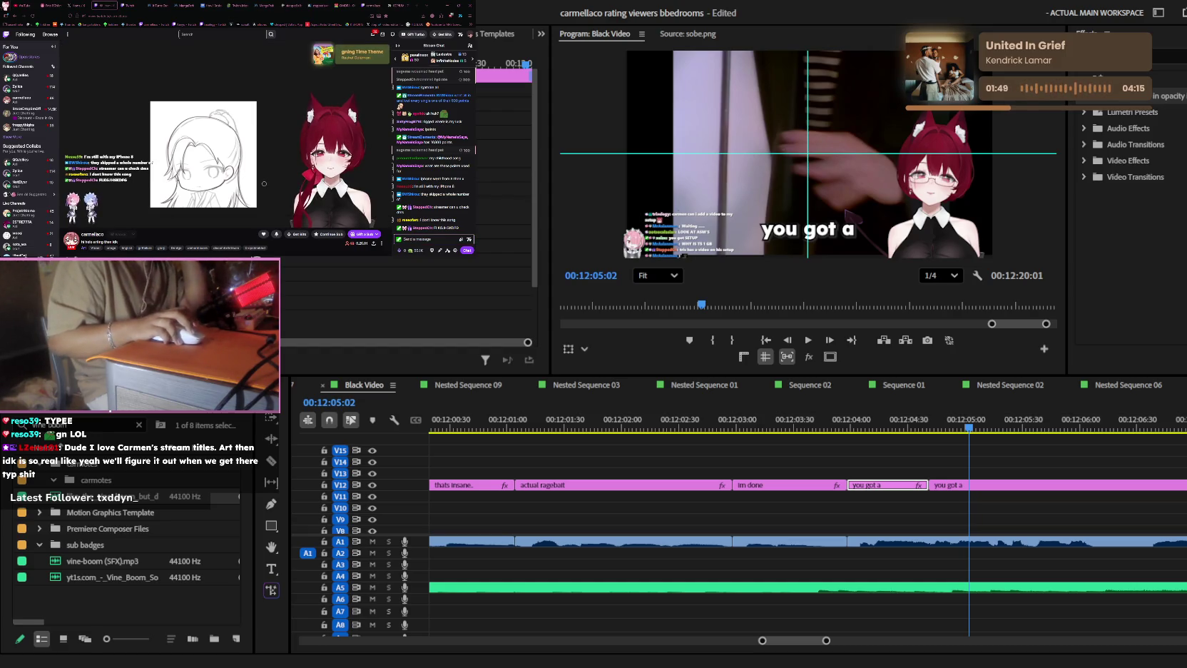
left_click(432, 239)
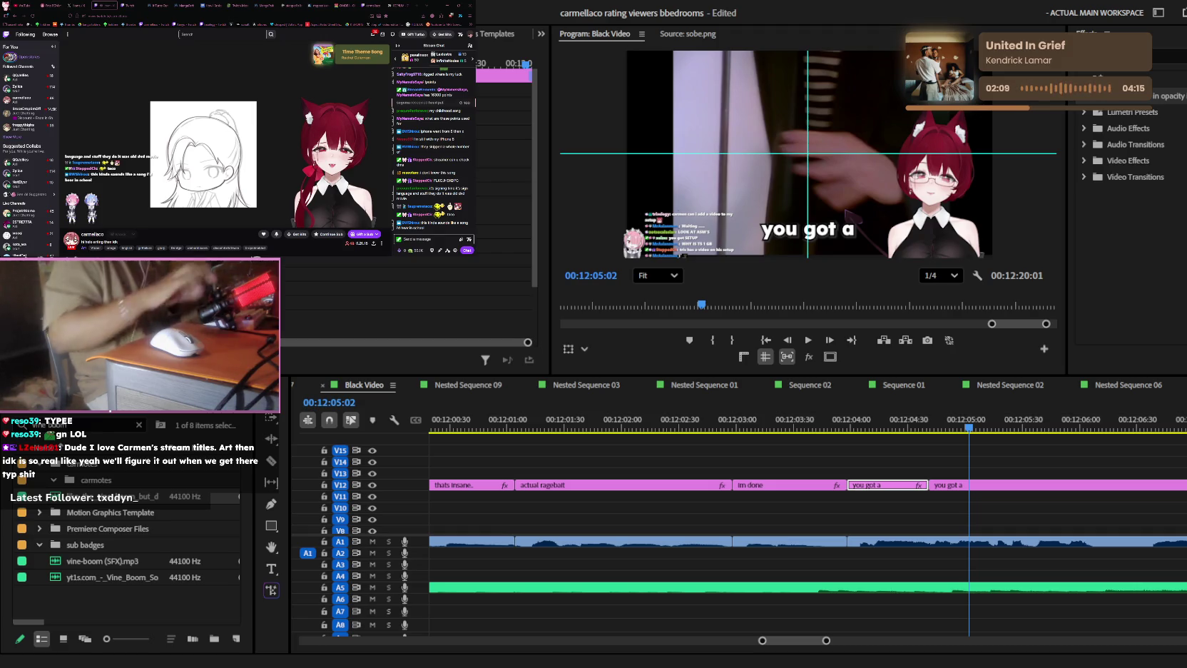
left_click(428, 238)
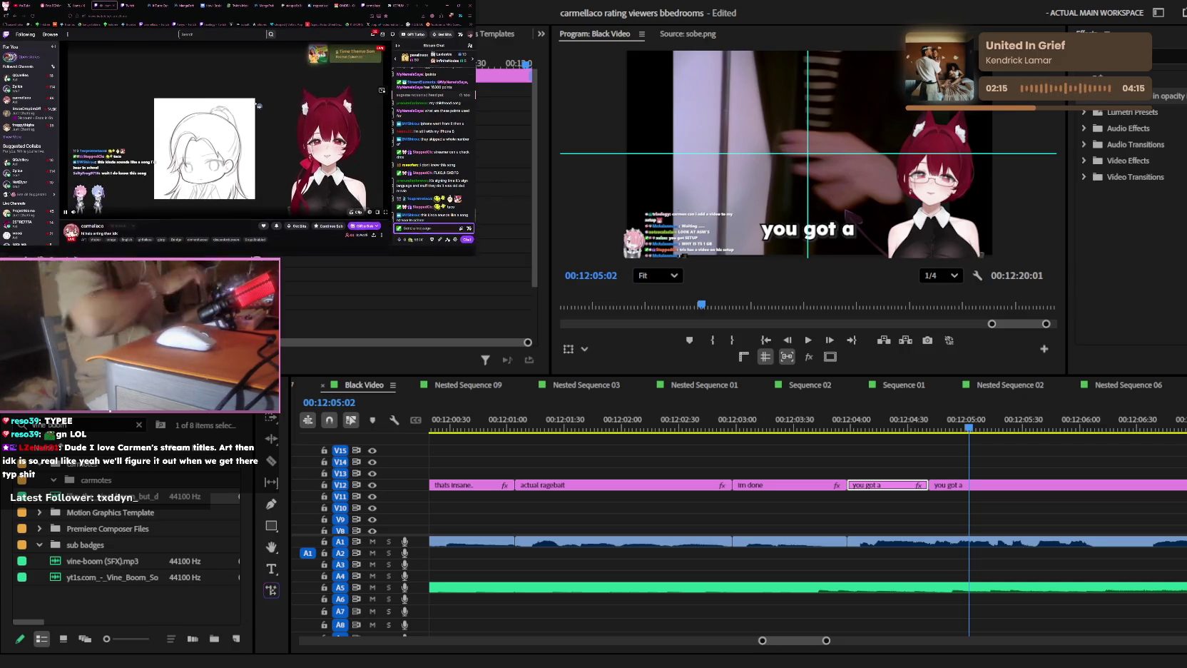
type("lol")
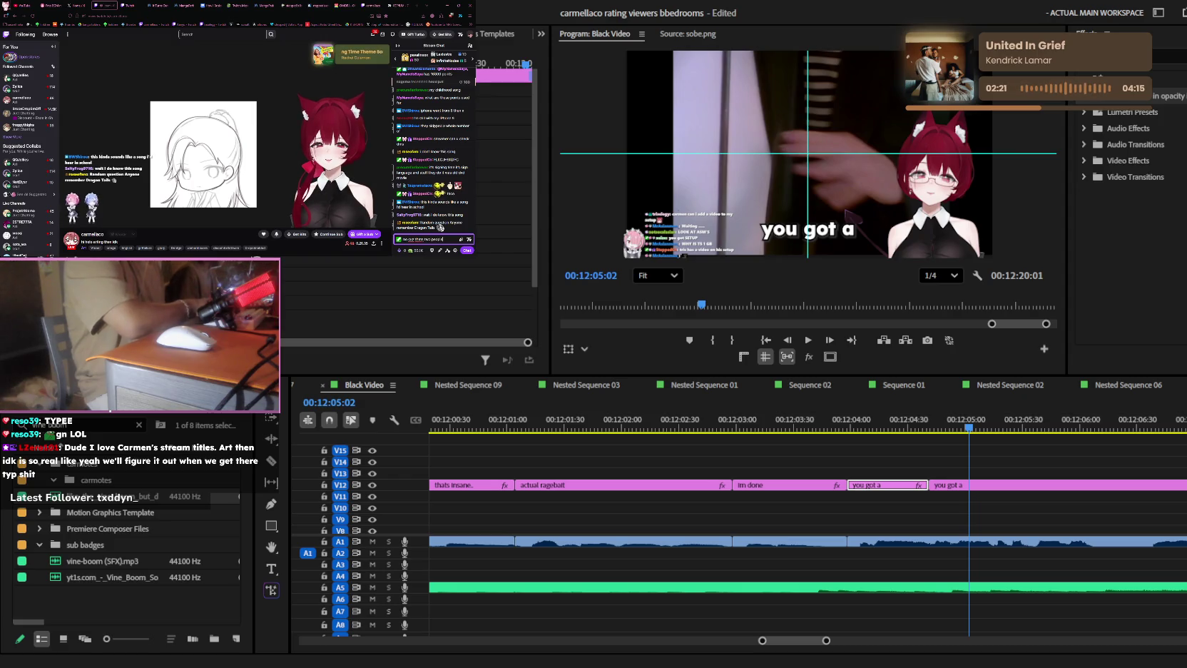
type("e if")
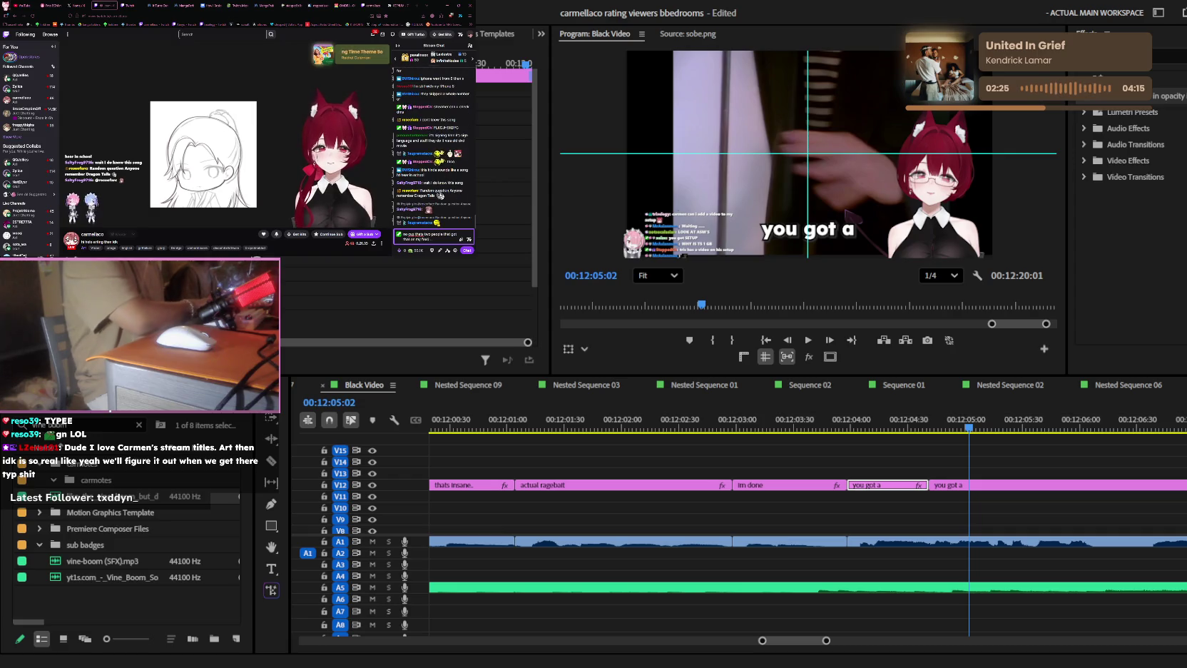
key("Return")
type("id")
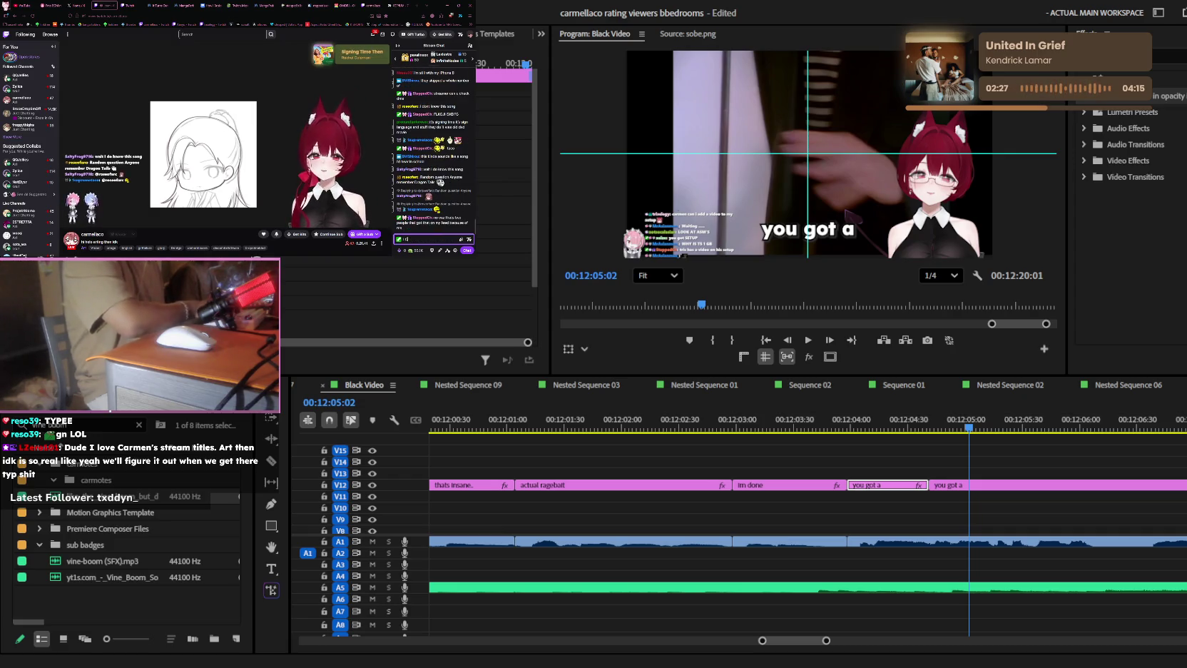
key("BackSpace")
key("BackSpace")
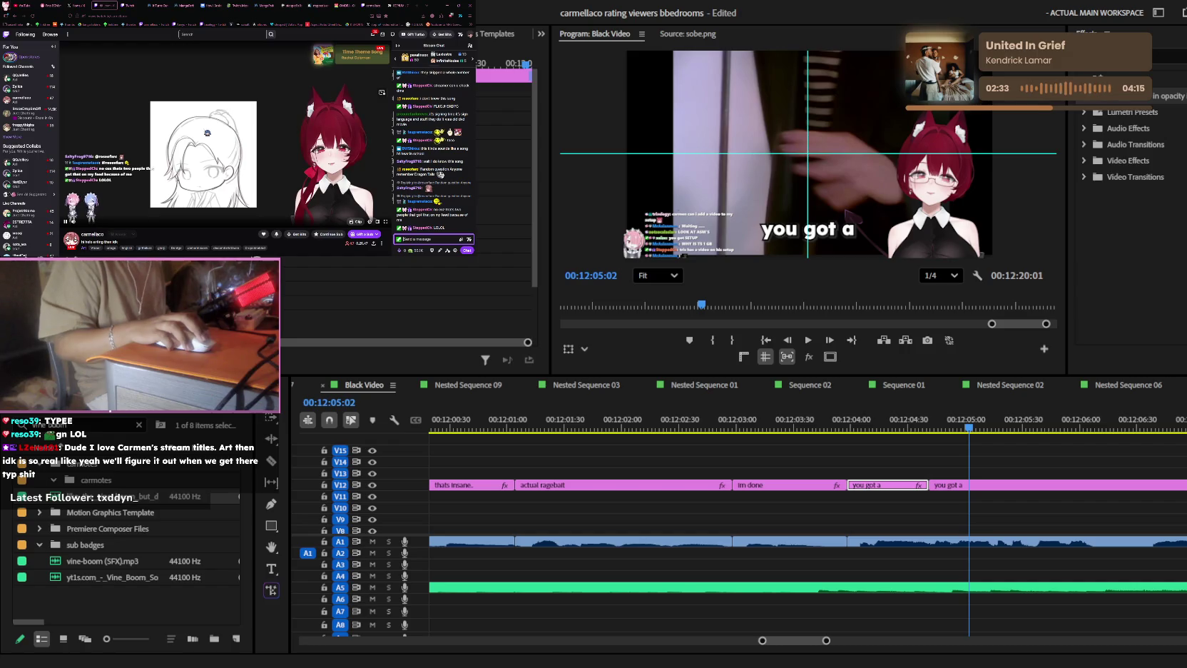
- Glance at the stream manager page, then return to the Premiere timeline
left_click(132, 5)
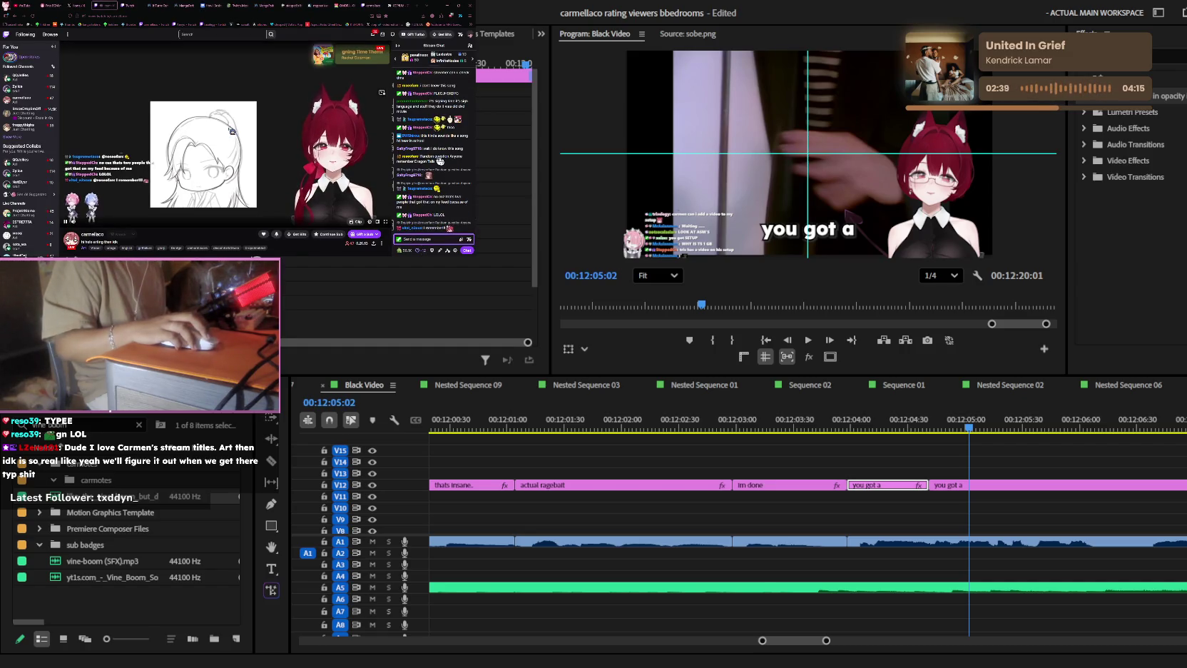
left_click(922, 443)
scroll(921, 443, "down", 2)
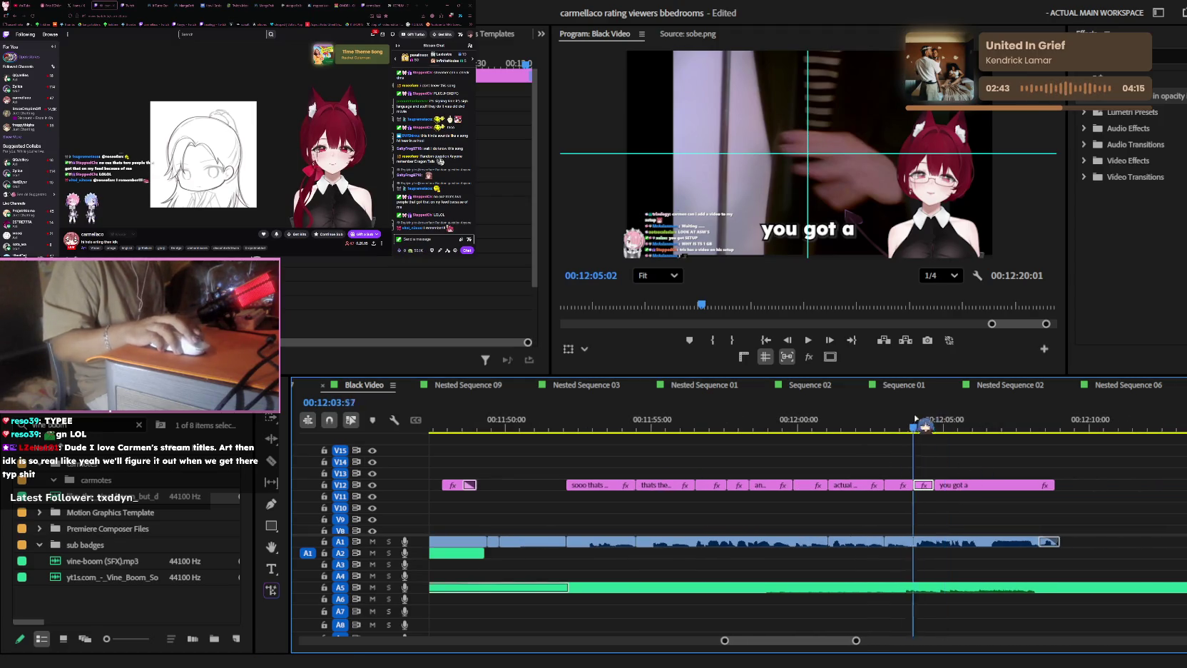
- Save the project and replay the captions from 00:12:02:41 to check timing
scroll(931, 460, "down", 1)
scroll(934, 465, "up", 1)
left_click(932, 464)
key("ctrl+s")
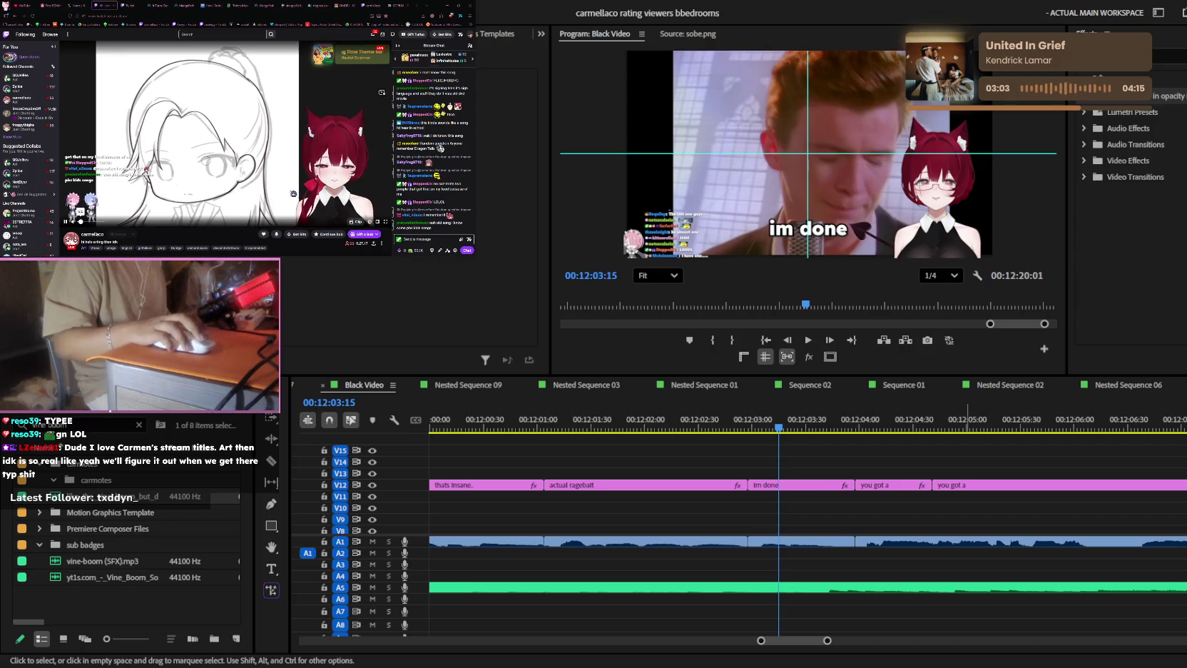
left_click(718, 422)
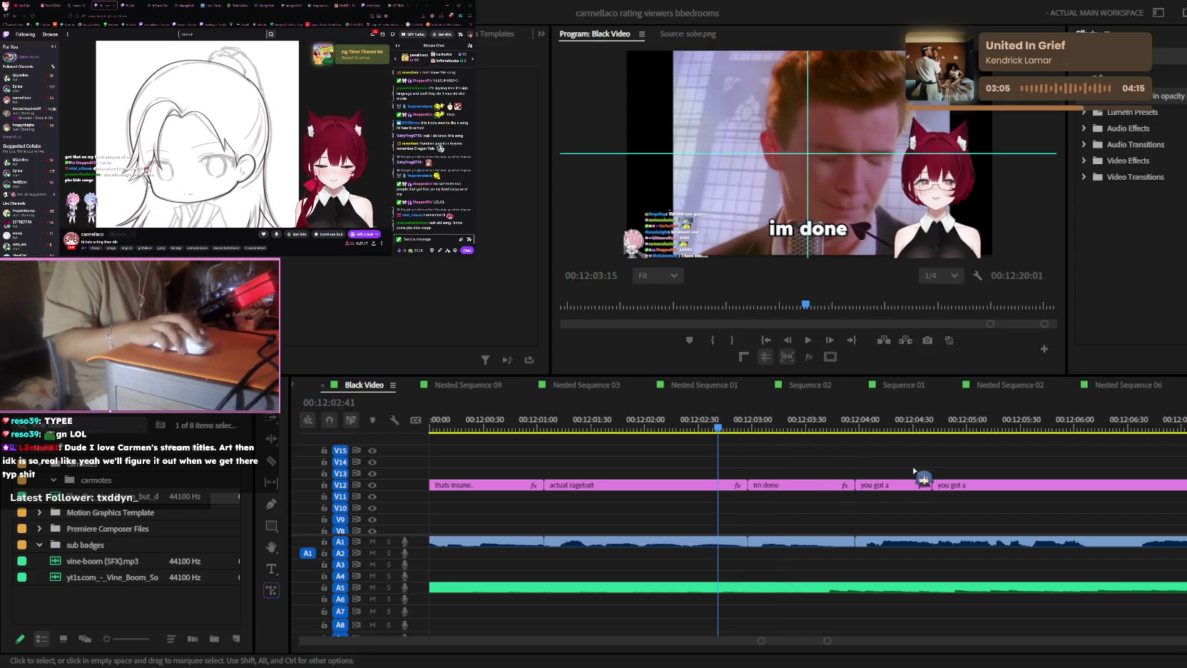
key("space")
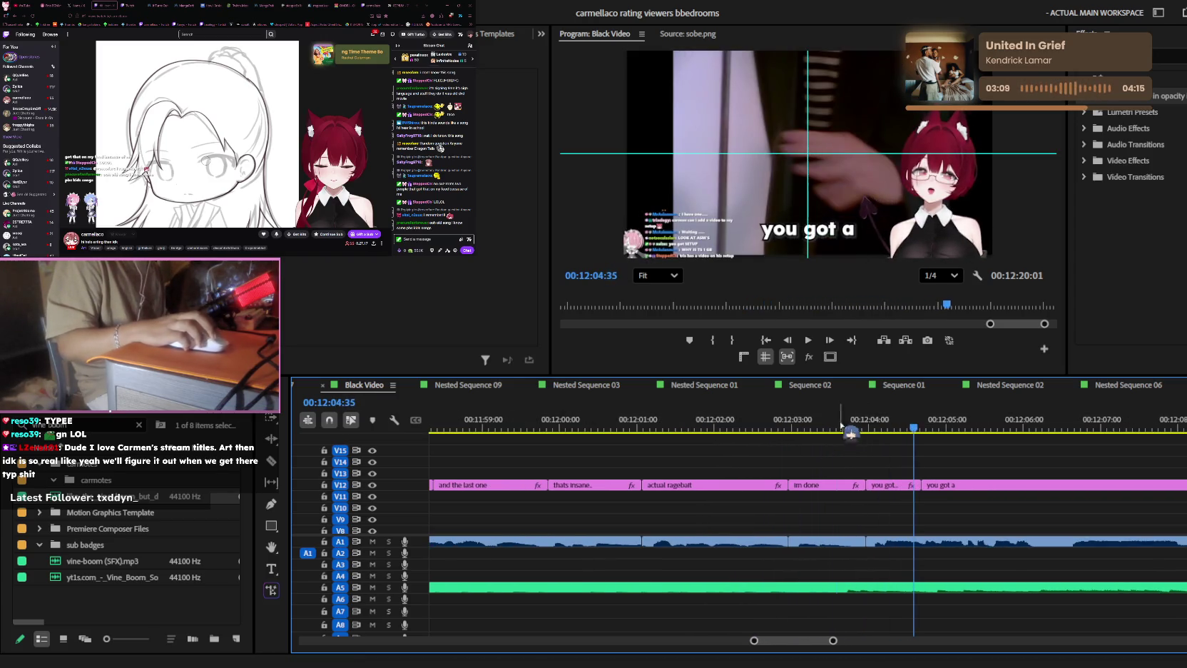
- Zoom in and find where each spoken word falls on the last 'you got a' caption
left_click(891, 485)
key("minus")
left_click(927, 428)
key("space")
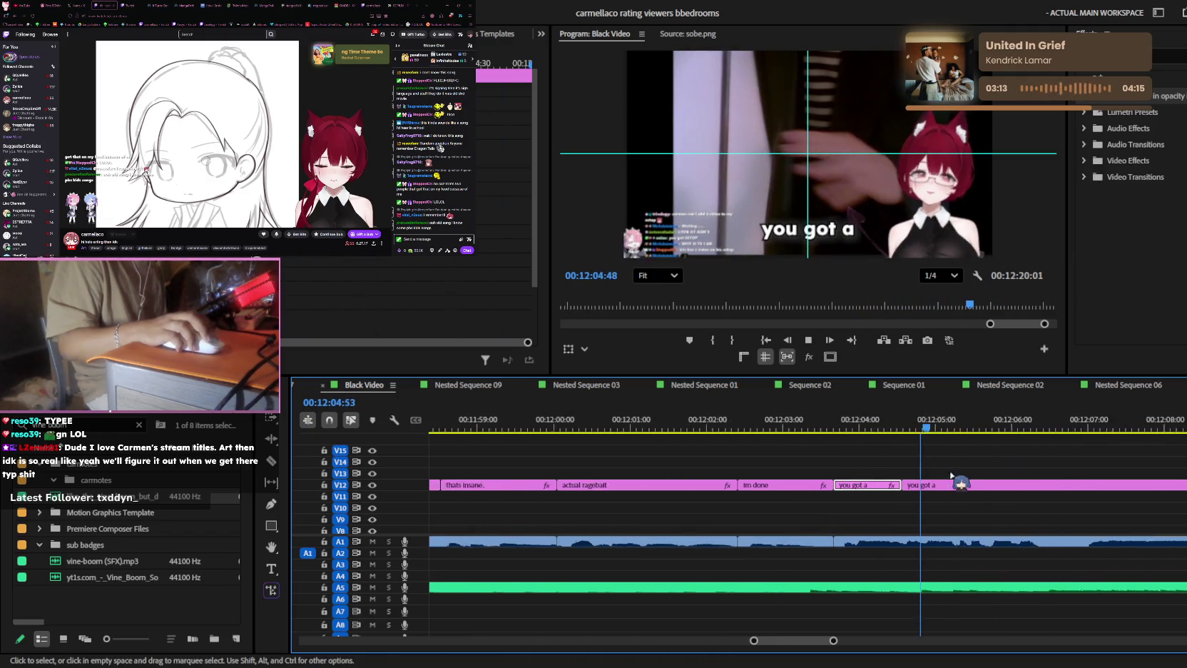
key("equal")
key("space")
key("c")
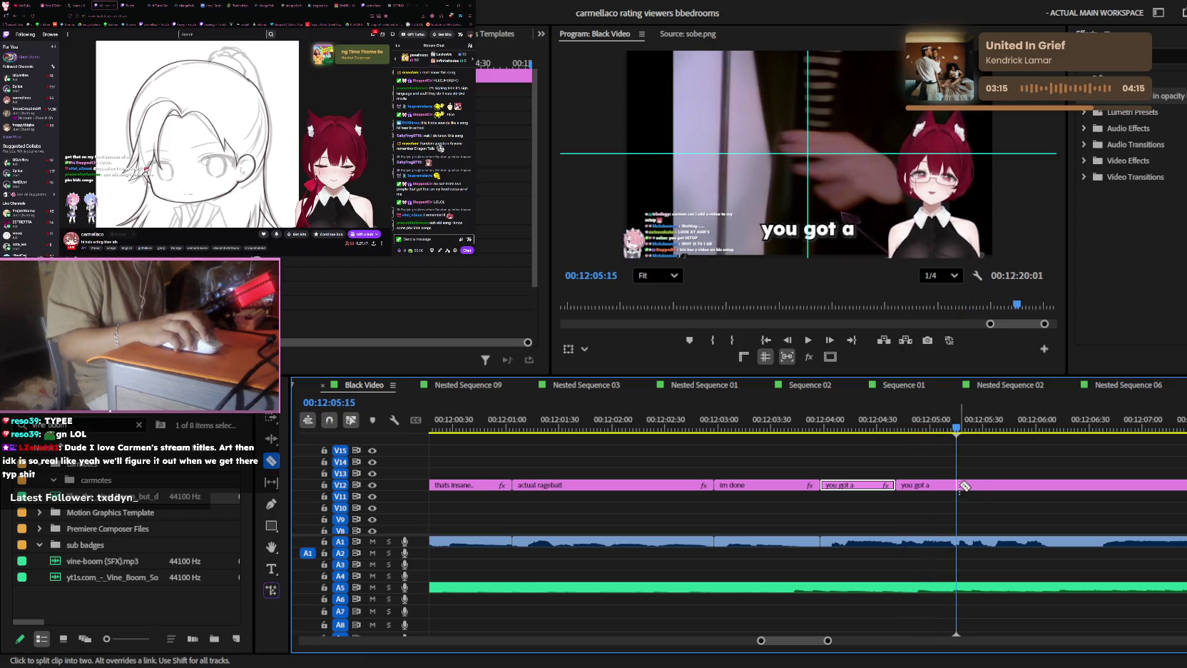
key("space")
key("v")
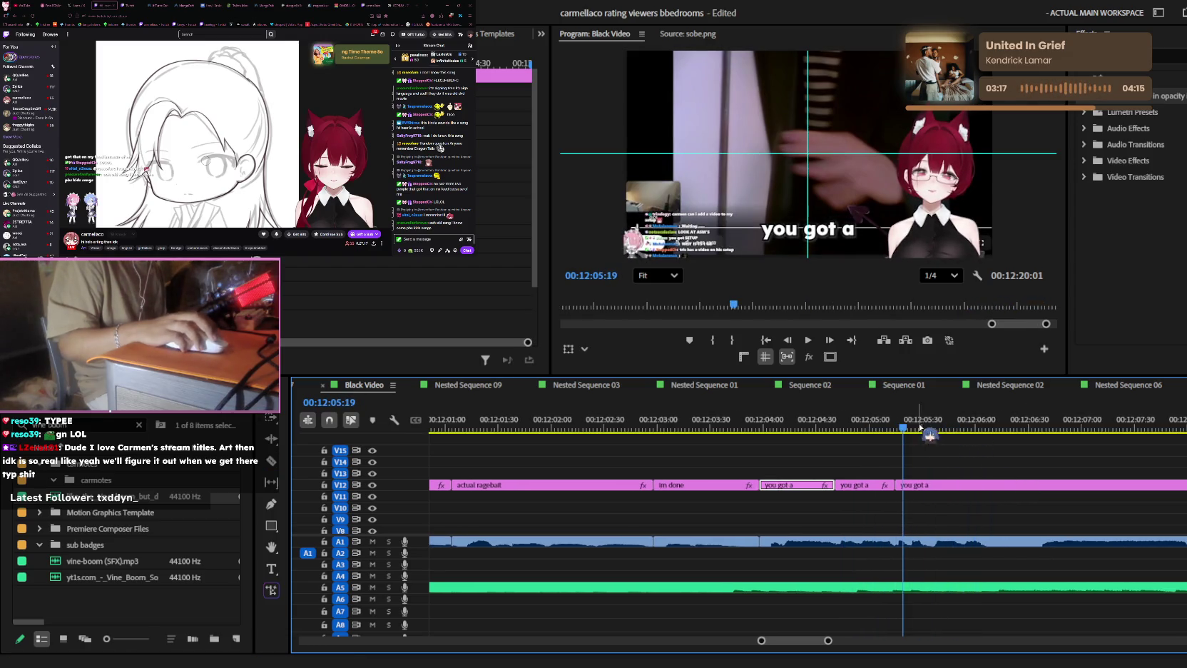
- Cut the last 'you got a' caption at each word and delete the small leftover slice
key("ctrl+k")
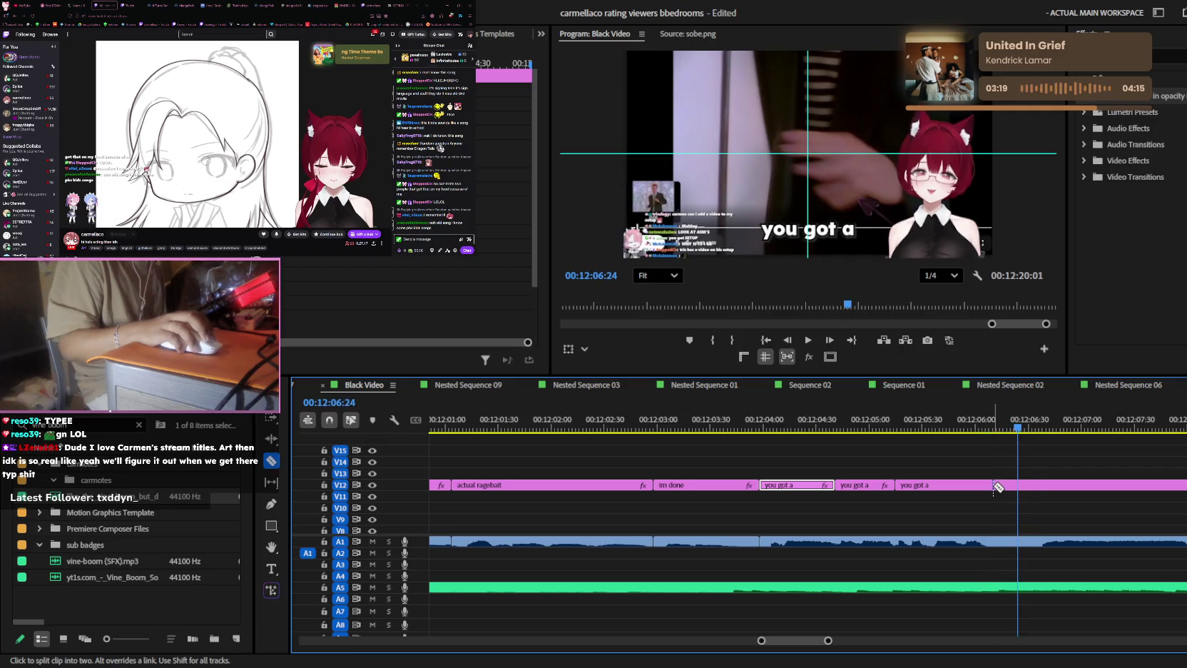
left_click(1039, 490)
key("Delete")
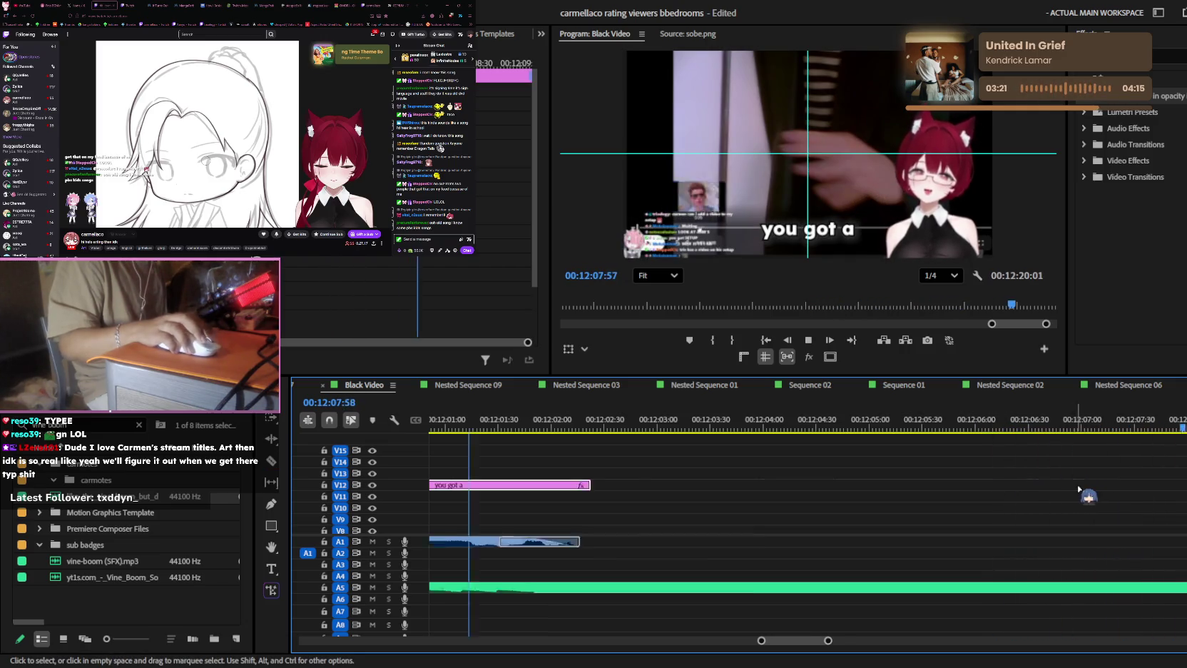
key("minus")
key("ctrl+k")
key("space")
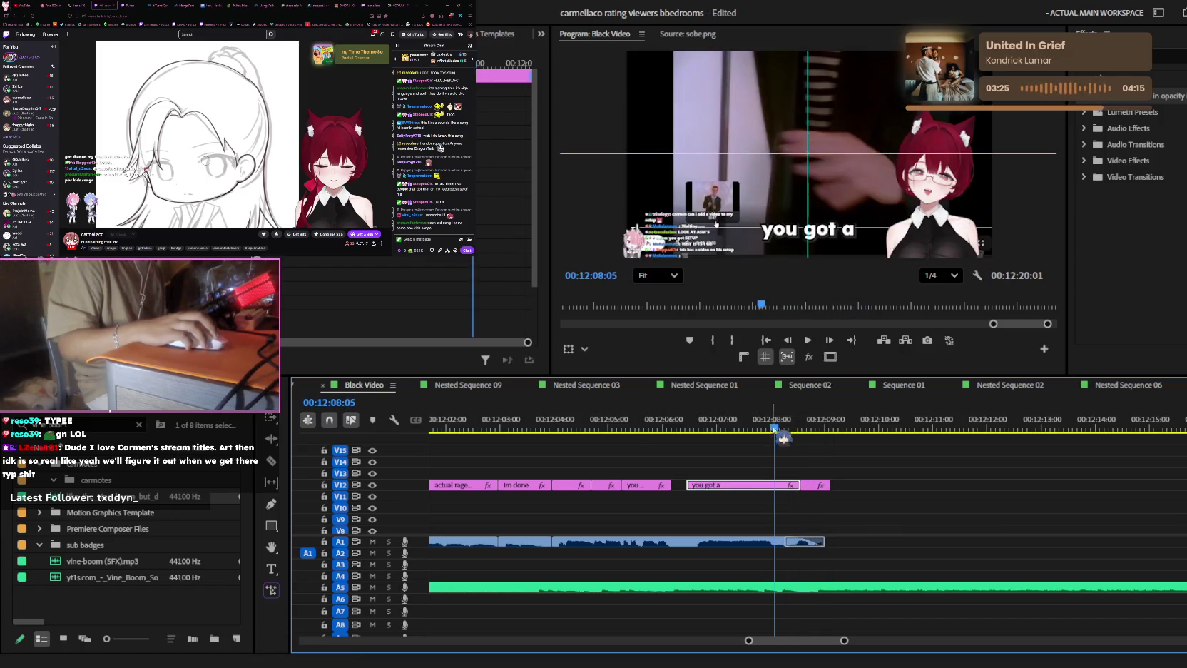
- Review the newly cut word-by-word captions from about 00:12:04
left_click(642, 425)
key("equal")
key("Up")
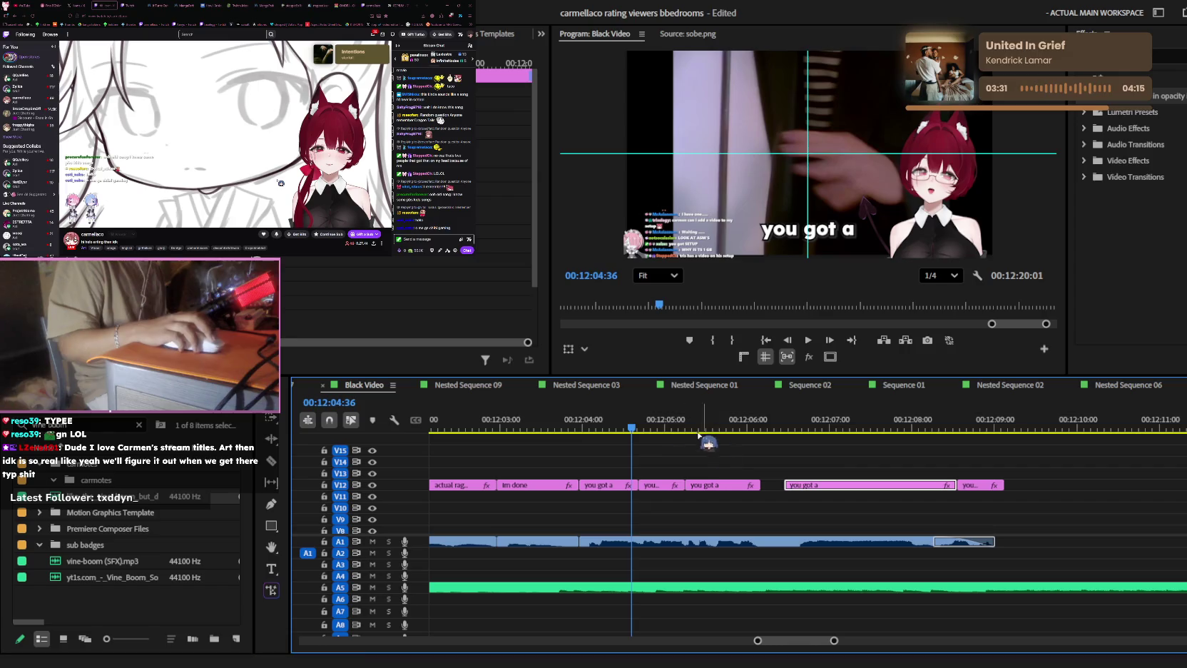
scroll(693, 476, "up", 1)
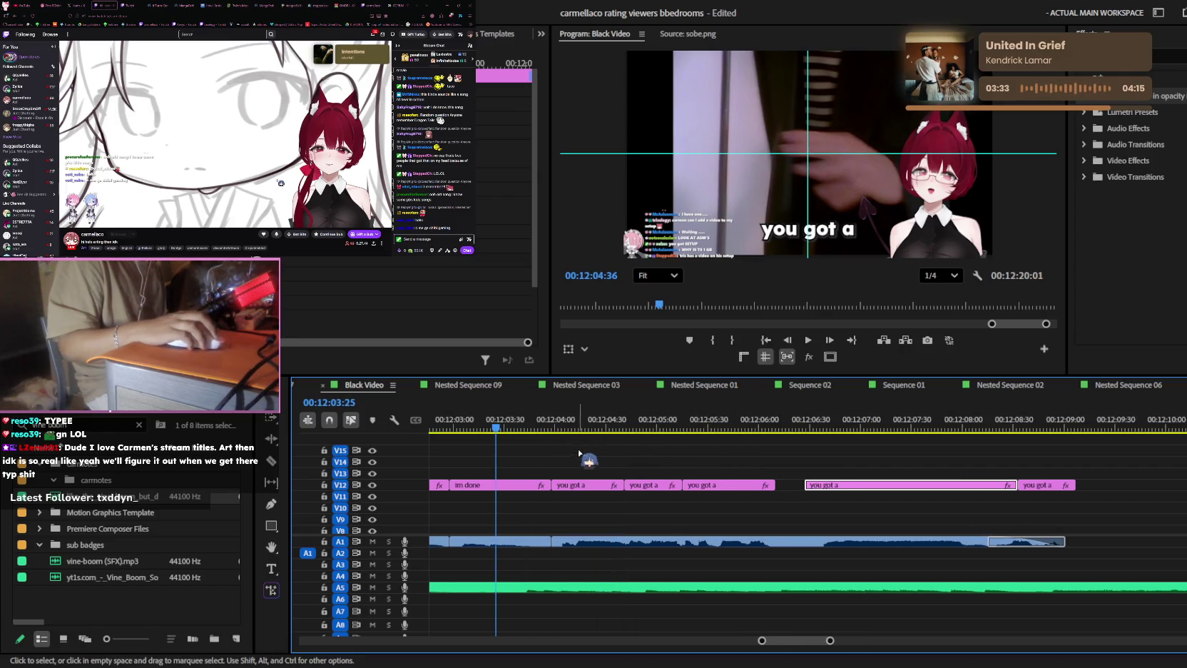
key("space")
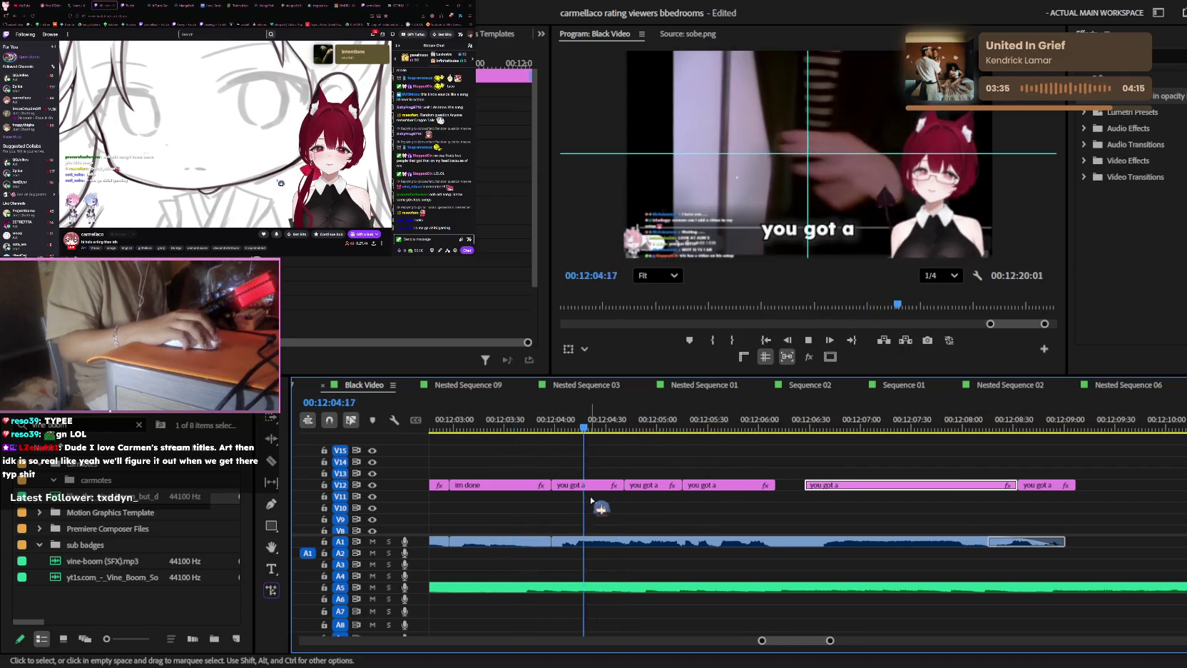
left_click(592, 428)
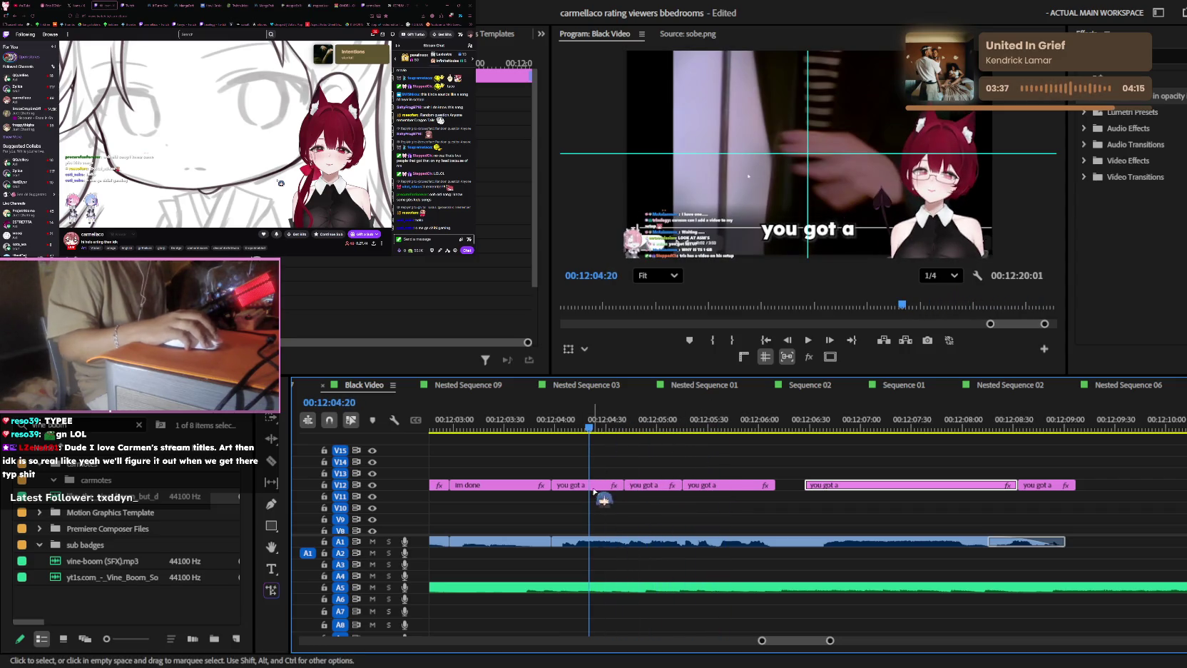
- Retype the first two 'you got a' captions as 'BRO' and 'THERES NO'
left_click(592, 485)
left_click(839, 229)
type("BRO")
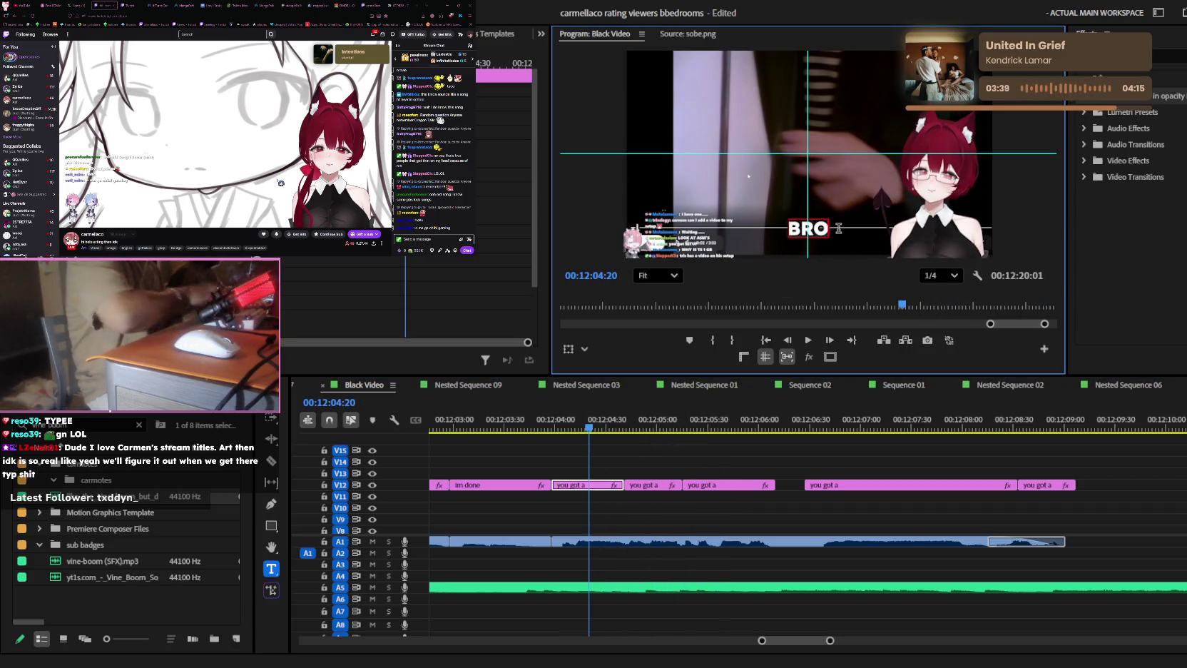
left_click(654, 495)
key("space")
left_click(837, 228)
type("THERES NO WAY")
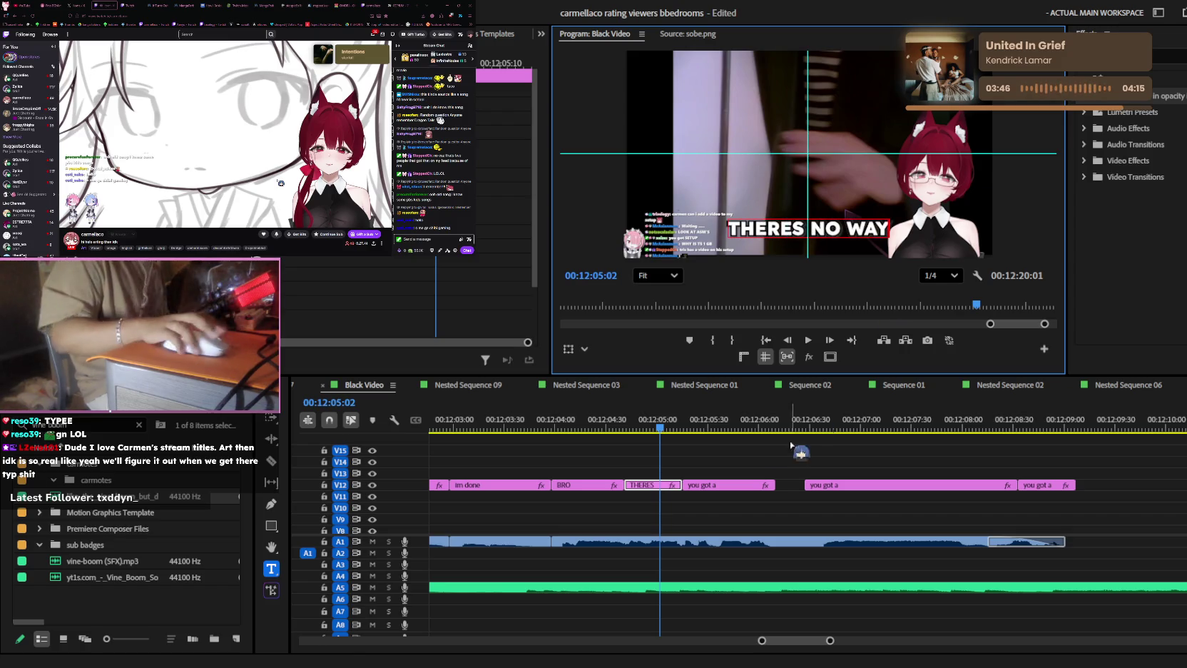
left_click(713, 485)
key("space")
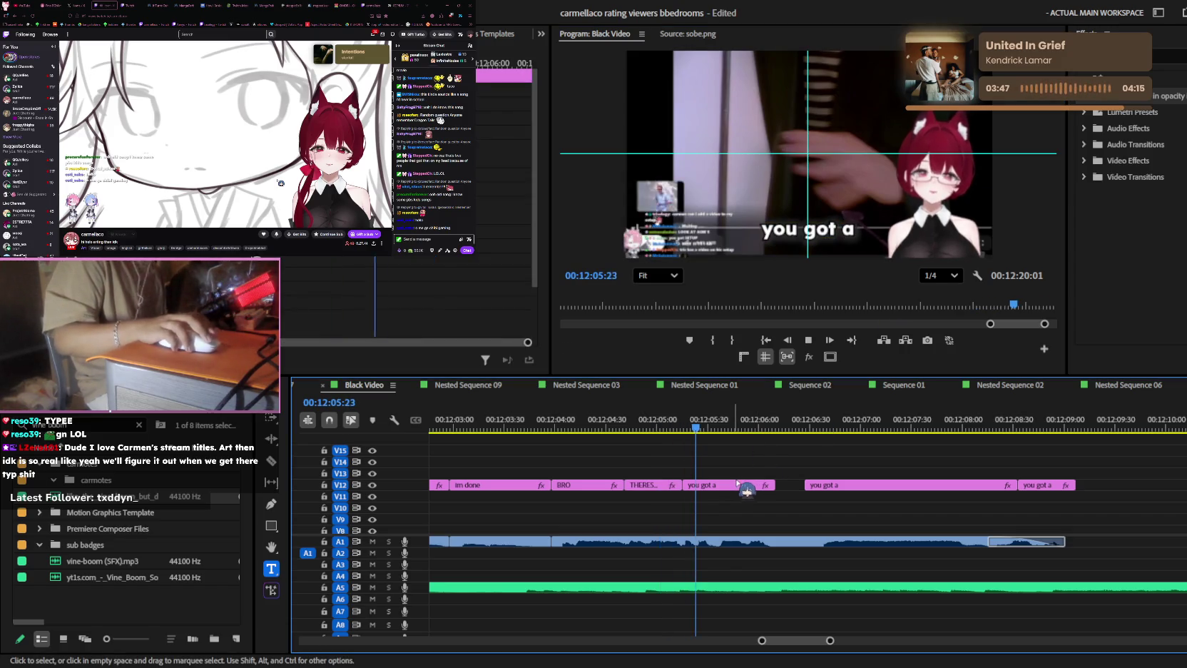
- Rewrite the next caption as 'YOU PUT THE WHOLE VID-'
left_click(840, 232)
type("yo")
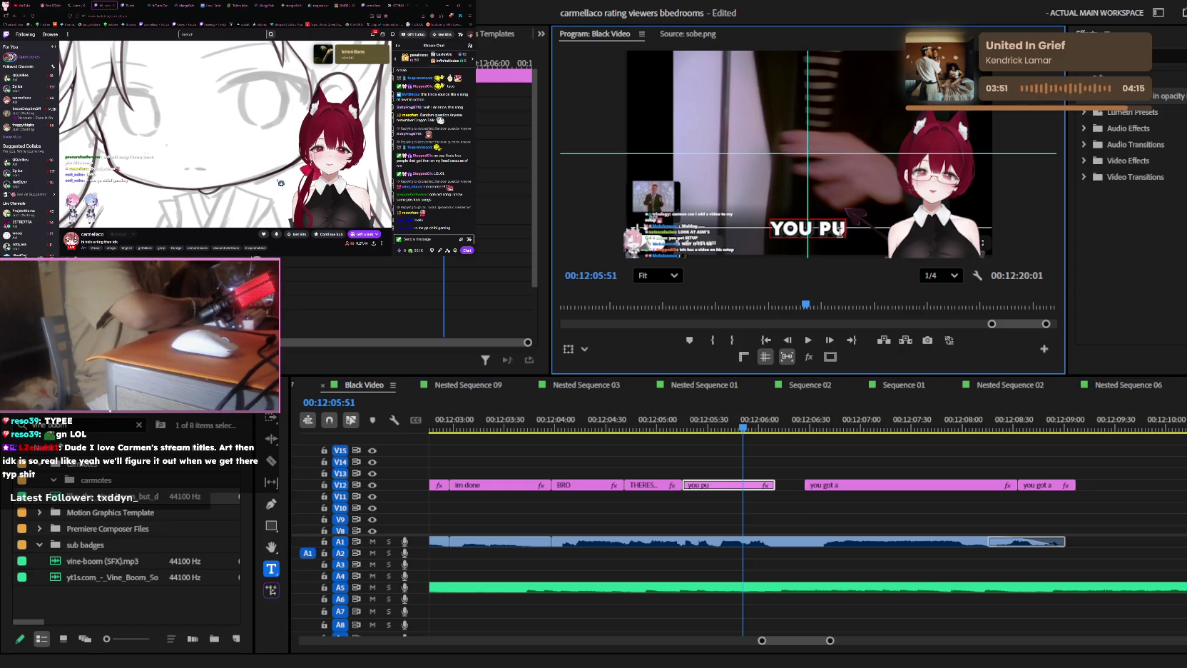
type(" VID-")
left_click(812, 462)
key("space")
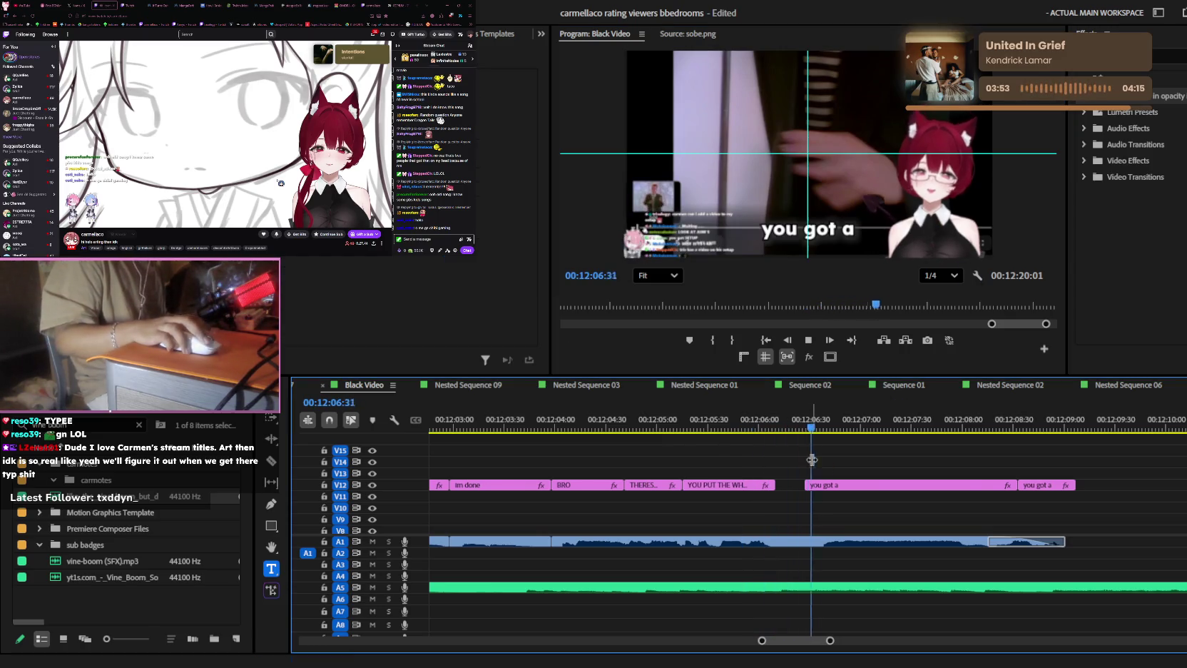
- Trim the end of the following 'you got a' caption shorter and check its timing
scroll(813, 463, "down", 1, "alt")
left_click(848, 485)
key("space")
key("Up")
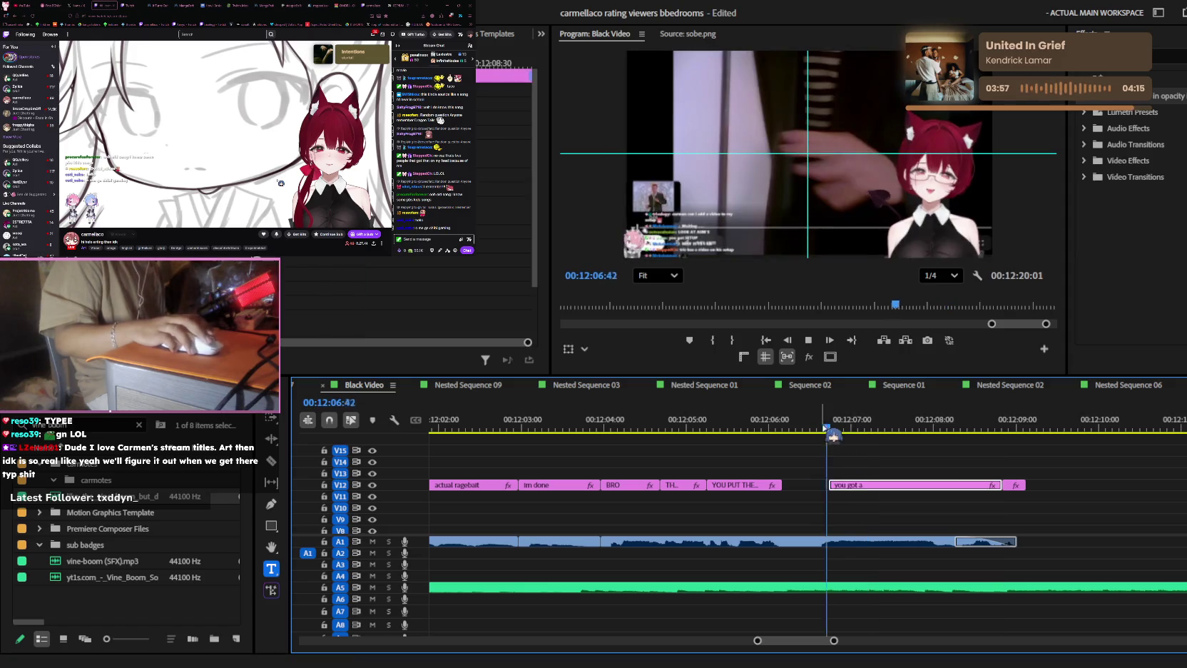
key("space")
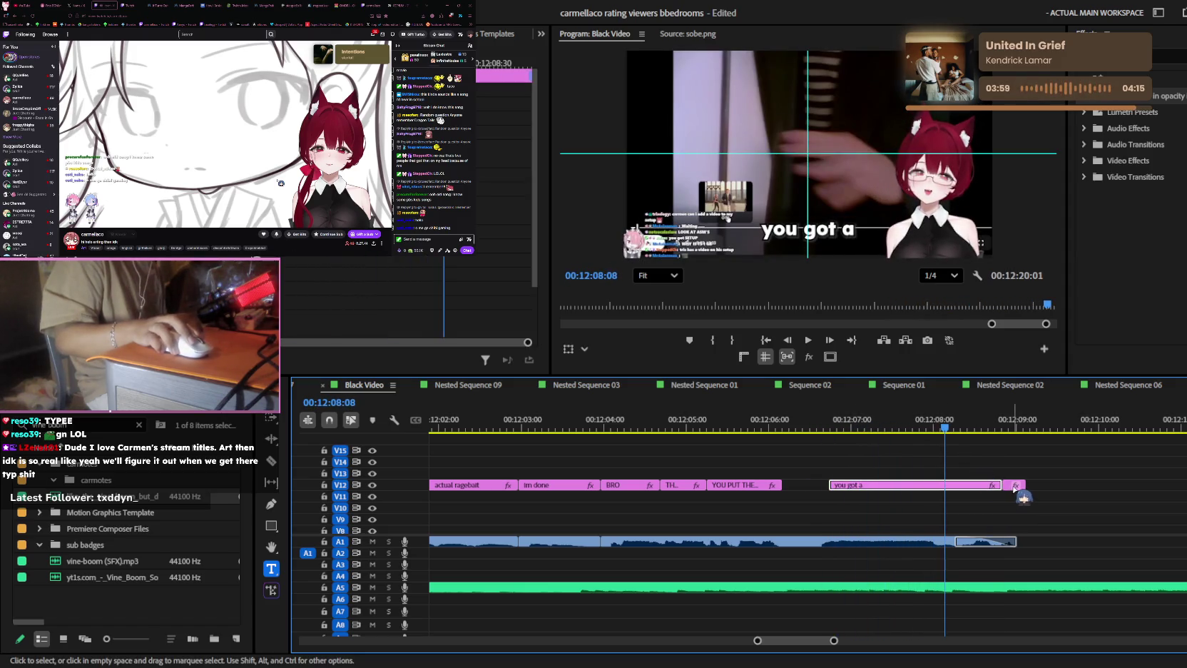
mouse_move(1002, 485)
left_mouse_down()
mouse_move(967, 485)
mouse_move(1017, 485)
mouse_move(1041, 508)
left_mouse_up()
key("space")
key("space")
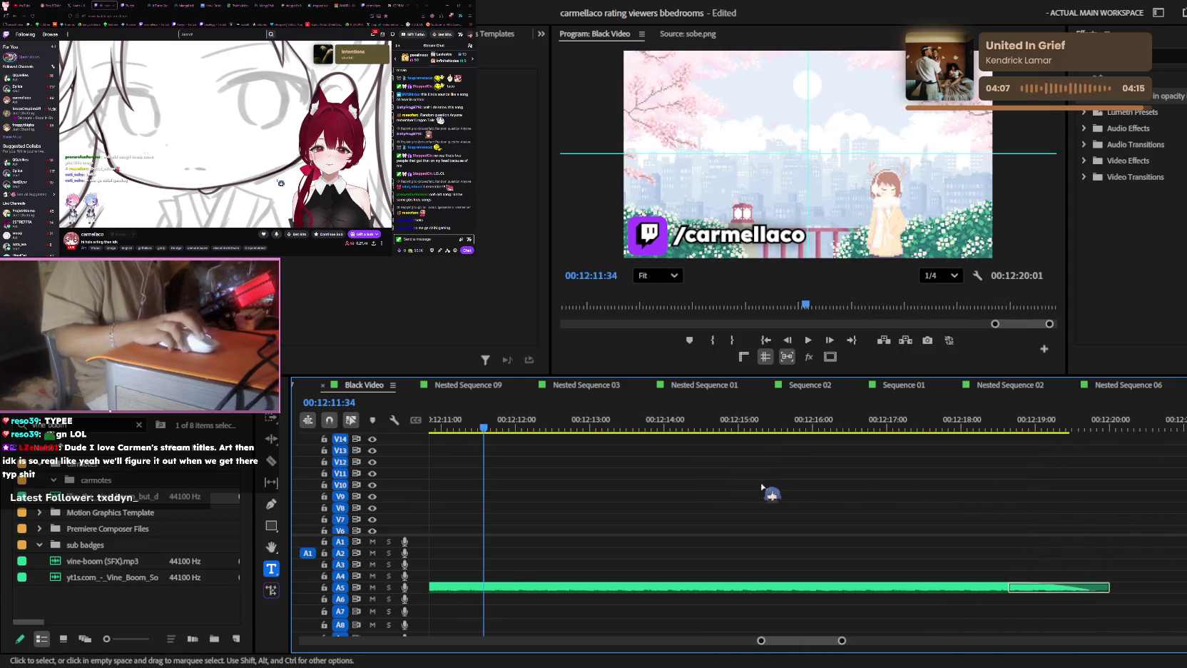
scroll(752, 500, "up", 5)
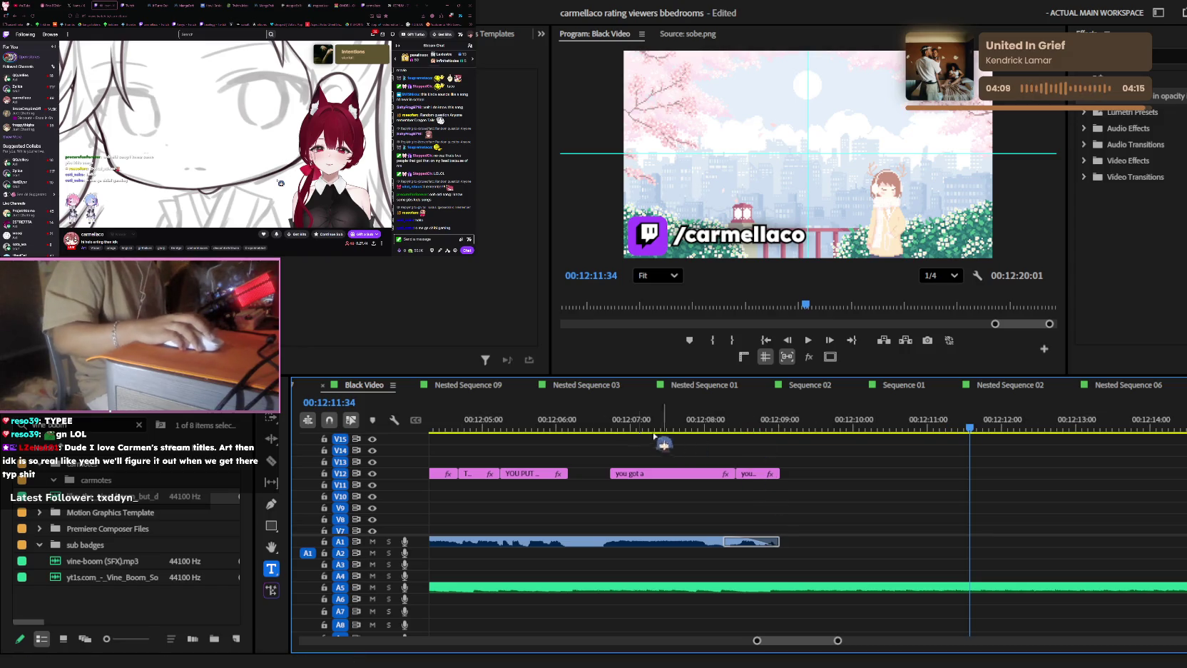
left_click_drag(617, 428, 638, 428)
scroll(817, 462, "up", 2)
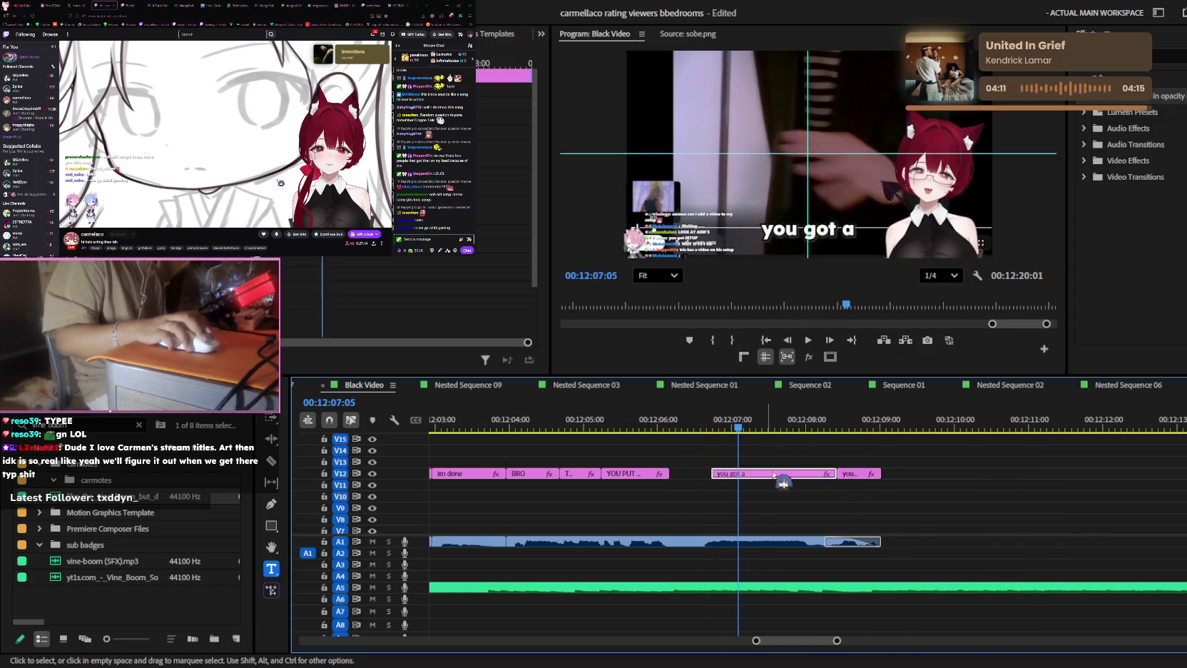
- Change the trimmed caption's text to 'NAAAAH'
left_click(829, 228)
key("BackSpace")
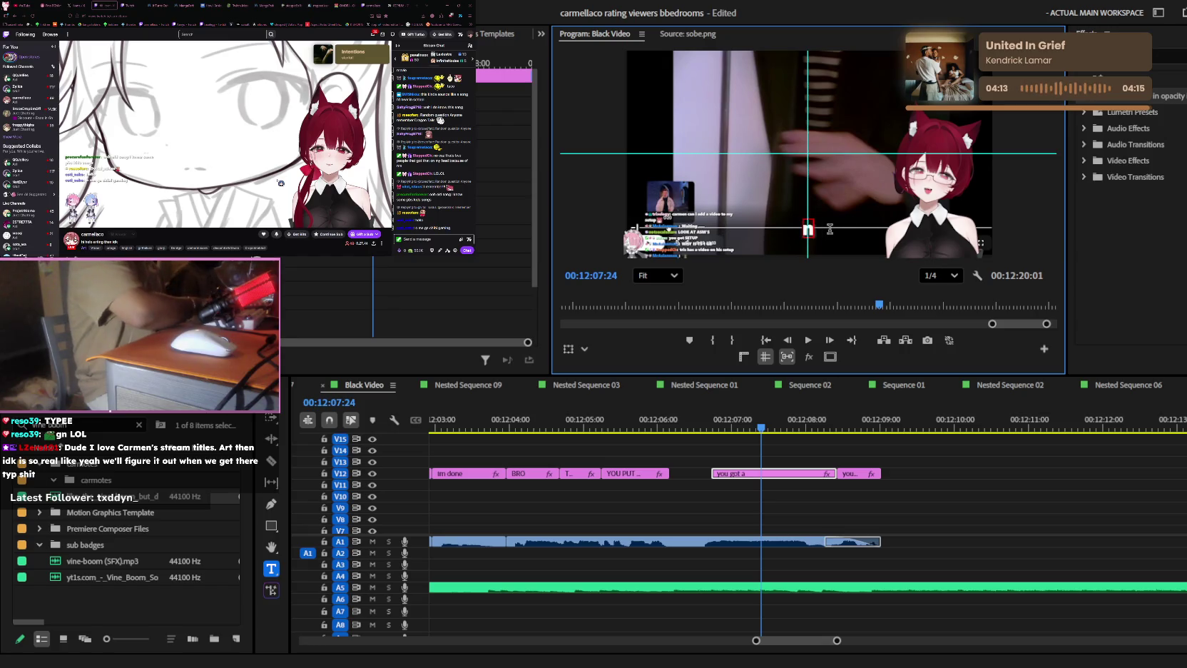
type("NAAAAH")
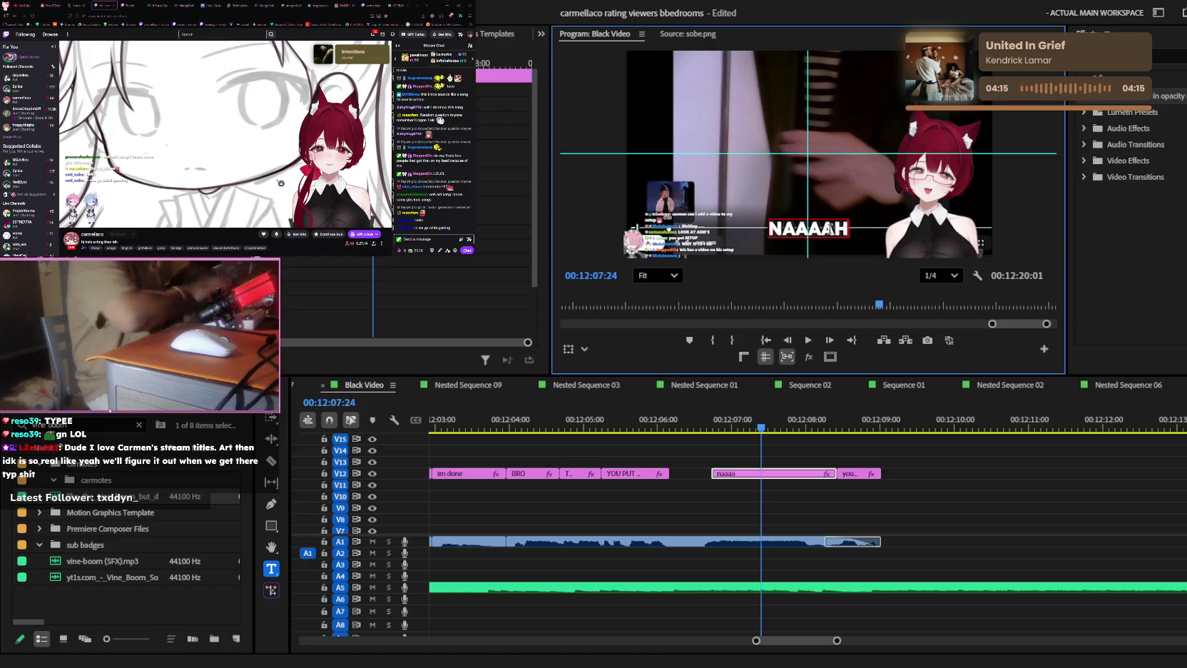
left_click(850, 475)
key("space")
- Change the next short caption's text to 'wait'
left_click(824, 229)
type("wa")
double_click(824, 228)
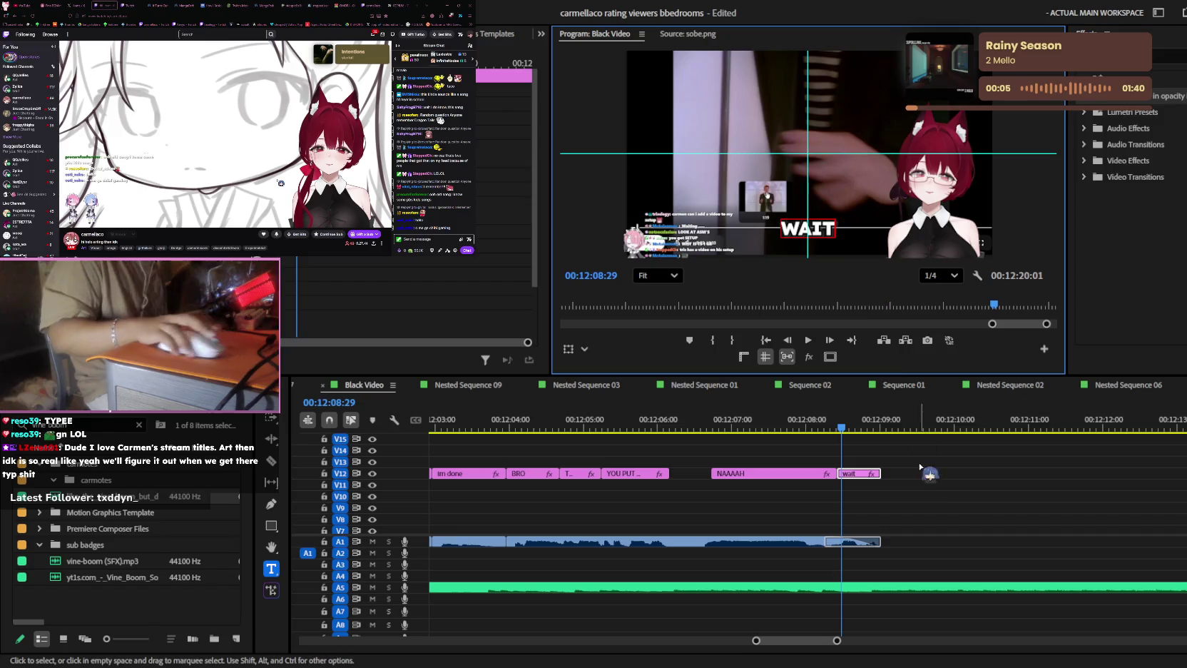
left_click(968, 512)
key("space")
key("minus")
scroll(930, 487, "down", 3)
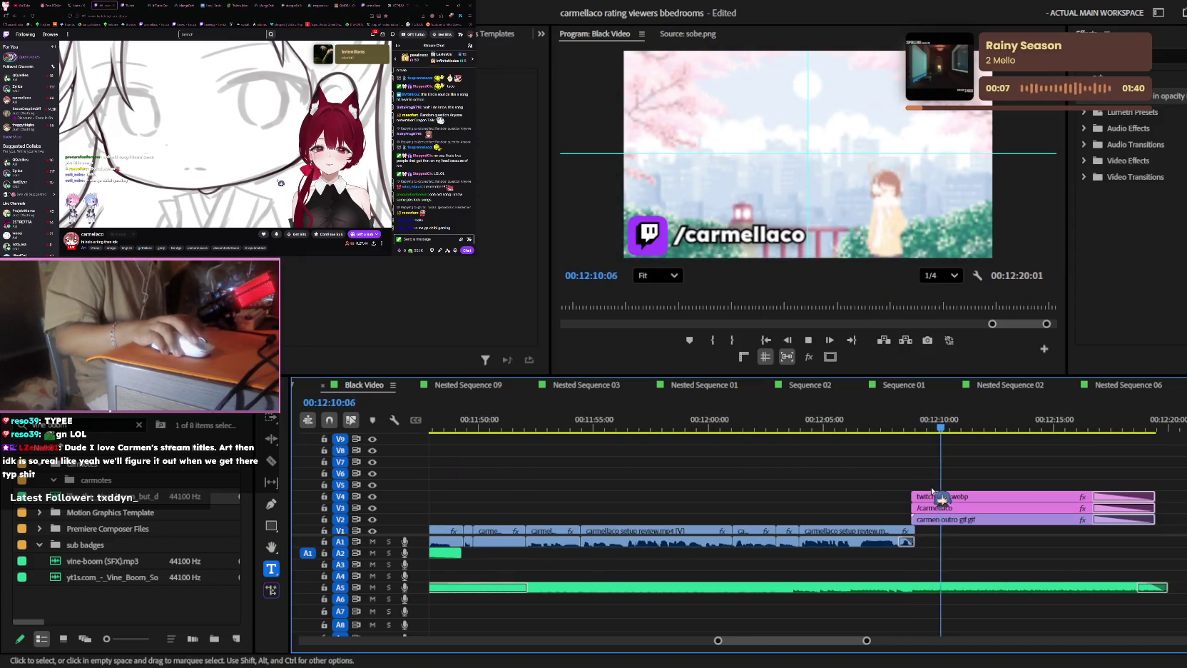
- Move the outro clips up to tracks V15–V13 and play into the outro
scroll(977, 503, "up", 1)
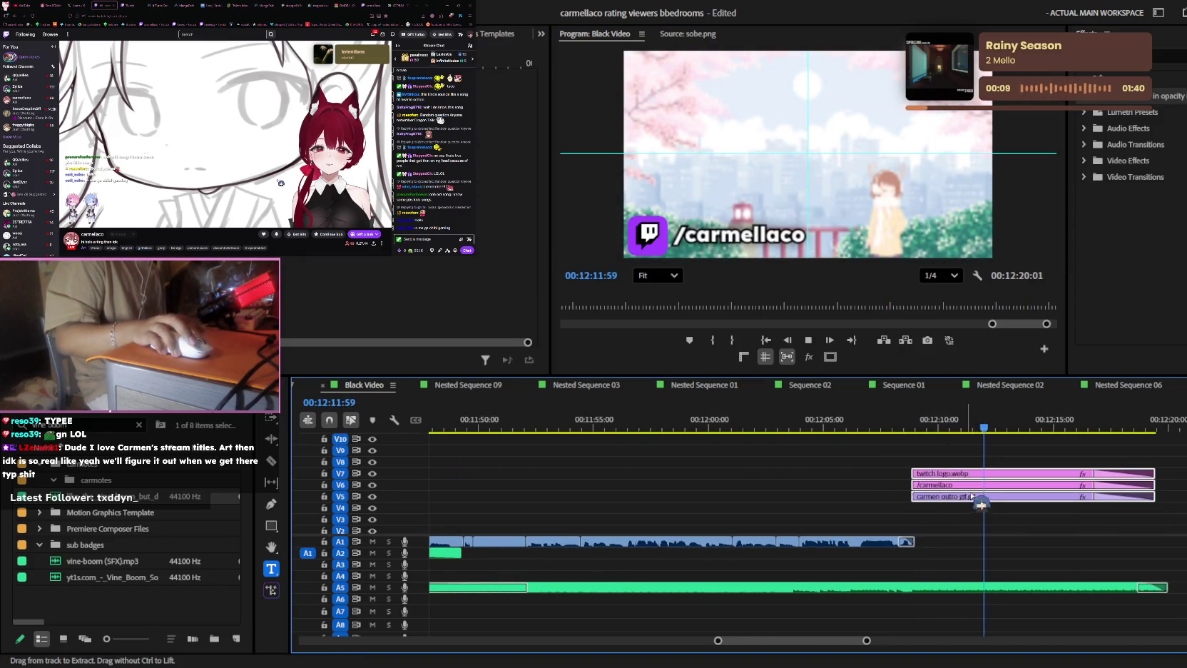
scroll(962, 512, "up", 2)
left_click_drag(957, 531, 957, 442)
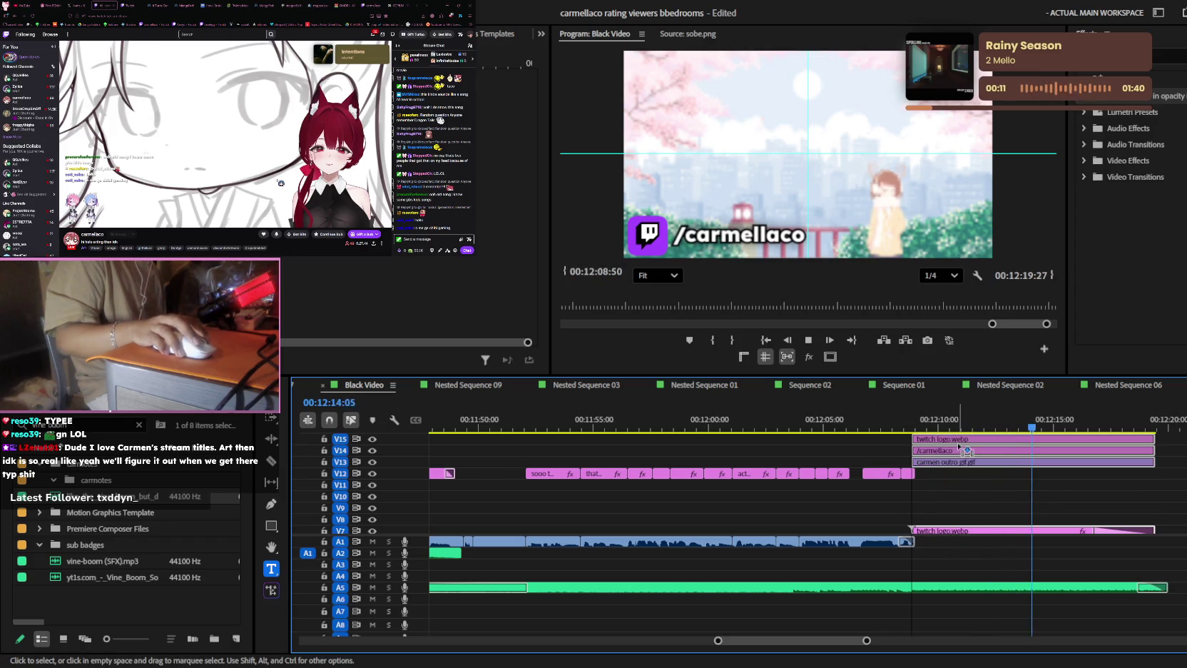
left_click(988, 495)
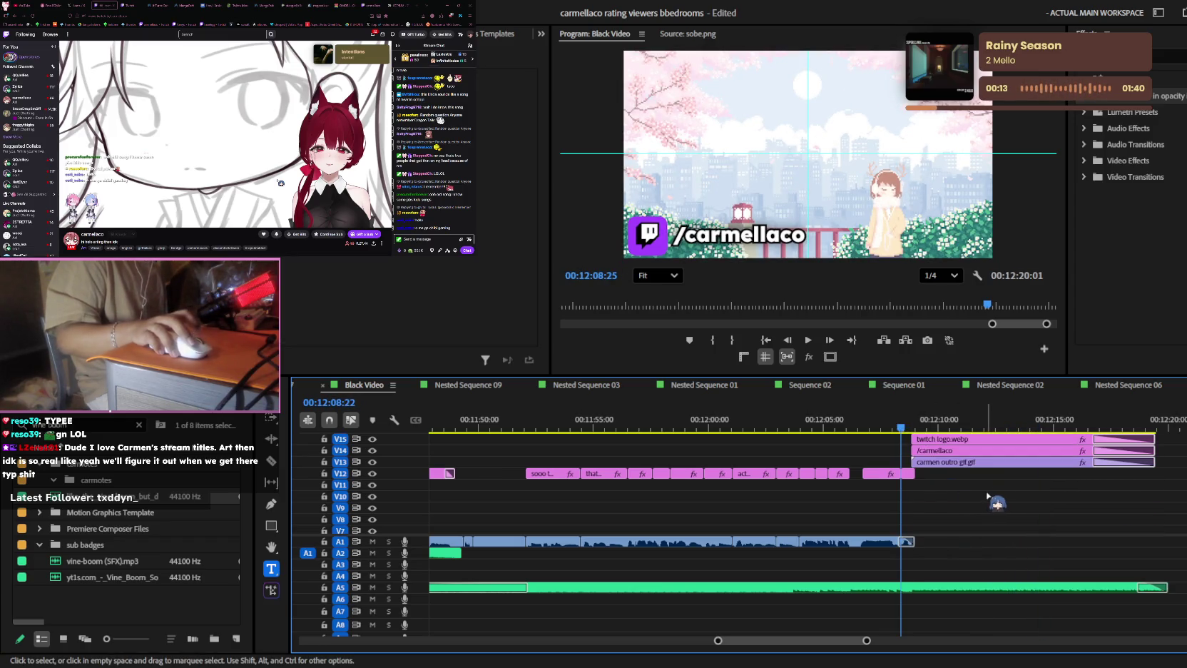
scroll(988, 495, "up", 2, "alt")
key("space")
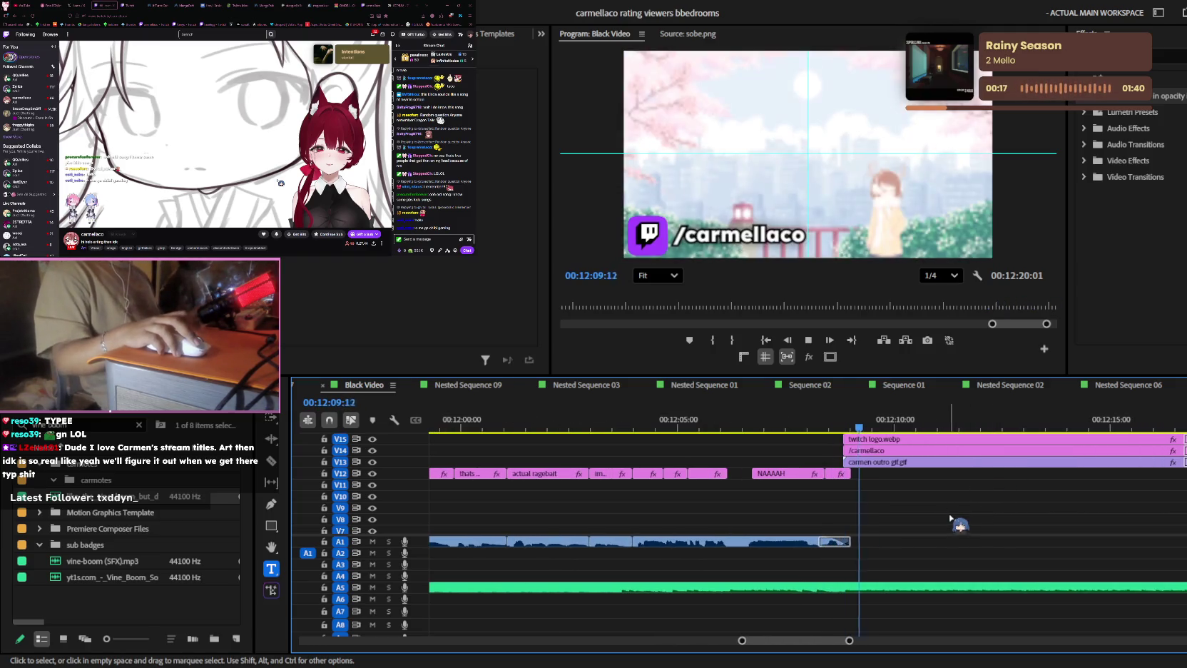
scroll(956, 514, "up", 1)
left_click_drag(873, 431, 841, 431)
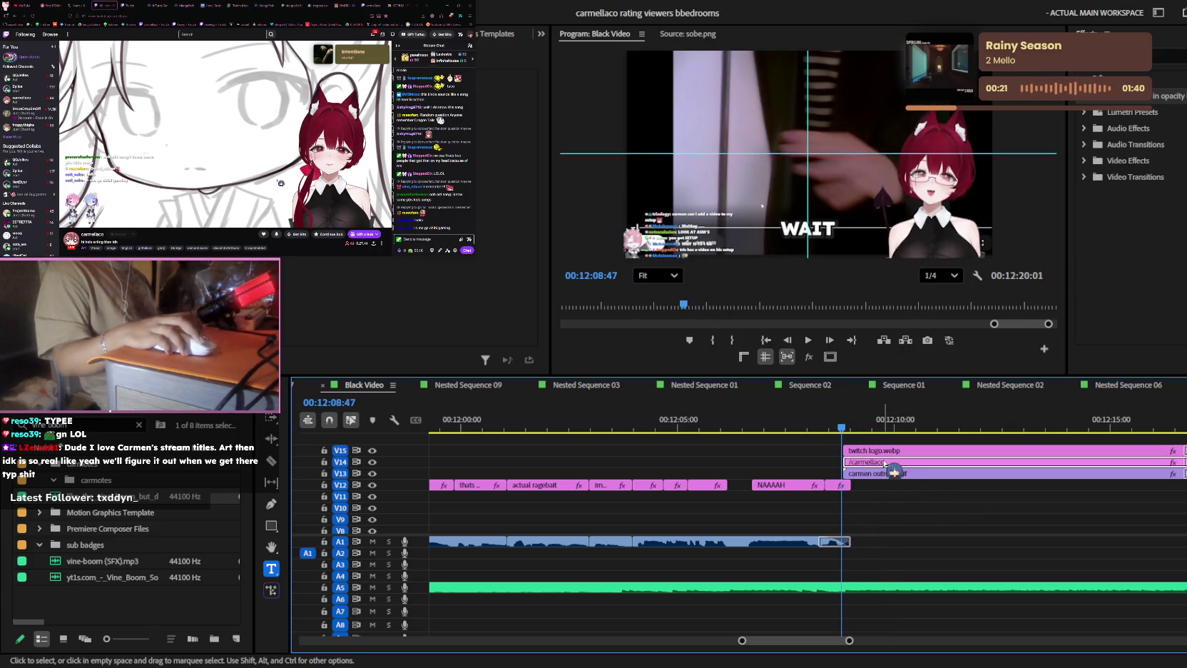
- Place an Adjustment Layer on a new V16 track above the three outro clips
left_click(888, 454)
left_click(890, 462)
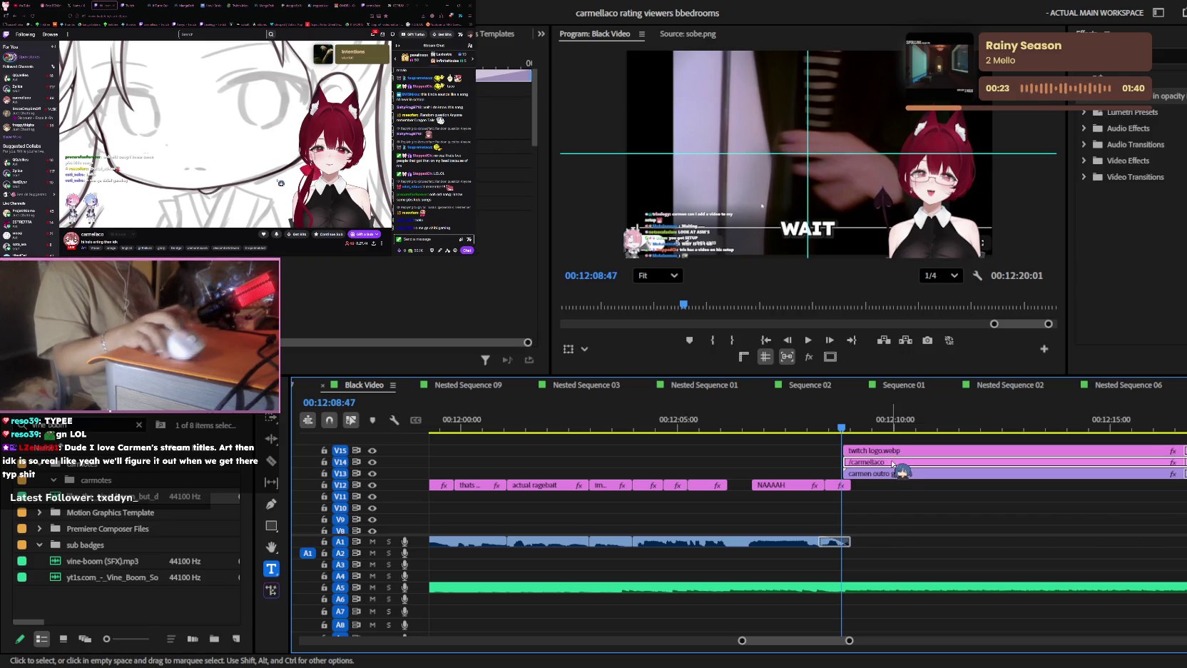
left_click(846, 473)
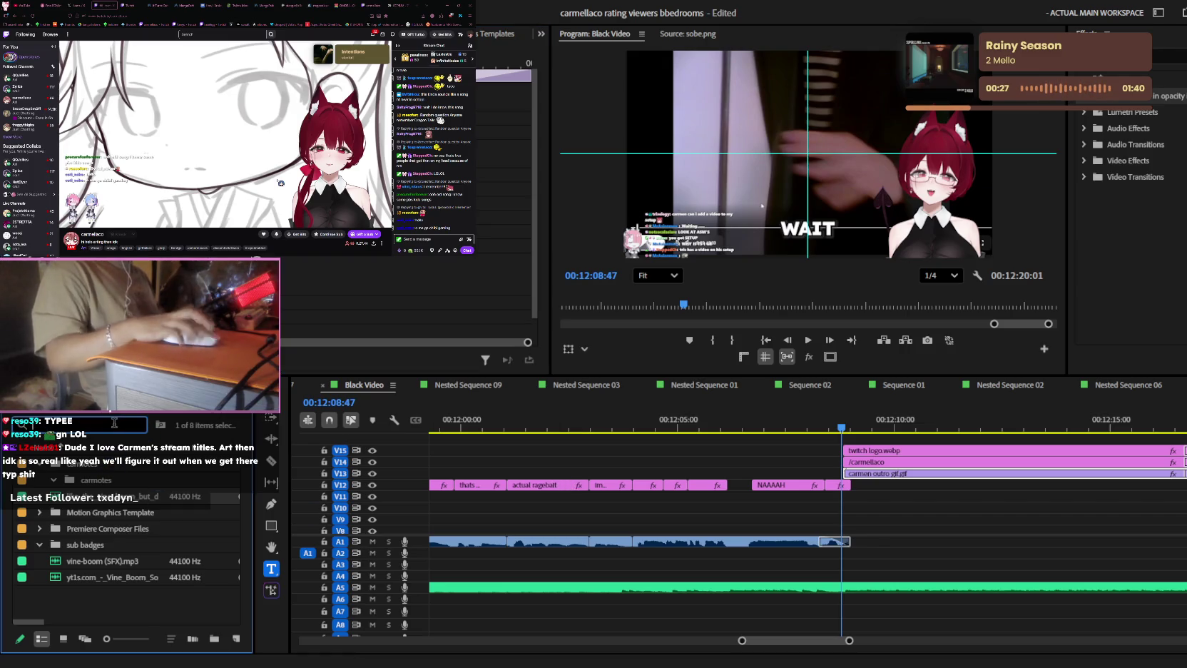
type("Adjust")
left_click_drag(140, 492, 846, 446)
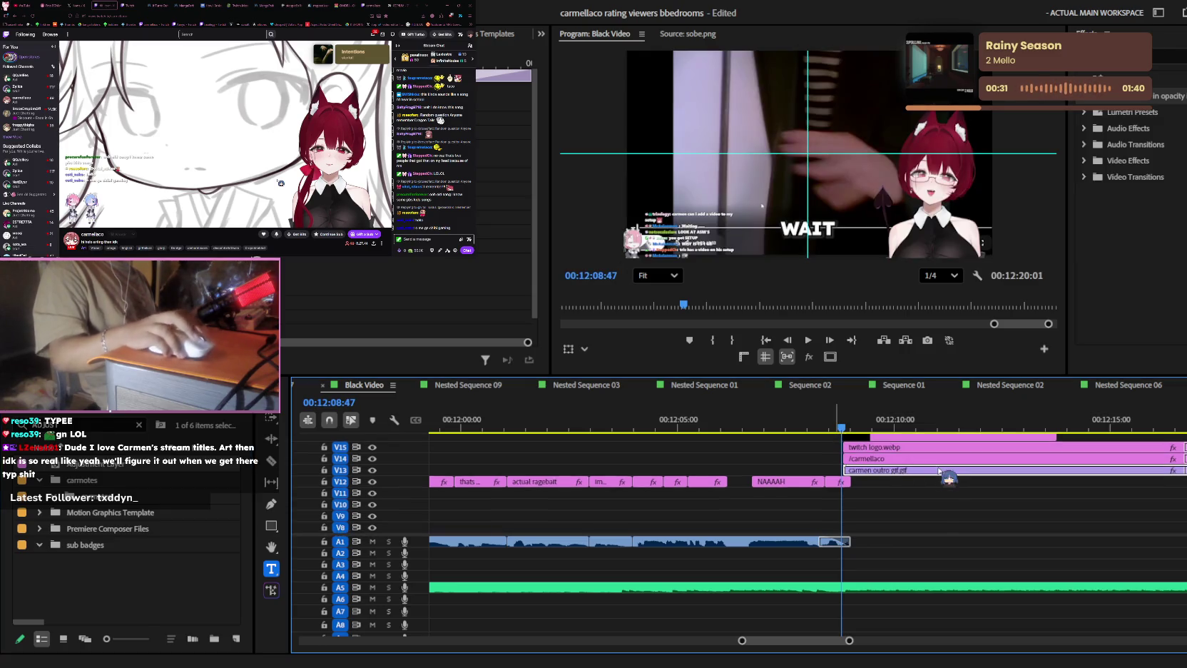
left_click_drag(907, 475, 934, 464)
- Apply an effect to the Adjustment Layer and play back the outro
left_click(1169, 55)
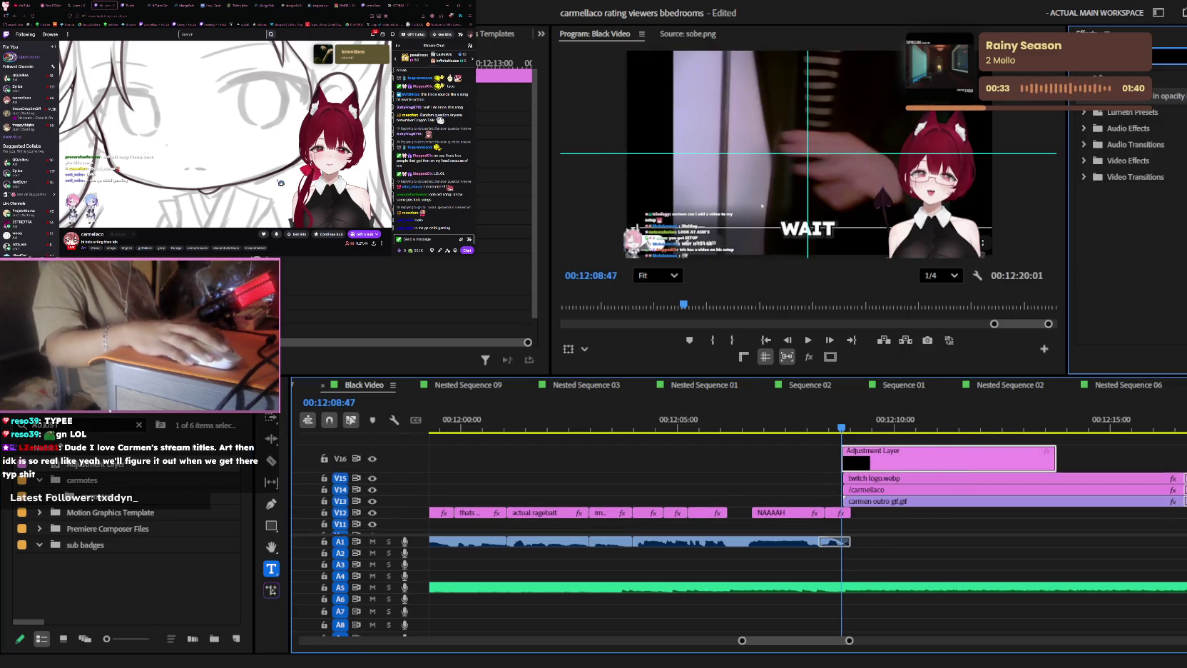
mouse_move(1141, 258)
left_mouse_down()
mouse_move(893, 462)
mouse_move(872, 462)
left_mouse_up()
key("space")
key("space")
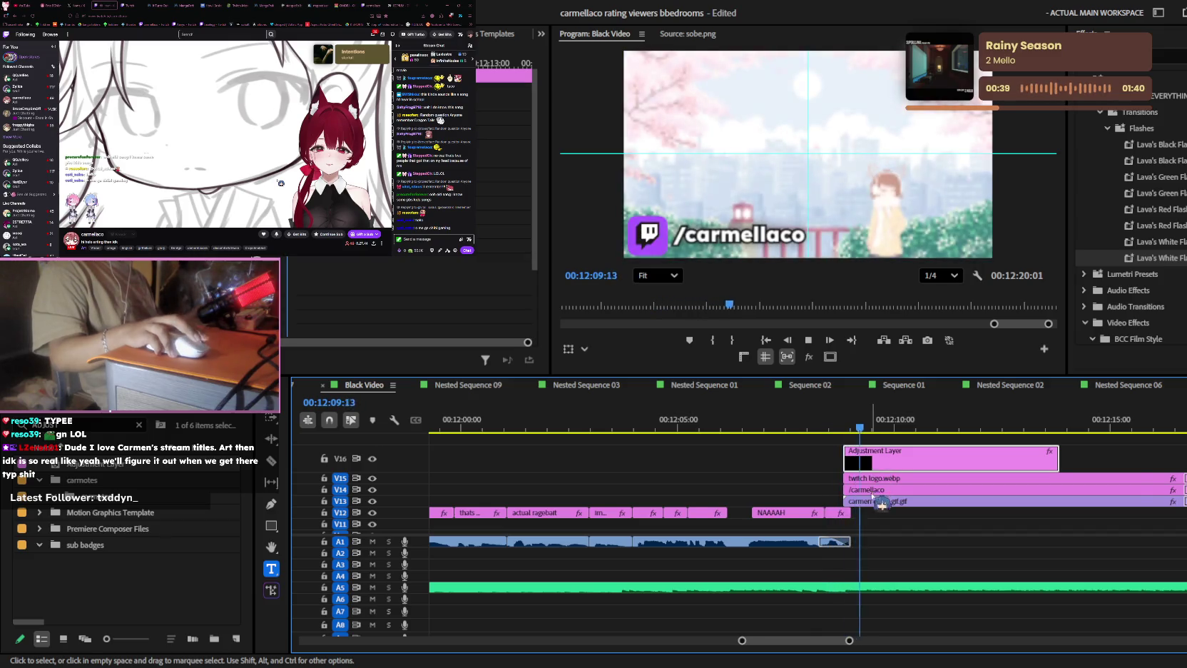
key("minus")
key("minus")
key("minus")
key("minus")
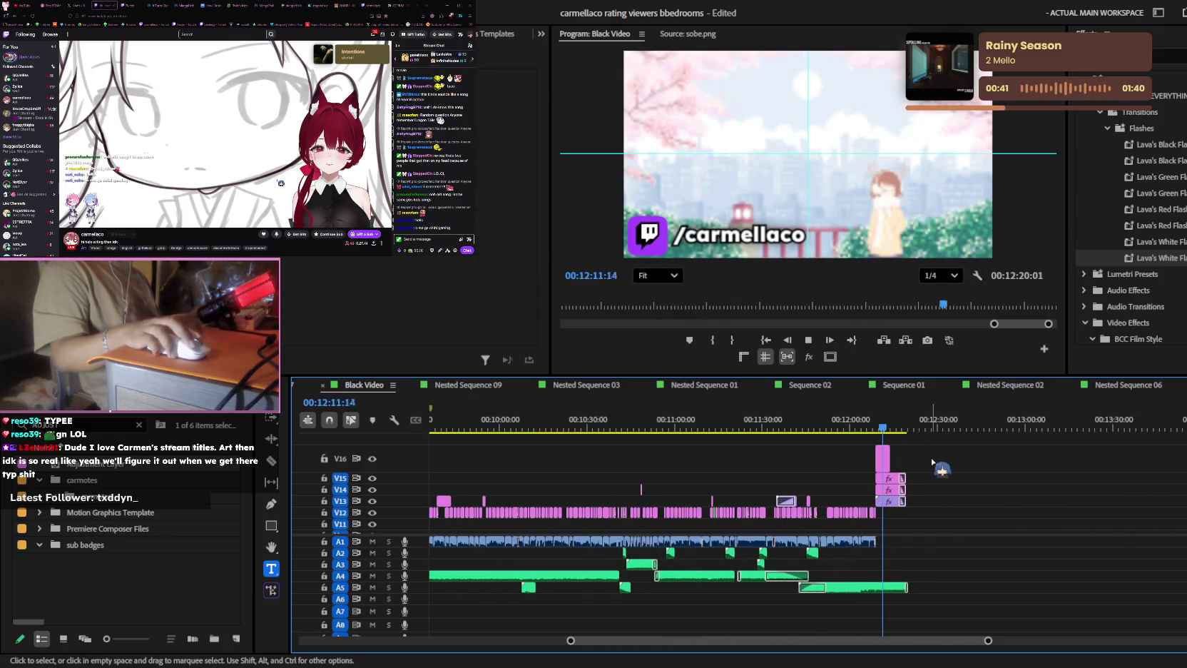
- Save the project and zoom the timeline out to view the whole edit, including the Twitch outro
key("ctrl+s")
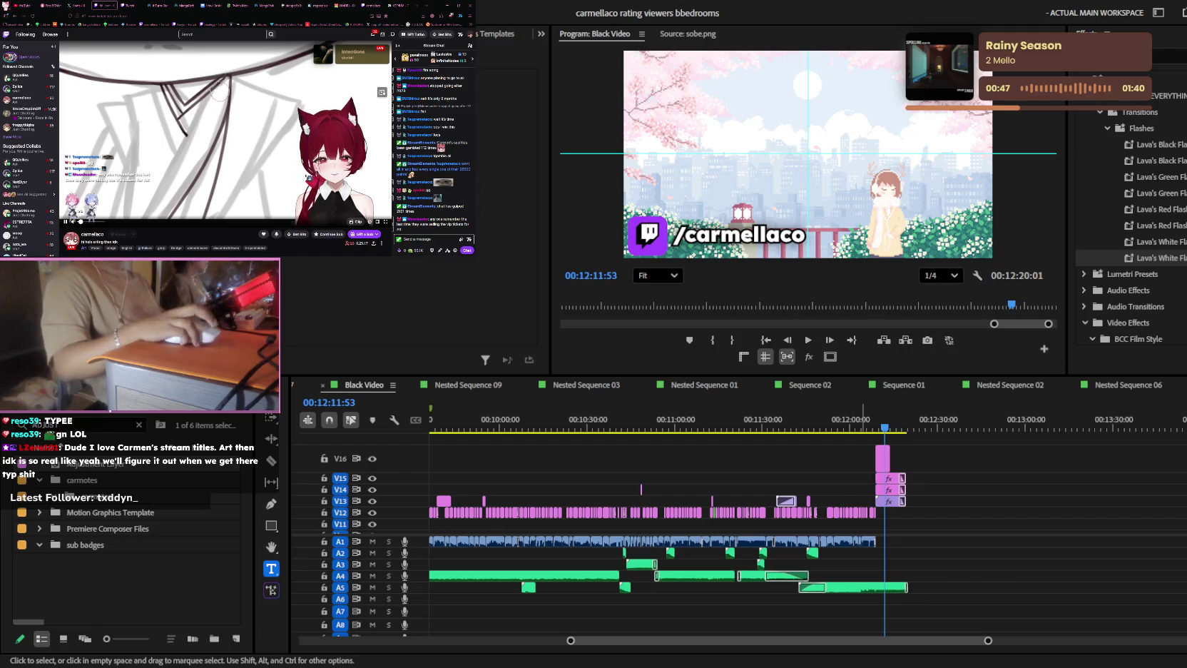
scroll(915, 512, "down", 1)
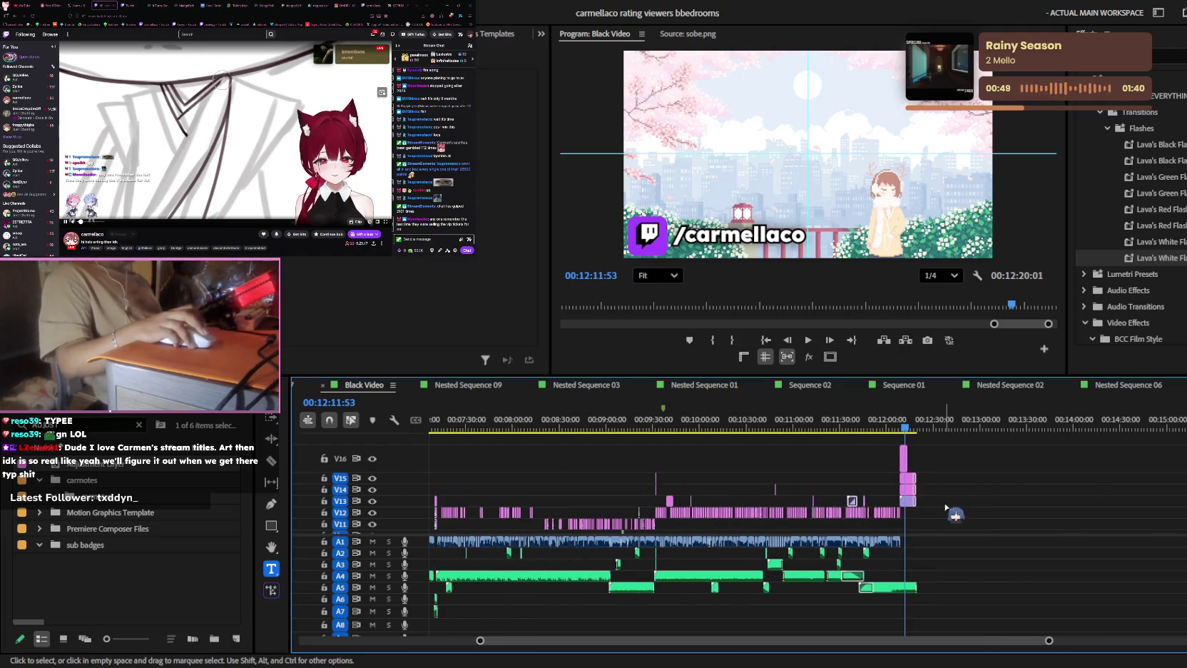
scroll(949, 504, "down", 1)
scroll(949, 507, "down", 1)
scroll(950, 509, "down", 1)
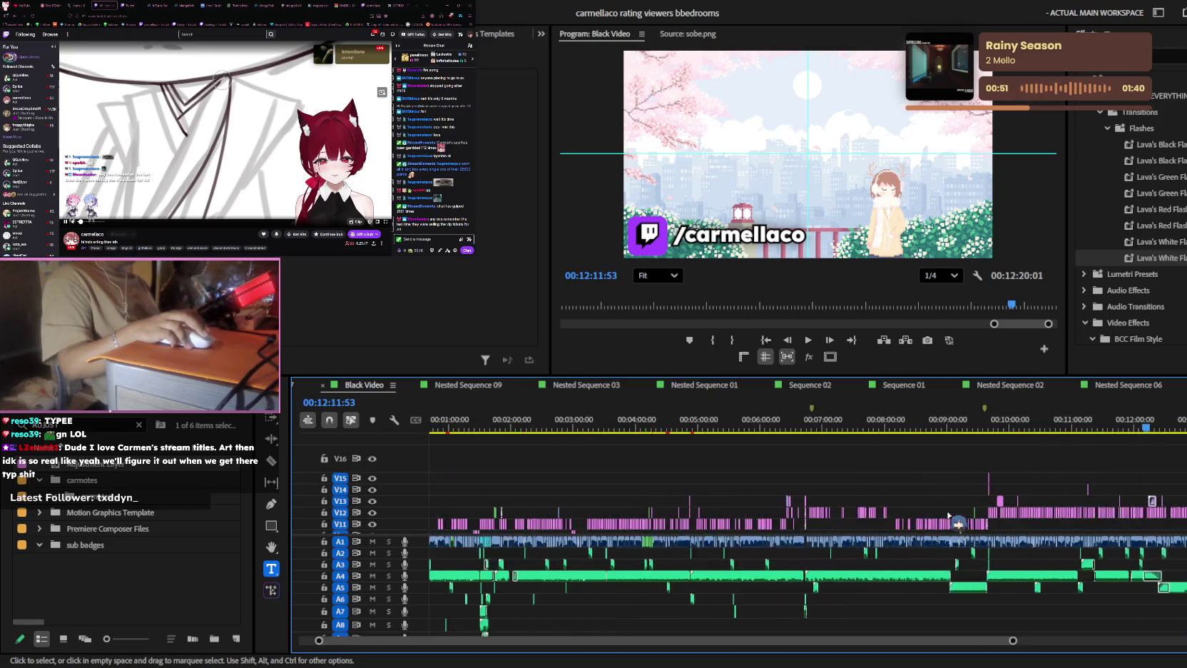
scroll(948, 513, "down", 1)
scroll(816, 507, "down", 3)
scroll(813, 506, "down", 2)
scroll(808, 504, "up", 2)
scroll(803, 503, "down", 2)
scroll(804, 503, "down", 3)
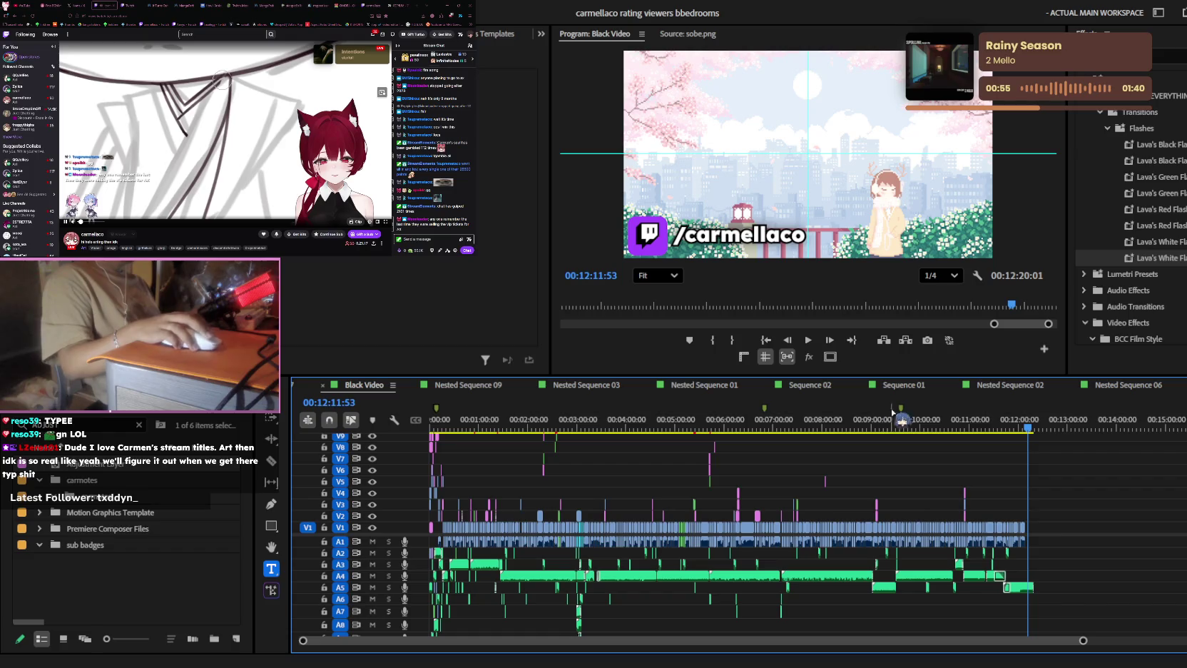
scroll(772, 465, "up", 3)
scroll(771, 471, "up", 2)
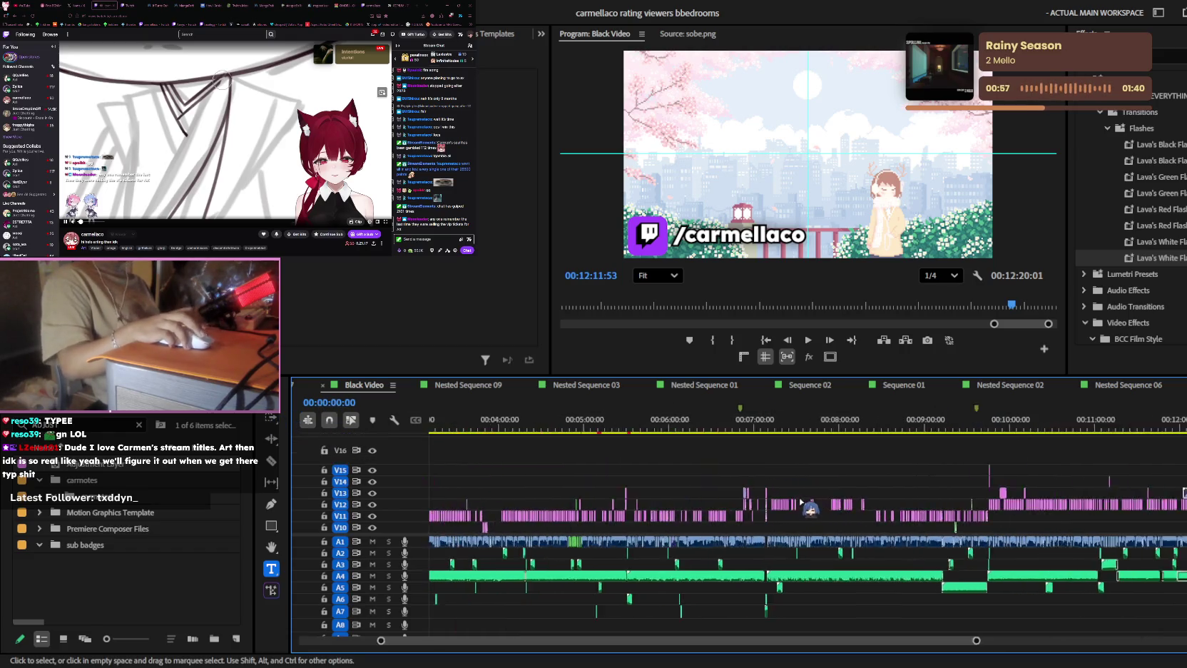
scroll(772, 492, "up", 3)
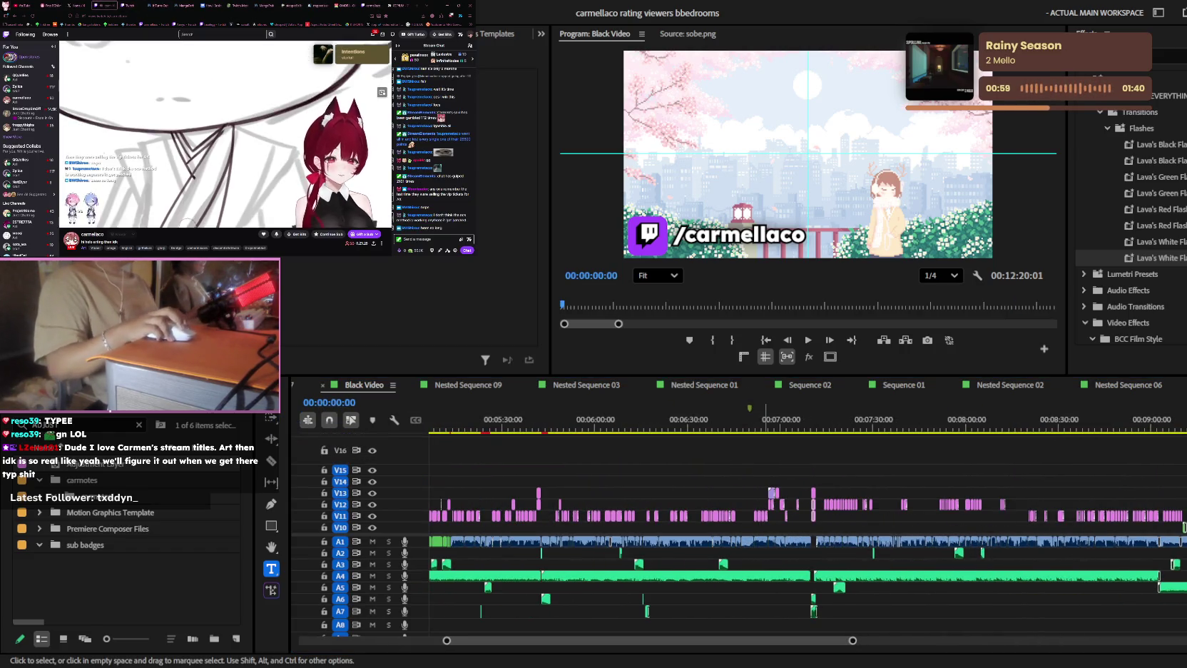
- Rewind the playhead to 00:00:00:00 at the start of the sequence
key("Home")
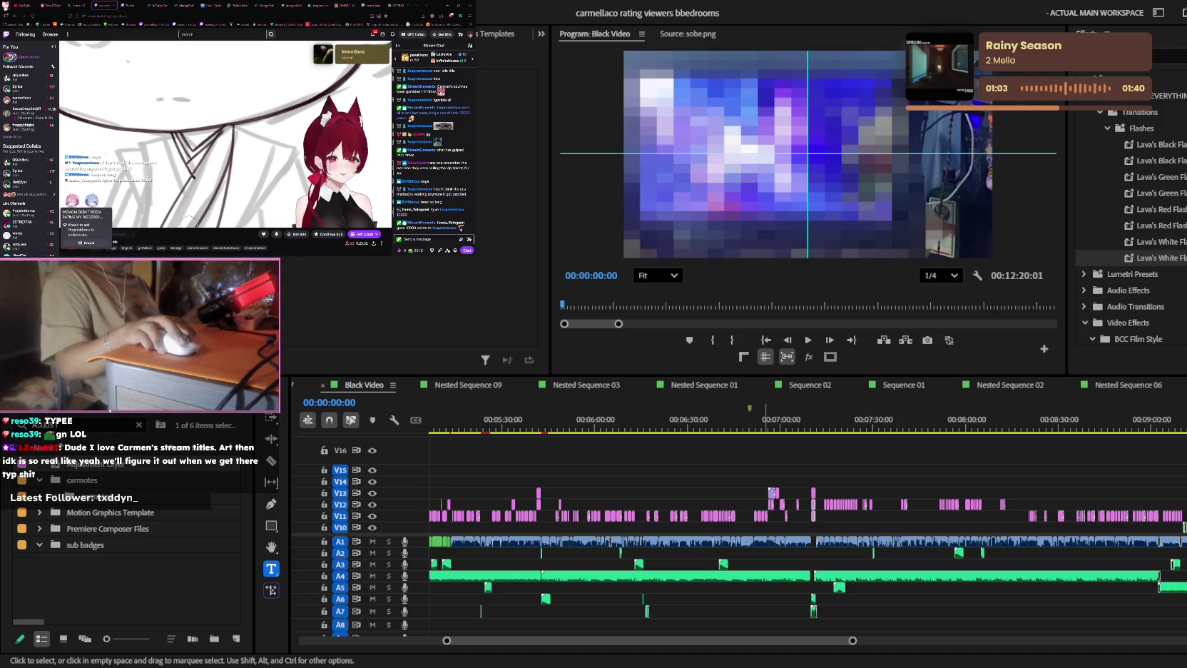
scroll(770, 488, "up", 2)
scroll(768, 479, "up", 2)
scroll(766, 471, "up", 2)
scroll(774, 471, "up", 3)
scroll(784, 470, "up", 3)
scroll(794, 467, "up", 3)
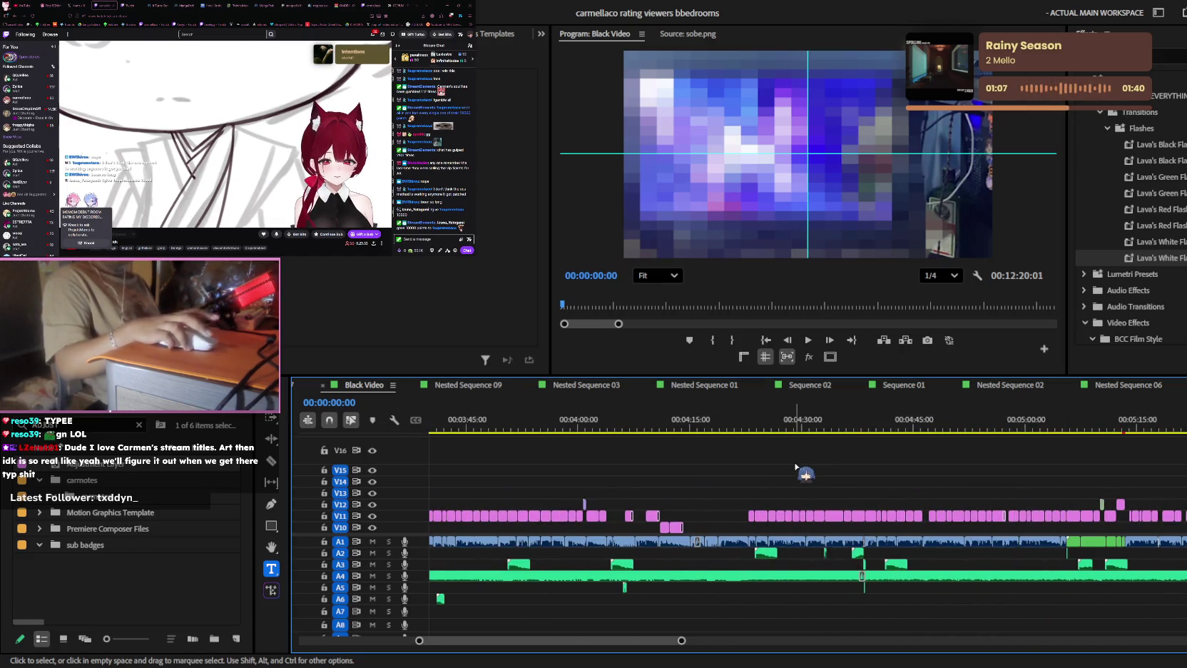
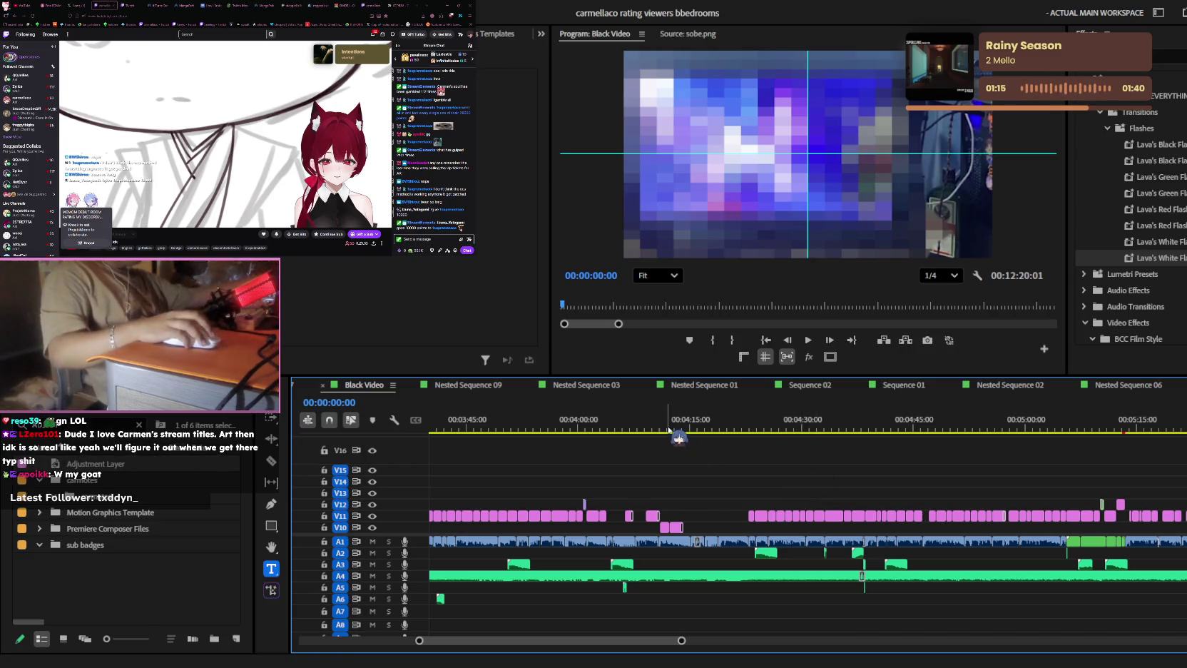
- Open Nested Sequence 07 to inspect its chat clip, then return to the Black Video sequence
left_click_drag(603, 640, 489, 640)
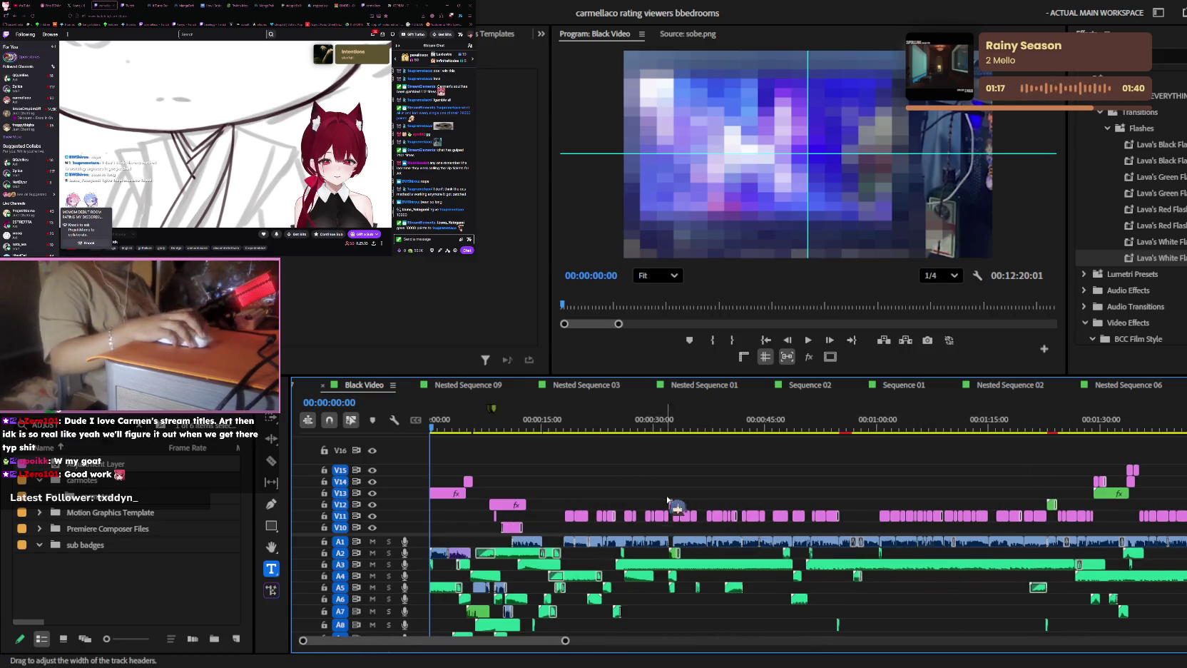
scroll(700, 537, "up", 3)
scroll(700, 536, "up", 2)
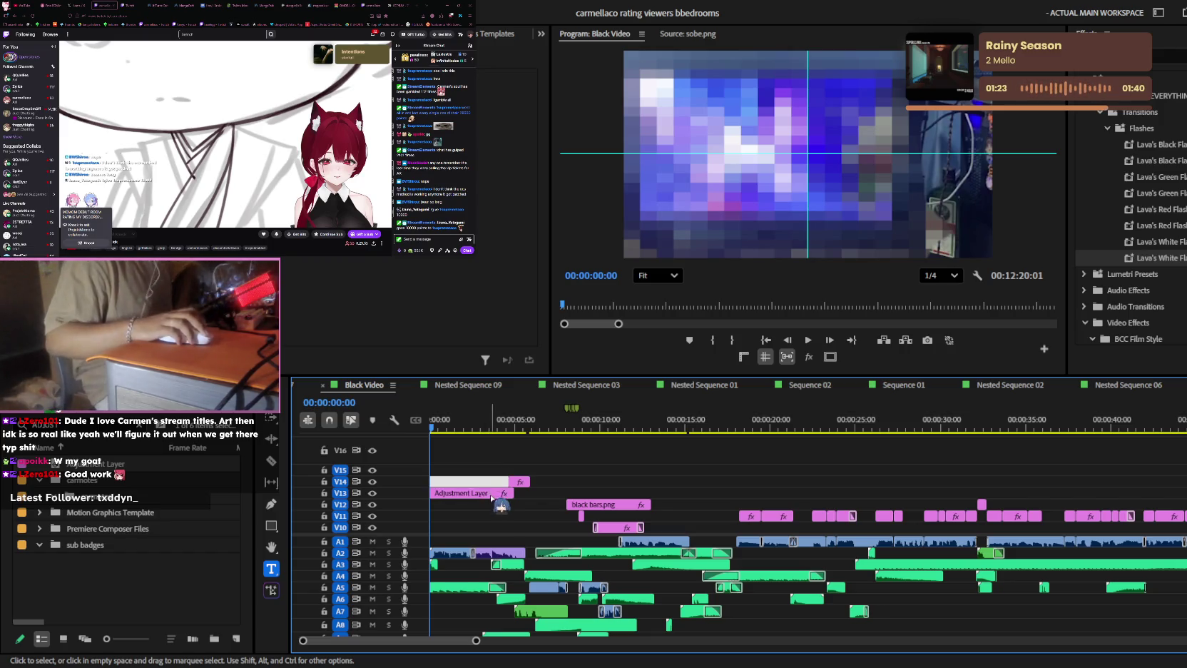
double_click(477, 482)
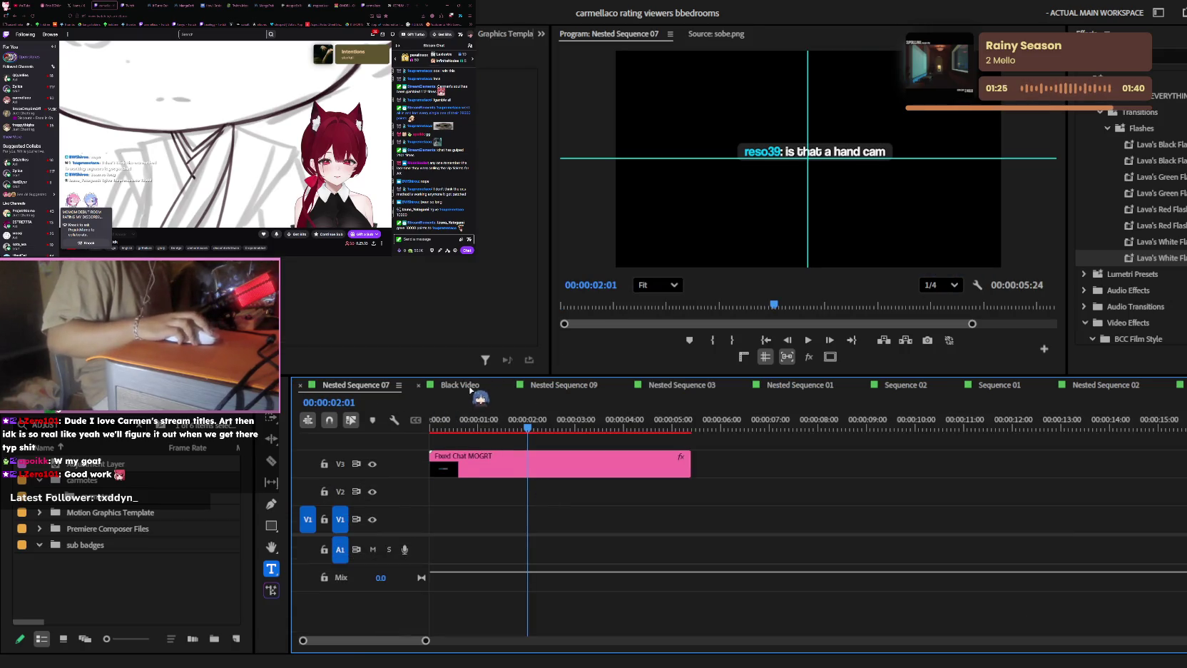
left_click(467, 385)
- Scrub through the opening seconds of the Black Video edit
scroll(582, 492, "down", 2)
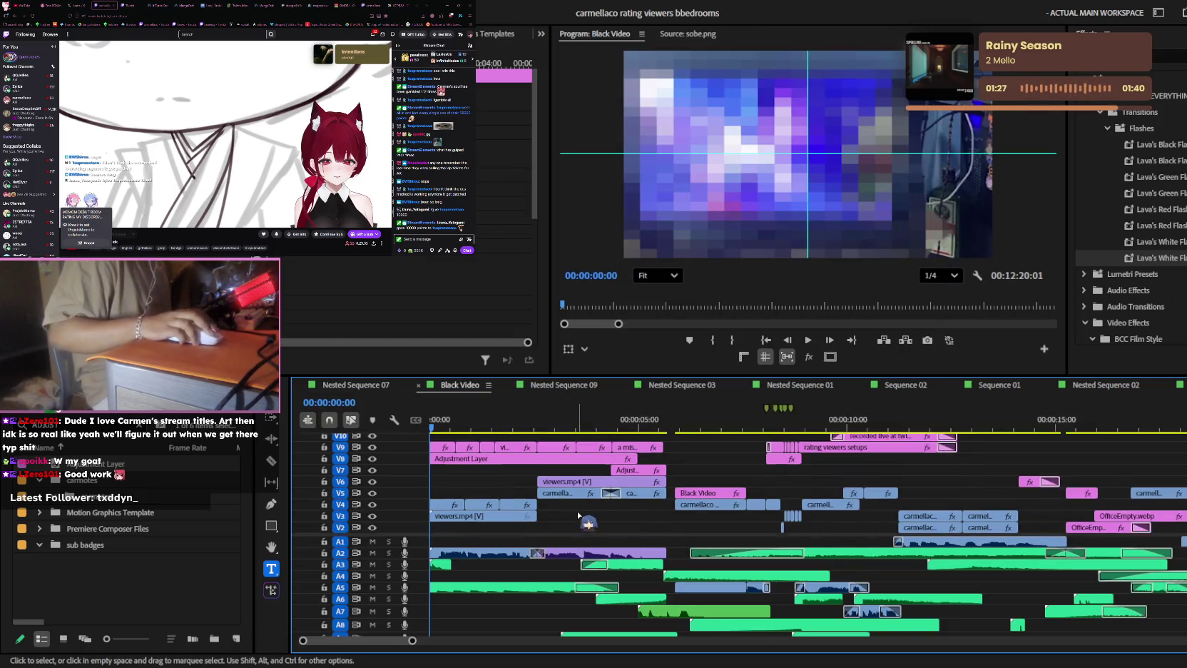
scroll(578, 515, "up", 2)
scroll(642, 500, "up", 3, "alt")
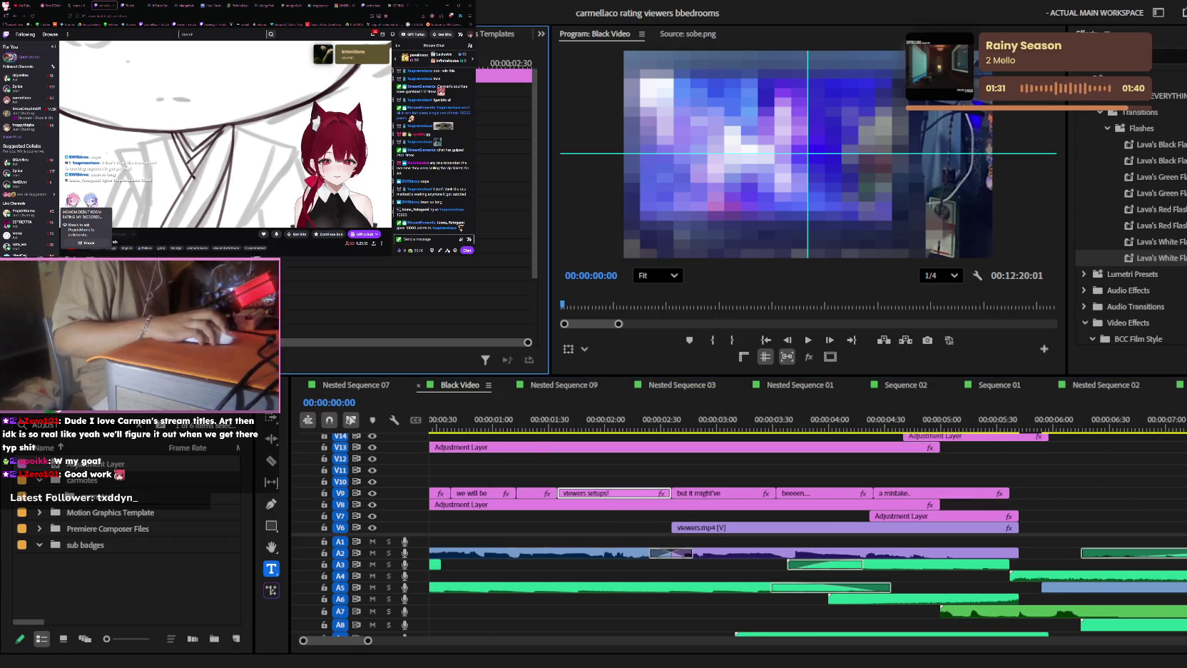
scroll(969, 540, "down", 4, "alt")
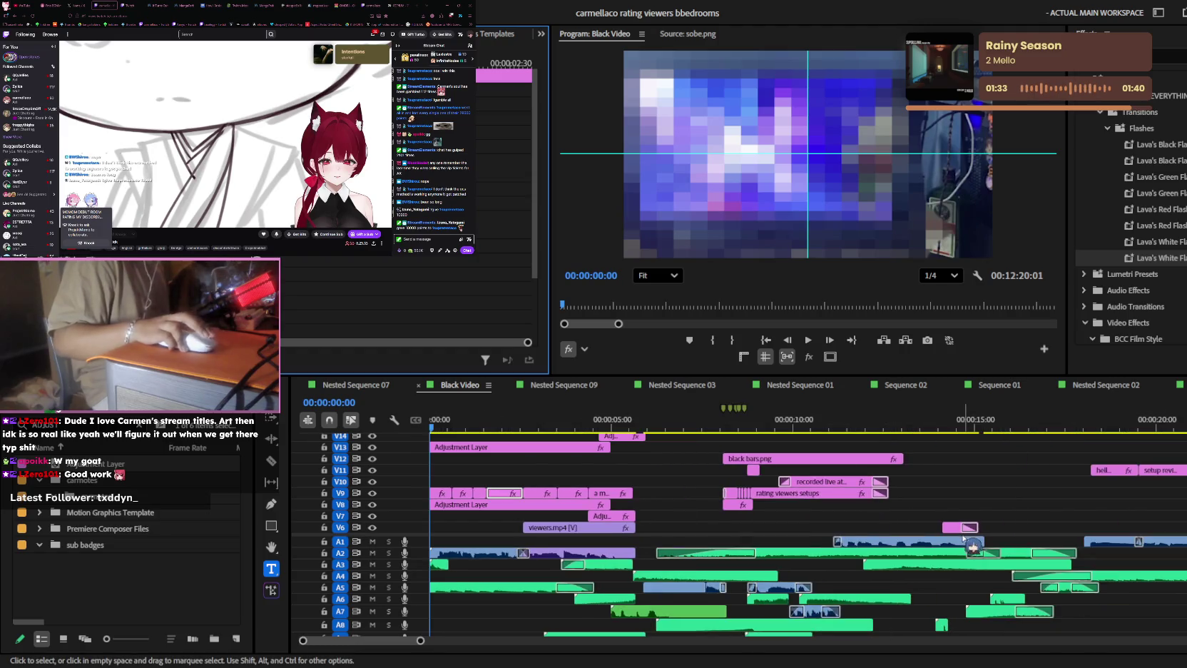
mouse_move(562, 406)
left_mouse_down()
mouse_move(1121, 438)
mouse_move(1095, 419)
mouse_move(1143, 420)
mouse_move(890, 420)
left_mouse_up()
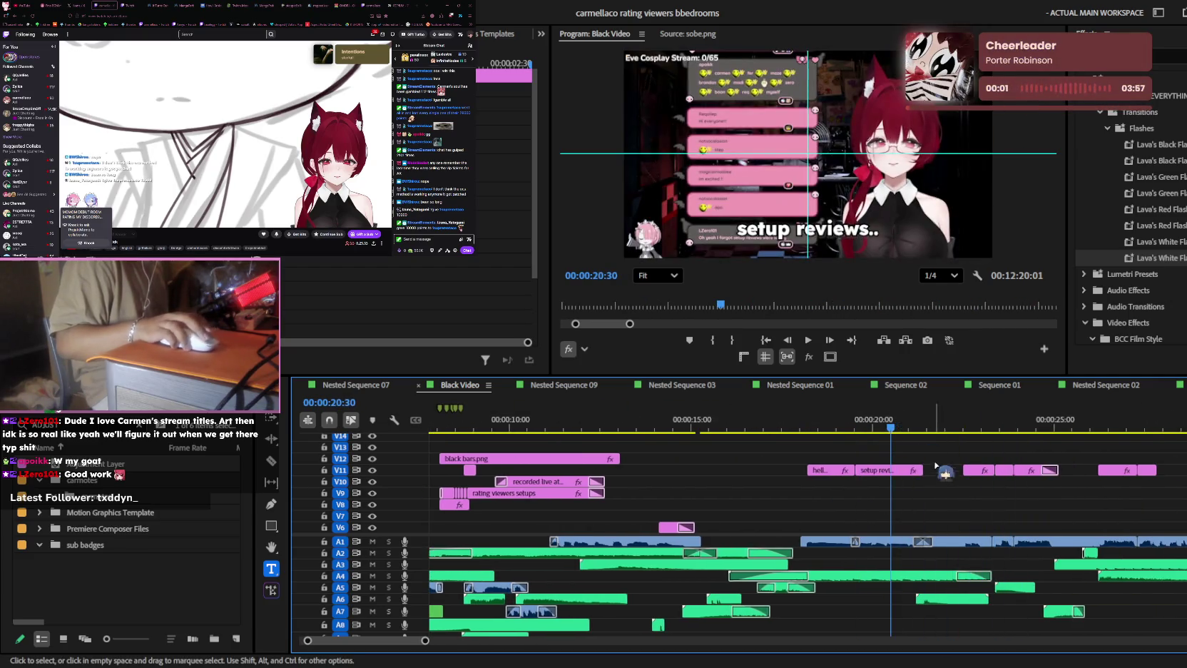
scroll(891, 470, "down", 5)
scroll(749, 456, "down", 5)
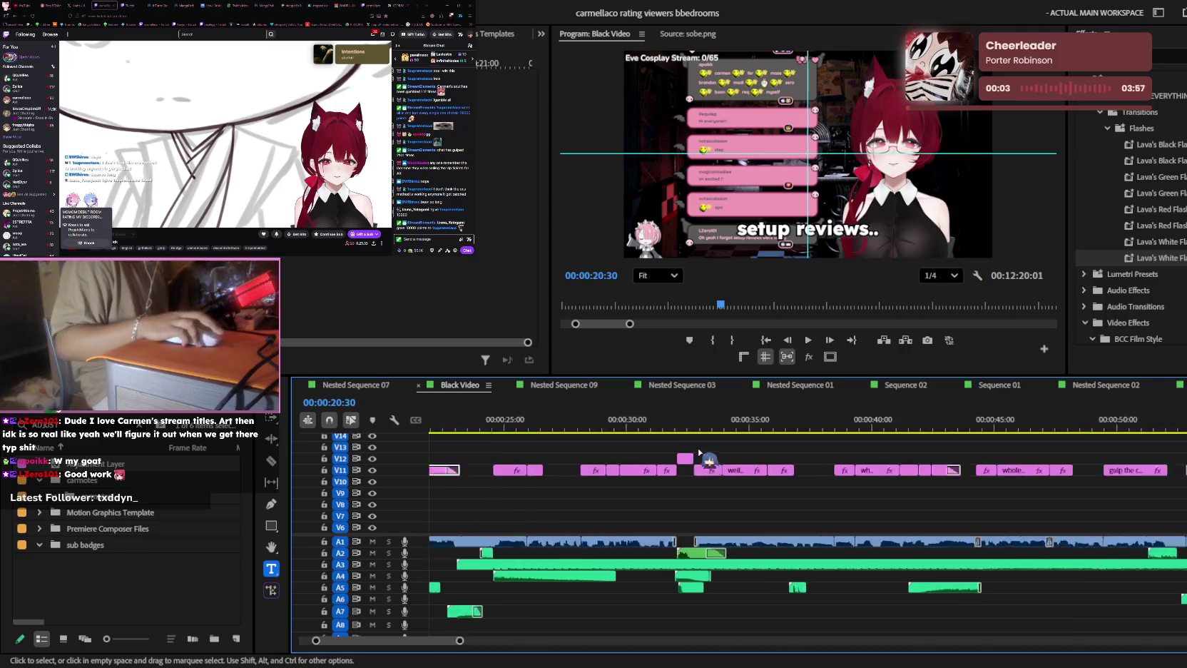
scroll(785, 456, "down", 3)
scroll(927, 467, "down", 3)
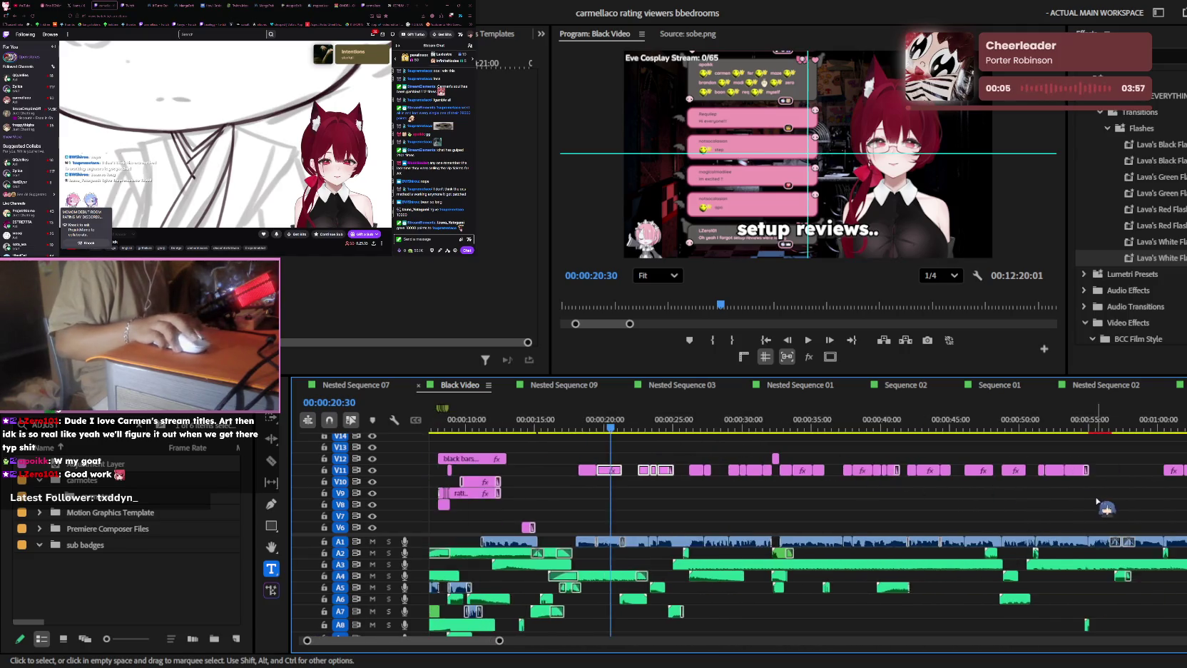
scroll(1034, 475, "down", 2)
scroll(1075, 472, "down", 3)
scroll(1074, 473, "down", 3)
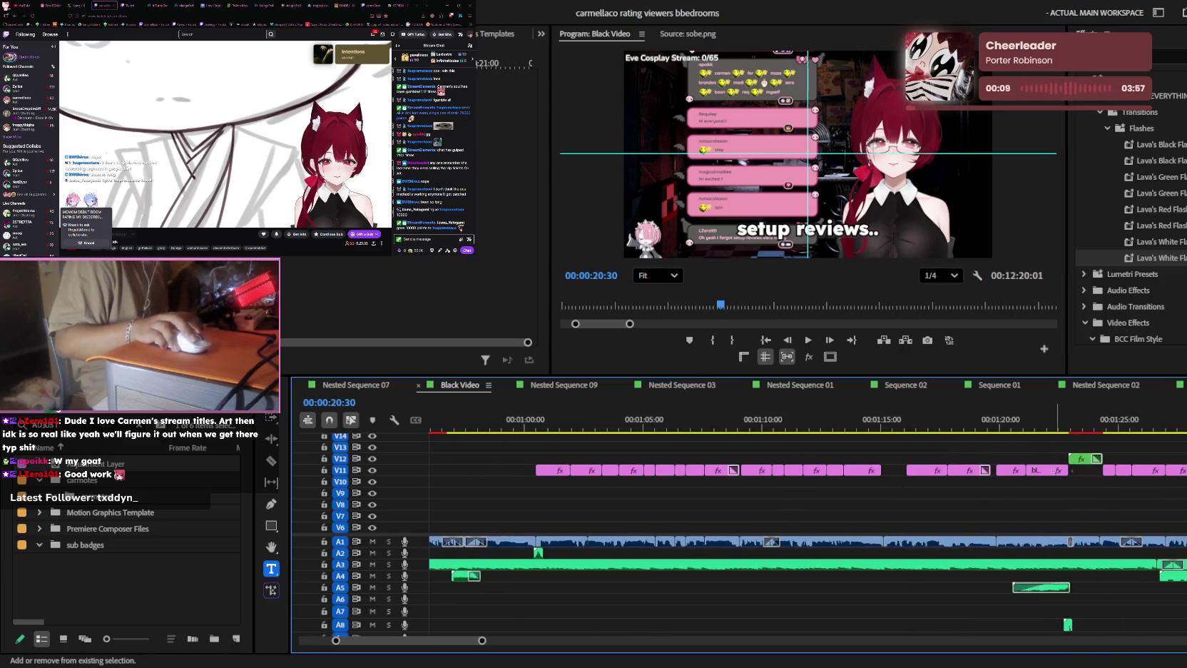
- Move the review point past 1:23 to the Pinterest clip around 1:30–1:34
left_click_drag(1072, 413, 1077, 413)
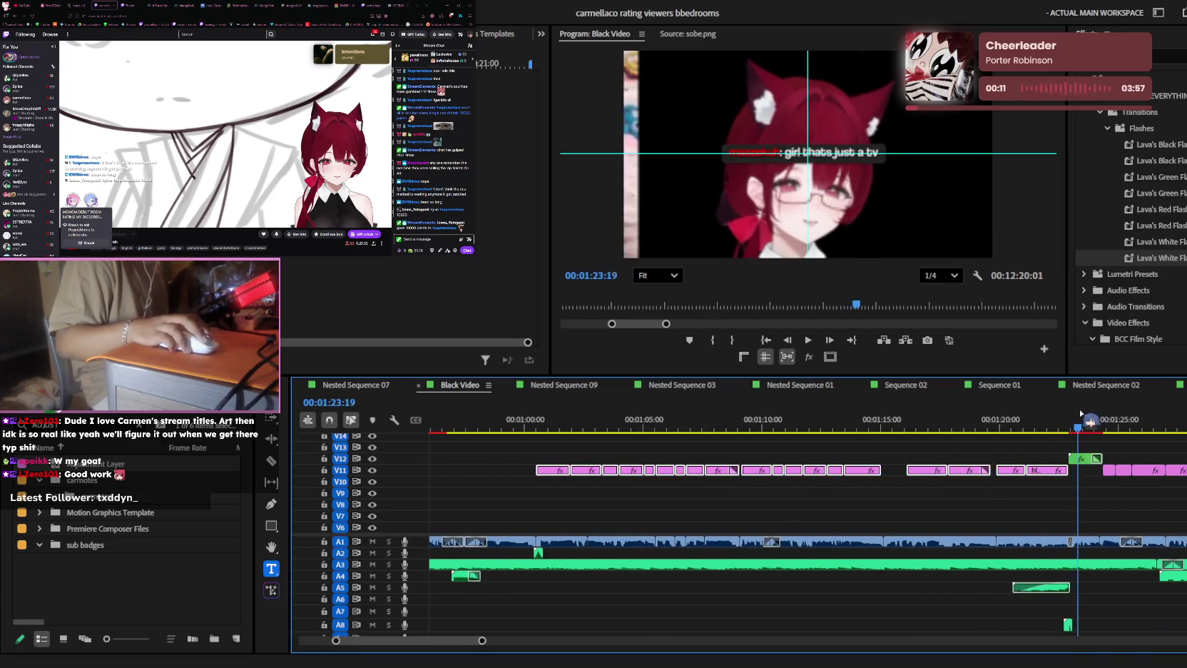
scroll(1025, 476, "down", 3)
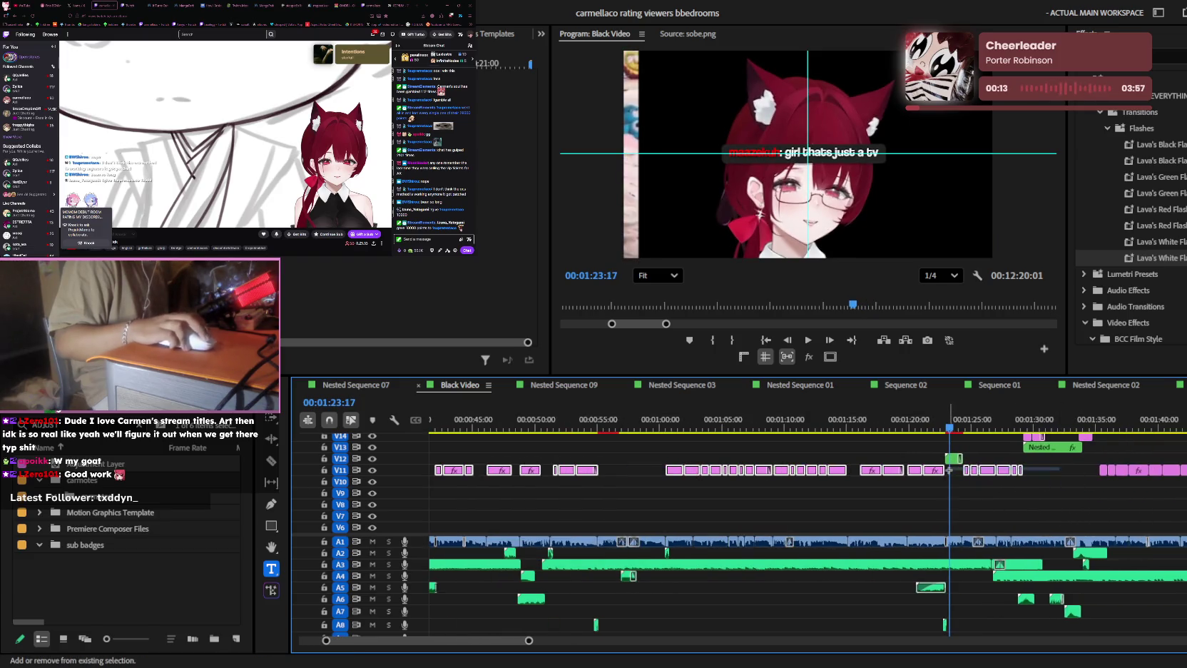
scroll(950, 470, "up", 2)
scroll(987, 451, "up", 3)
mouse_move(962, 427)
left_mouse_down()
mouse_move(975, 443)
mouse_move(1079, 427)
left_mouse_up()
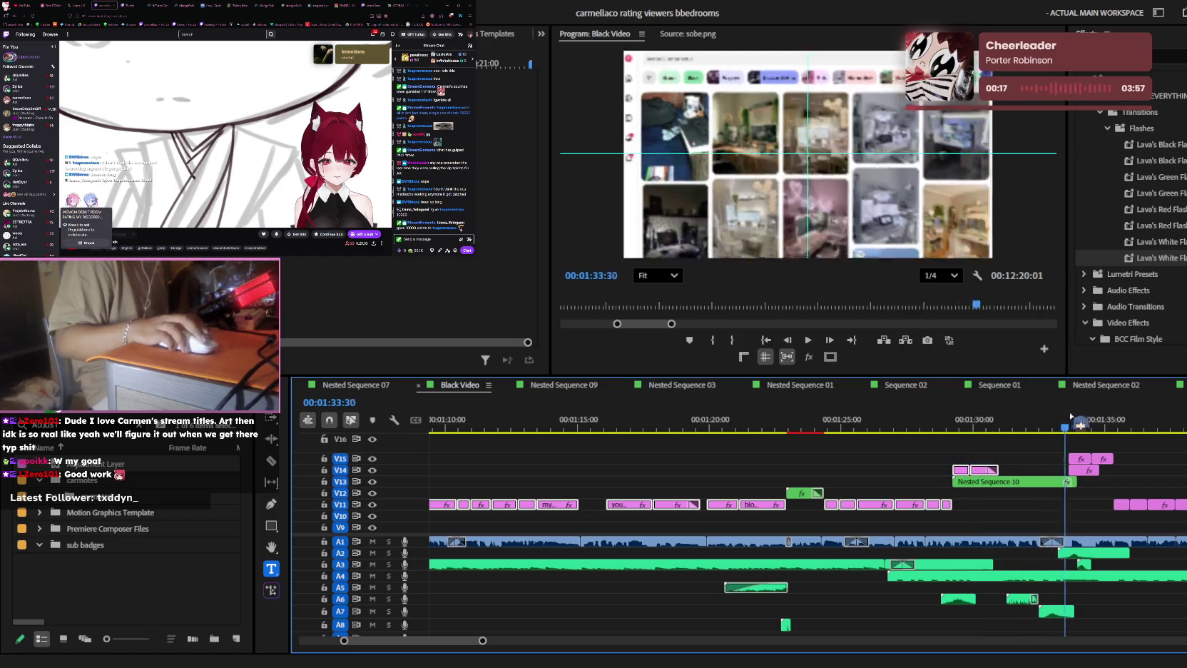
scroll(1131, 428, "up", 3)
scroll(1130, 428, "up", 2)
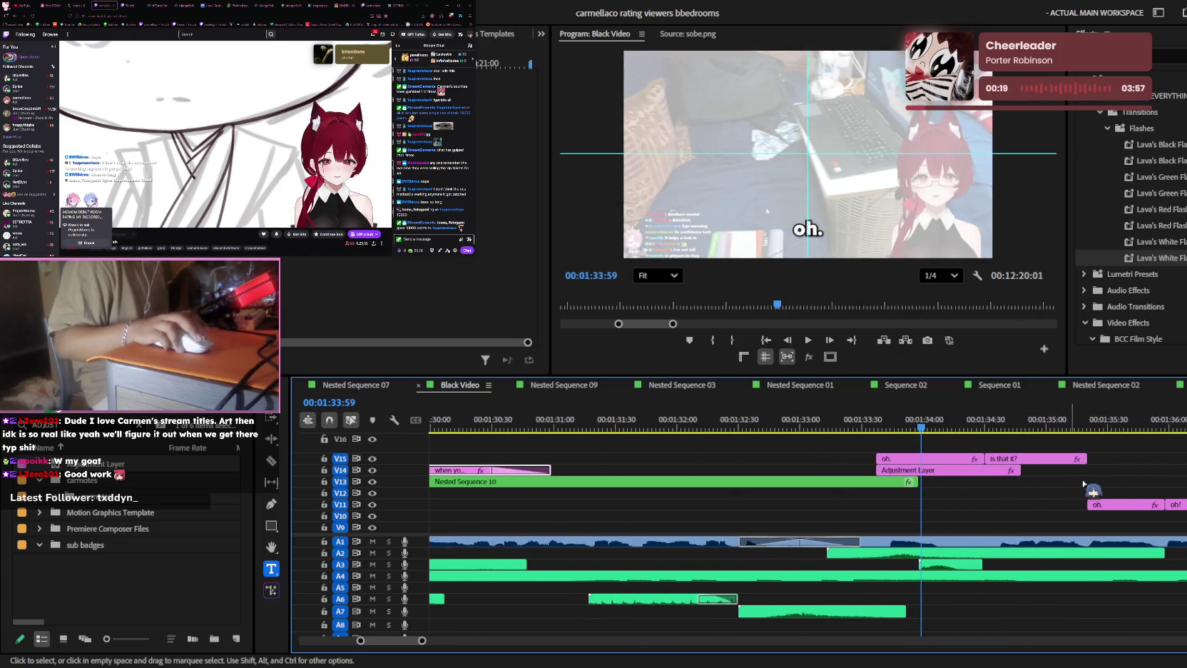
scroll(1081, 477, "down", 1)
scroll(1080, 477, "down", 2)
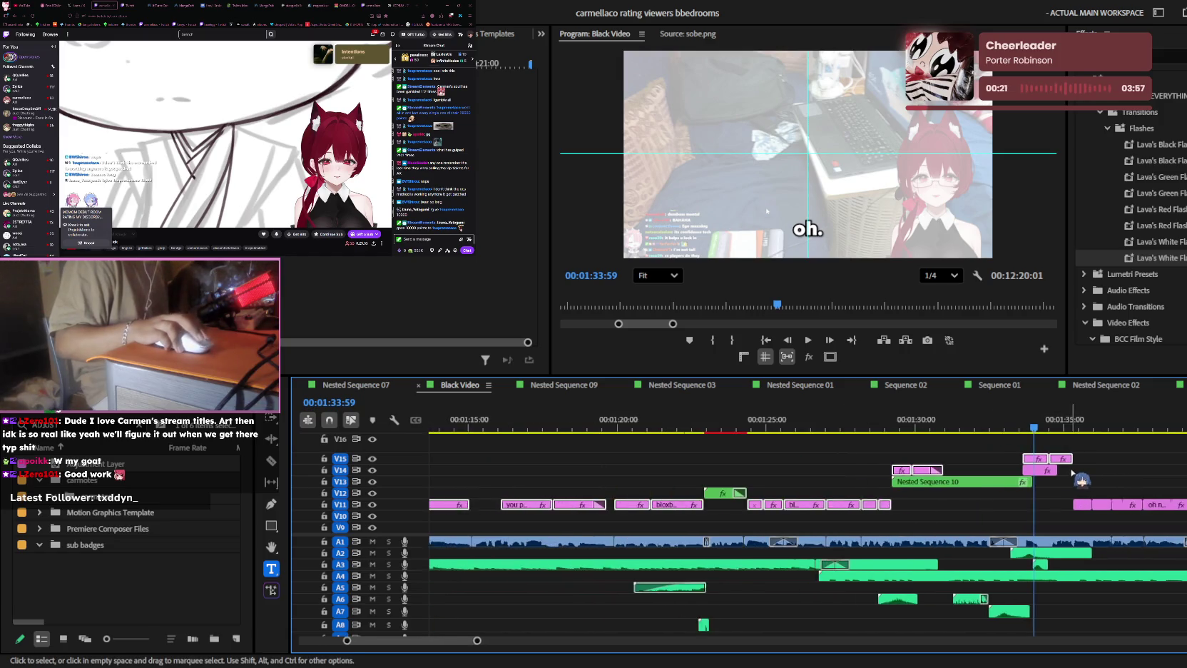
scroll(1081, 477, "down", 2)
scroll(998, 499, "down", 2)
scroll(932, 510, "up", 2)
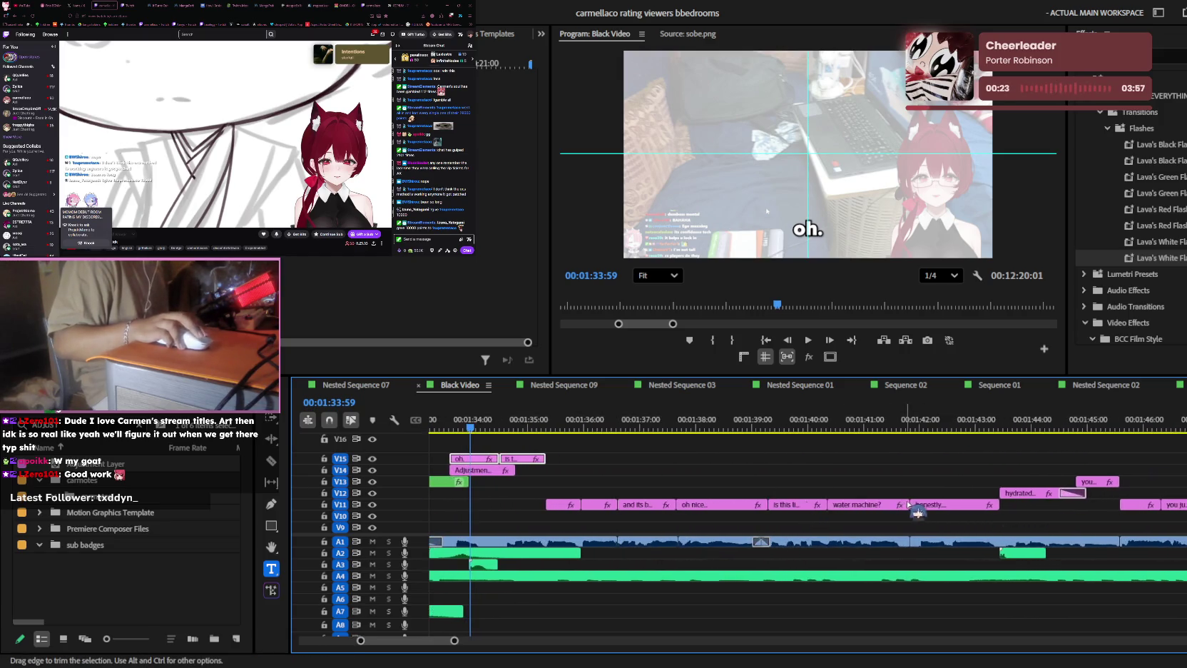
left_click_drag(1091, 465, 793, 465)
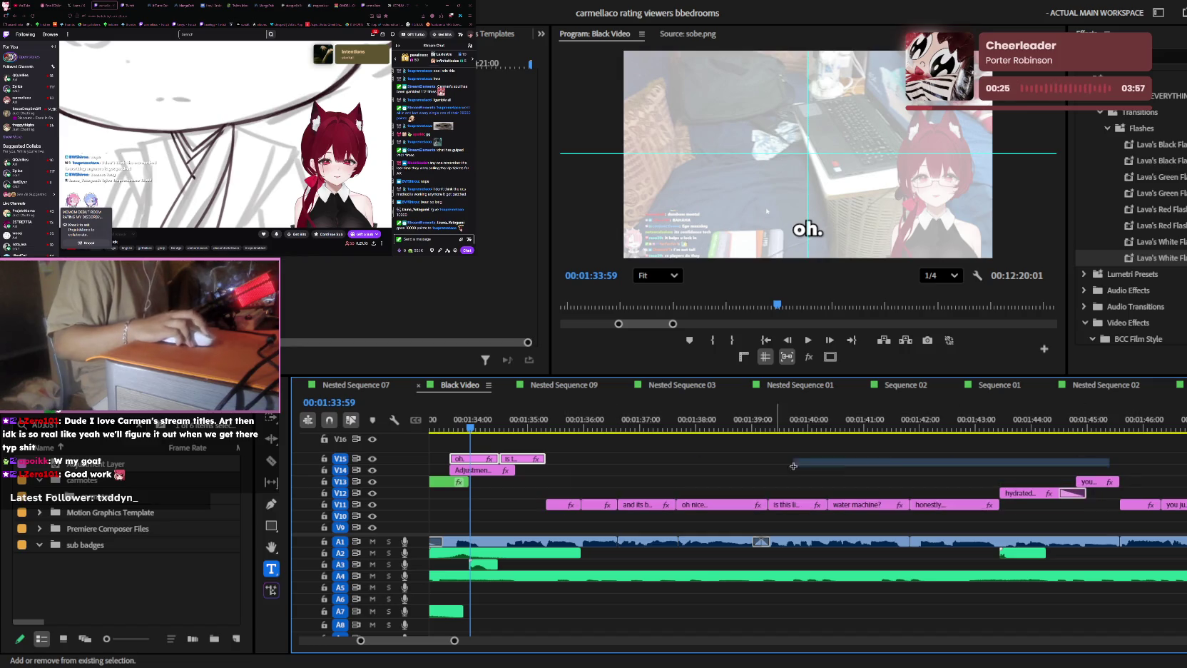
left_click(1040, 422)
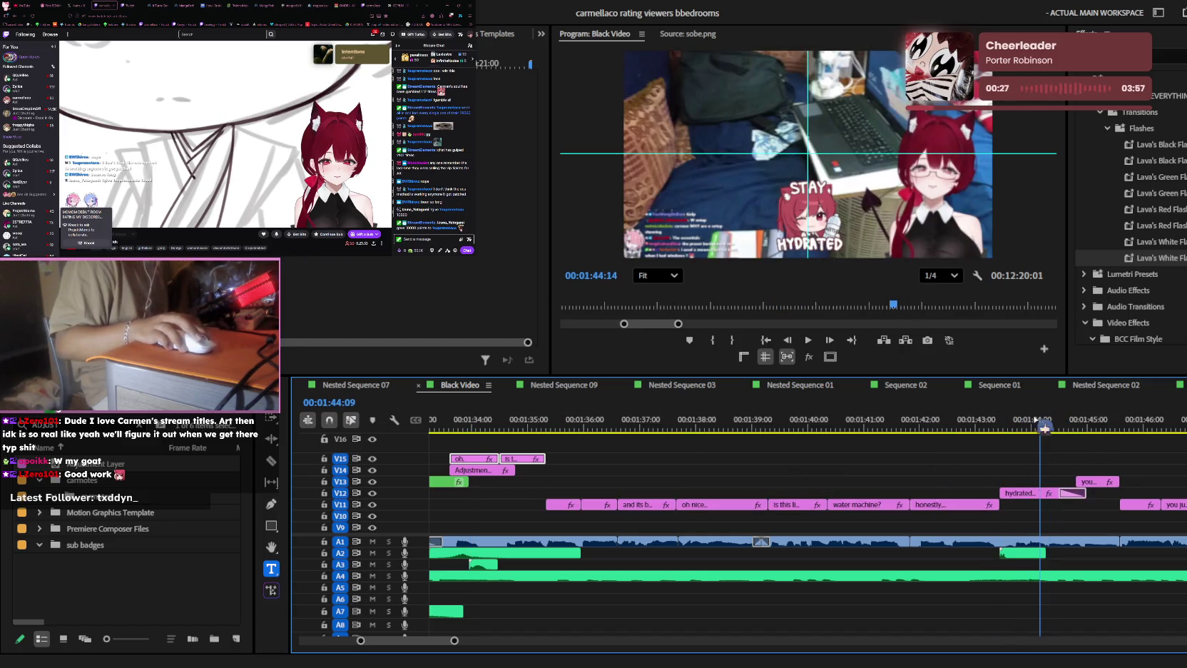
left_click(547, 507)
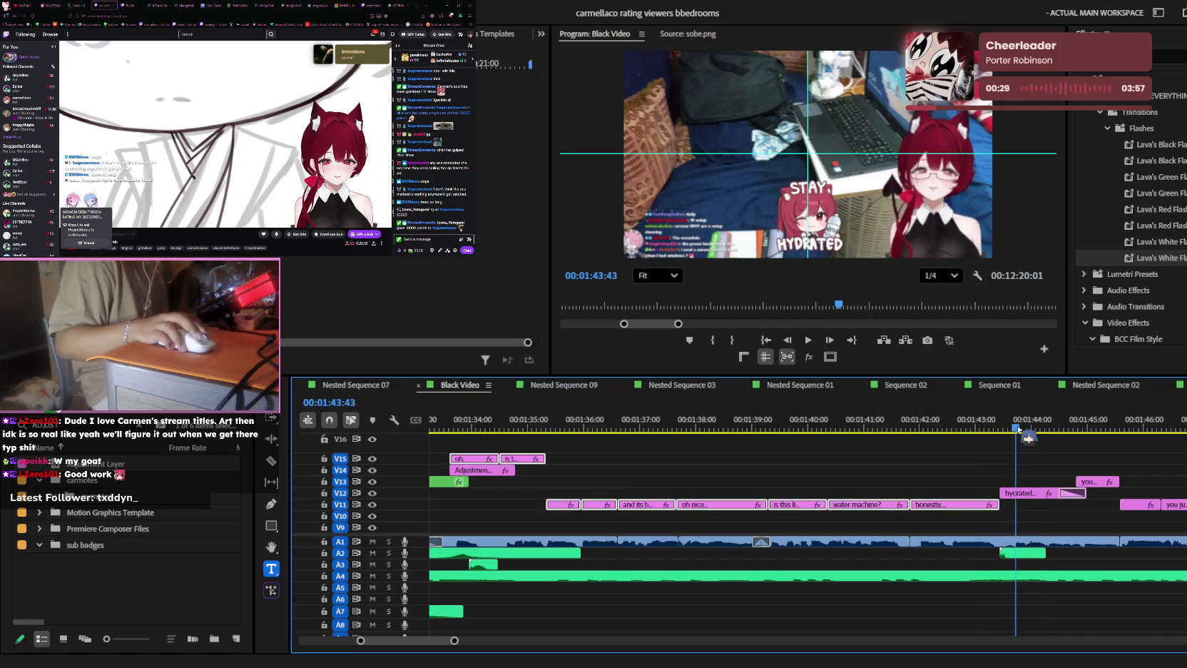
key("minus")
key("minus")
key("minus")
key("minus")
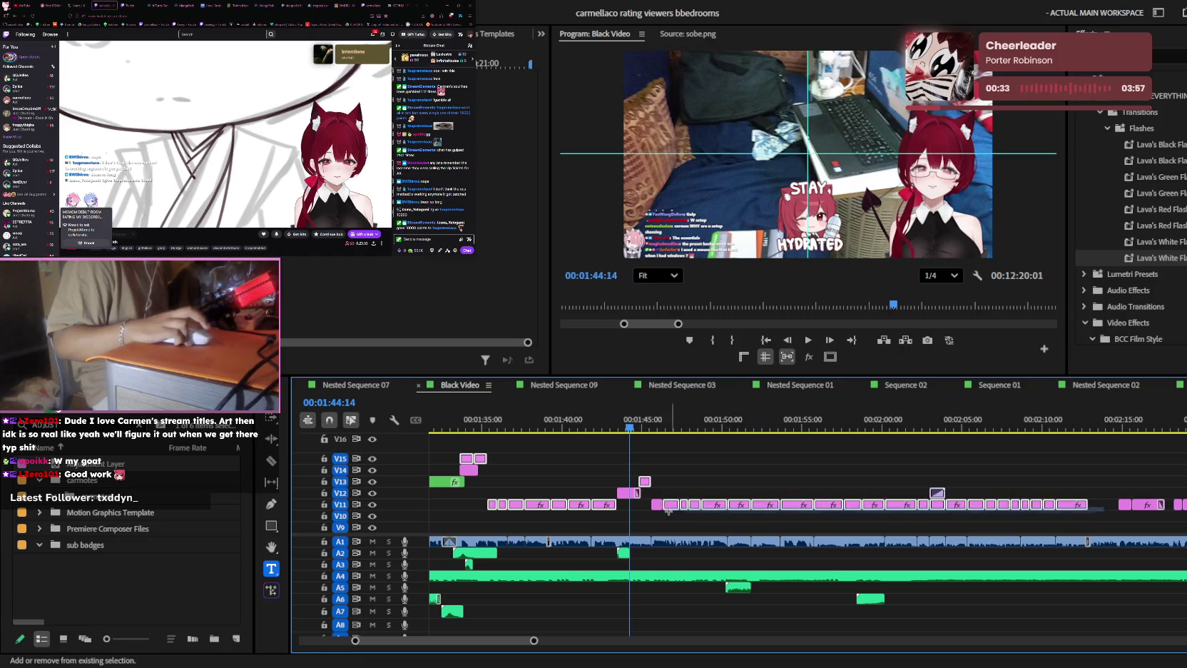
scroll(1067, 476, "up", 3)
left_click_drag(634, 416, 999, 436)
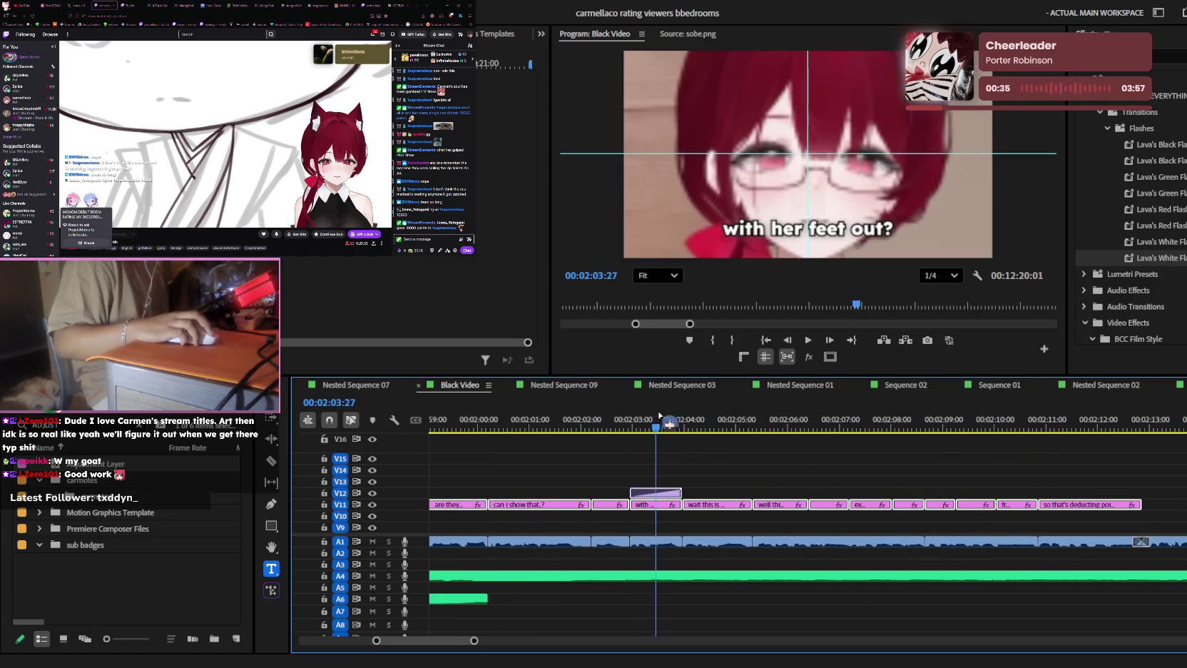
scroll(1091, 470, "down", 3)
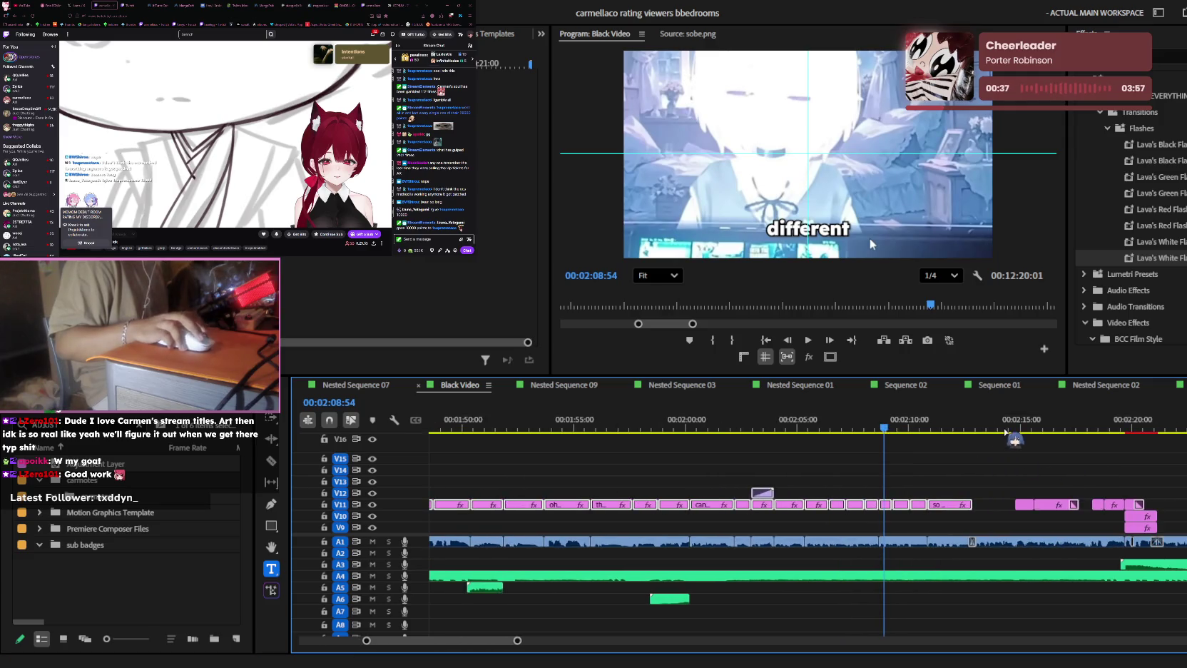
key("l")
key("l")
key("l")
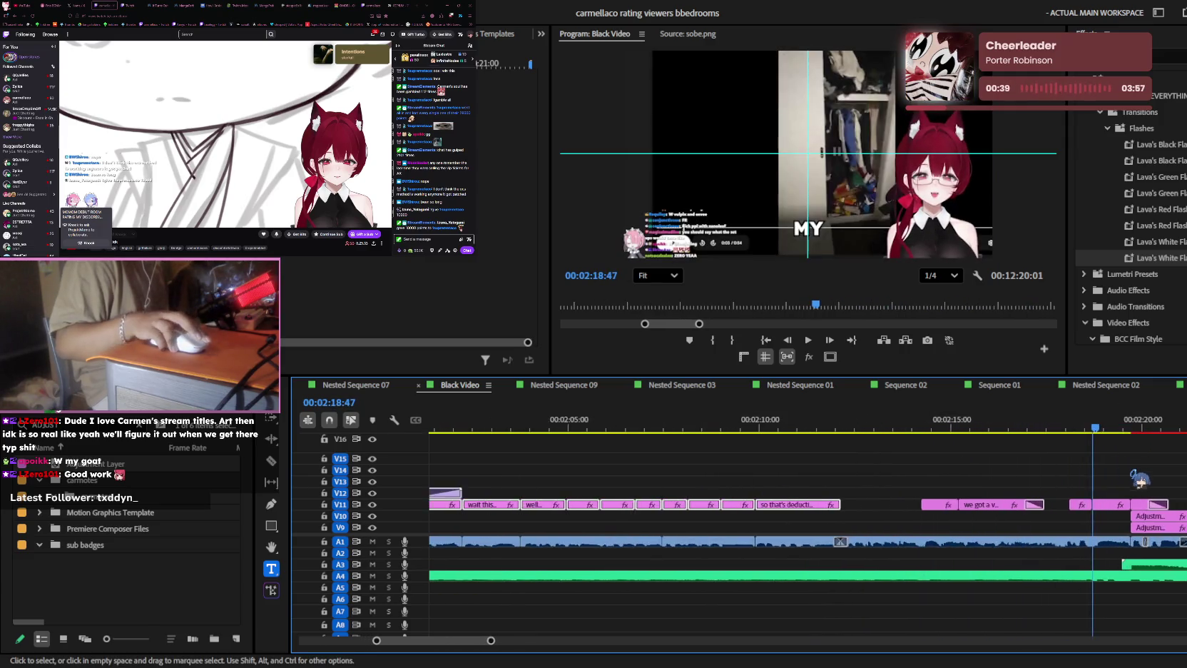
scroll(1091, 478, "up", 3)
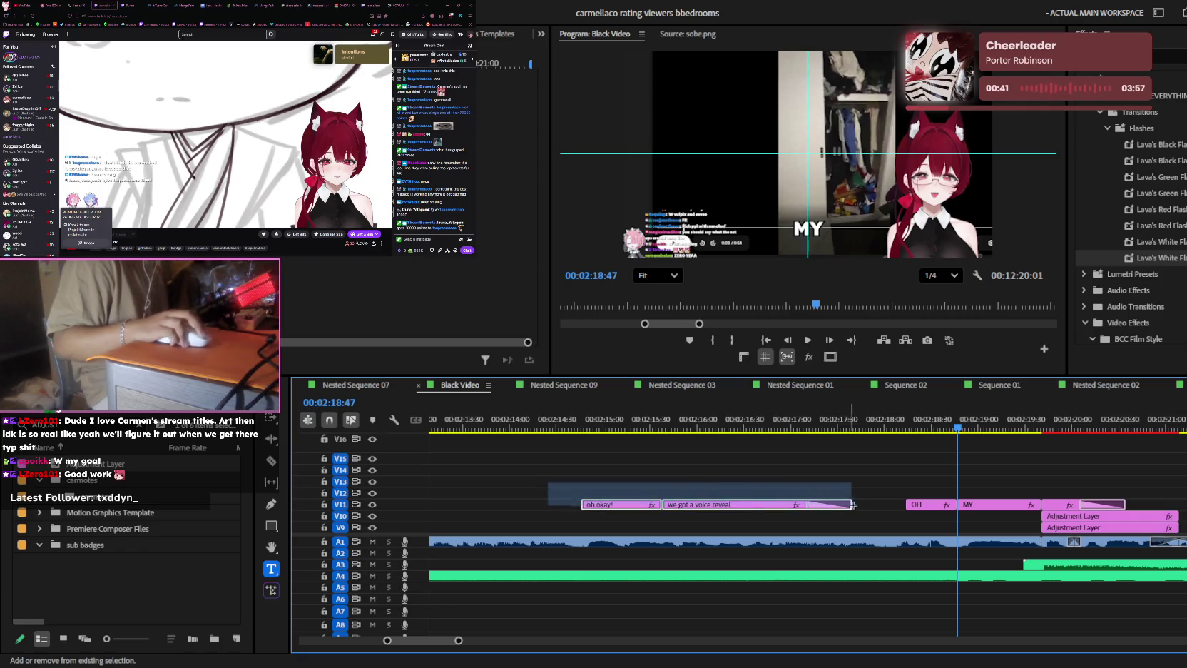
scroll(998, 500, "down", 3)
scroll(1001, 493, "down", 3)
scroll(1002, 490, "down", 3)
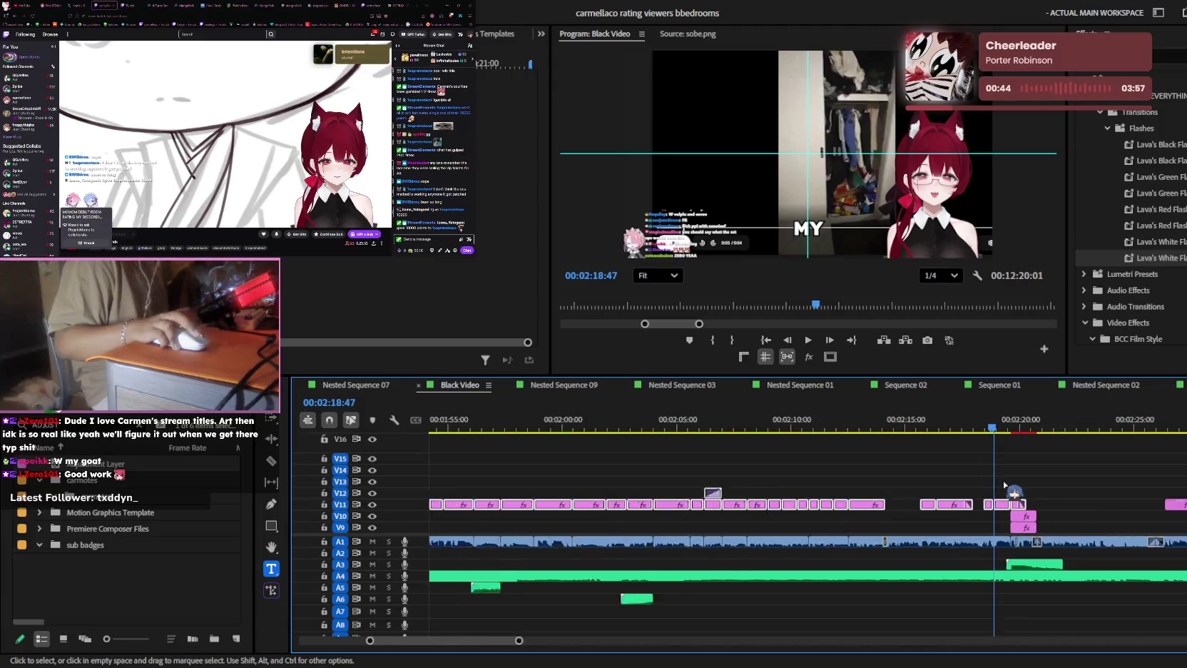
scroll(1004, 485, "down", 3)
scroll(716, 457, "up", 5)
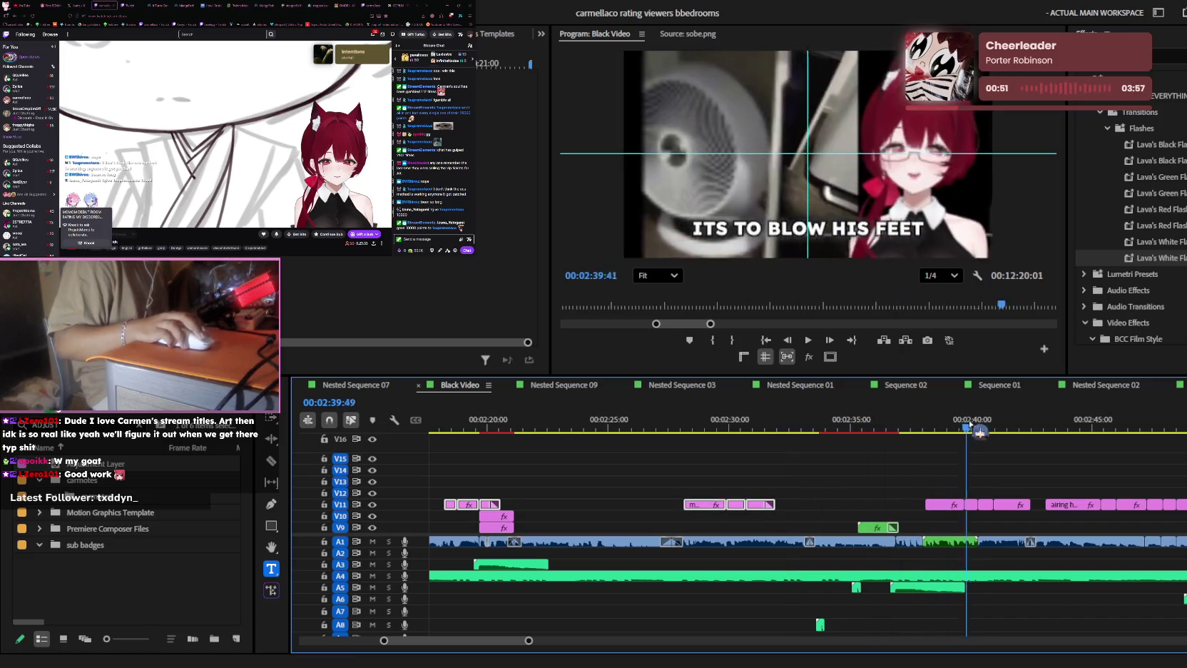
scroll(927, 496, "down", 5)
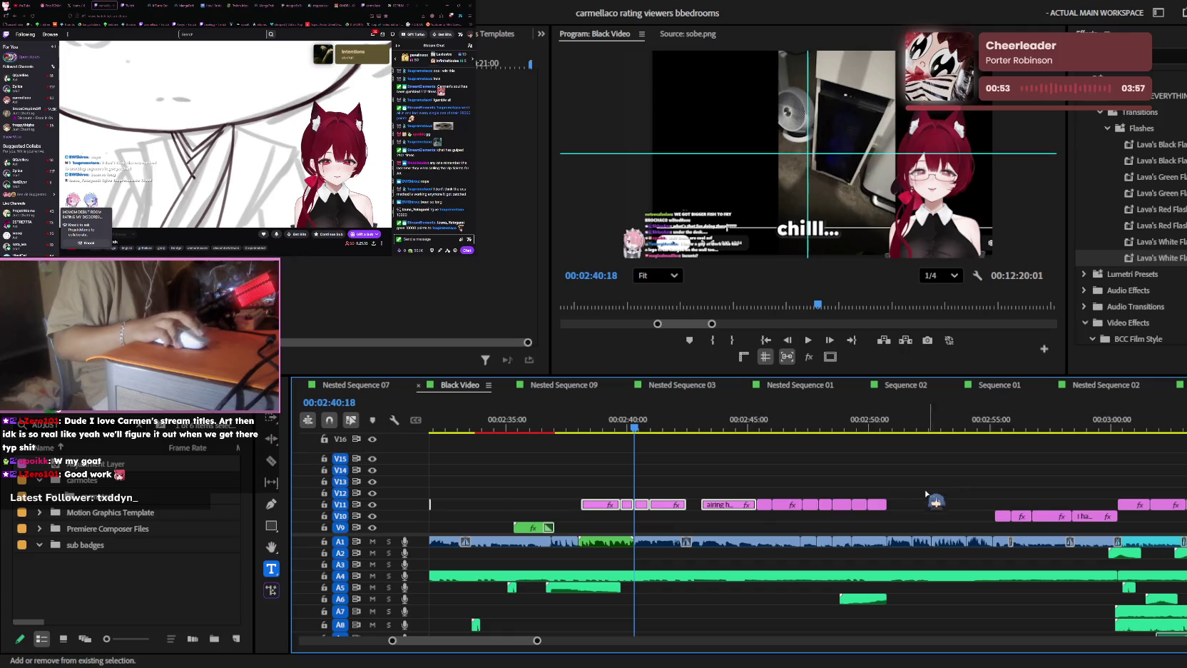
scroll(931, 490, "down", 2)
scroll(933, 487, "down", 3)
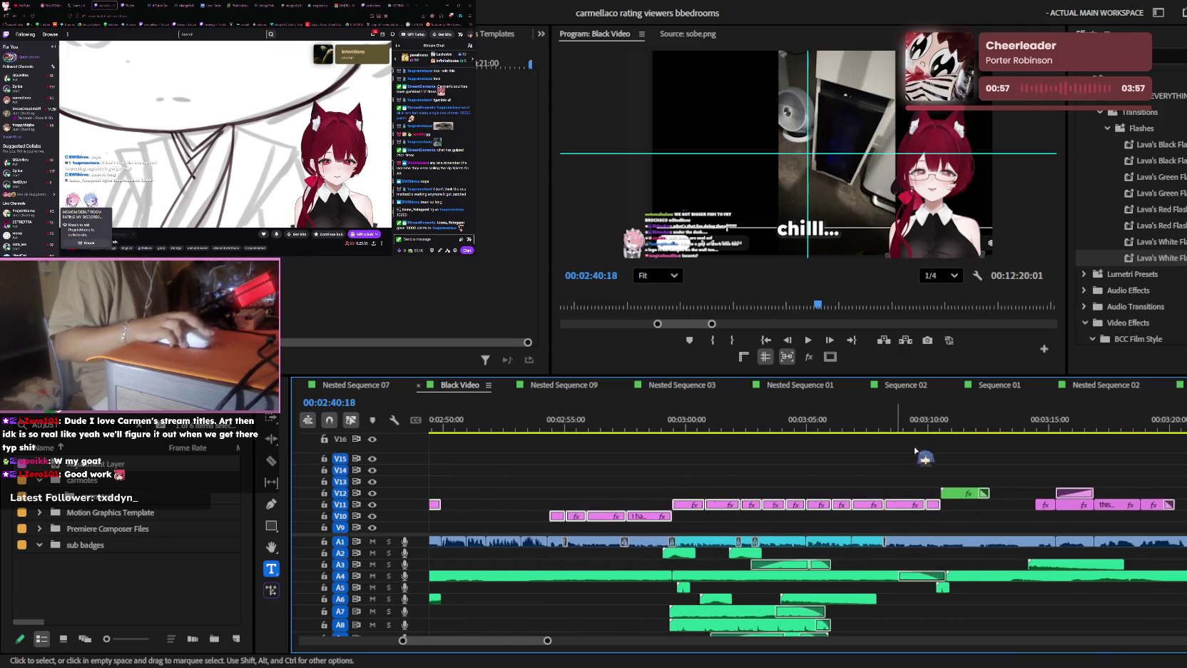
scroll(806, 467, "down", 5)
left_click_drag(790, 426, 785, 425)
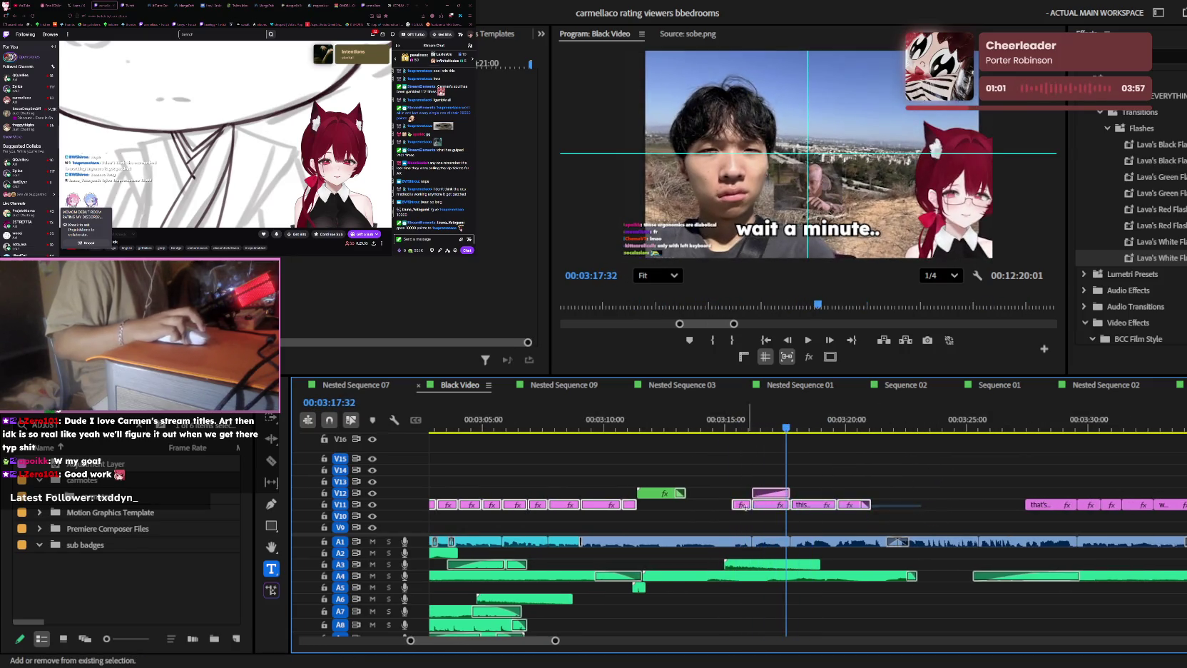
scroll(979, 470, "down", 2, "alt")
scroll(991, 450, "down", 1, "alt")
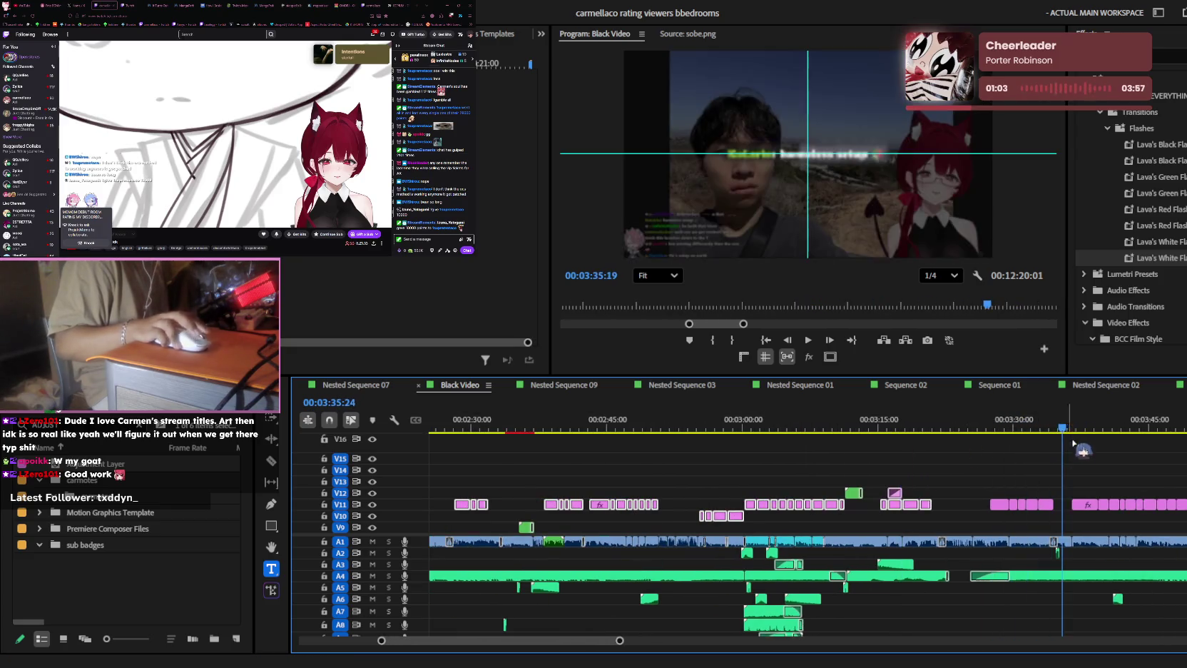
left_click_drag(1020, 426, 715, 474)
left_click(669, 428)
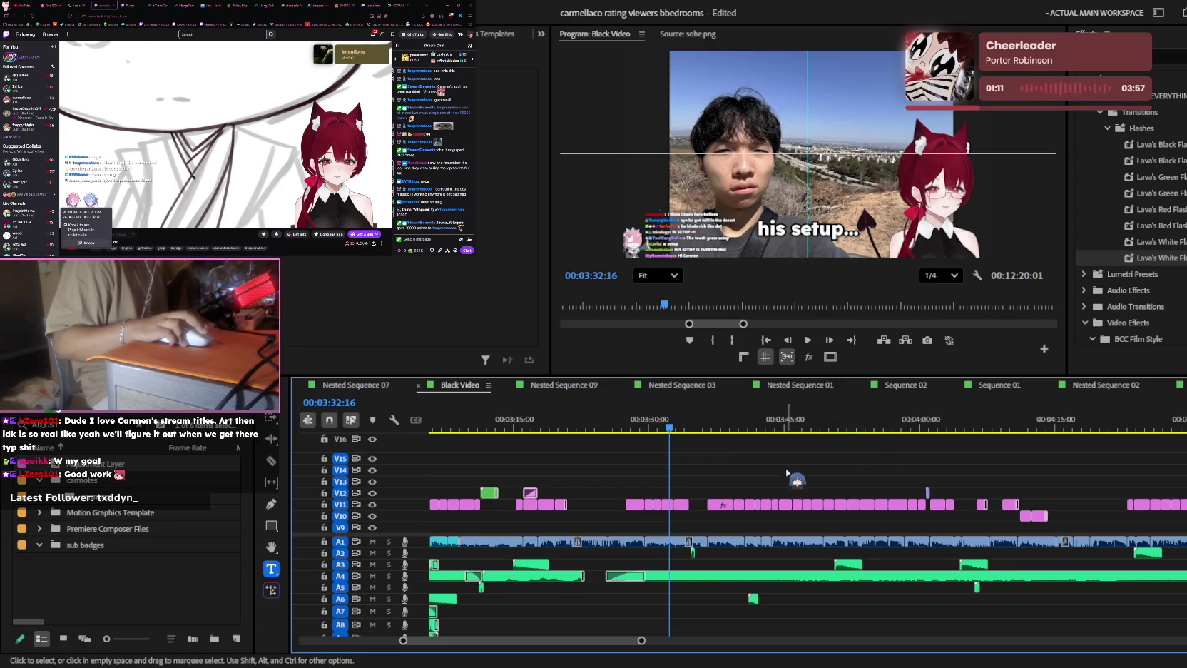
scroll(787, 472, "up", 3)
scroll(798, 477, "up", 3)
scroll(821, 483, "up", 3)
scroll(840, 490, "up", 3)
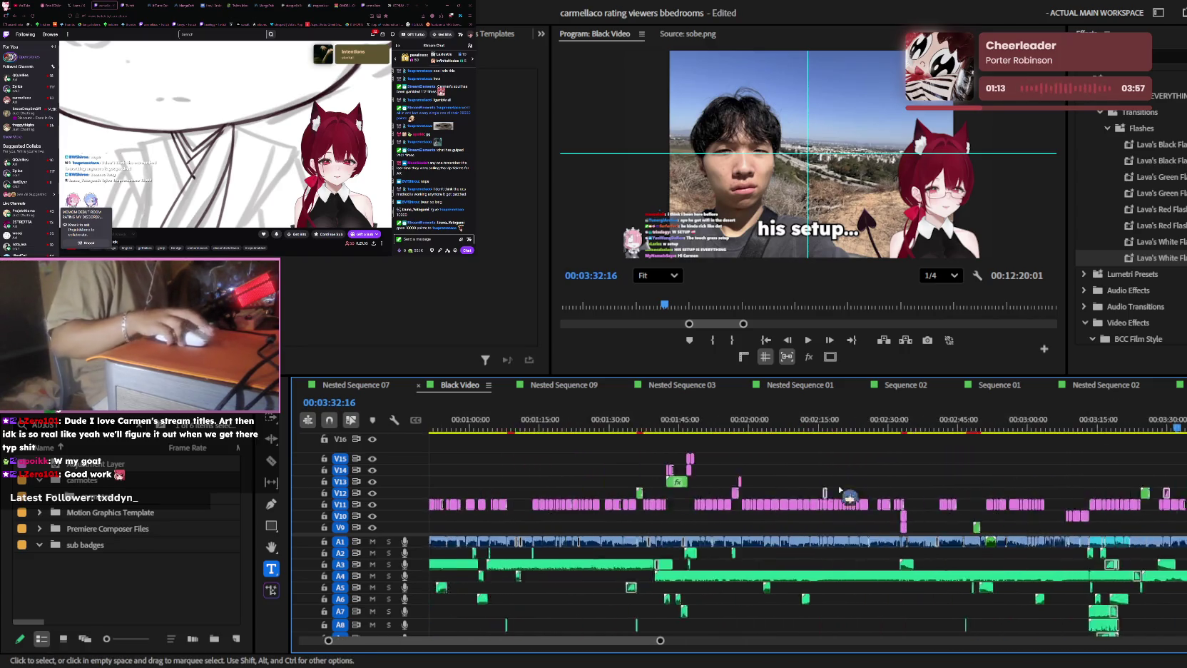
scroll(839, 490, "up", 5)
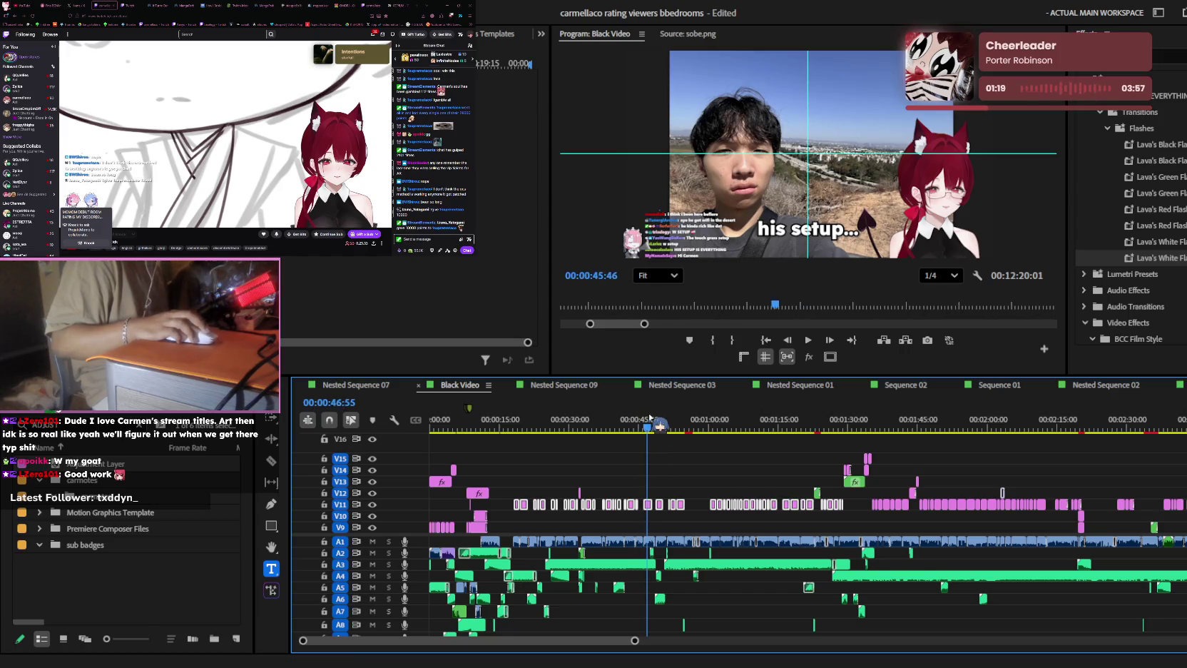
scroll(670, 470, "down", 5)
key("space")
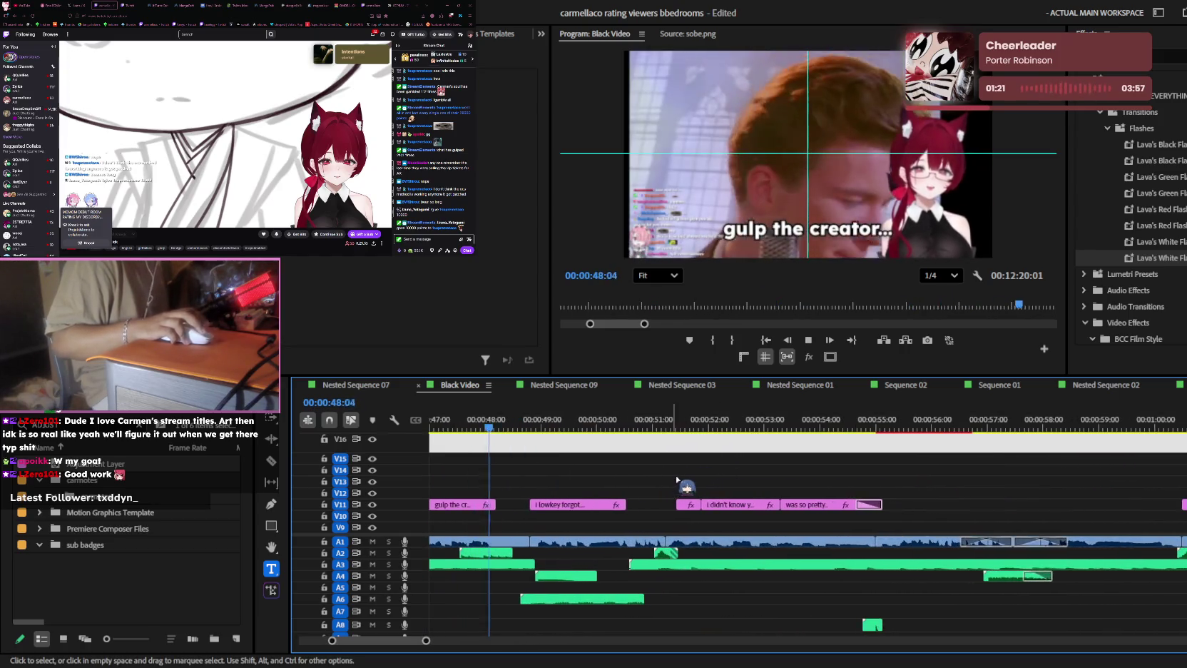
left_click_drag(519, 421, 534, 421)
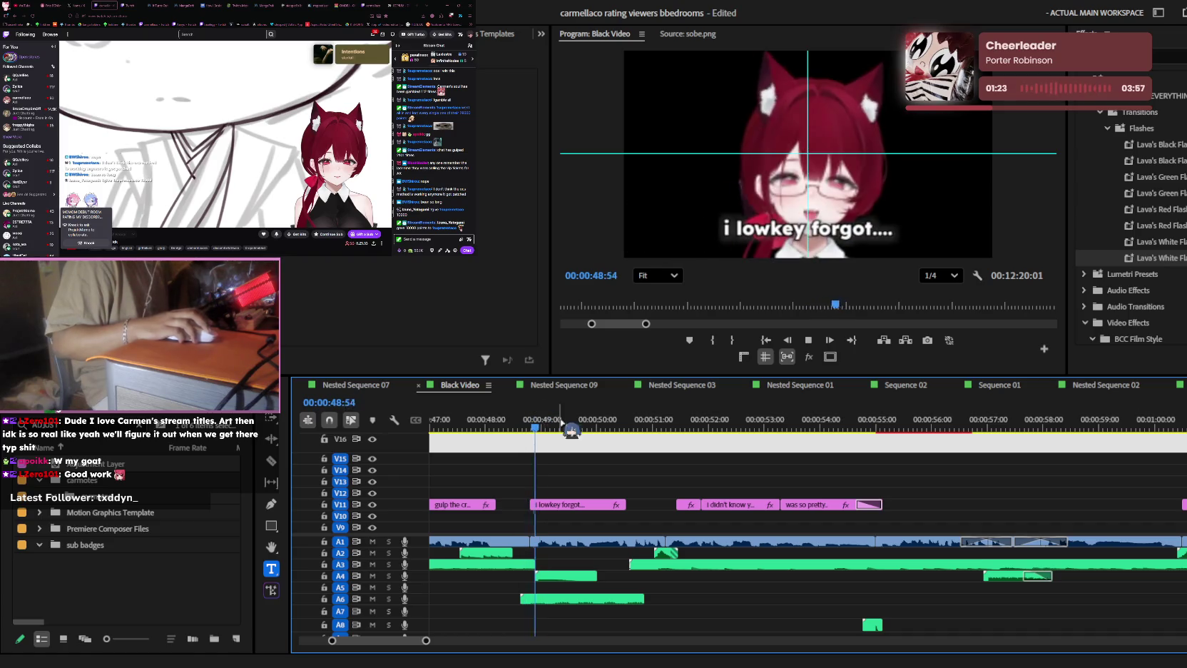
scroll(642, 471, "up", 3)
key("space")
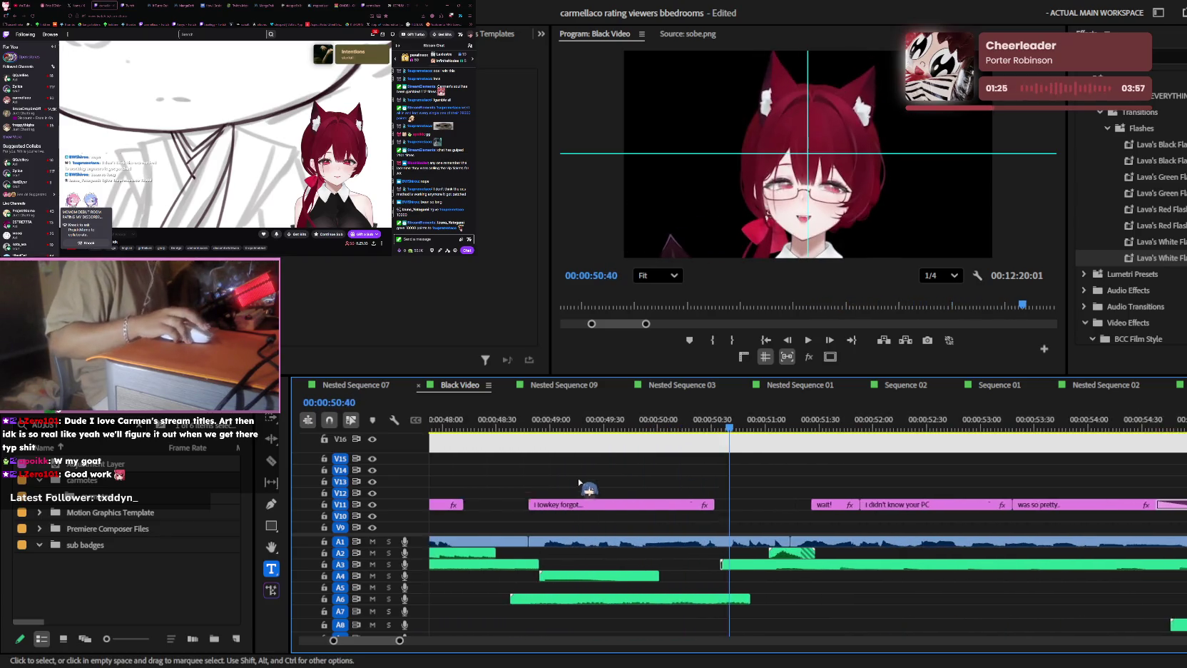
scroll(588, 492, "up", 1)
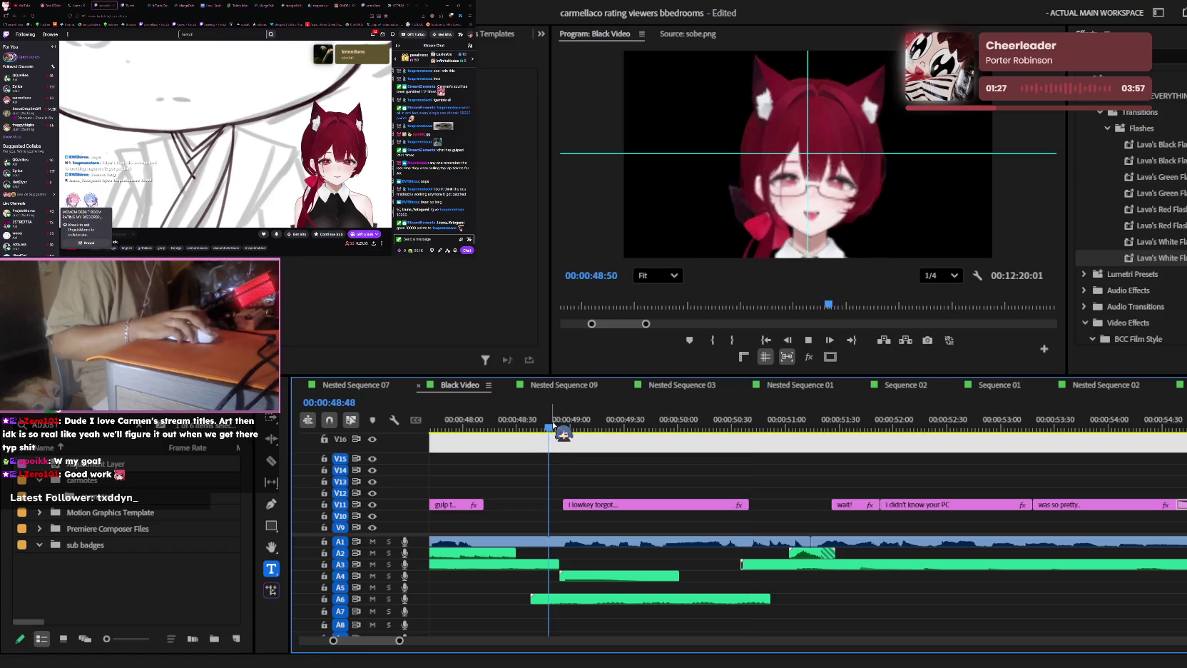
scroll(628, 485, "down", 3)
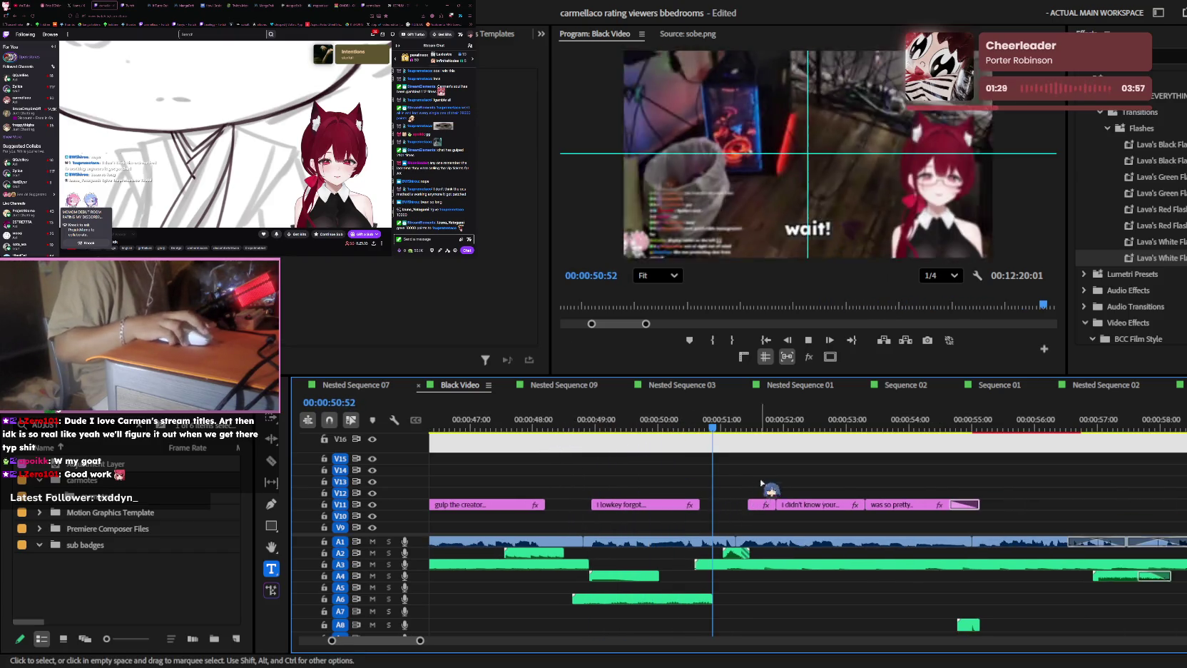
scroll(920, 482, "down", 2)
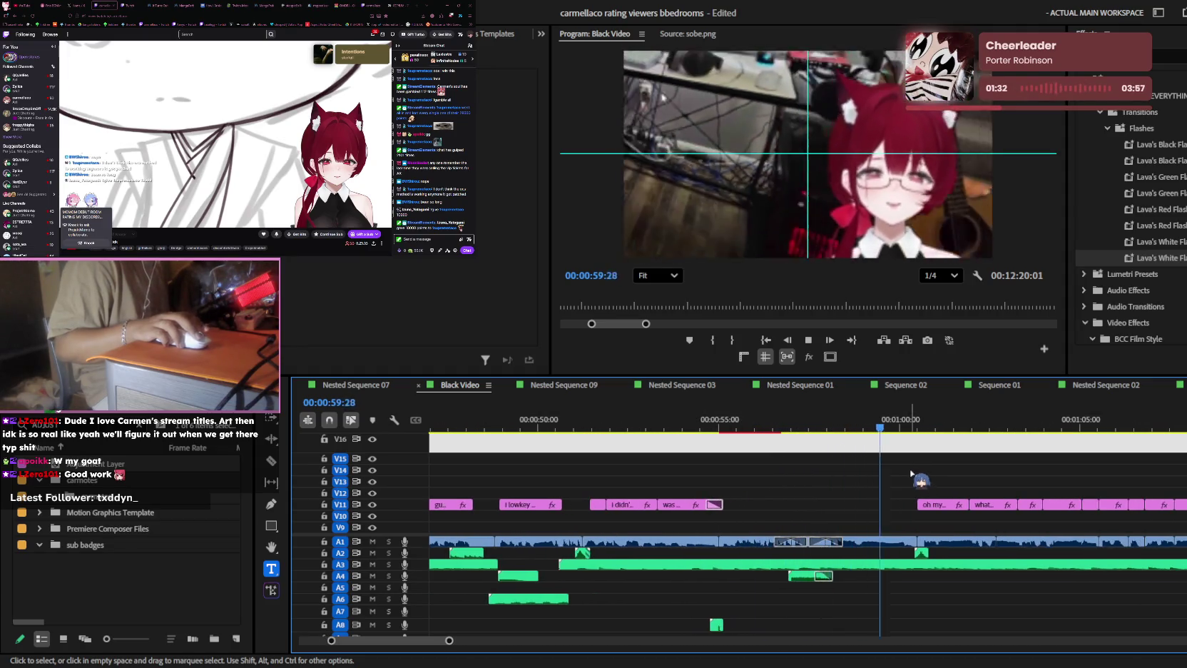
scroll(913, 474, "up", 2)
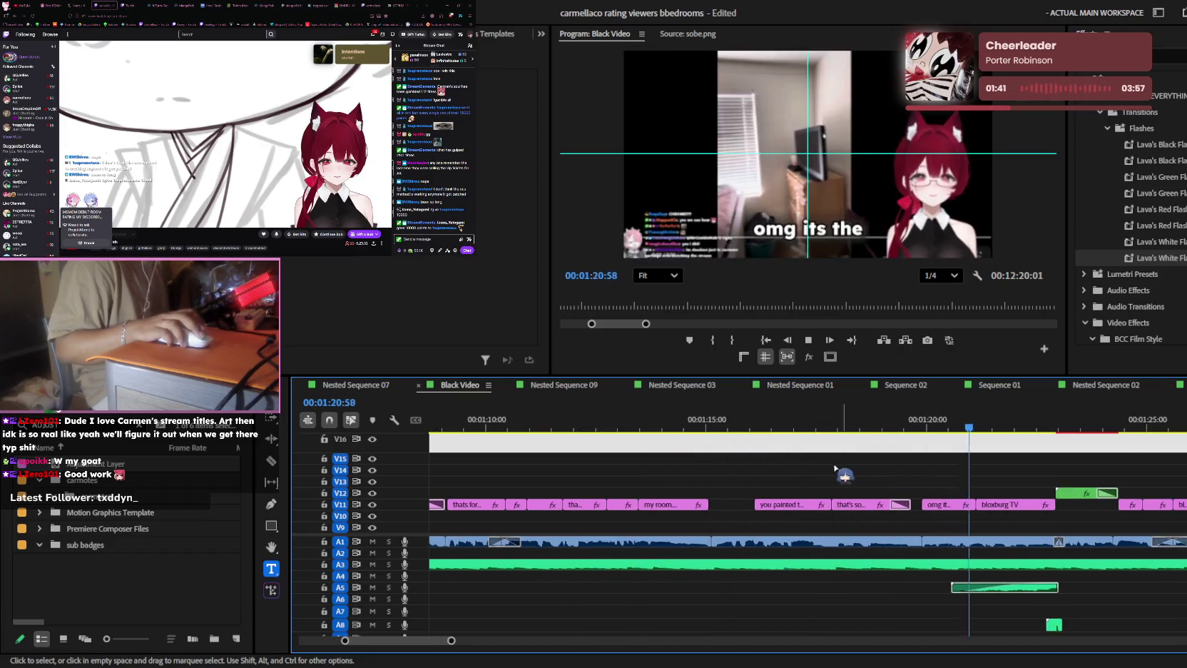
left_click(768, 426)
left_click(904, 428)
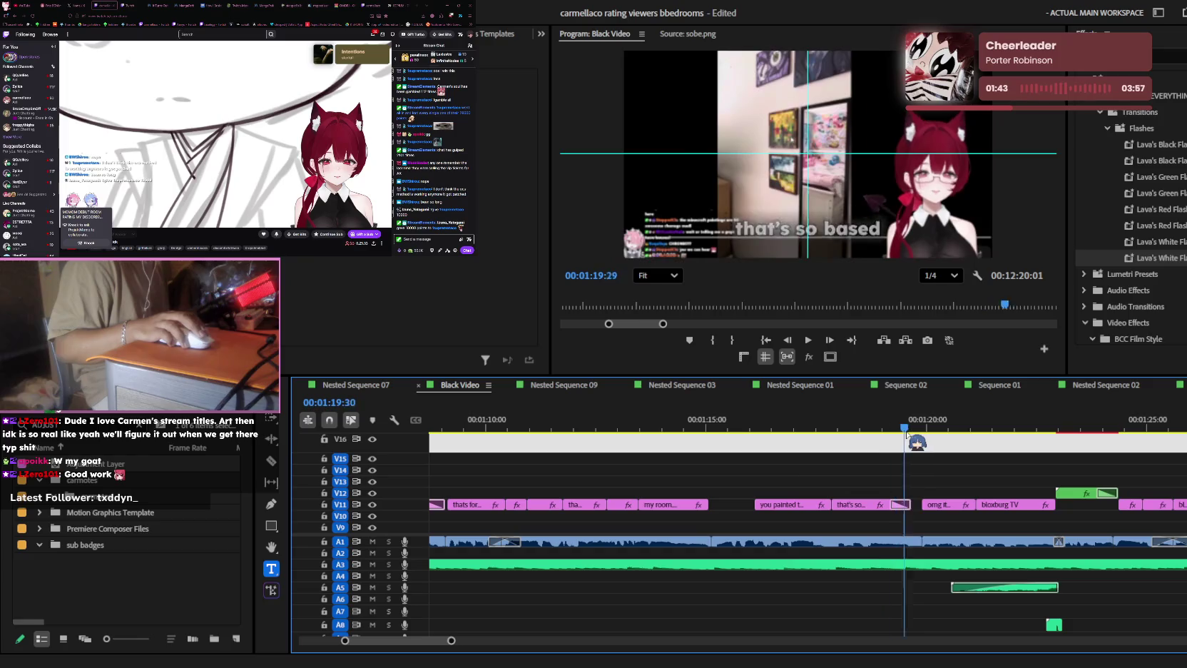
left_click_drag(768, 419, 970, 426)
key("space")
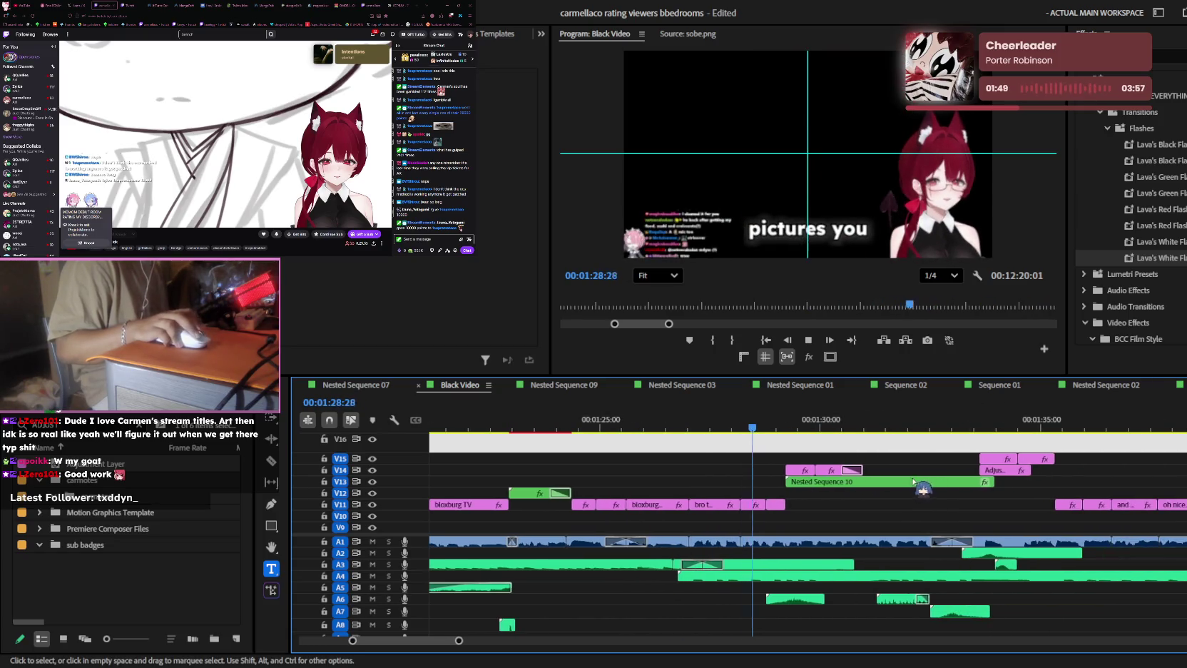
left_click_drag(769, 456, 867, 463)
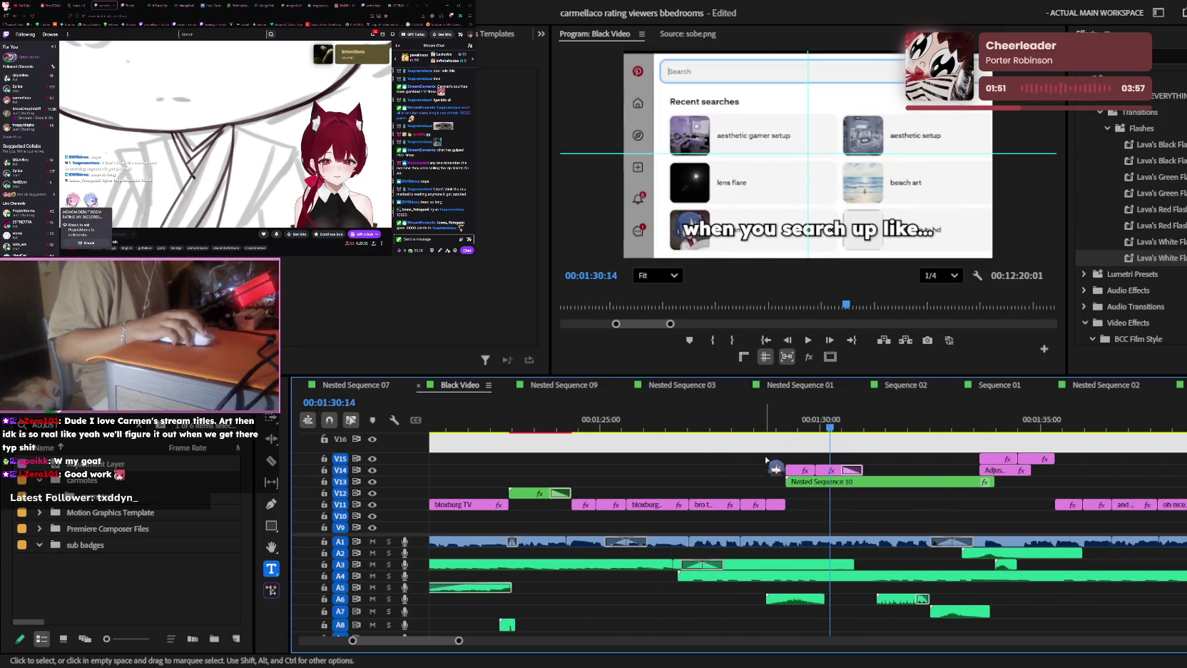
scroll(882, 472, "up", 2)
scroll(835, 457, "up", 1)
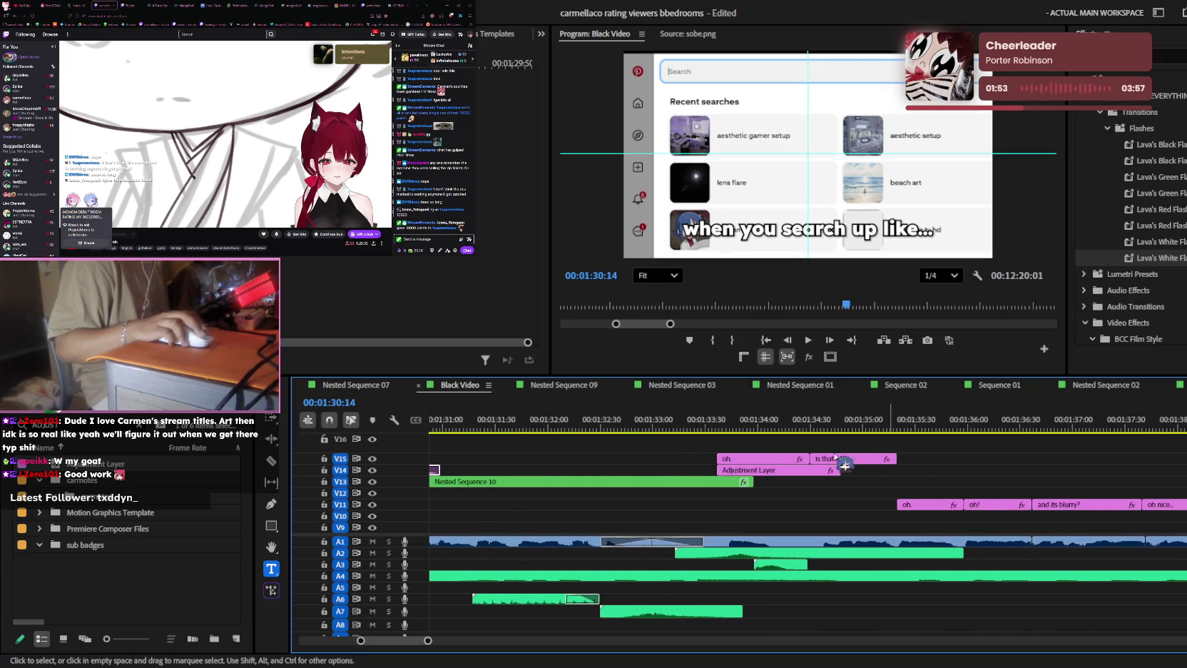
scroll(703, 460, "down", 1)
scroll(684, 485, "down", 1)
scroll(671, 503, "down", 1)
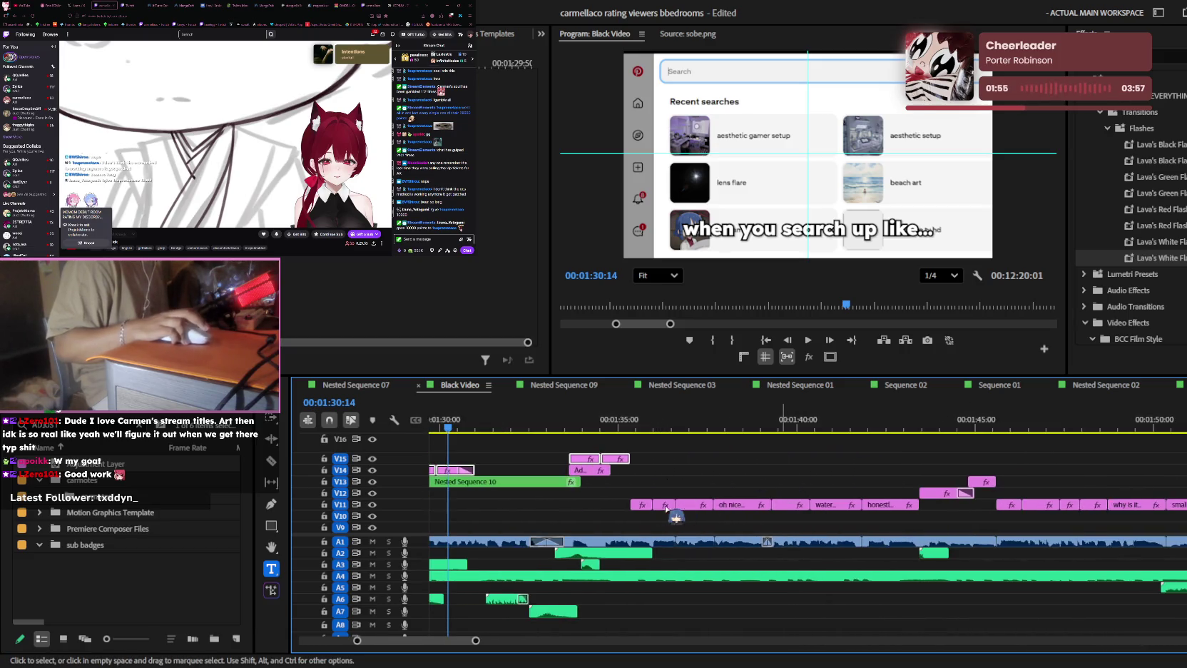
scroll(970, 477, "down", 2)
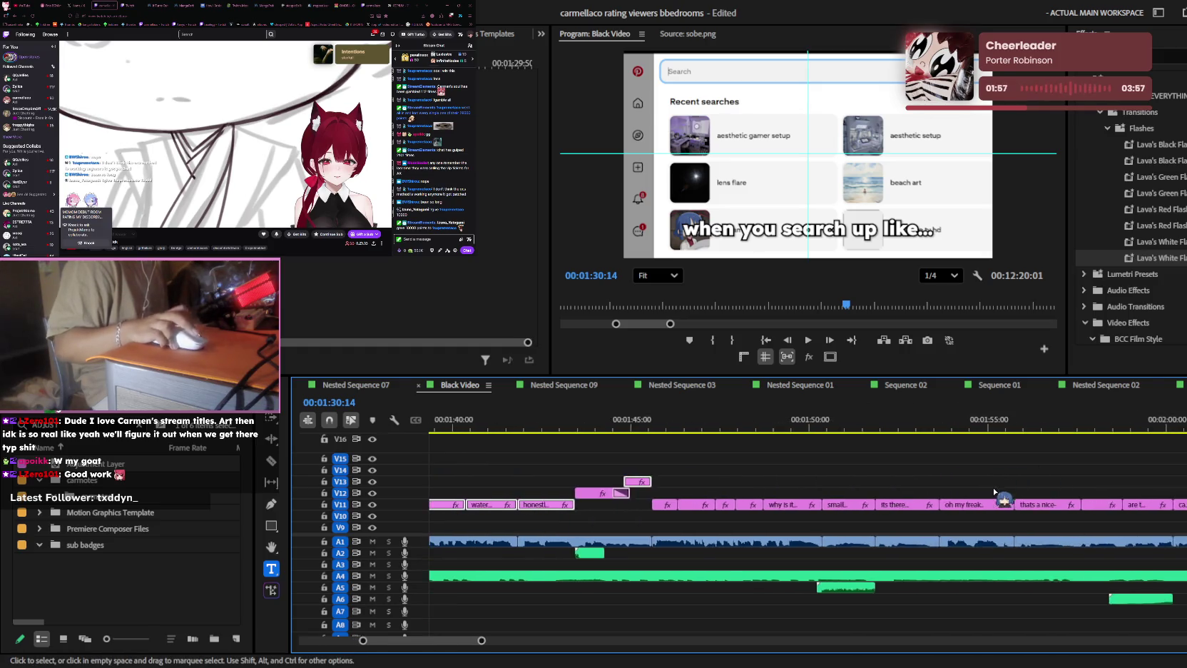
scroll(1001, 494, "down", 2)
scroll(1070, 496, "down", 2)
scroll(1132, 502, "down", 1)
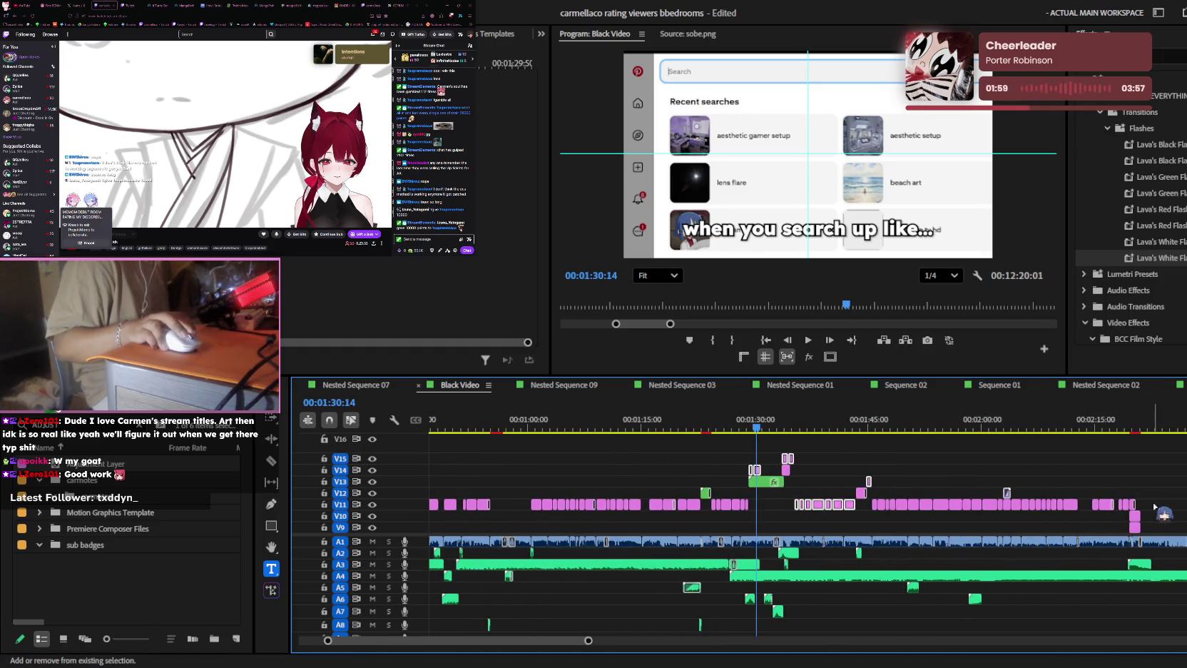
scroll(1041, 478, "up", 1)
scroll(1027, 463, "up", 1)
scroll(1012, 449, "up", 1)
left_click(1002, 426)
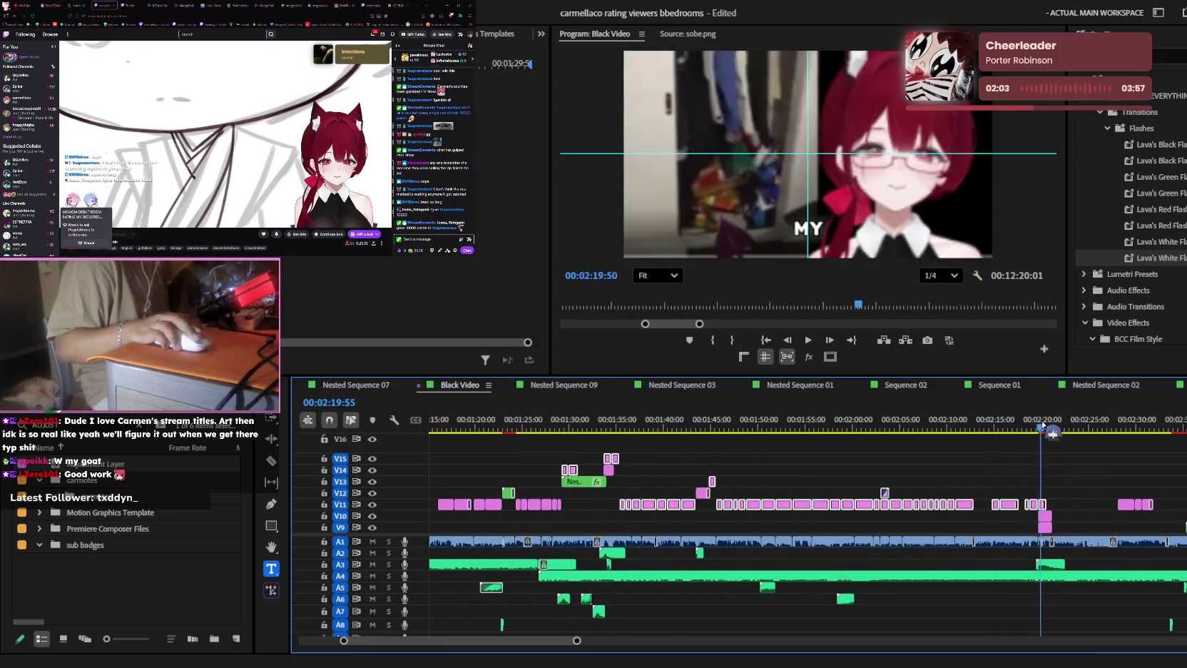
left_click_drag(1014, 429, 1057, 429)
scroll(1051, 472, "up", 2)
scroll(1052, 473, "up", 1)
scroll(927, 478, "up", 2)
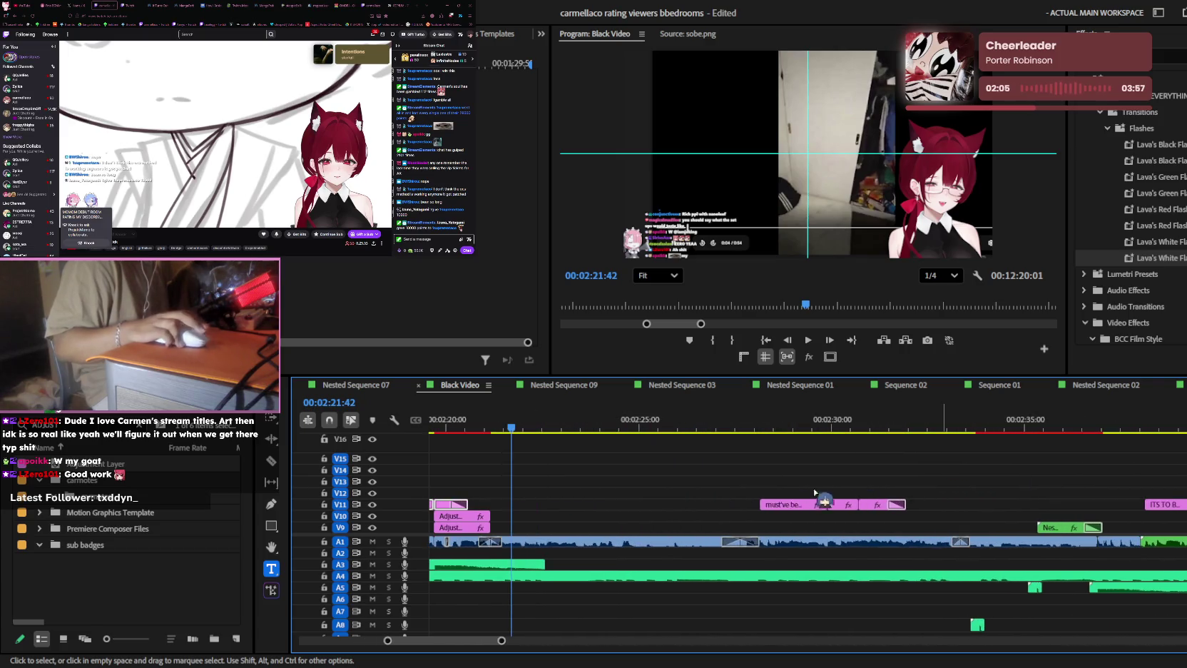
scroll(929, 499, "down", 2)
scroll(794, 489, "down", 2)
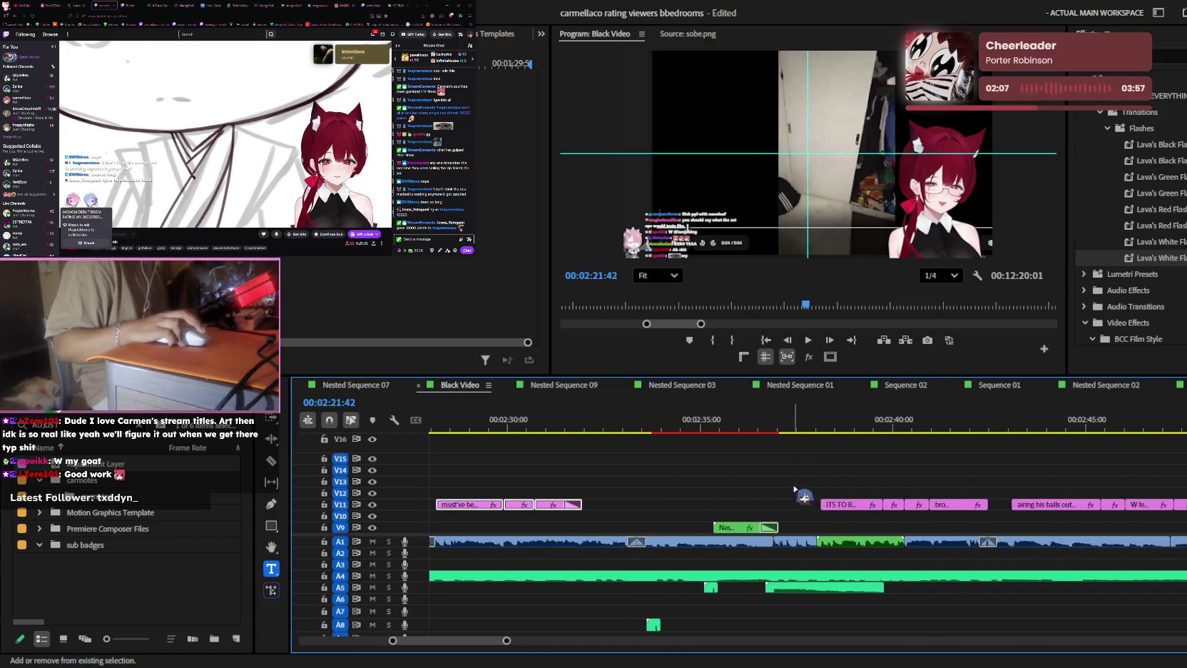
scroll(951, 510, "down", 3)
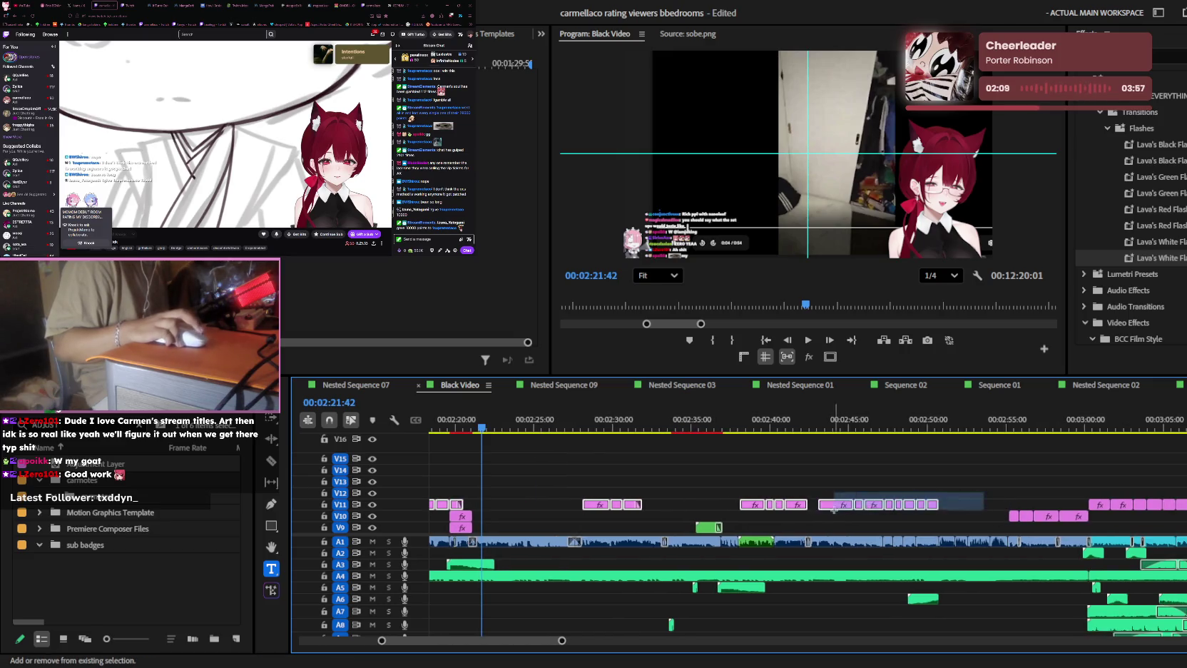
scroll(834, 509, "up", 3)
scroll(891, 500, "down", 2)
scroll(927, 492, "down", 2)
scroll(953, 489, "down", 2)
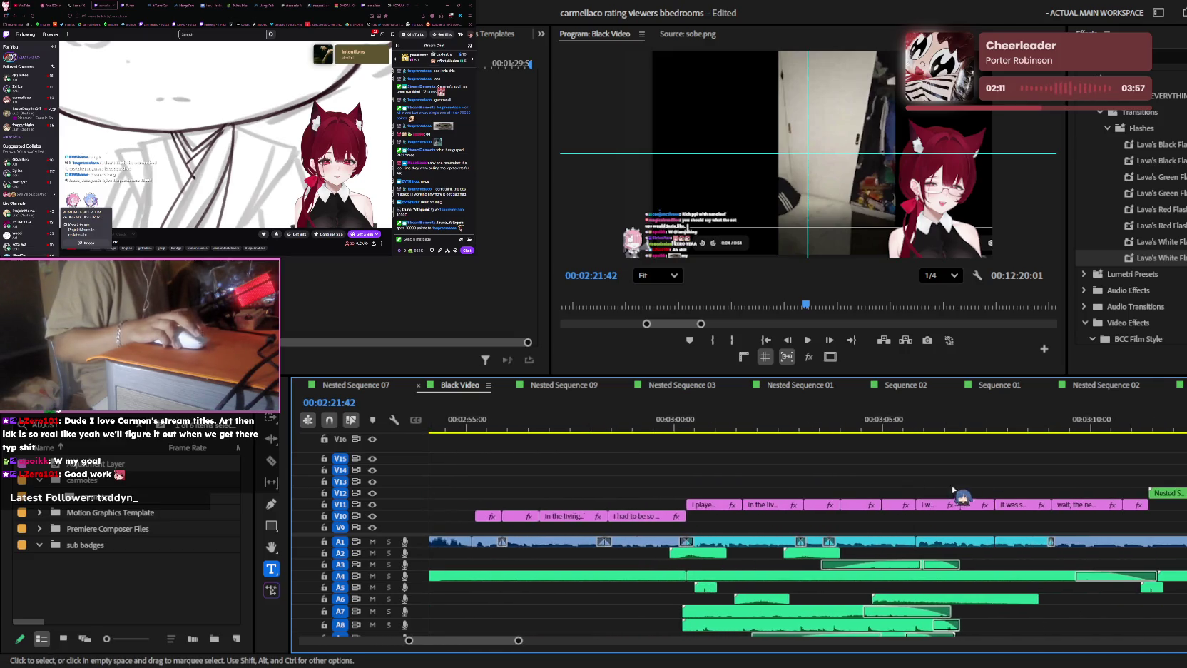
left_click_drag(627, 502, 627, 502)
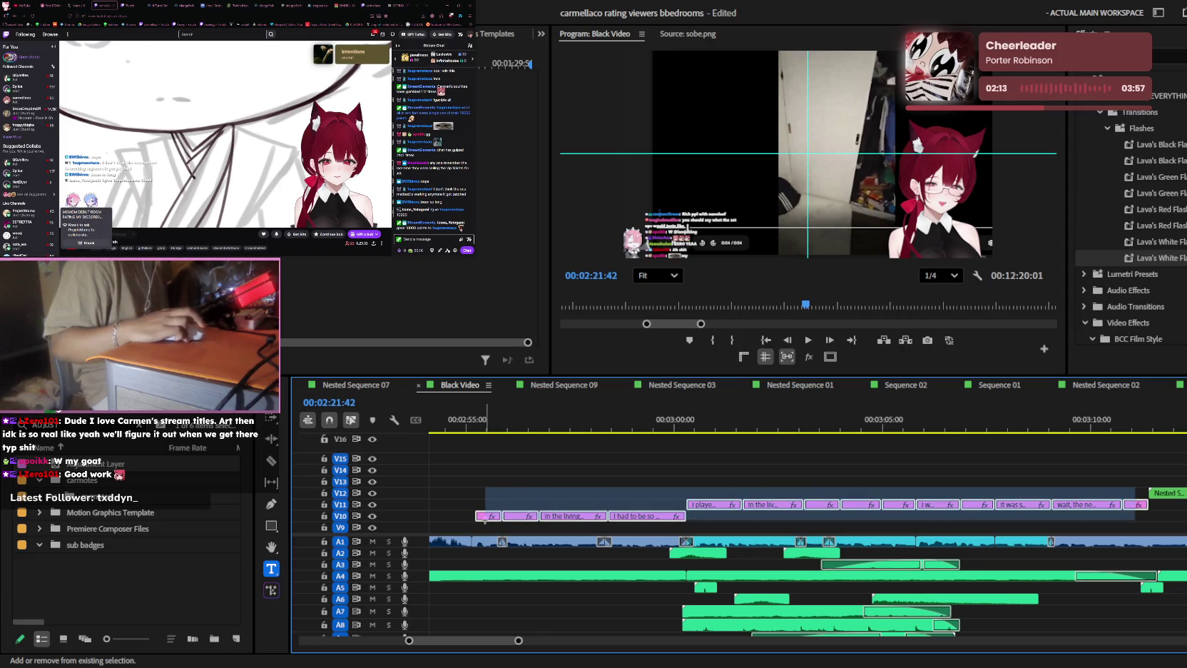
scroll(784, 478, "down", 3)
mouse_move(607, 441)
left_mouse_down()
mouse_move(847, 429)
mouse_move(783, 429)
left_mouse_up()
scroll(843, 468, "down", 2)
scroll(835, 460, "up", 2)
scroll(820, 454, "up", 2)
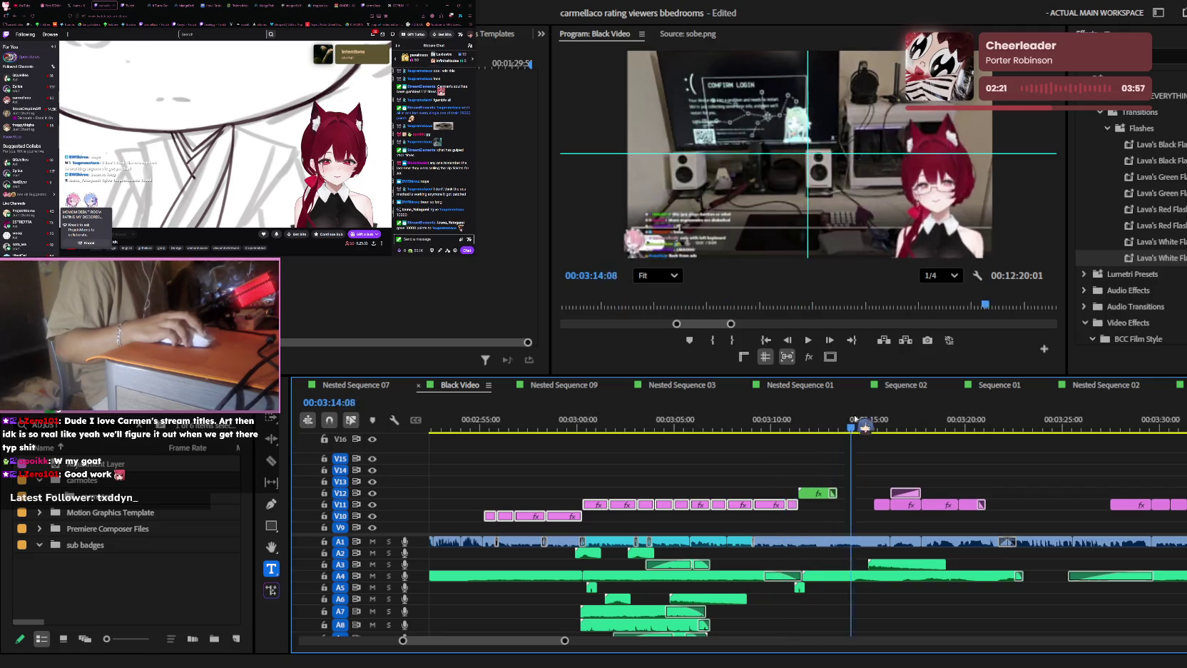
- Review 3:16–3:38, including the 'wait a minute..' and 'that's his setup?' captions
left_click_drag(805, 421, 905, 421)
key("=")
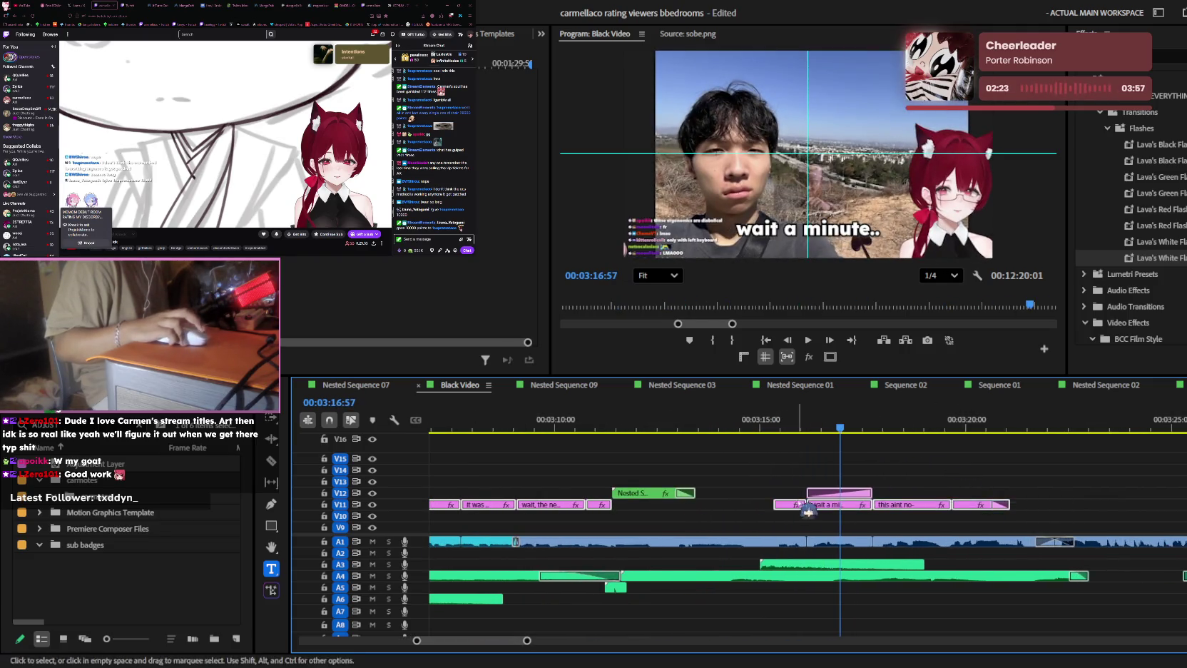
key("minus")
key("minus")
key("minus")
key("space")
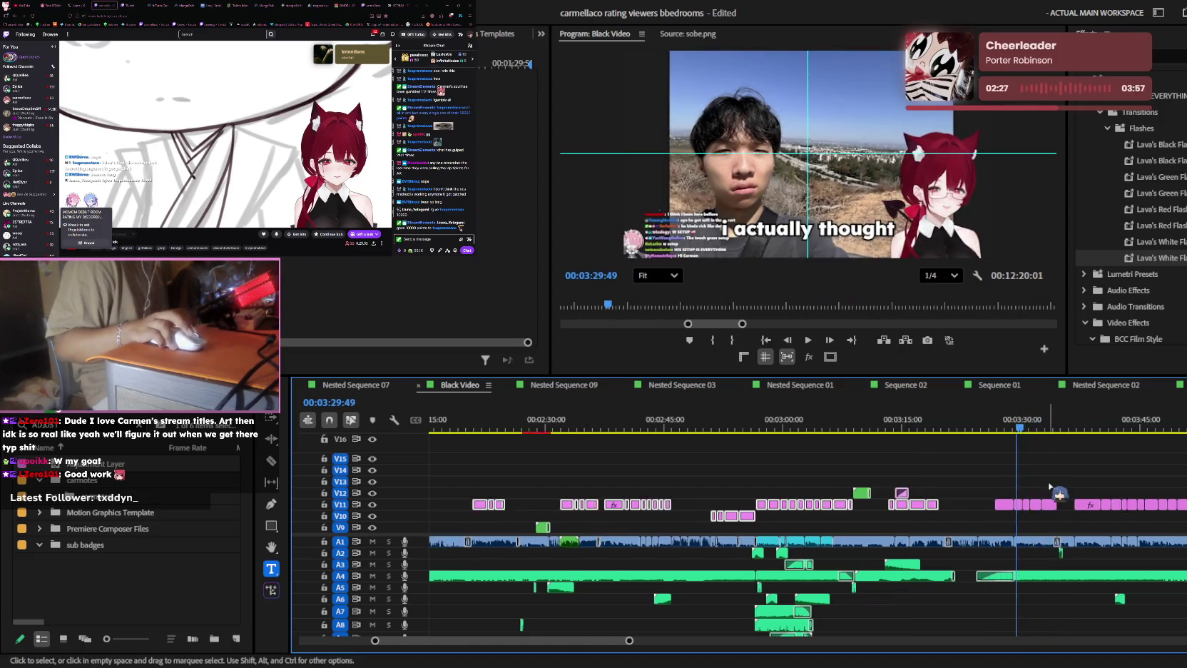
key("equal")
key("equal")
left_click_drag(682, 426, 677, 426)
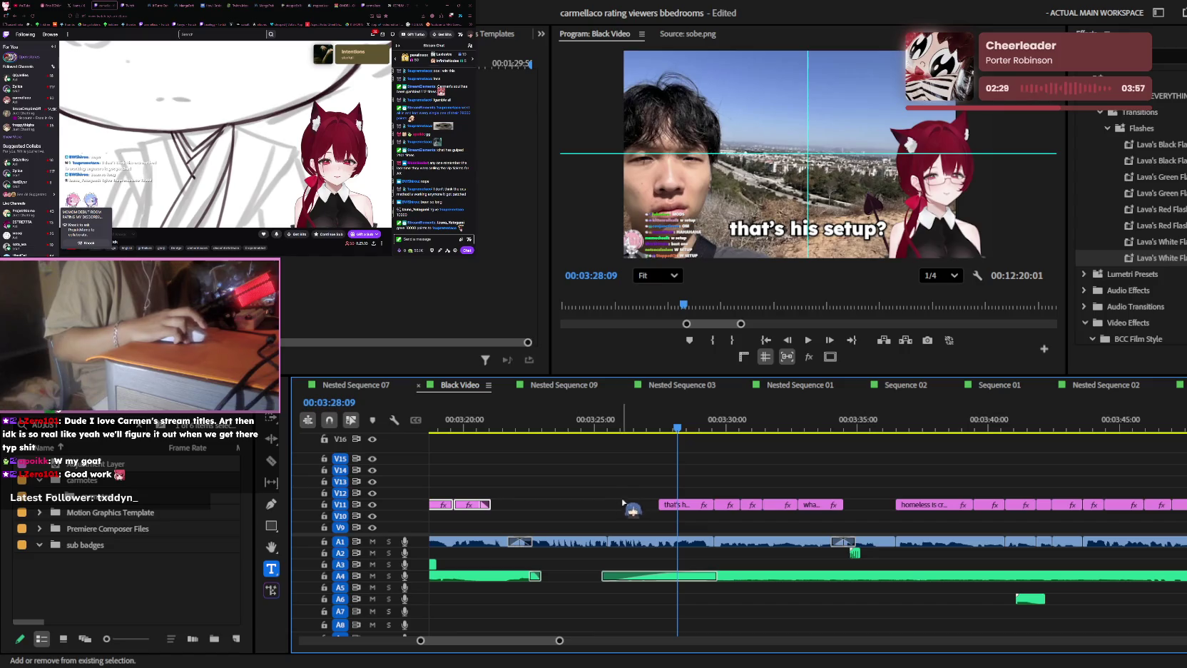
key("minus")
key("Down")
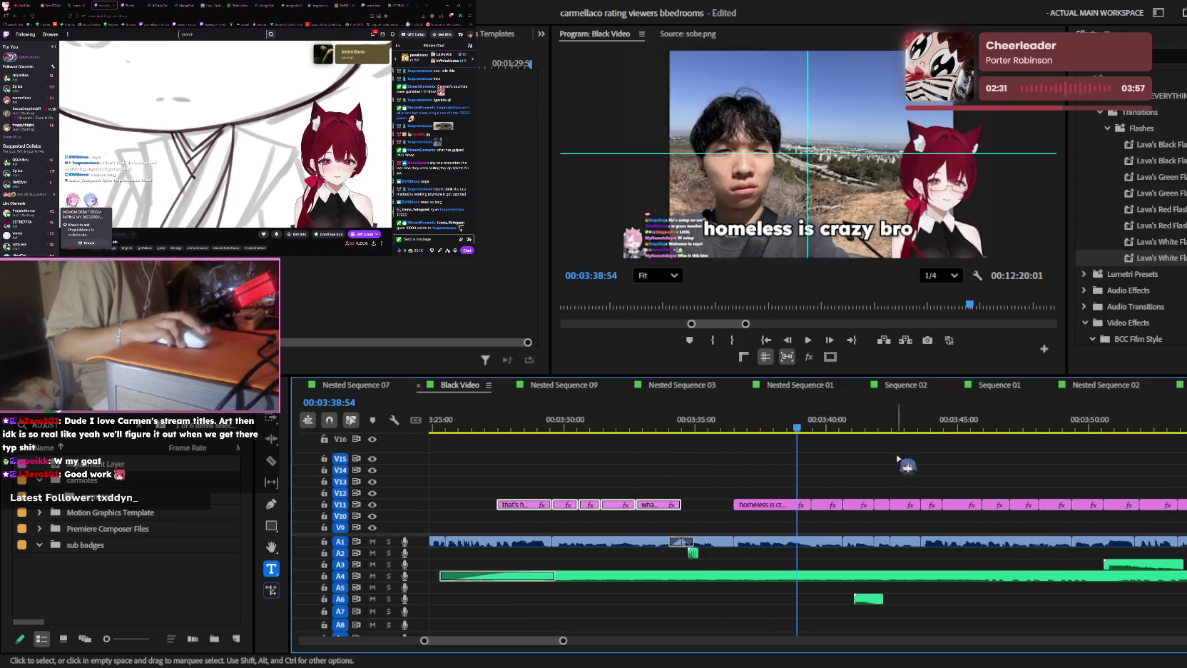
key("equal")
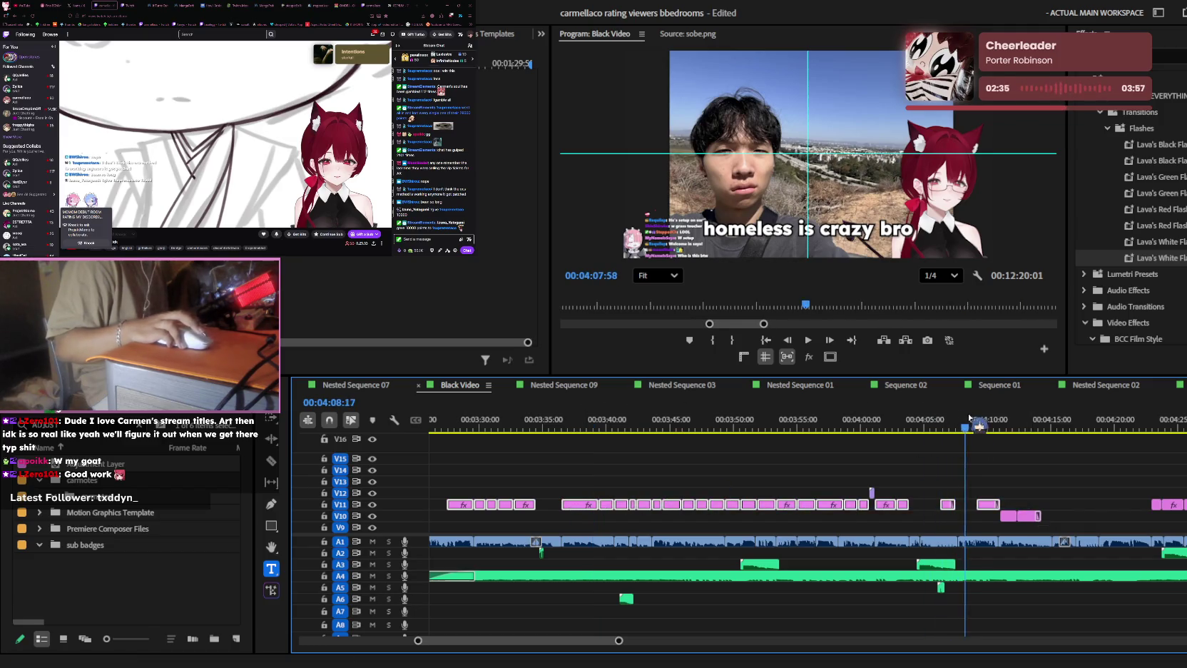
- Scrub and play the edit around 04:10 to preview its frames
left_click(993, 420)
key("equal")
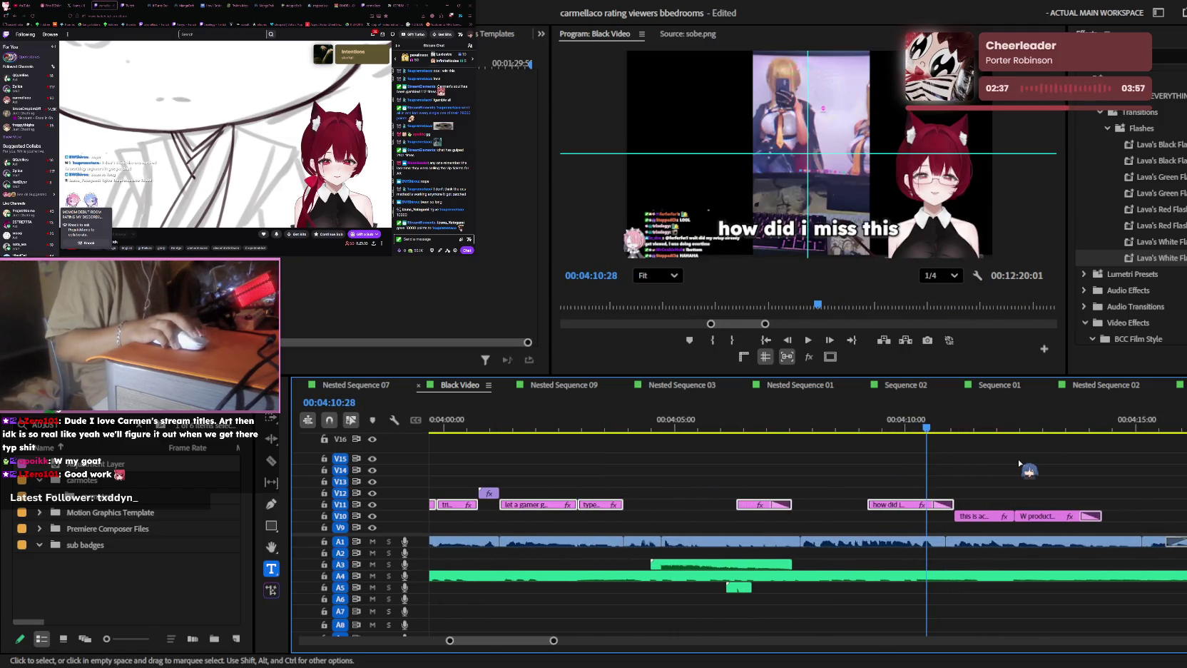
key("minus")
mouse_move(982, 429)
left_mouse_down()
mouse_move(855, 421)
mouse_move(1068, 421)
left_mouse_up()
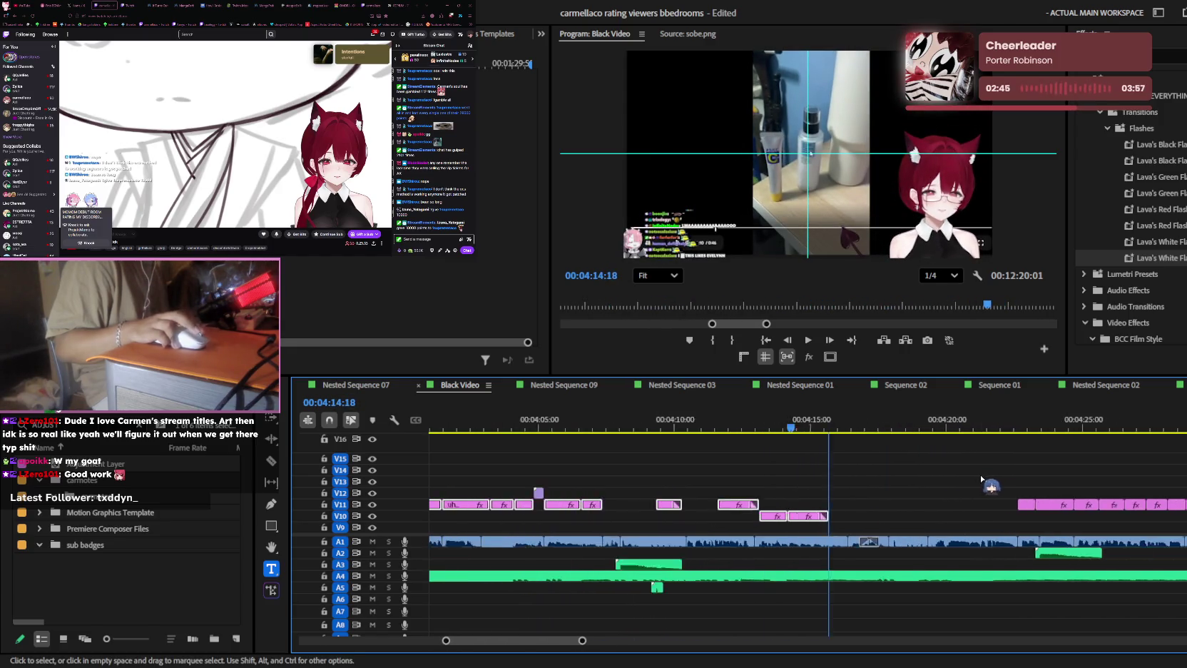
key("minus")
key("space")
key("minus")
key("minus")
key("minus")
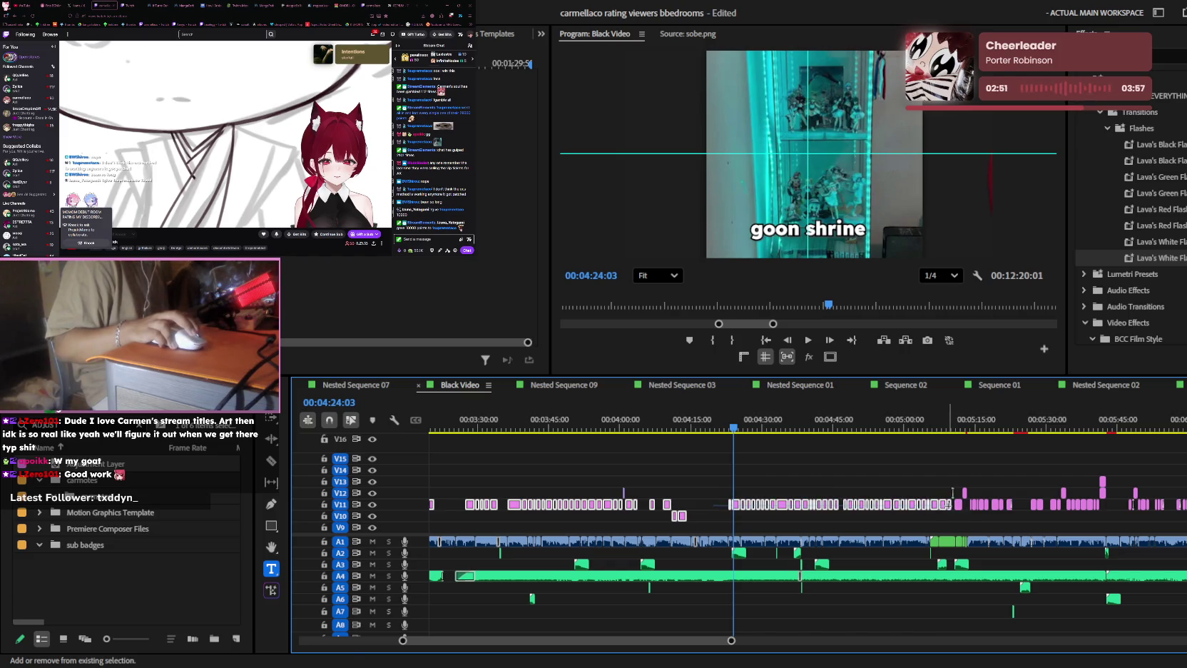
scroll(952, 492, "up", 2)
scroll(959, 499, "up", 2)
scroll(967, 506, "up", 2)
scroll(974, 512, "up", 2)
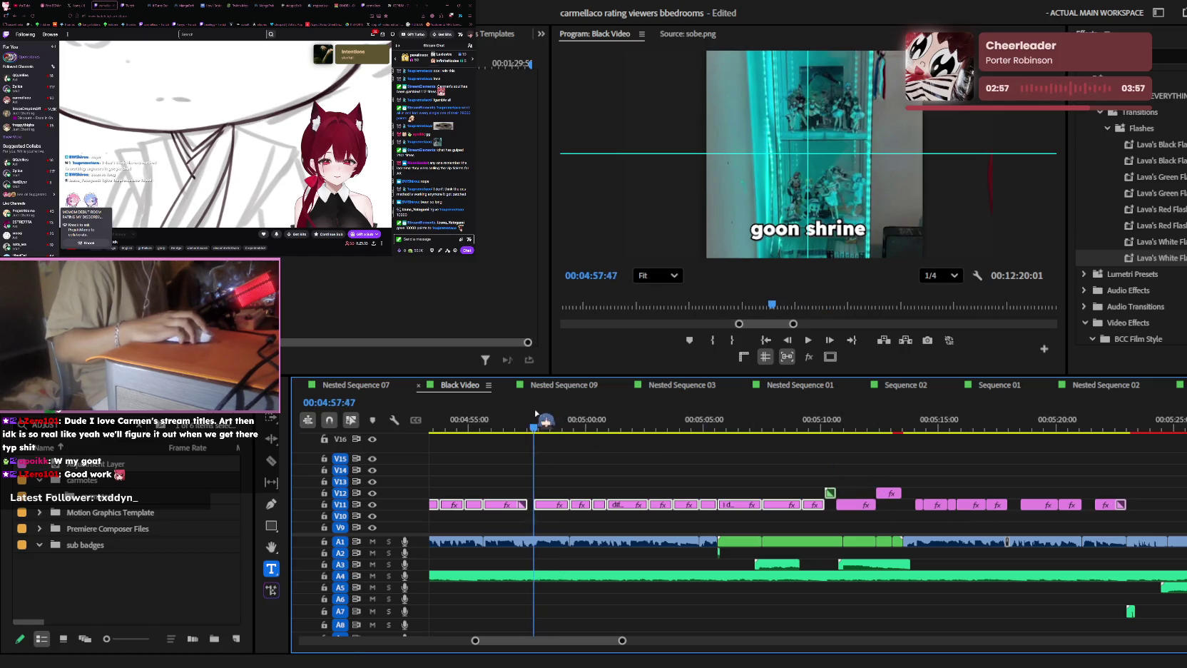
- Review 04:59 through 05:12, stop on the 'table' caption, and save the project
left_click_drag(532, 413, 621, 412)
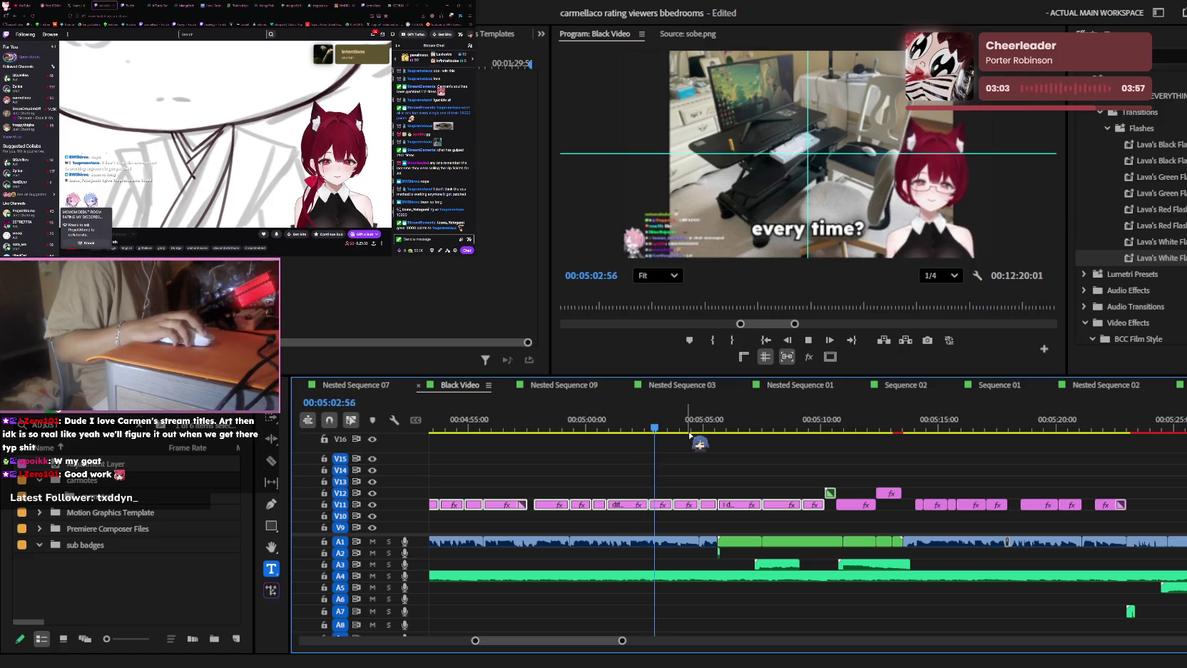
left_click_drag(727, 419, 801, 420)
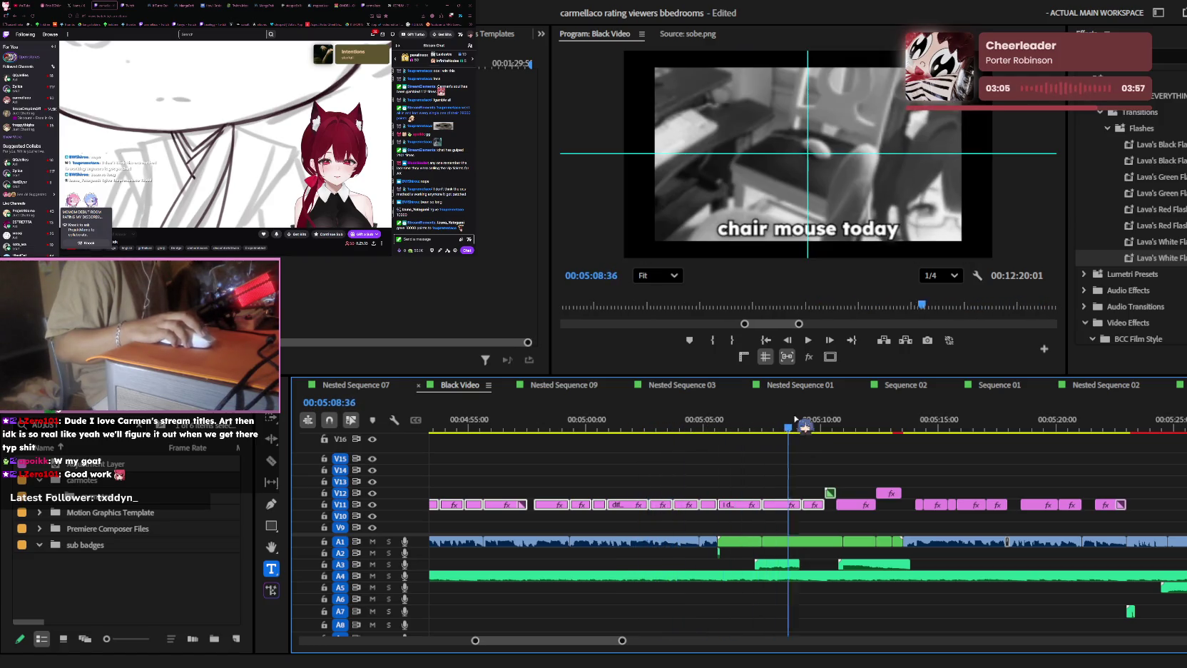
key("space")
key("equal")
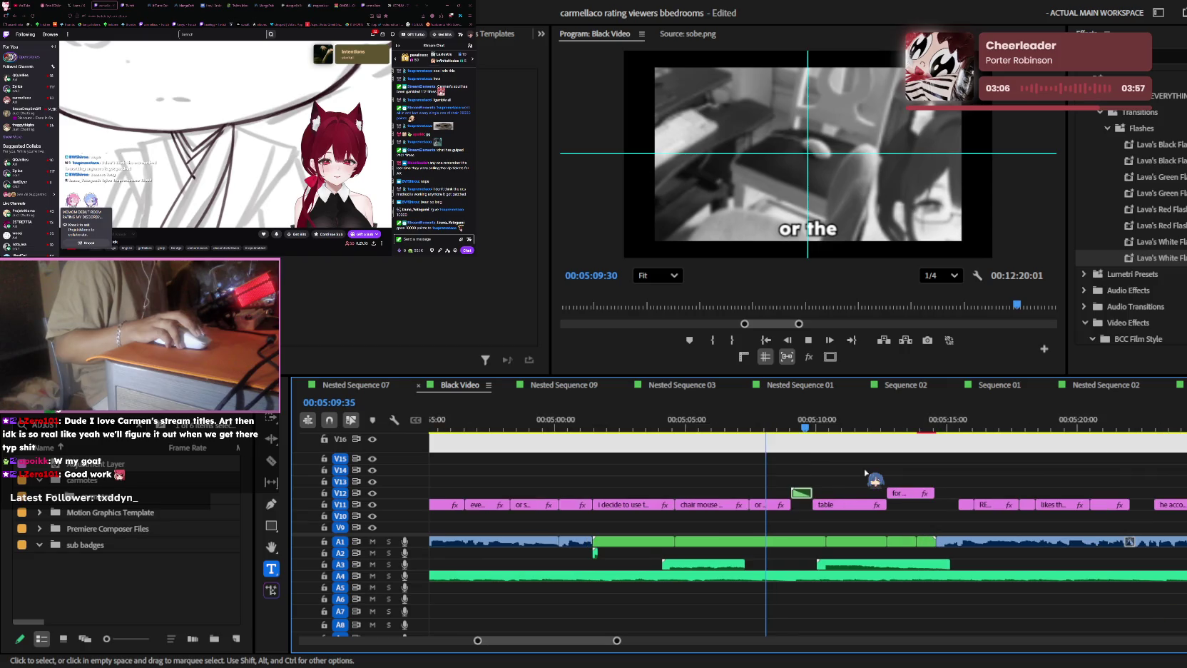
key("equal")
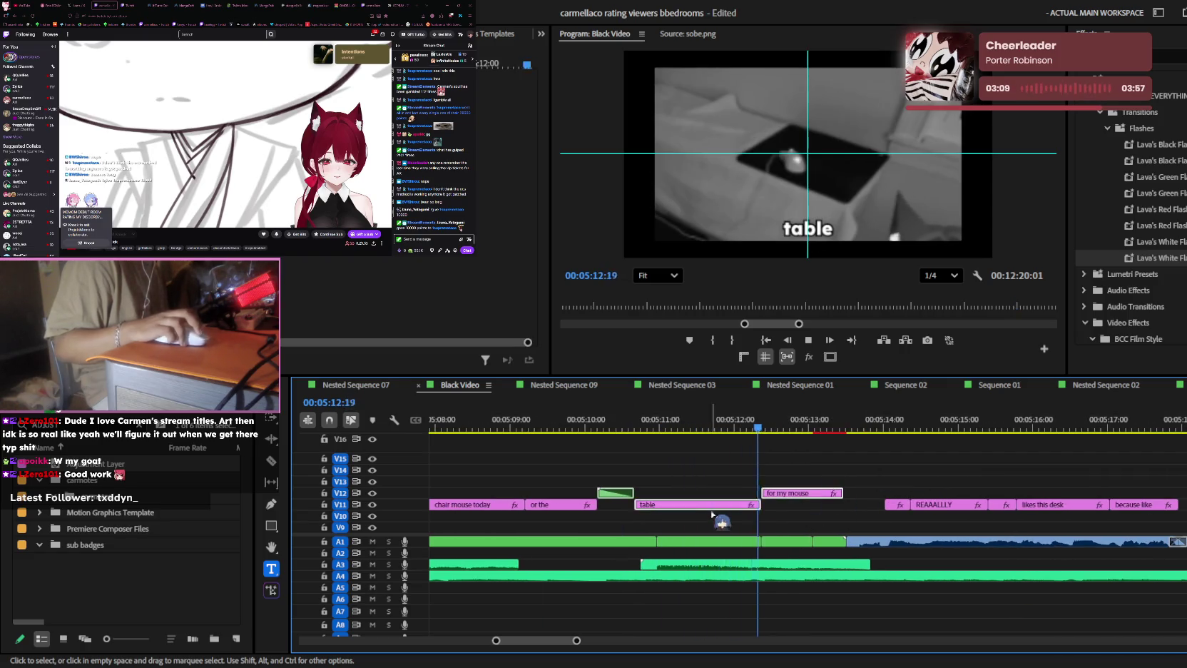
key("Left")
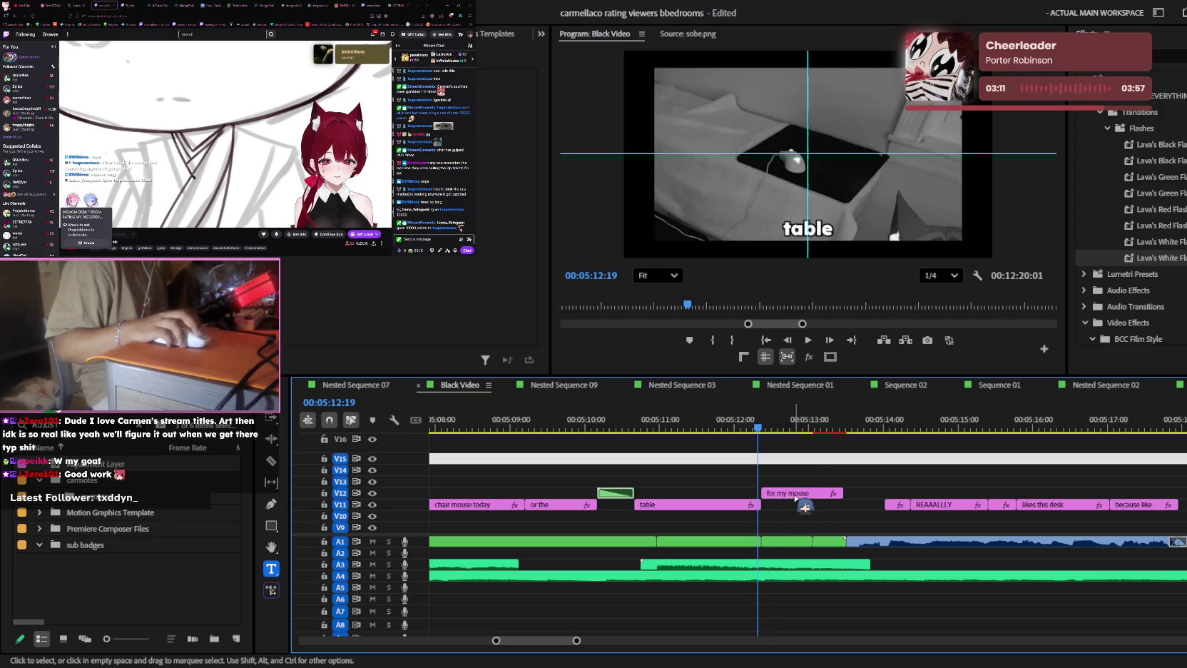
key("ctrl+s")
scroll(819, 472, "down", 1)
- Marquee-select V11 caption clips and play the edit from about 05:27
scroll(820, 472, "down", 1)
scroll(820, 472, "down", 1)
scroll(822, 472, "down", 1)
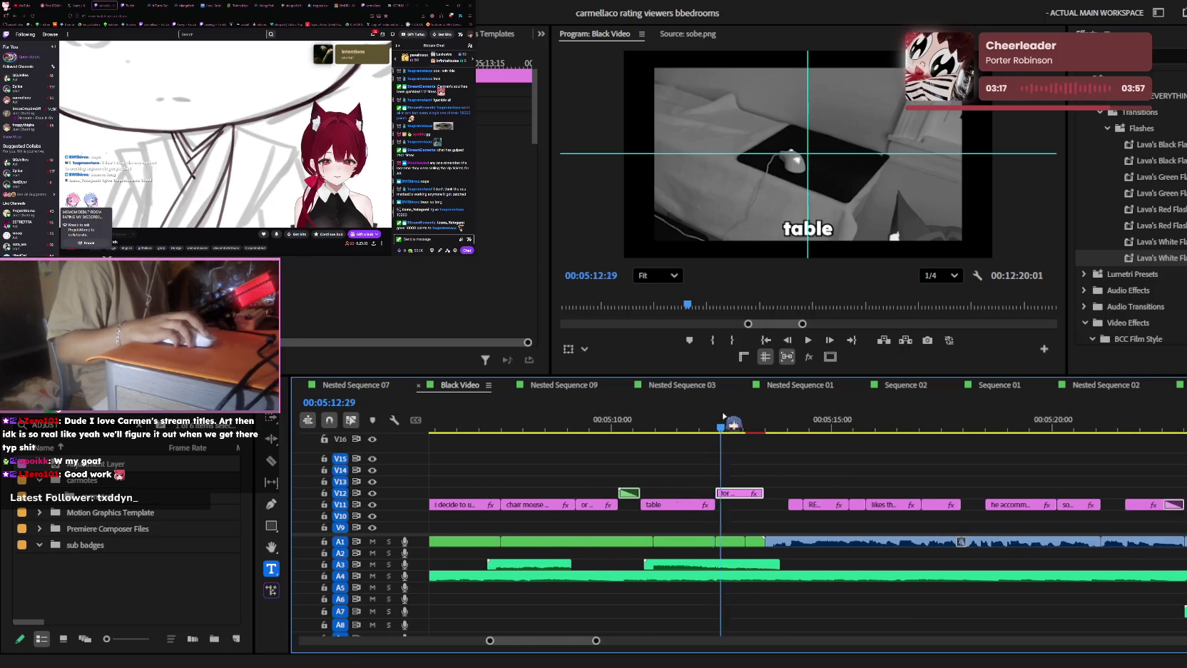
scroll(1008, 511, "down", 3)
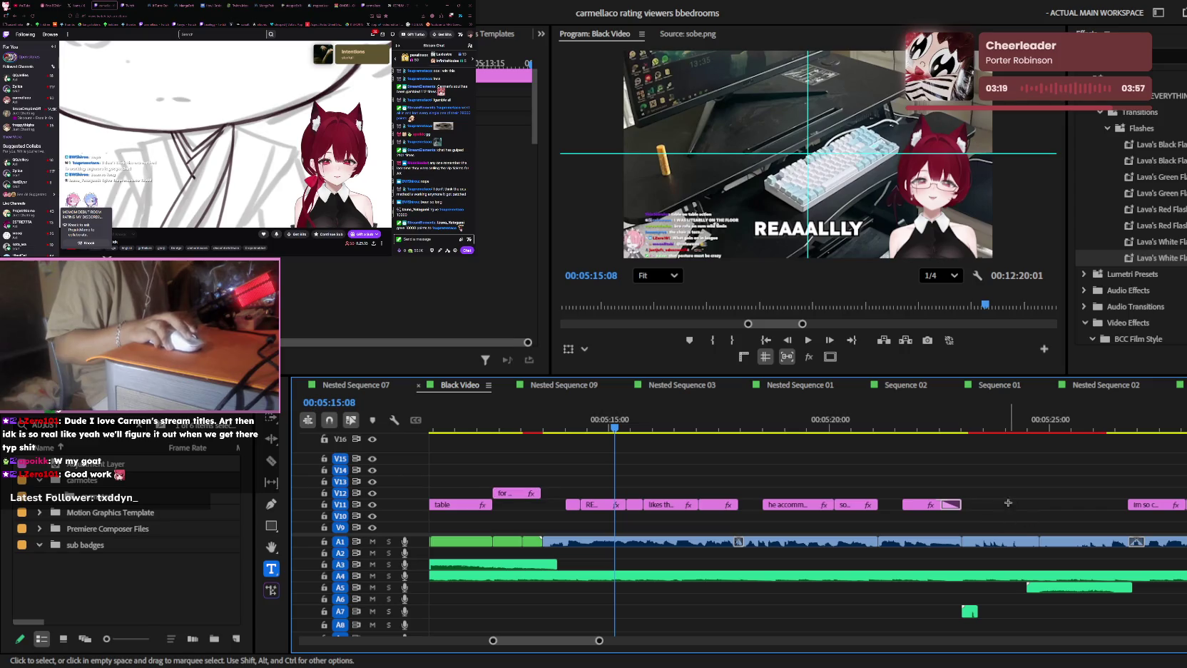
left_click_drag(574, 515, 684, 487)
left_click(760, 428)
key("space")
left_click(991, 430)
scroll(988, 508, "down", 4)
key("minus")
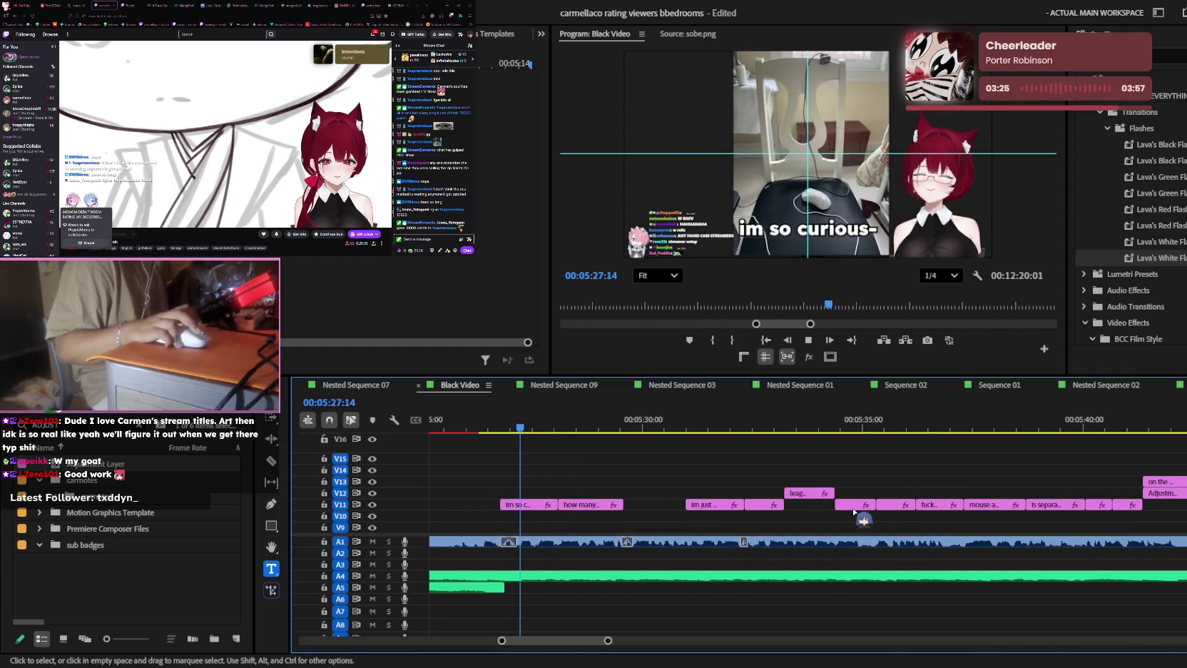
key("space")
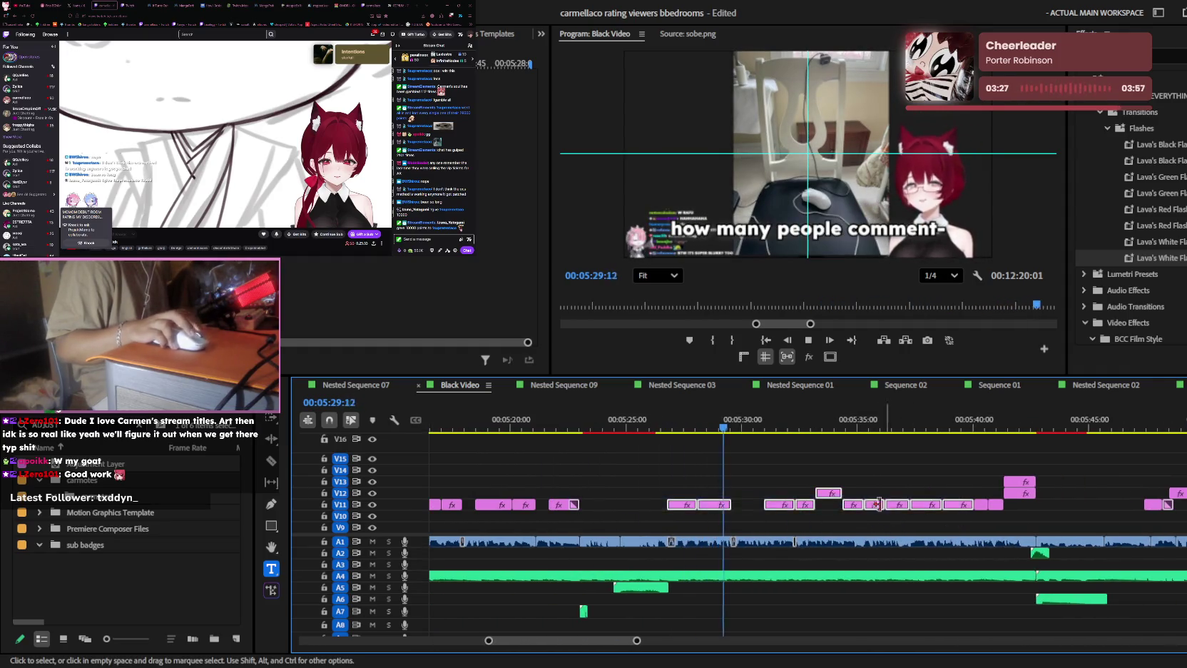
- Zoom in and out to read the caption labels across 05:40–06:05
key("equal")
key("minus")
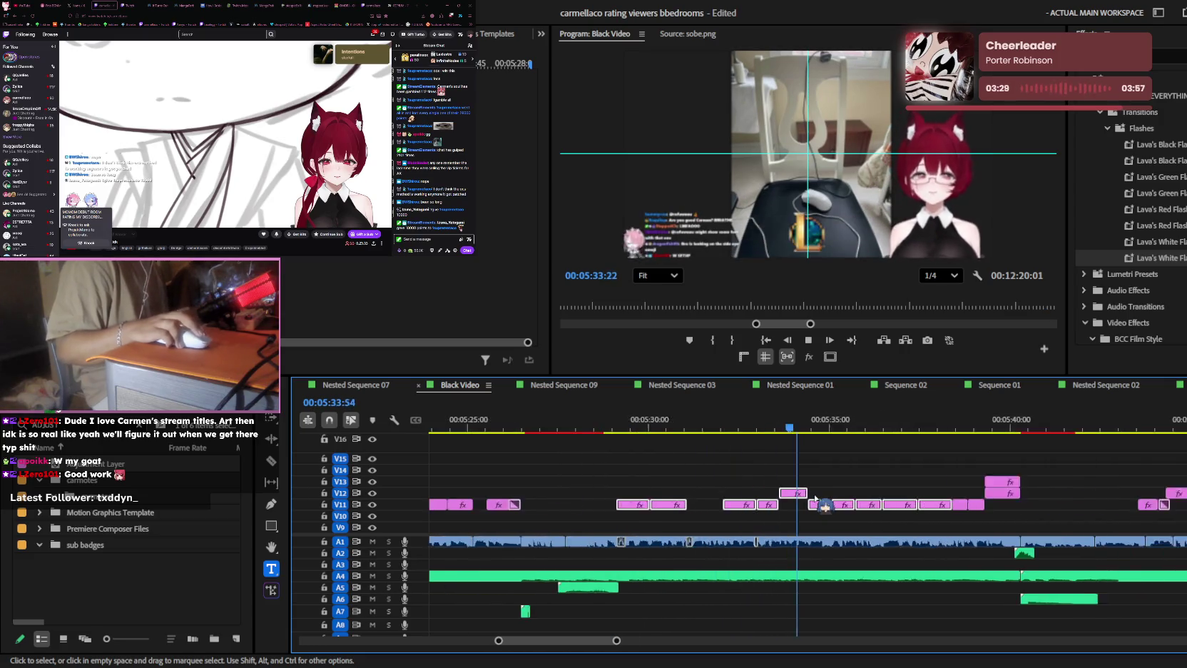
key("space")
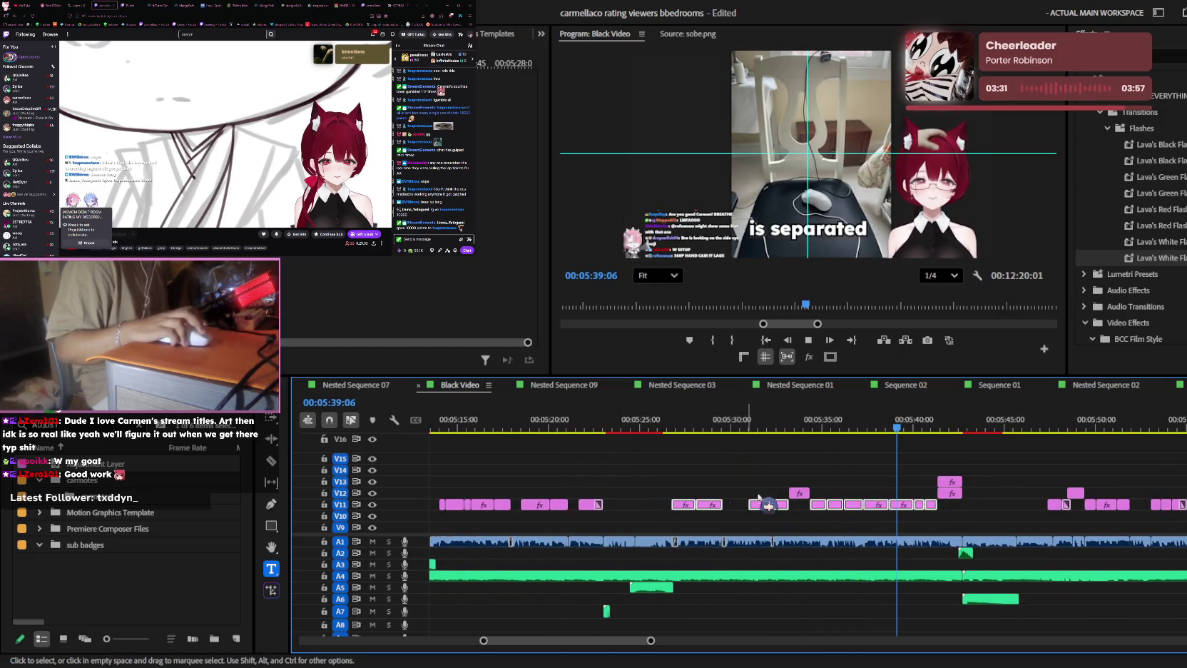
key("equal")
key("equal")
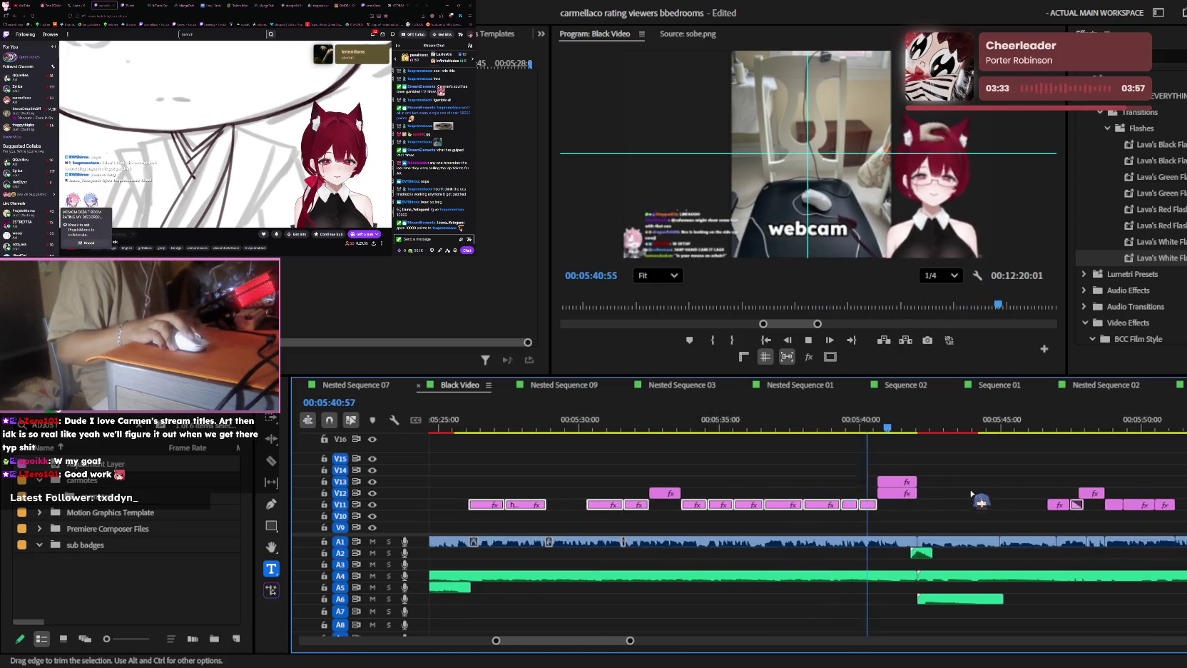
key("minus")
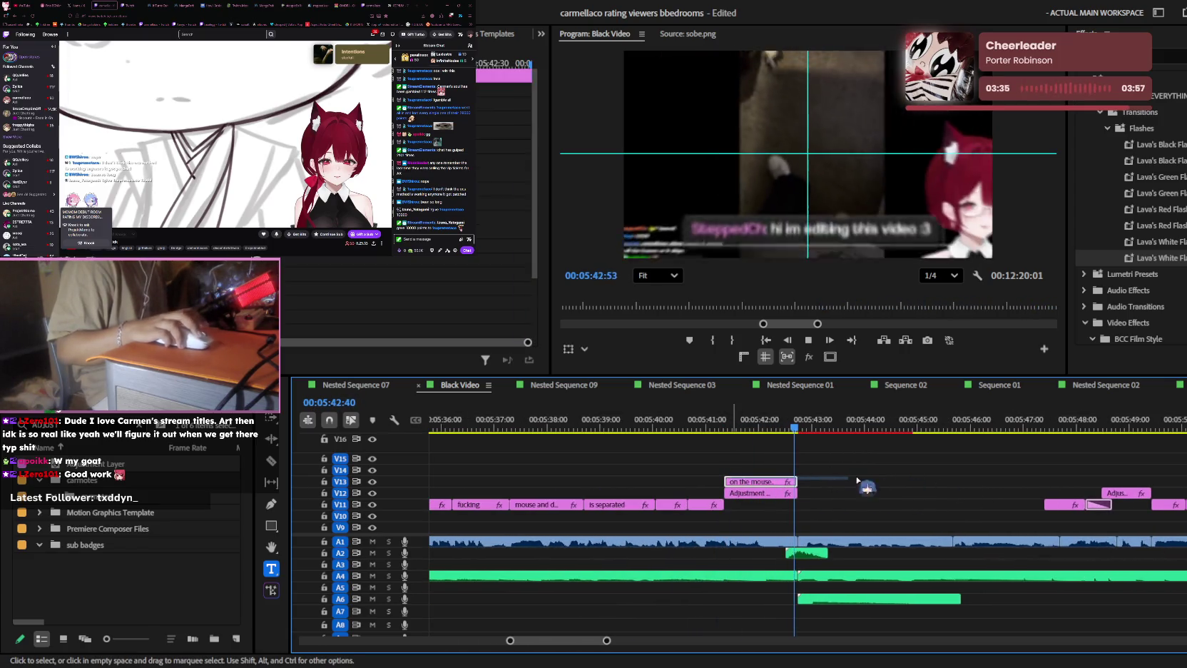
scroll(913, 484, "down", 2)
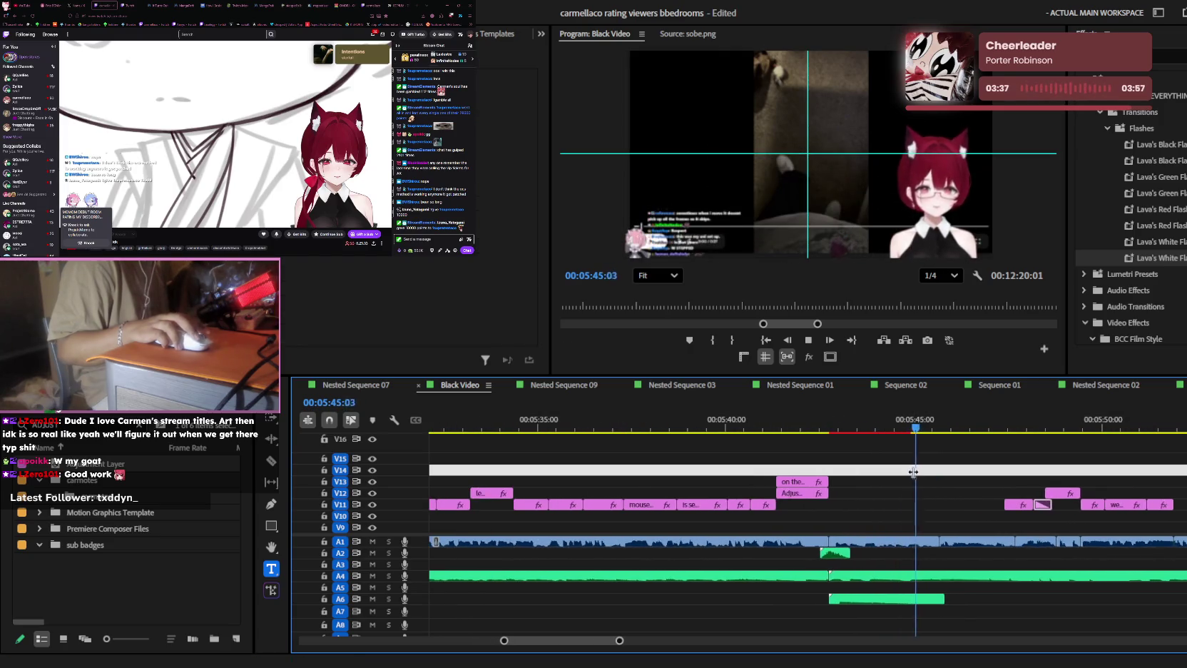
key("equal")
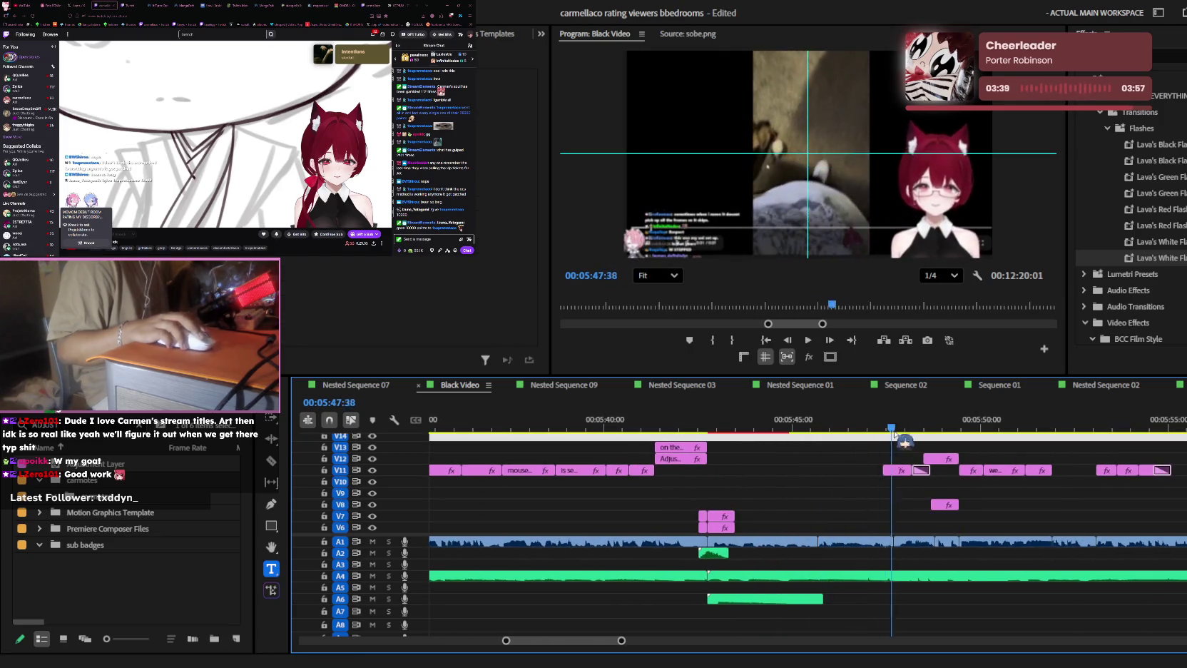
scroll(920, 510, "down", 3)
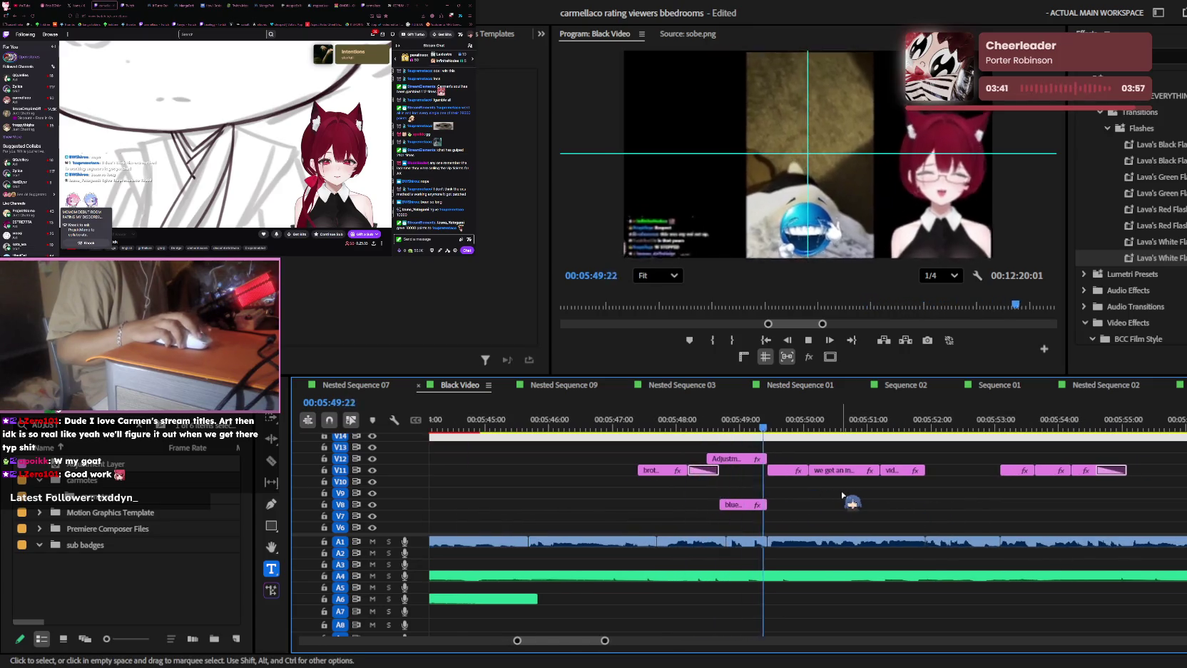
key("equal")
key("equal")
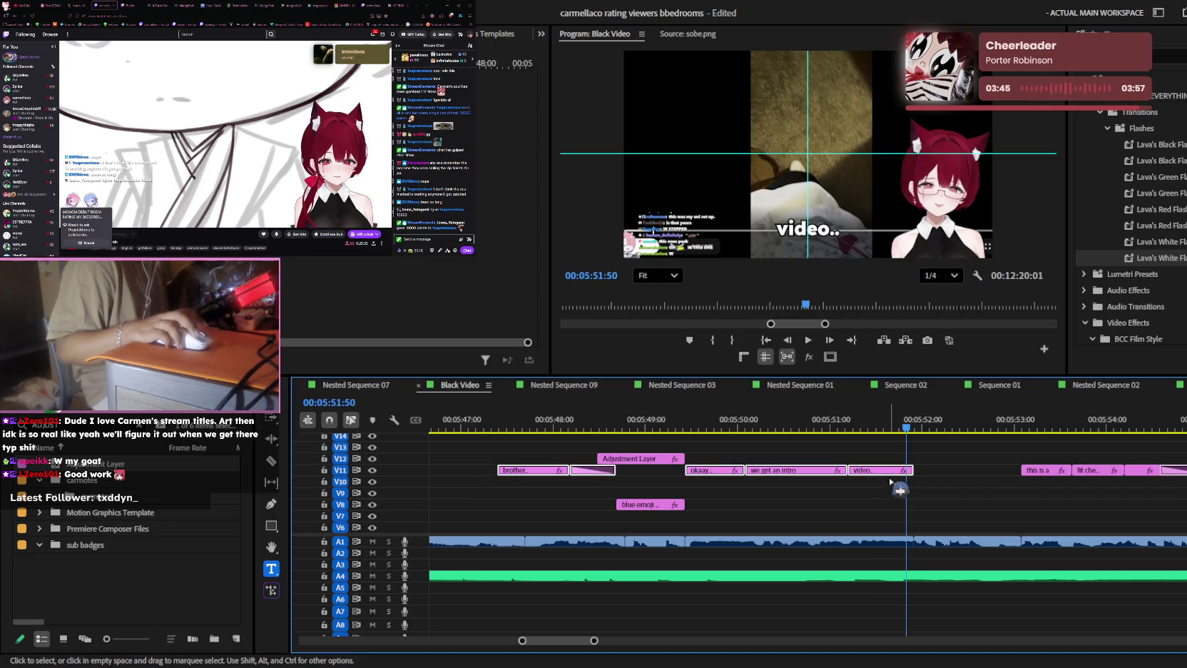
key("minus")
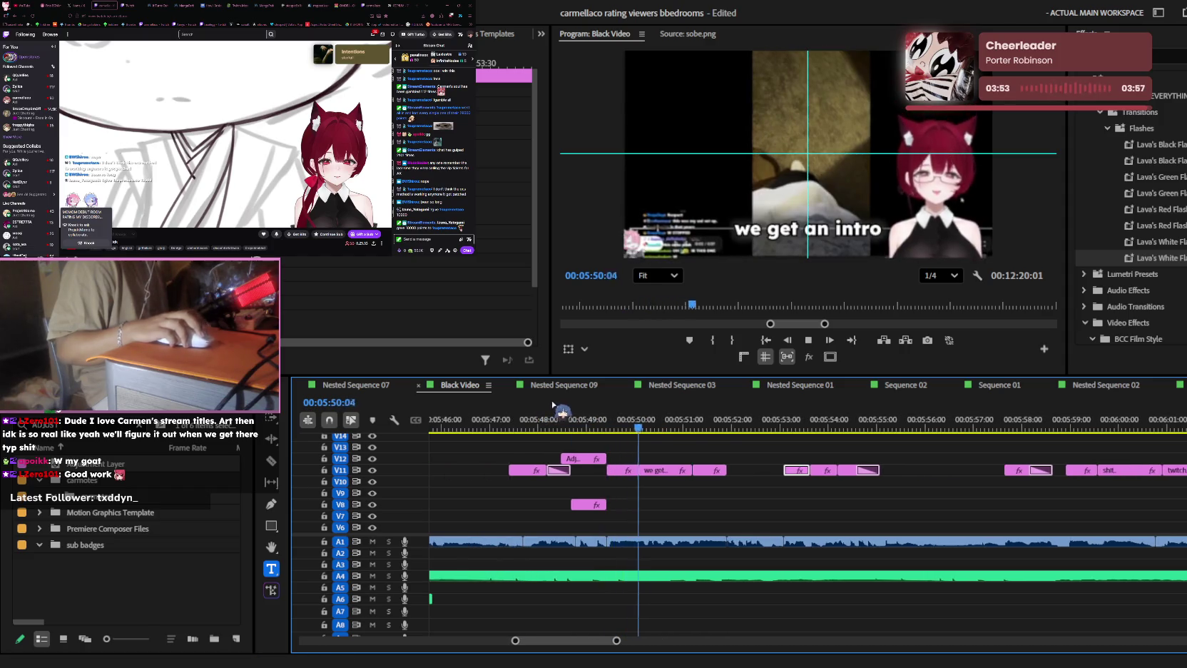
key("minus")
scroll(730, 462, "up", 3)
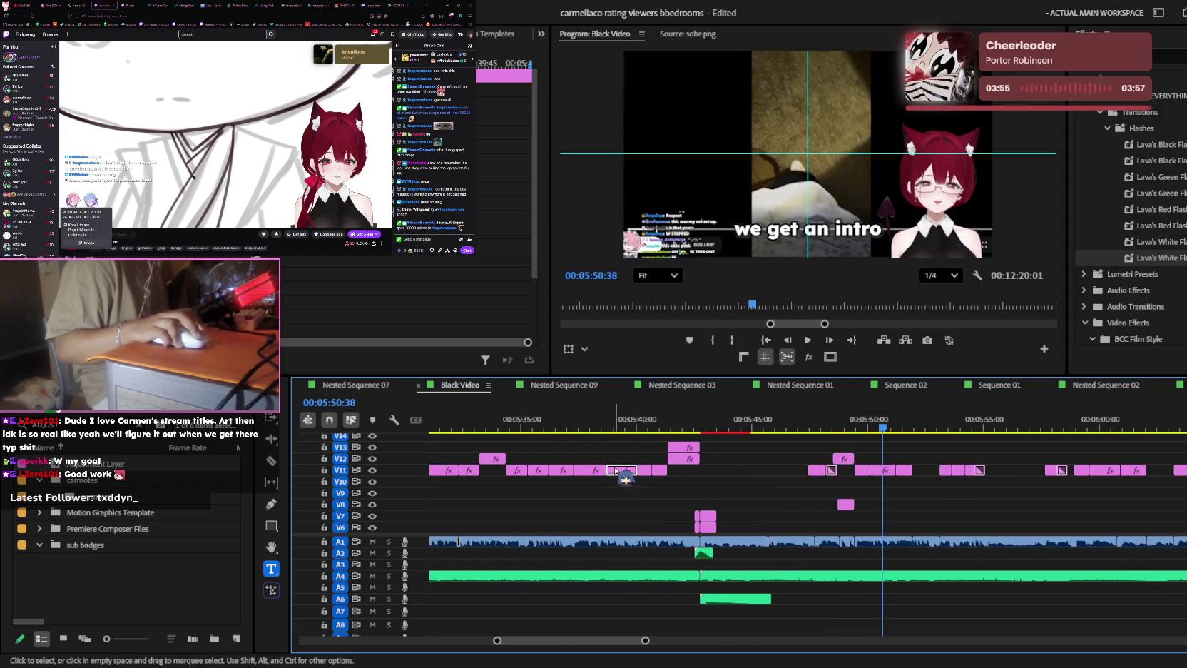
- Select a run of V11 caption clips and review 05:48 through 06:25
key("shift+5")
left_click_drag(796, 474, 989, 478)
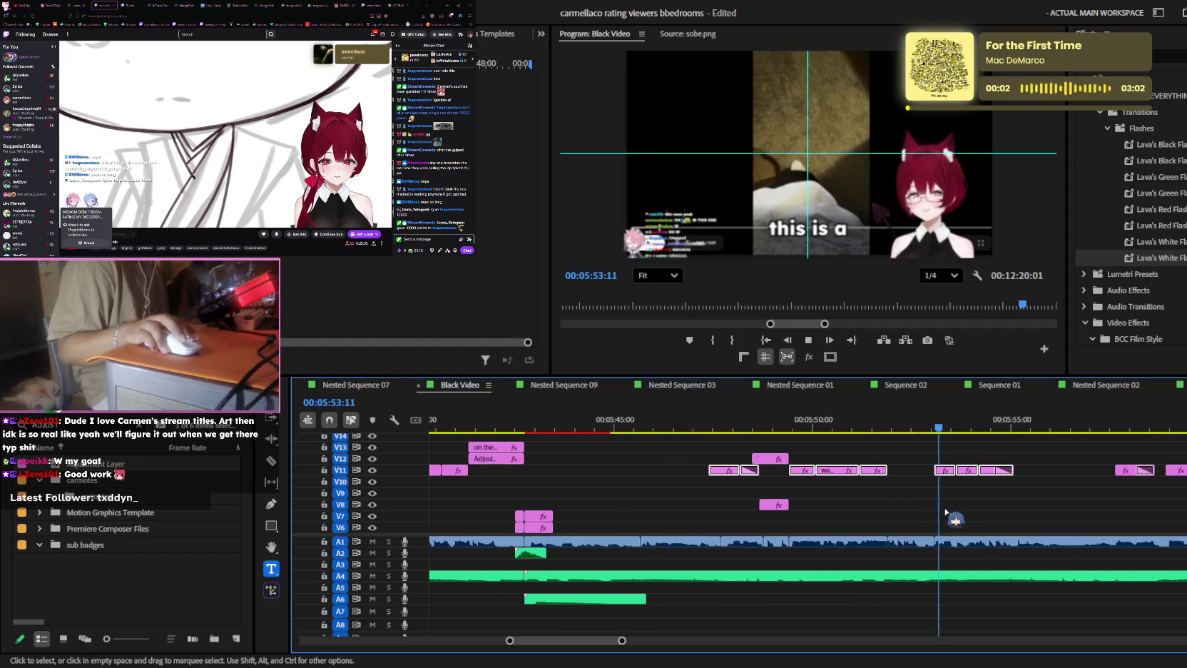
key("equal")
key("equal")
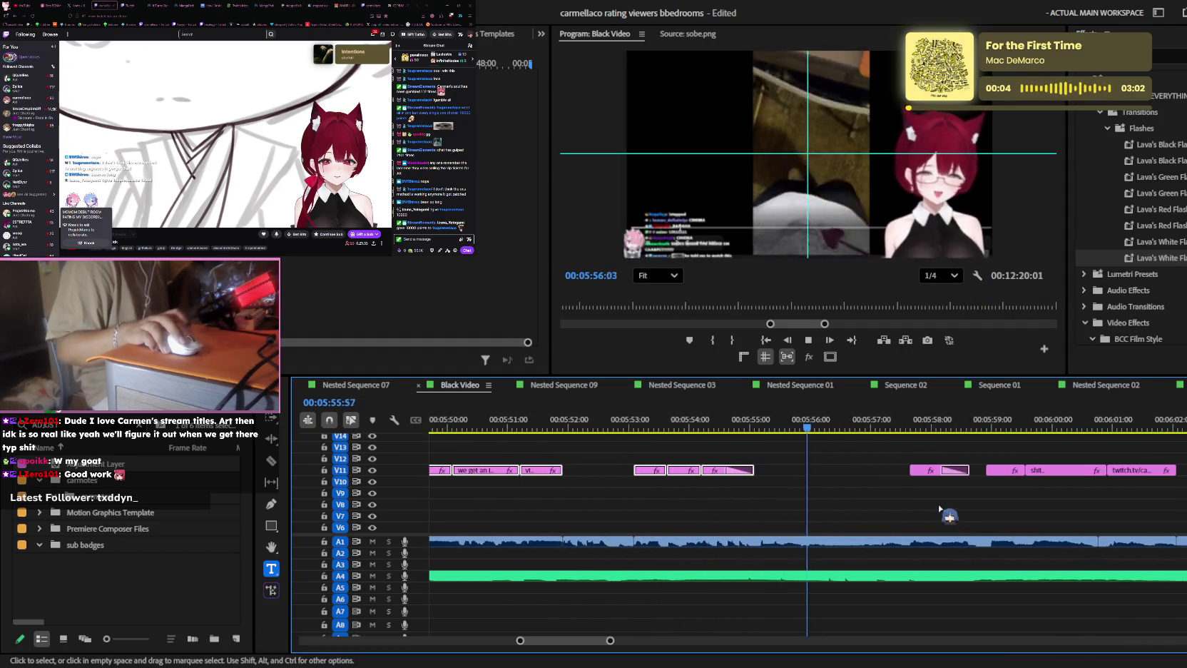
scroll(906, 508, "down", 3)
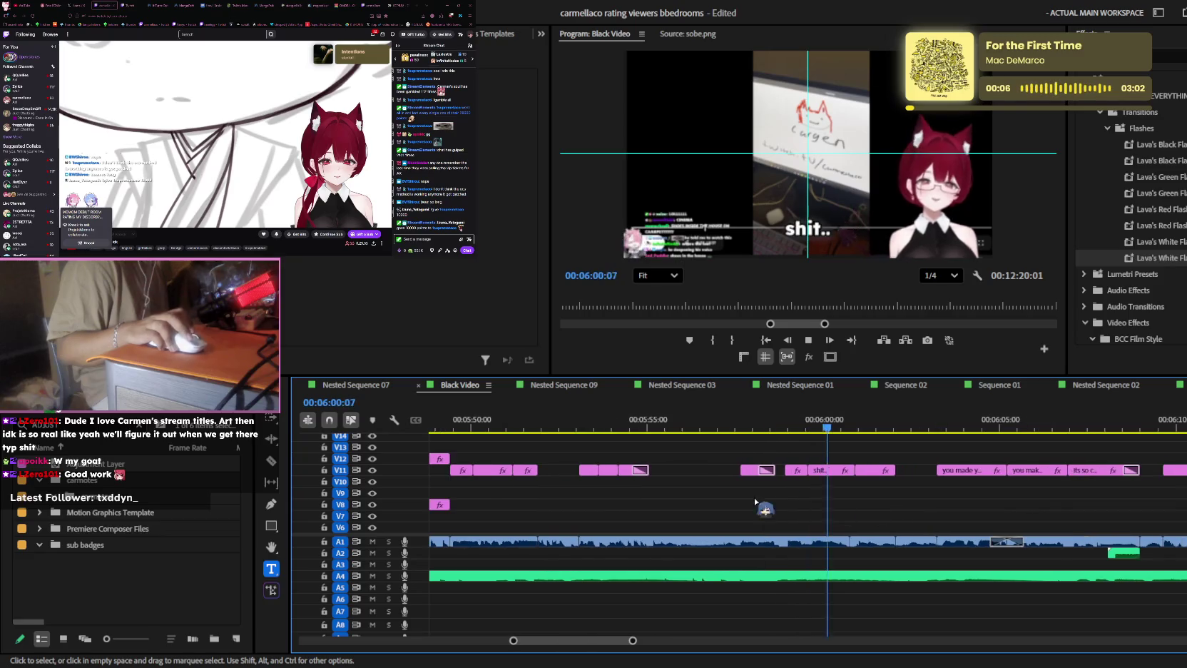
key("minus")
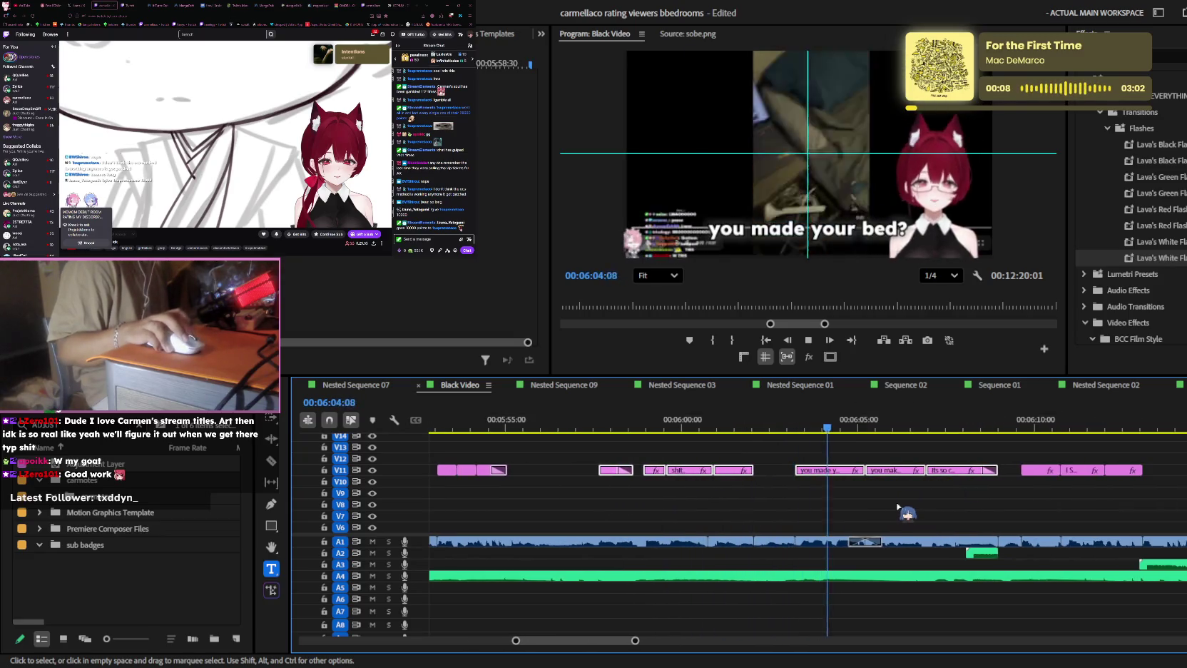
scroll(833, 496, "down", 3)
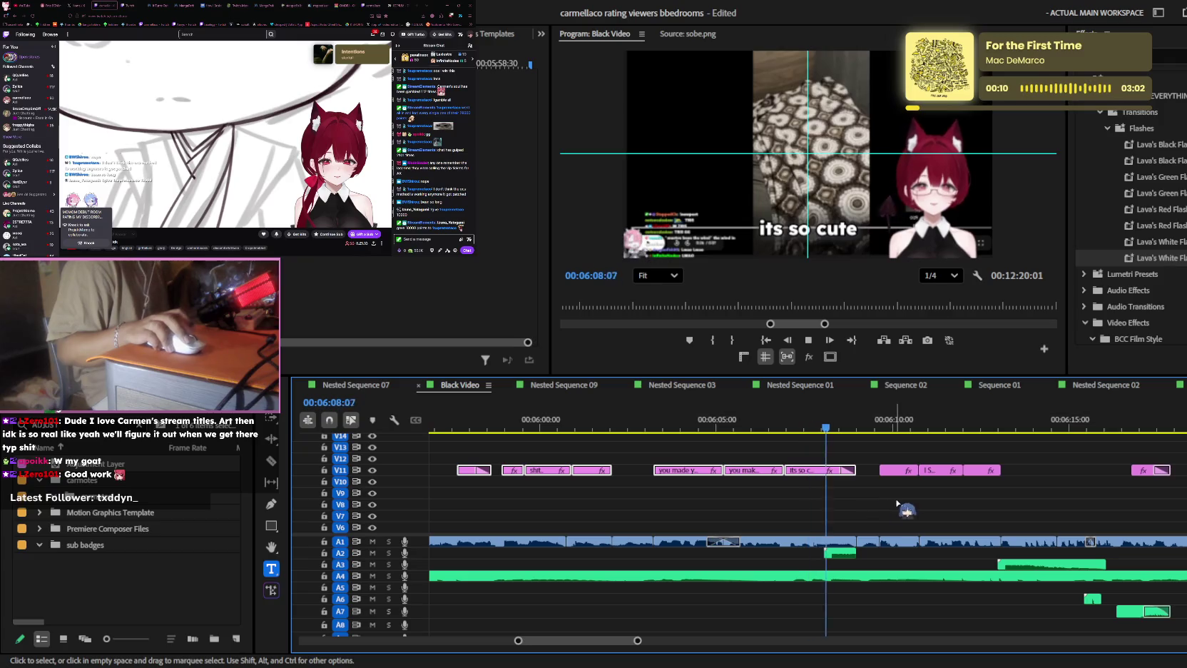
key("minus")
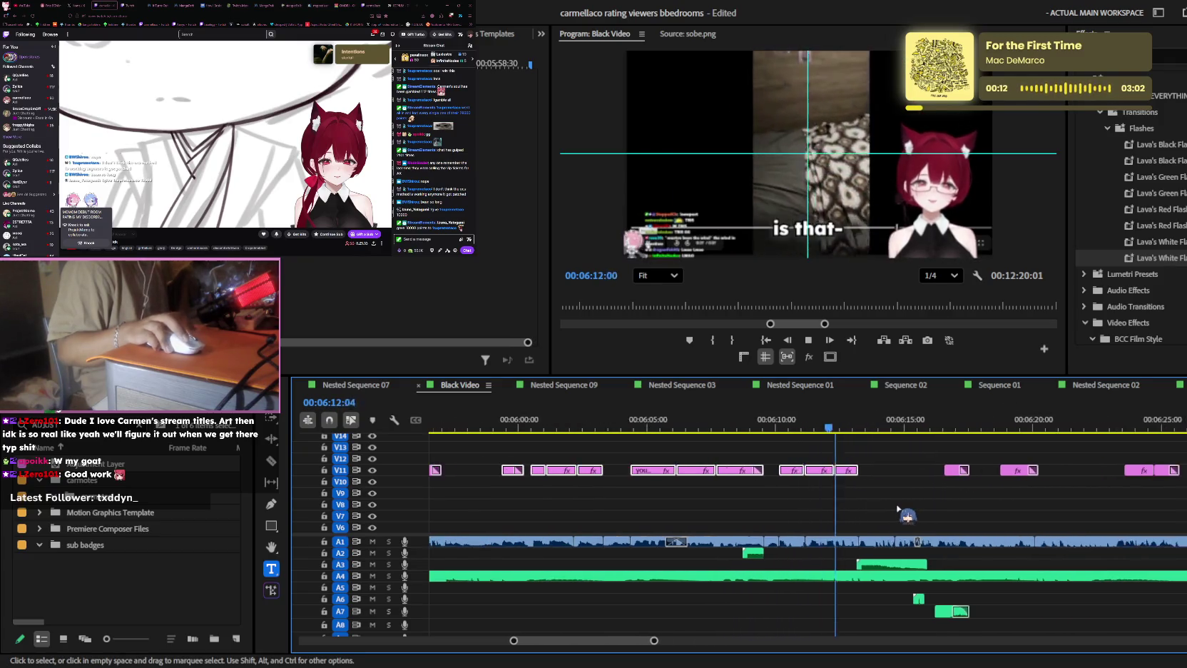
key("equal")
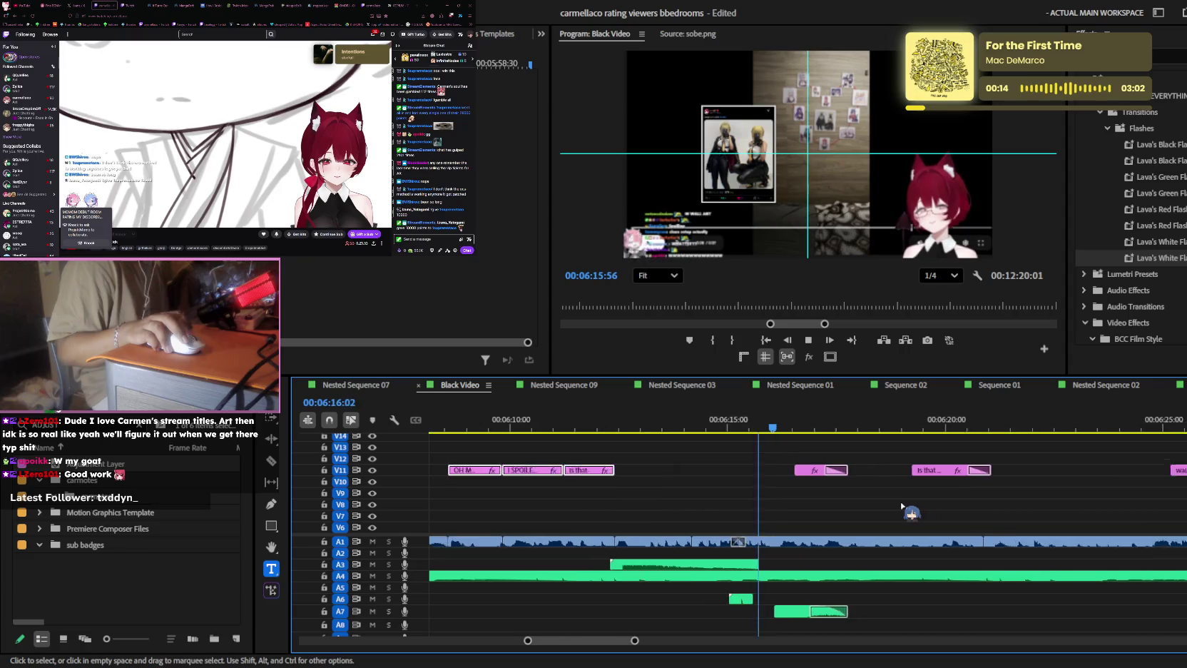
key("equal")
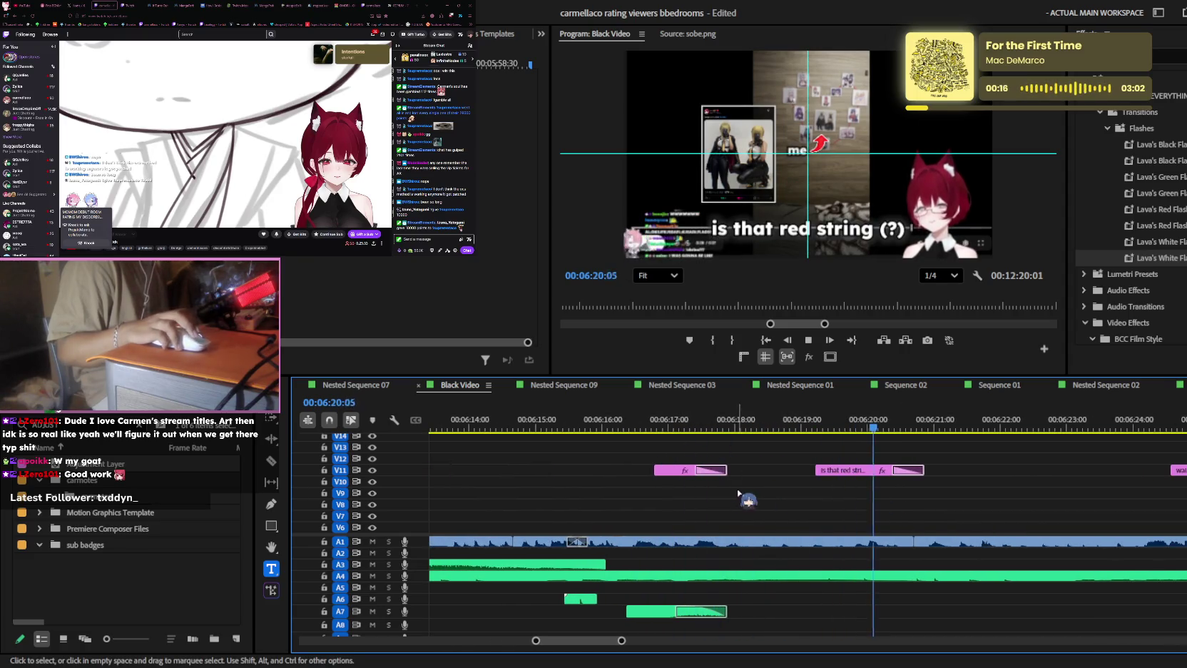
key("minus")
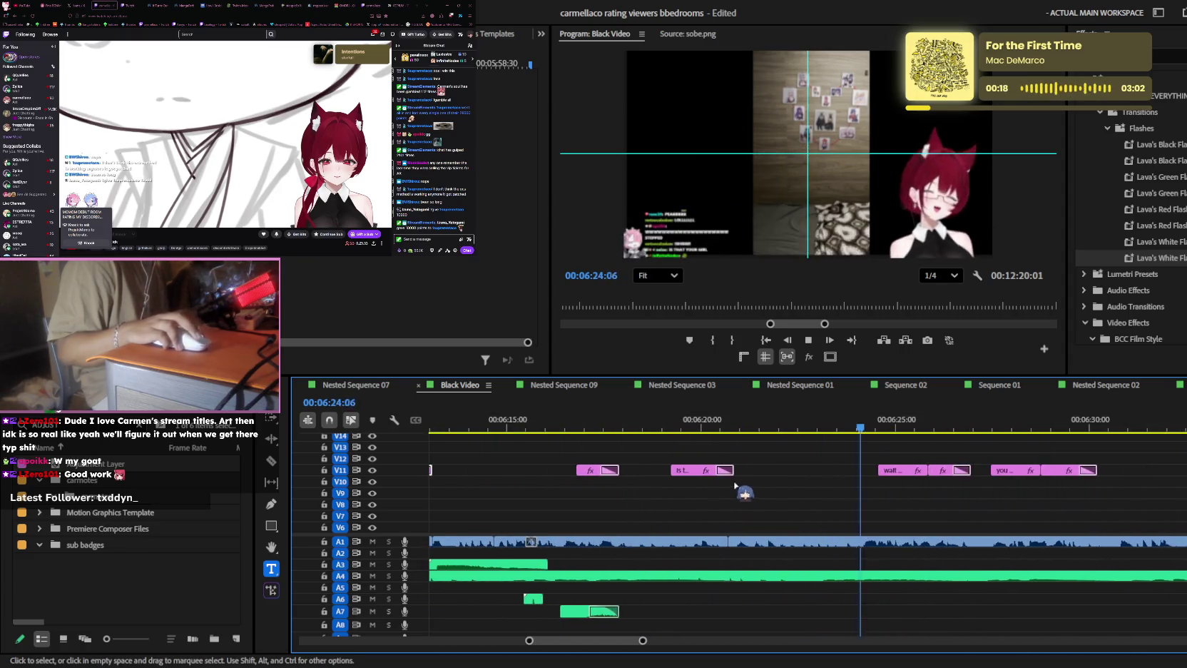
key("space")
- Select V11 captions including 'is that red string', then resume playback
key("equal")
left_click_drag(1076, 475, 694, 489)
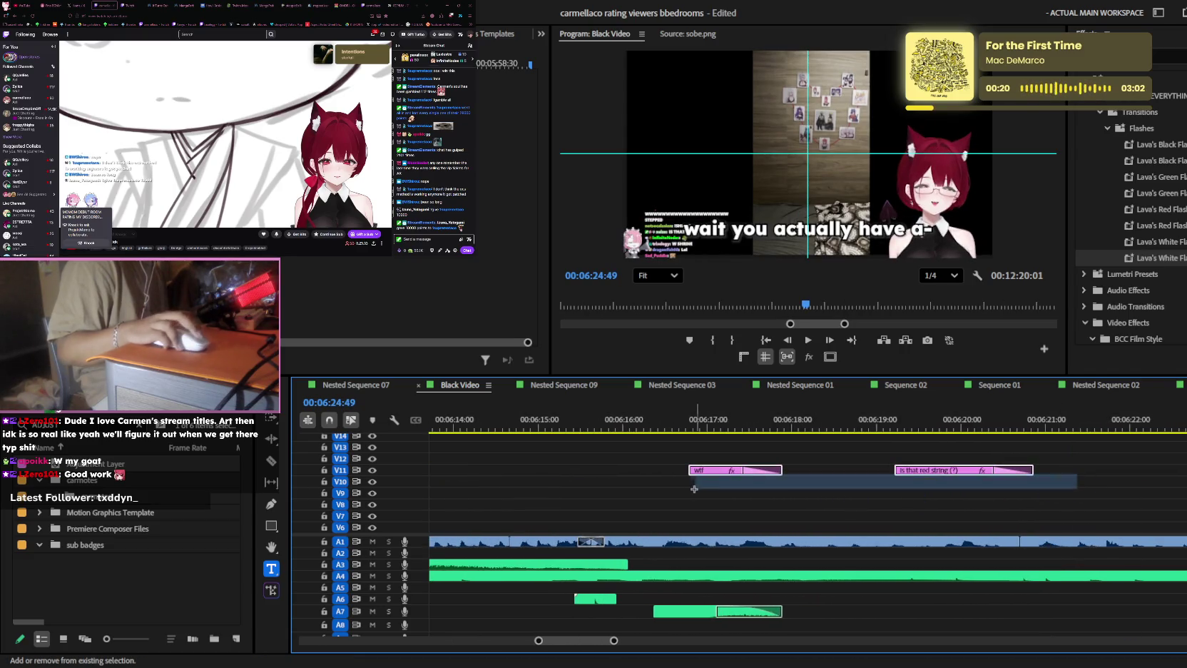
key("minus")
key("minus")
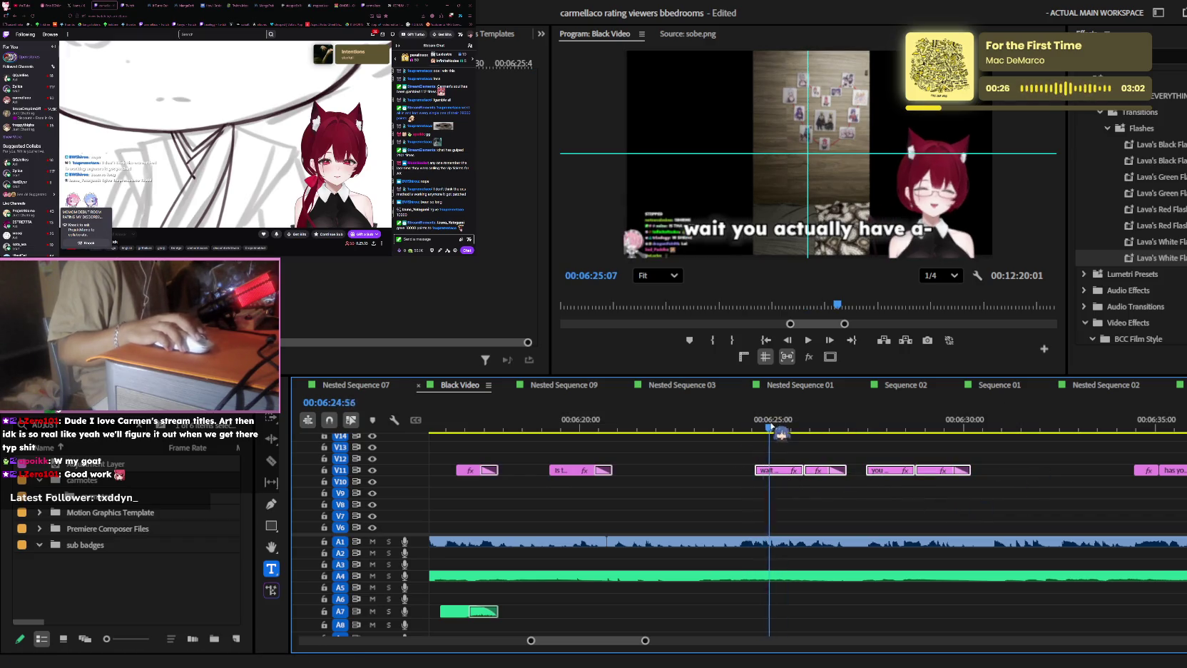
scroll(644, 448, "up", 3)
left_click(670, 470)
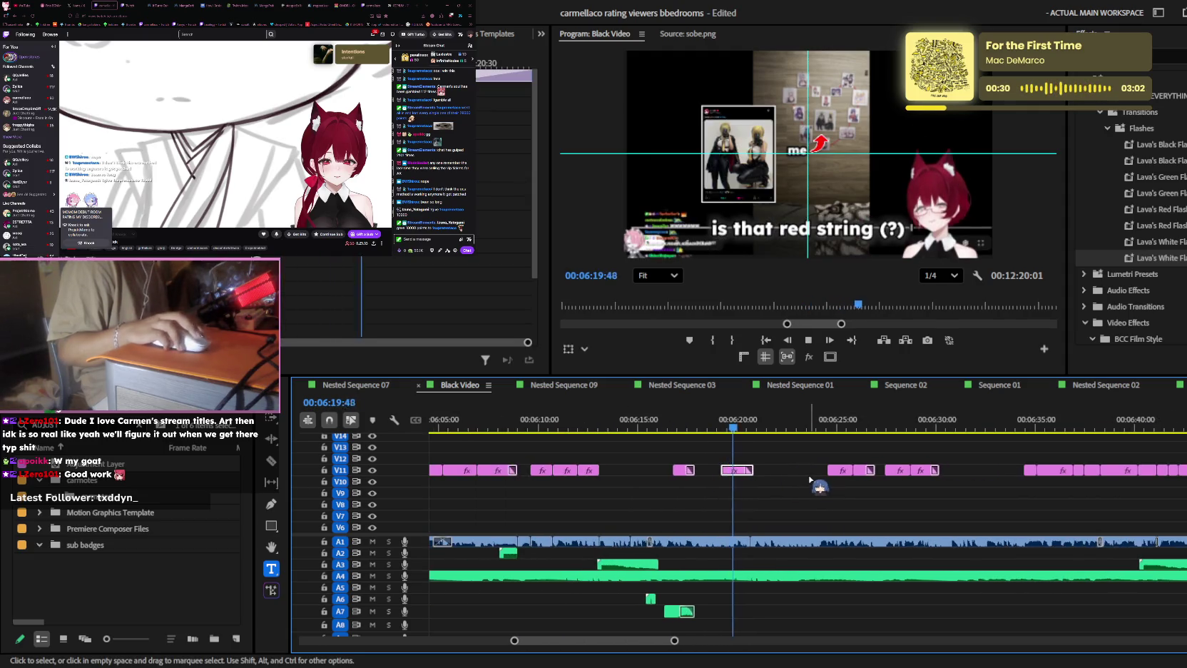
key("minus")
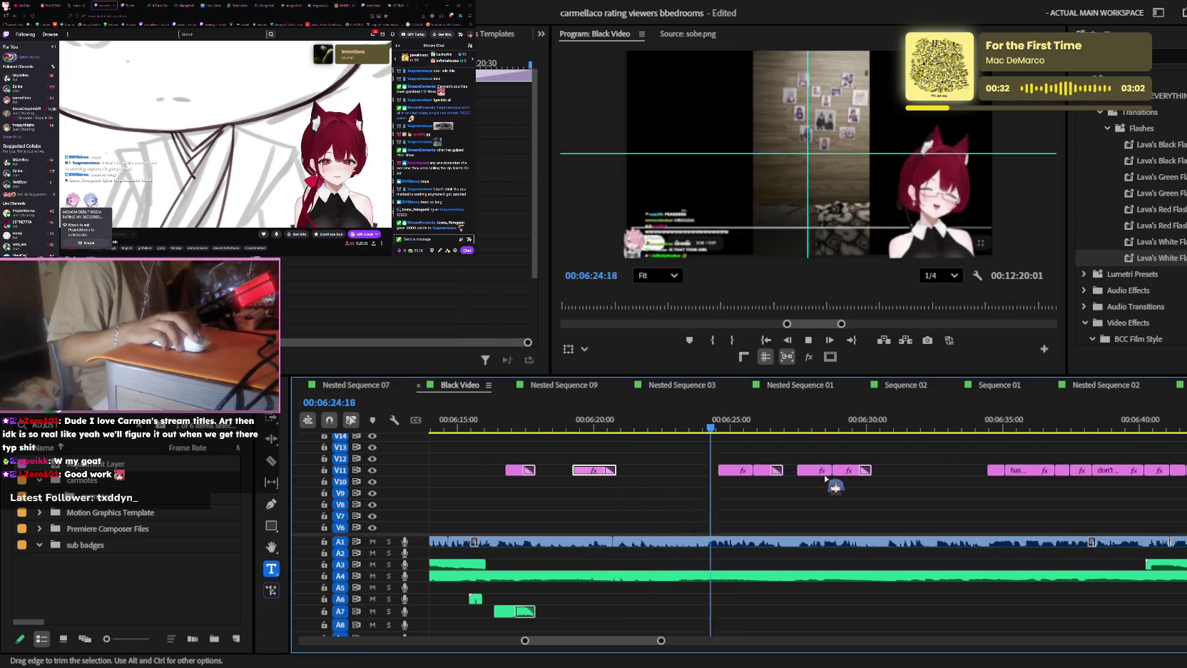
key("equal")
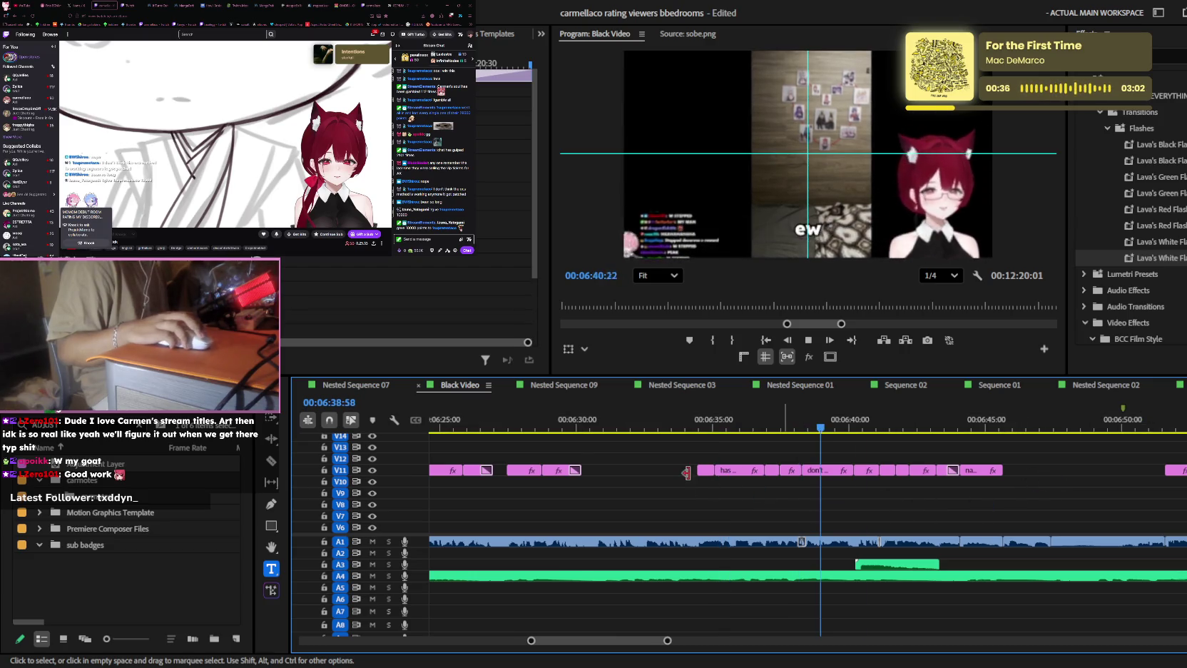
key("space")
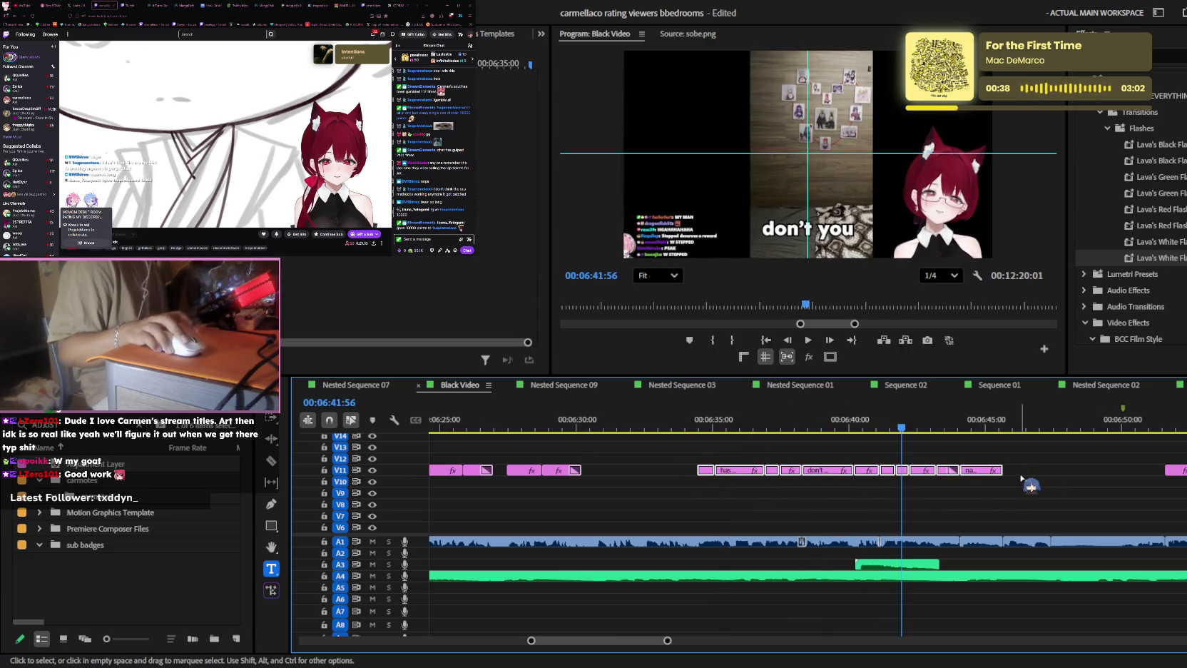
key("space")
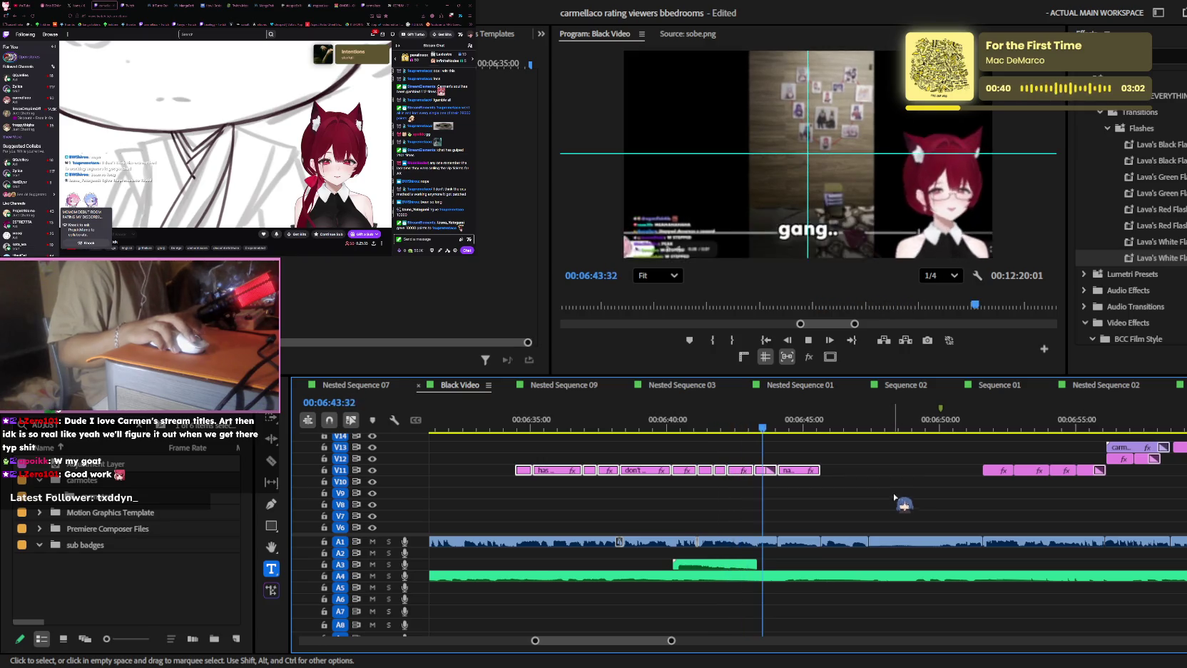
- Jump ahead to about 06:51 and play on, stopping at the 'sorry' caption near 07:15
left_click(849, 427)
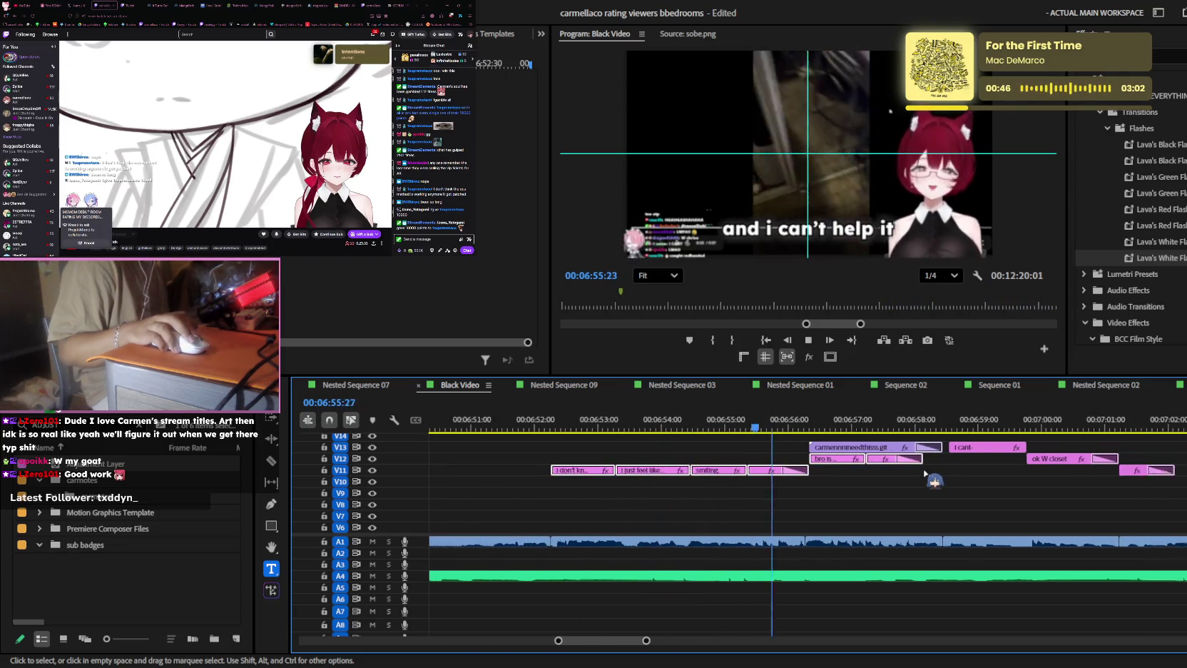
scroll(934, 469, "up", 1, "alt")
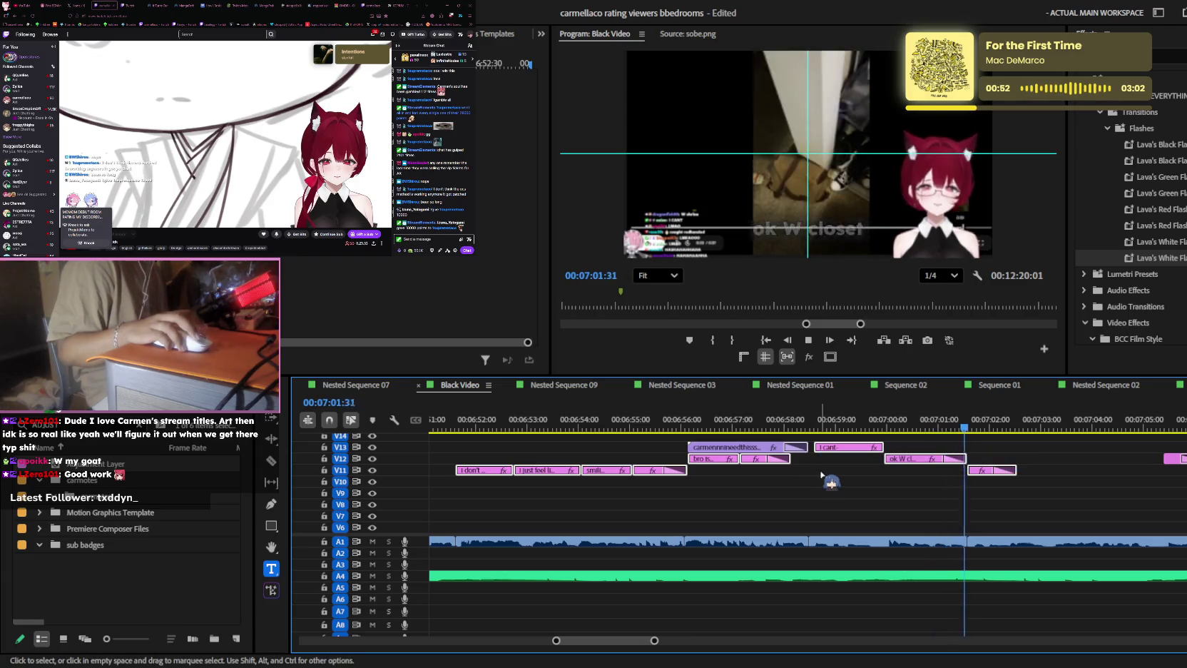
scroll(849, 471, "down", 1, "alt")
scroll(877, 470, "down", 1, "alt")
key("space")
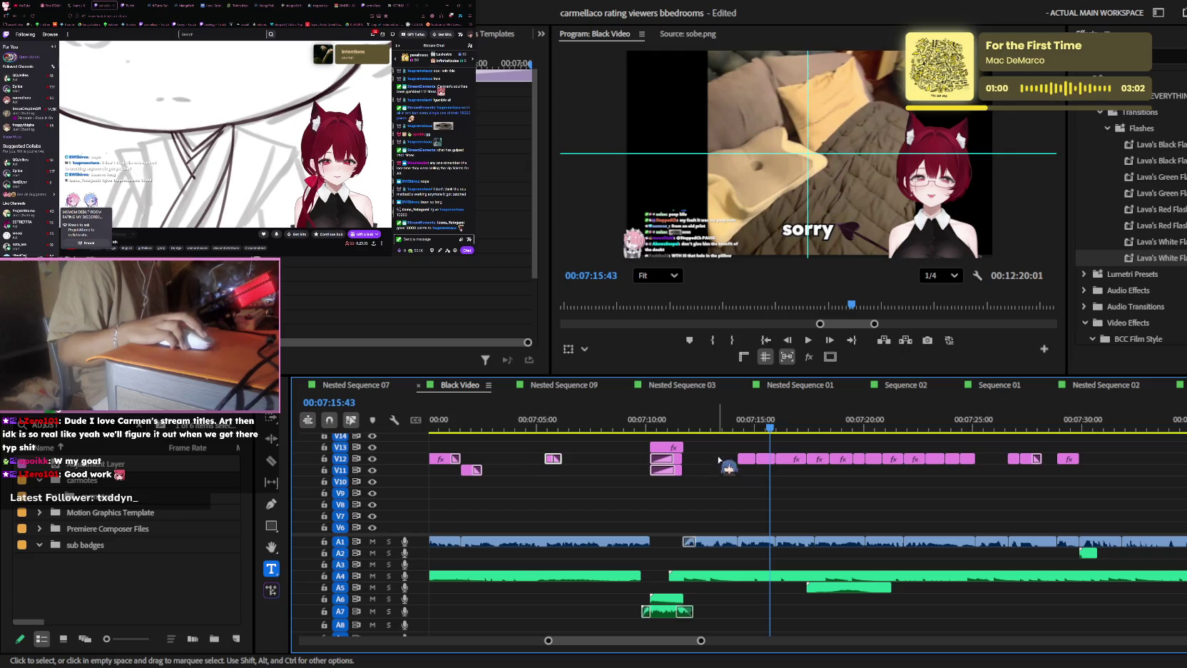
- Zoom the timeline out and move the playhead through 09:24 to about 09:30
scroll(1142, 478, "down", 2, "alt")
scroll(1045, 505, "down", 2, "alt")
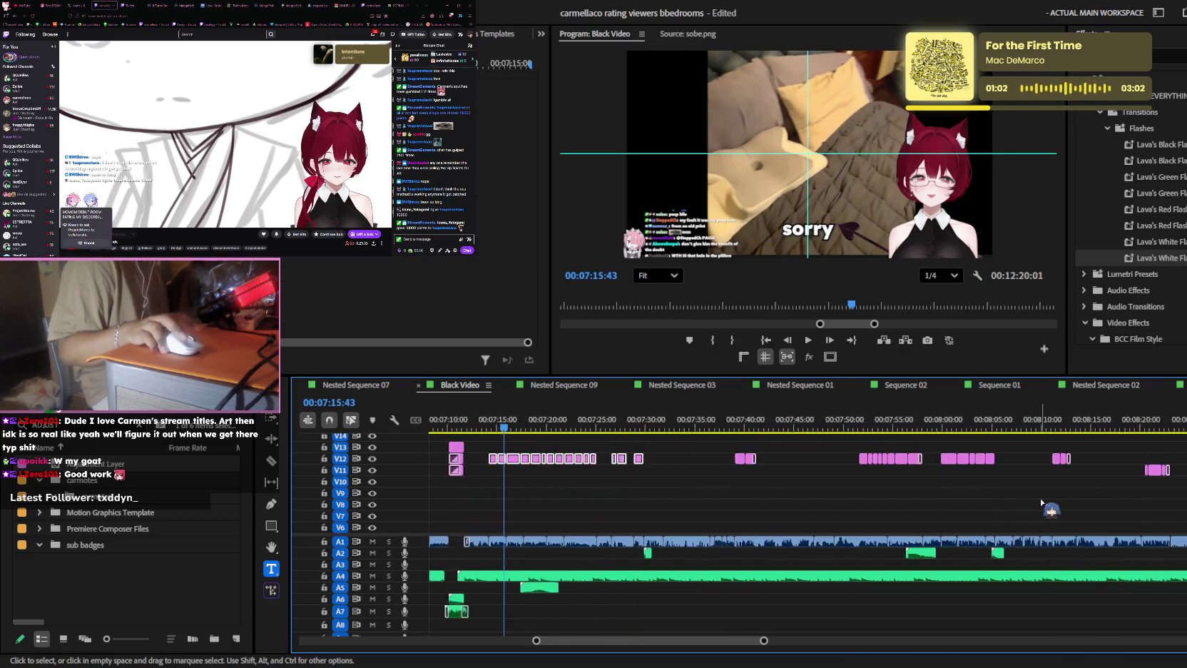
scroll(1041, 503, "down", 5)
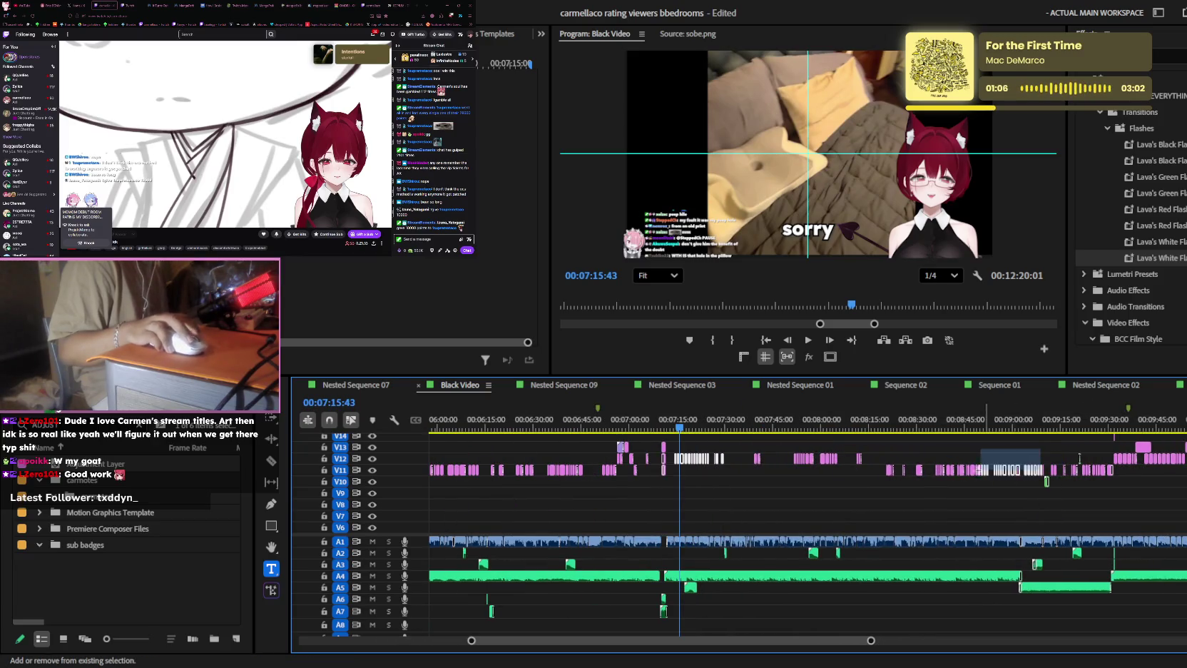
scroll(785, 482, "up", 2, "alt")
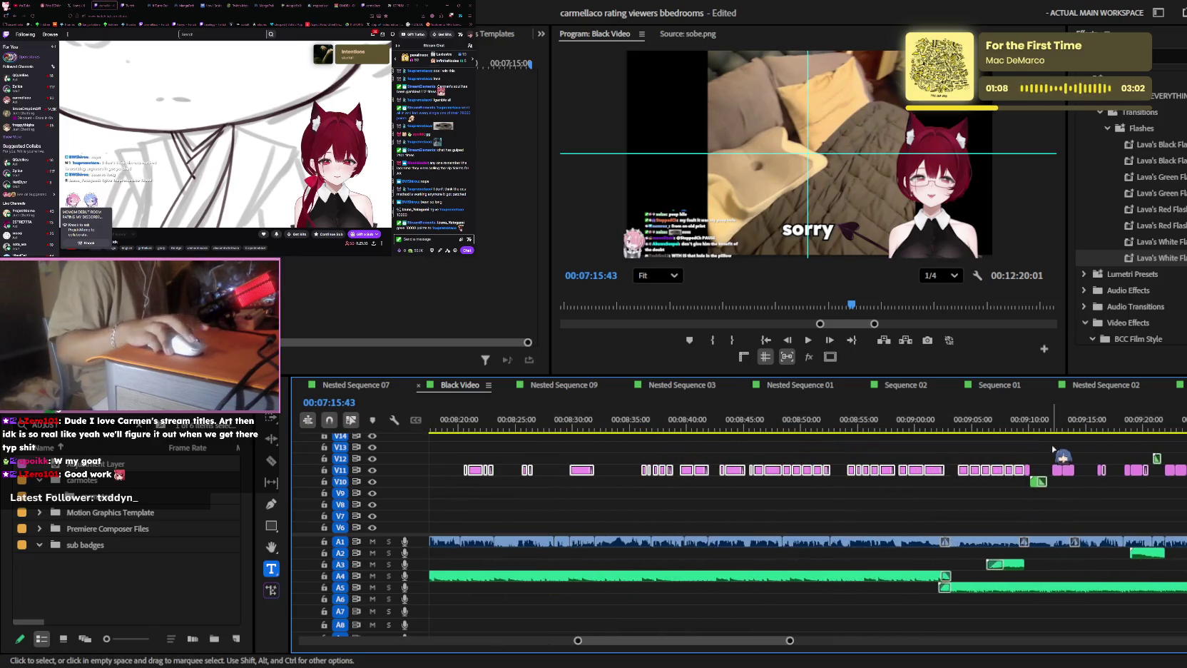
scroll(855, 485, "up", 2, "alt")
scroll(955, 487, "down", 2, "alt")
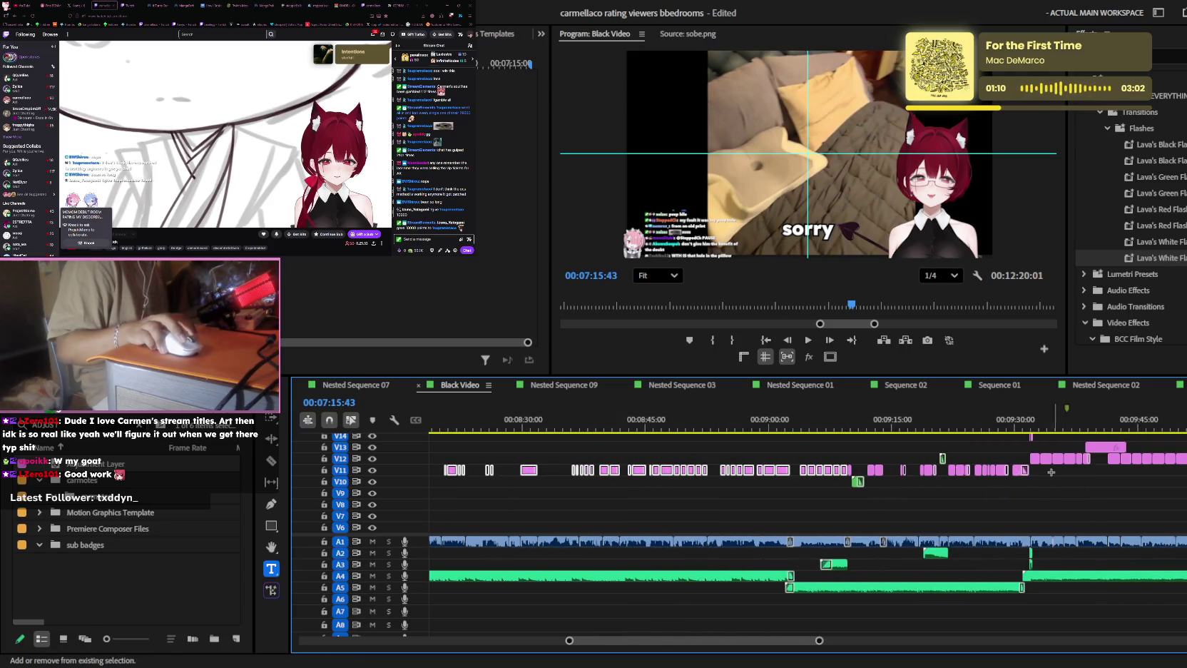
scroll(992, 472, "down", 3, "alt")
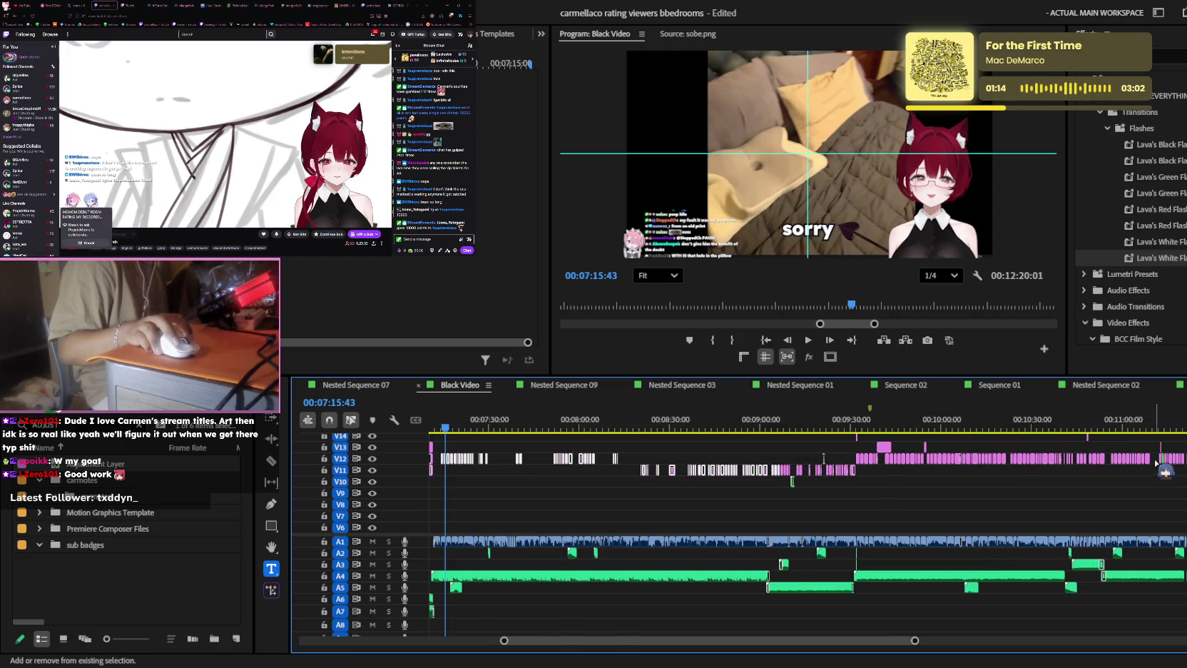
scroll(850, 462, "up", 2, "alt")
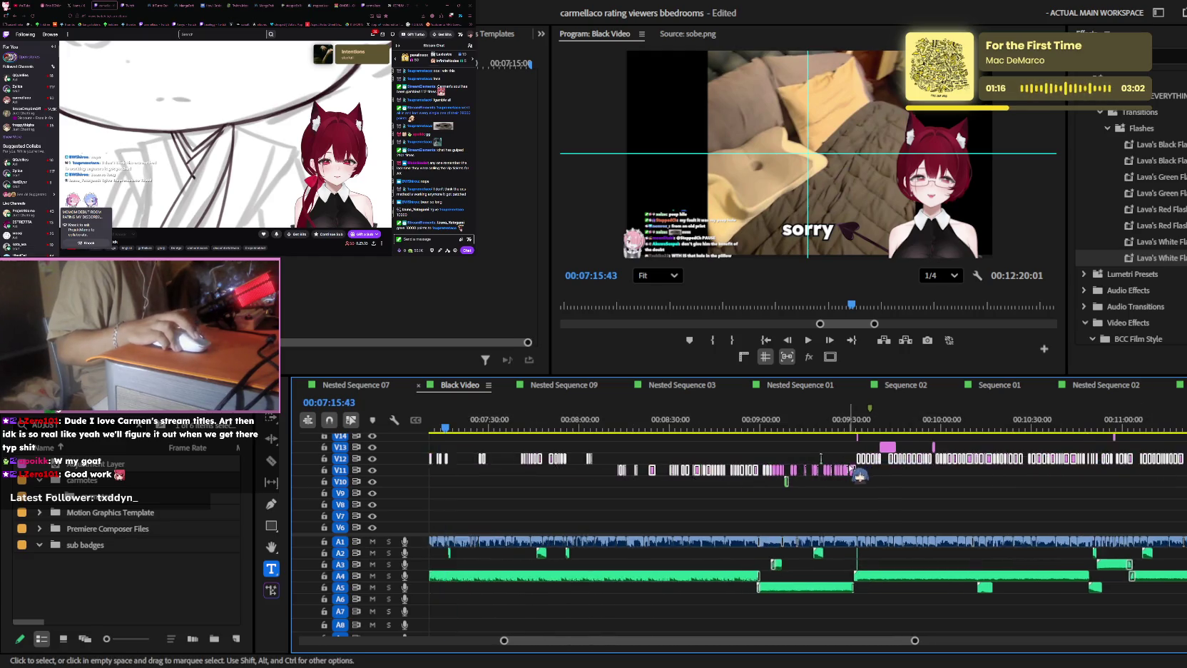
scroll(853, 472, "up", 1, "alt")
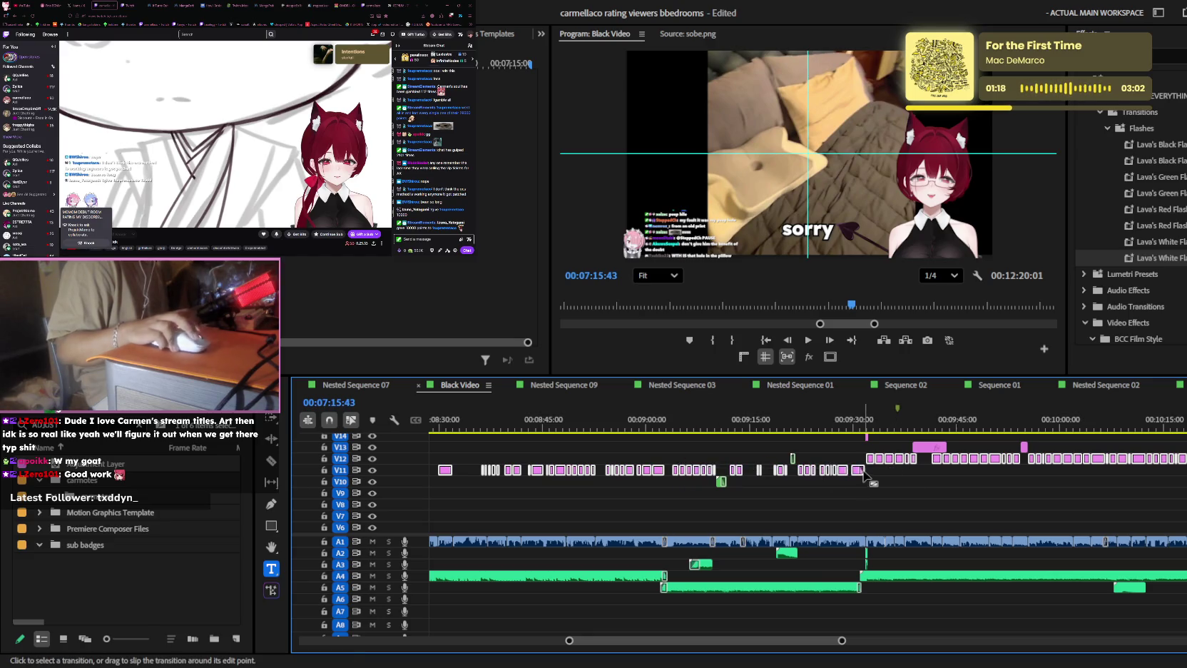
left_click_drag(727, 409, 815, 412)
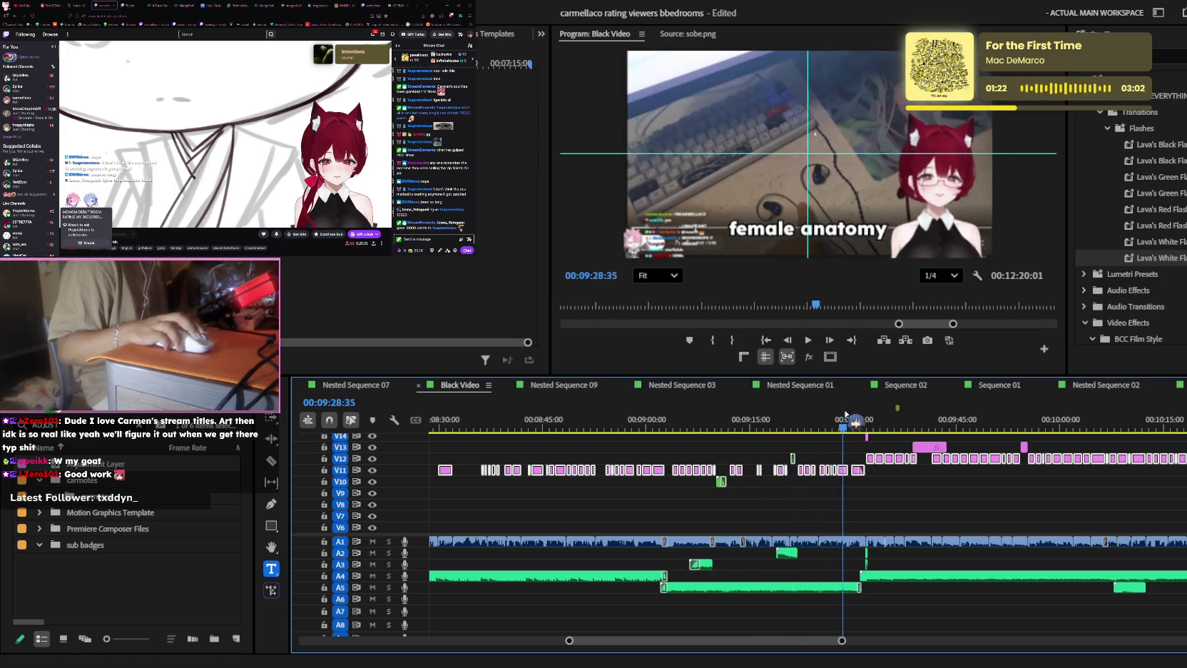
left_click_drag(815, 412, 860, 412)
scroll(901, 457, "up", 1, "alt")
key("space")
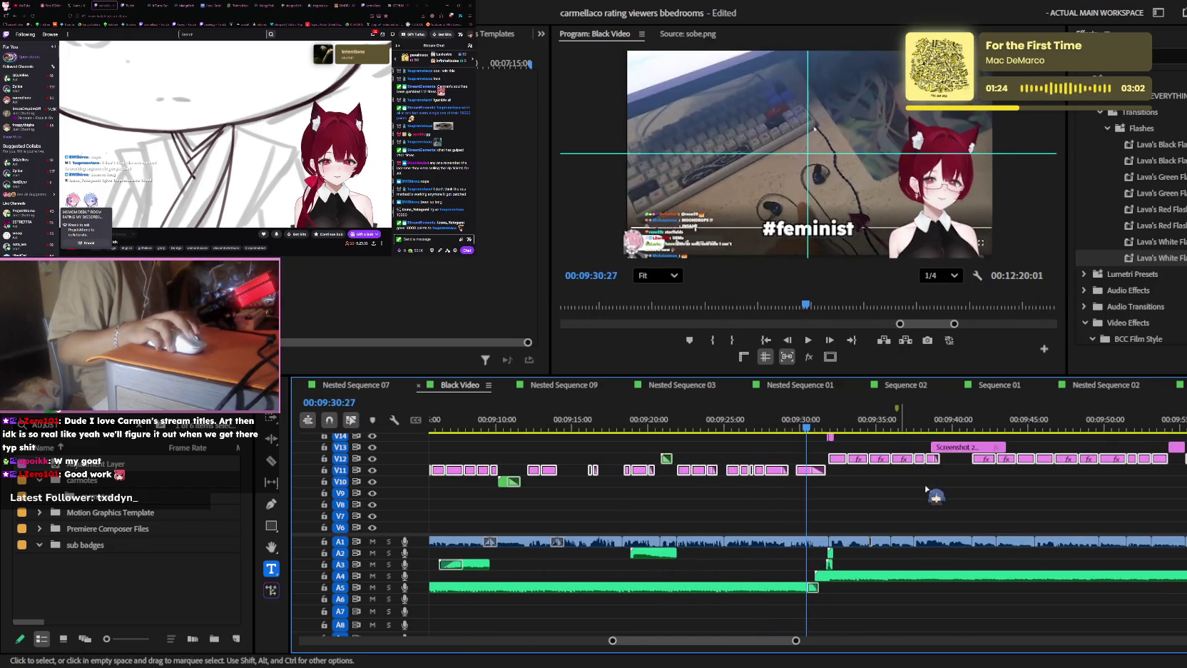
scroll(898, 446, "up", 5, "alt")
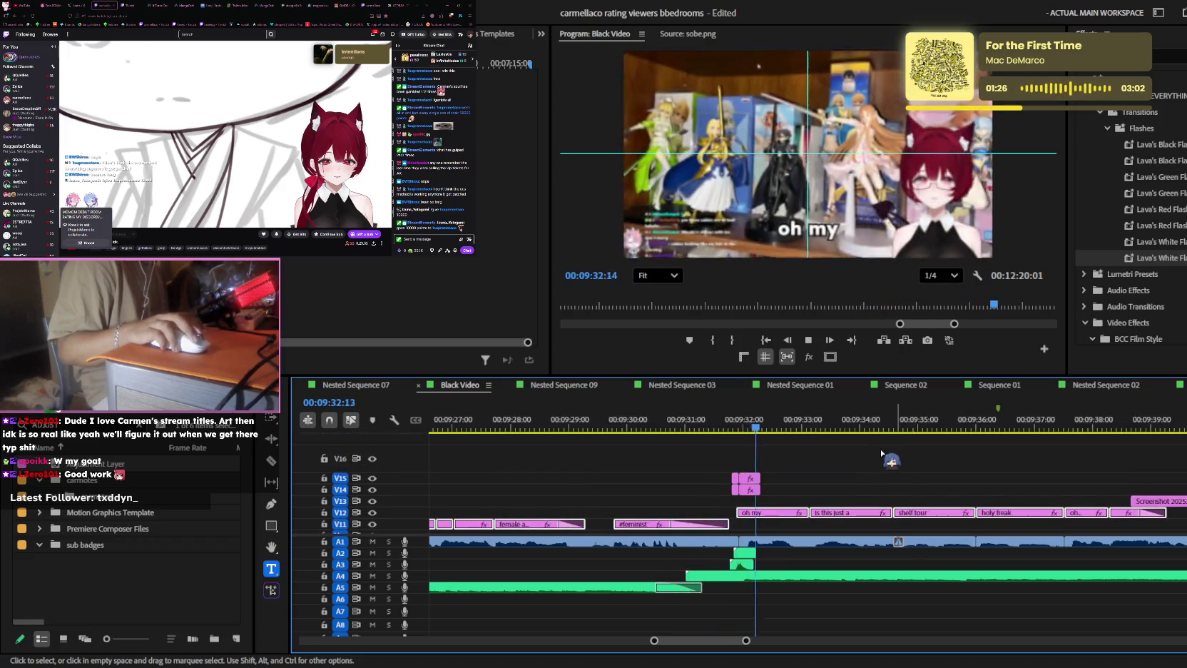
scroll(899, 450, "down", 2, "alt")
scroll(854, 457, "down", 1, "alt")
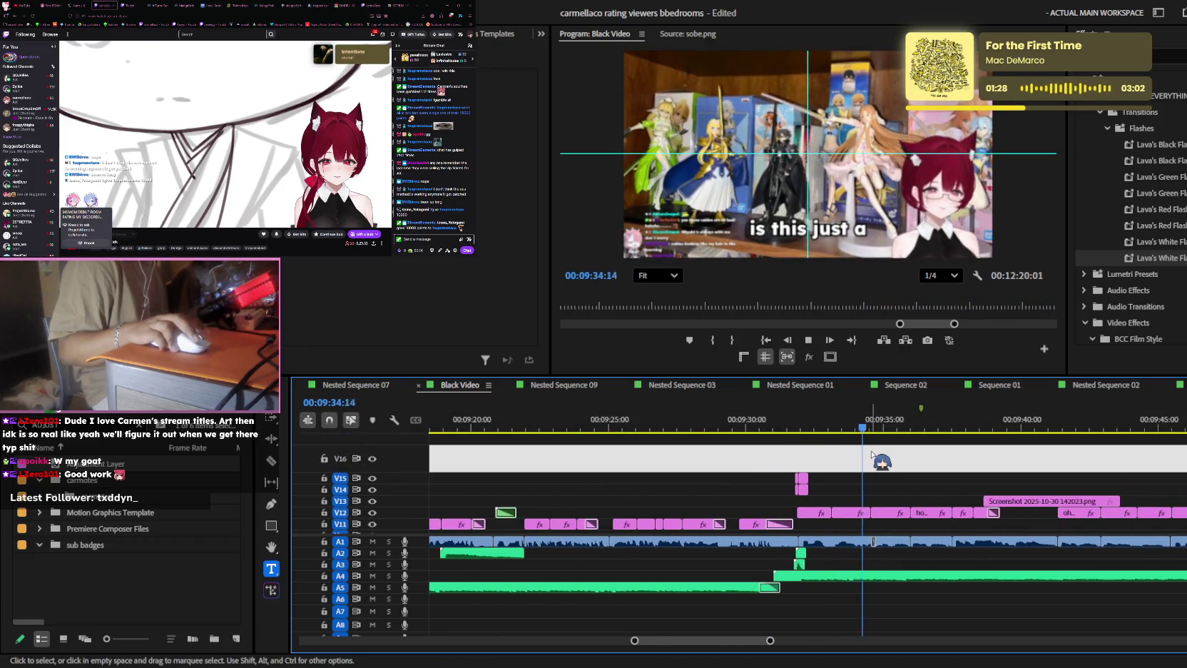
scroll(859, 457, "down", 1, "alt")
scroll(869, 454, "down", 1, "alt")
scroll(872, 453, "up", 2, "alt")
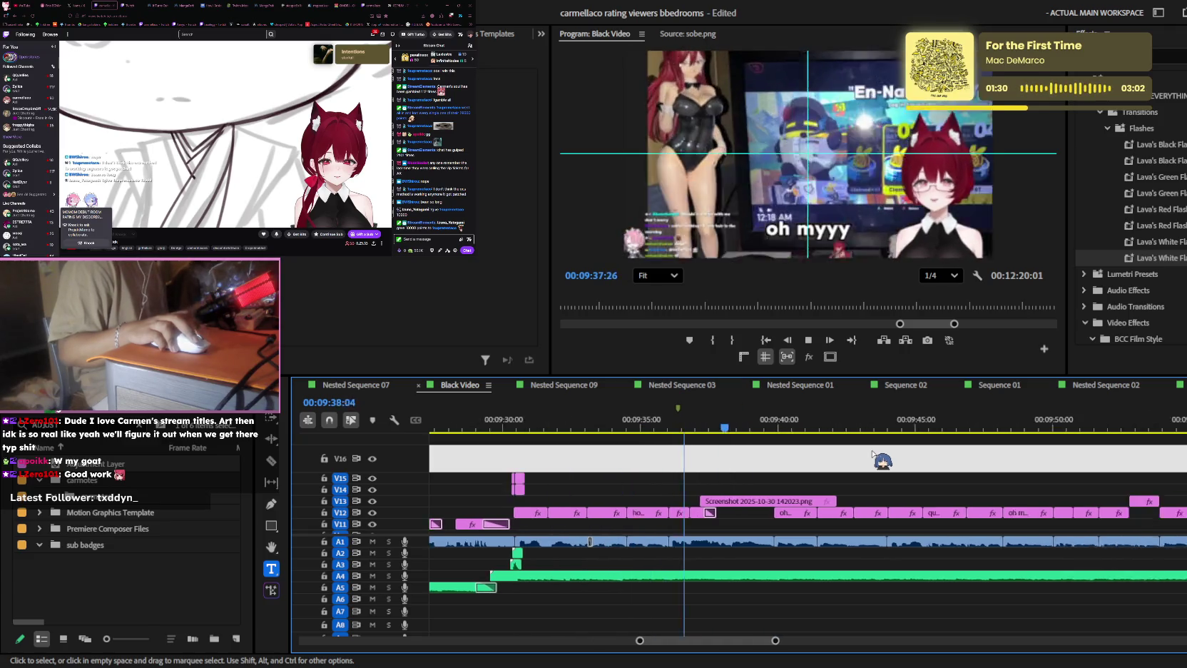
scroll(872, 455, "down", 1, "alt")
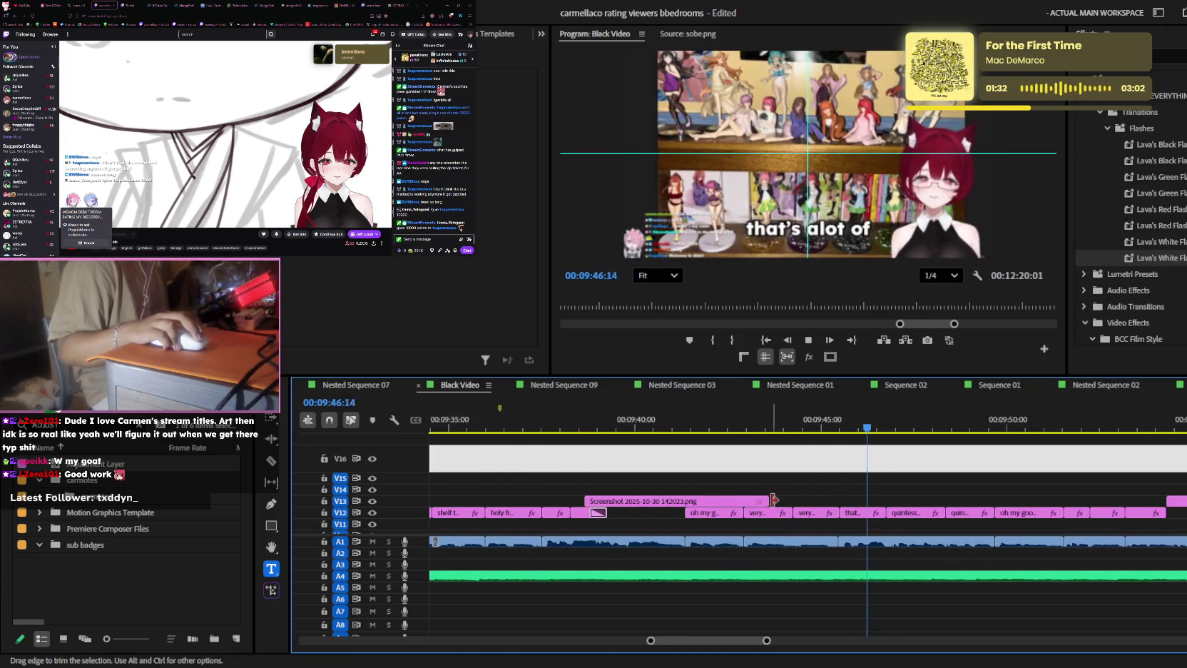
scroll(793, 481, "down", 2)
scroll(795, 476, "down", 2)
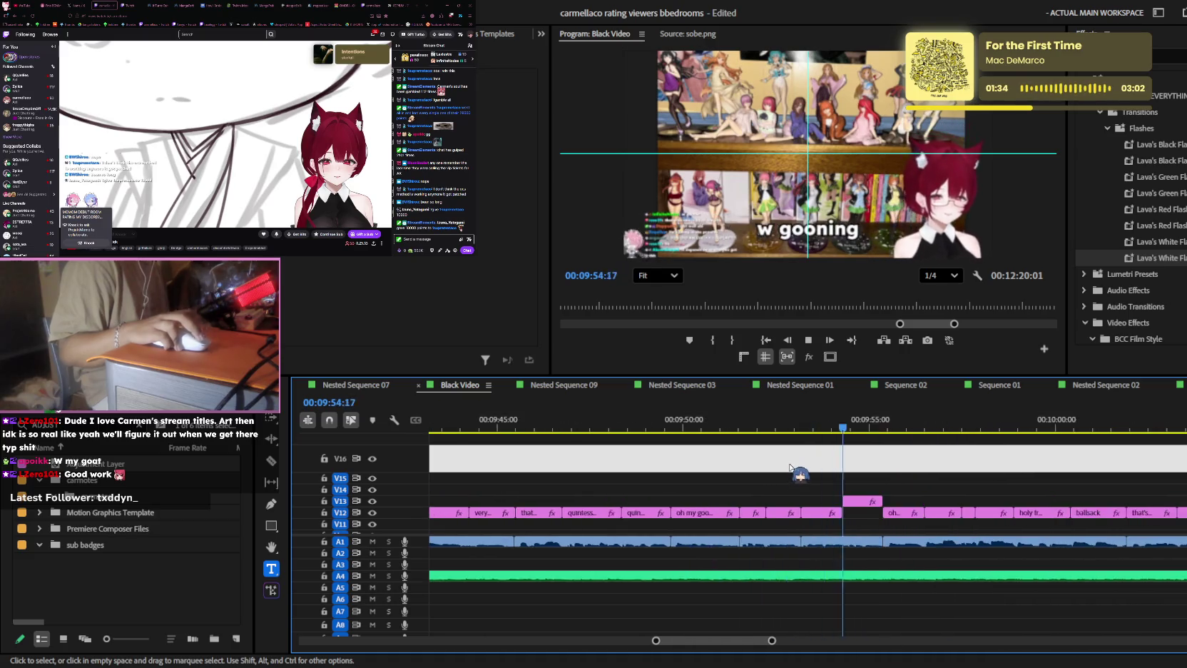
scroll(797, 474, "down", 1)
left_click(644, 428)
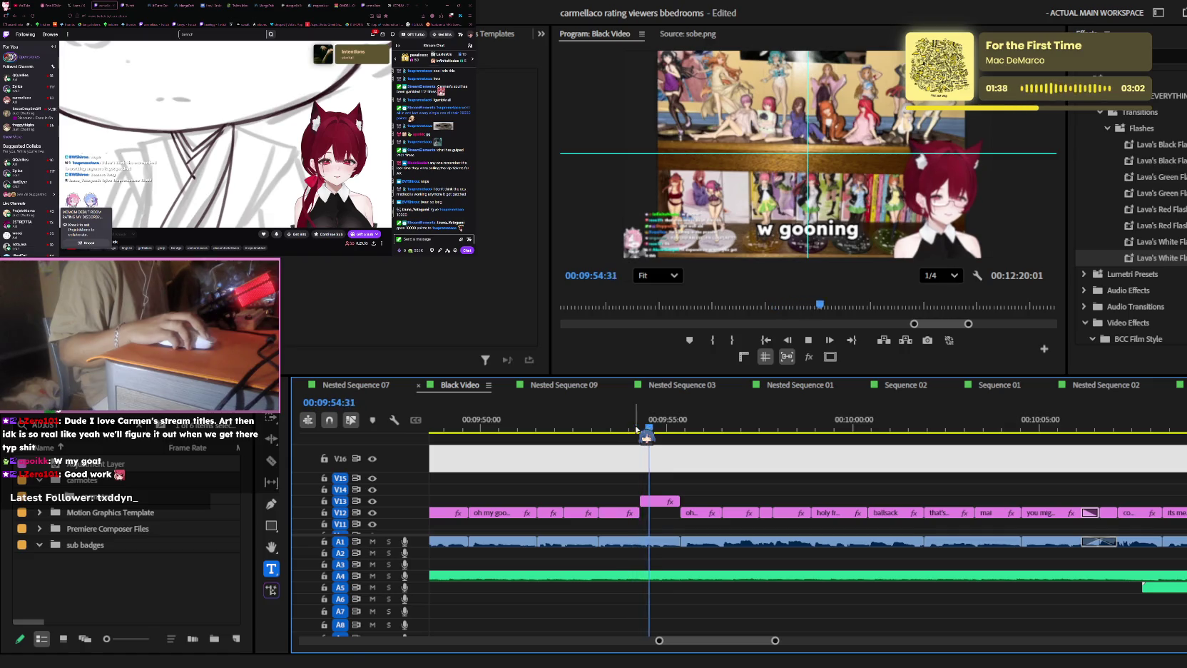
left_click(646, 502)
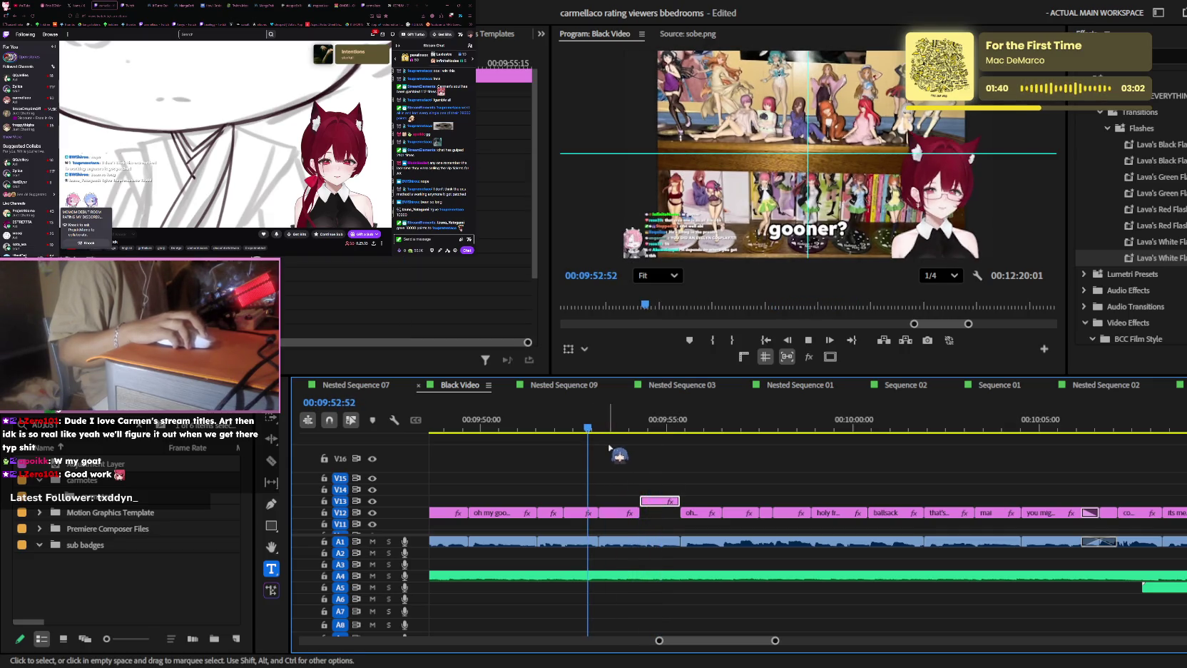
scroll(716, 451, "down", 2)
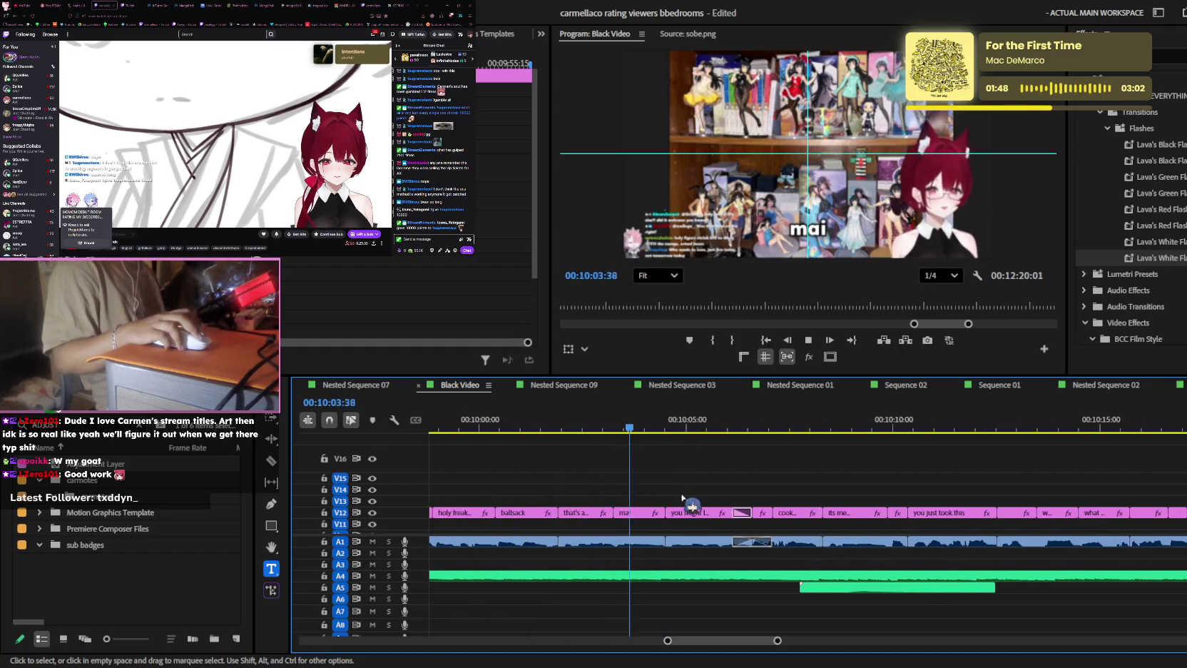
scroll(684, 497, "down", 2, "alt")
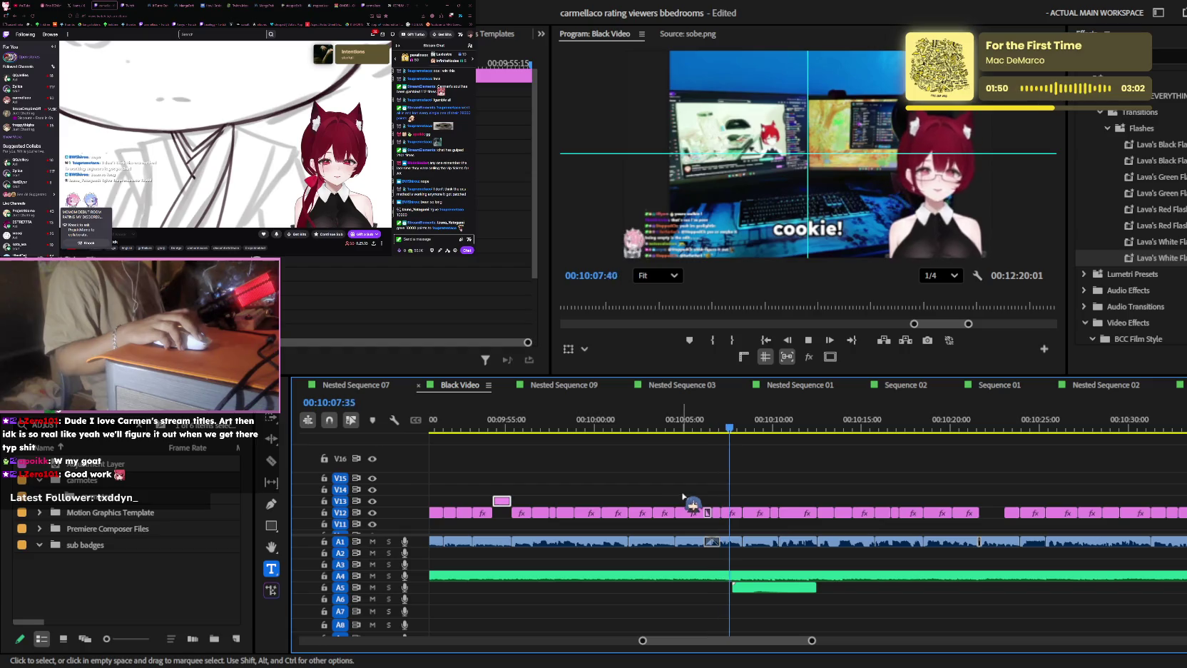
key("minus")
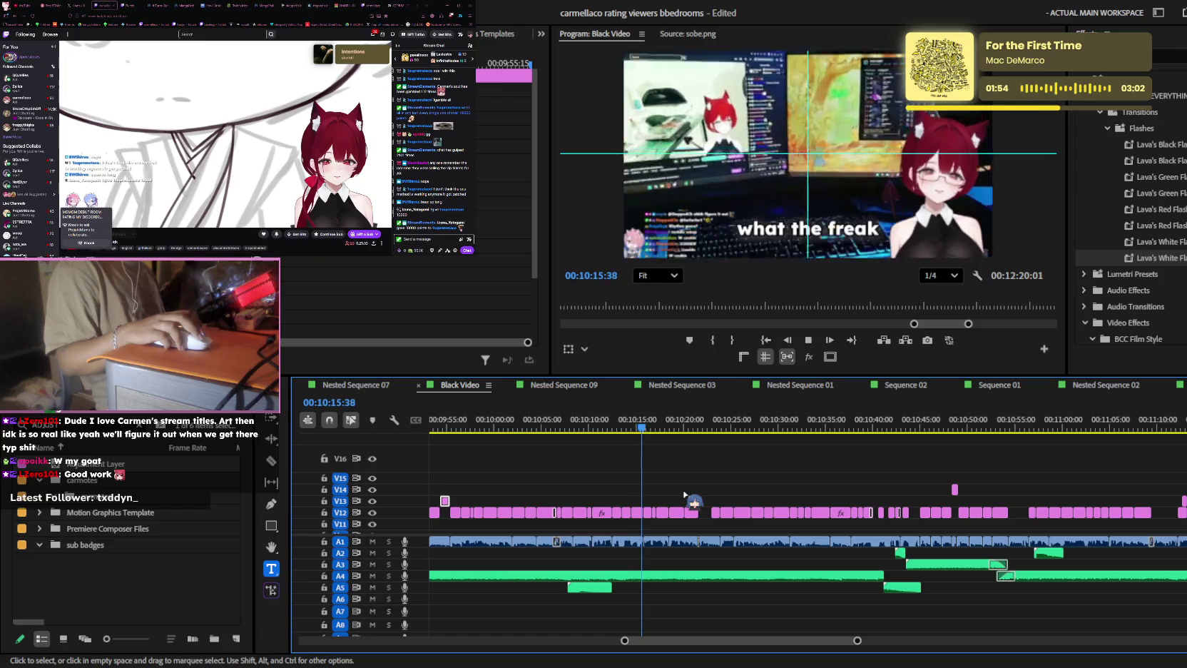
key("equal")
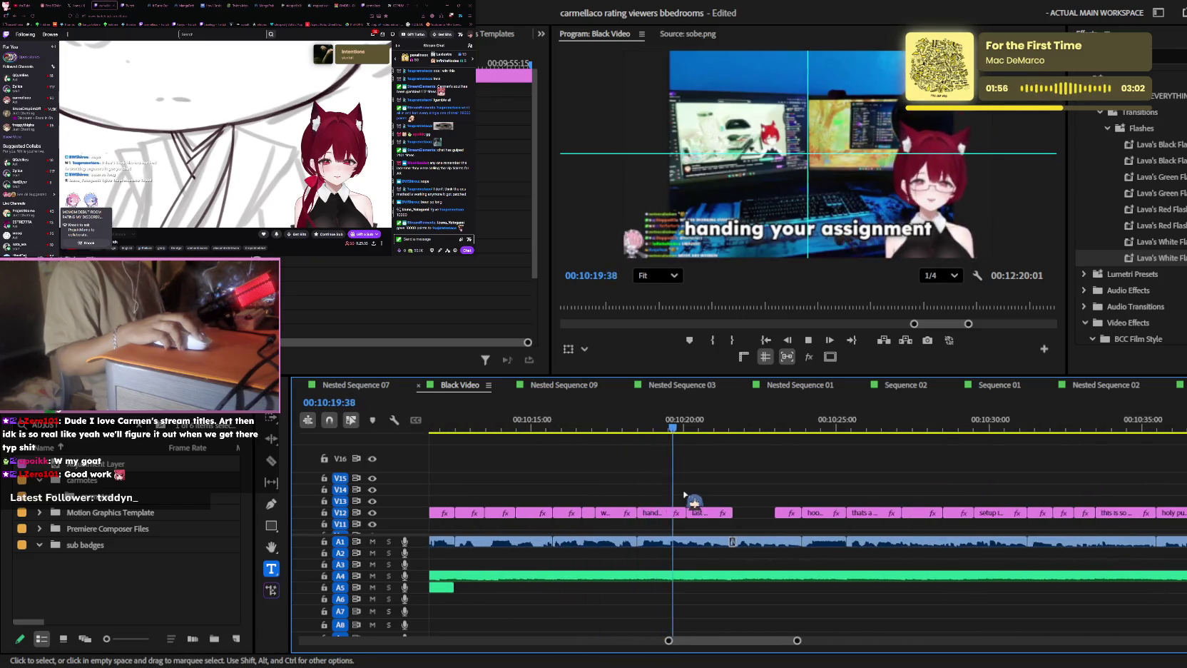
key("equal")
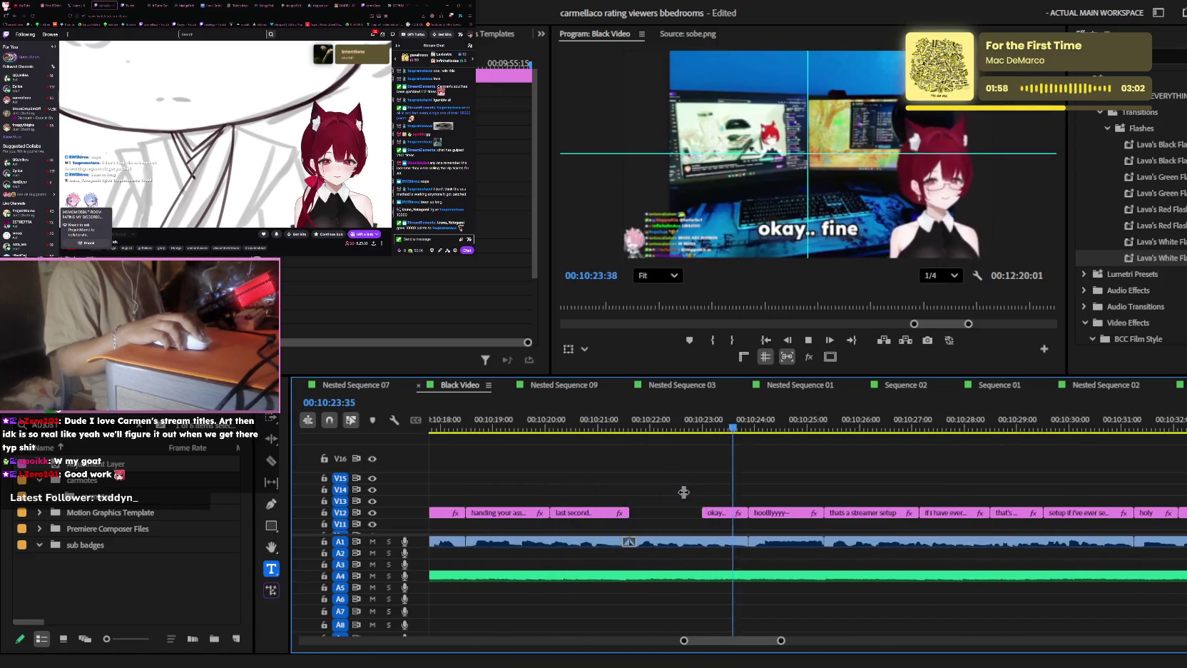
scroll(684, 492, "down", 3)
scroll(683, 493, "down", 3)
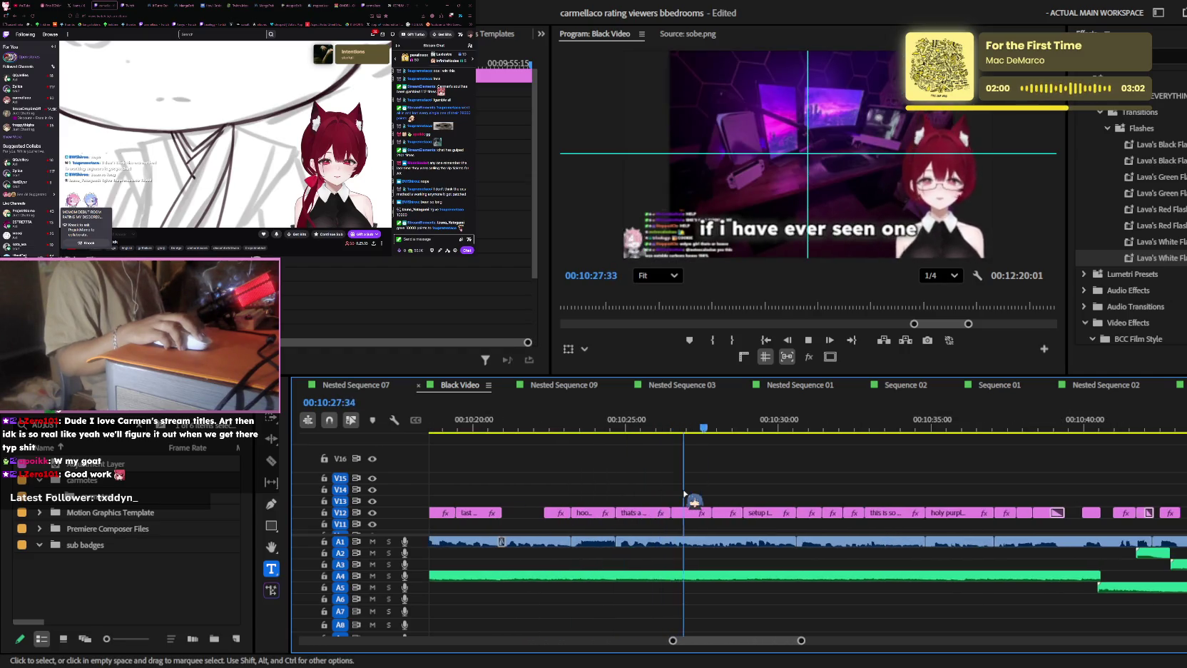
key("equal")
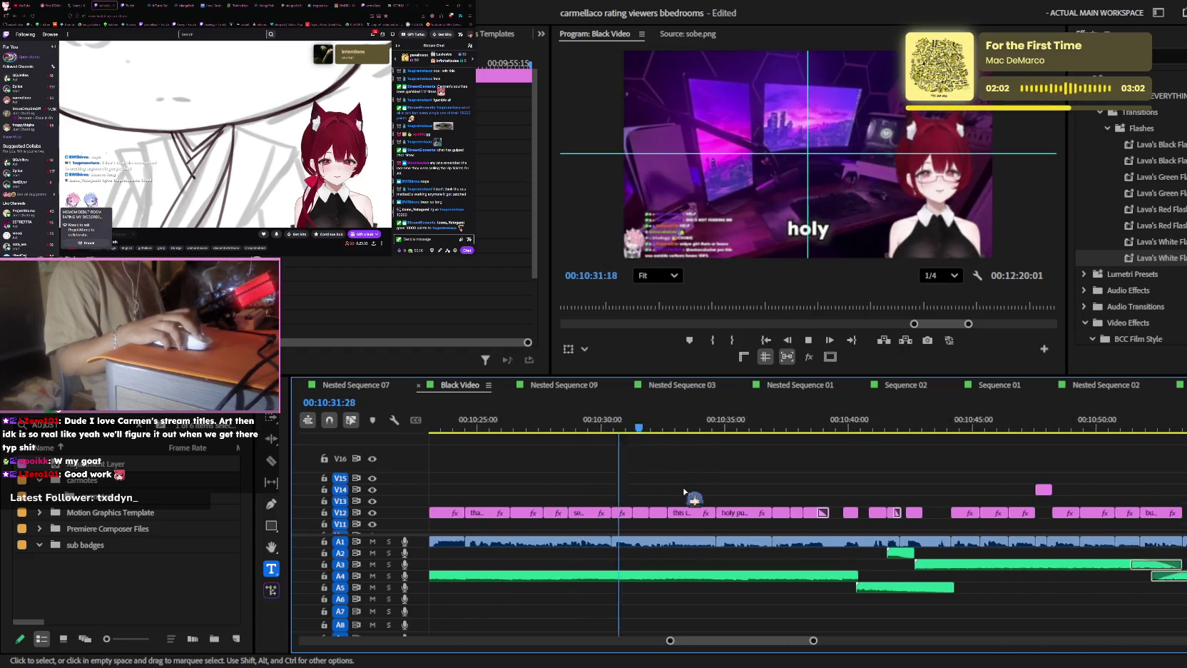
key("equal")
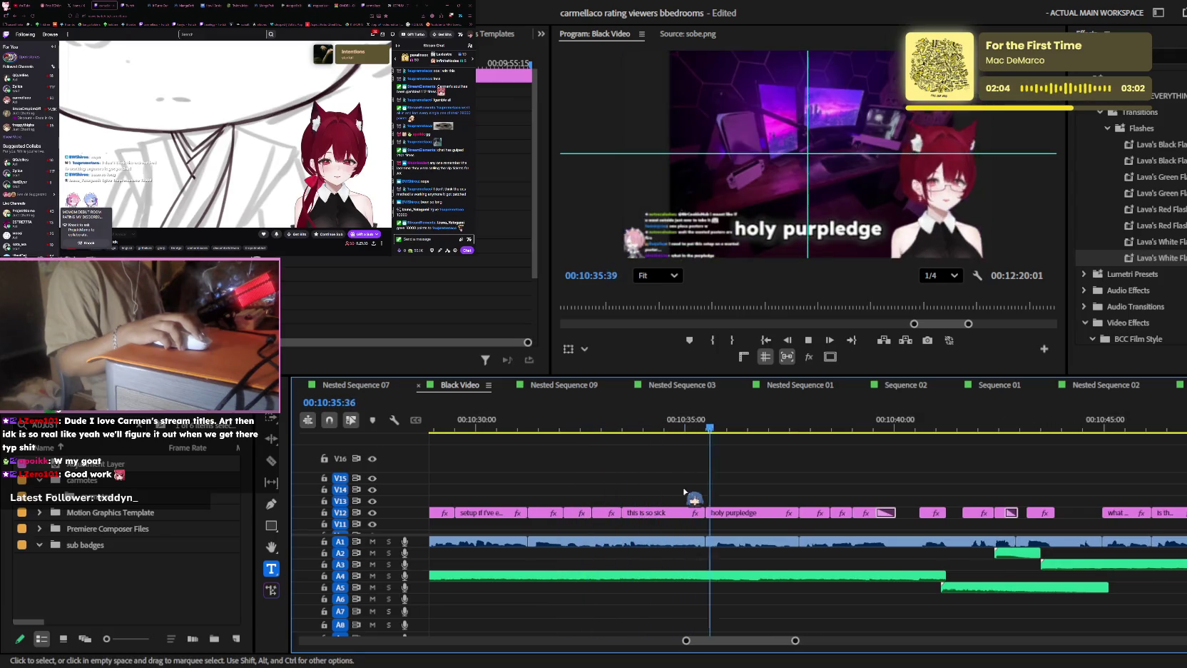
scroll(688, 493, "down", 2)
scroll(685, 491, "down", 2)
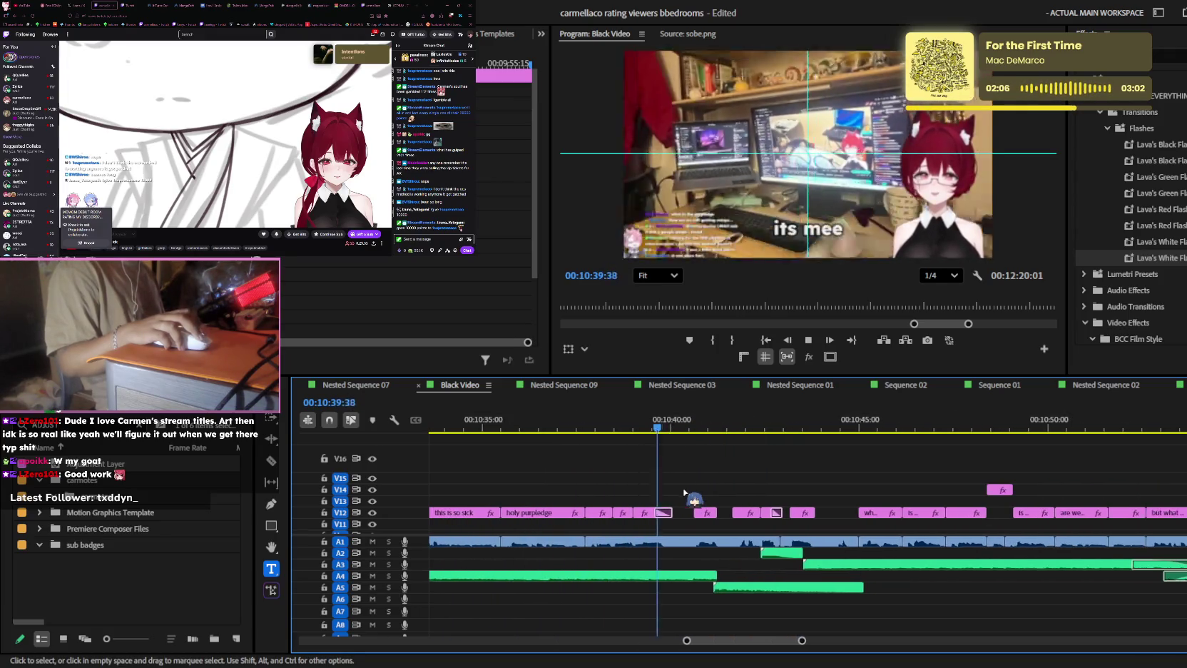
scroll(683, 490, "up", 1)
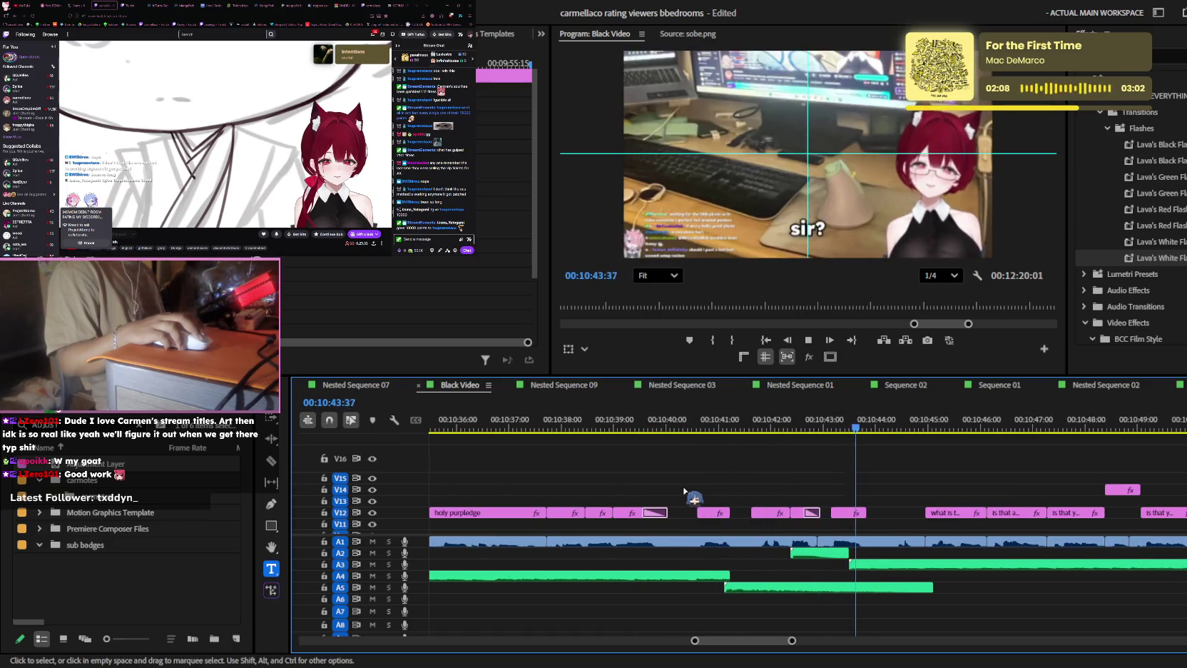
scroll(683, 490, "down", 2)
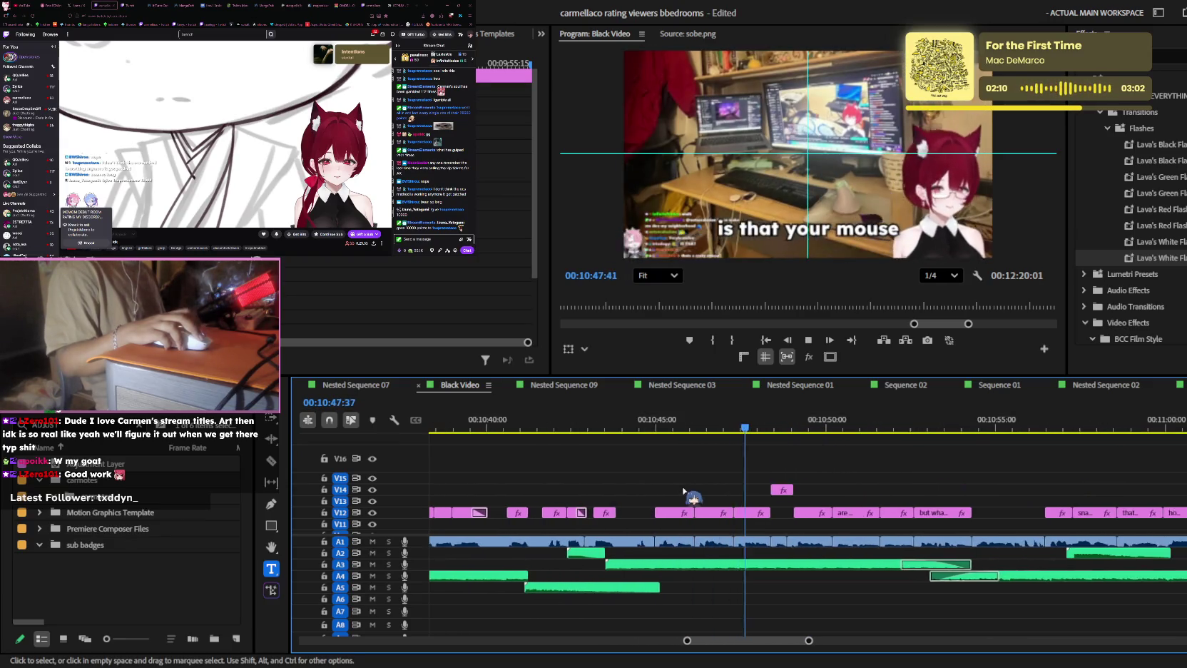
scroll(683, 489, "up", 2)
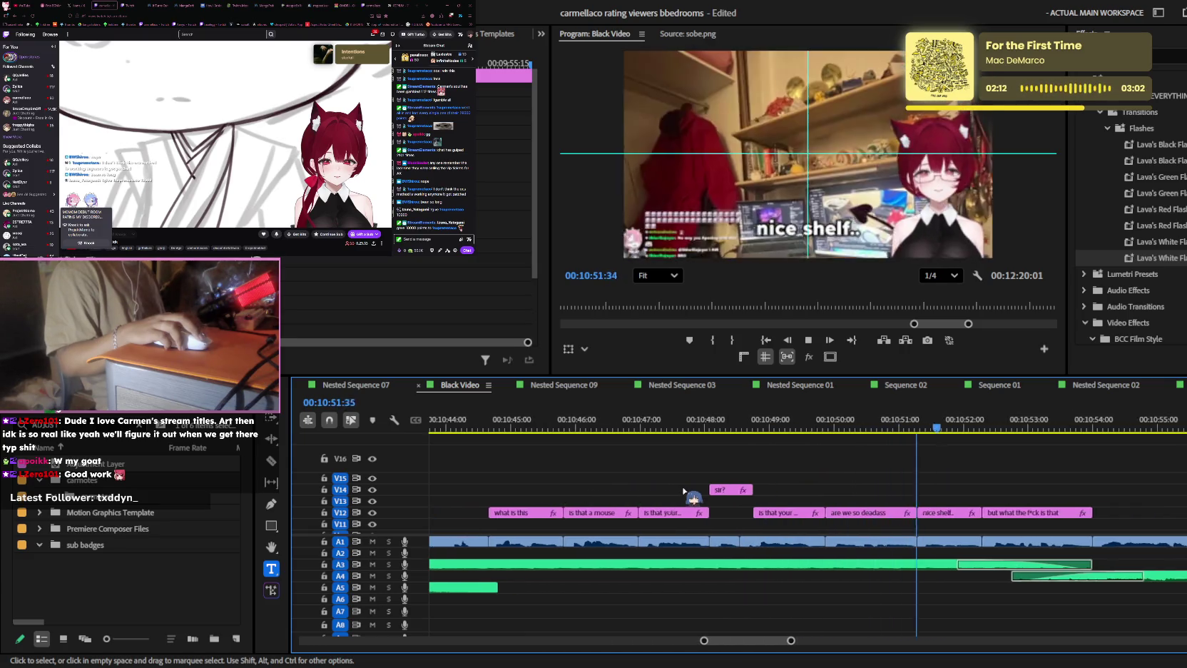
scroll(684, 490, "down", 1)
scroll(683, 490, "down", 1)
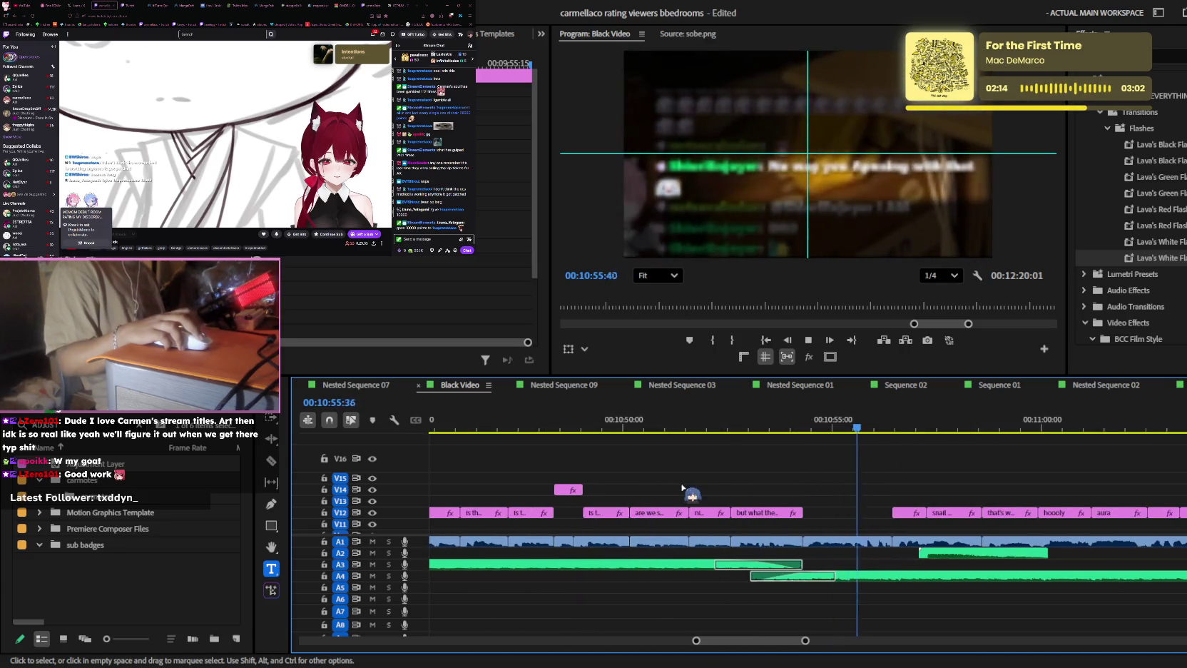
scroll(683, 490, "down", 1)
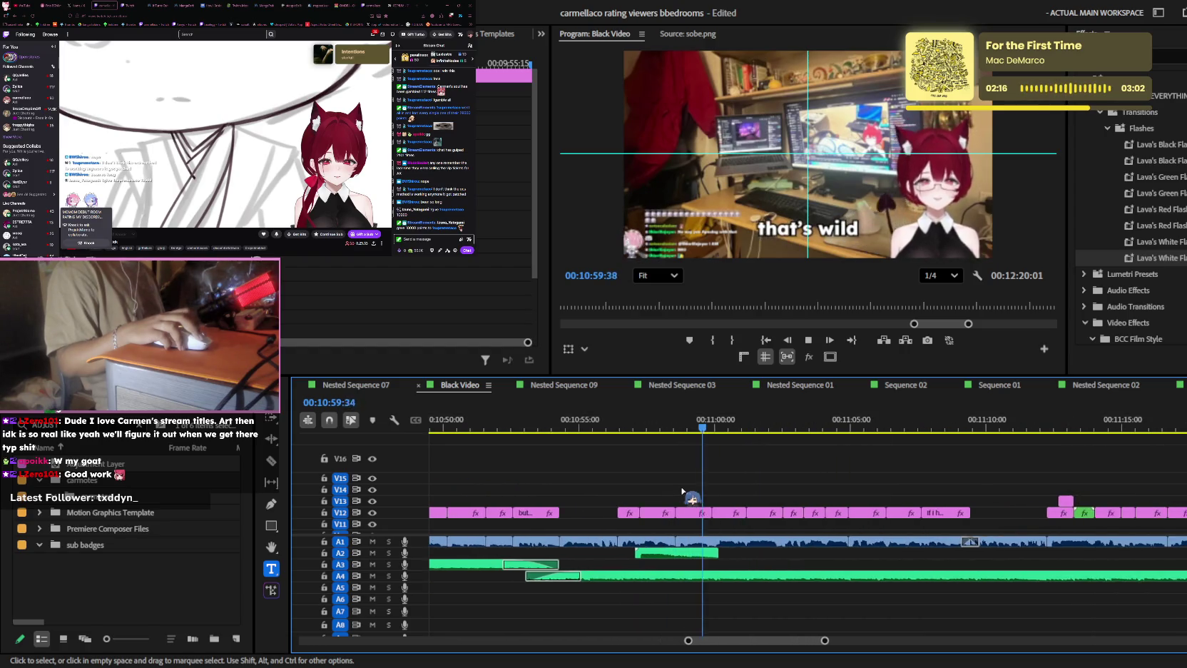
scroll(684, 490, "down", 2)
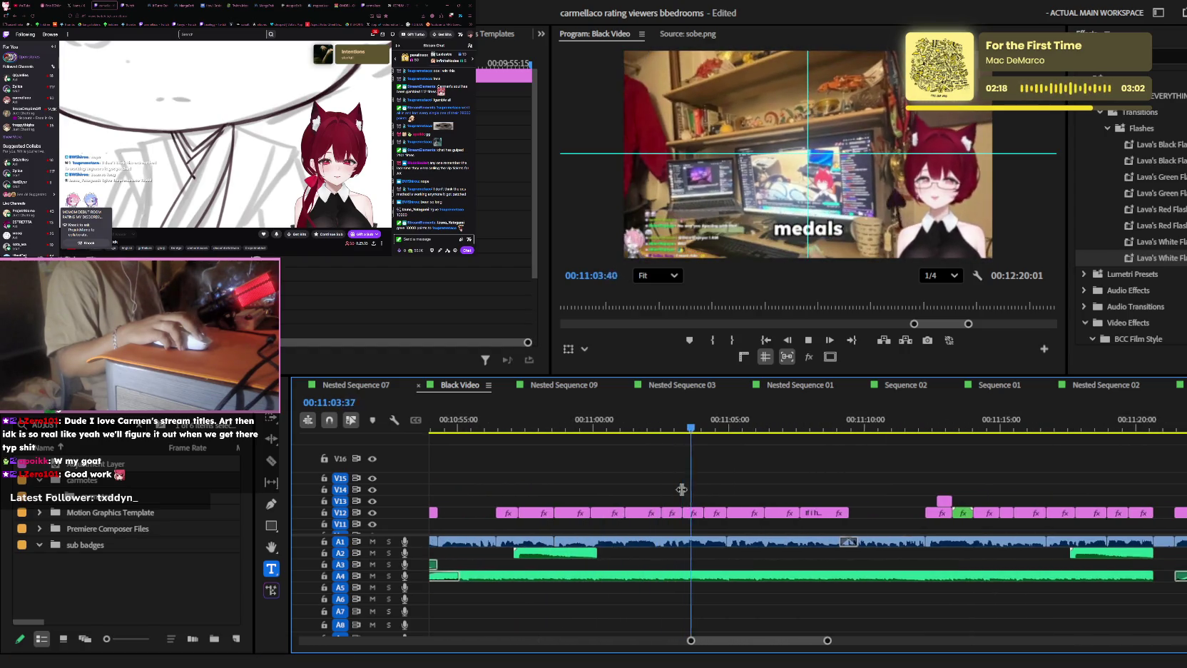
scroll(684, 491, "down", 1)
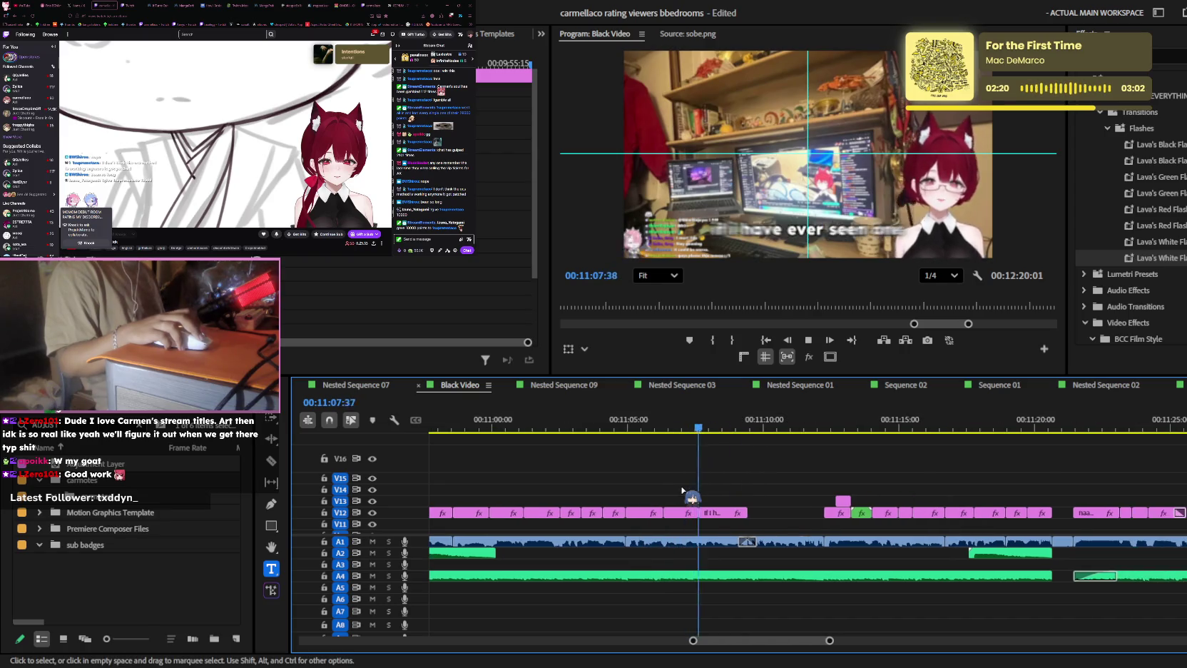
scroll(683, 491, "up", 1)
left_click_drag(637, 521, 642, 512)
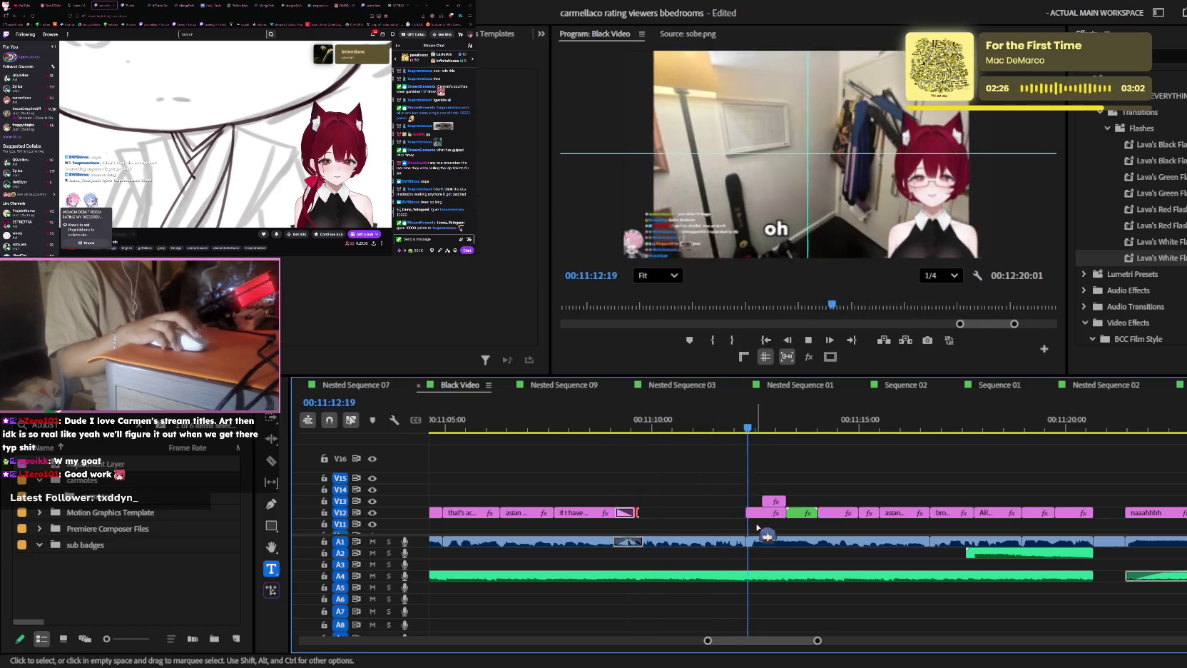
scroll(759, 514, "up", 1)
key("space")
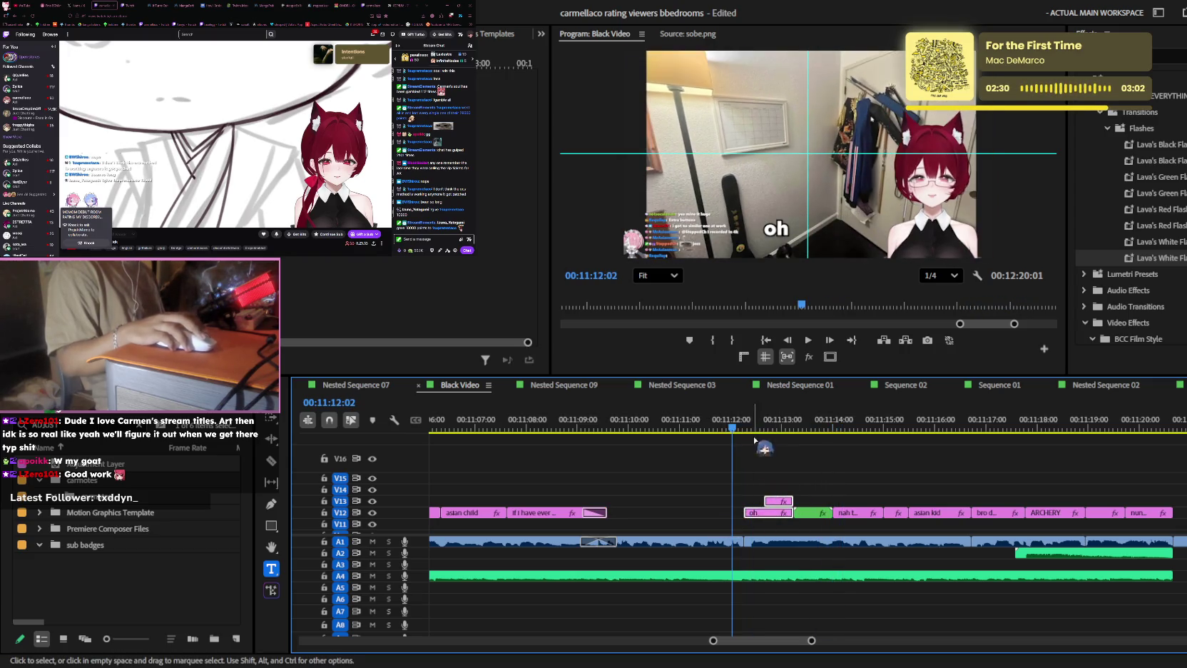
left_click(810, 471)
key("space")
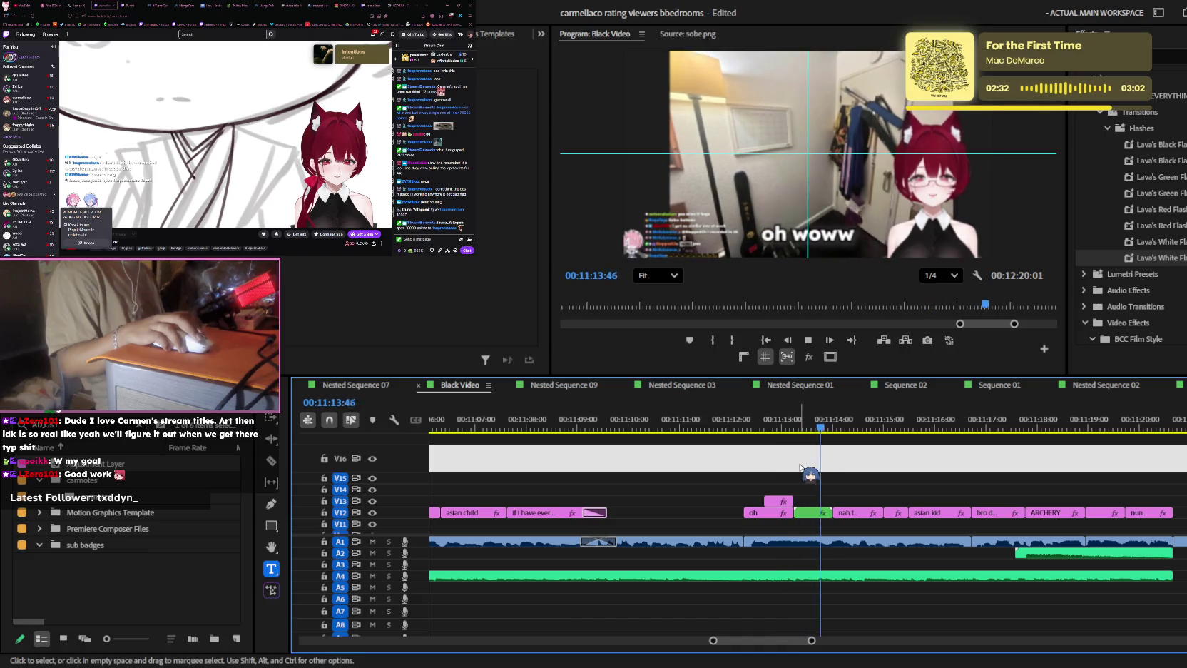
left_click(808, 428)
key("equal")
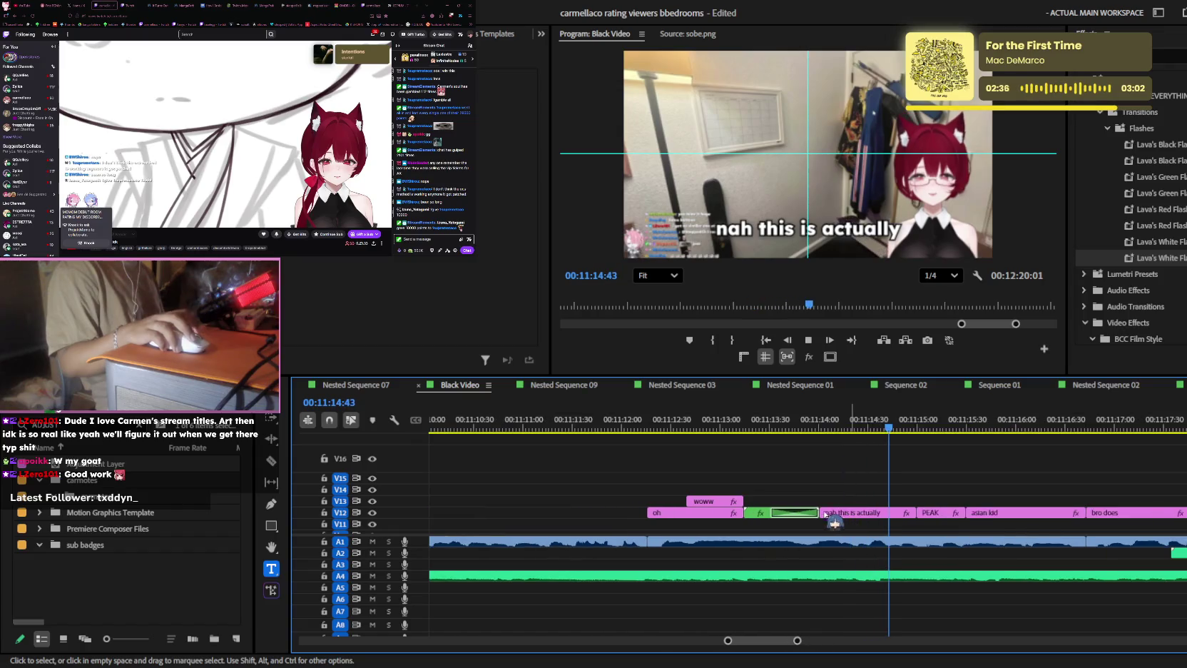
left_click(793, 429)
key("space")
key("minus")
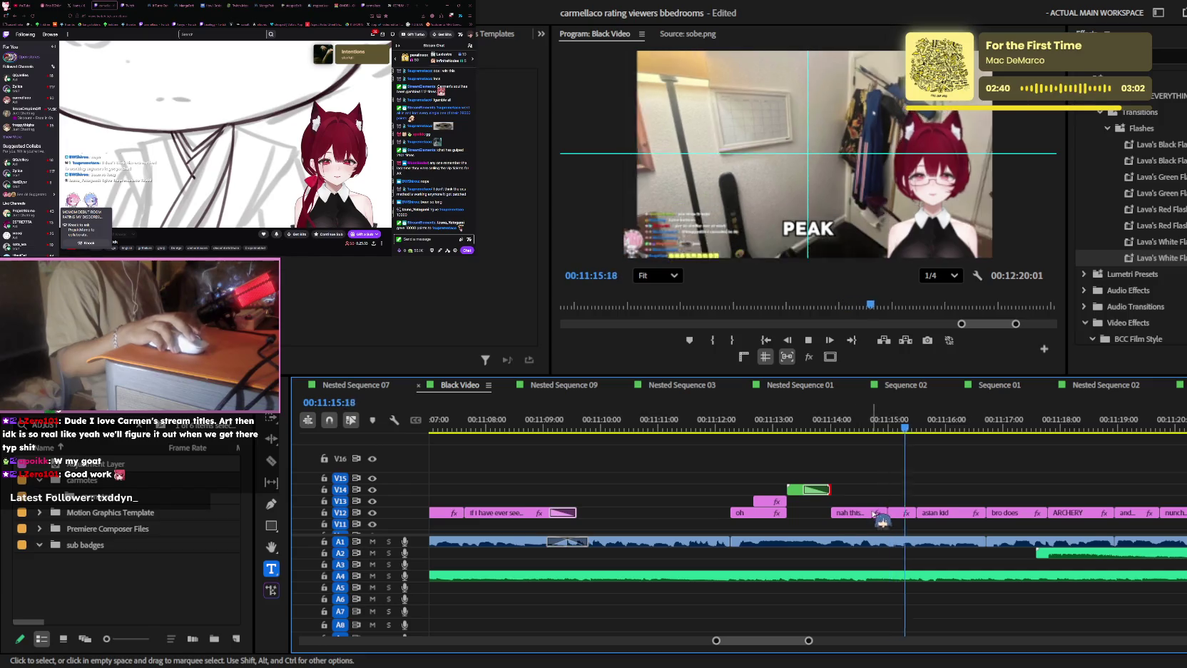
key("minus")
key("minus")
key("minus")
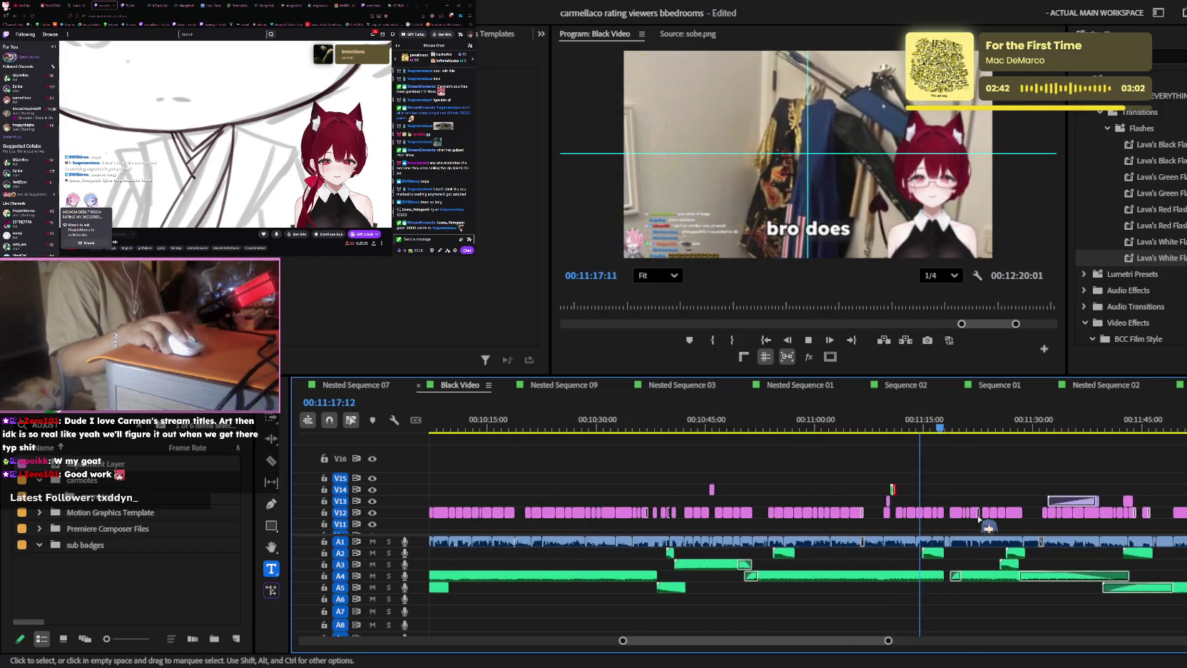
key("minus")
key("minus")
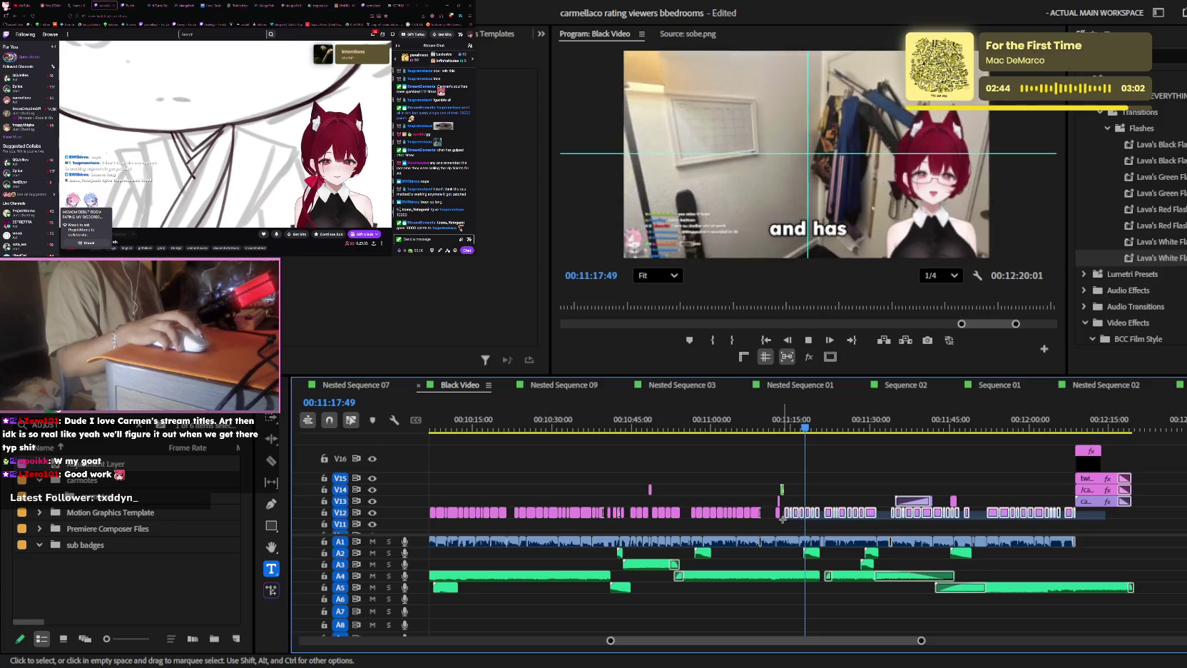
key("equal")
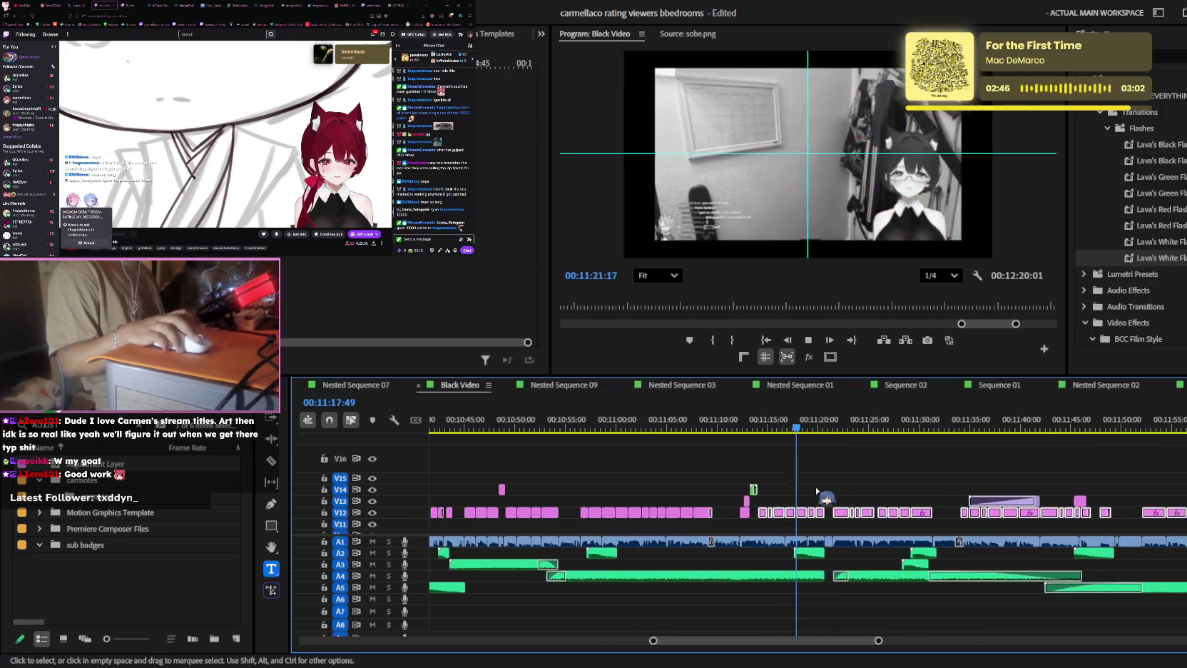
key("space")
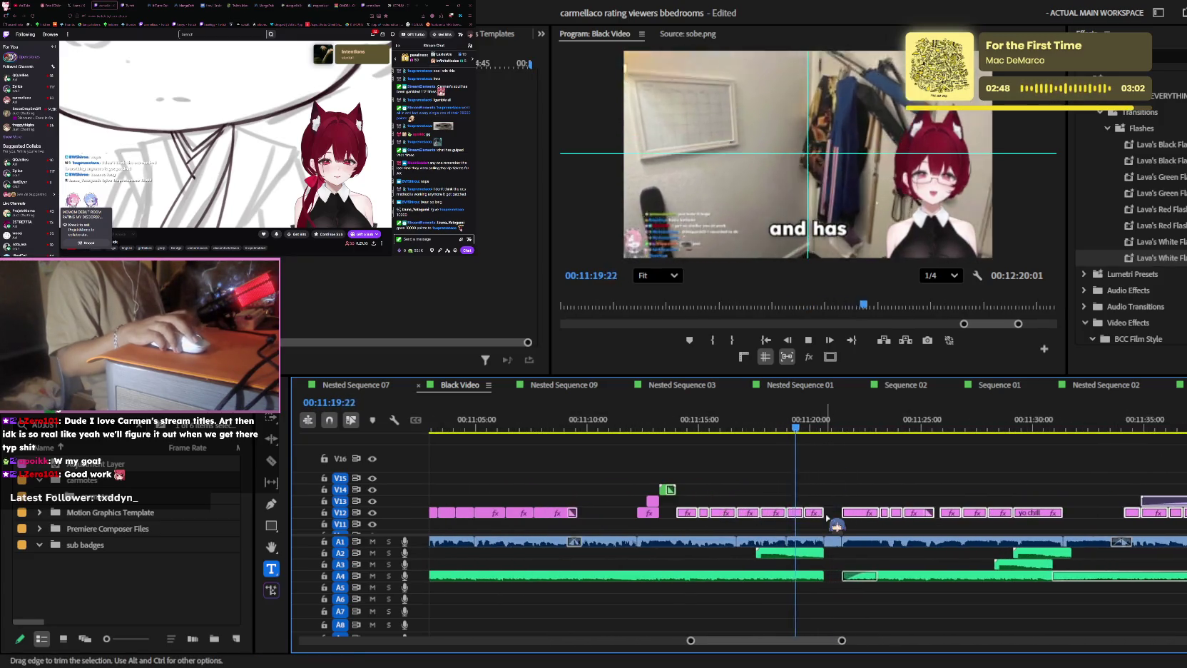
key("equal")
left_click(854, 491)
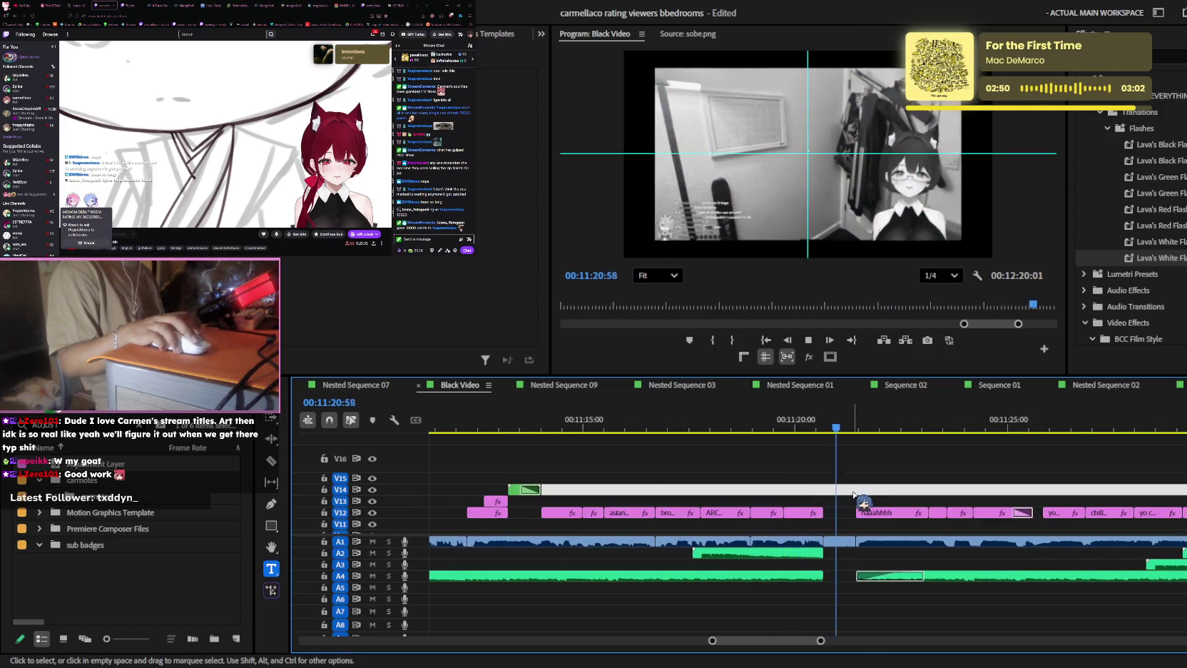
key("minus")
key("minus")
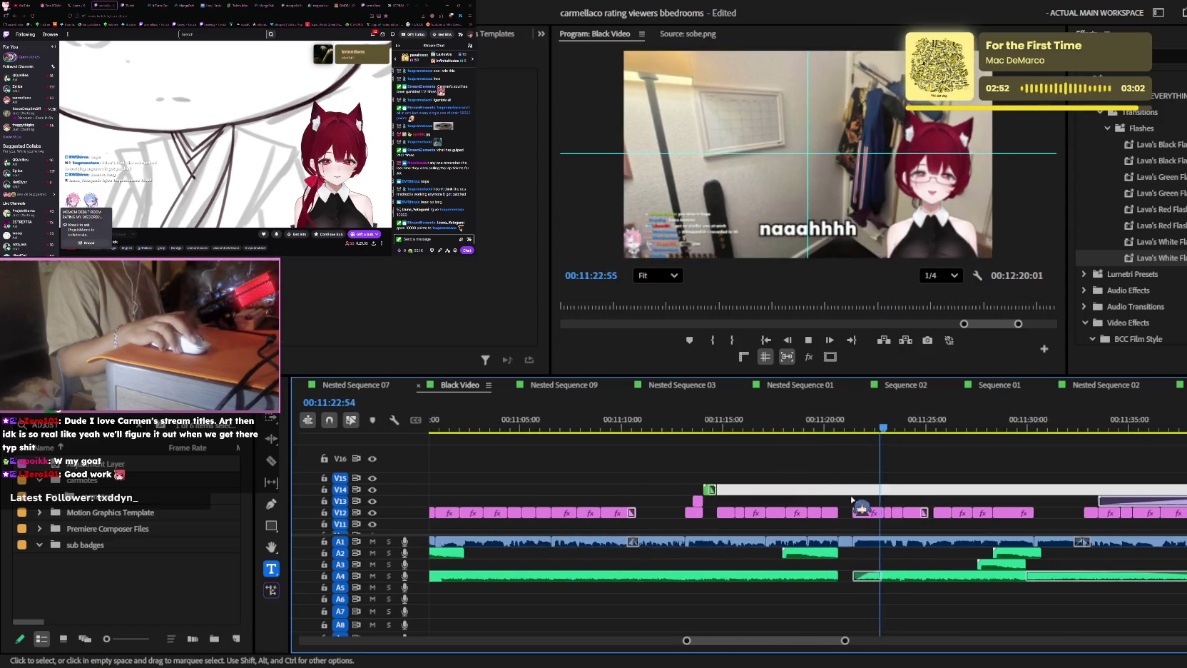
key("ctrl+s")
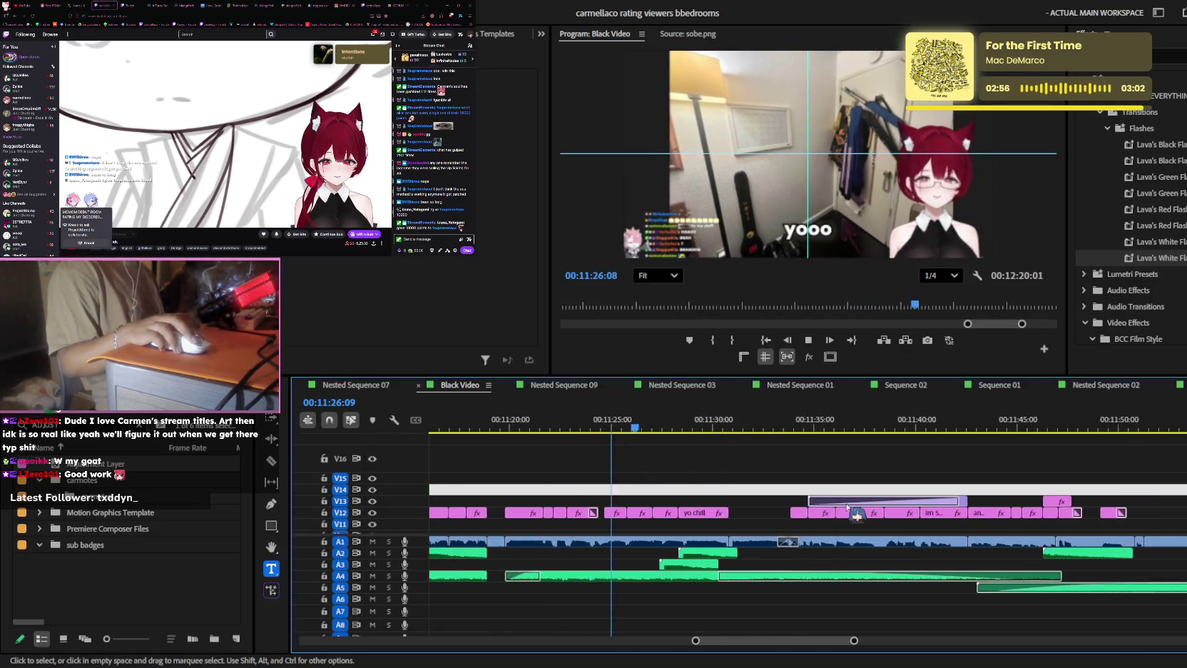
key("equal")
key("space")
left_click_drag(602, 436, 1081, 441)
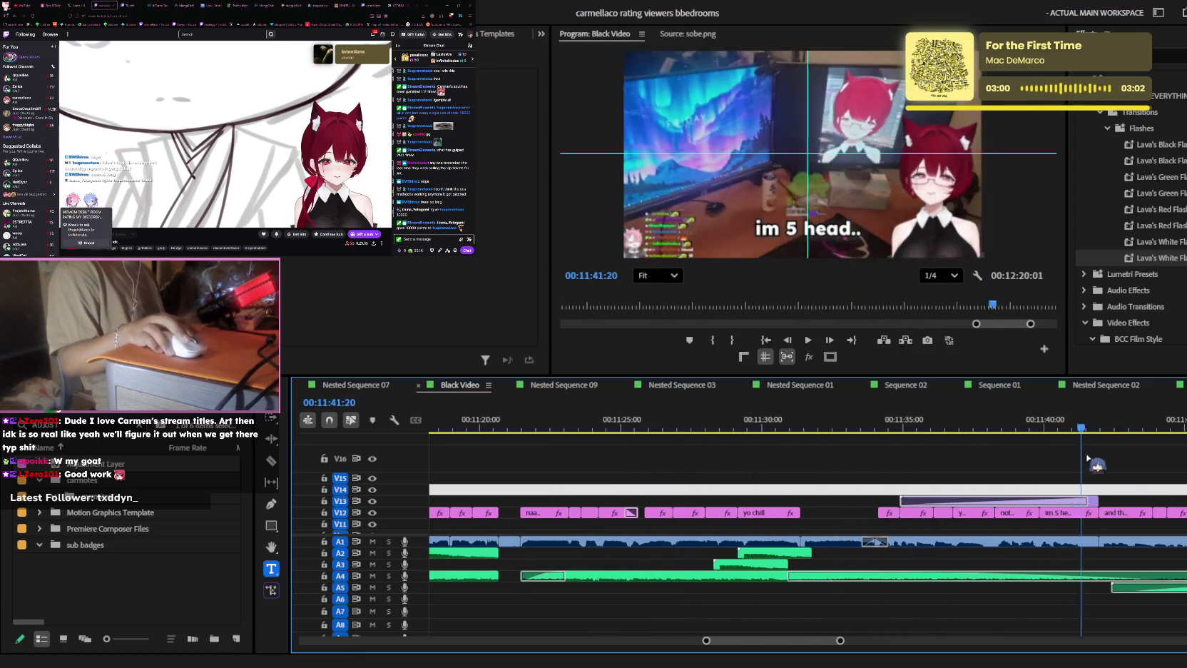
key("space")
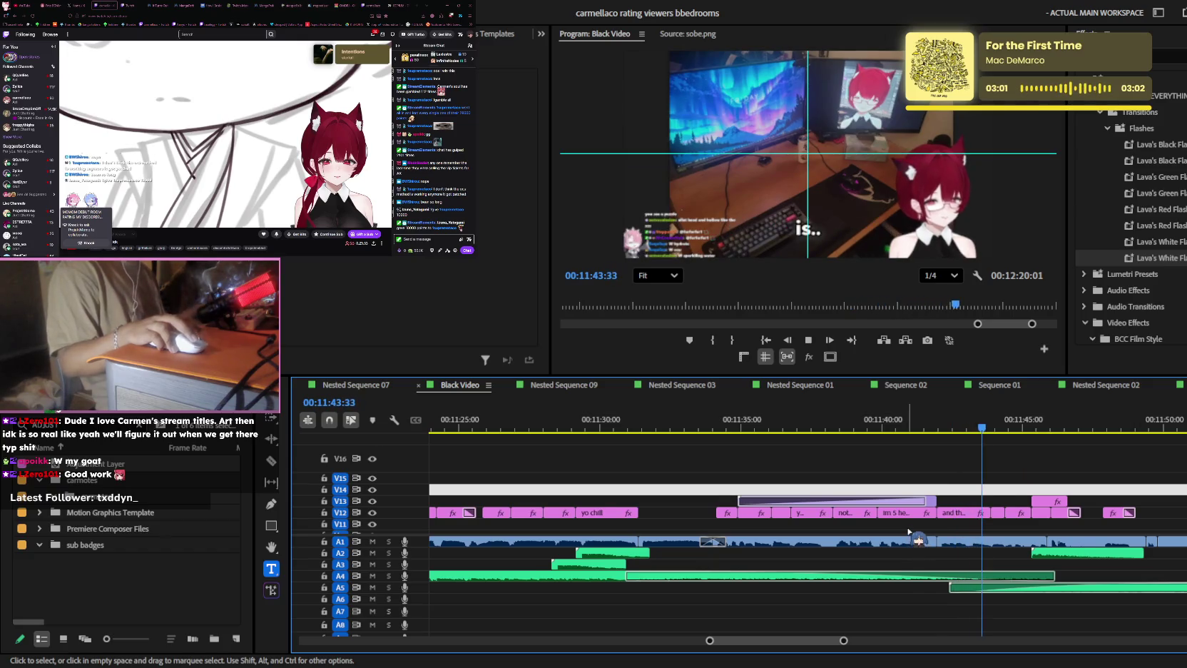
key("equal")
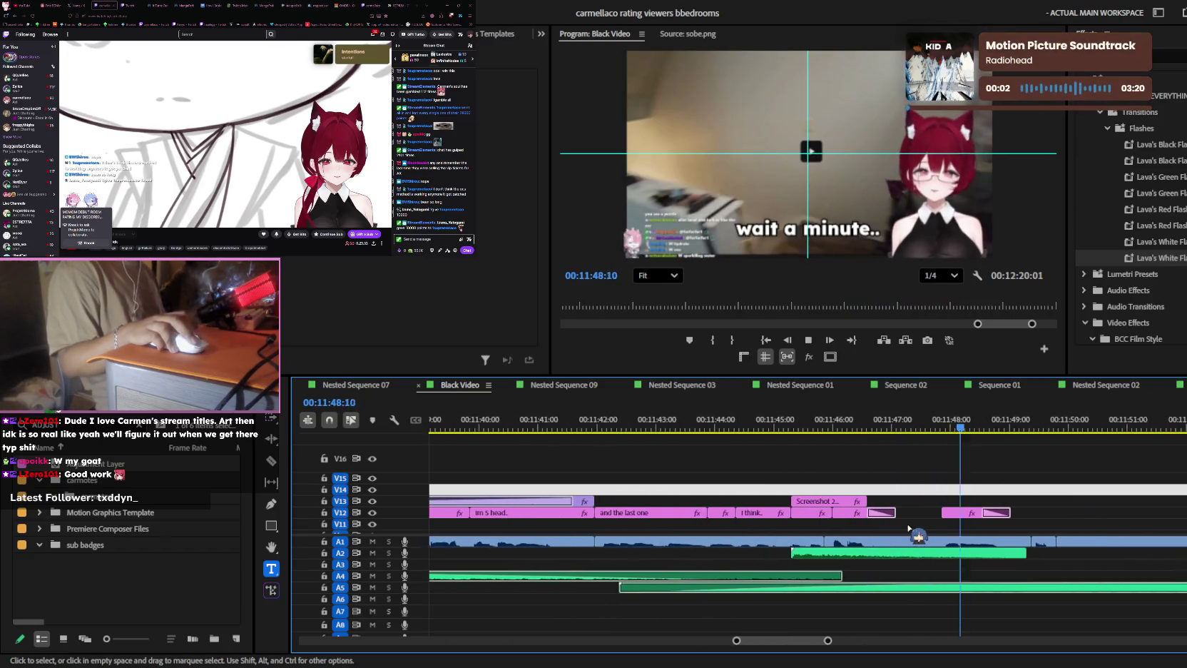
key("minus")
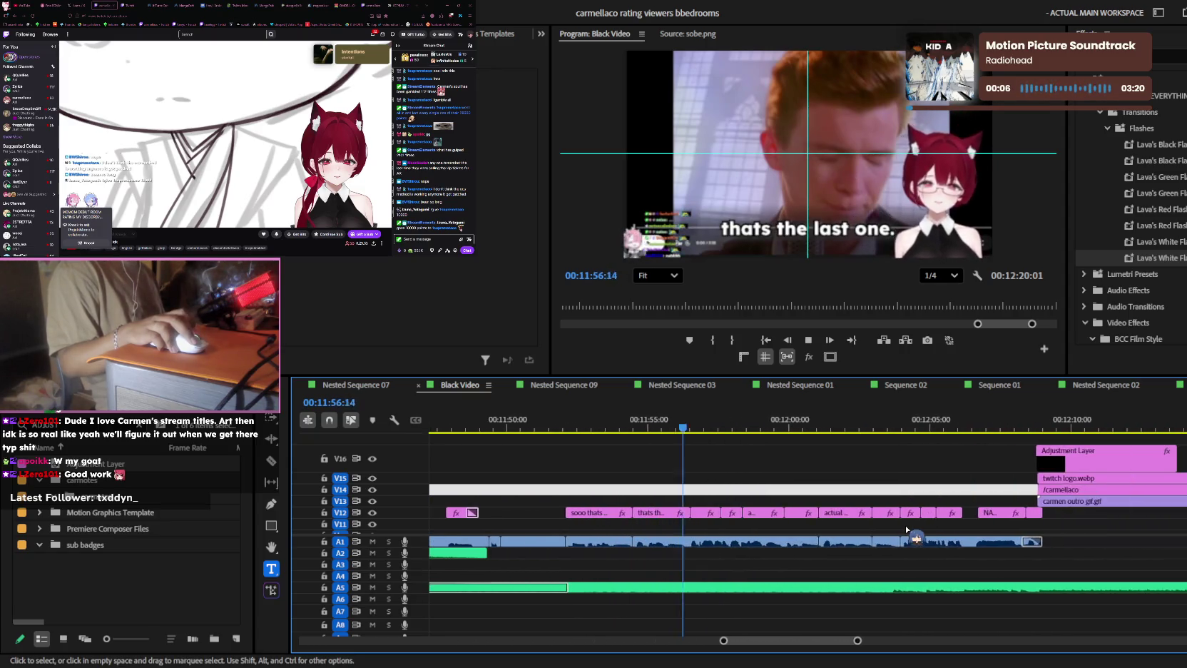
key("minus")
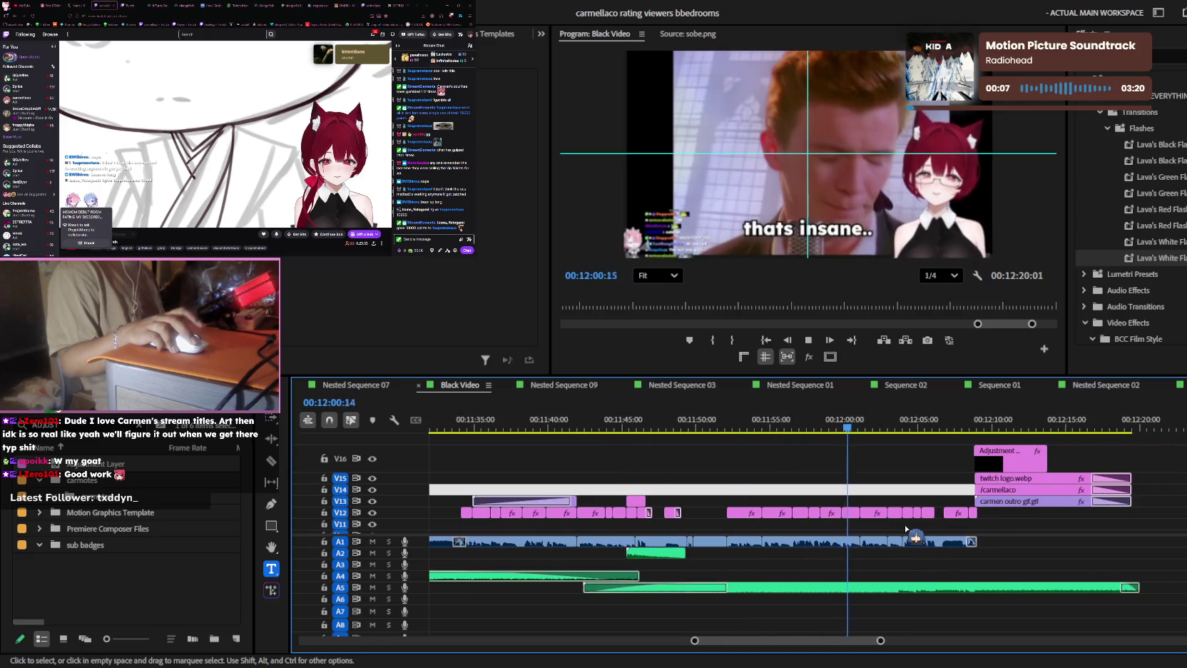
key("equal")
key("equal")
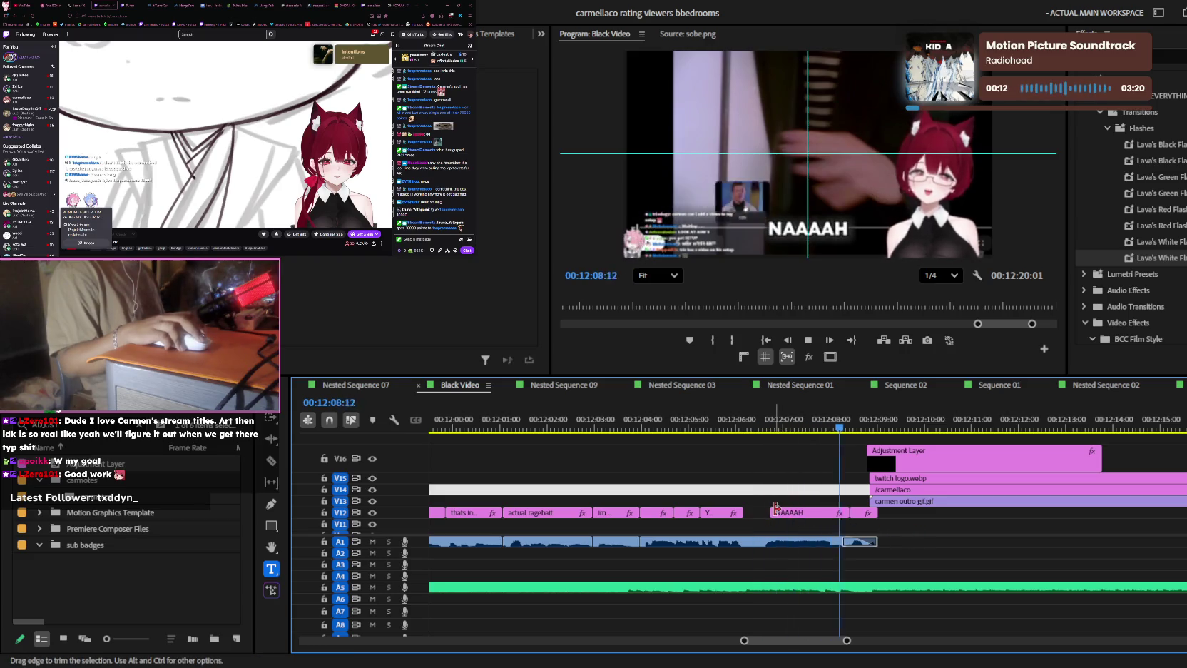
key("minus")
key("minus")
key("minus")
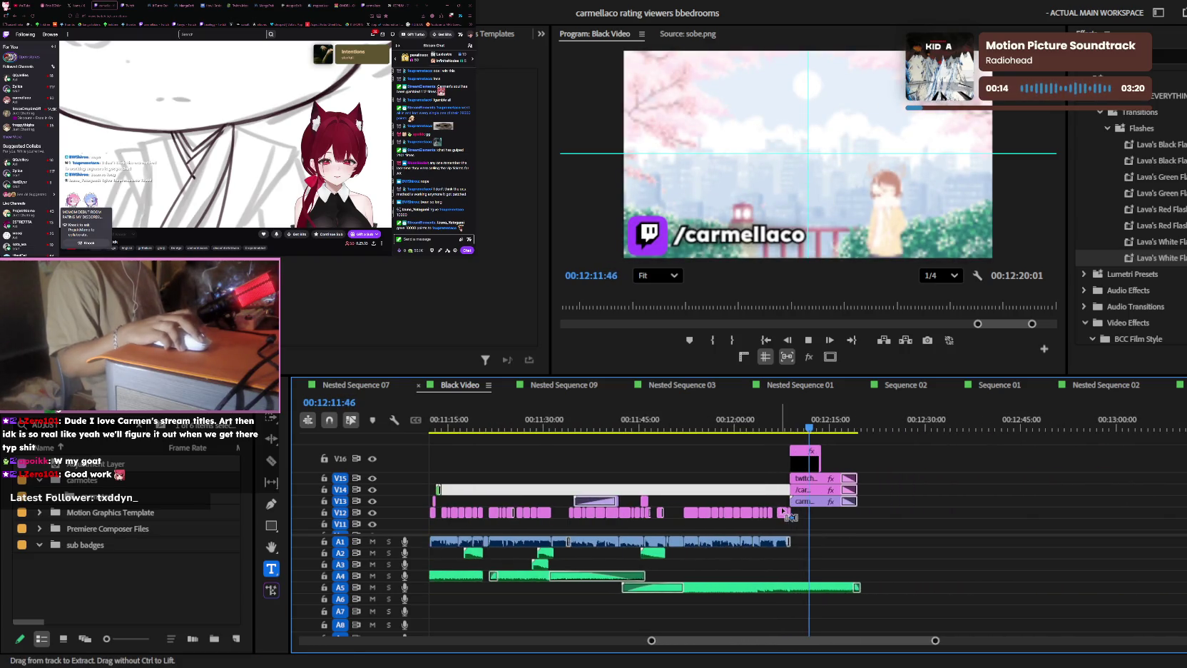
key("minus")
key("minus")
key("minus")
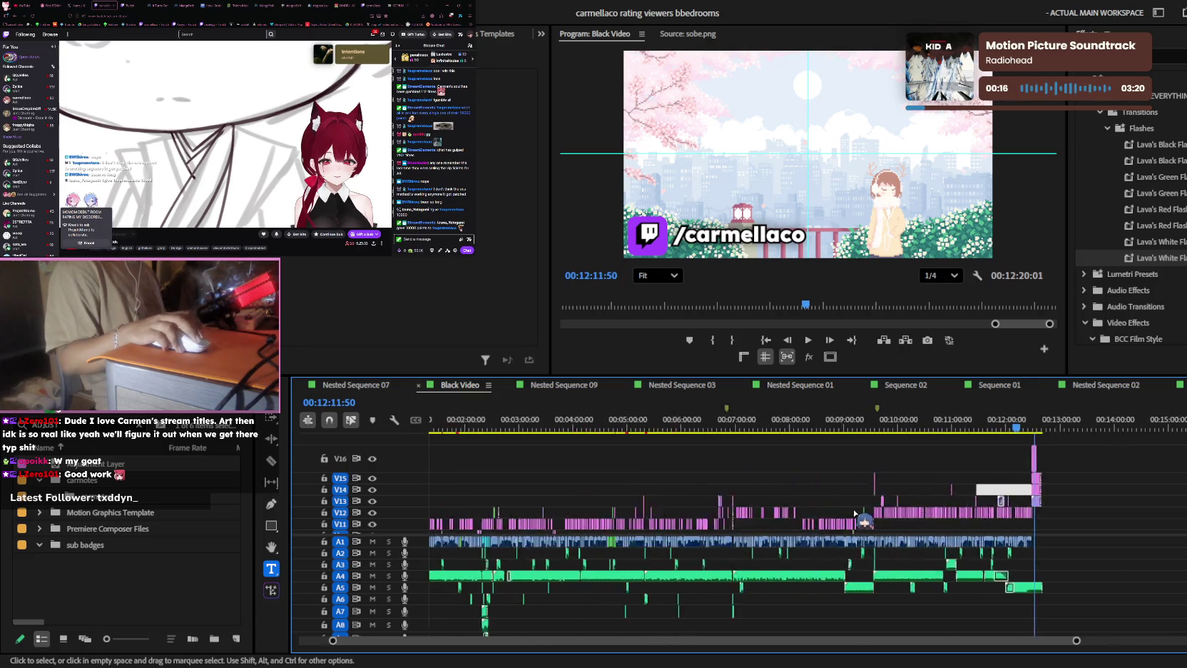
key("minus")
key("equal")
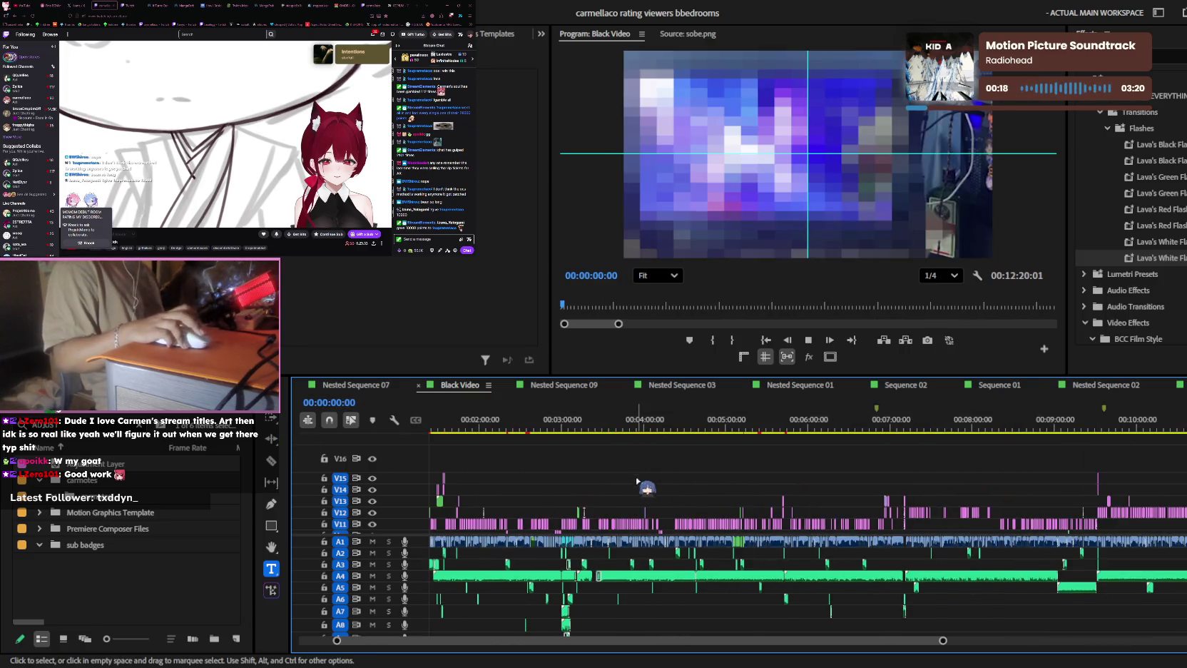
key("space")
key("equal")
key("equal")
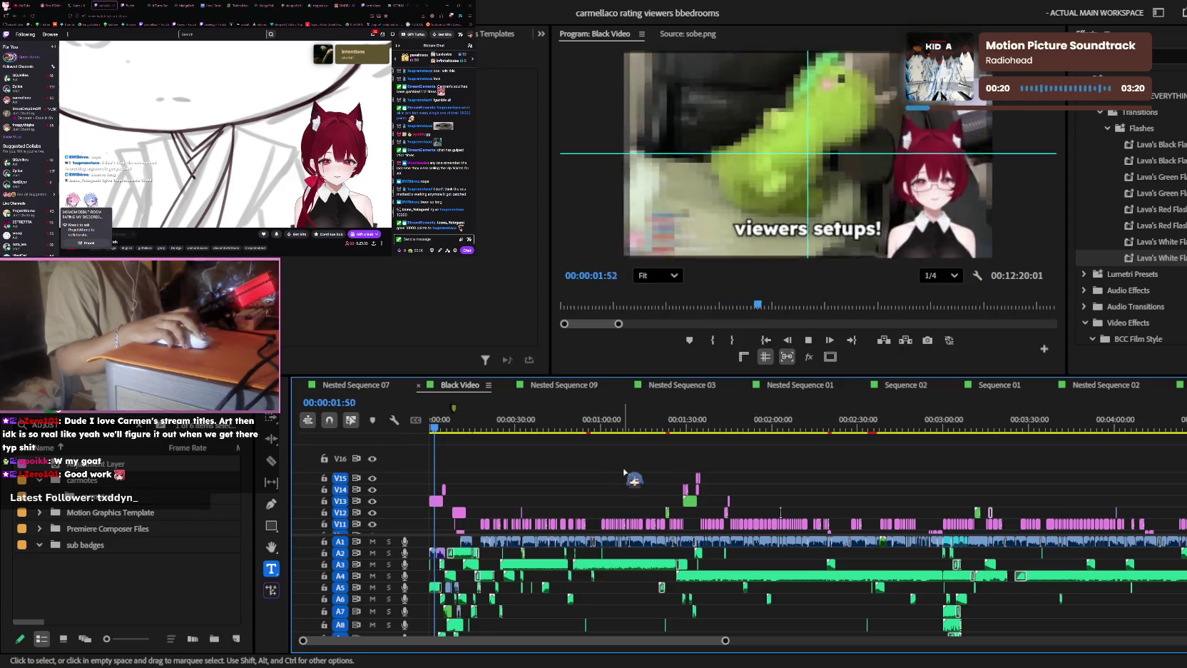
scroll(568, 475, "down", 3)
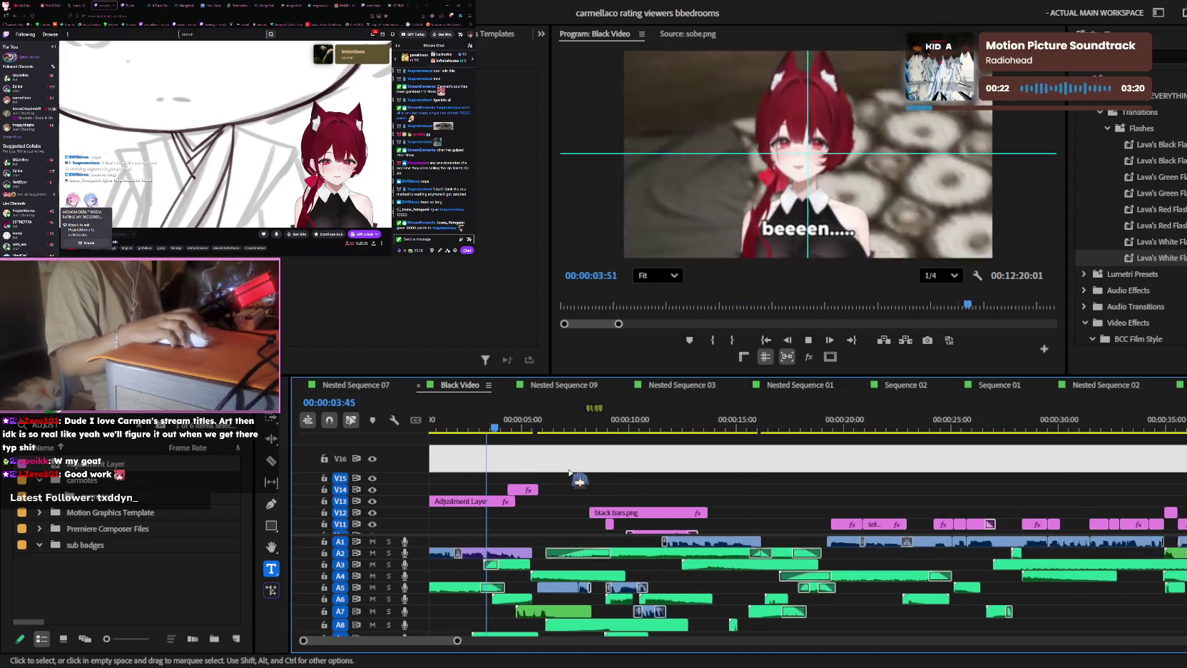
key("equal")
key("equal")
scroll(631, 485, "up", 2)
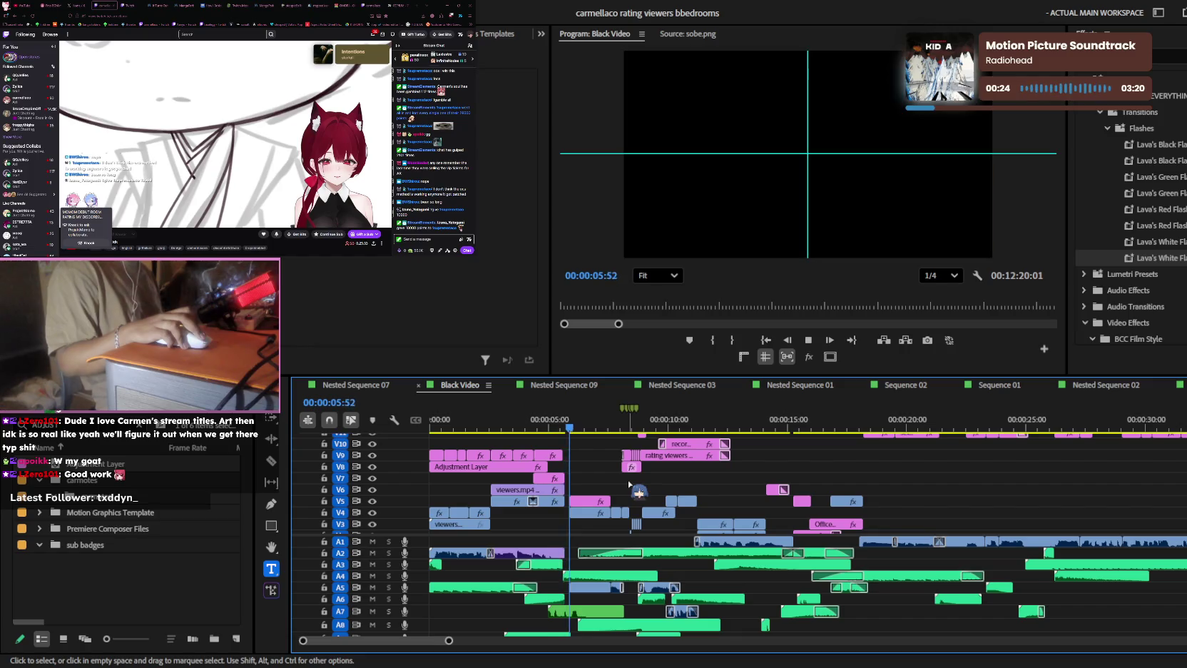
key("equal")
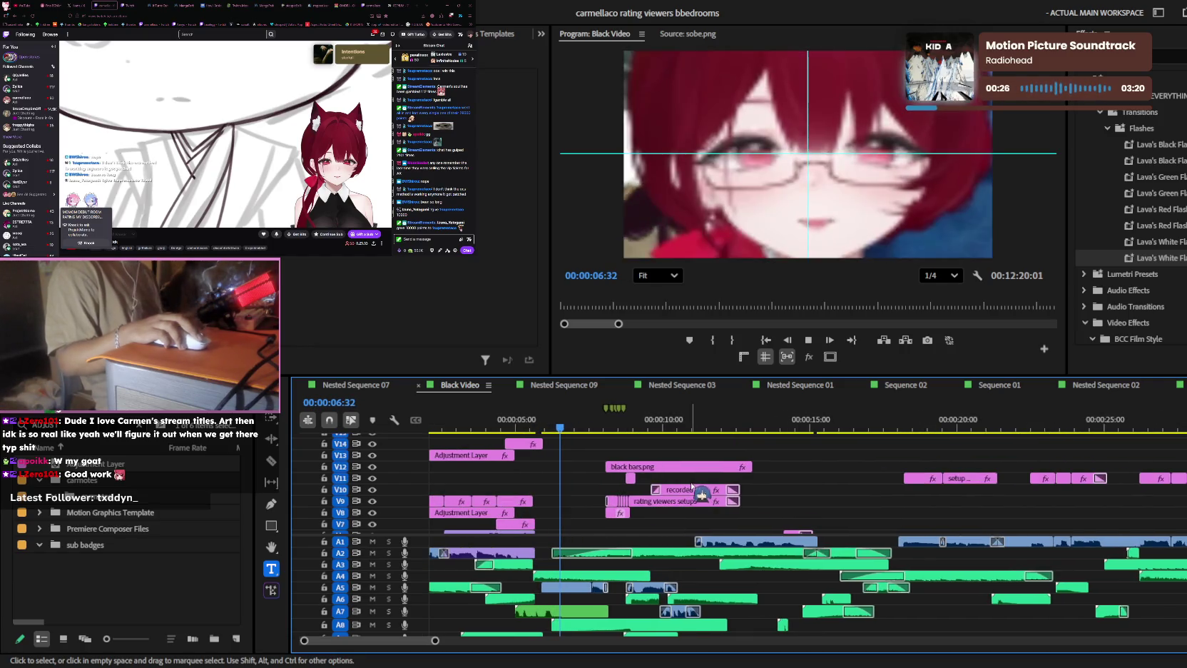
key("minus")
key("minus")
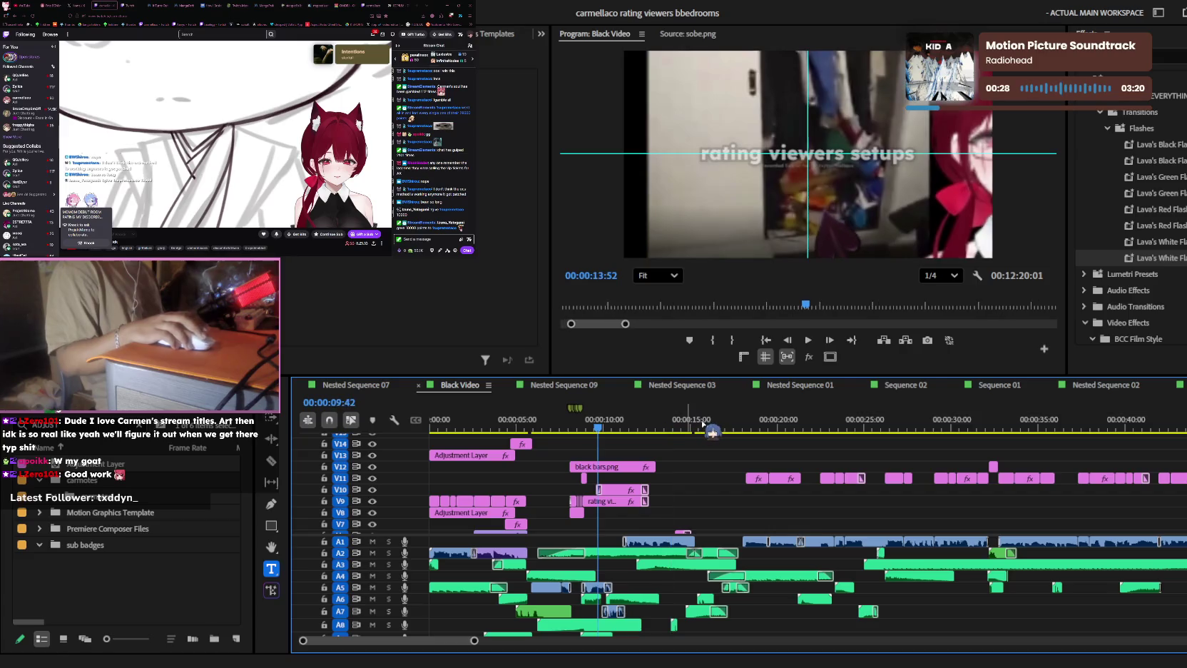
left_click_drag(702, 424, 738, 414)
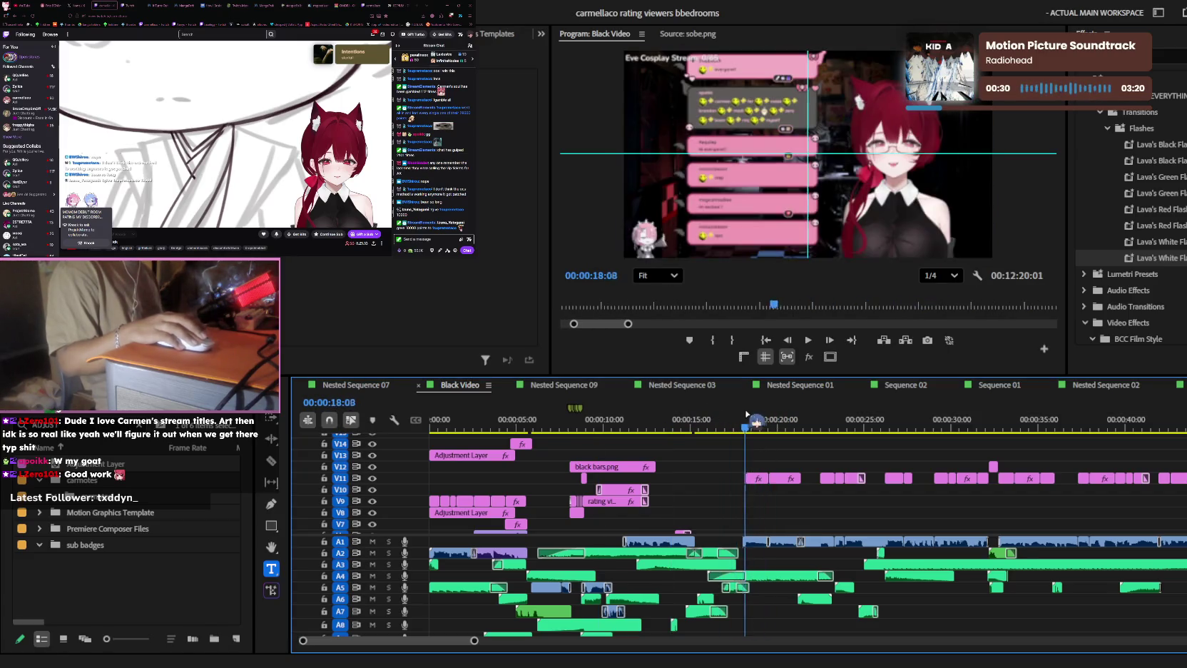
key("equal")
key("equal")
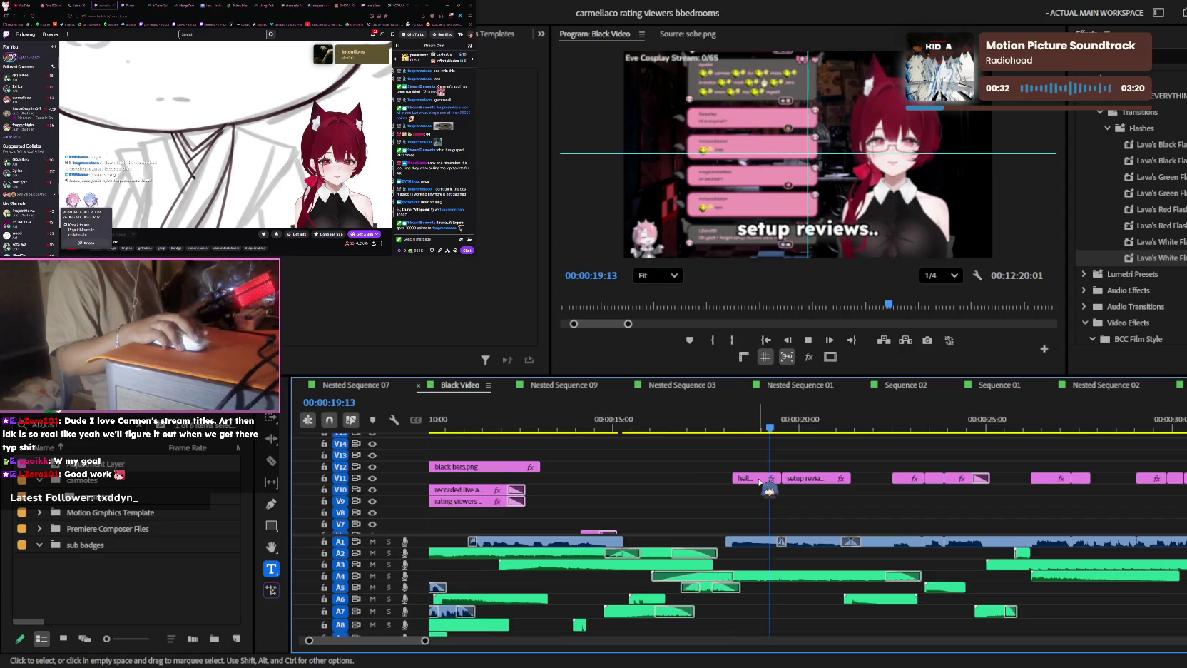
scroll(768, 489, "down", 2)
key("minus")
key("minus")
key("minus")
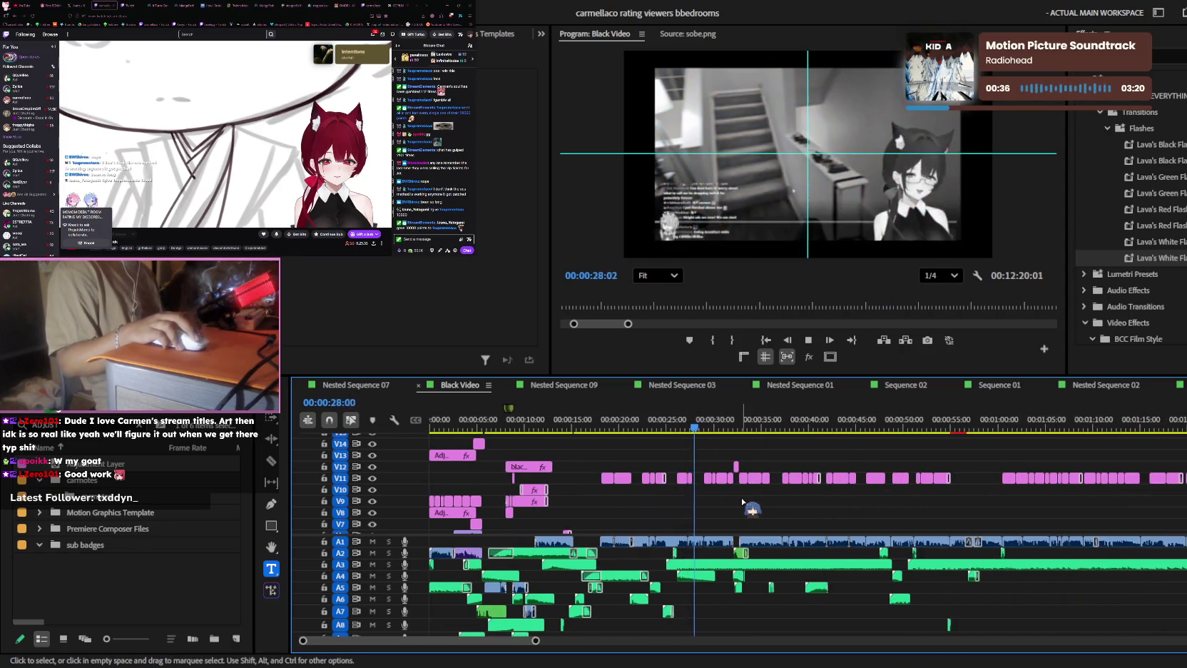
scroll(742, 502, "up", 1)
scroll(756, 499, "up", 1)
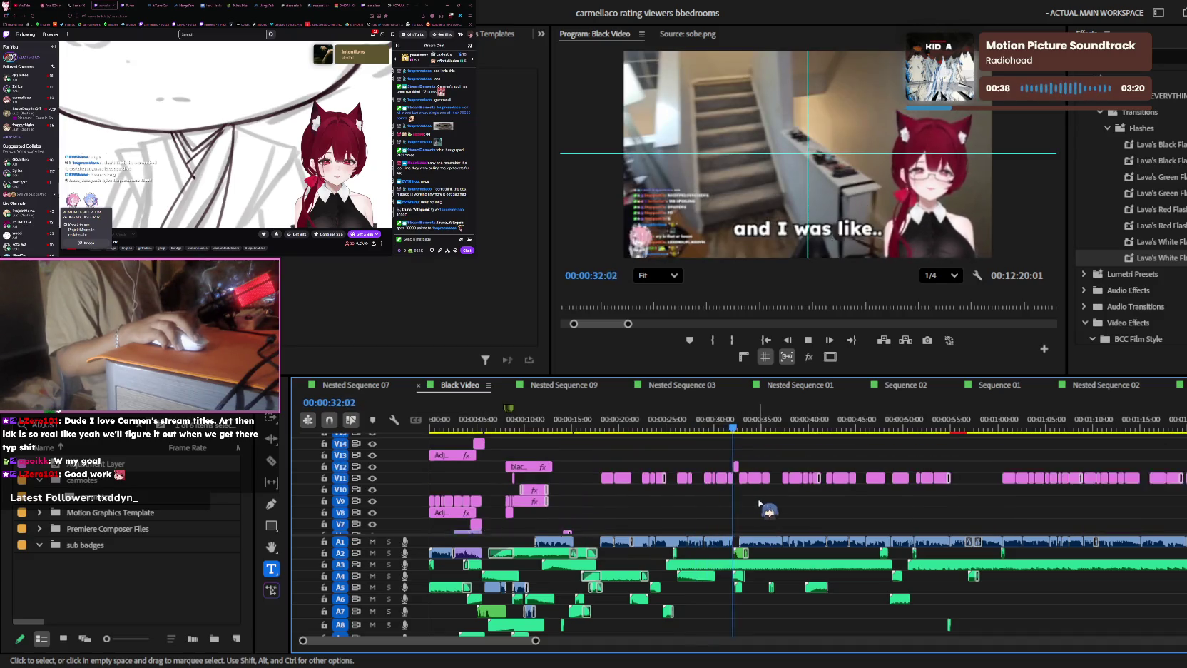
scroll(784, 506, "up", 2)
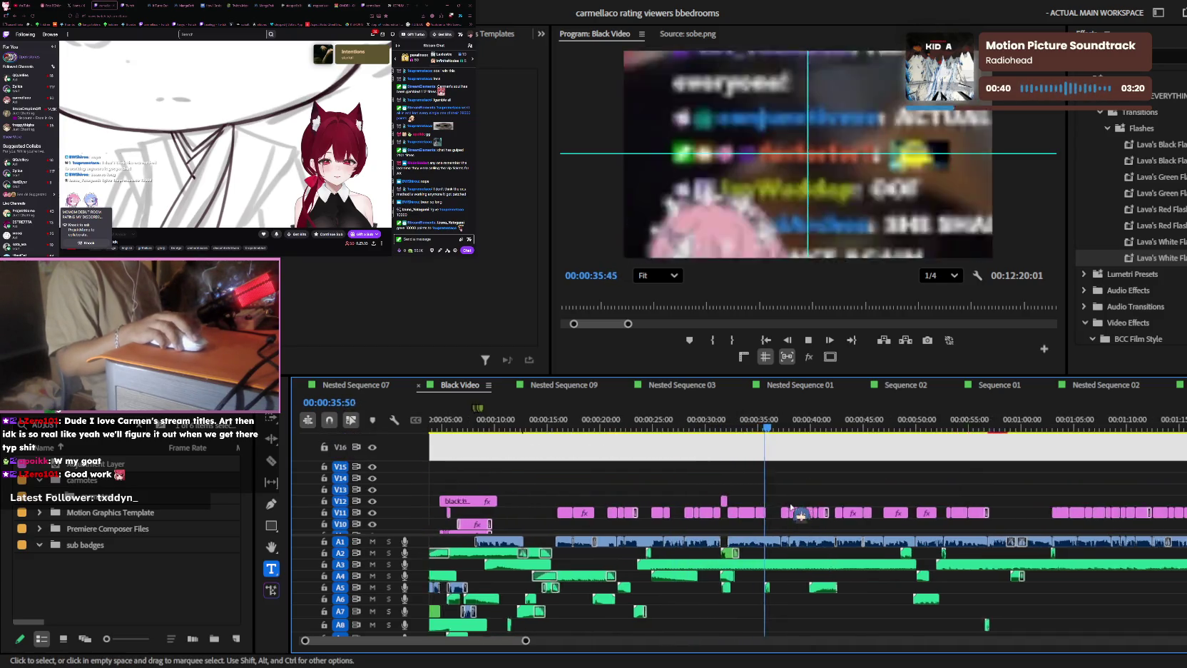
key("equal")
key("equal")
scroll(797, 497, "down", 1)
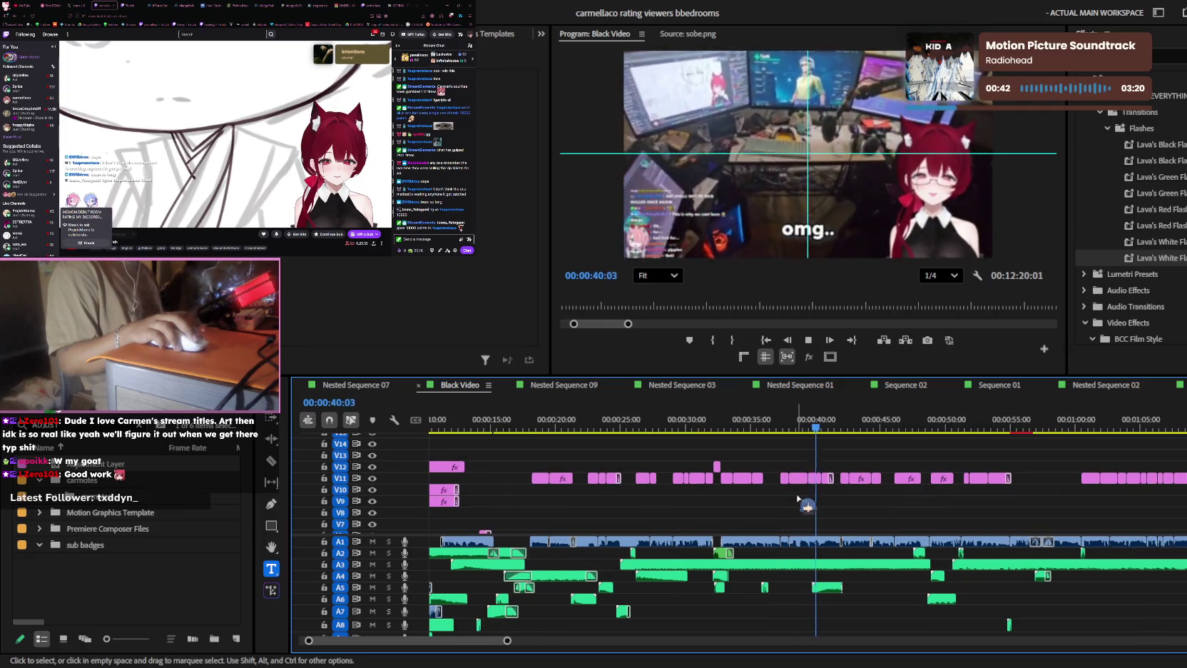
key("equal")
scroll(827, 507, "down", 2)
key("equal")
key("equal")
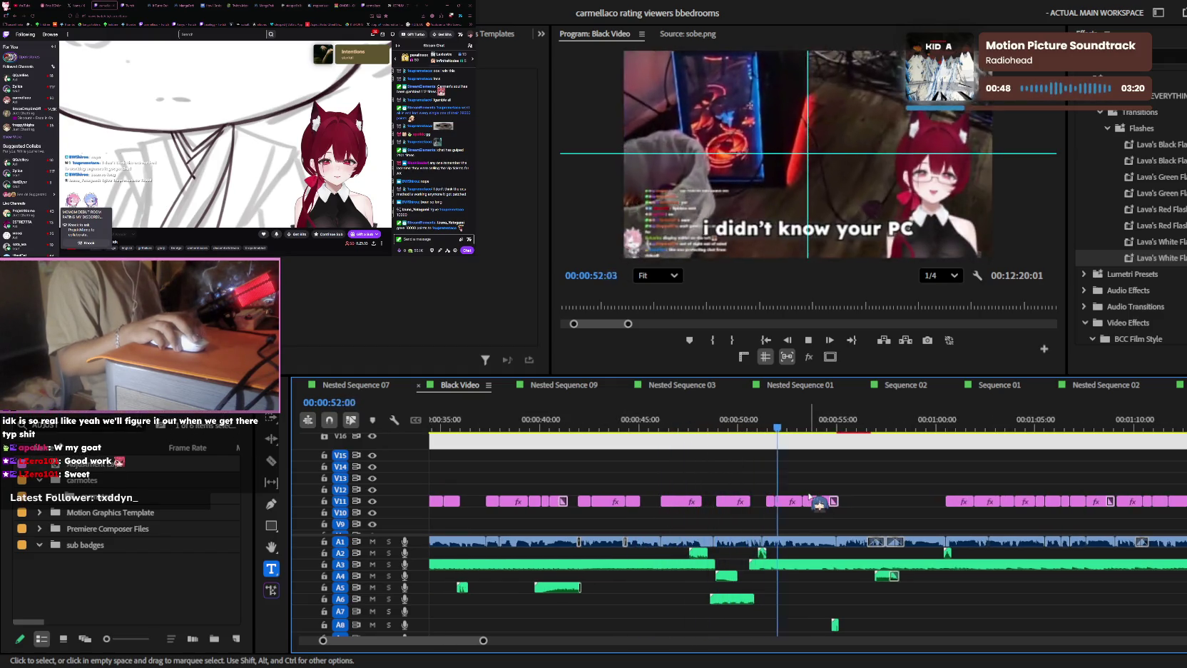
key("equal")
- Lengthen the end of the 'i lowkey forgot....' caption clip on V11
left_click(718, 497)
left_click_drag(719, 497, 736, 494)
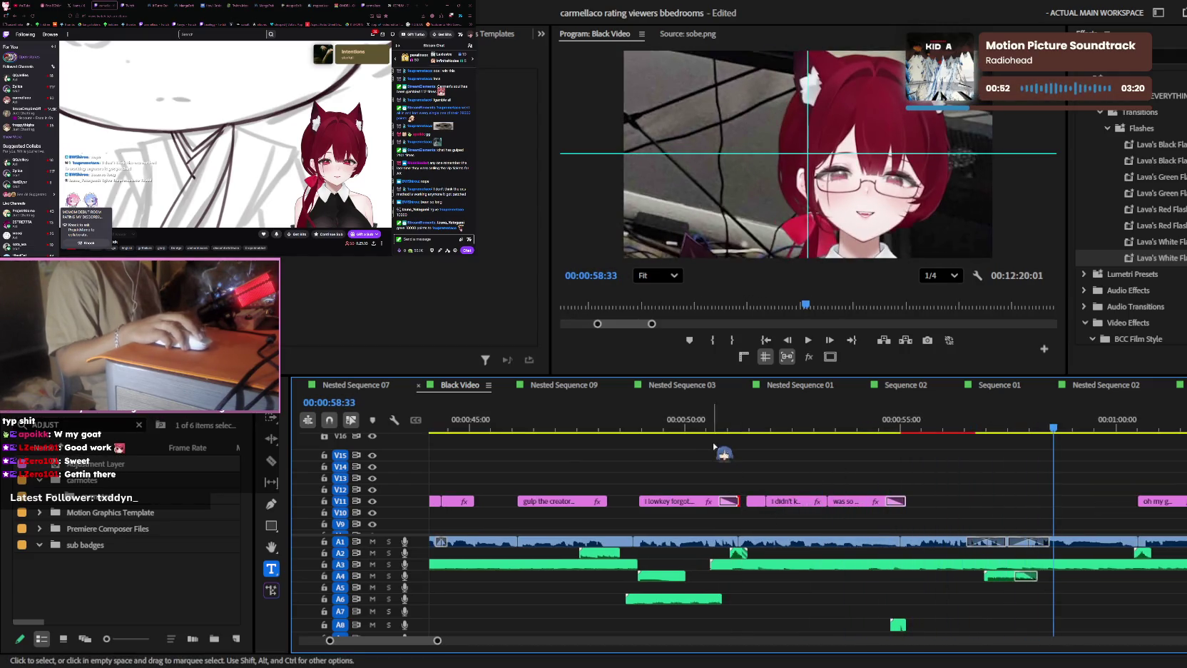
key("space")
key("equal")
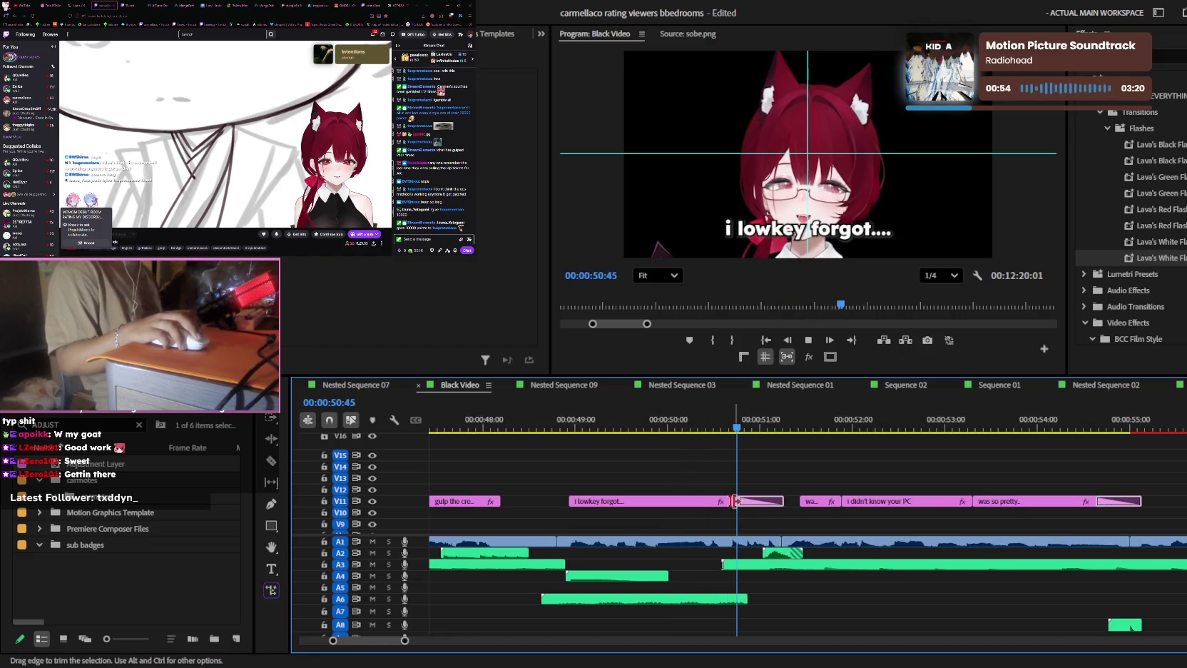
- Search the Effects panel for 'drop' and replay the edit past 1:00
left_click(1174, 58)
type("drop")
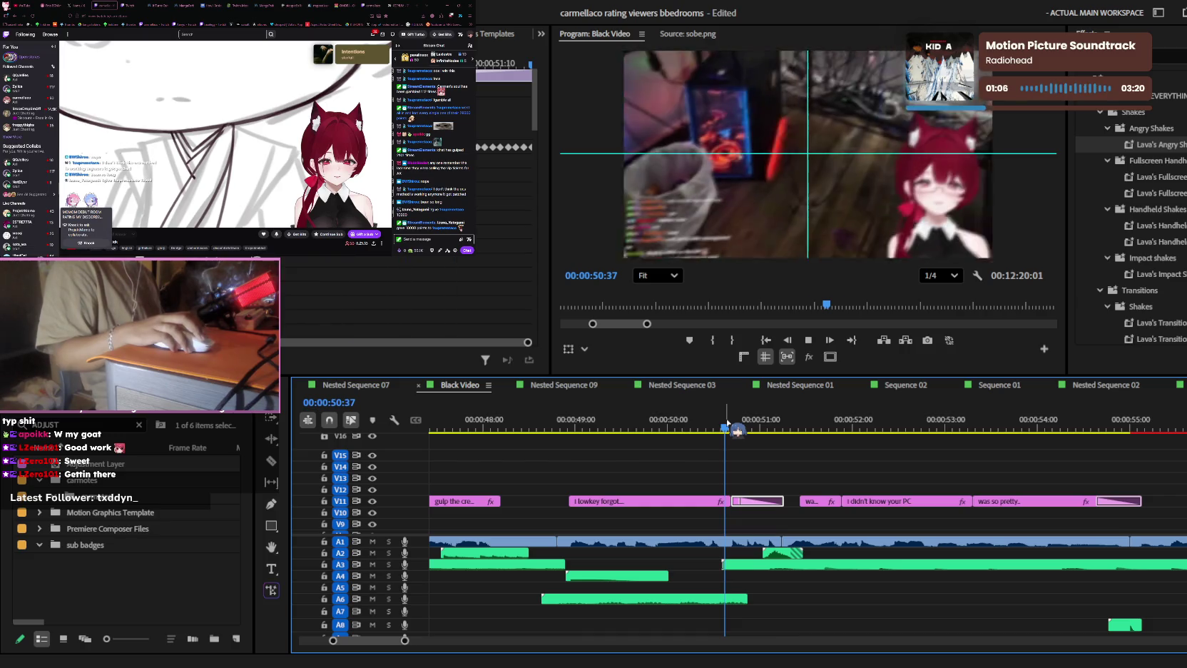
key("minus")
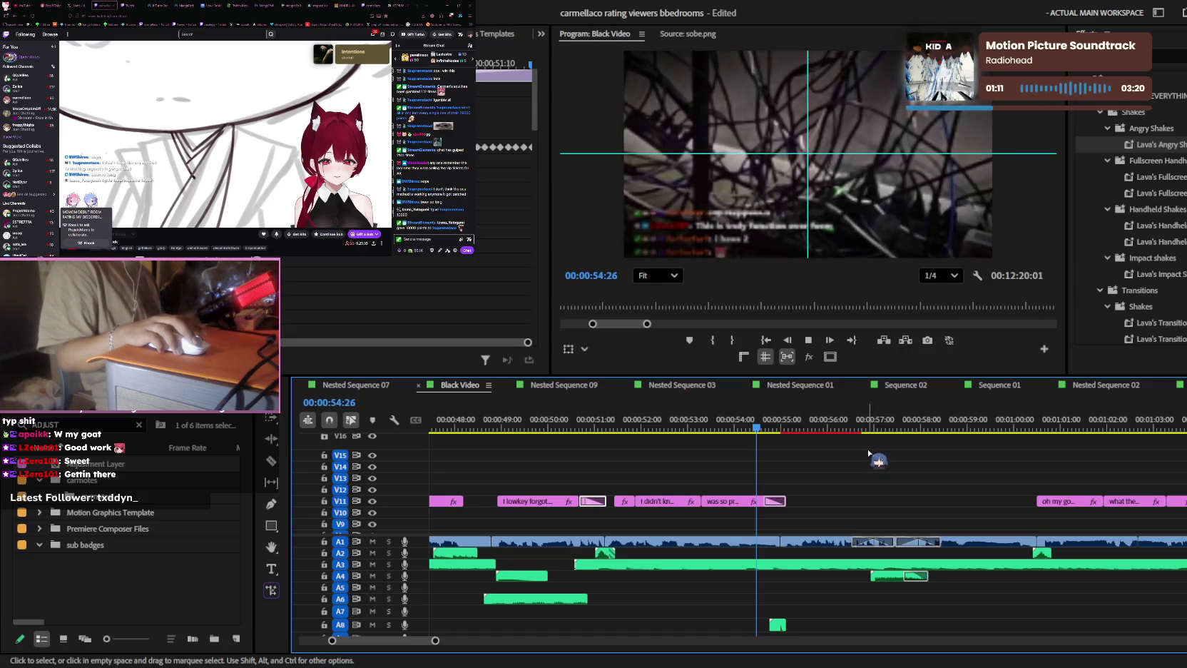
key("minus")
key("minus")
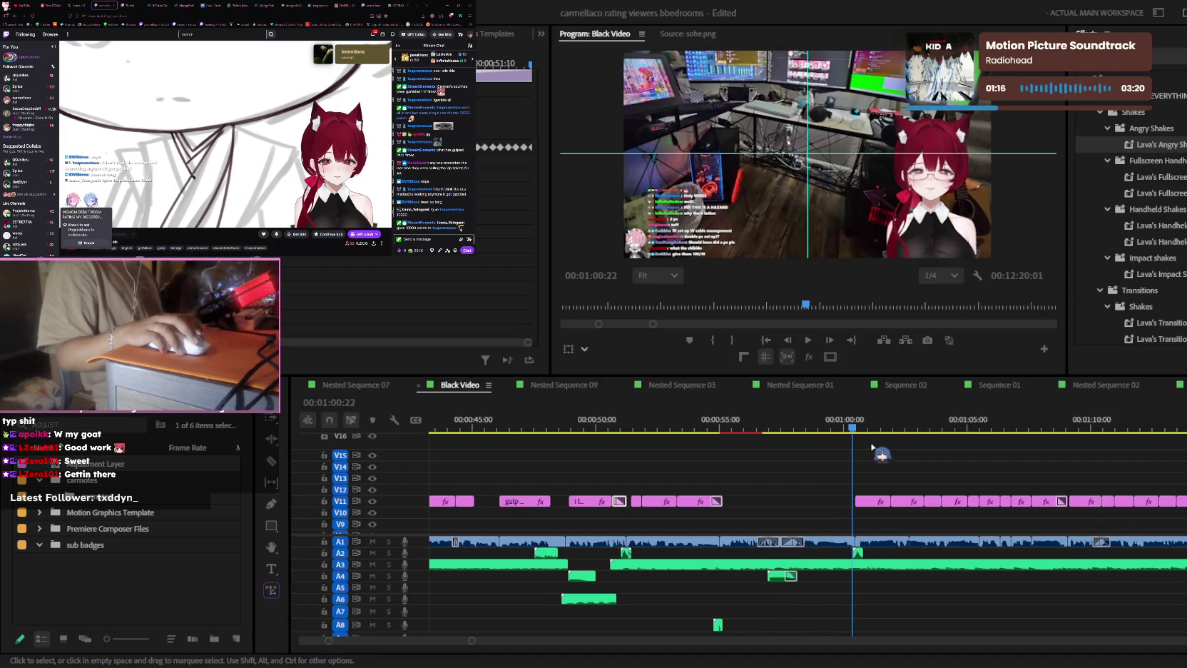
key("space")
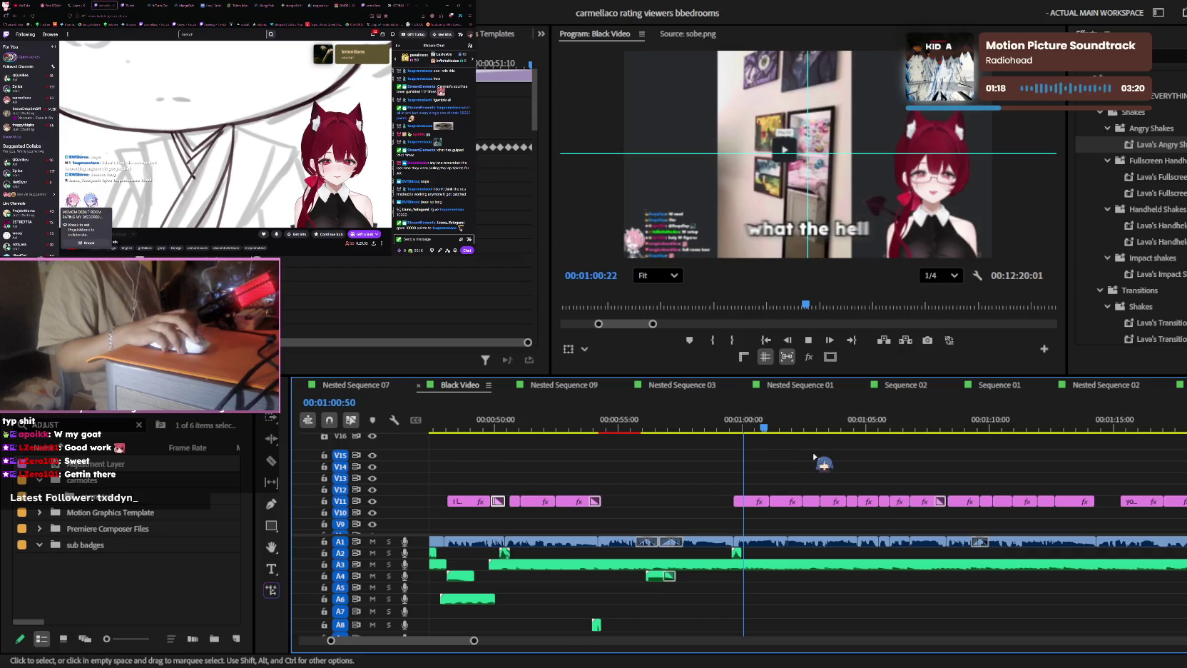
key("equal")
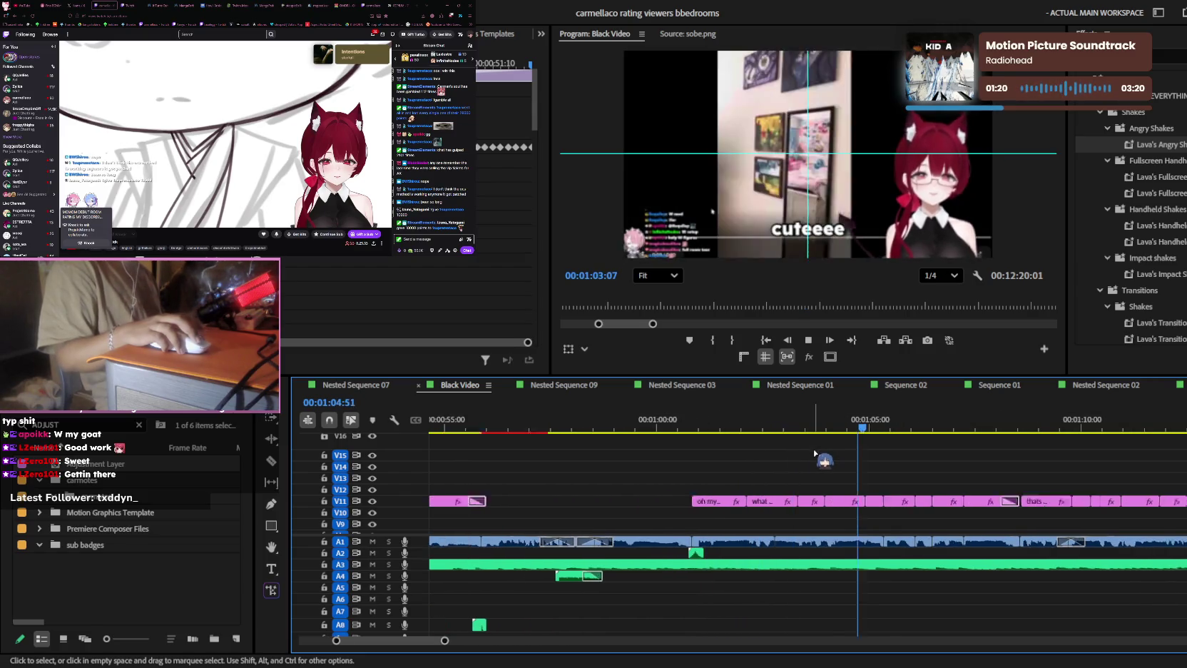
key("minus")
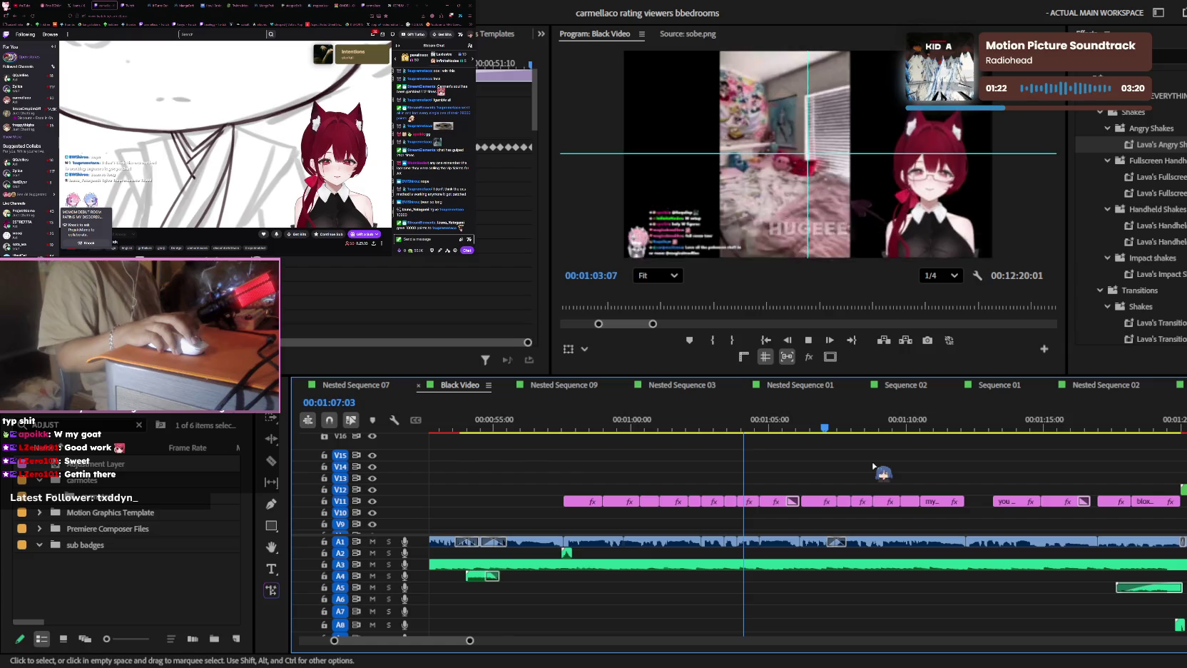
key("equal")
scroll(847, 473, "down", 1)
key("minus")
key("minus")
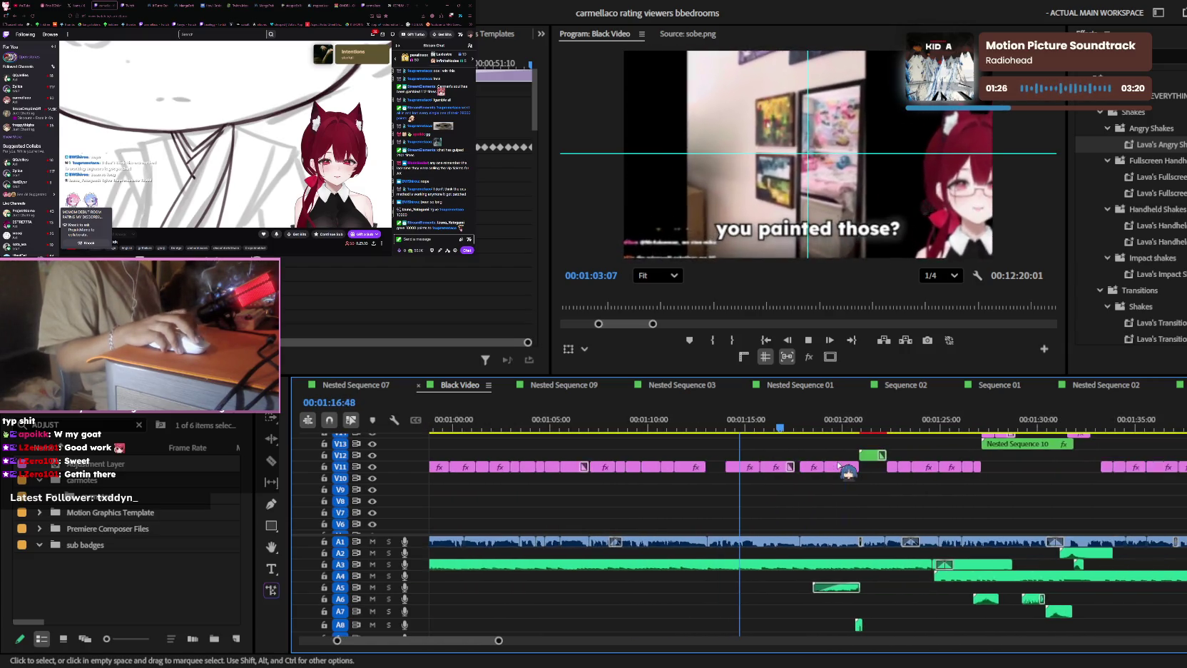
key("equal")
key("equal")
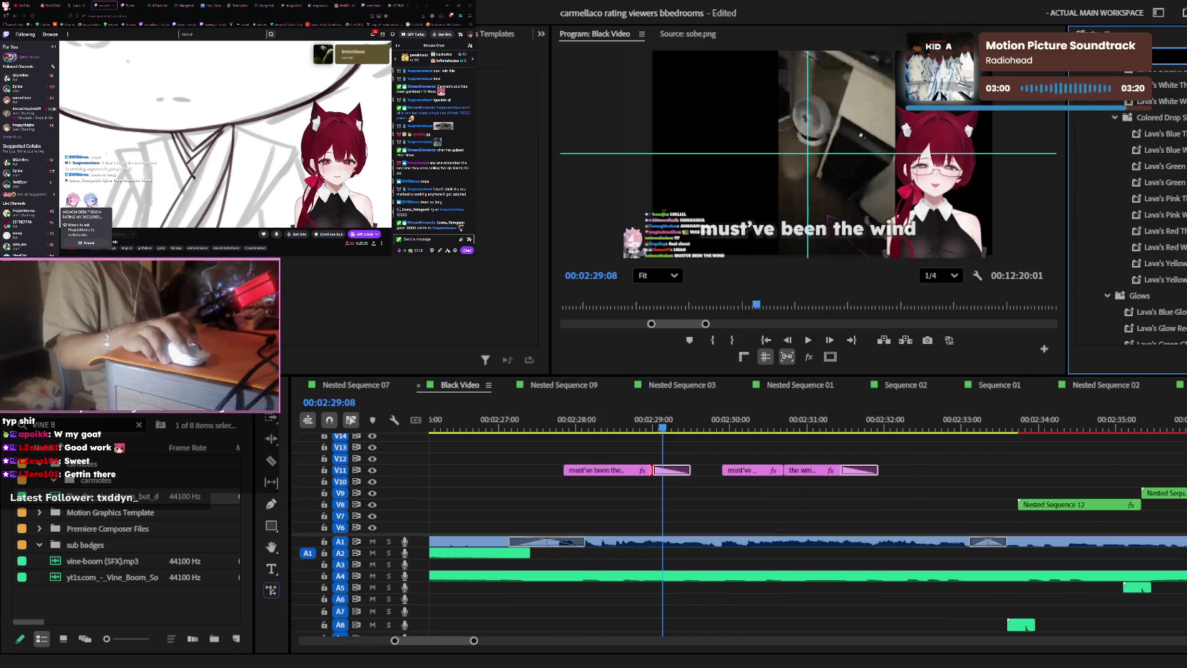
scroll(1126, 214, "down", 3)
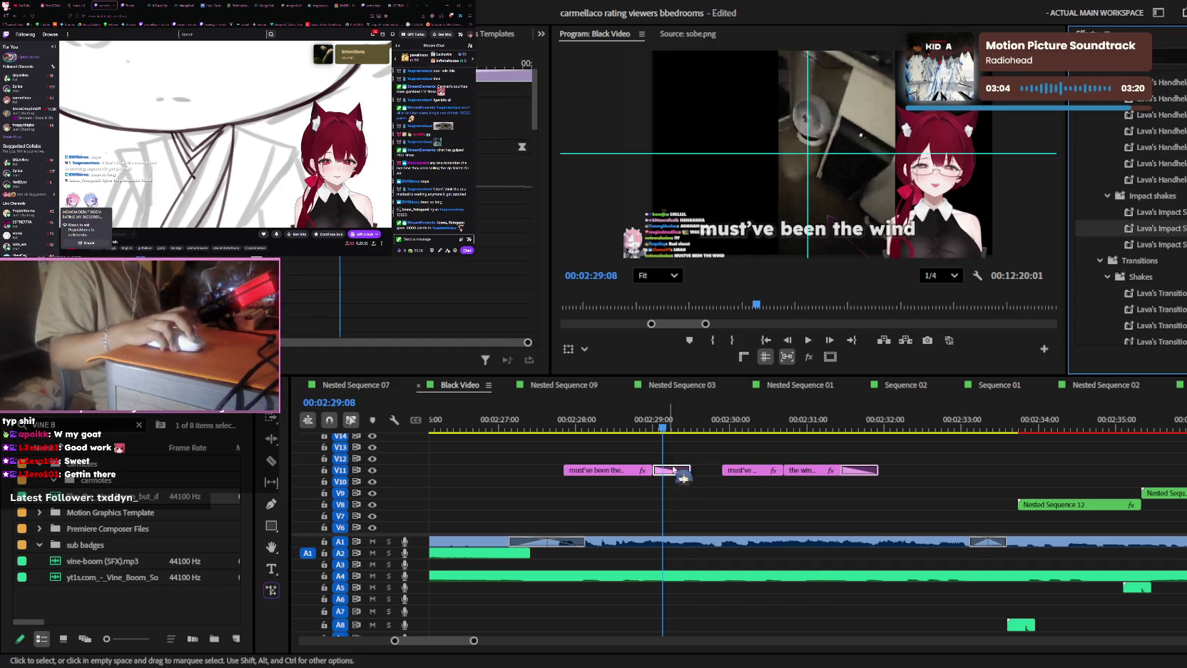
scroll(1134, 214, "down", 2)
scroll(1134, 214, "down", 2)
scroll(1134, 214, "down", 2)
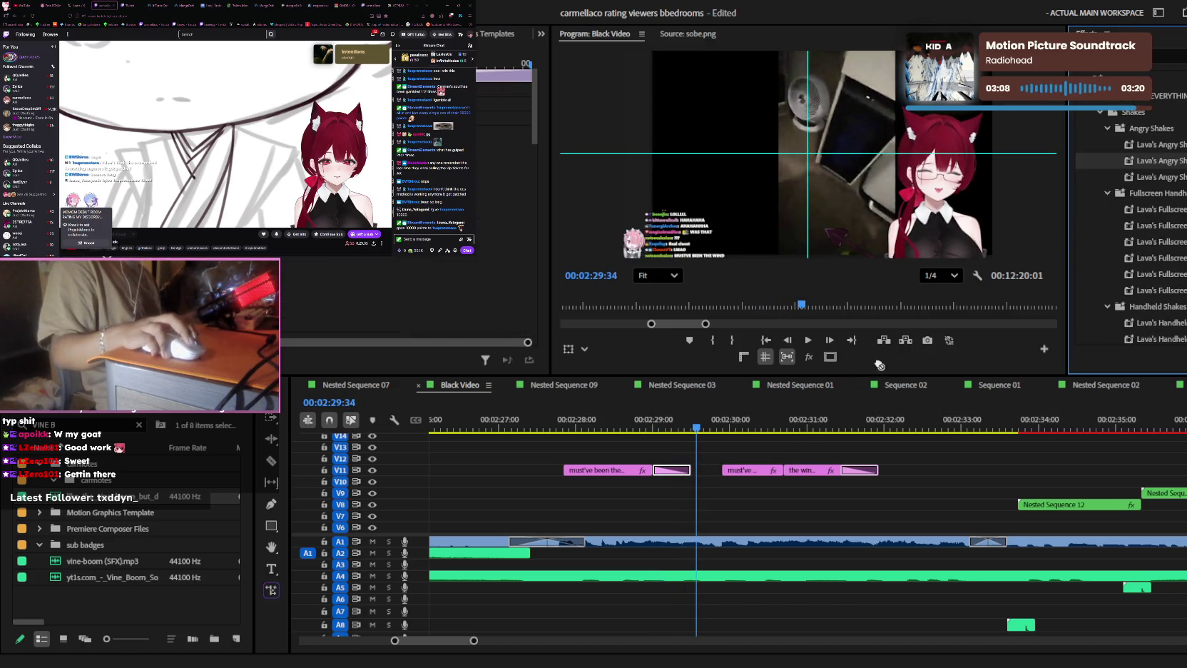
left_click(655, 422)
key("space")
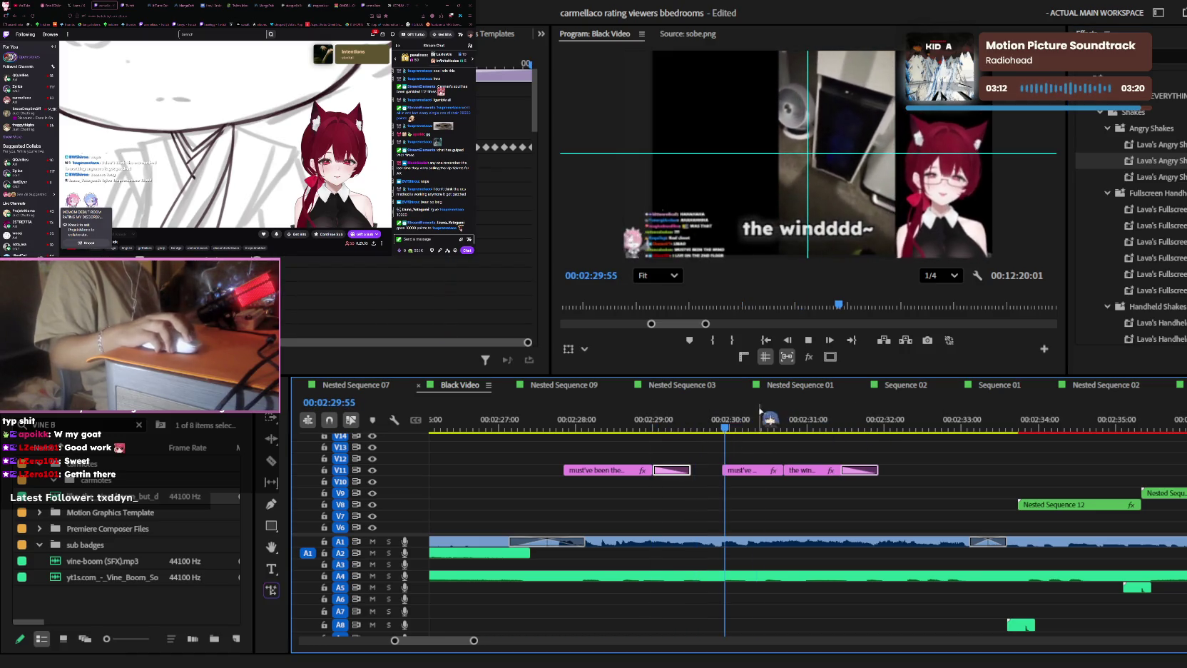
left_click(915, 451)
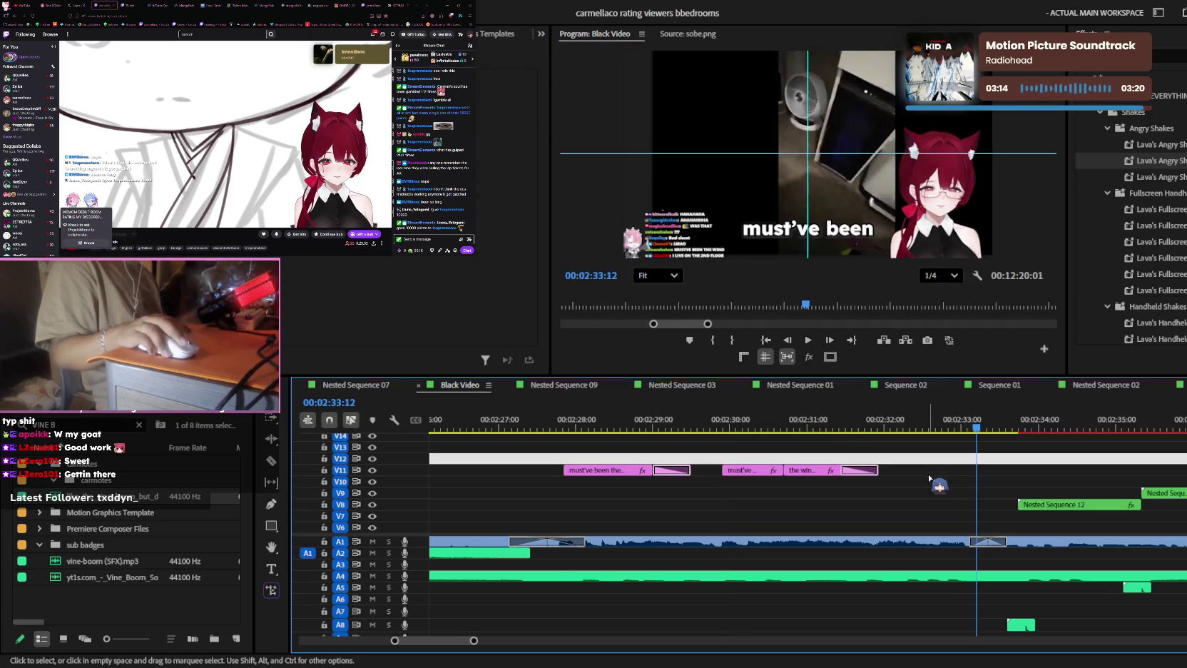
key("minus")
key("equal")
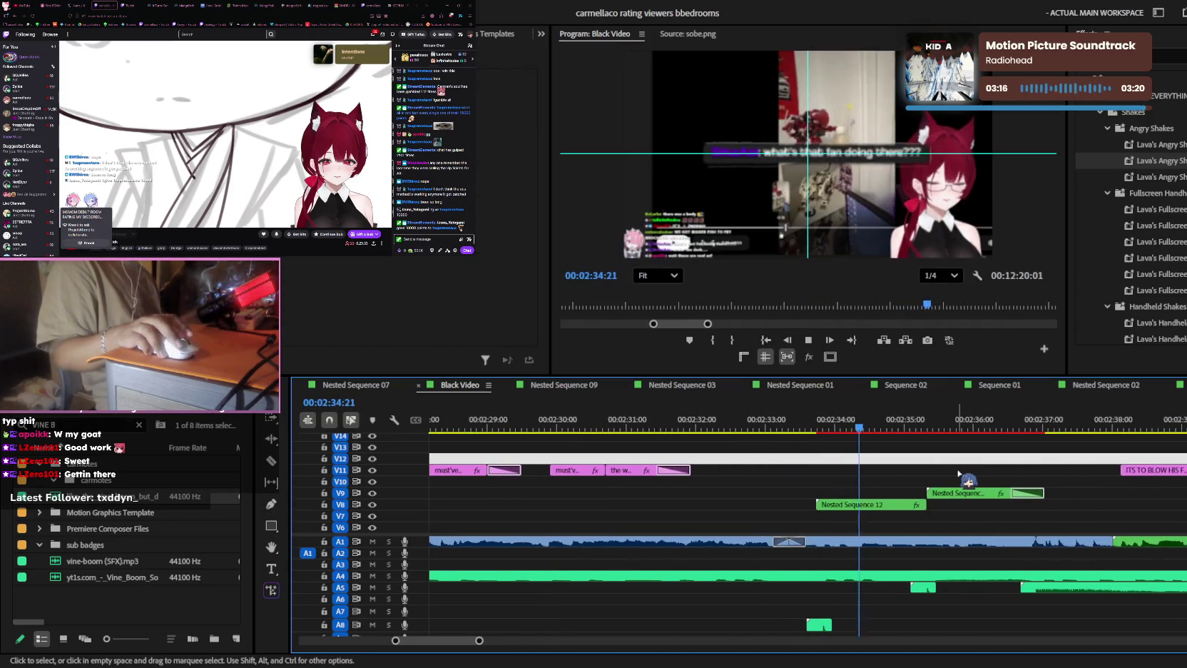
key("space")
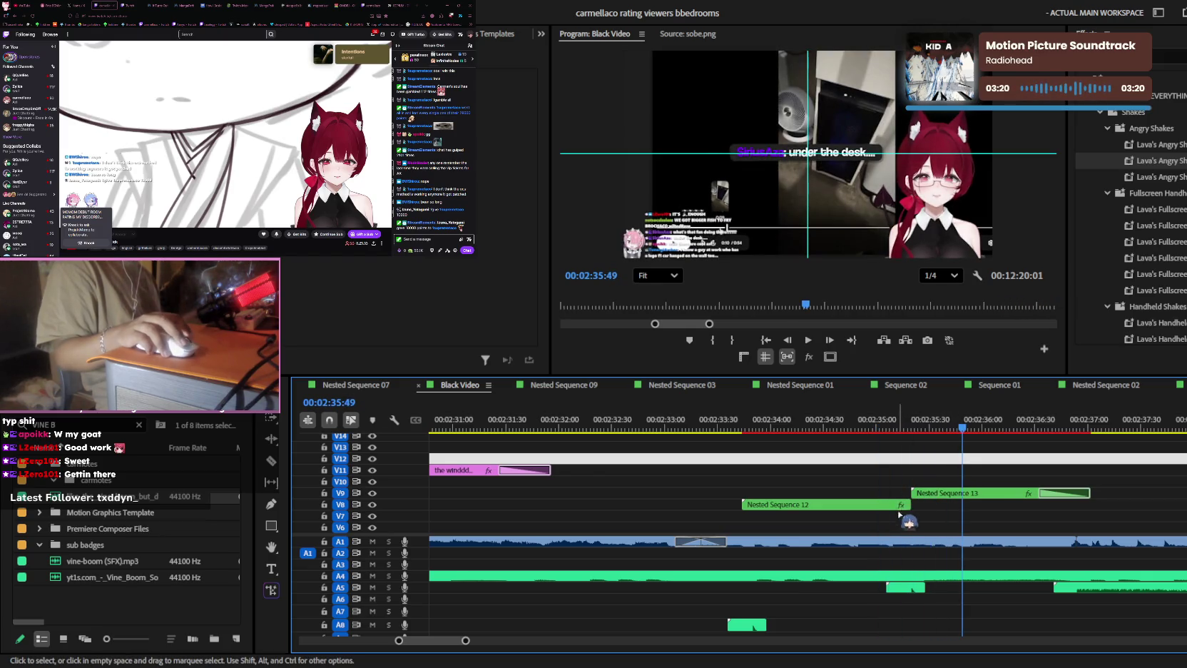
left_click(884, 505)
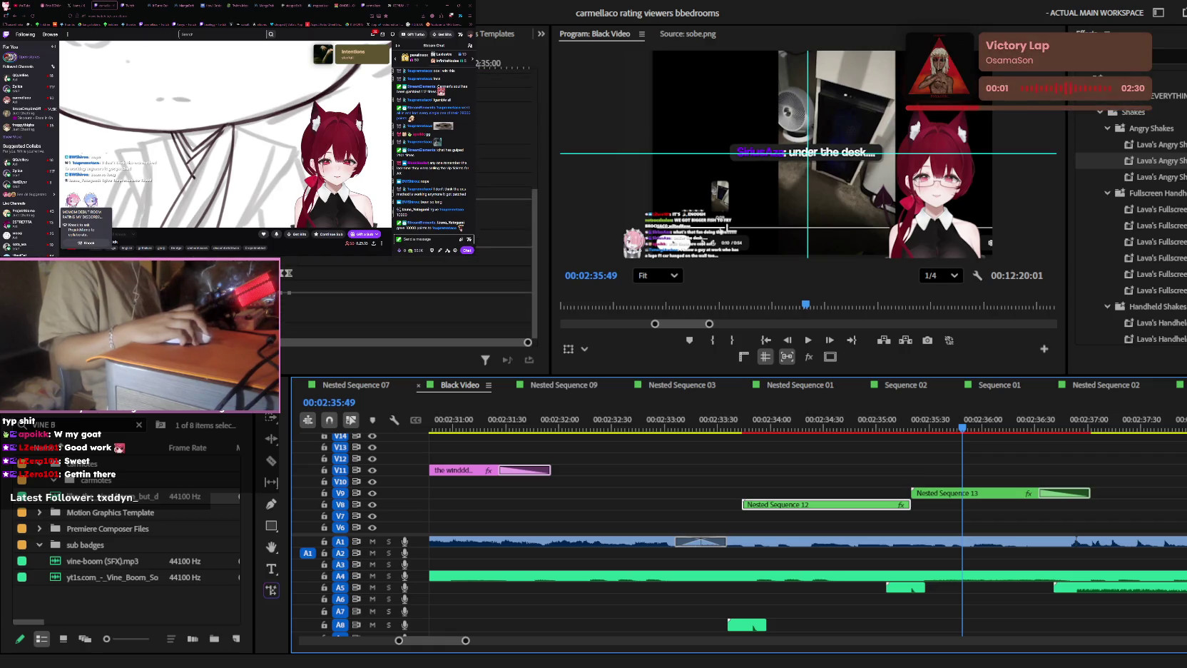
scroll(1049, 491, "down", 3)
scroll(1070, 488, "down", 3)
scroll(1110, 482, "down", 3)
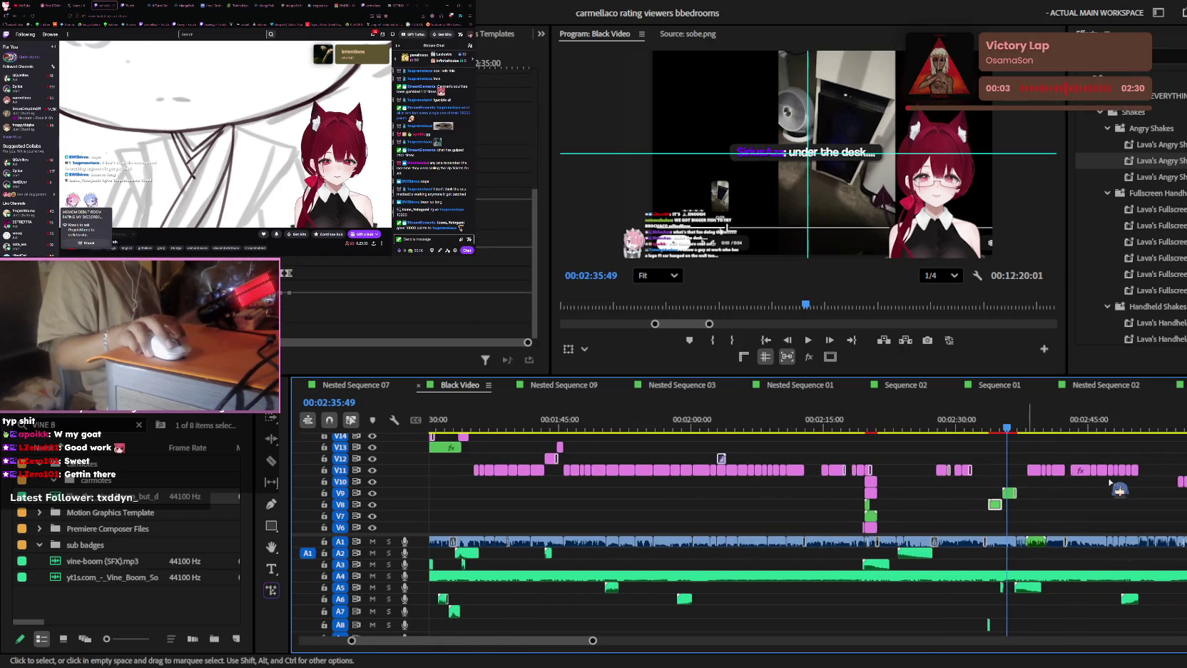
scroll(1082, 483, "up", 3)
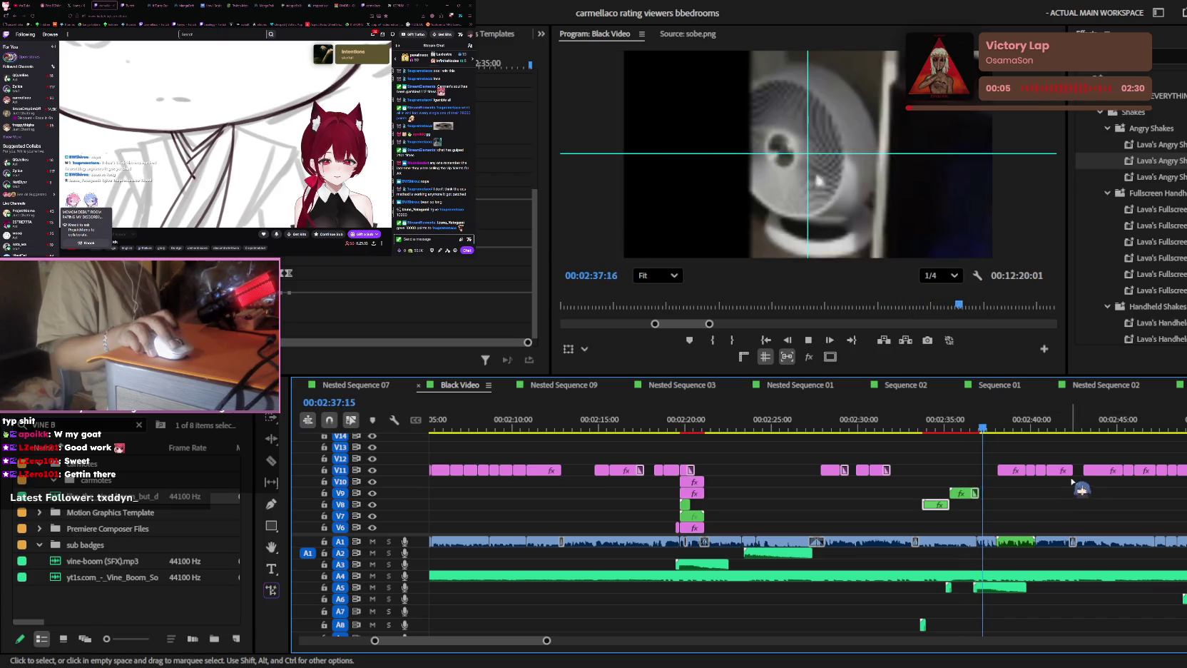
scroll(1079, 483, "up", 2)
scroll(1042, 478, "up", 1)
scroll(970, 472, "up", 1)
scroll(934, 473, "up", 1)
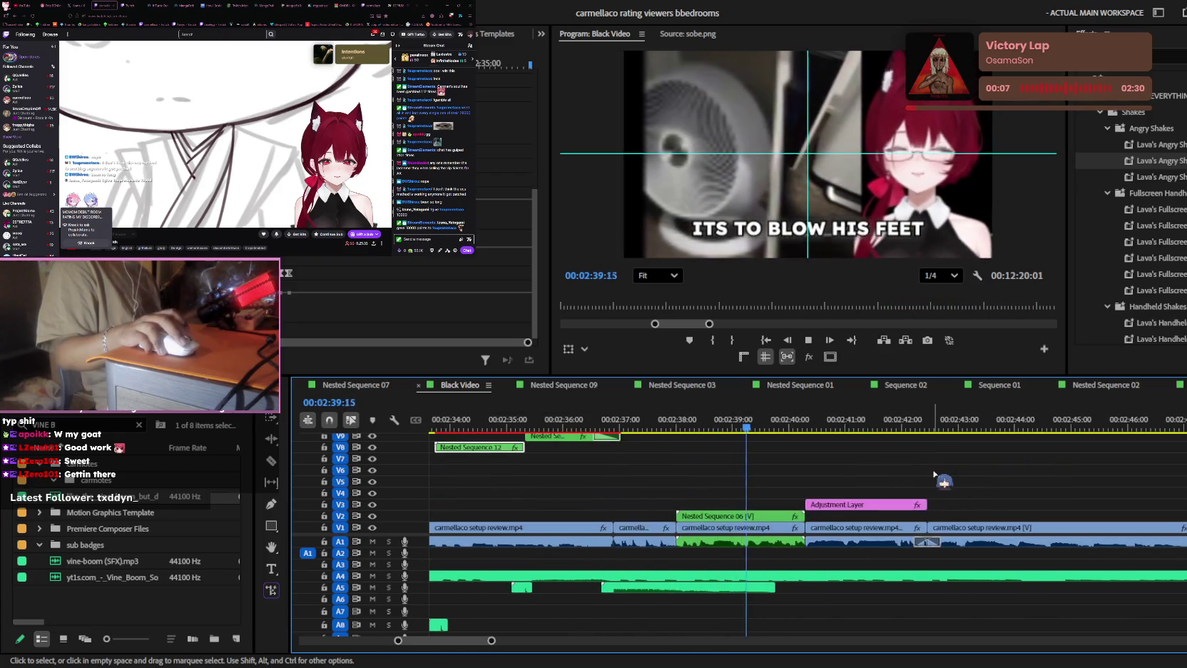
scroll(935, 471, "down", 2)
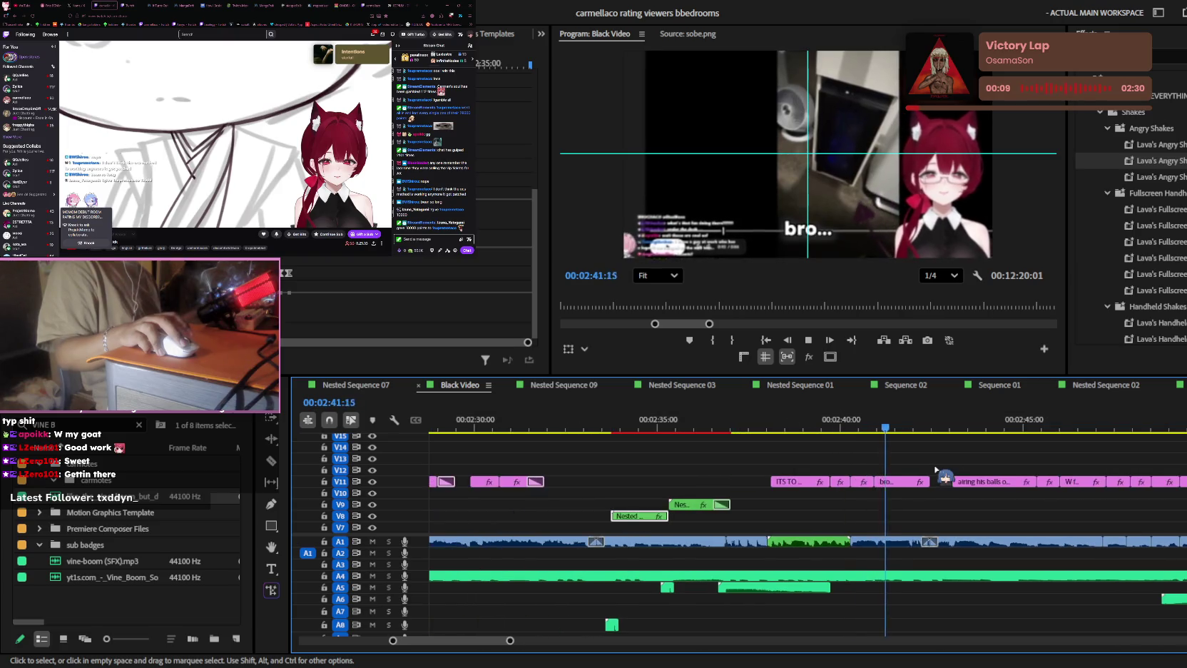
scroll(937, 468, "down", 2)
scroll(936, 468, "down", 1)
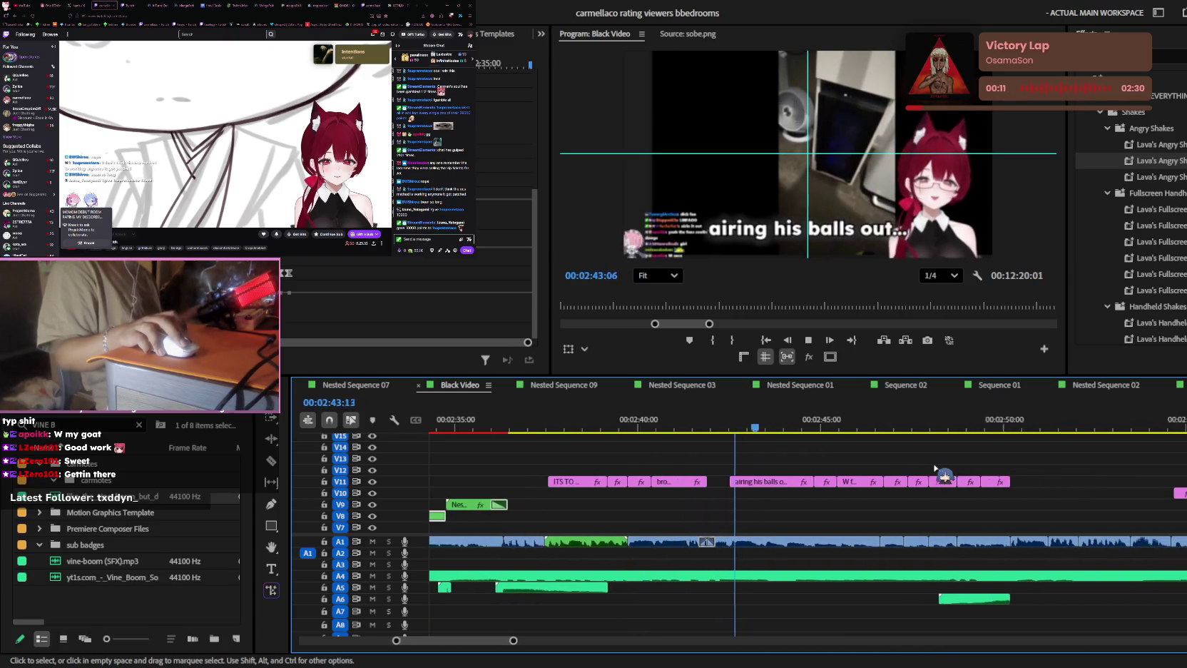
scroll(935, 467, "down", 1)
scroll(934, 468, "up", 2)
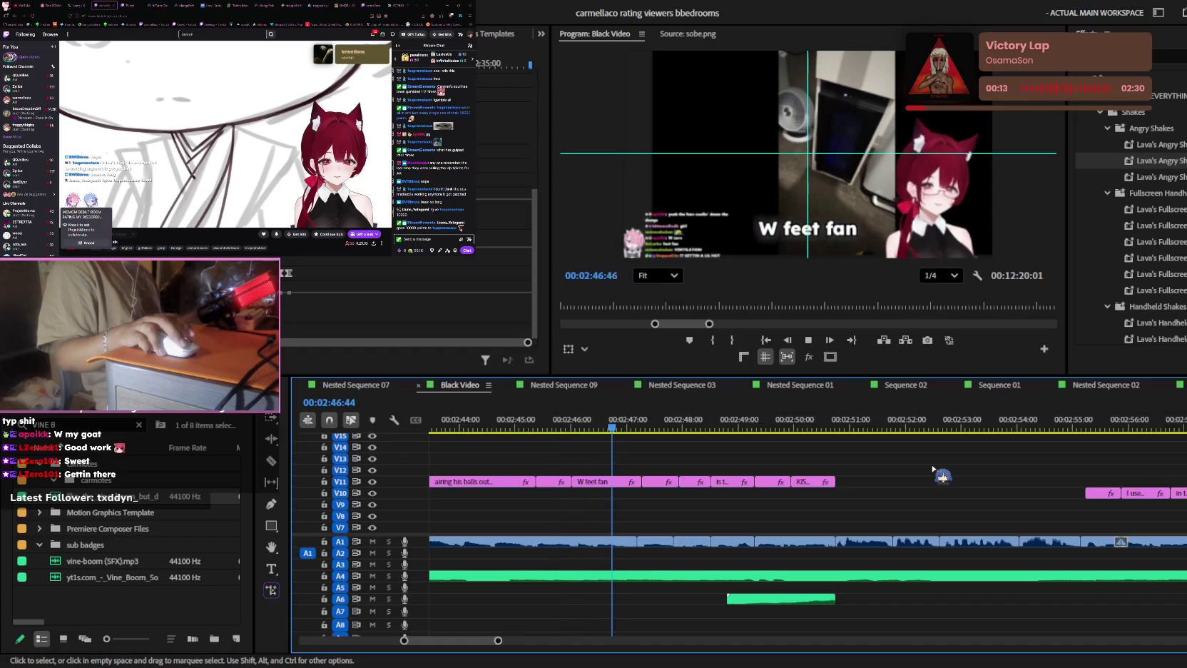
scroll(932, 469, "down", 1)
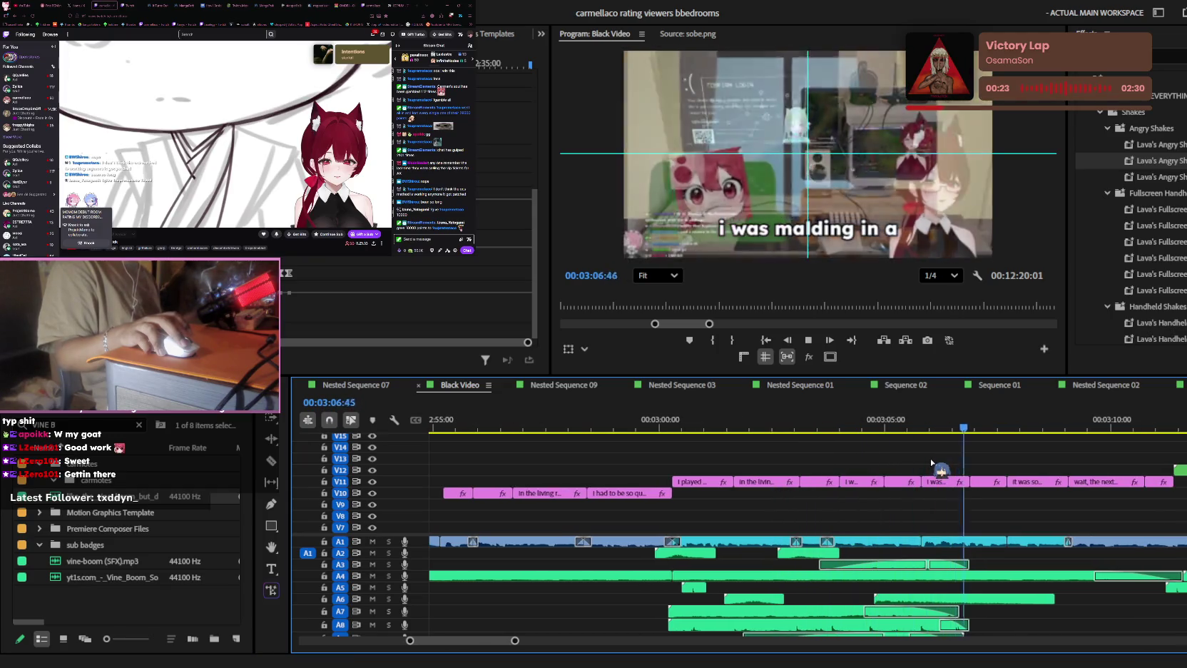
key("minus")
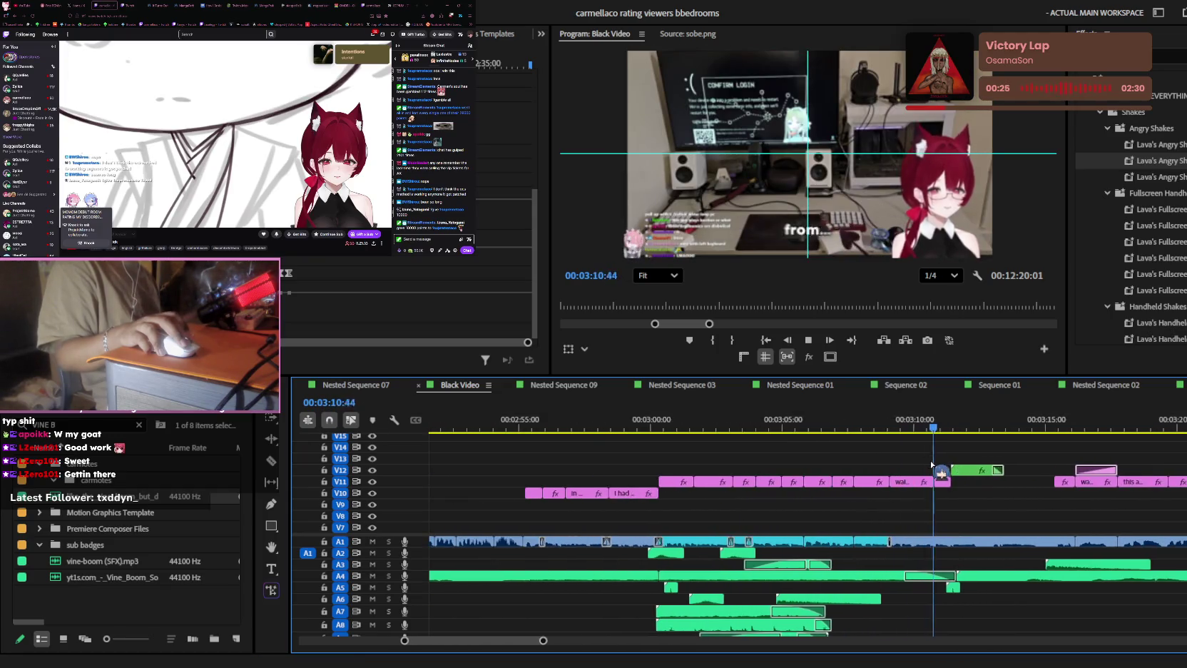
key("equal")
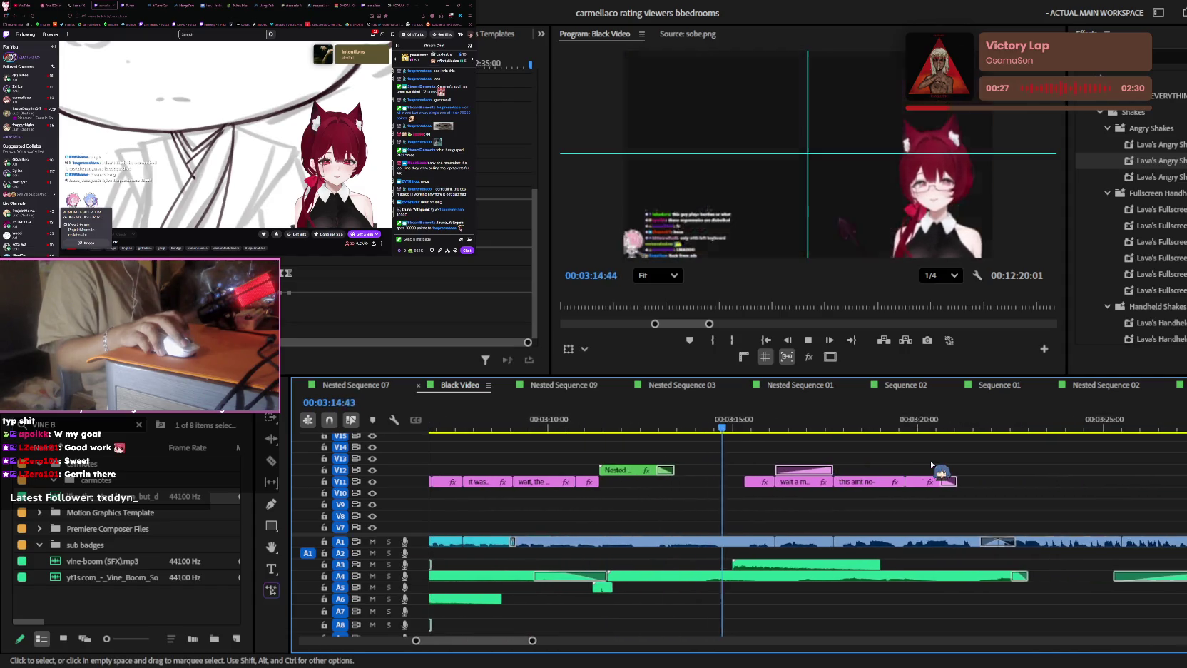
key("minus")
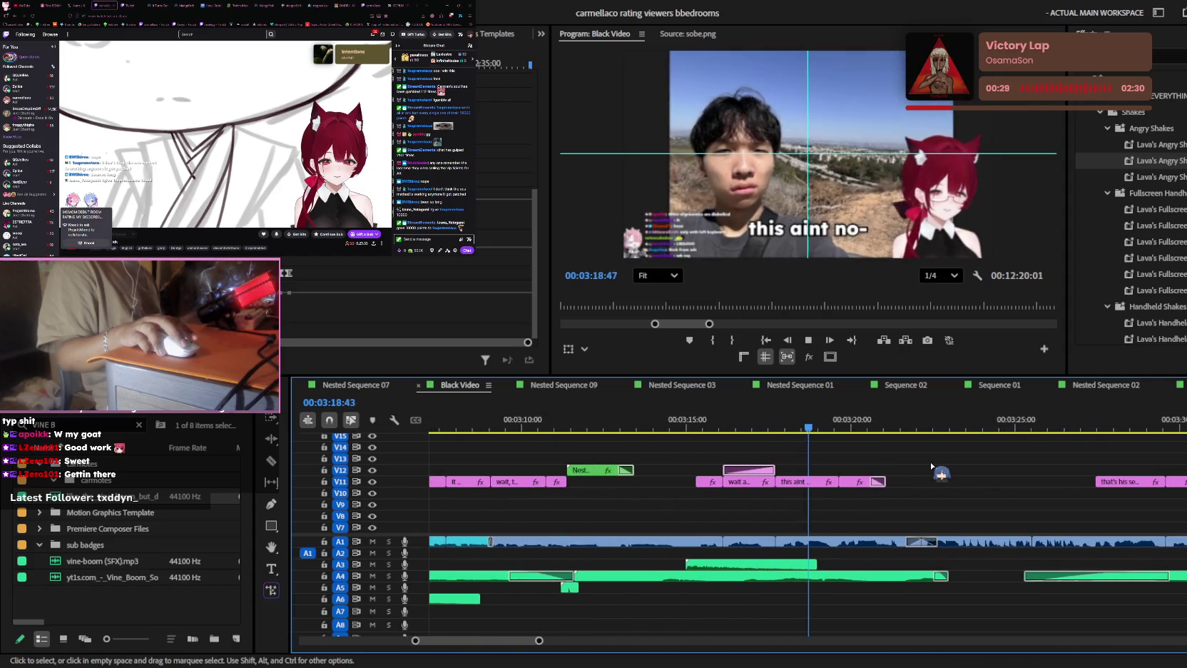
scroll(932, 471, "down", 2)
scroll(933, 472, "down", 2)
scroll(956, 475, "down", 2)
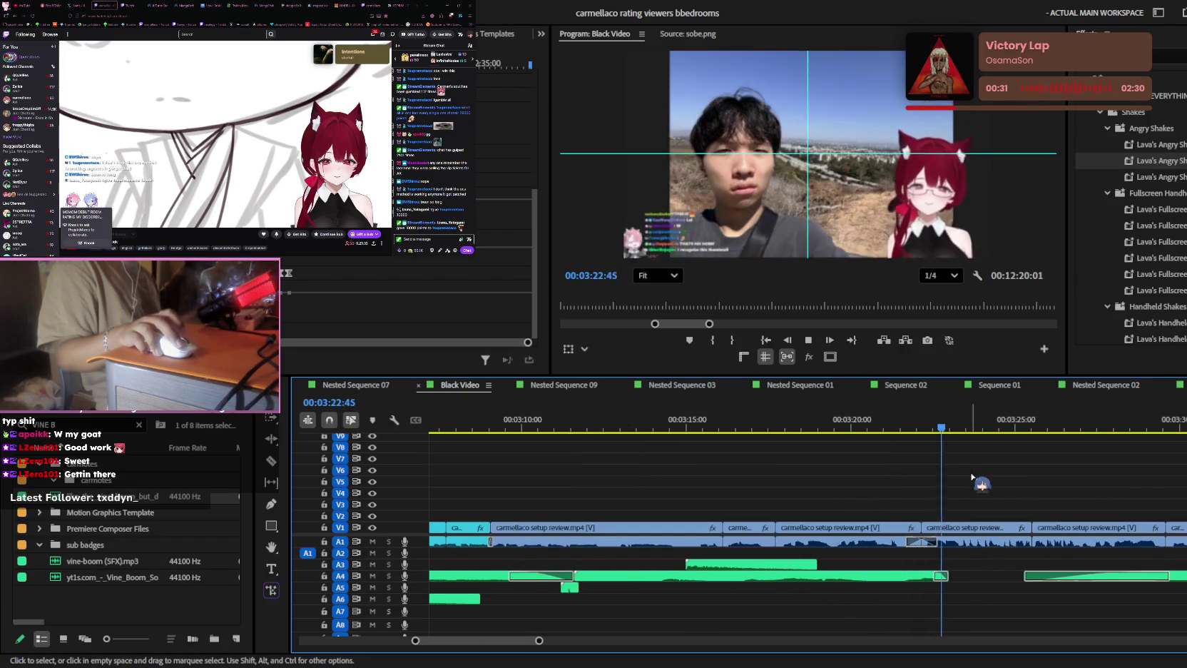
key("minus")
key("space")
mouse_move(951, 426)
left_mouse_down()
mouse_move(790, 427)
mouse_move(962, 433)
mouse_move(819, 429)
mouse_move(943, 439)
left_mouse_up()
scroll(977, 517, "up", 3)
scroll(977, 517, "up", 3)
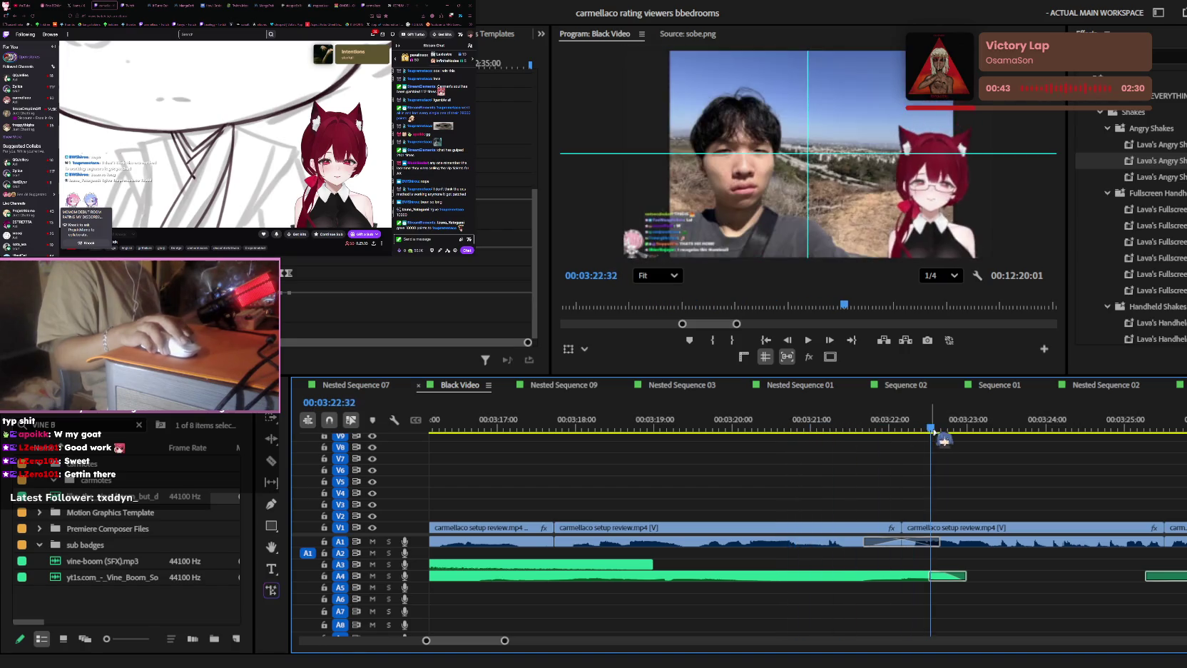
double_click(946, 529)
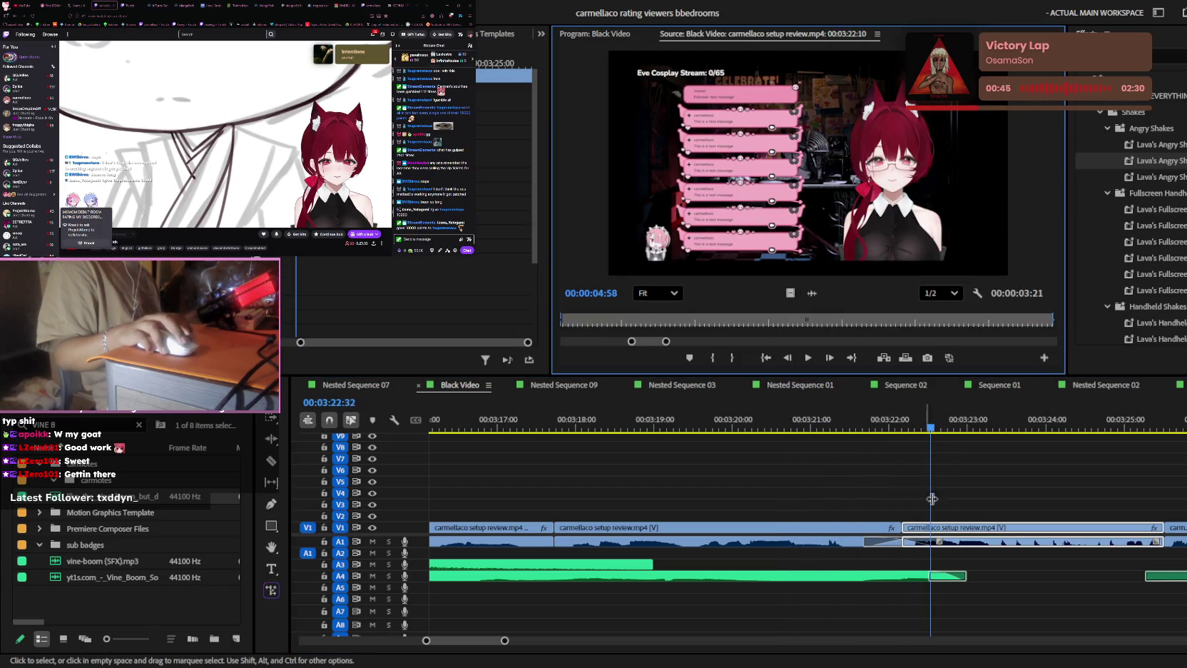
- Duplicate the carmellaco setup review.mp4 clip from V1 onto V7 and extend its start earlier
left_click_drag(686, 326, 601, 328)
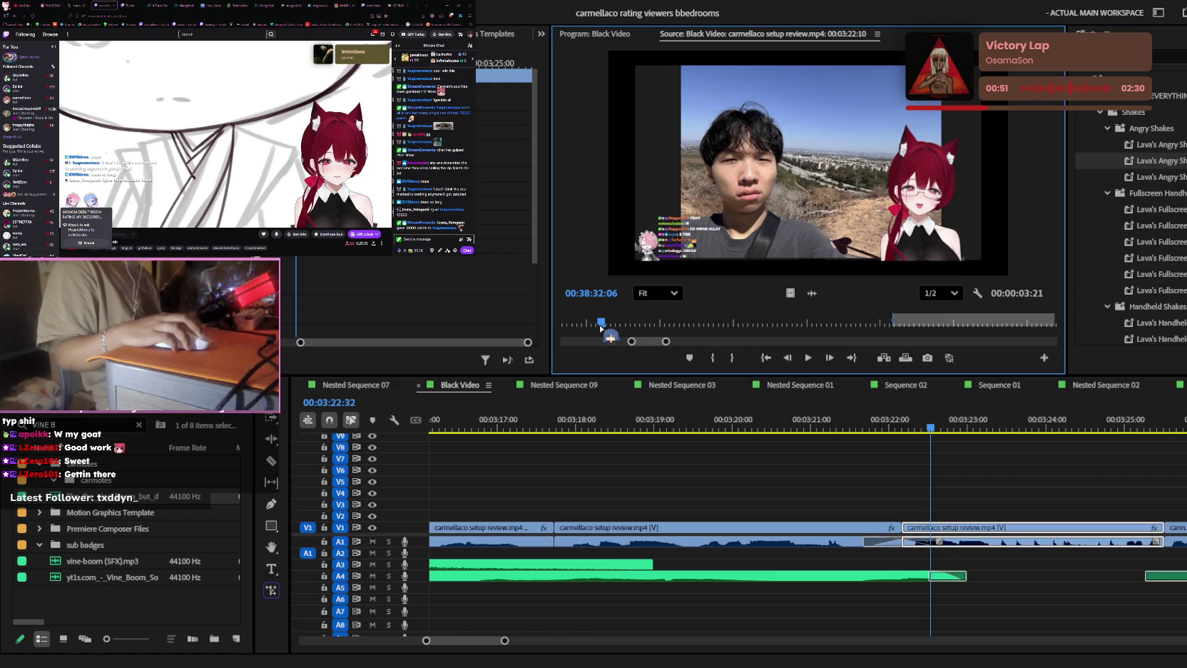
left_click(977, 471)
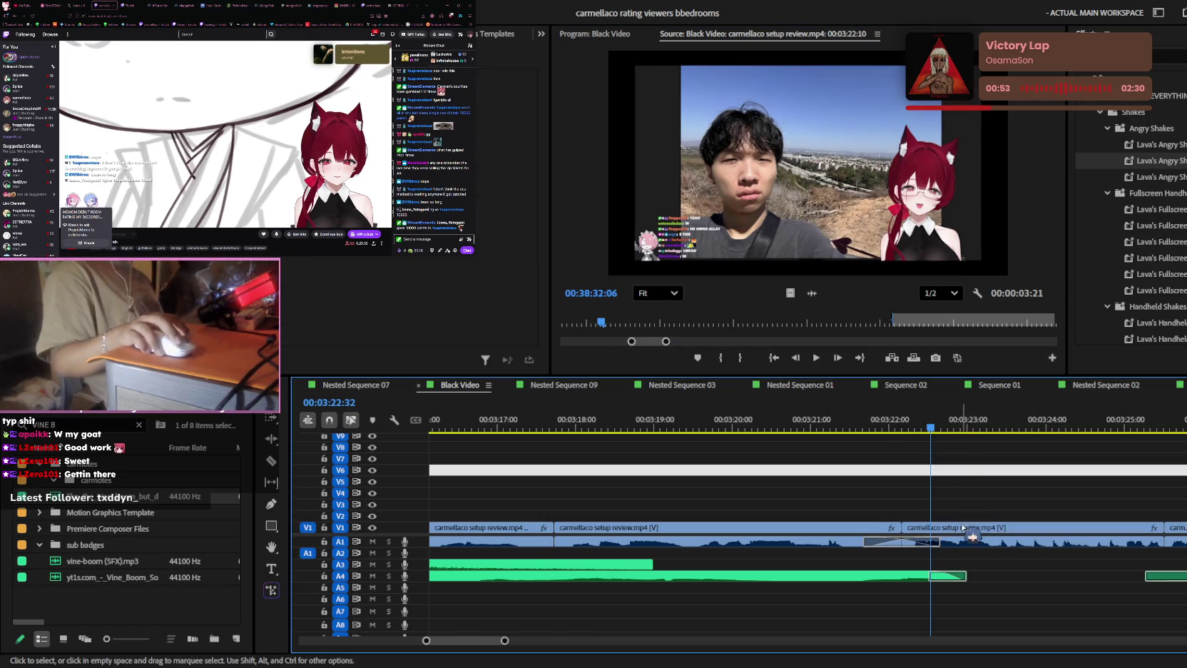
left_click(961, 530)
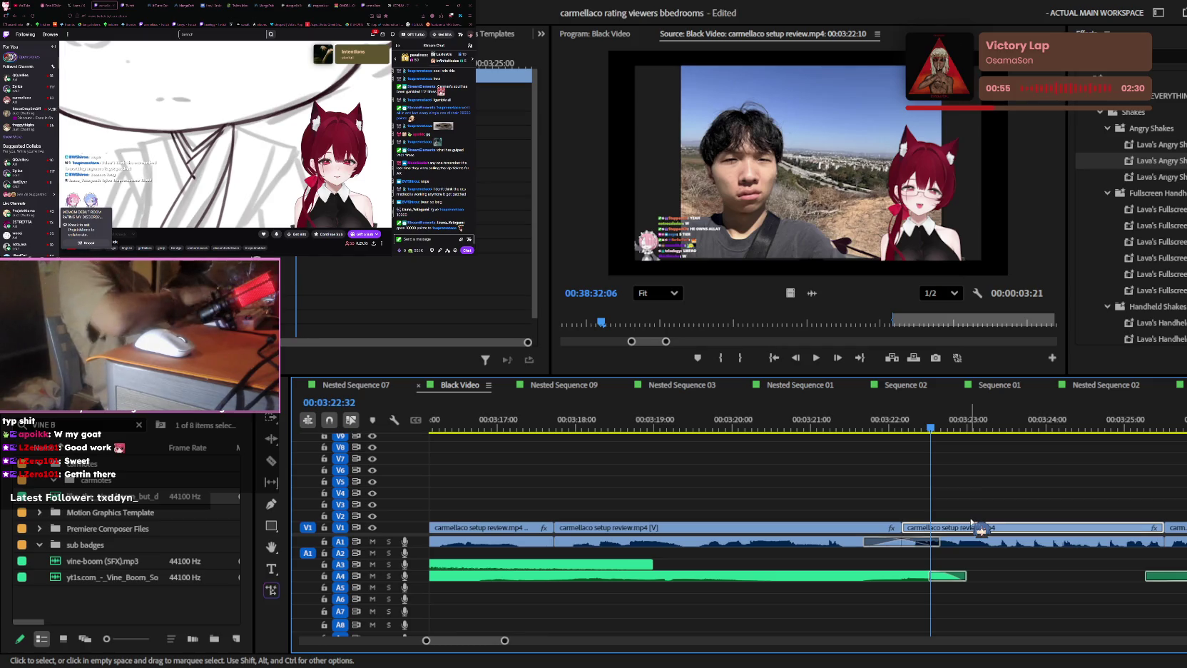
left_click_drag(980, 530, 981, 458)
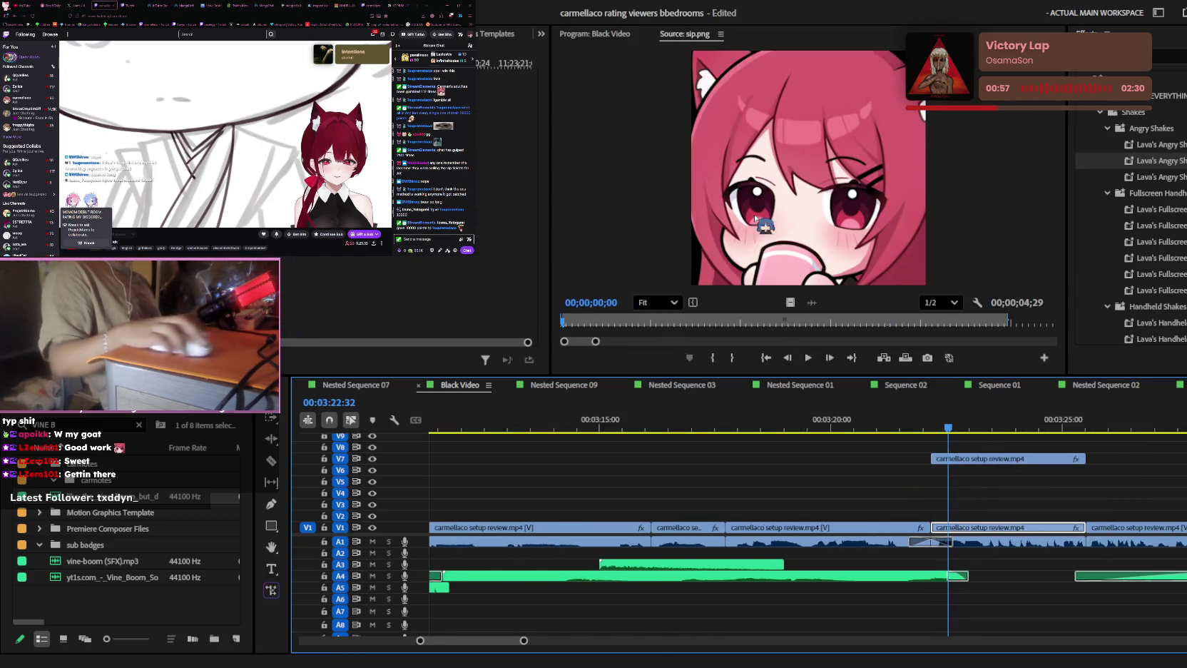
mouse_move(931, 459)
left_mouse_down()
mouse_move(844, 458)
mouse_move(917, 428)
mouse_move(726, 458)
left_mouse_up()
left_click(859, 422)
- Move the playhead to 00:03:19:22, zoom the preview to 147%, and pan to the chat overlay
left_click(772, 421)
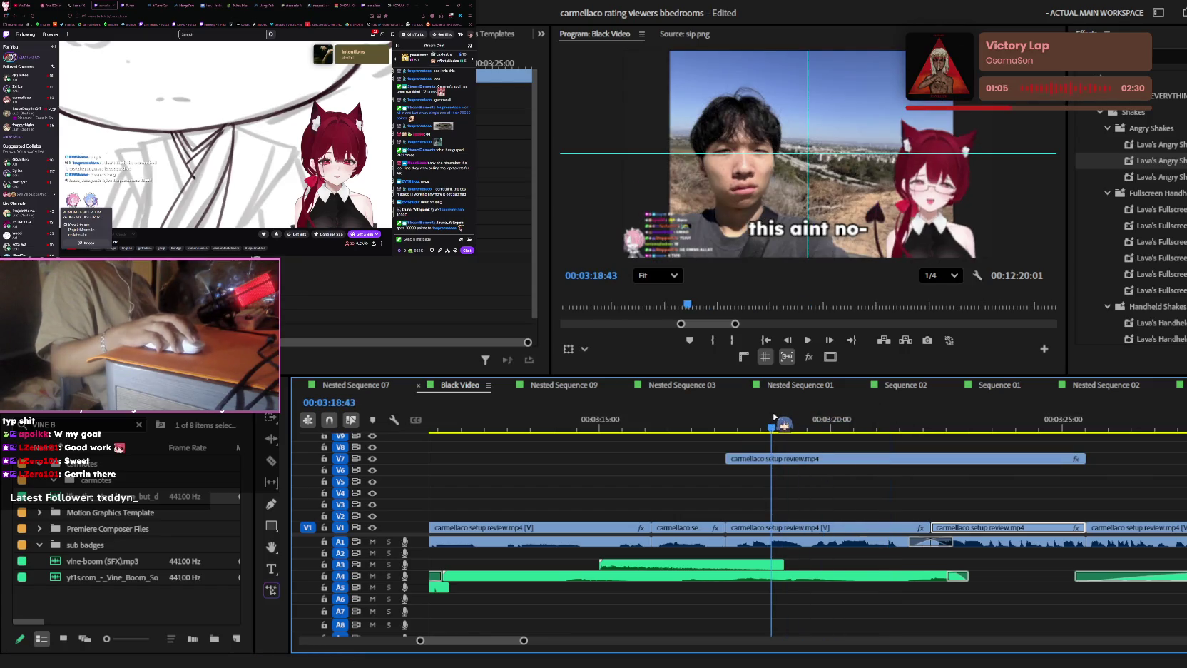
left_click_drag(774, 417, 802, 419)
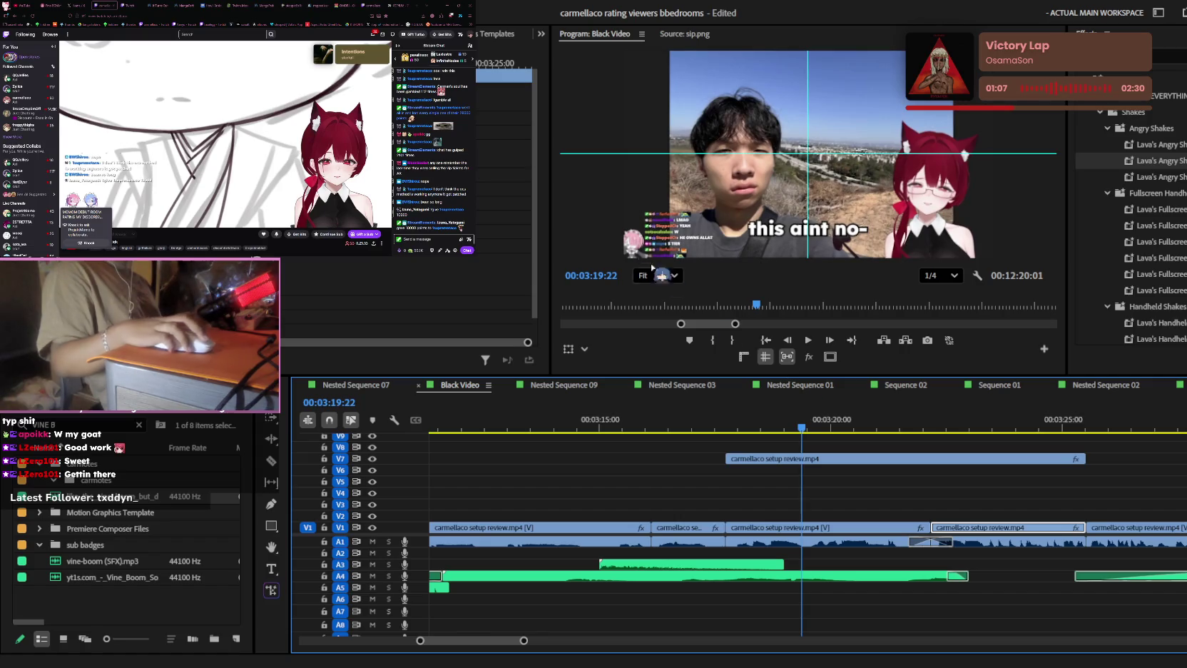
scroll(752, 221, "up", 4)
scroll(752, 221, "up", 1)
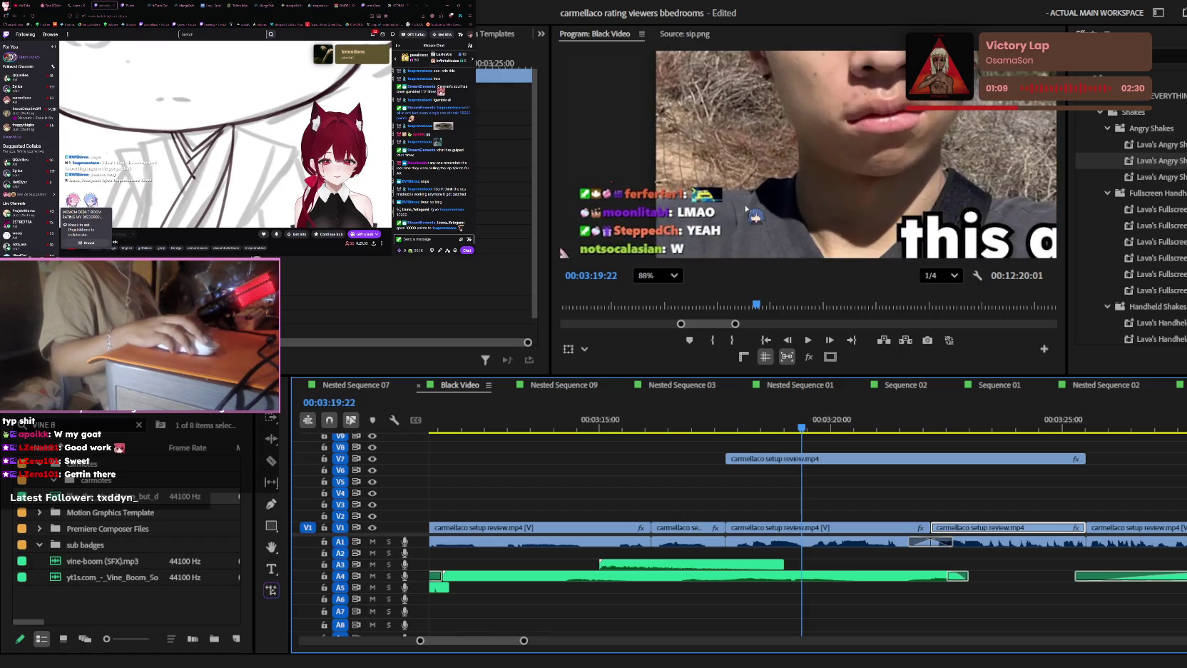
key("h")
left_click_drag(753, 221, 860, 133)
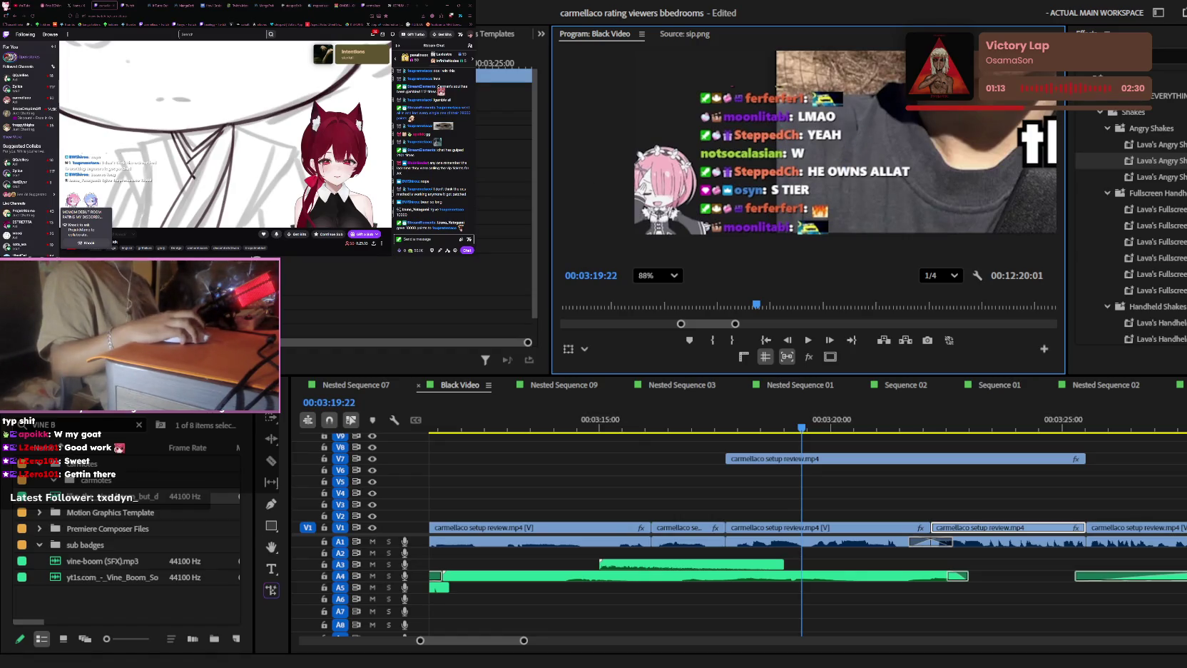
- Split the V7 copy at the playhead and delete its right piece
key("c")
left_click(803, 459)
key("v")
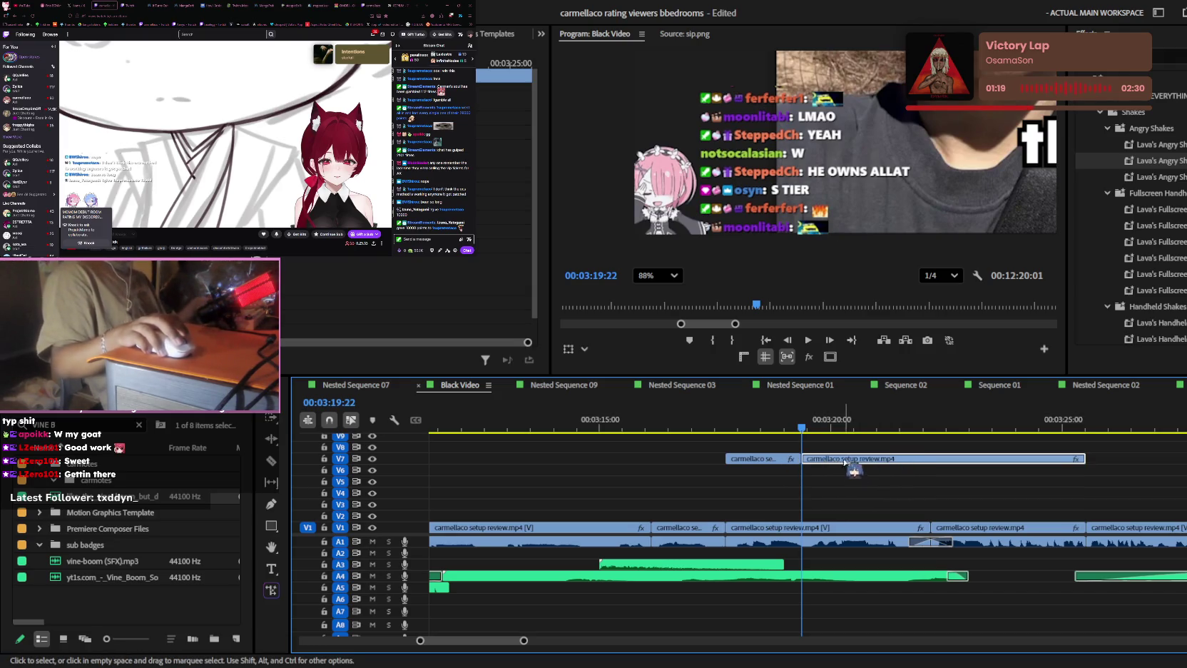
left_click_drag(845, 462, 813, 463)
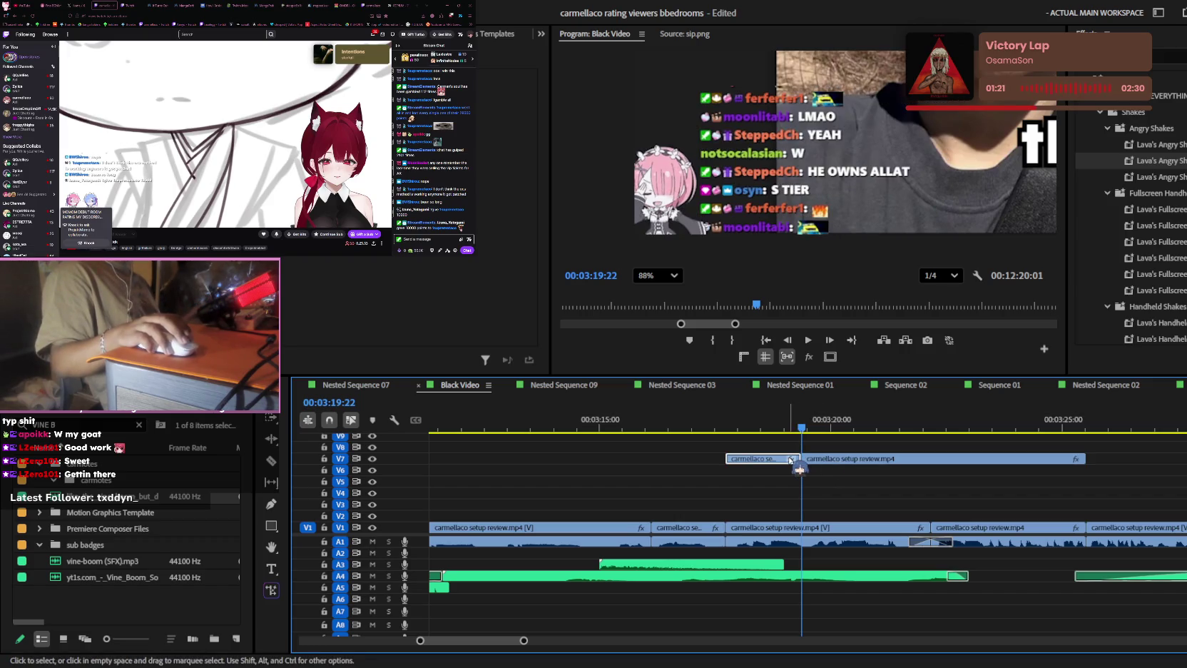
key("Delete")
left_click(796, 428)
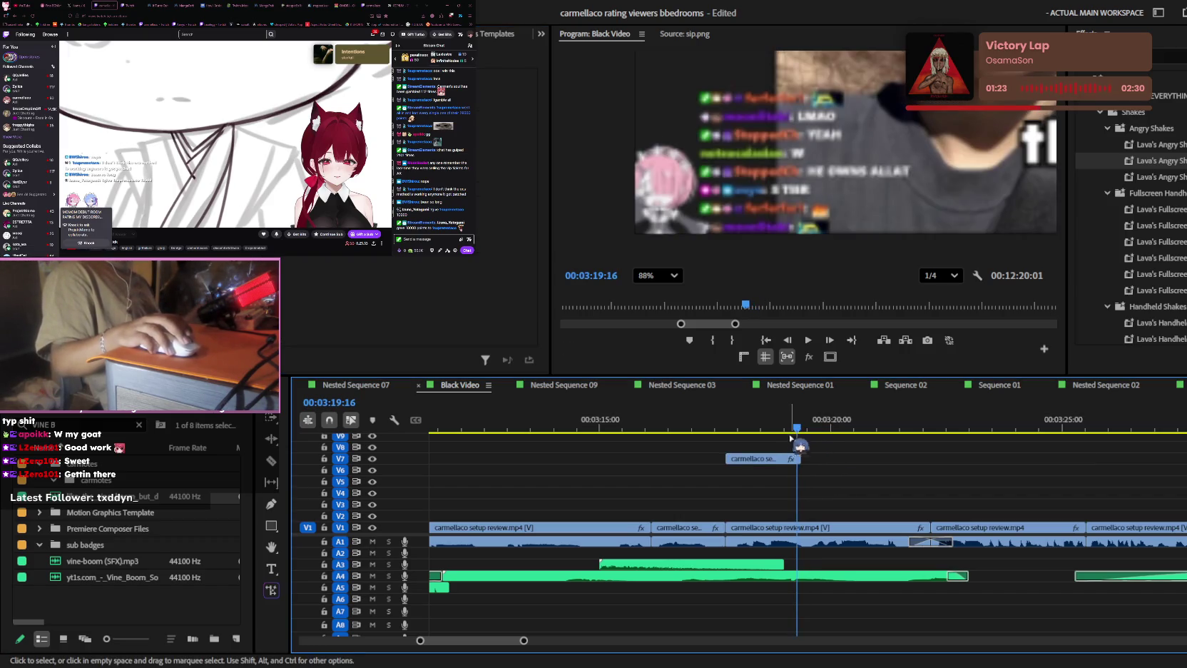
left_click(784, 460)
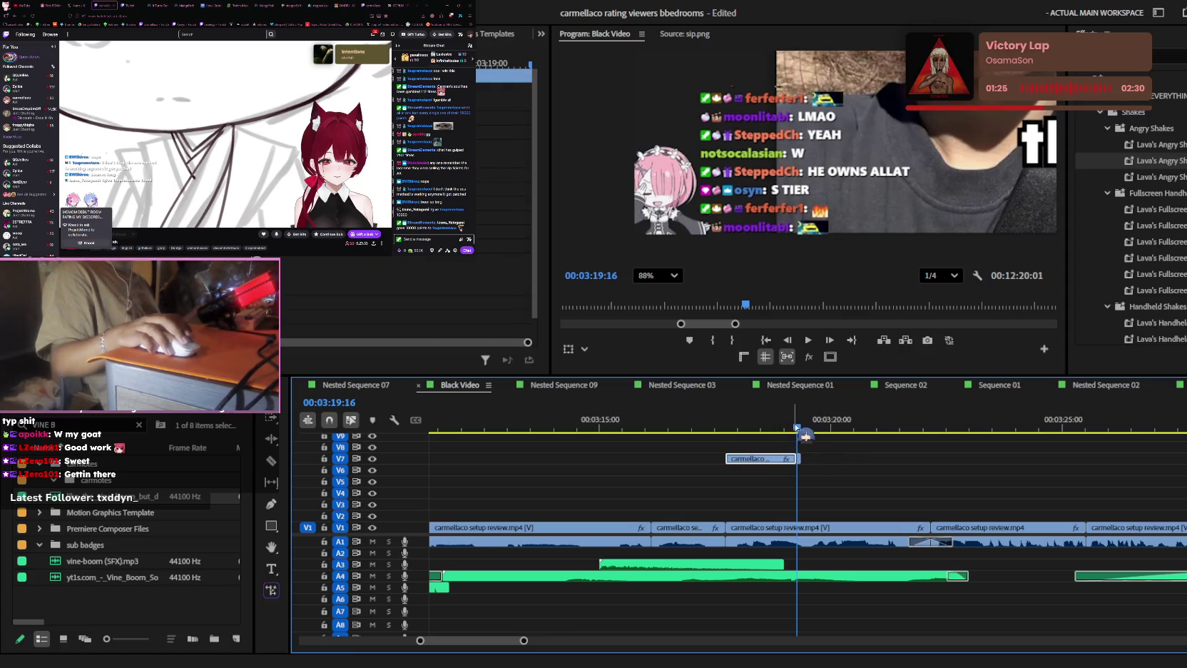
key("ctrl+z")
- Select the V7 setup-review clip at 03:19:37 and box in the 'HE OWNS ALLAT' chat line
left_click_drag(798, 431, 813, 429)
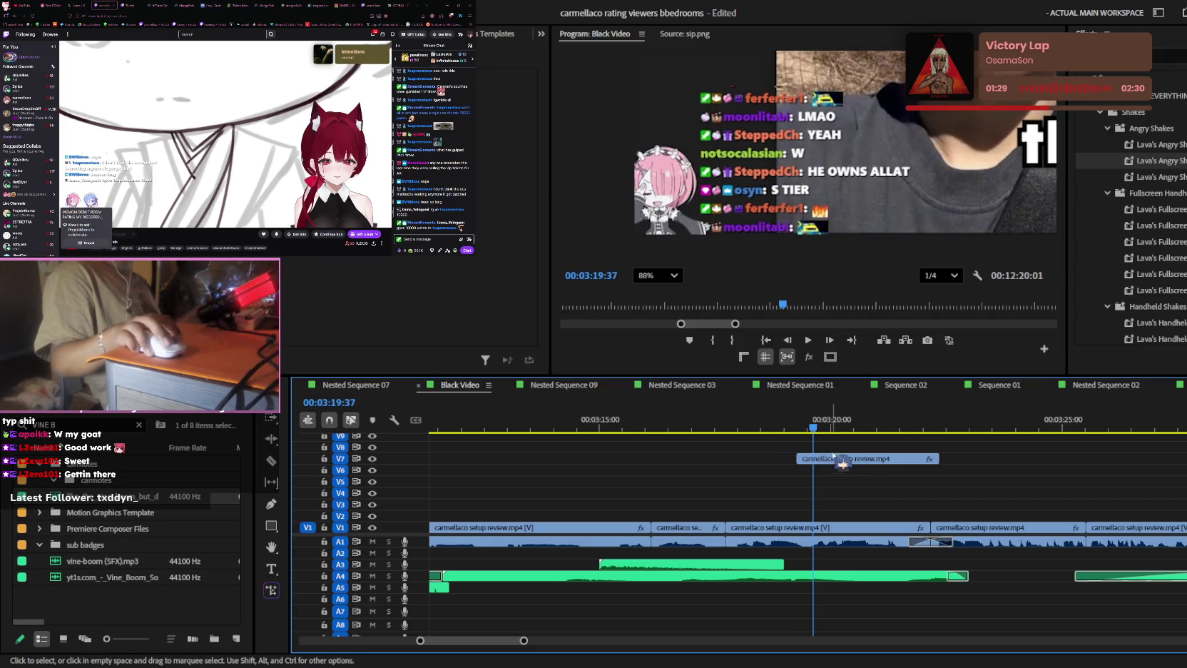
left_click(842, 459)
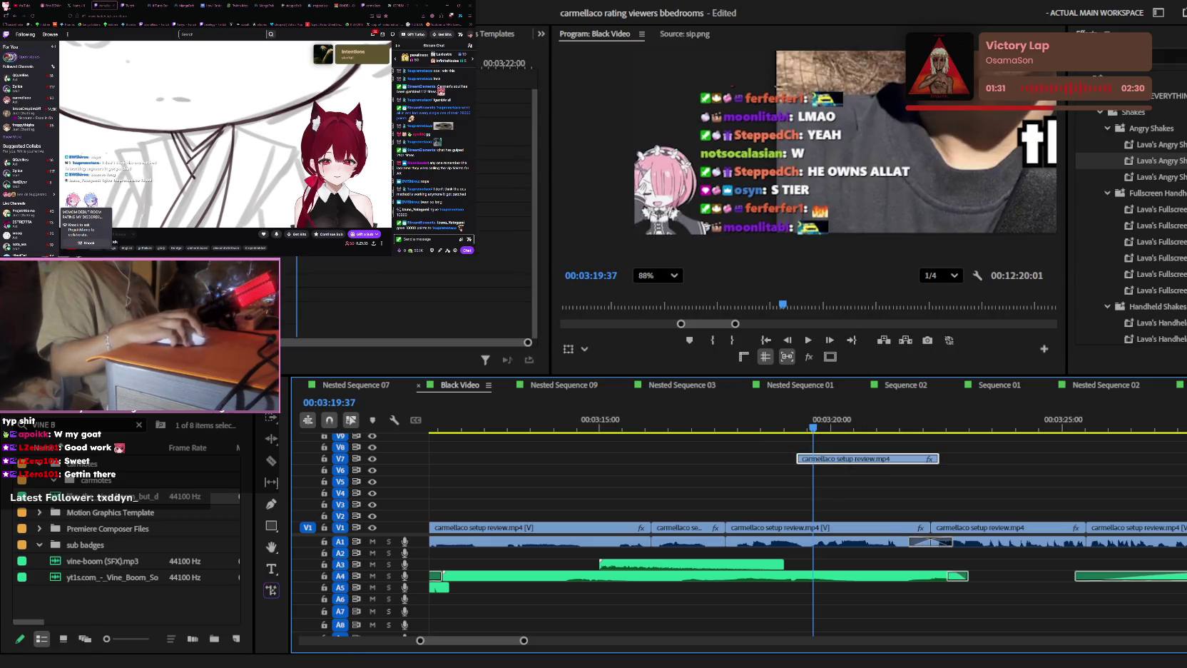
scroll(654, 161, "up", 5)
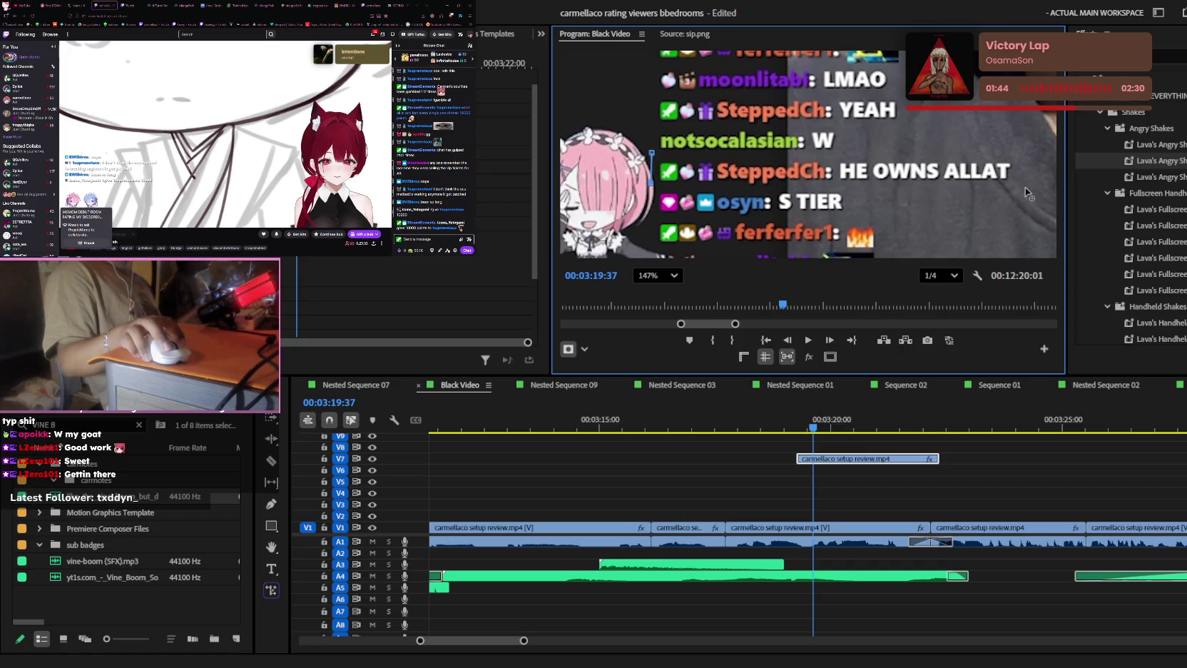
left_click_drag(1024, 182, 1025, 187)
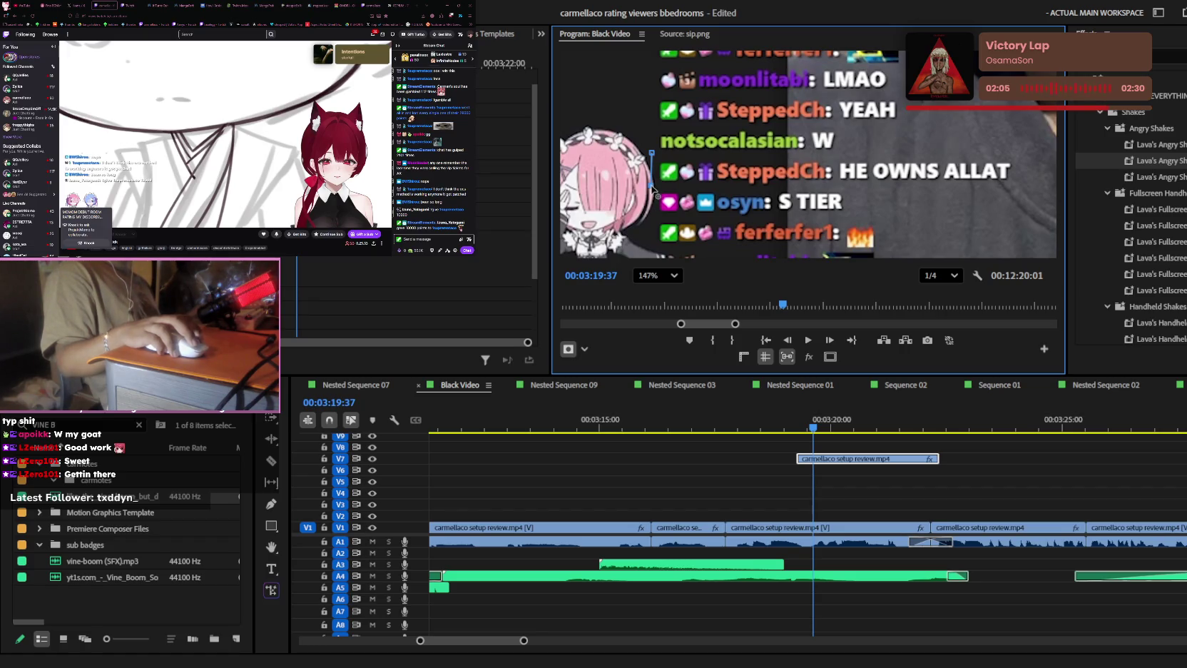
- Close the pen mask around 'HE OWNS ALLAT' and move that clip to about 03:22
left_click_drag(1020, 186, 1023, 188)
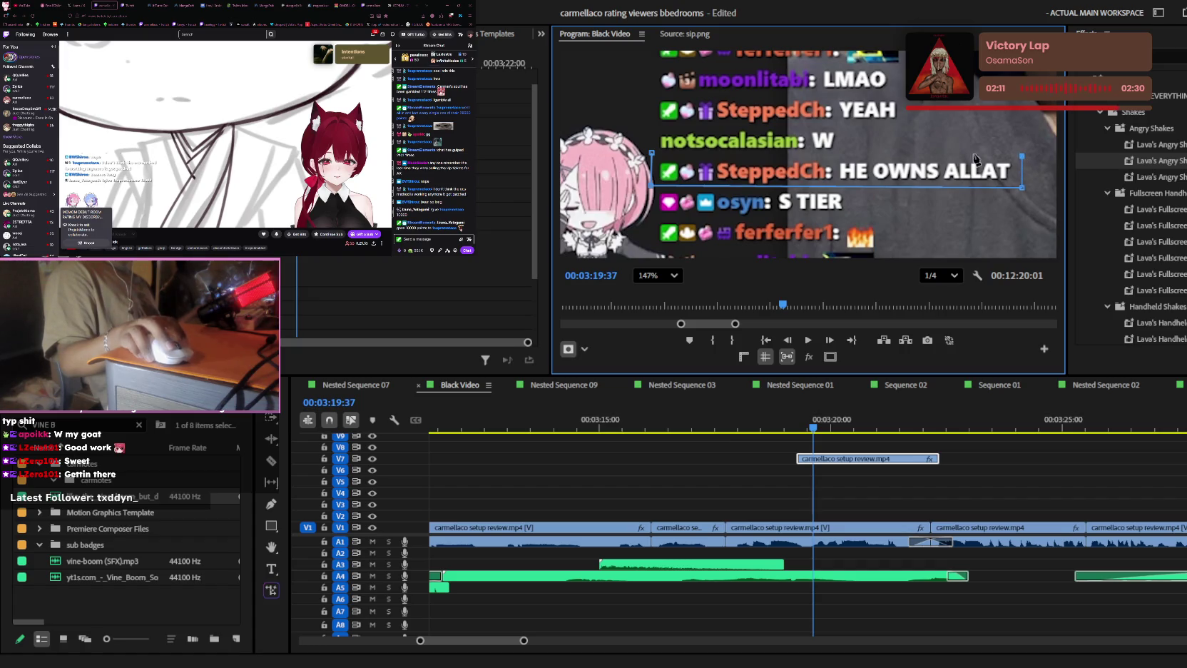
left_click(652, 153)
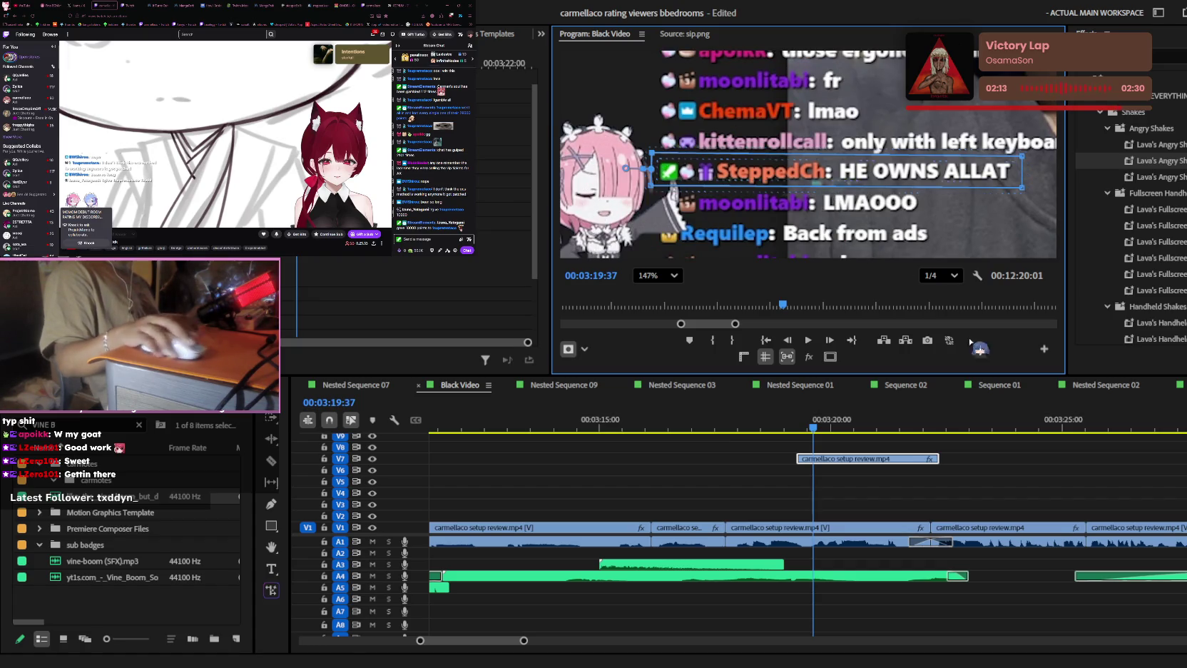
left_click(1020, 472)
left_click(838, 458)
left_click_drag(850, 464, 953, 460)
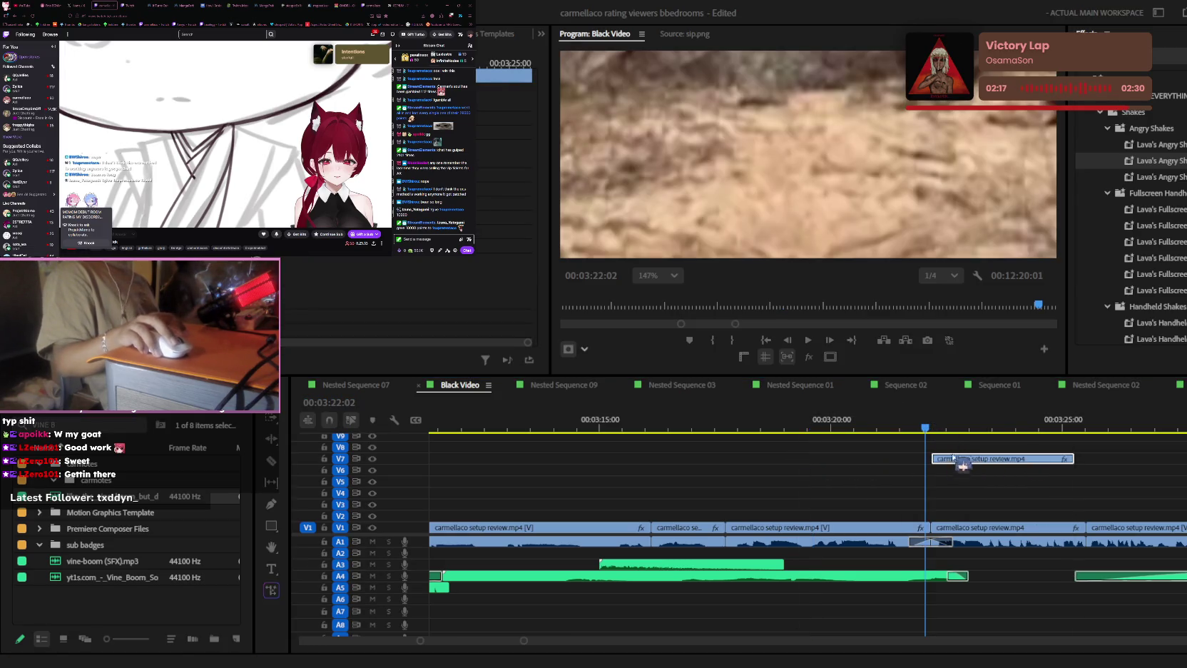
- Review playback from 03:20:55, then move the masked message up to mid-frame
left_click(664, 306)
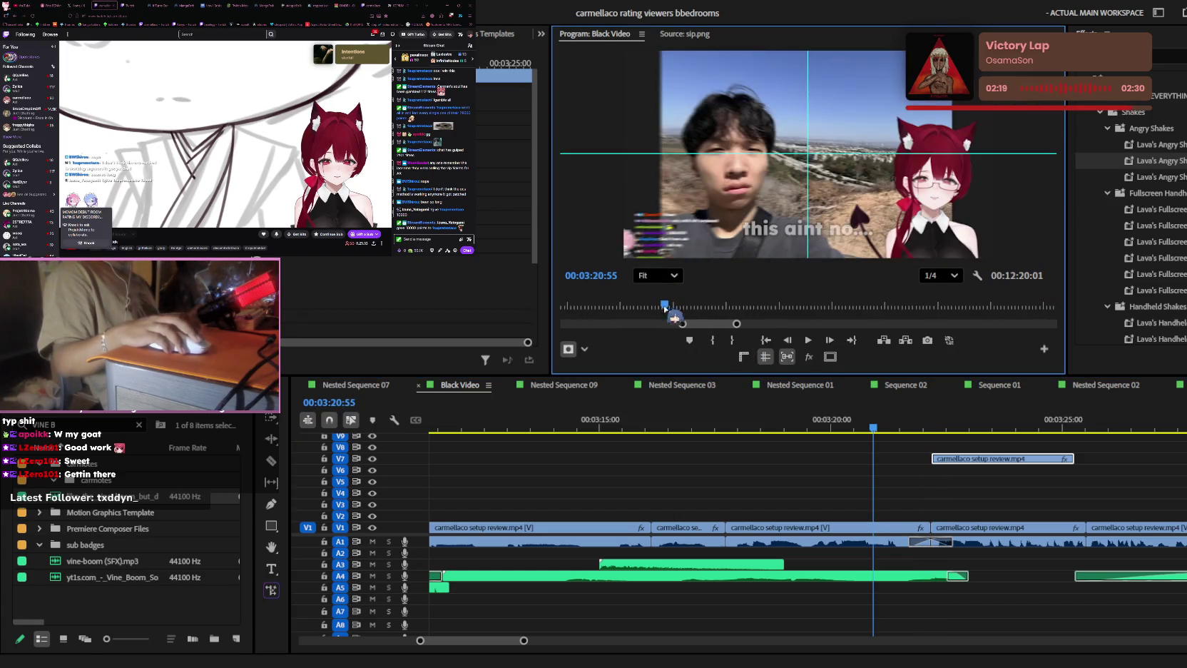
key("space")
left_click(968, 463)
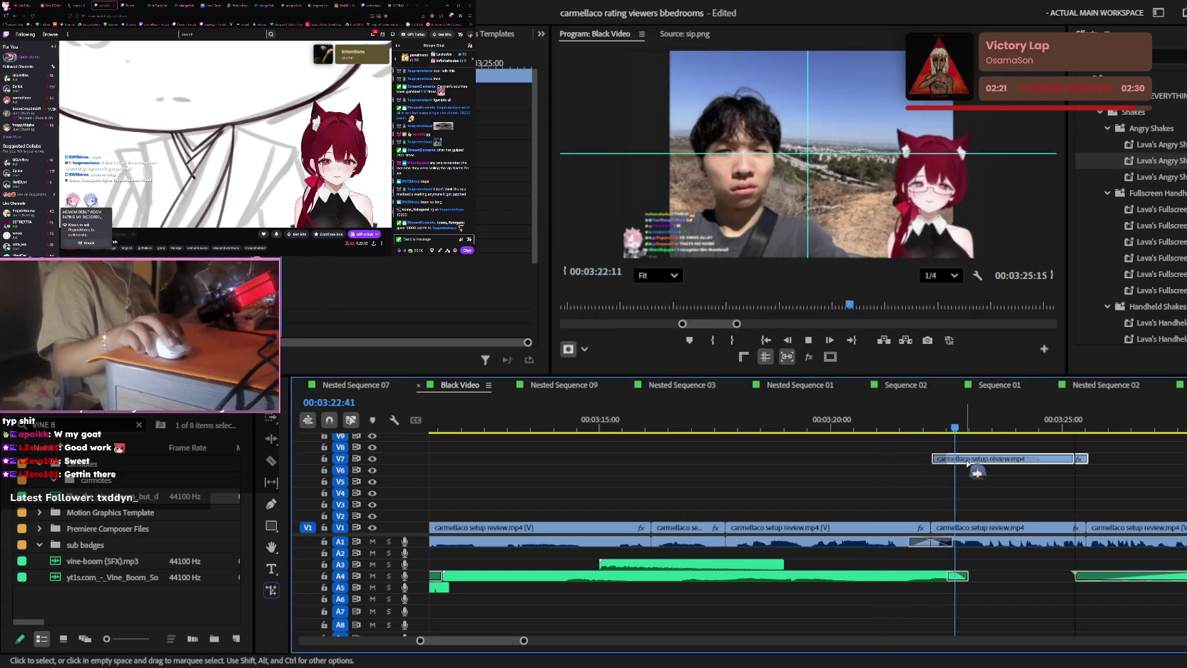
key("space")
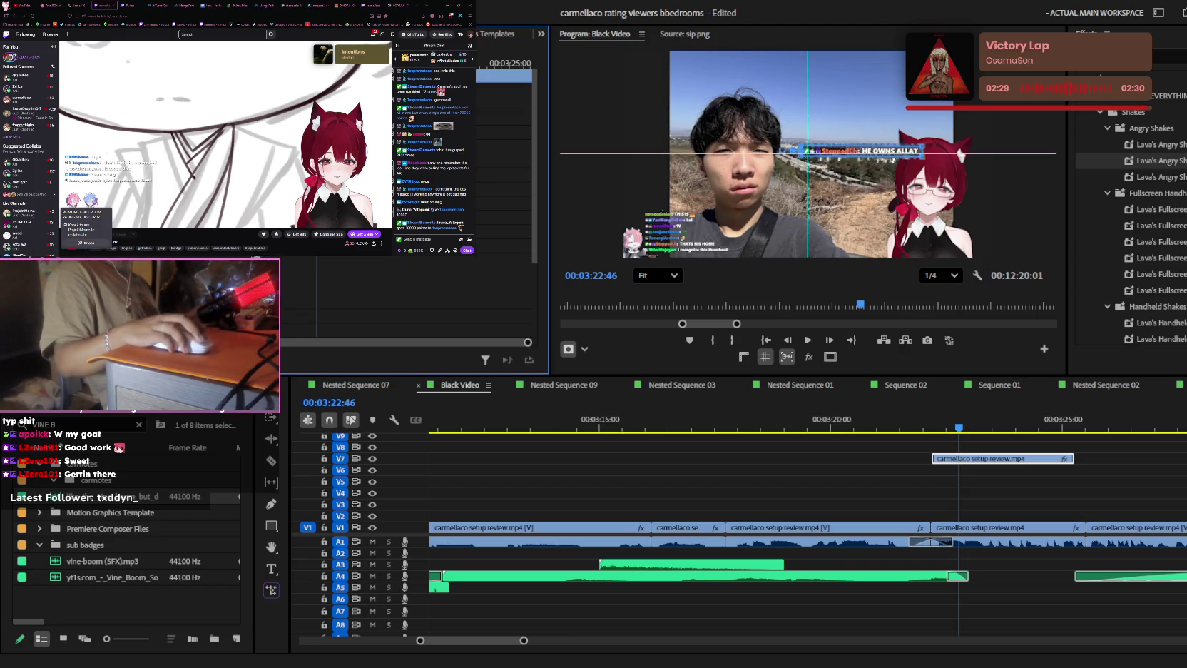
mouse_move(734, 232)
left_mouse_down()
mouse_move(735, 152)
mouse_move(806, 152)
left_mouse_up()
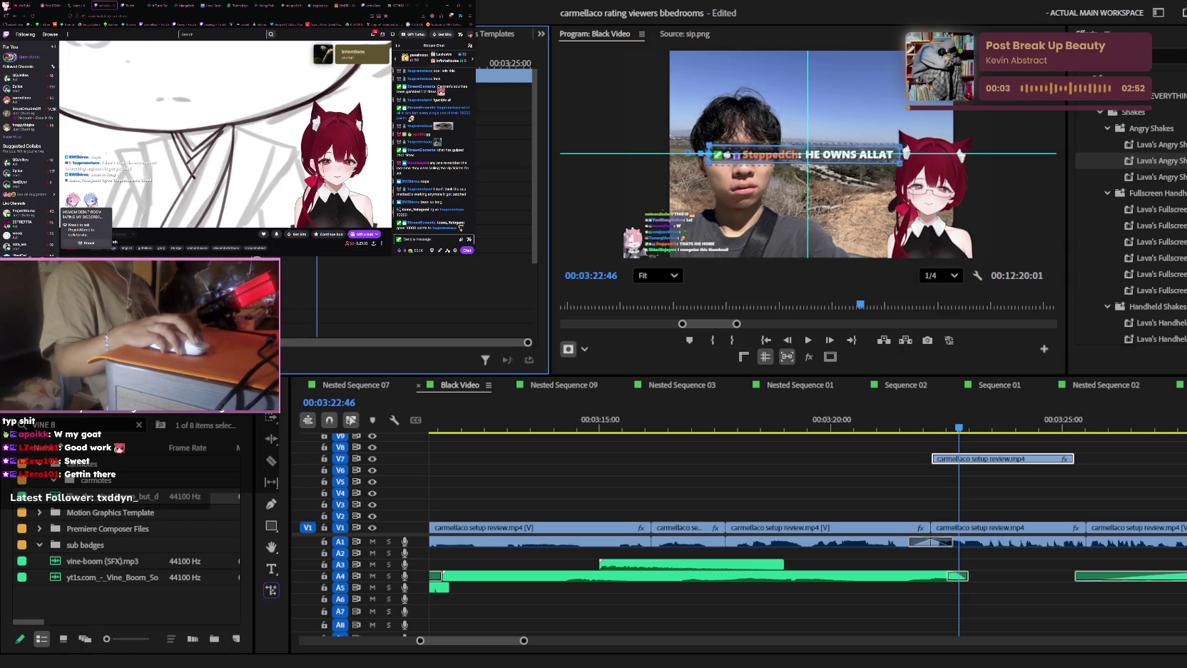
- Move the message clip to V3 and place a Black Video clip on V2 beneath it
left_click_drag(1009, 460, 1009, 507)
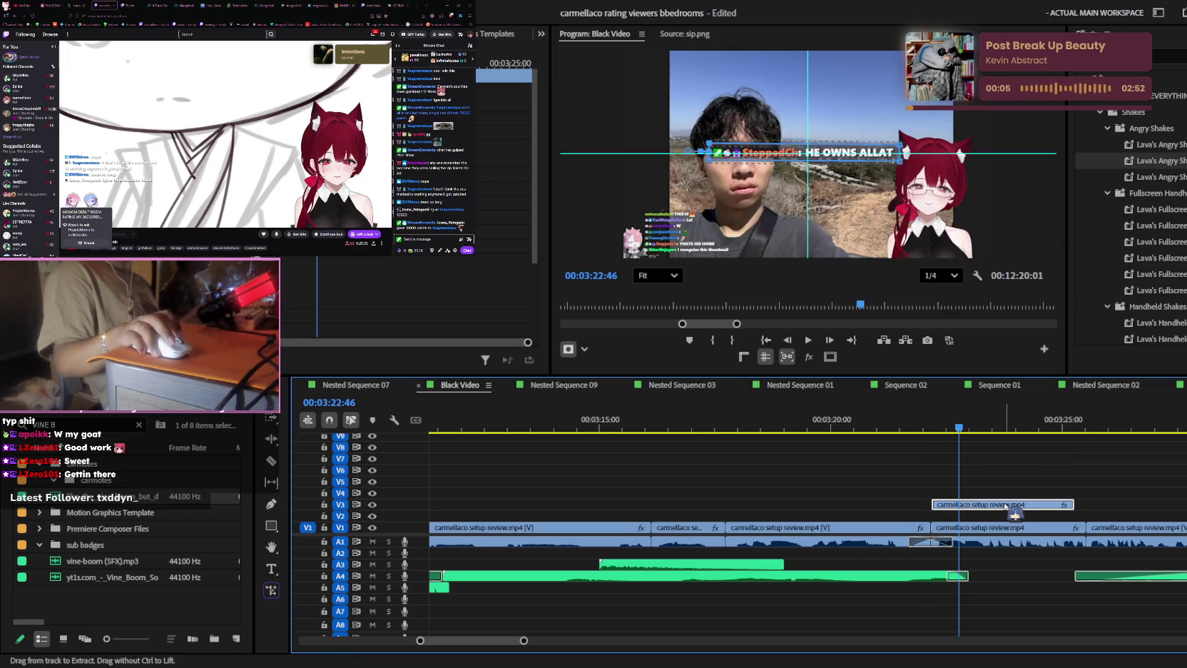
left_click(139, 425)
type("BLACK VIDE")
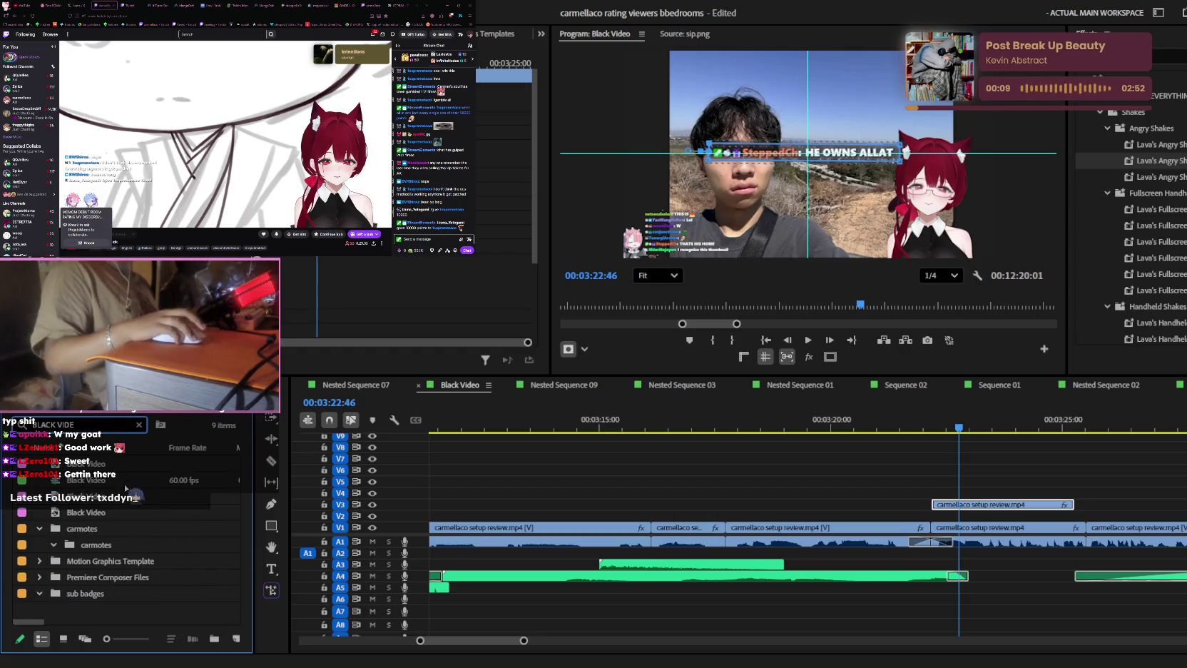
left_click_drag(85, 480, 1040, 517)
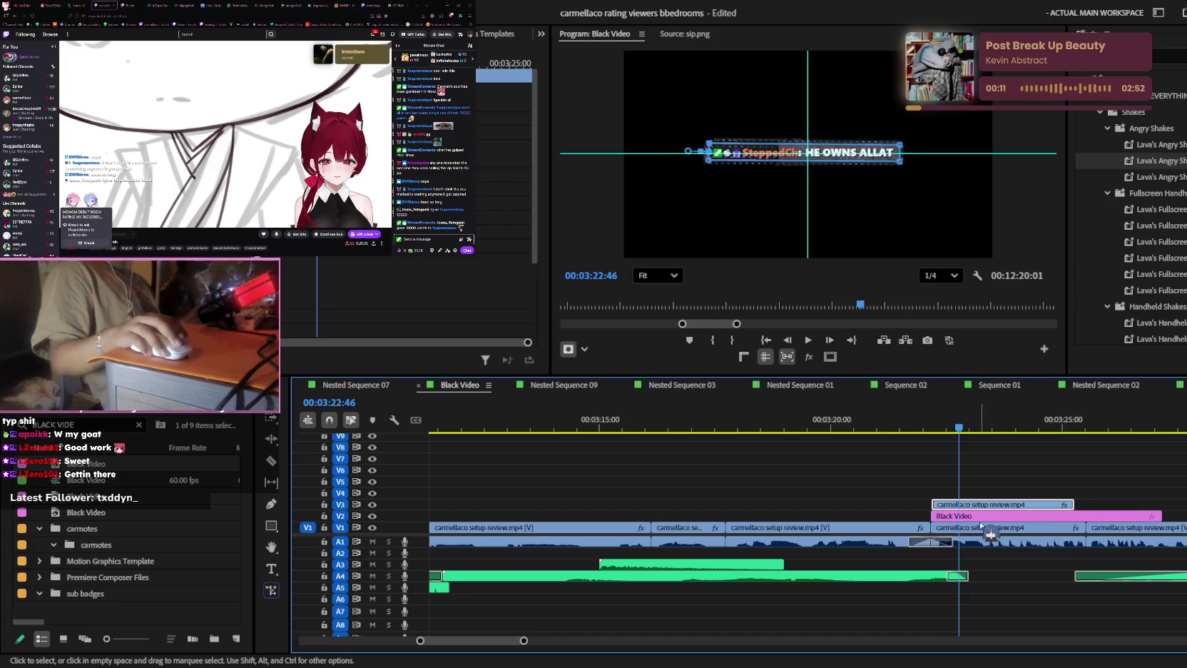
- Split the Black Video, align the message's start with it at 03:22:10, and play back
key("c")
left_click(1074, 516)
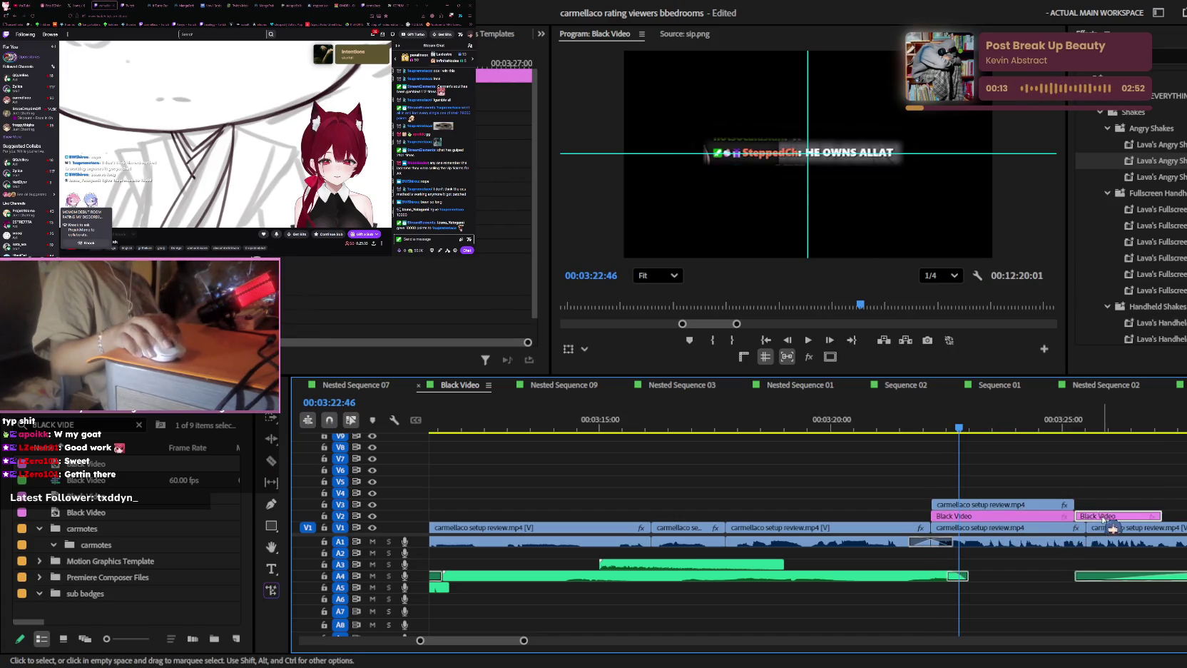
scroll(1104, 518, "up", 3)
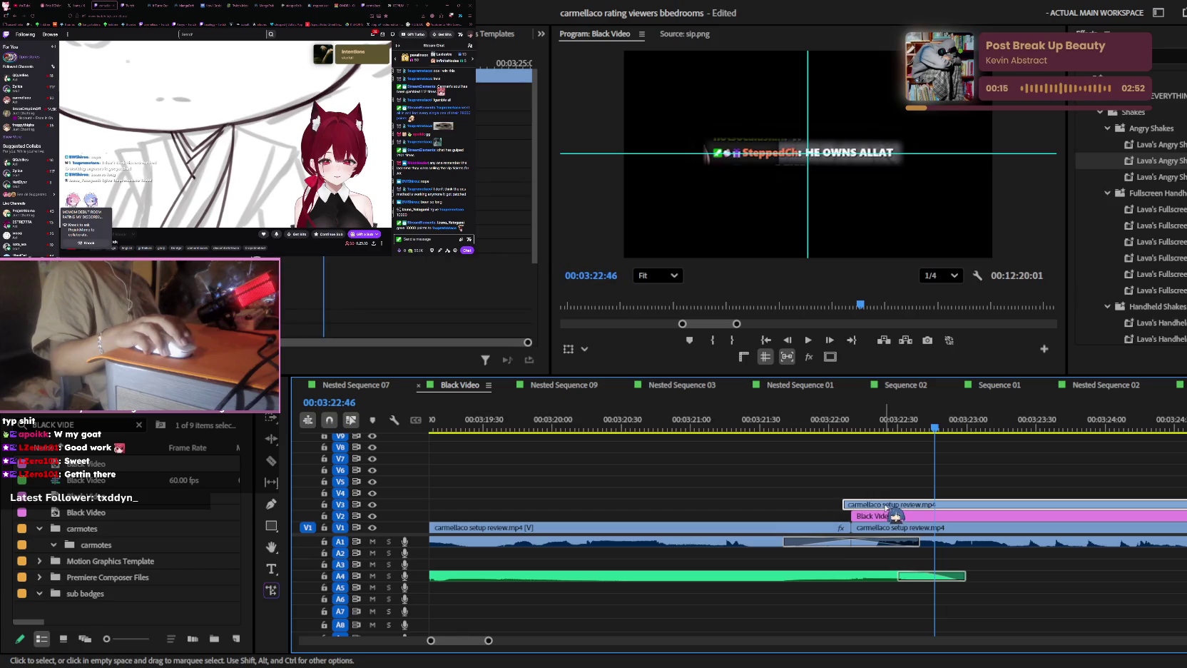
left_click_drag(885, 506, 893, 506)
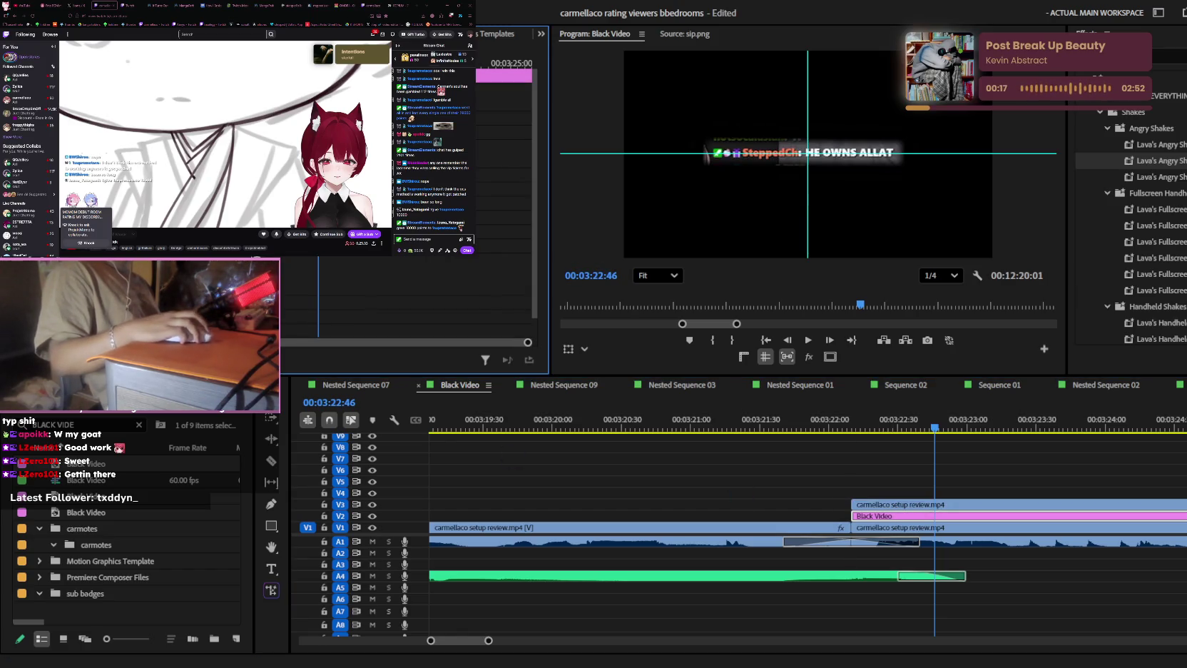
key("Up")
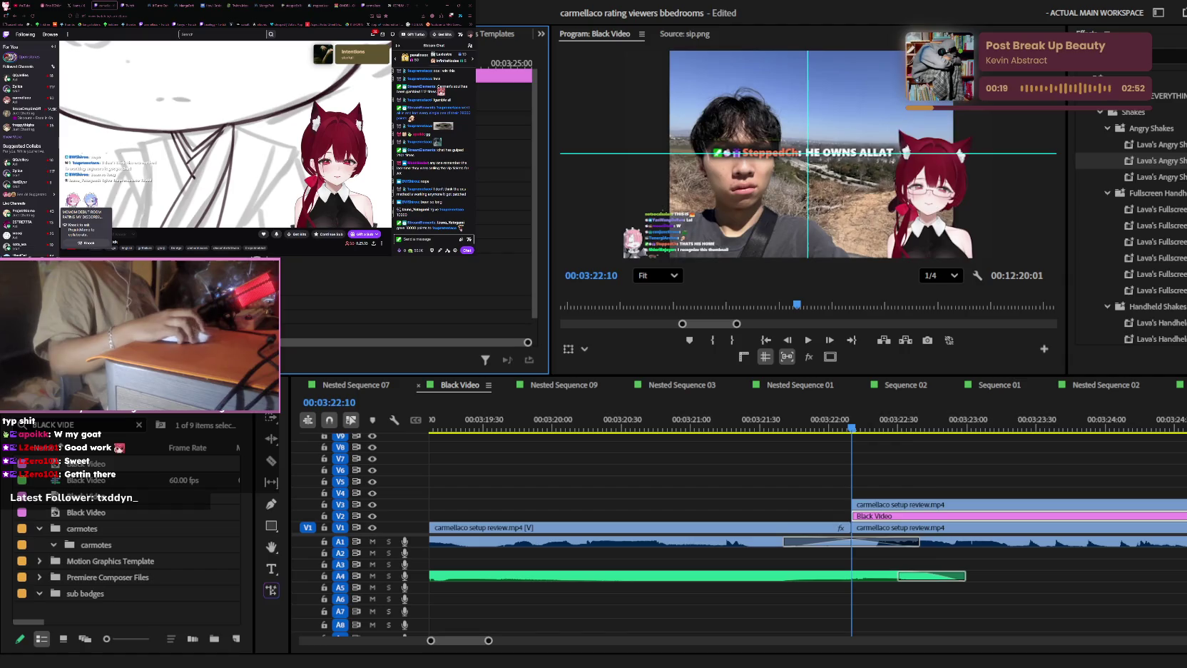
key("space")
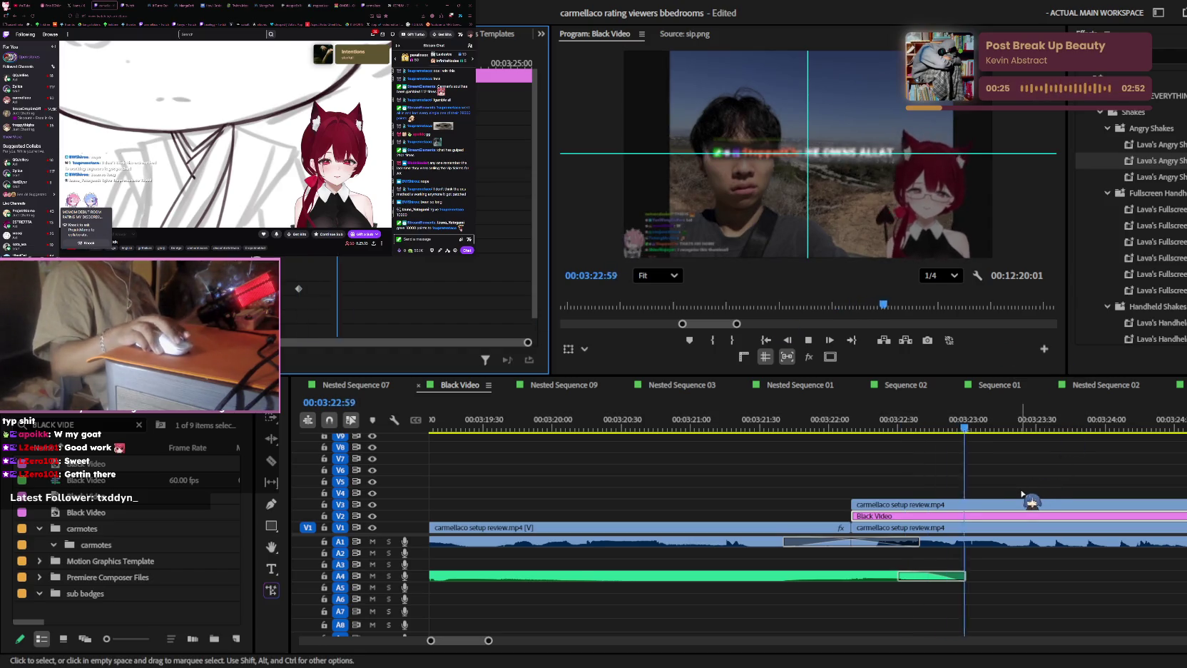
- Review from about 03:19 and place a short setup-review clip on V1 near 03:21
key("minus")
key("minus")
key("minus")
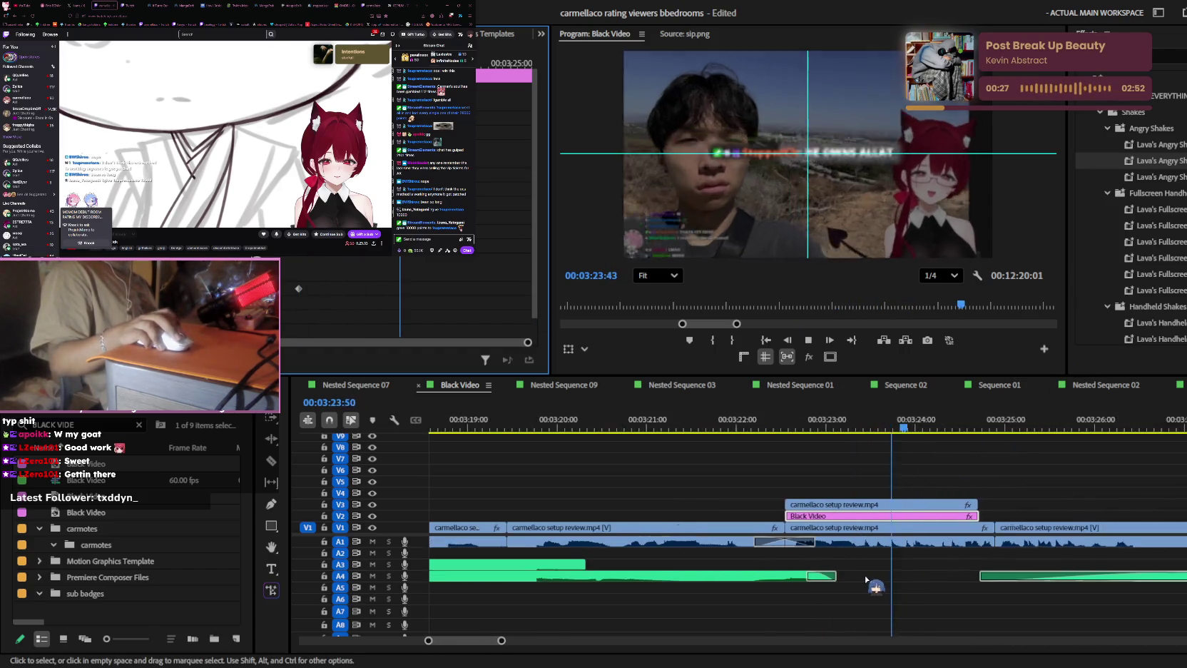
key("space")
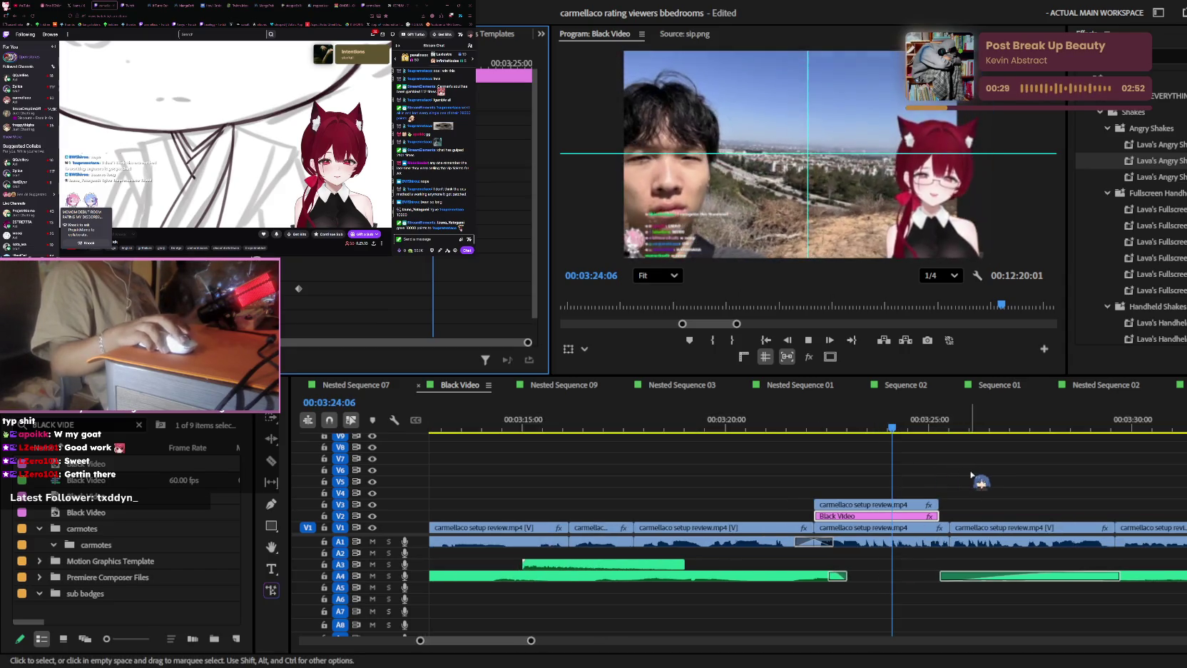
left_click(850, 423)
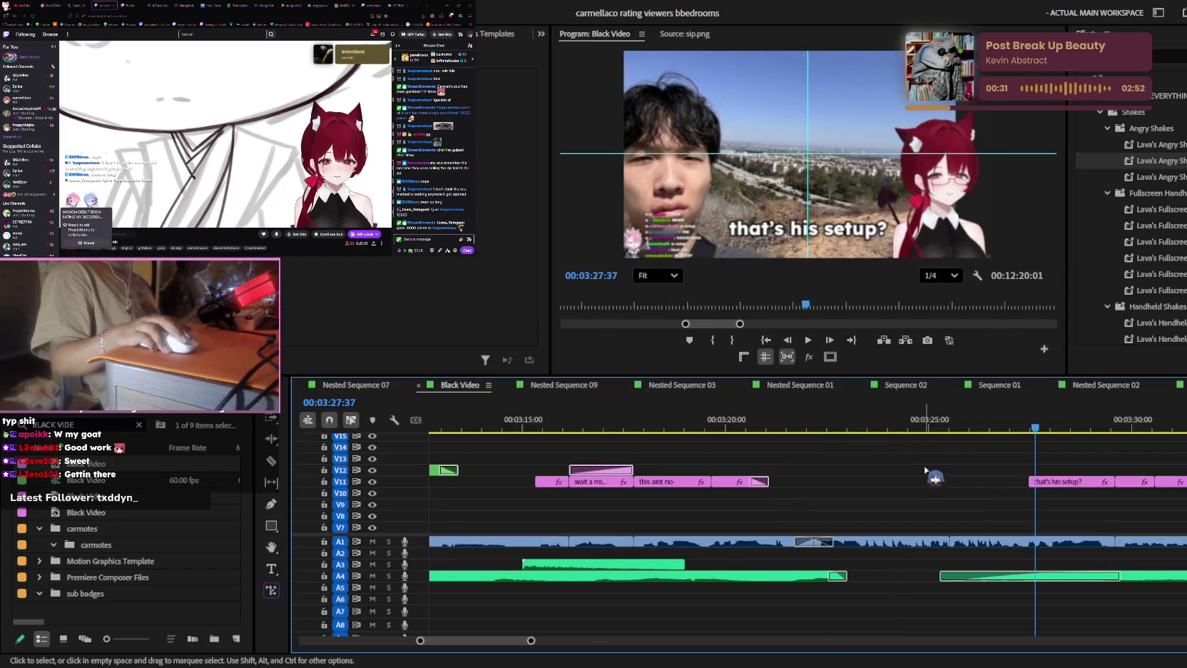
key("space")
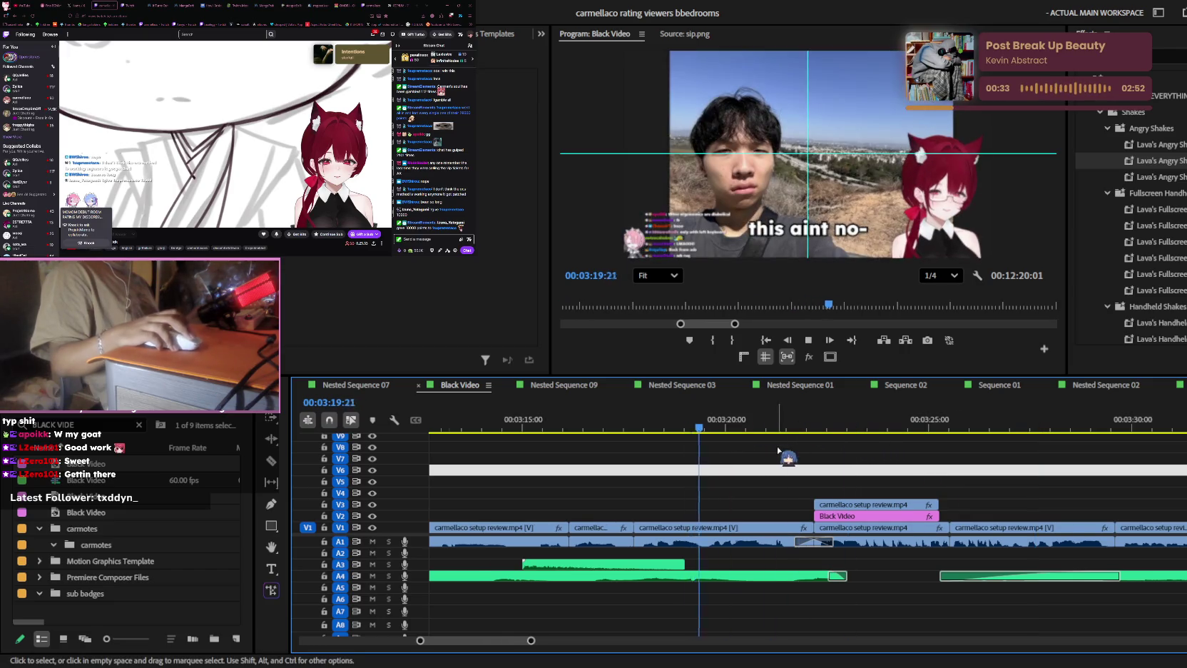
key("equal")
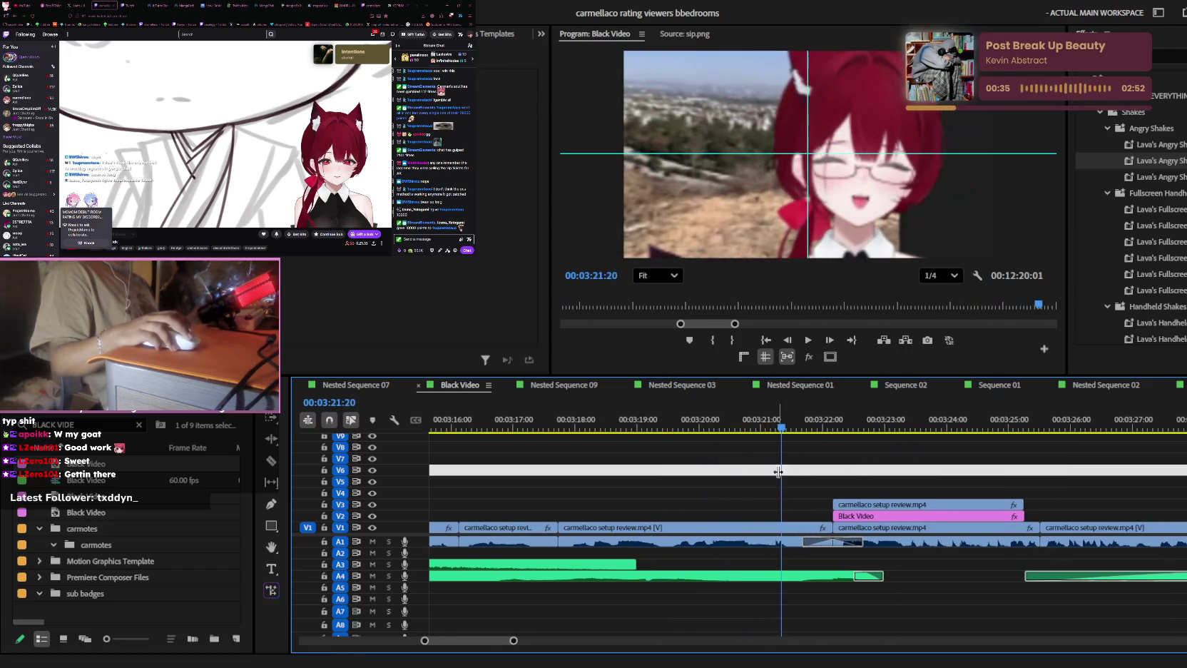
key("space")
left_click_drag(755, 530, 748, 529)
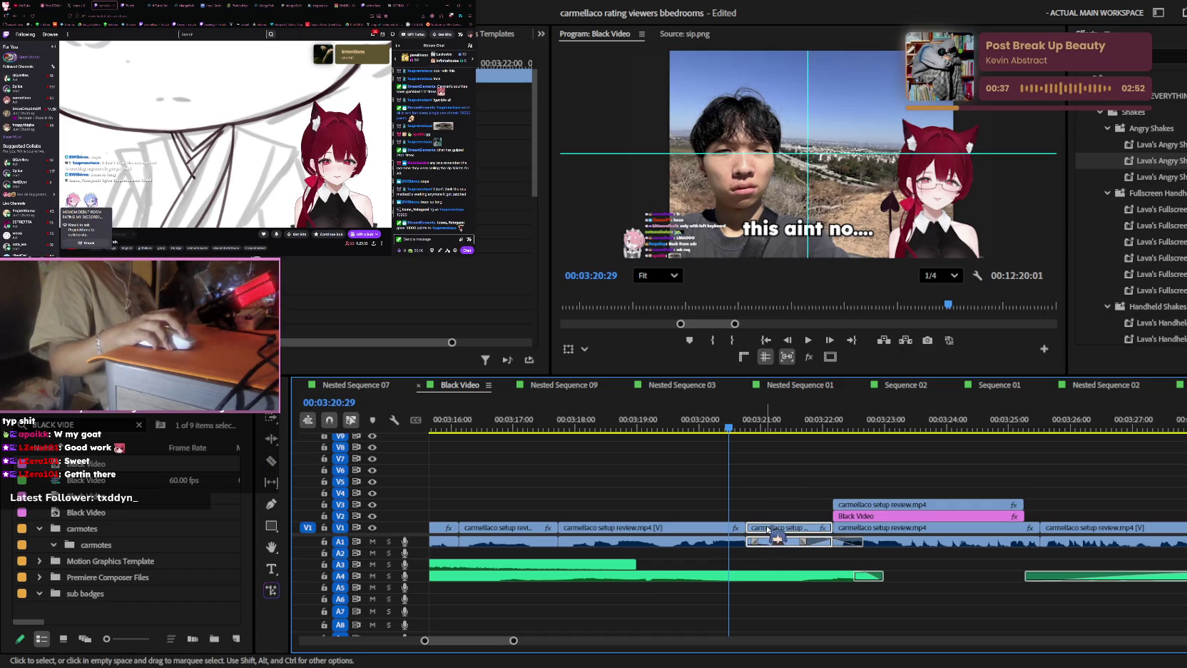
key("space")
- Apply an angry shake effect to the V1 clip and replay from 03:22:36
key("space")
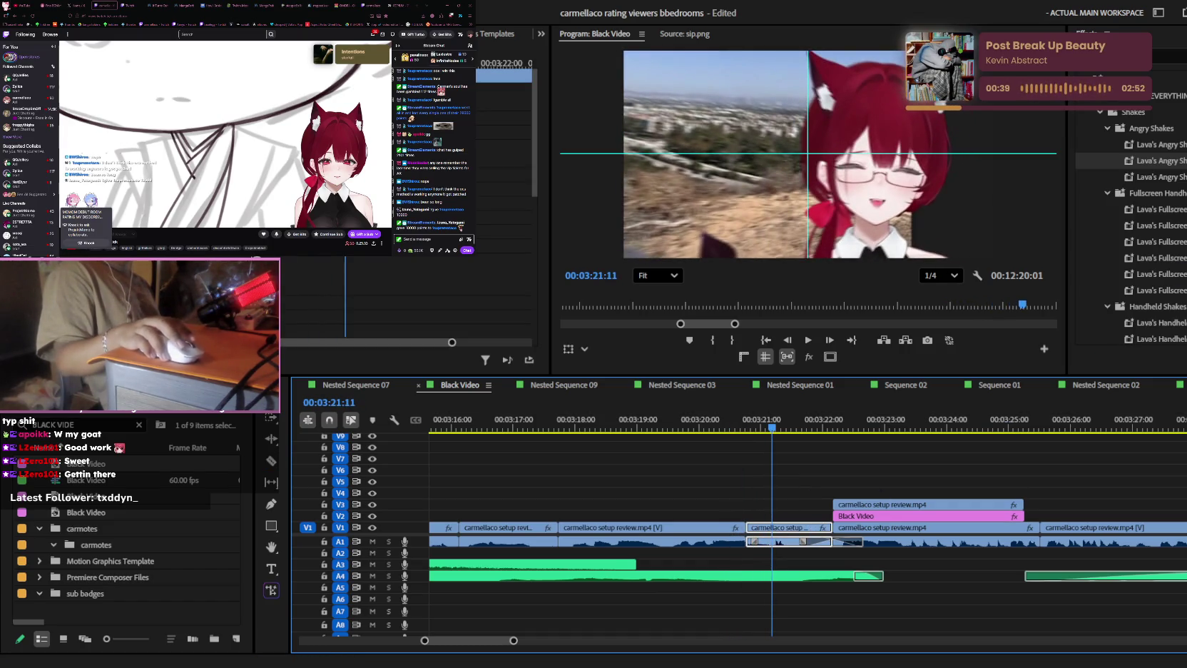
scroll(1131, 214, "down", 1)
mouse_move(1148, 147)
left_mouse_down()
mouse_move(732, 520)
mouse_move(788, 528)
left_mouse_up()
key("space")
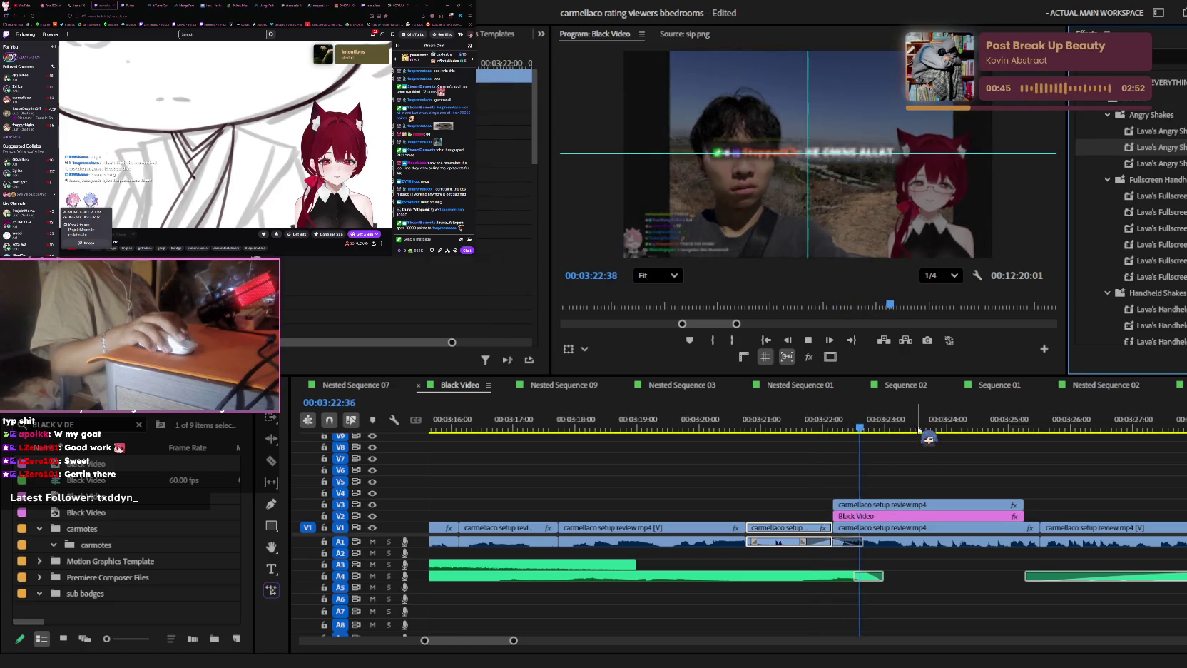
scroll(976, 481, "down", 4)
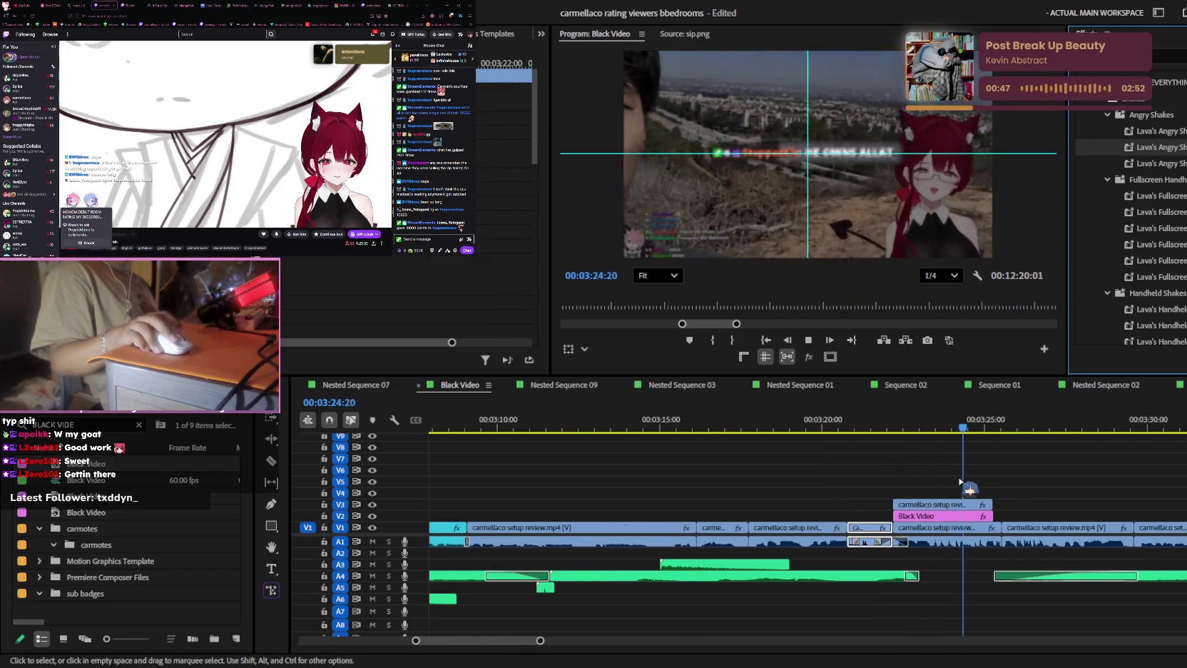
left_click(926, 430)
key("equal")
key("space")
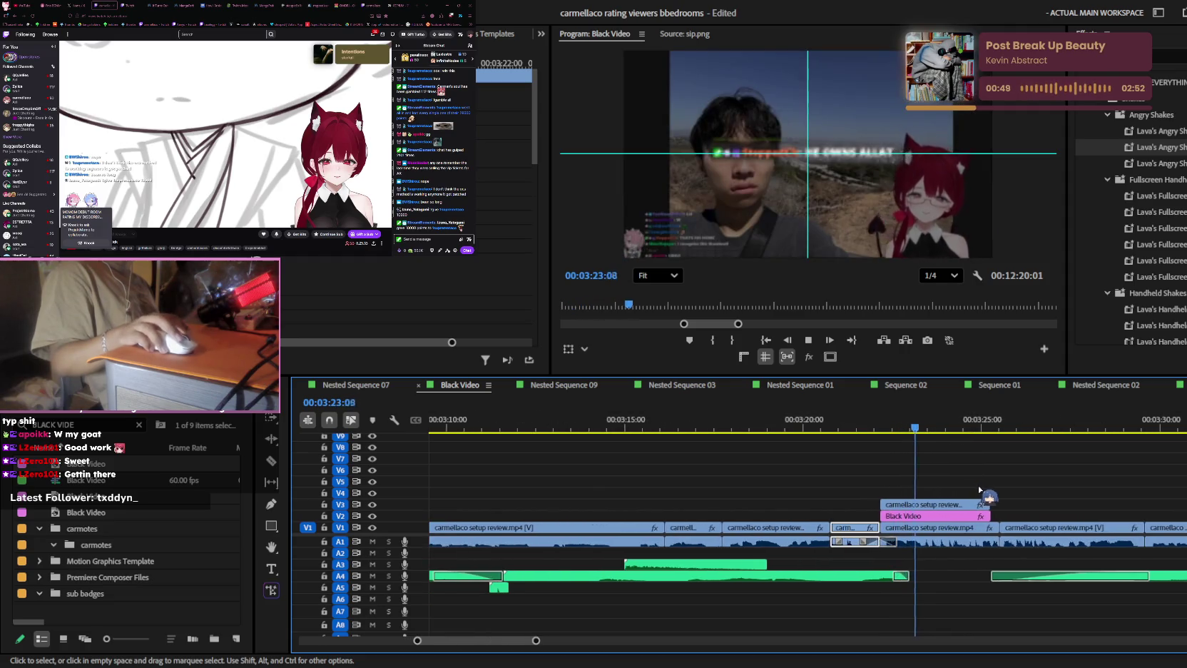
- Trim the Black Video and upper clip to end together around 3:24, then replay
left_click_drag(987, 518, 952, 515)
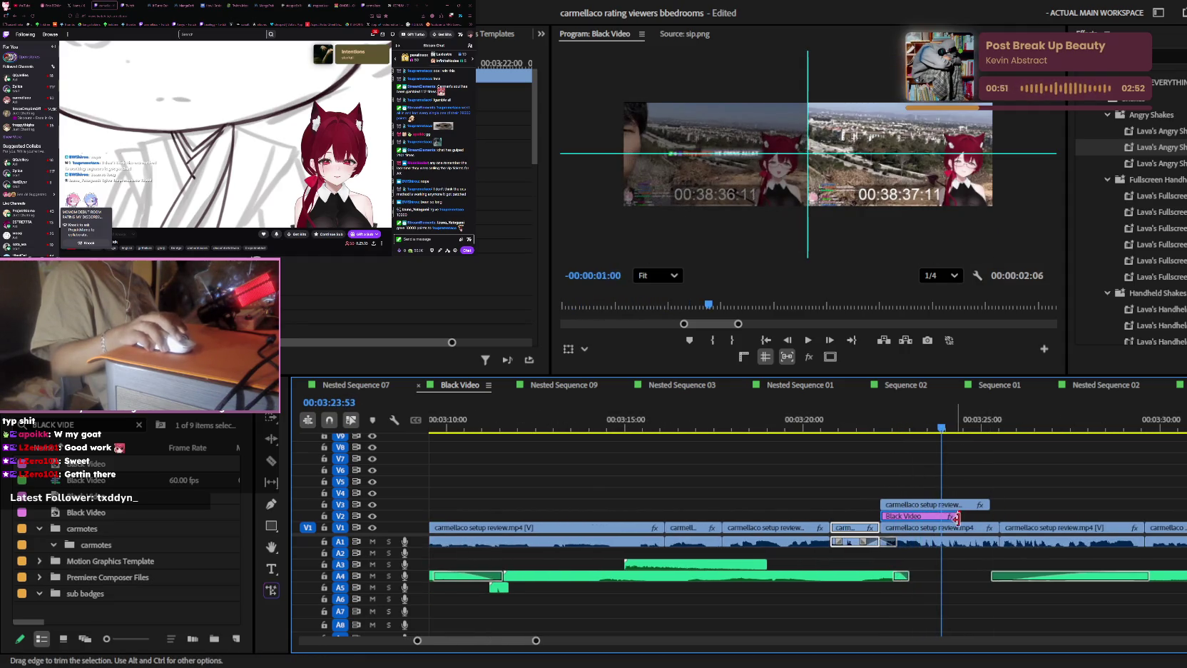
left_click(451, 265)
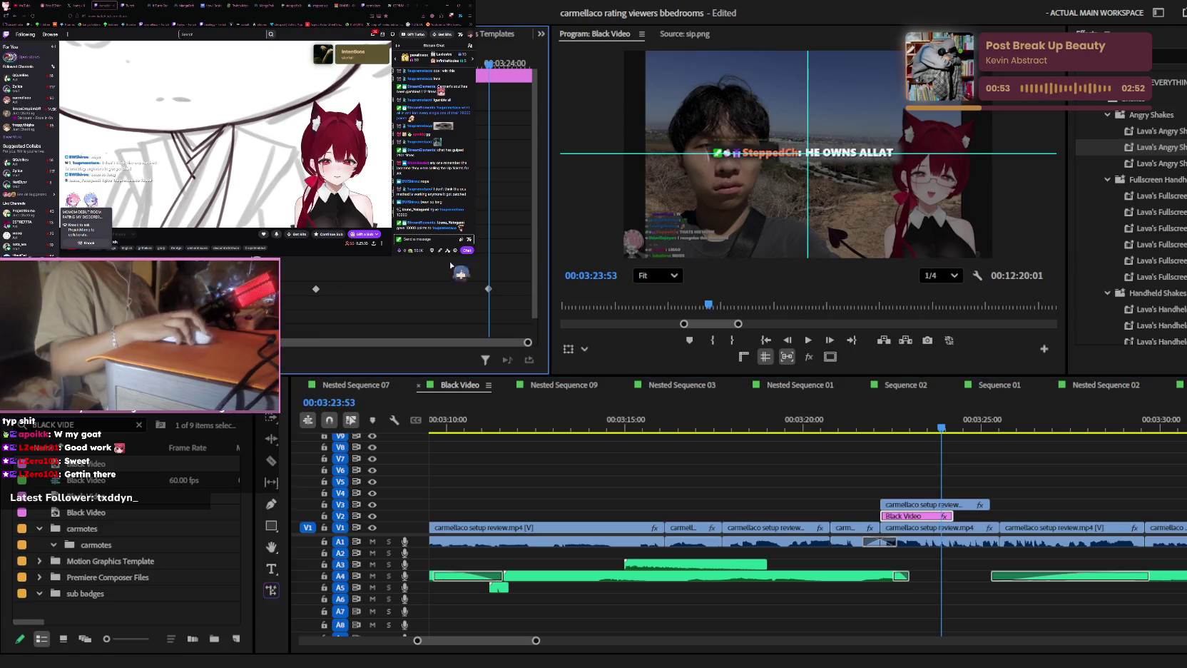
left_click_drag(489, 64, 529, 64)
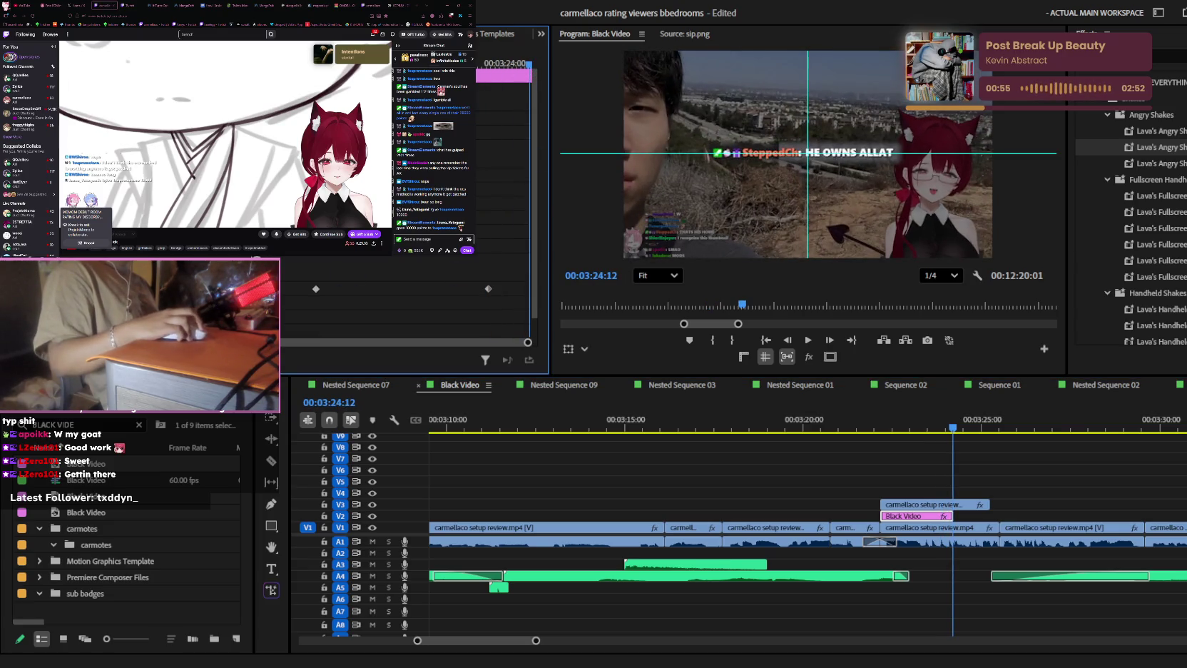
left_click_drag(989, 504, 954, 504)
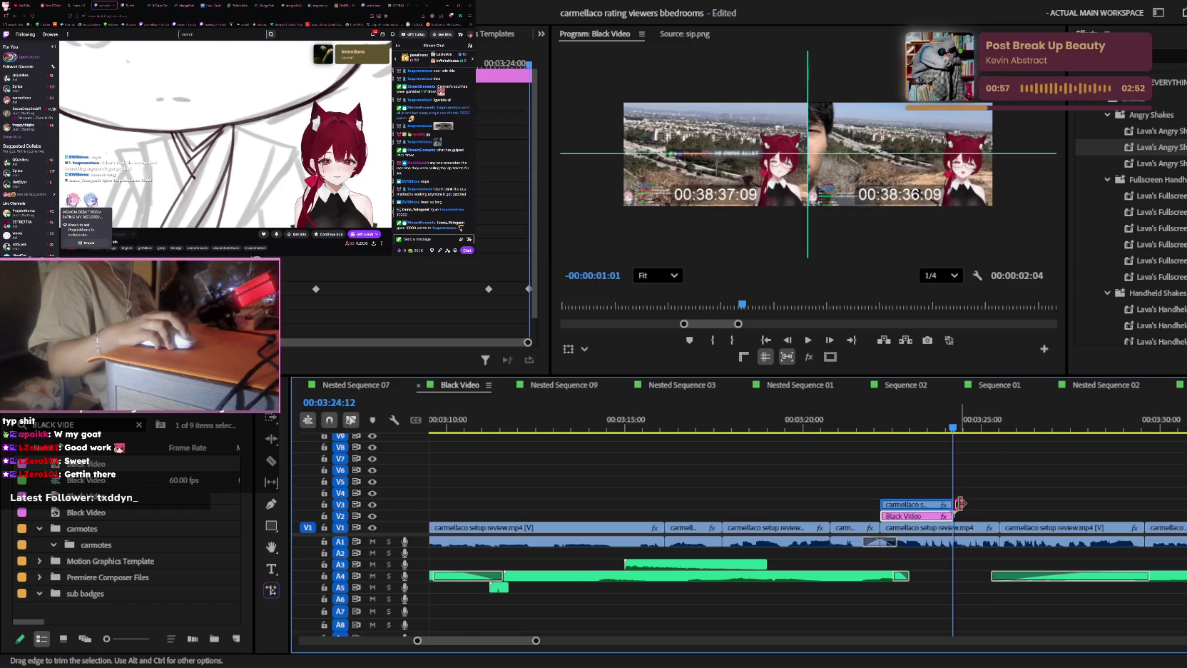
key("space")
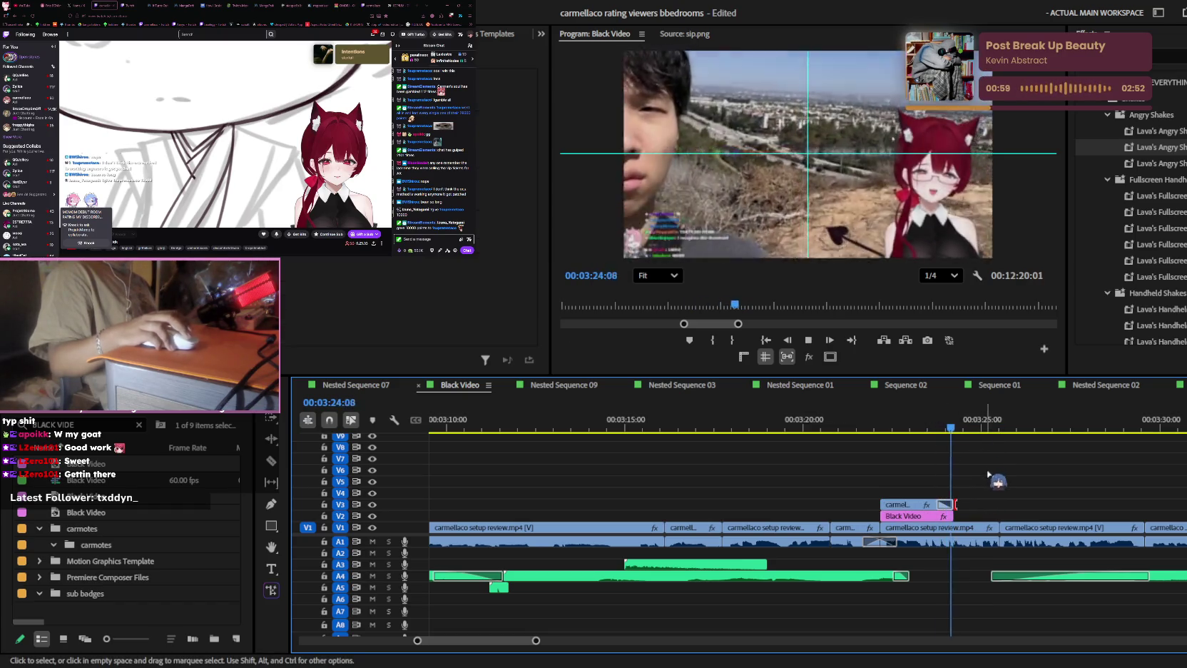
scroll(997, 474, "up", 1, "alt")
scroll(998, 468, "down", 2, "alt")
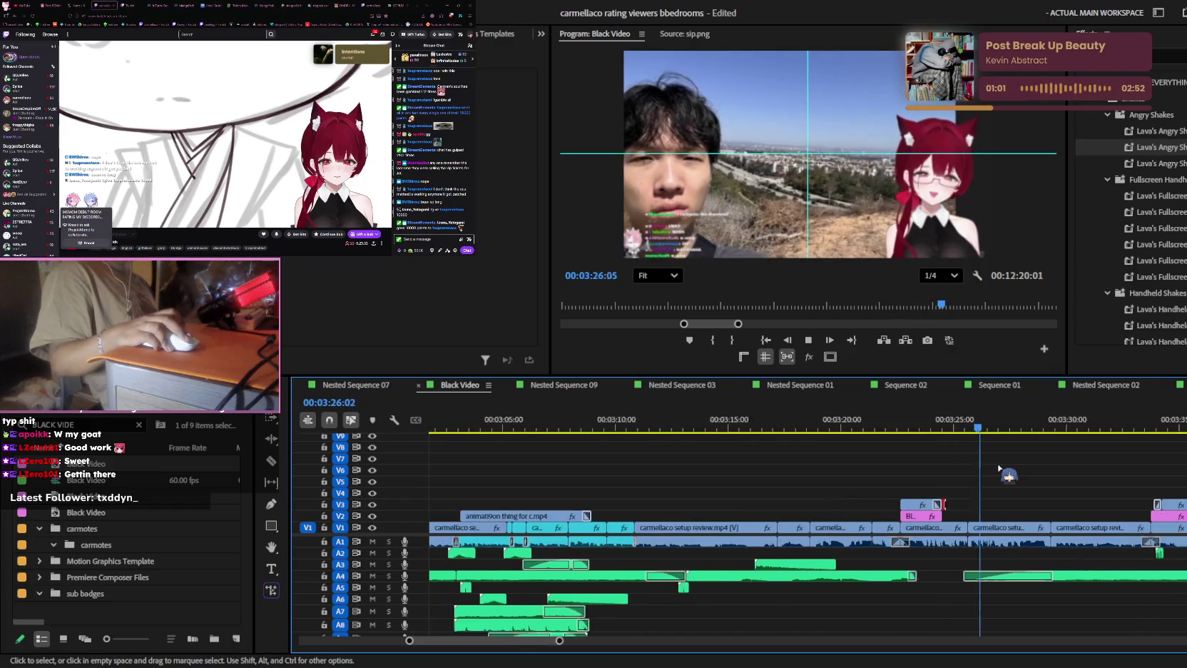
- Rewatch the darker earlier moment and save the project
scroll(998, 470, "up", 2, "alt")
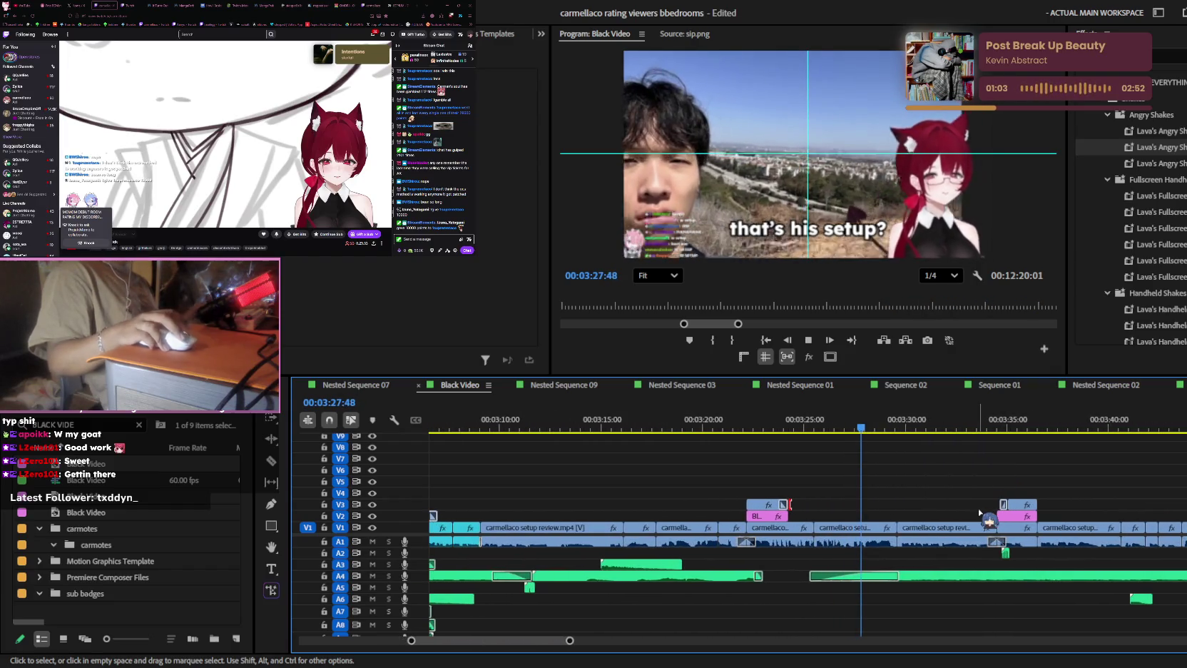
scroll(960, 544, "up", 1, "alt")
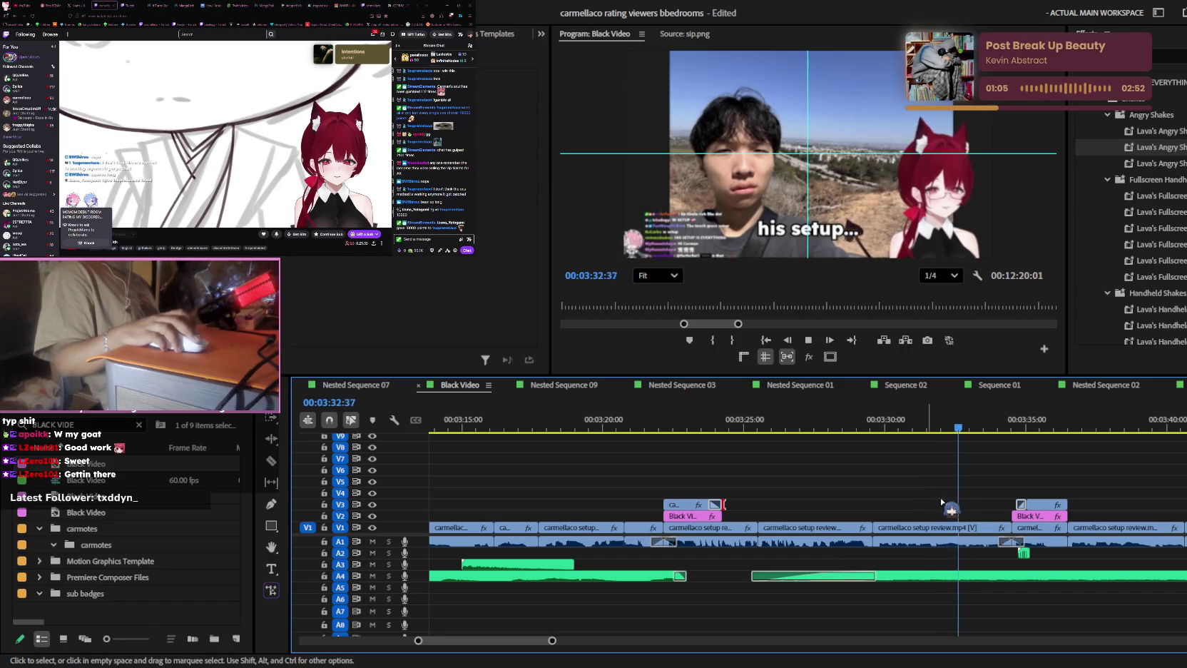
key("equal")
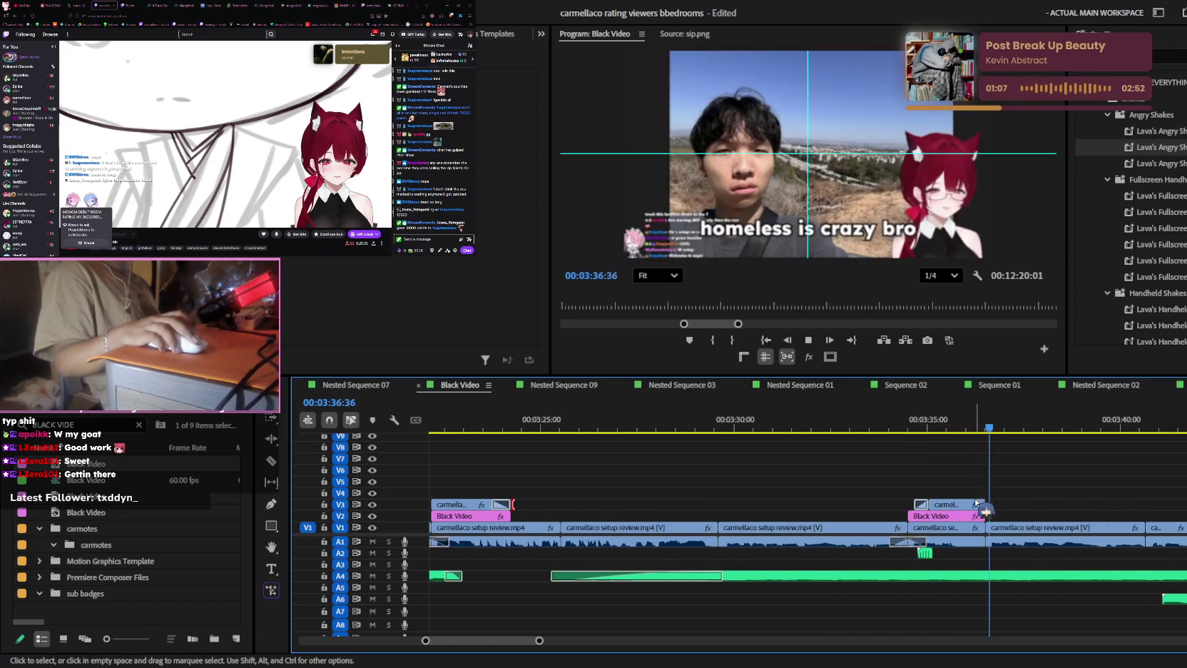
left_click(918, 428)
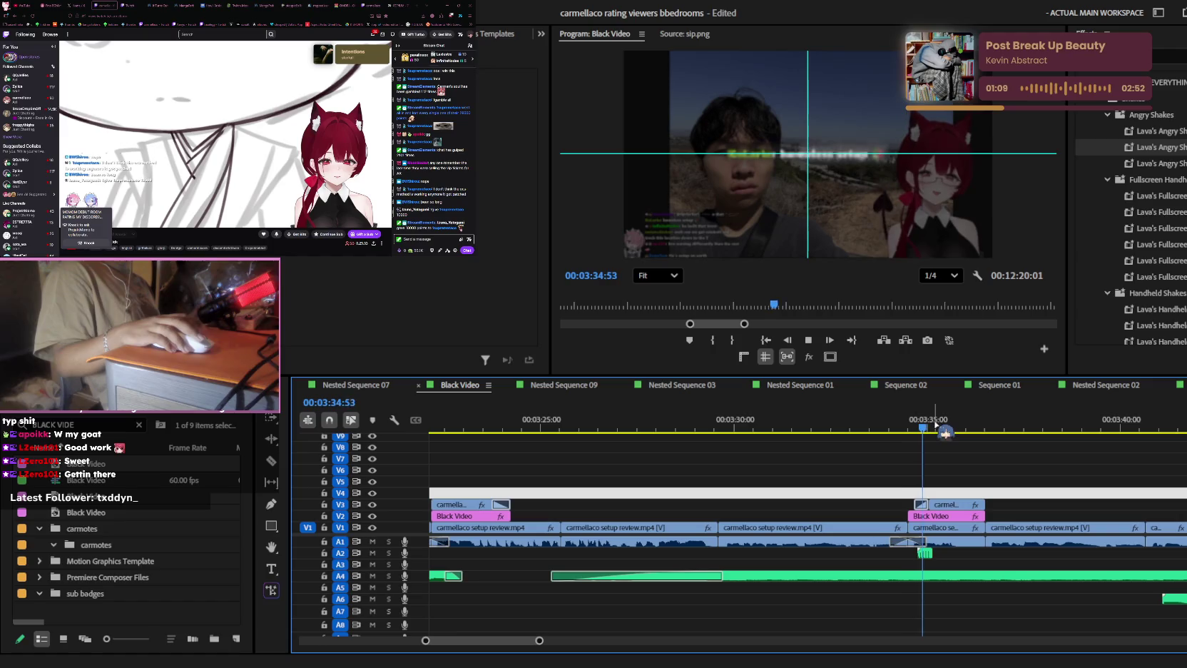
key("minus")
key("ctrl+s")
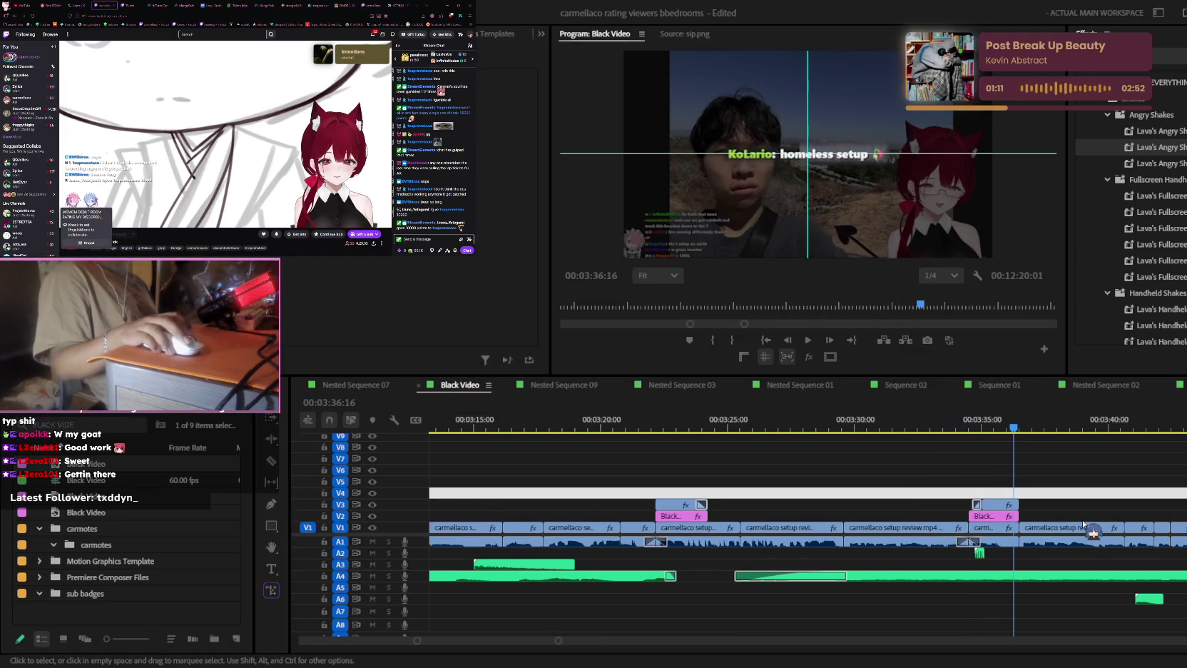
- Rewatch the last few seconds and stop playback at 00:04:00:51
key("equal")
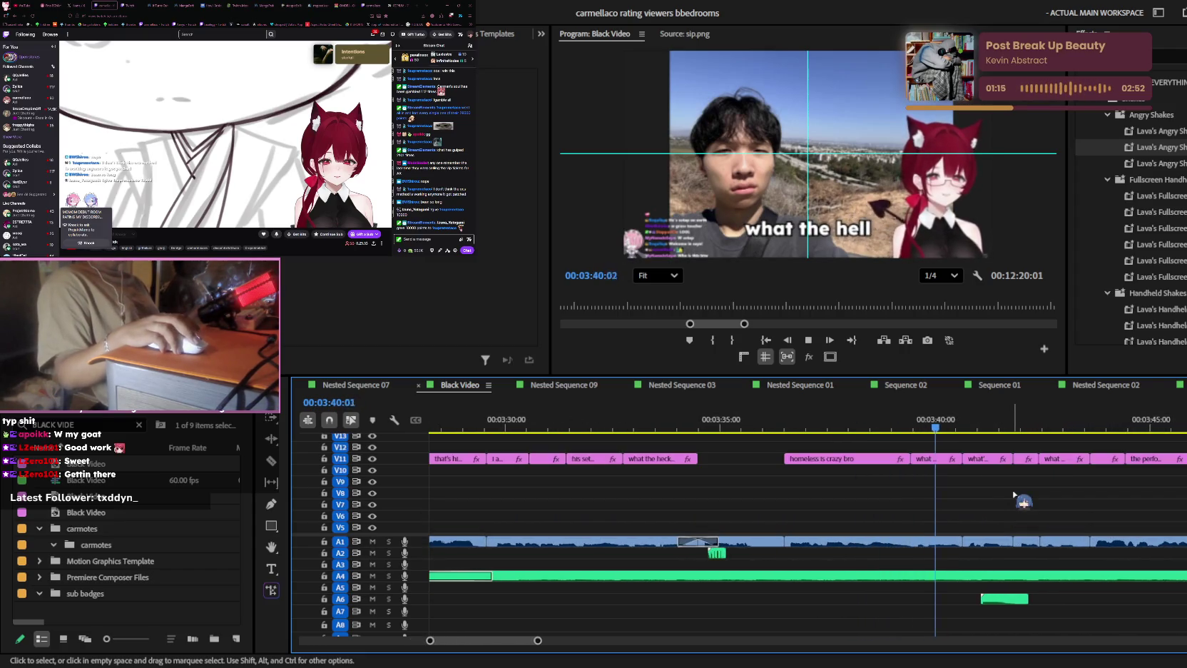
key("equal")
key("minus")
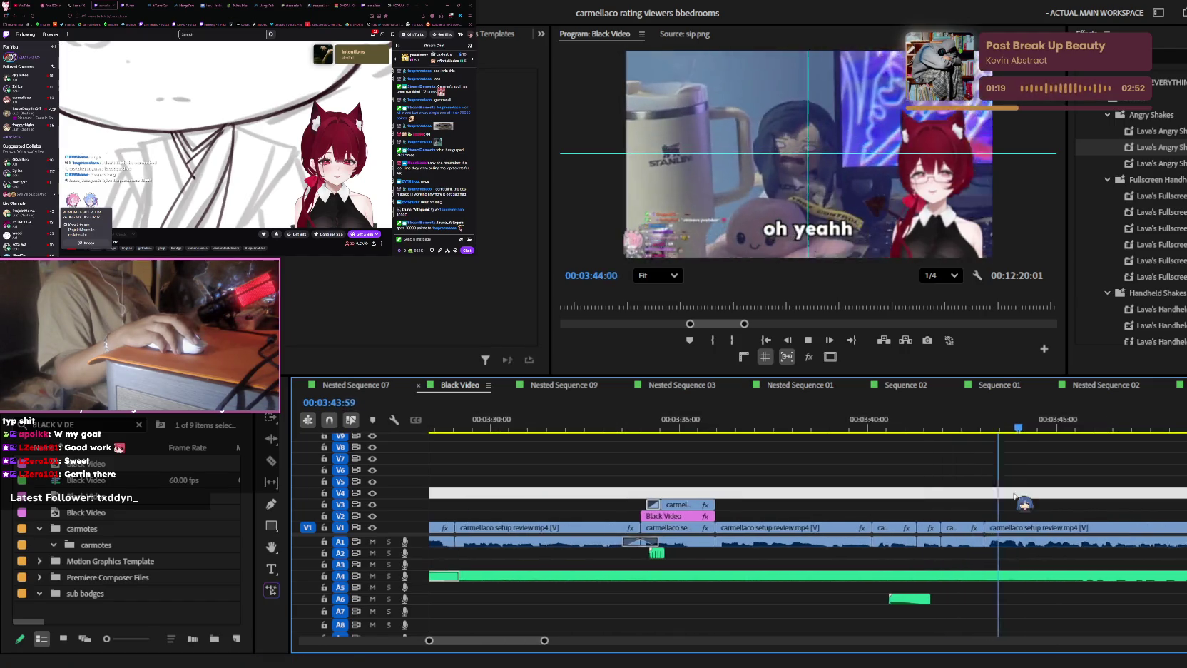
key("minus")
key("equal")
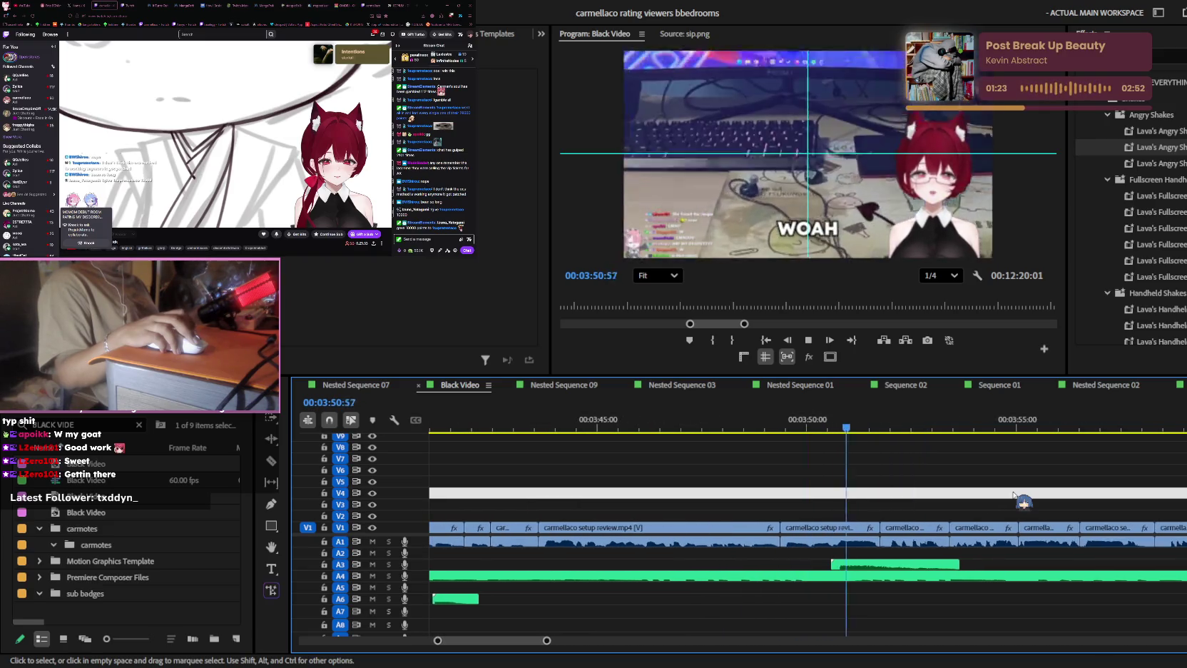
key("minus")
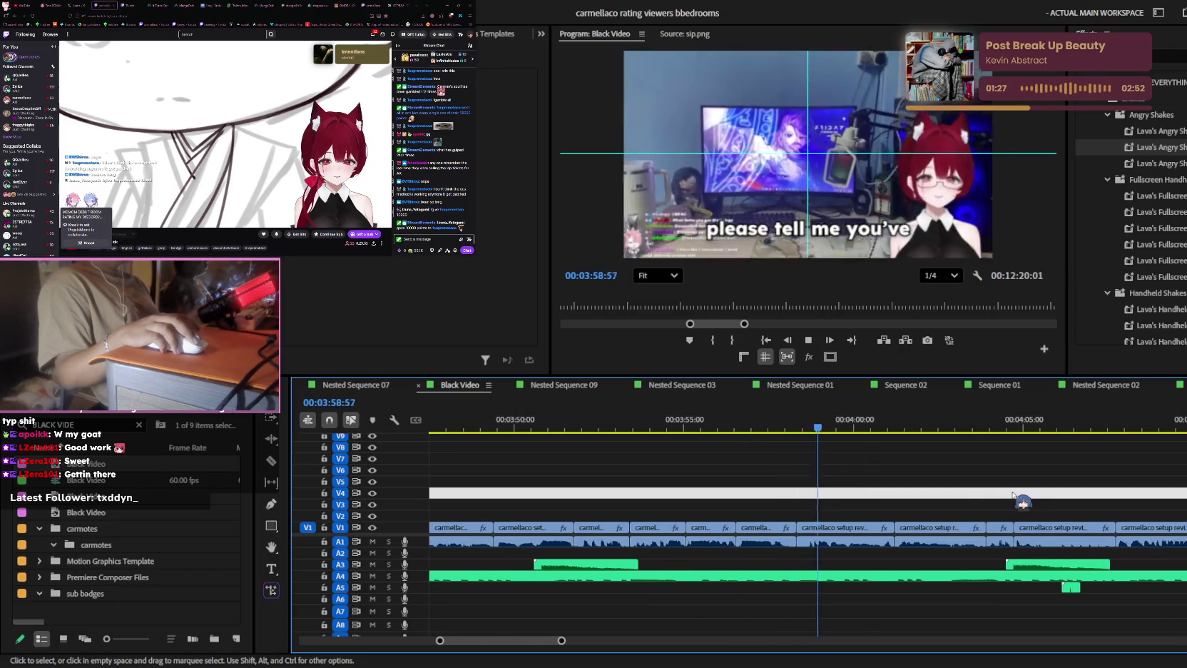
key("equal")
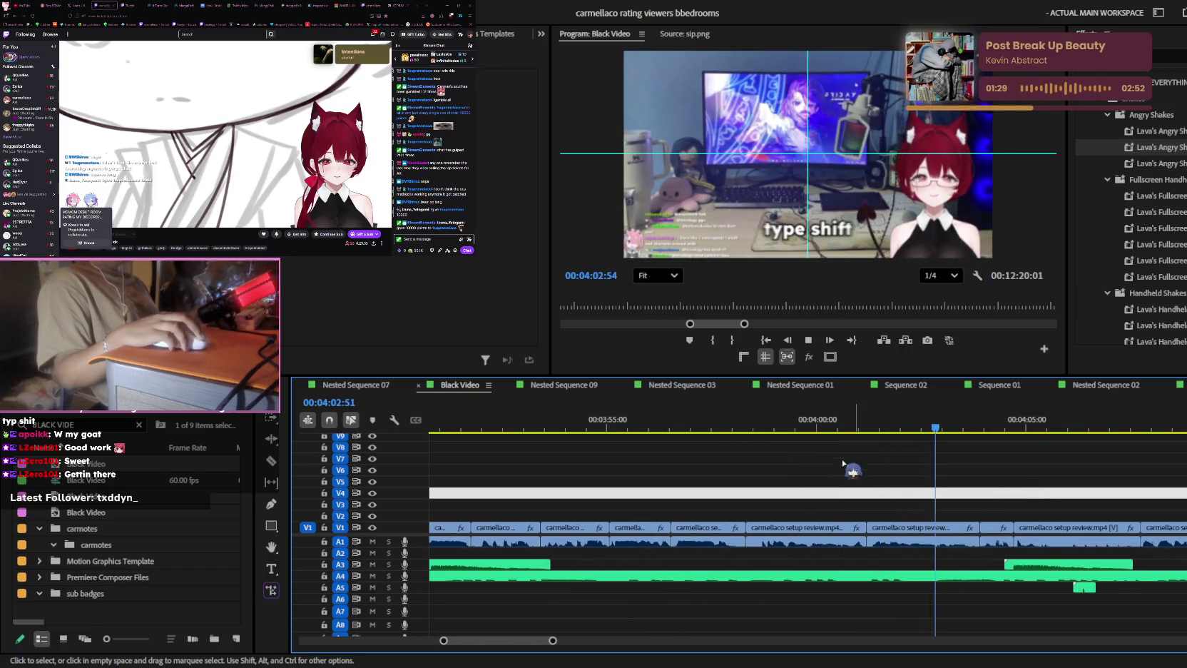
key("Up")
scroll(877, 485, "up", 2)
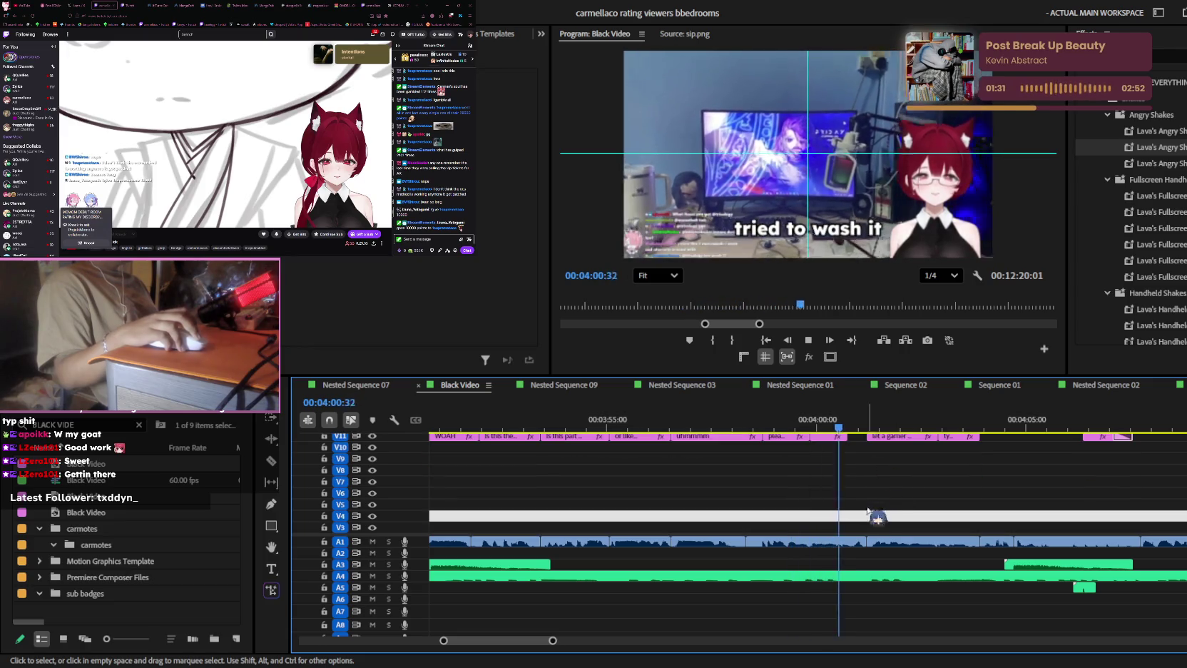
key("space")
scroll(856, 521, "down", 2)
- Reframe the short V1 piece as a close-up with the VTuber character shifted left
key("v")
left_click(858, 527)
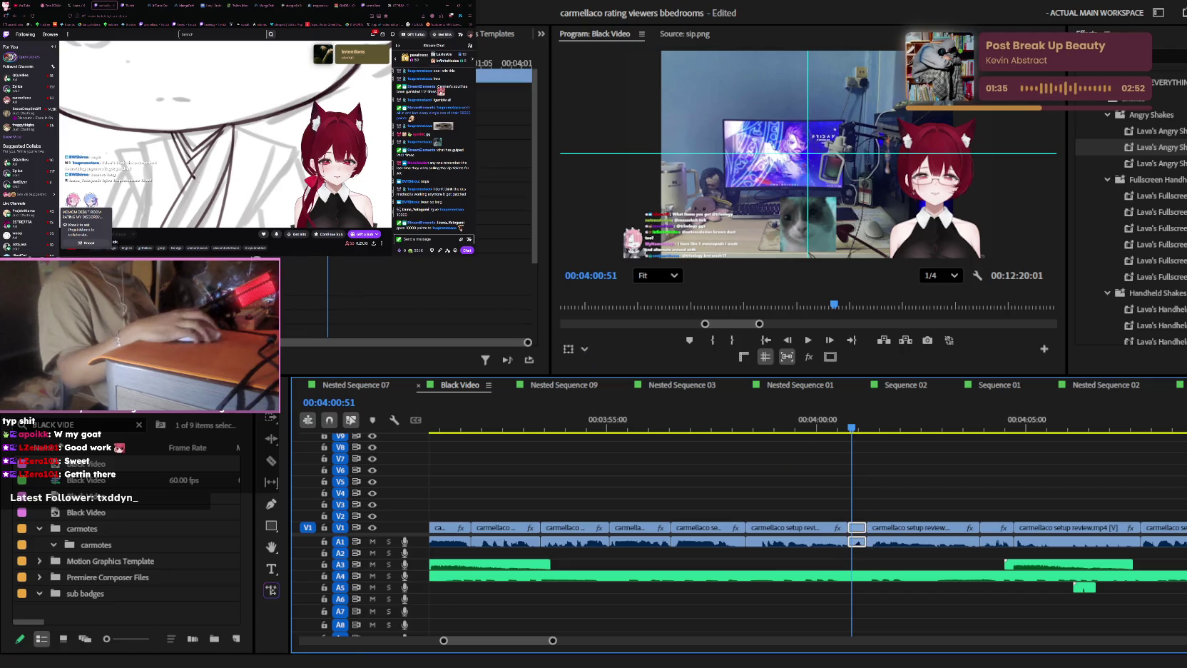
key("Return")
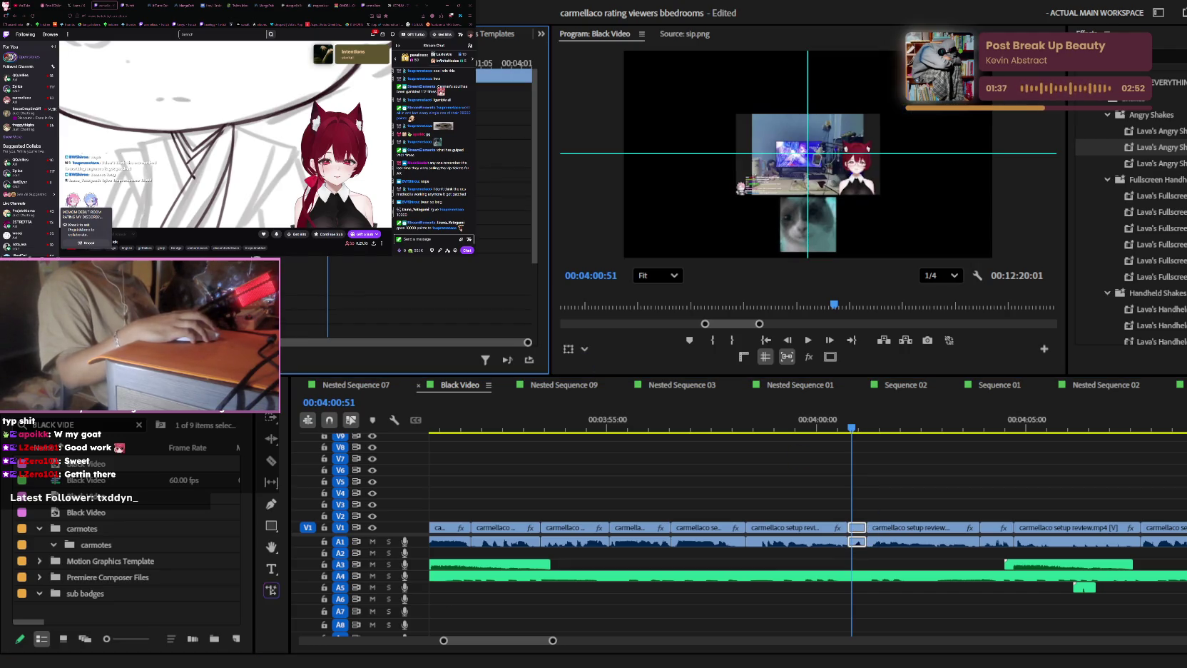
key("ctrl+z")
key("ctrl+shift+z")
key("ctrl+z")
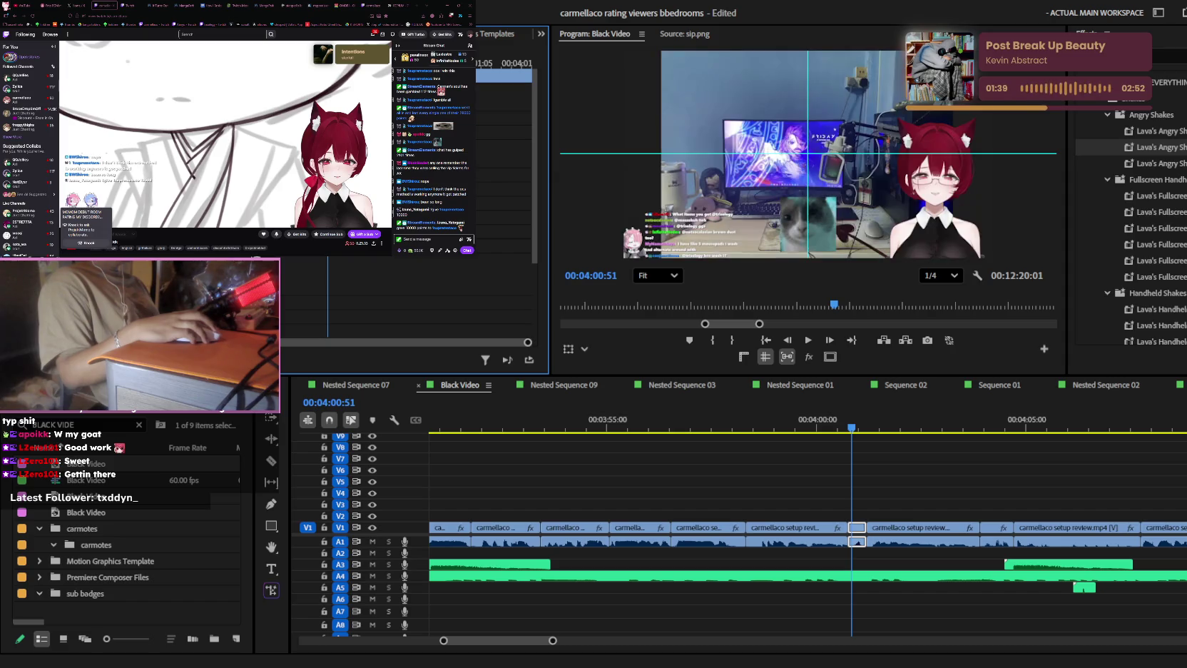
key("ctrl+z")
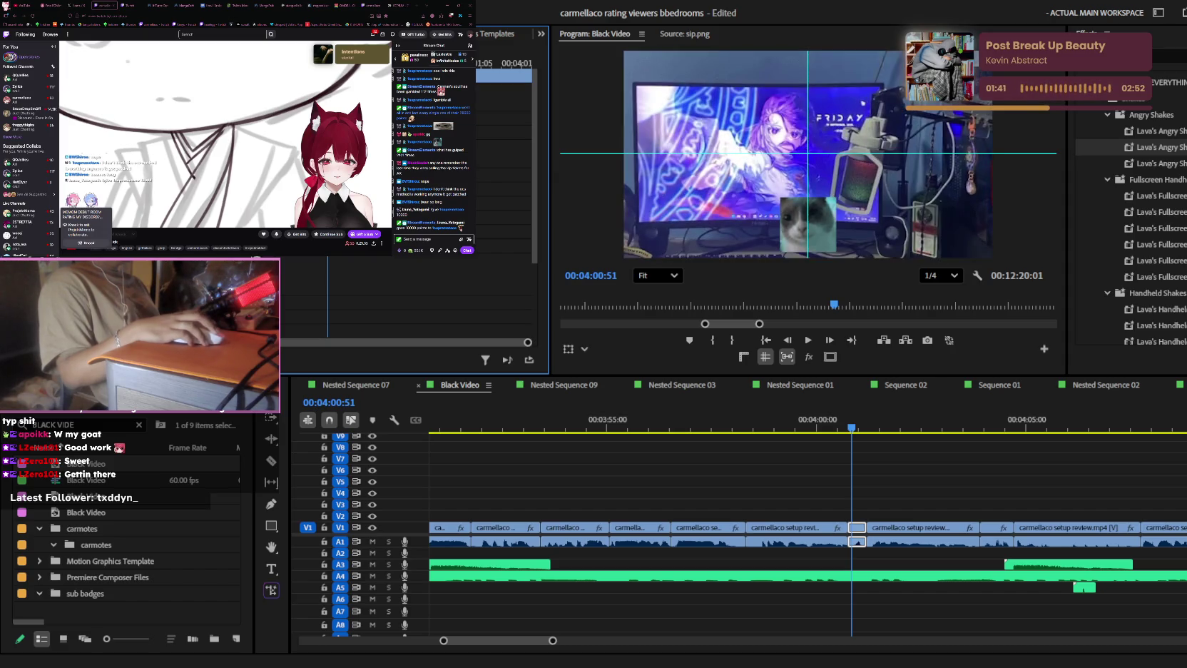
key("ctrl+z")
key("ctrl+z")
key("ctrl+z")
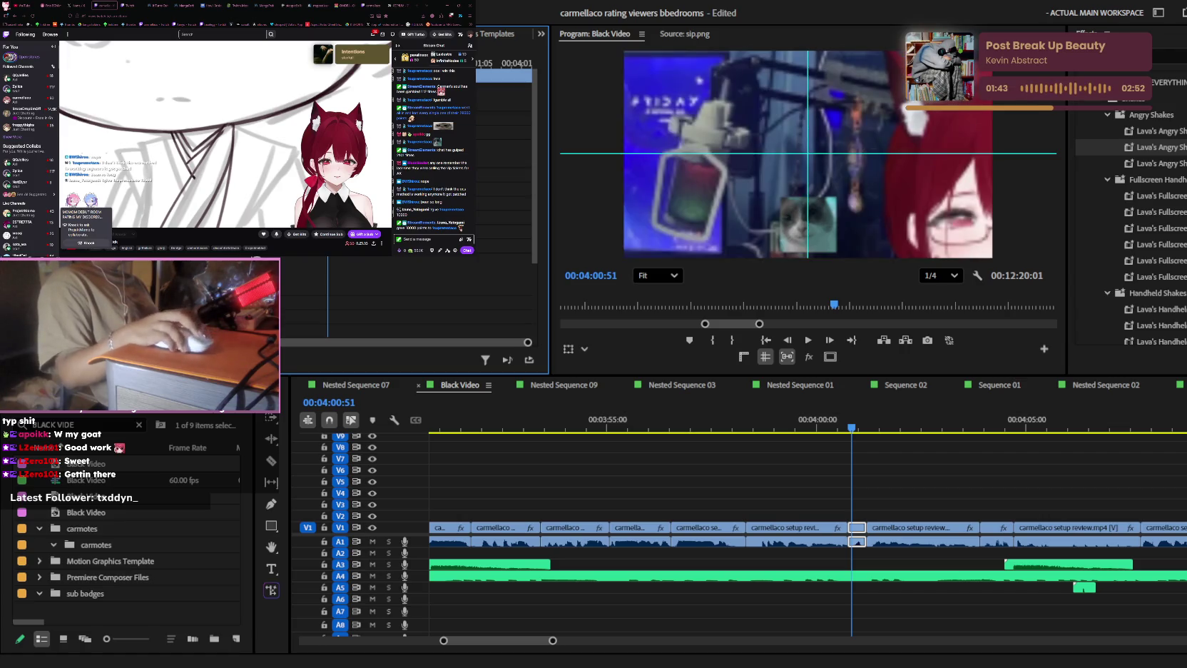
key("ctrl+z")
key("ctrl+z")
key("ctrl+z")
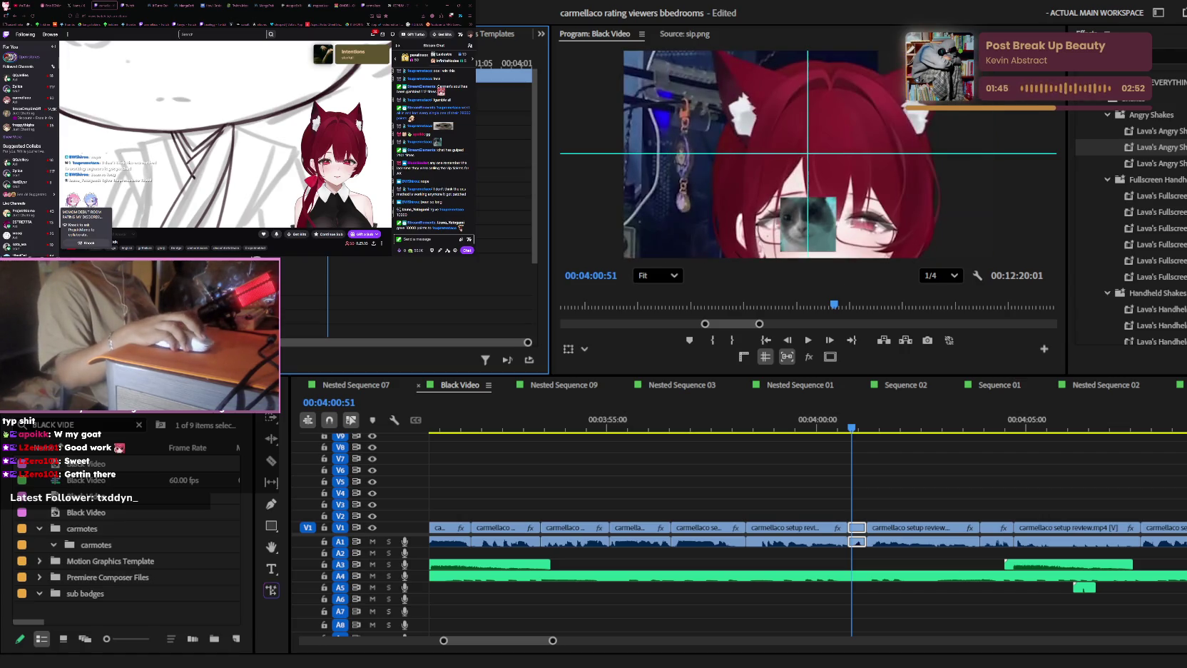
key("ctrl+z")
key("ctrl+z")
key("ctrl+z")
key("ctrl+z")
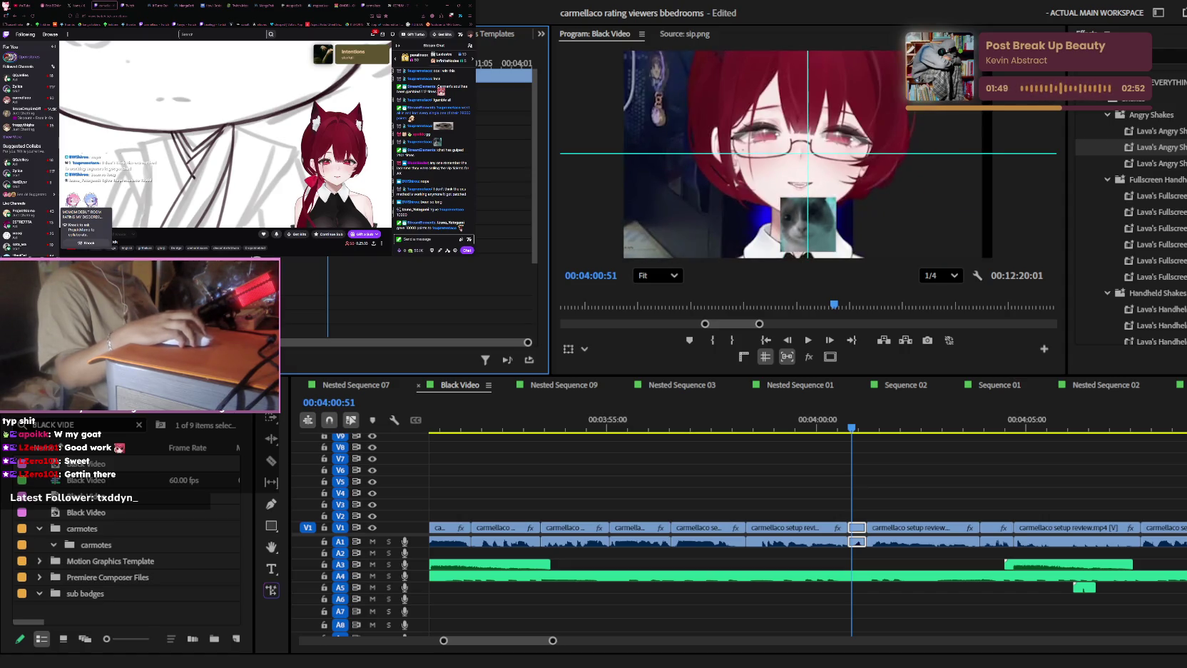
key("ctrl+z")
key("ctrl+z")
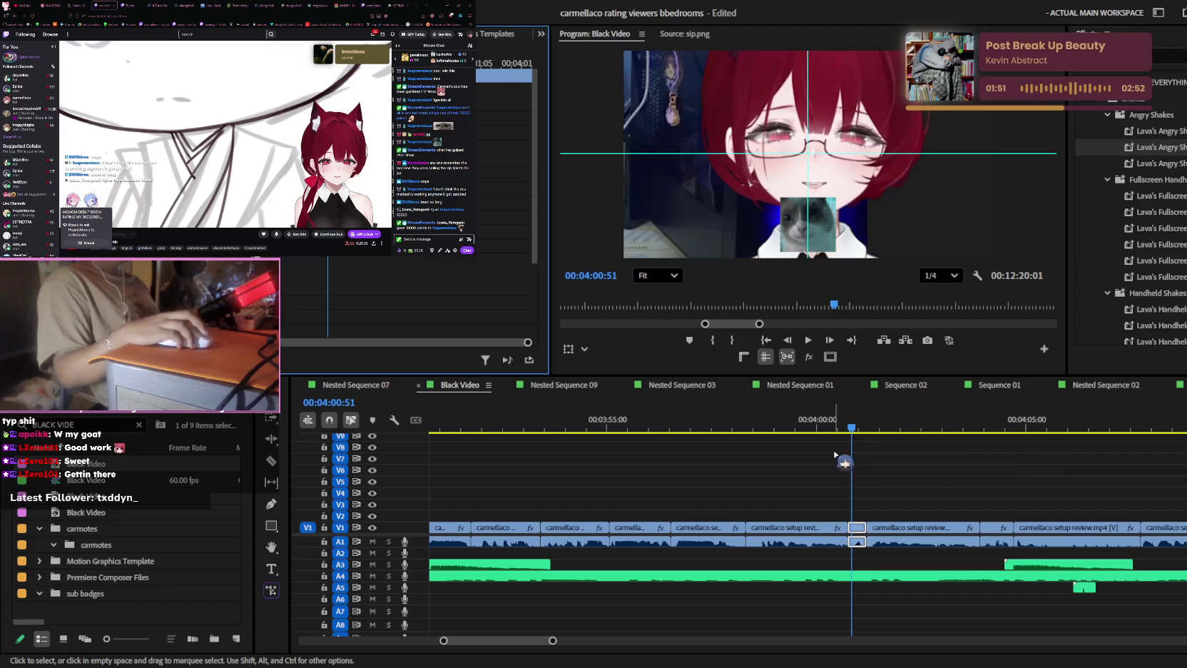
- Play back the reframed close-up piece to preview it
left_click(852, 427)
key("space")
key("=")
key("=")
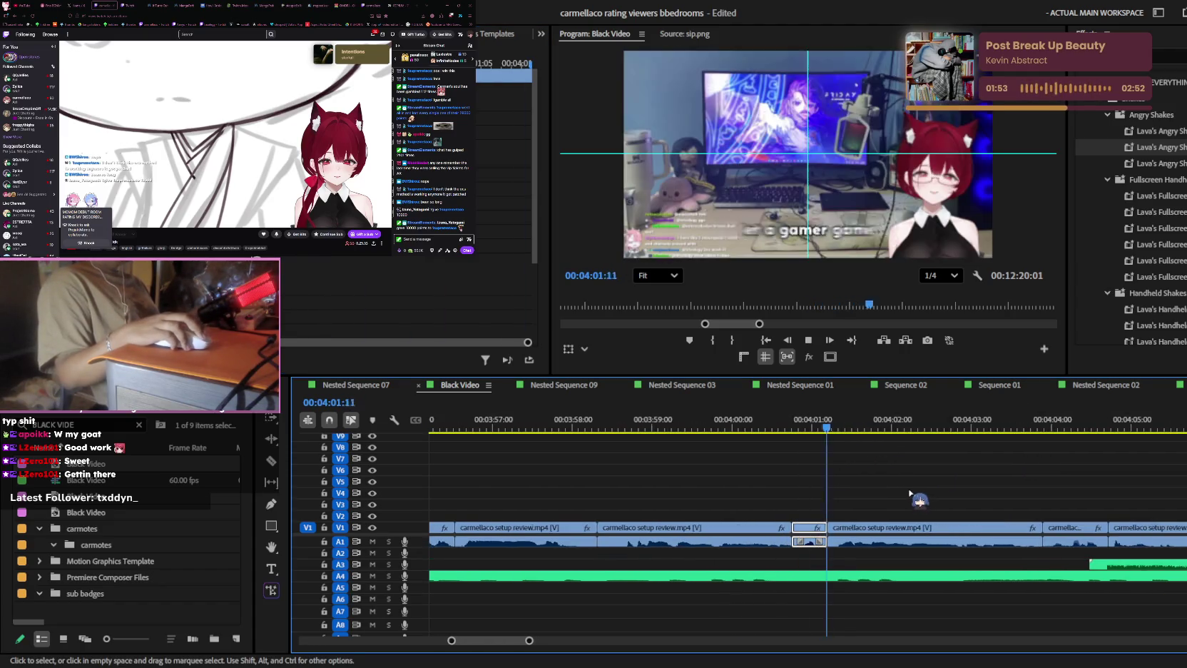
key("minus")
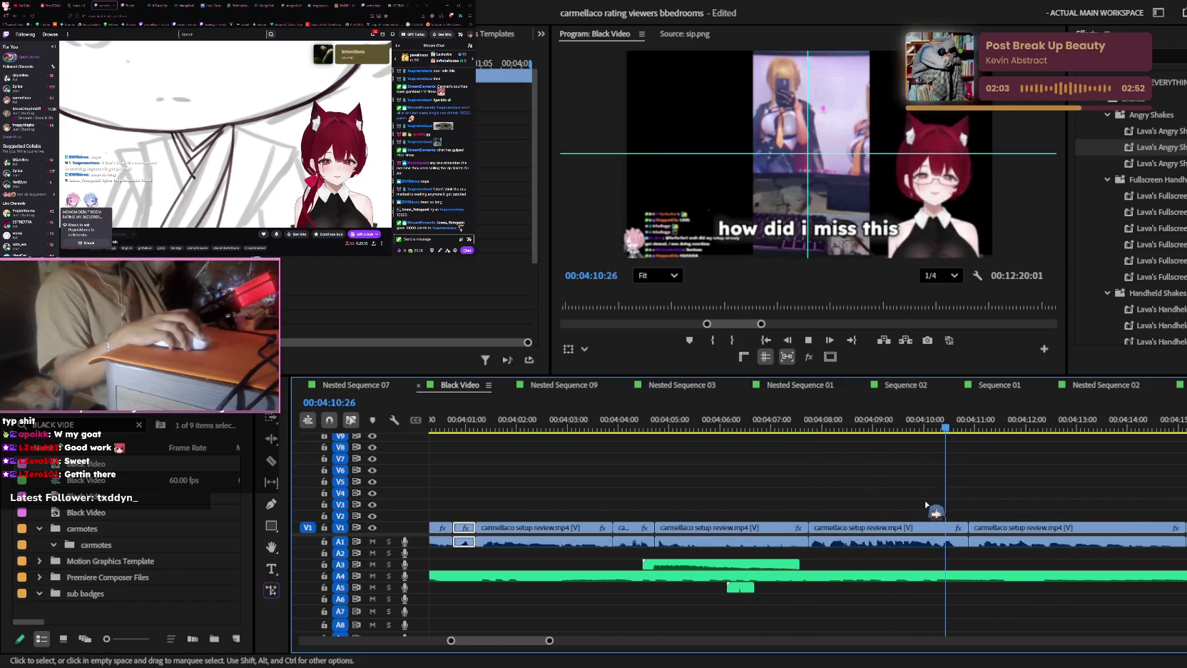
- Play the captioned stretch from about 4:37 and stop at the 'bro' caption near 5:14
scroll(1012, 505, "up", 3)
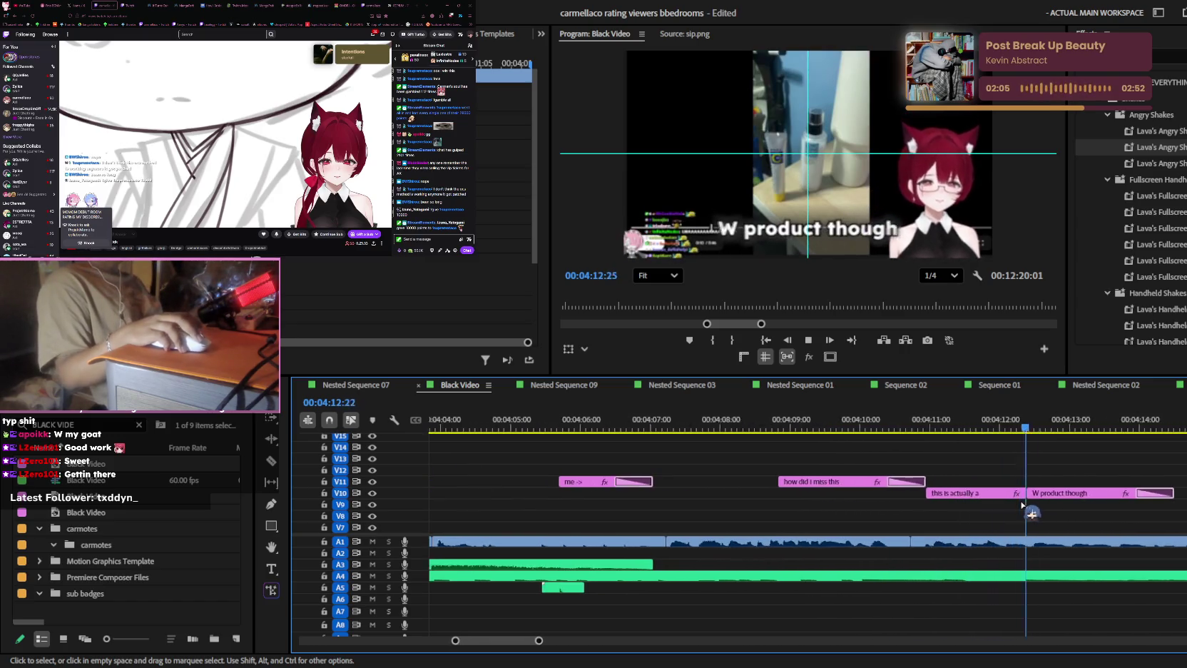
scroll(1020, 508, "down", 1)
scroll(1020, 508, "down", 1)
scroll(1020, 507, "down", 1)
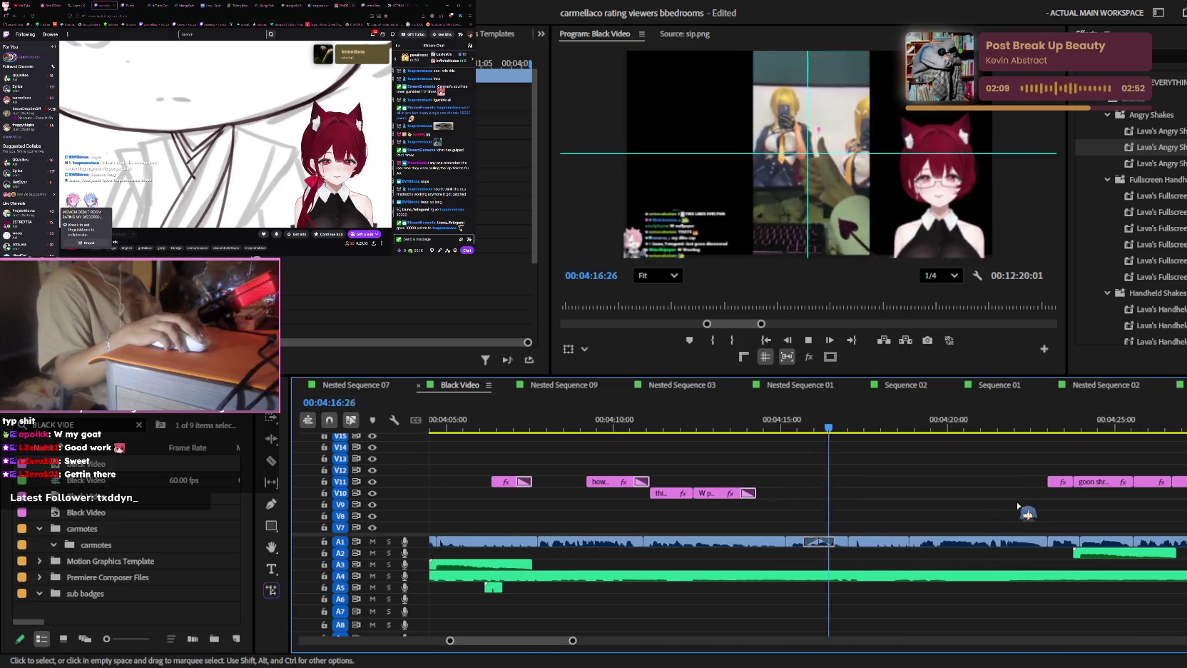
scroll(1000, 504, "up", 1)
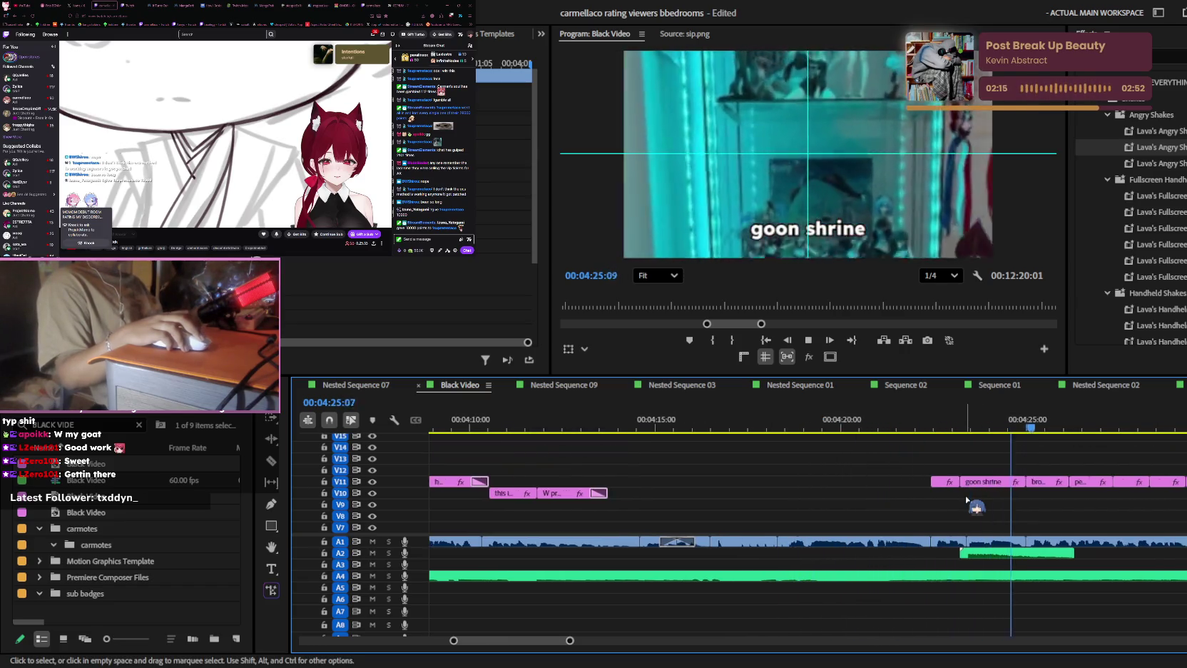
scroll(968, 500, "down", 1)
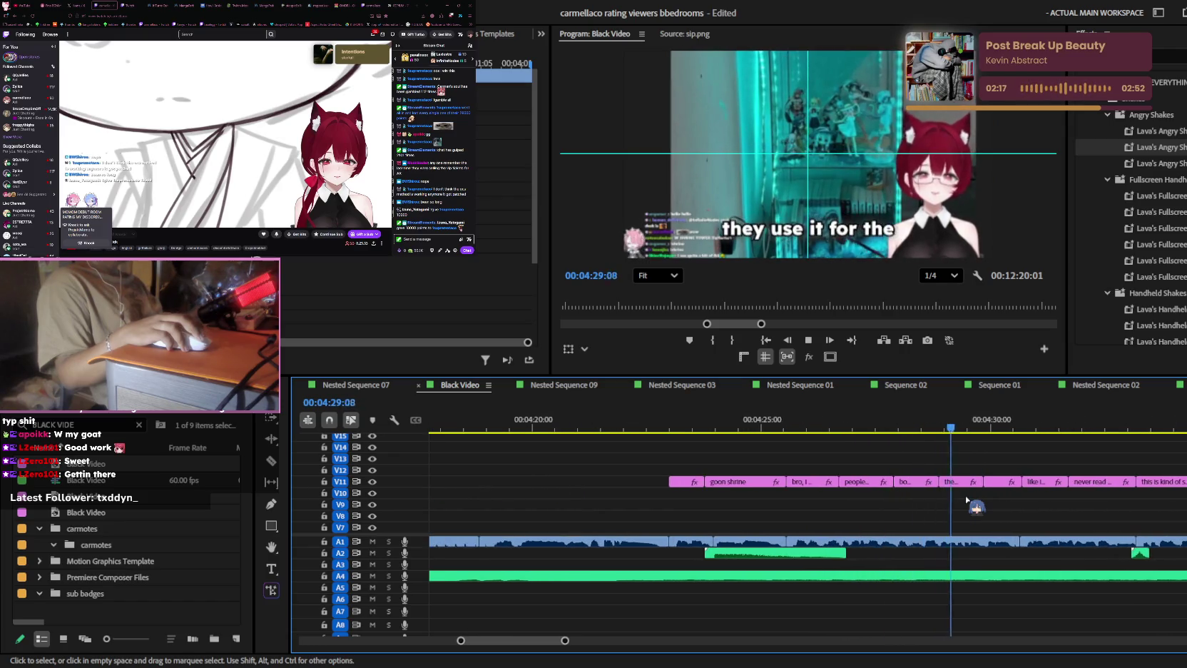
scroll(968, 501, "down", 1)
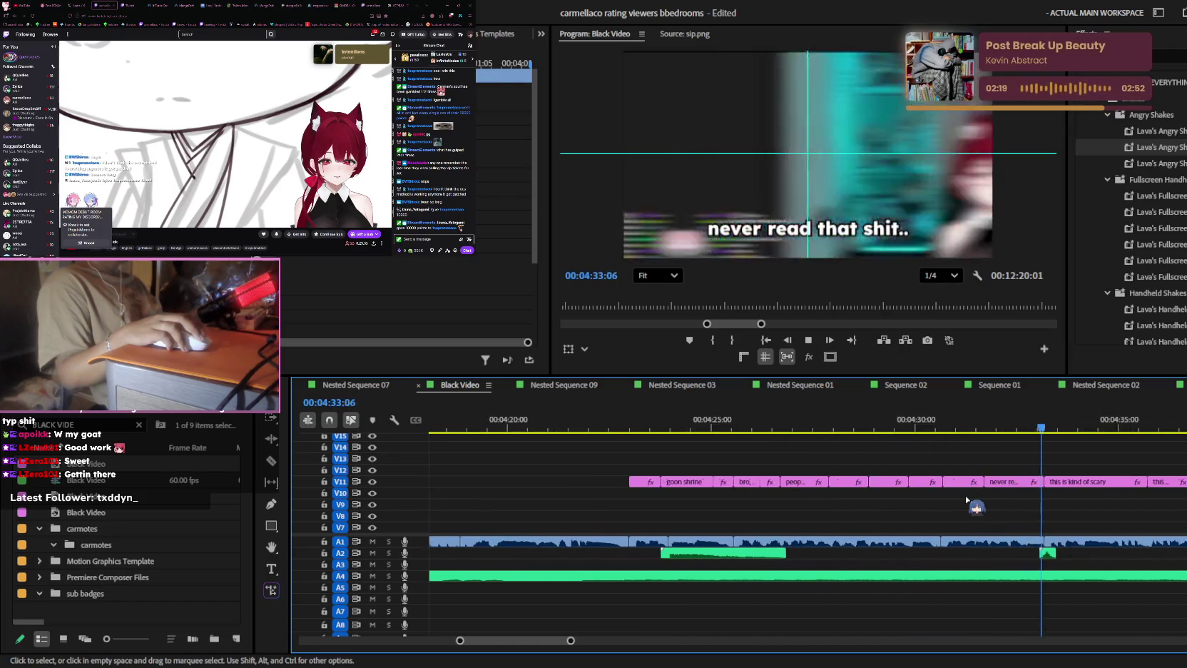
scroll(968, 499, "down", 1)
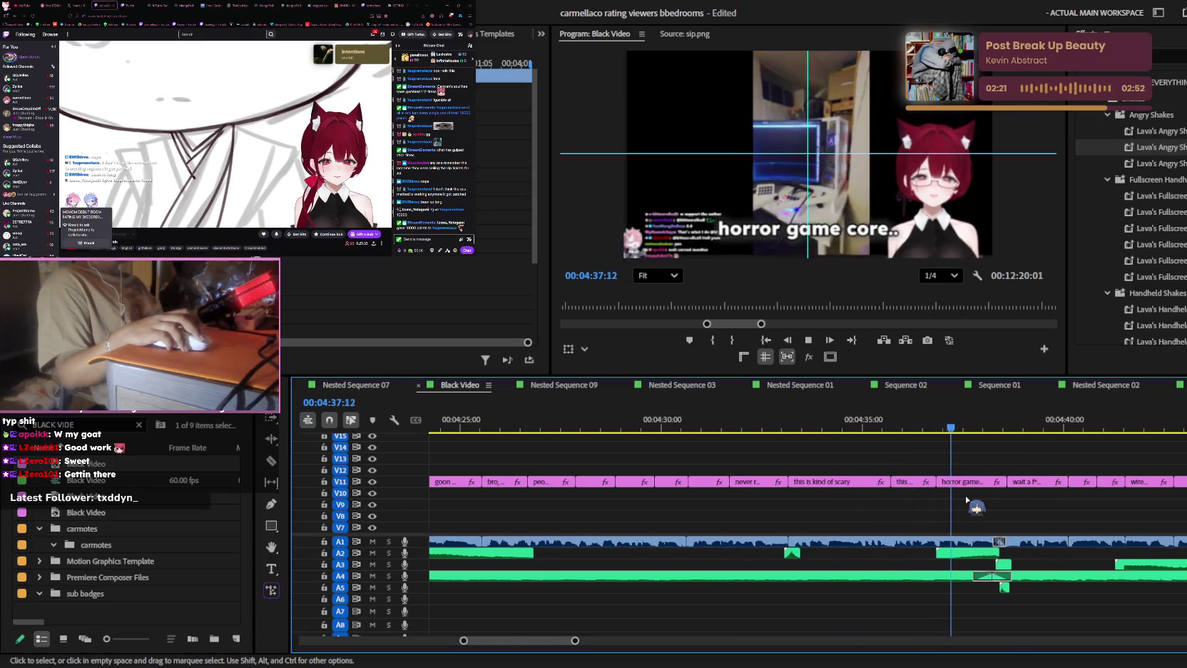
scroll(968, 499, "up", 3)
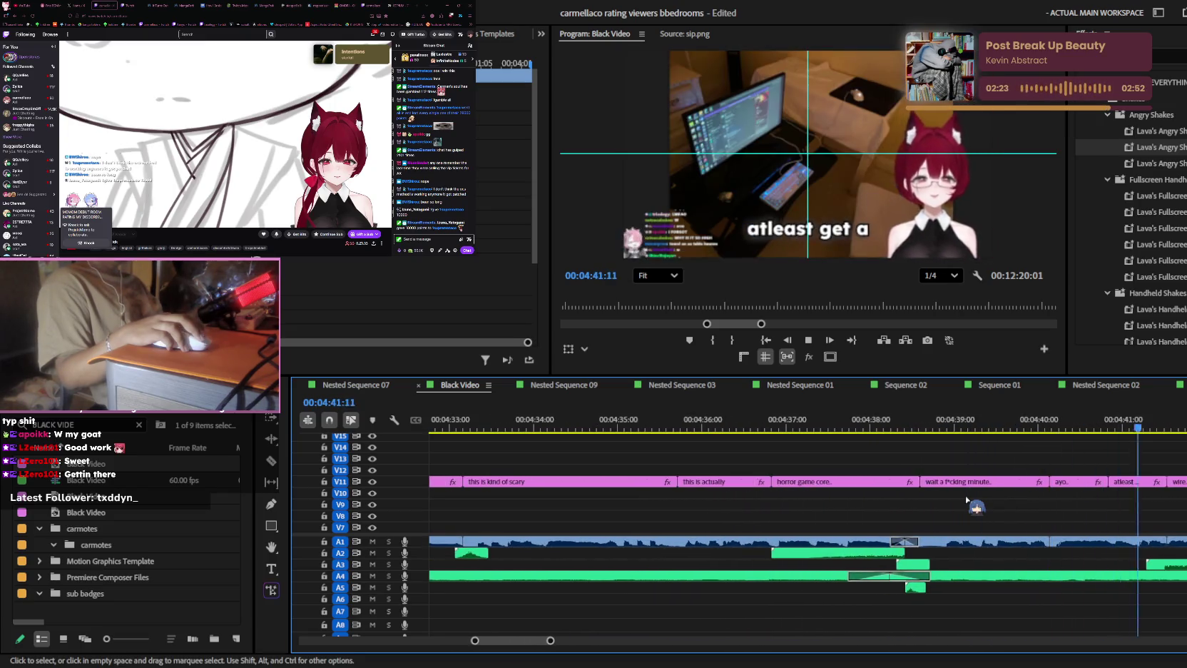
scroll(968, 500, "down", 2)
scroll(967, 500, "down", 1)
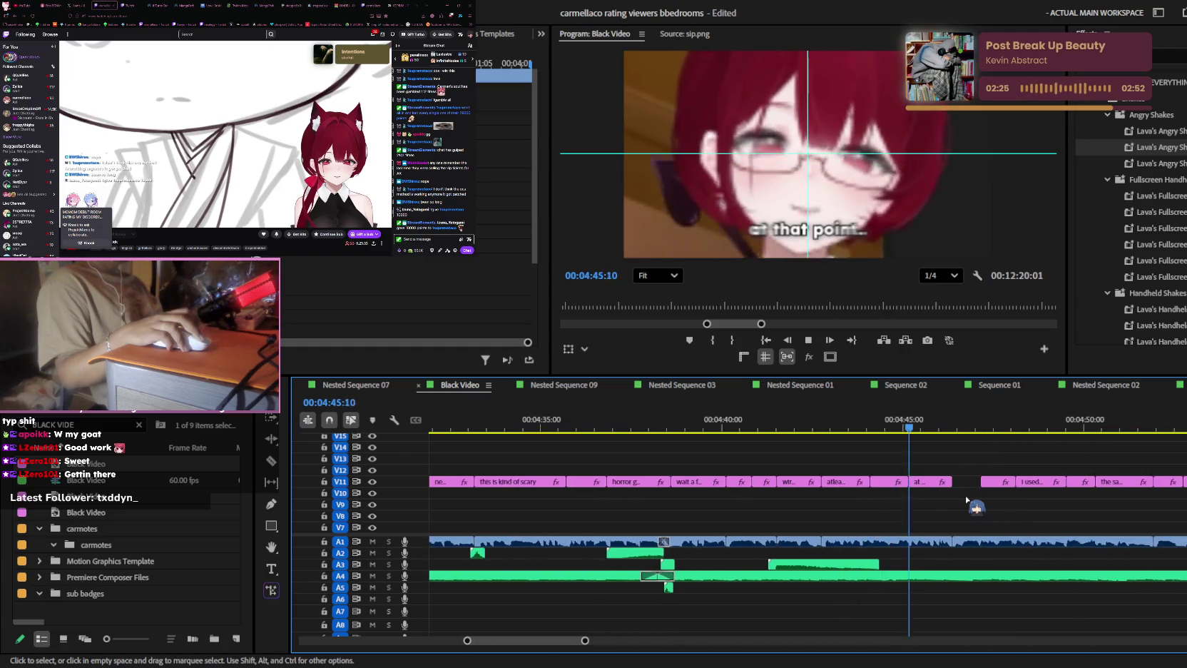
scroll(968, 499, "up", 1)
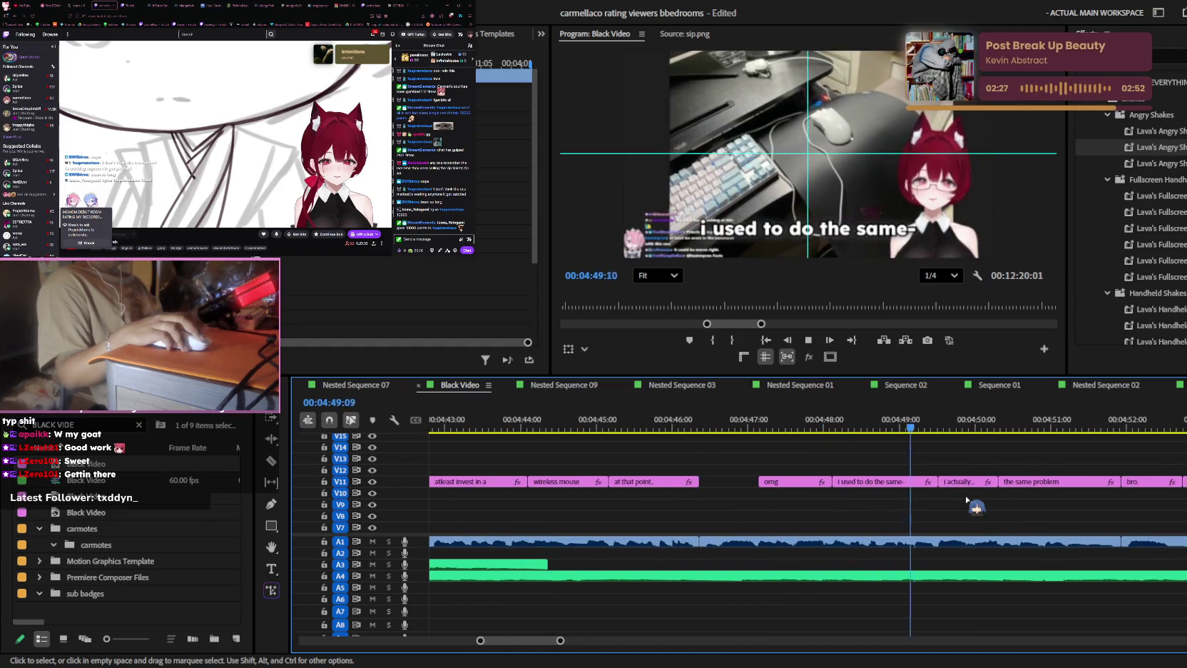
scroll(968, 499, "down", 1)
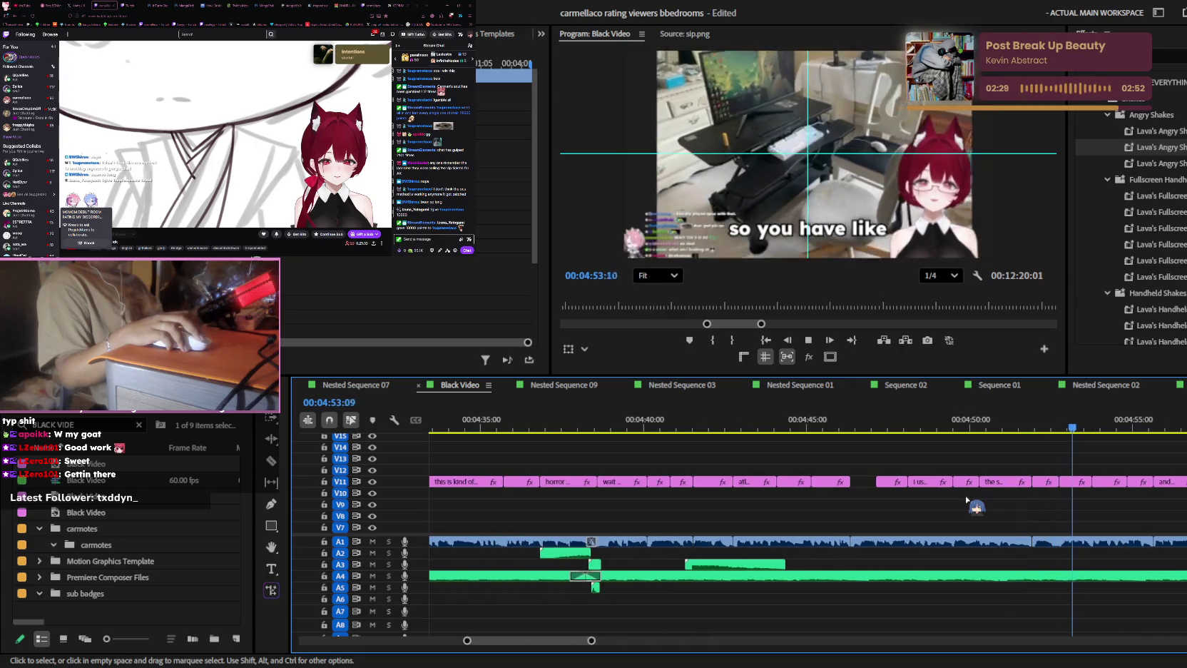
scroll(968, 499, "up", 1)
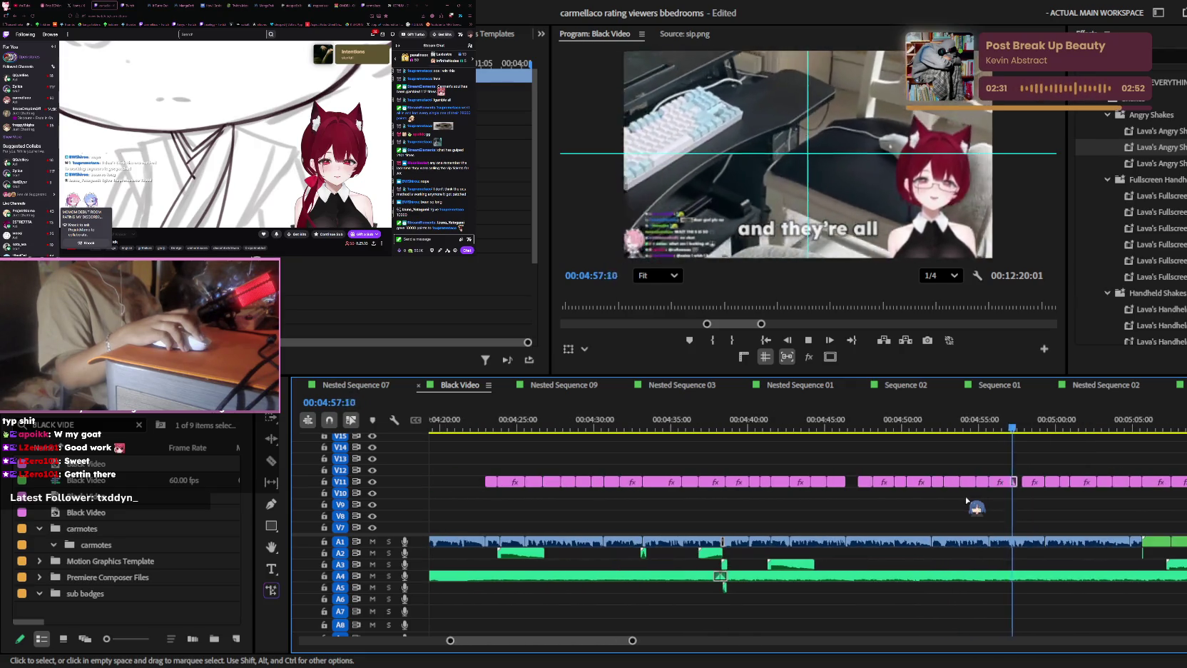
scroll(968, 499, "up", 1)
scroll(968, 499, "up", 1)
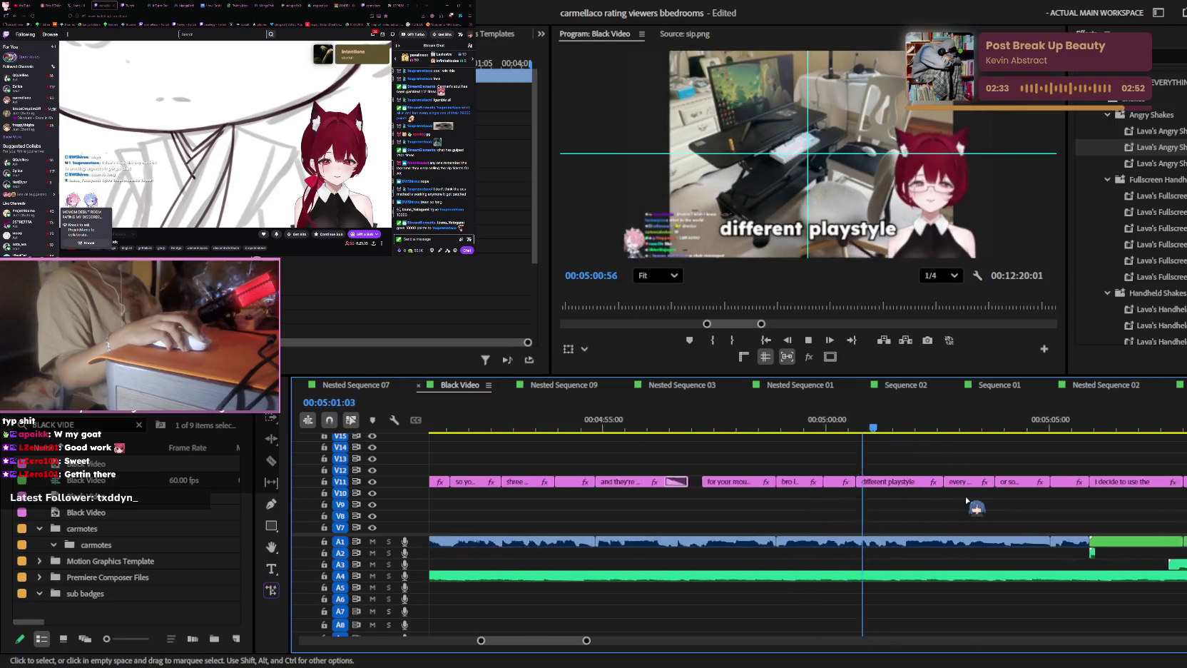
scroll(968, 500, "down", 1)
scroll(968, 499, "down", 1)
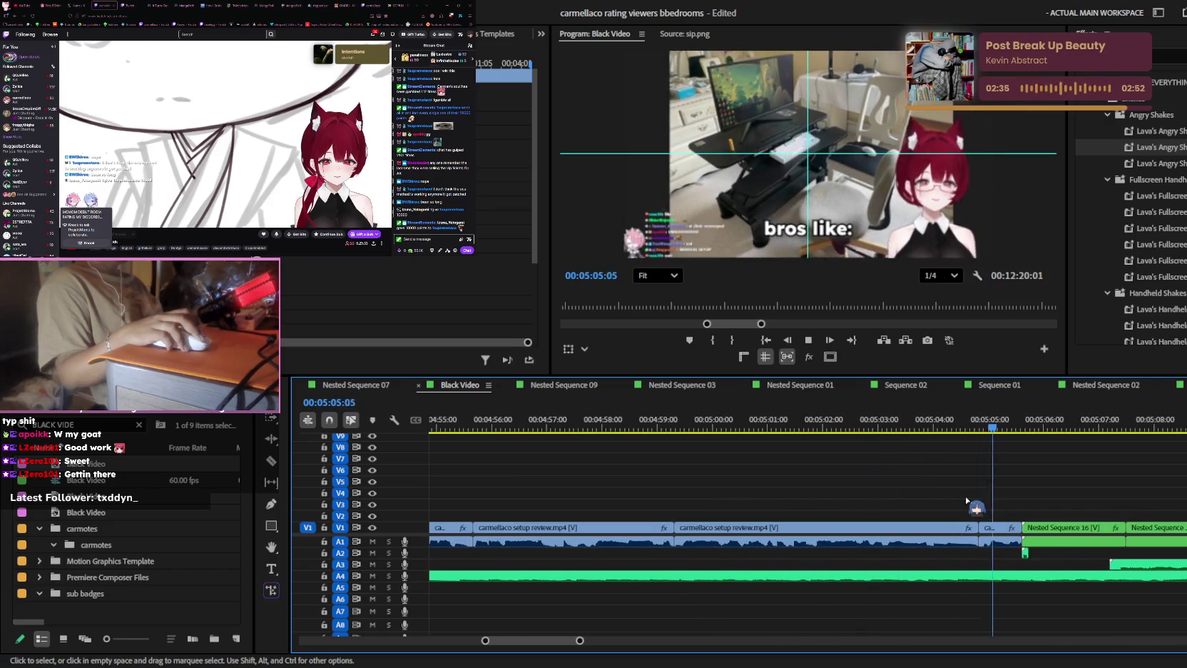
scroll(968, 499, "down", 1)
scroll(968, 499, "down", 1)
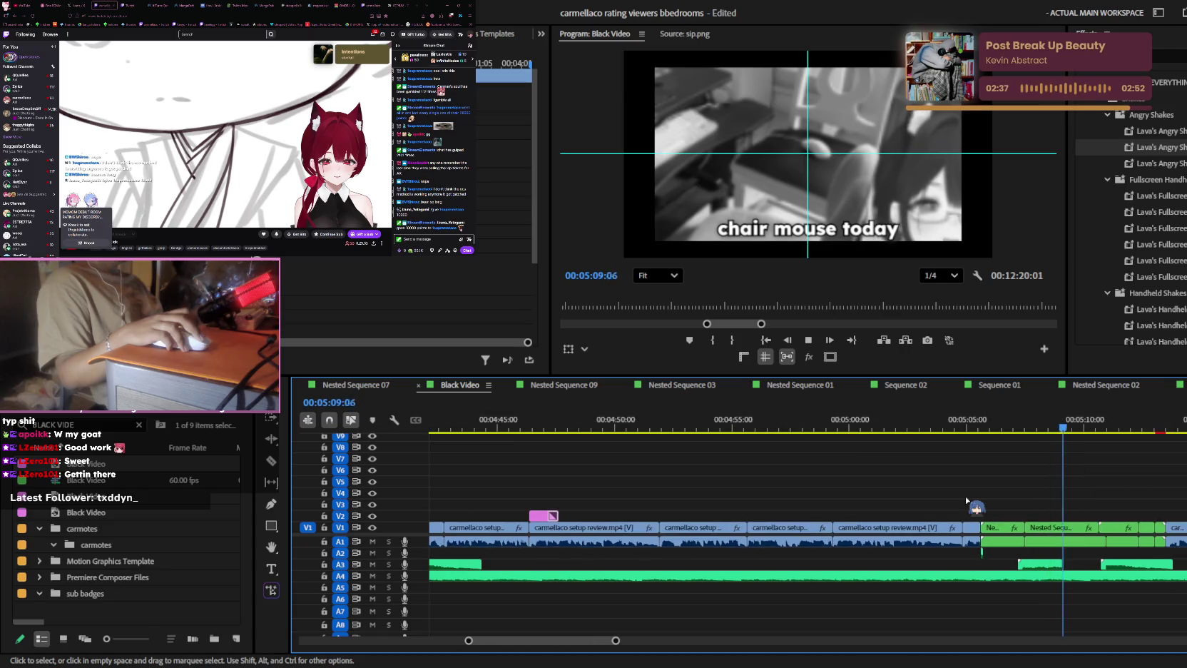
scroll(968, 499, "down", 2)
scroll(968, 502, "up", 1)
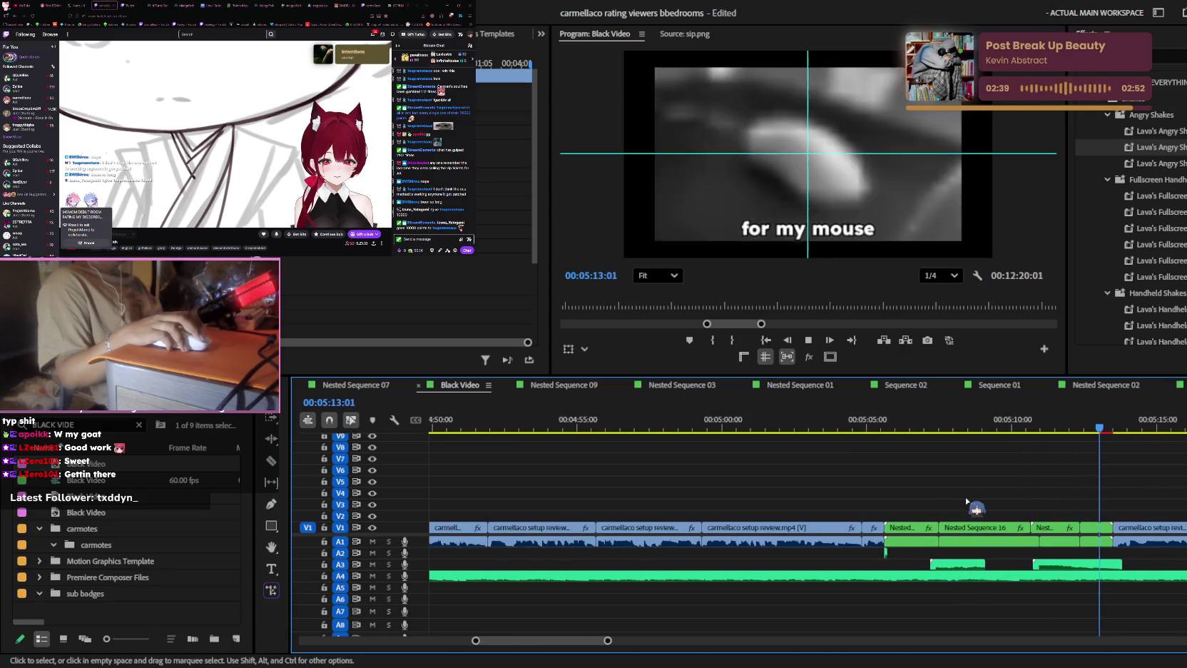
key("space")
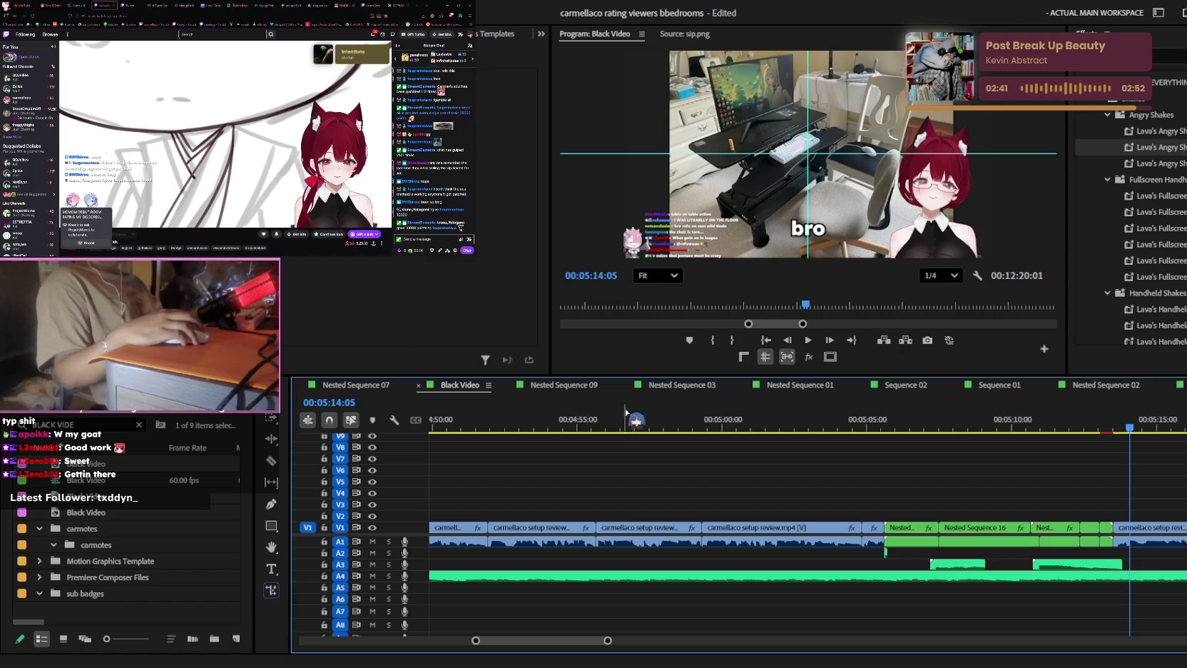
left_click(597, 419)
key("space")
left_click(645, 528)
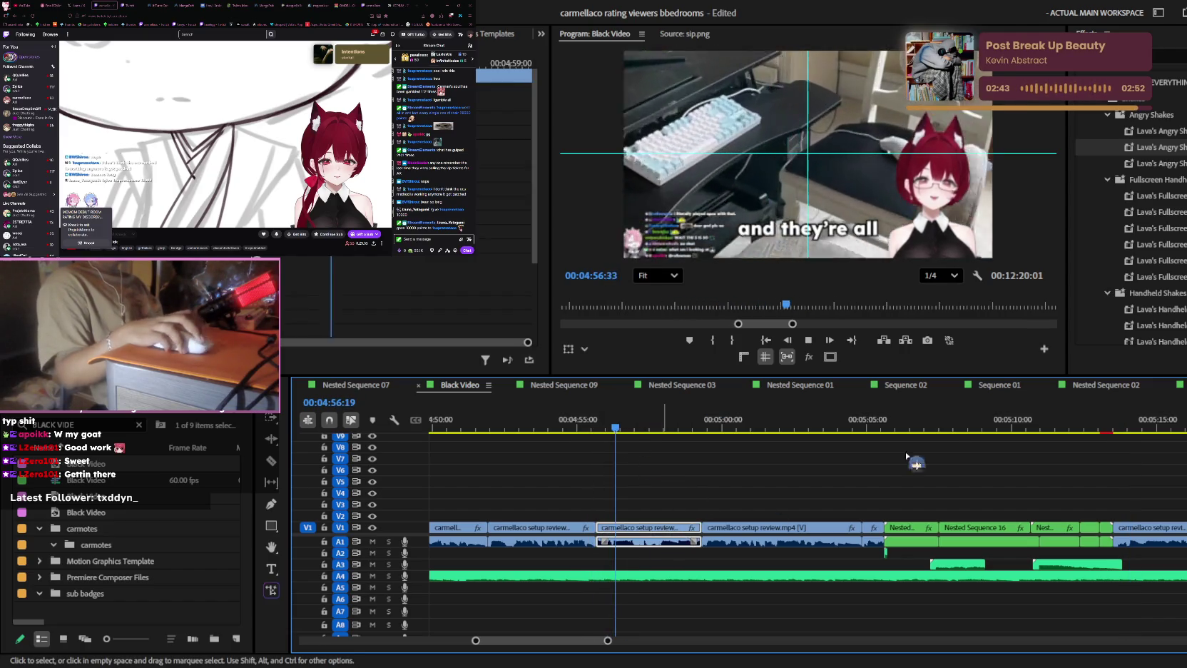
left_click(1170, 56)
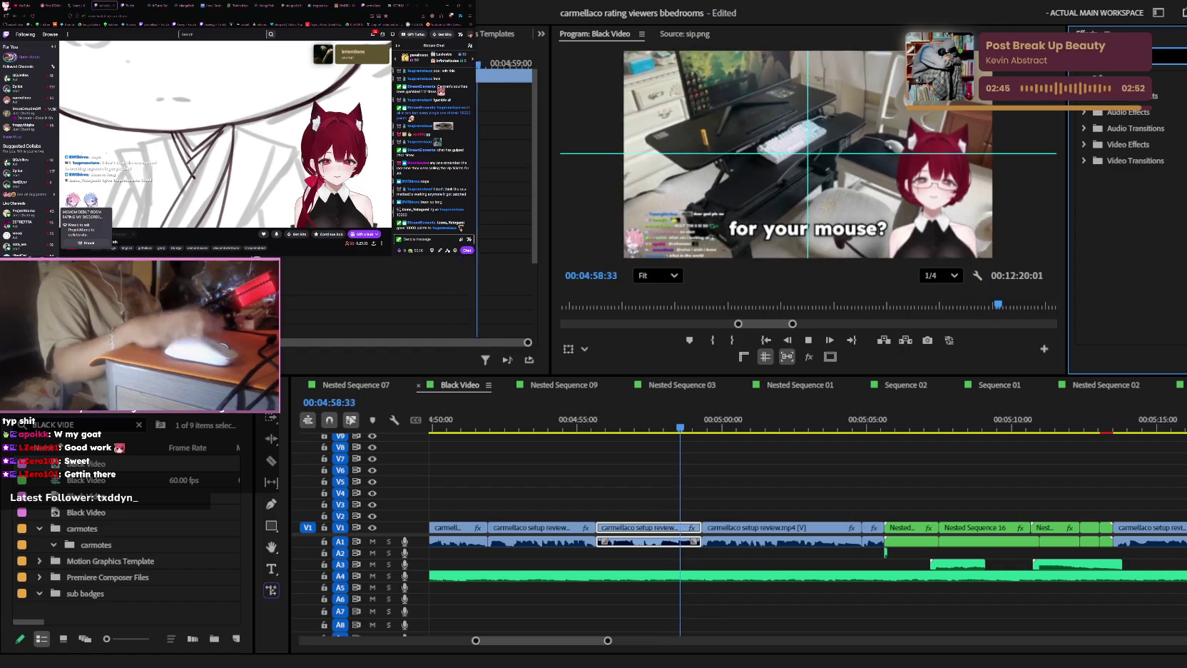
type("adjust")
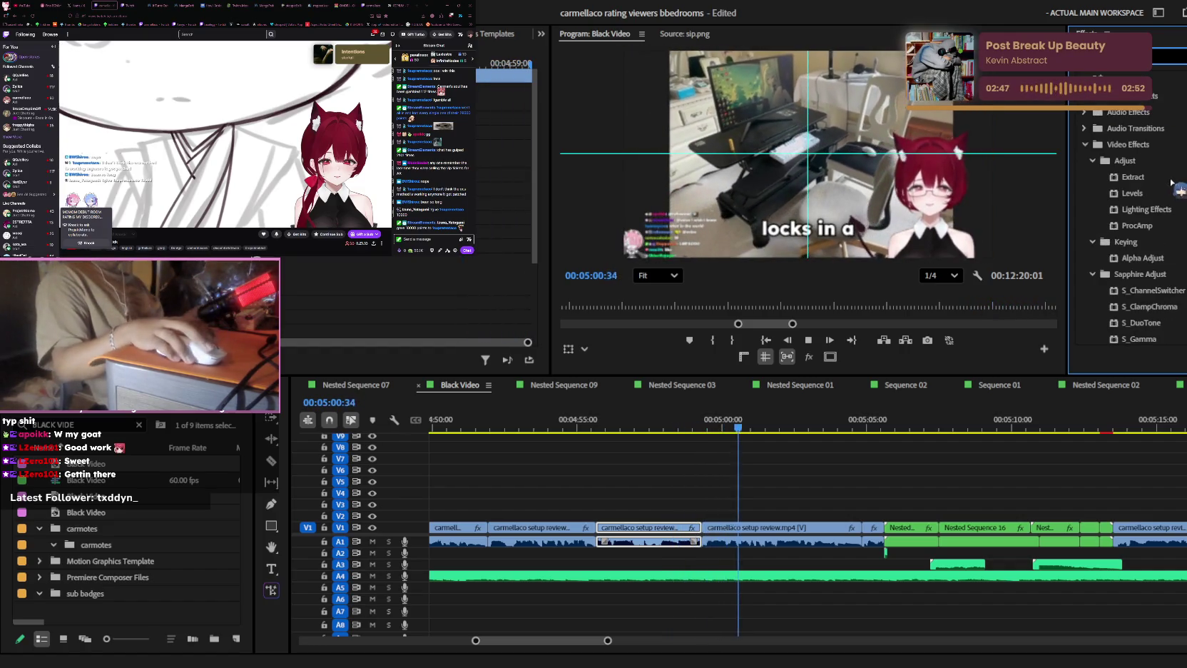
key("BackSpace")
key("BackSpace")
key("BackSpace")
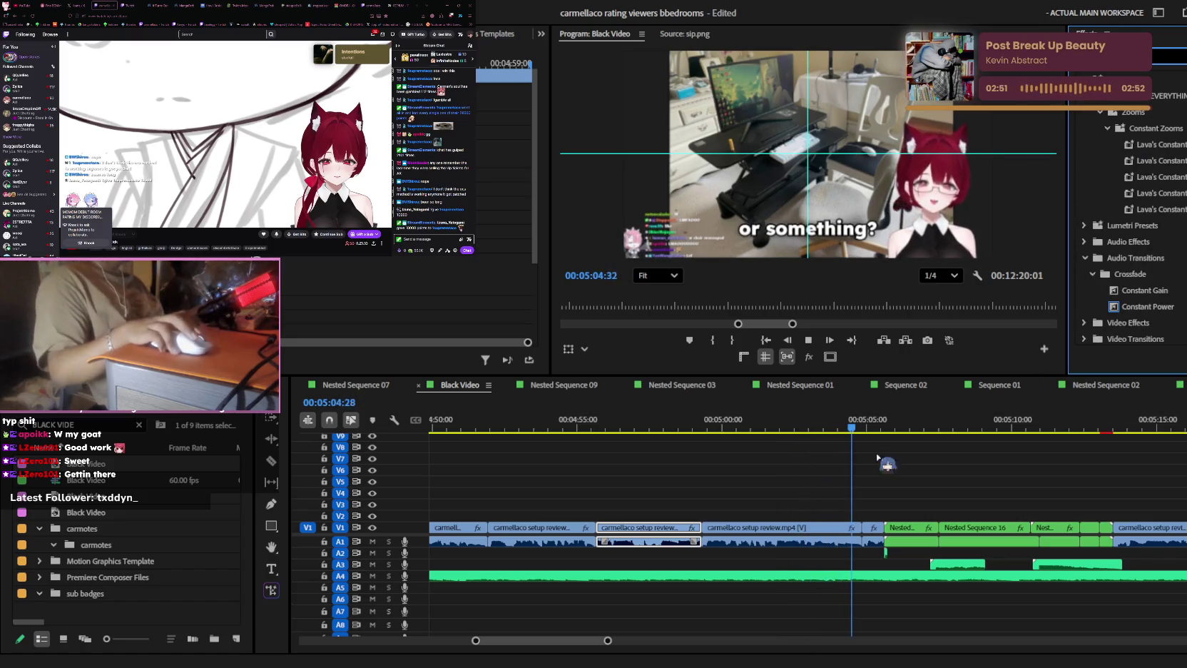
scroll(612, 472, "up", 3)
left_click(518, 415)
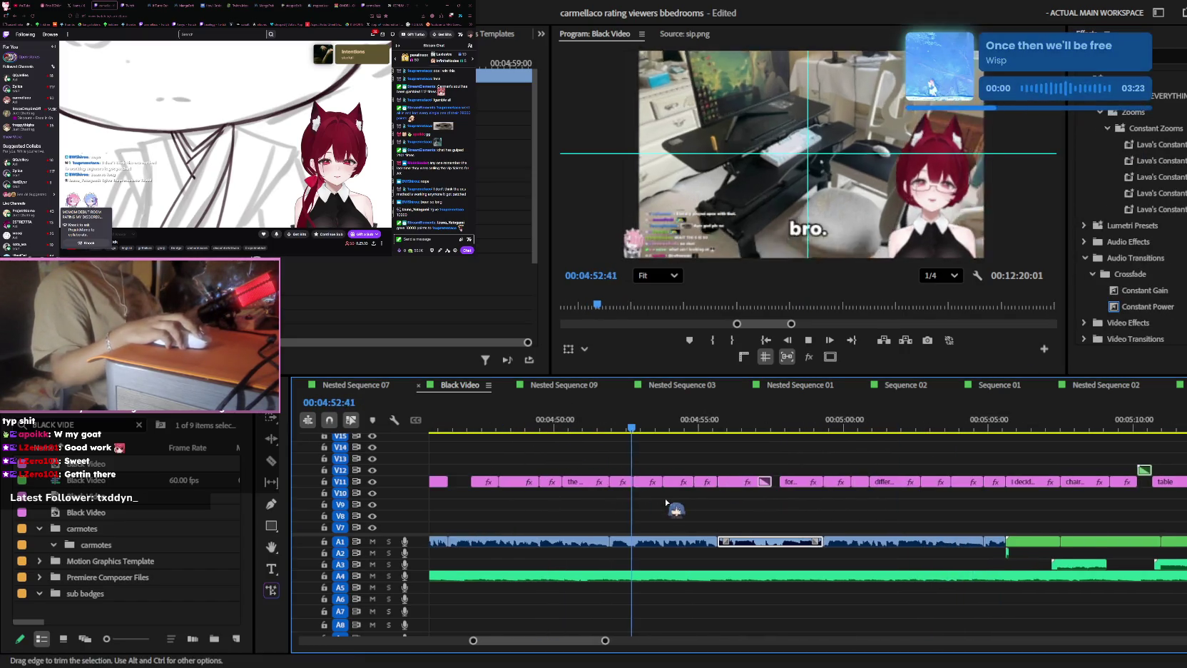
- Keep reviewing the timeline playback and save the project
scroll(642, 499, "down", 3)
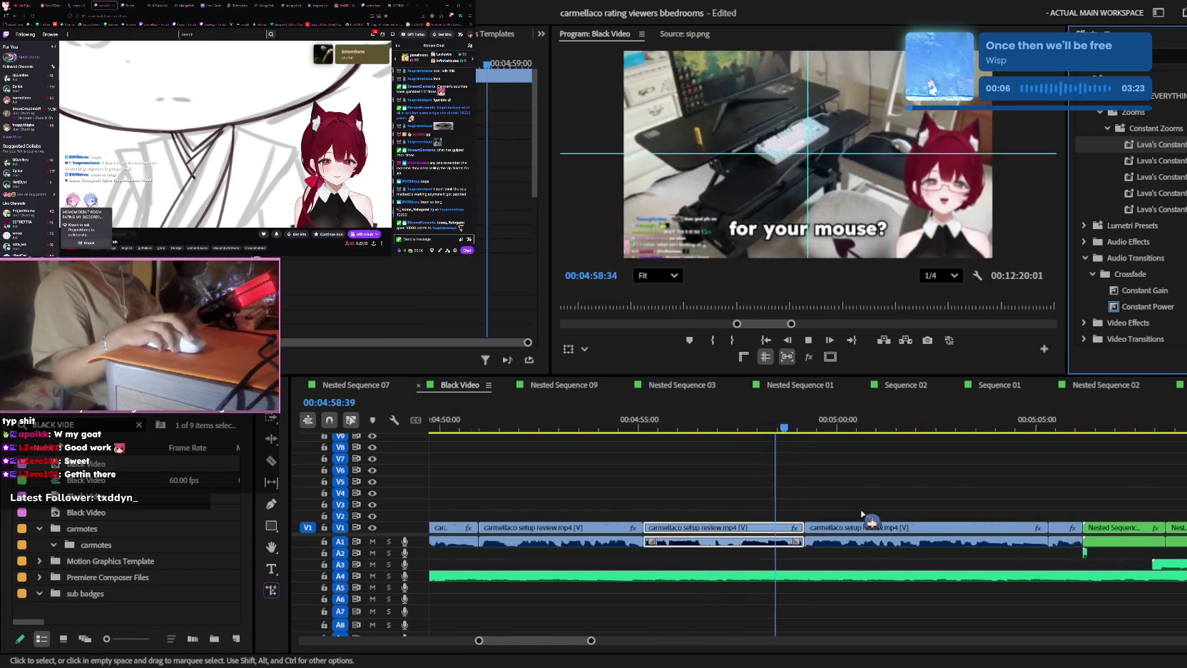
scroll(841, 506, "up", 3)
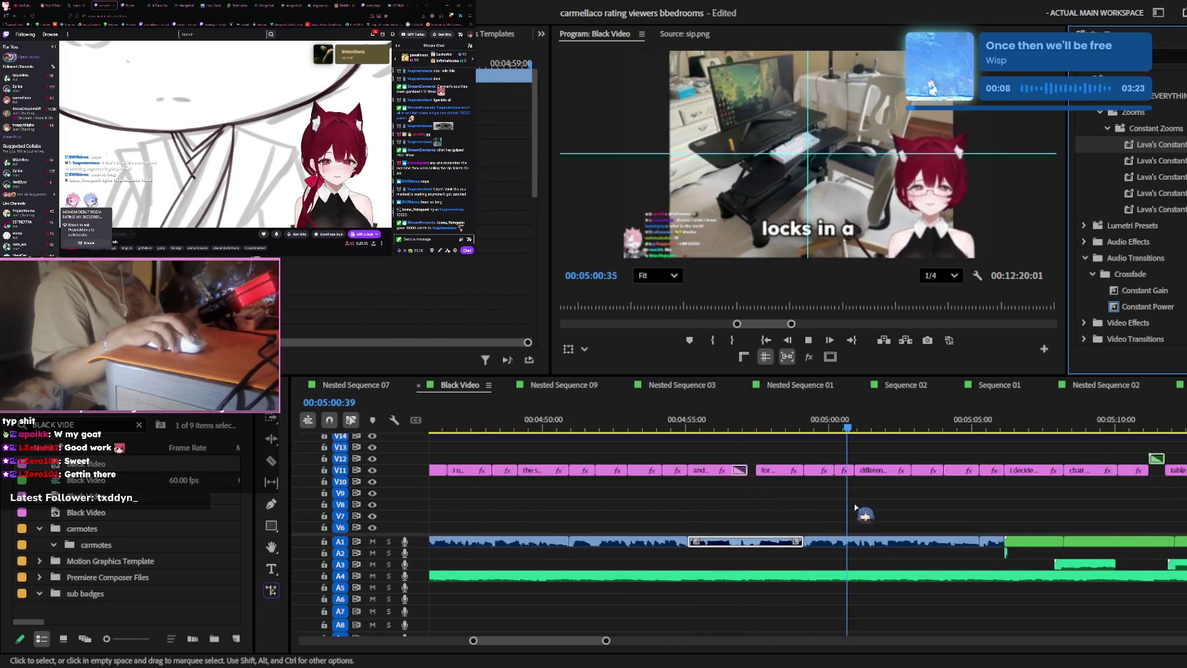
scroll(852, 507, "down", 2)
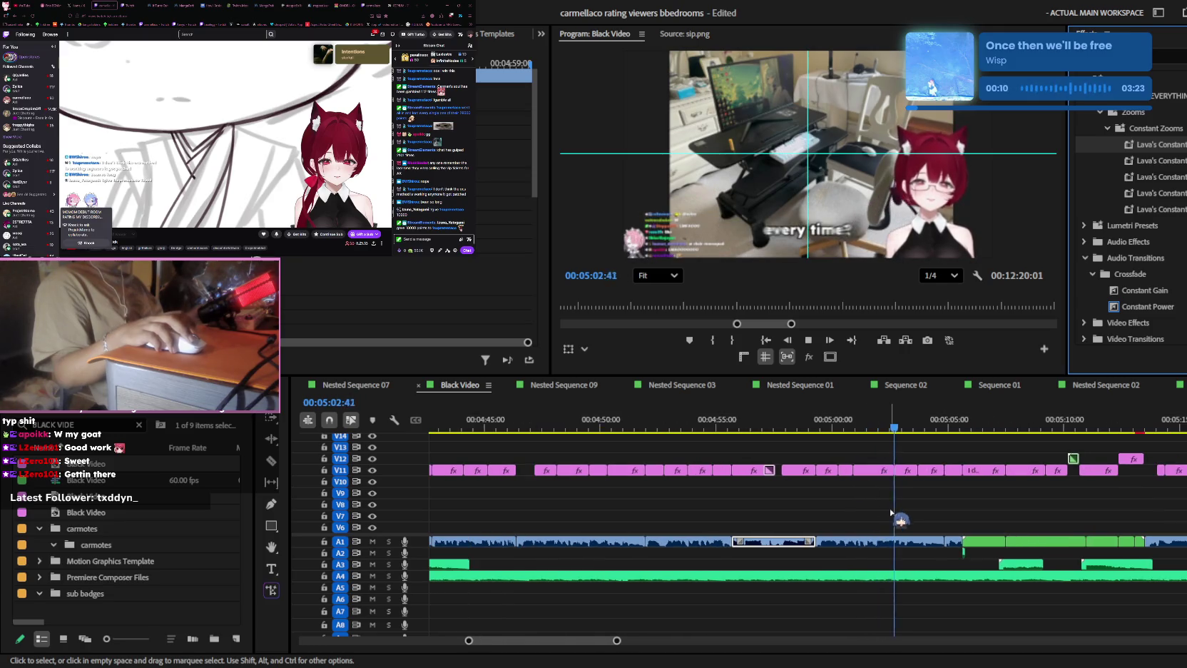
scroll(890, 512, "down", 2)
scroll(895, 510, "down", 2)
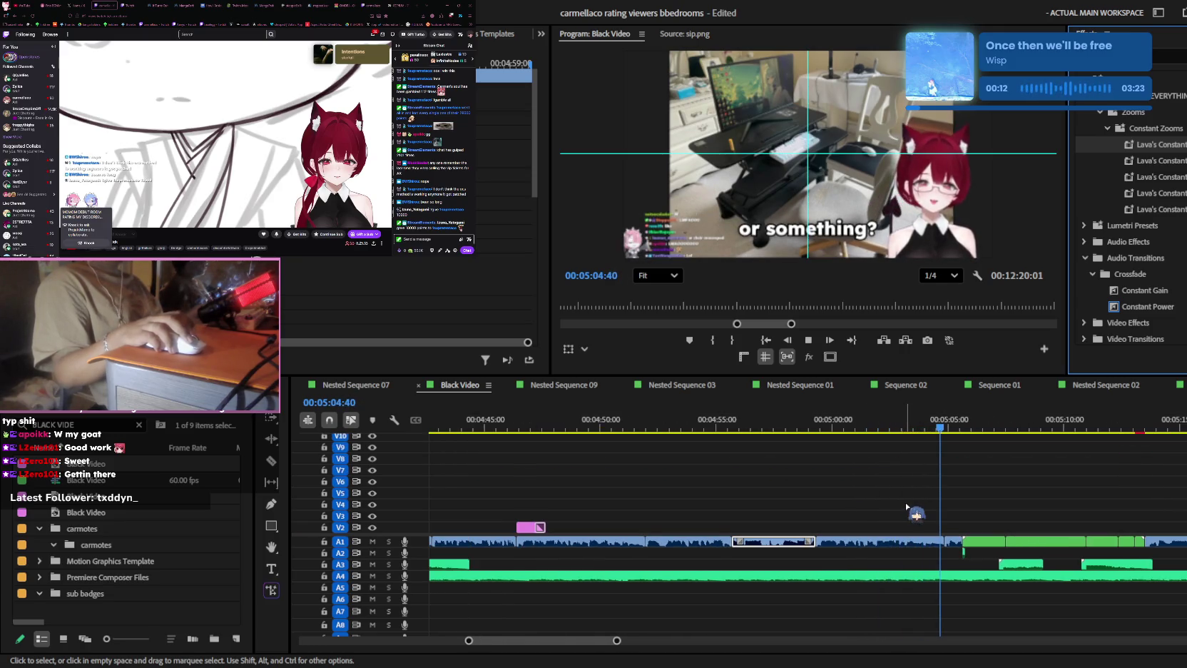
key("ctrl+s")
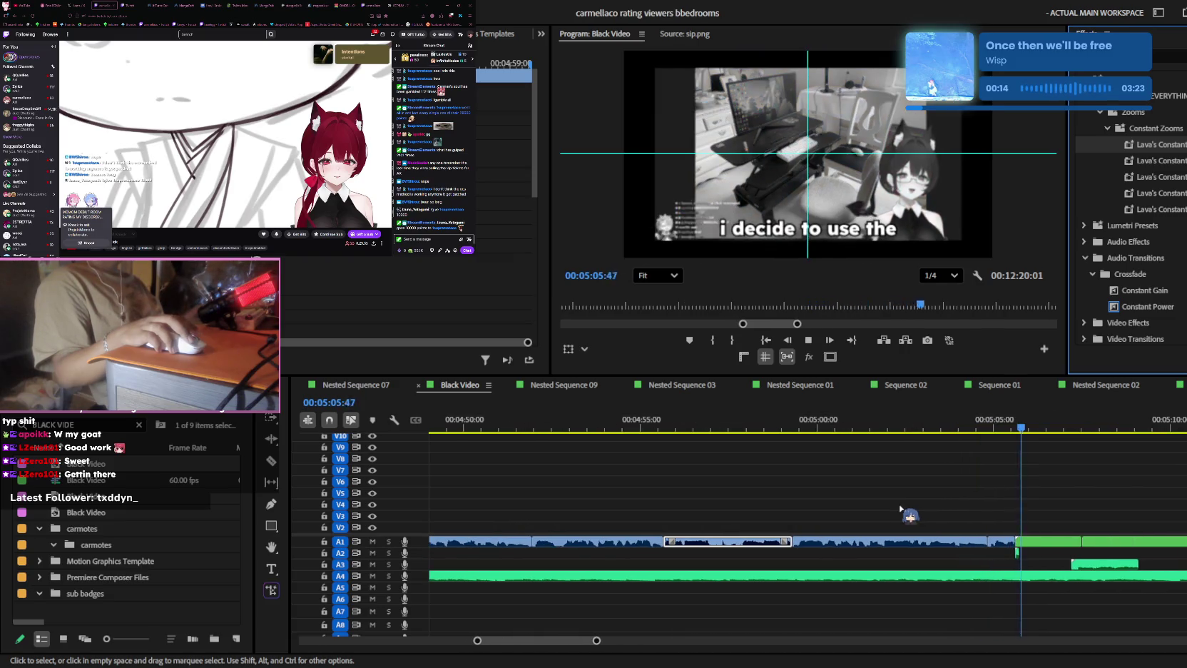
- Stop playback at 05:13 and move the playhead back to about 5:10
scroll(903, 511, "up", 2)
scroll(903, 510, "down", 2)
scroll(985, 513, "down", 2)
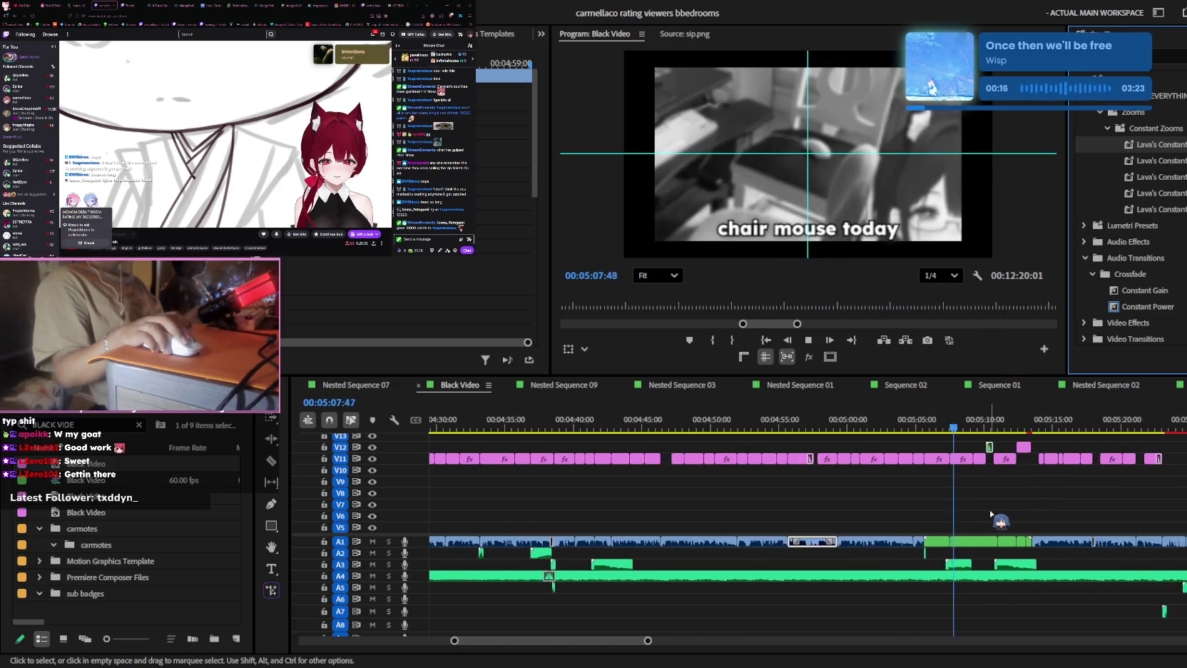
scroll(991, 513, "up", 3)
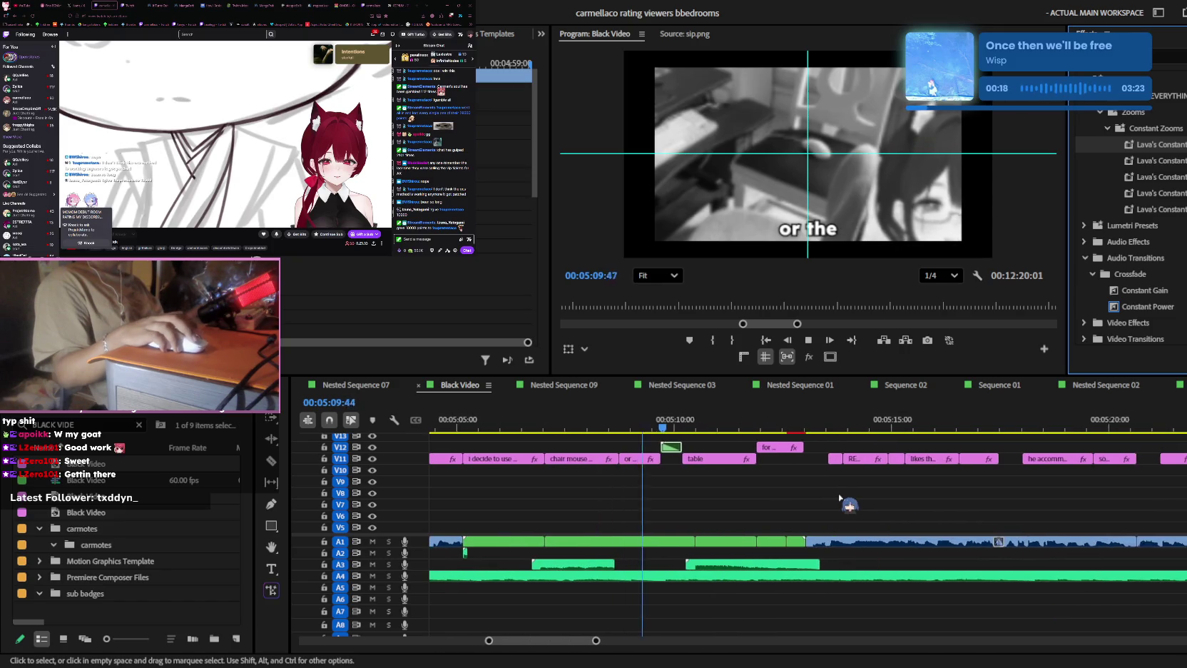
scroll(839, 497, "up", 1)
scroll(839, 497, "down", 1)
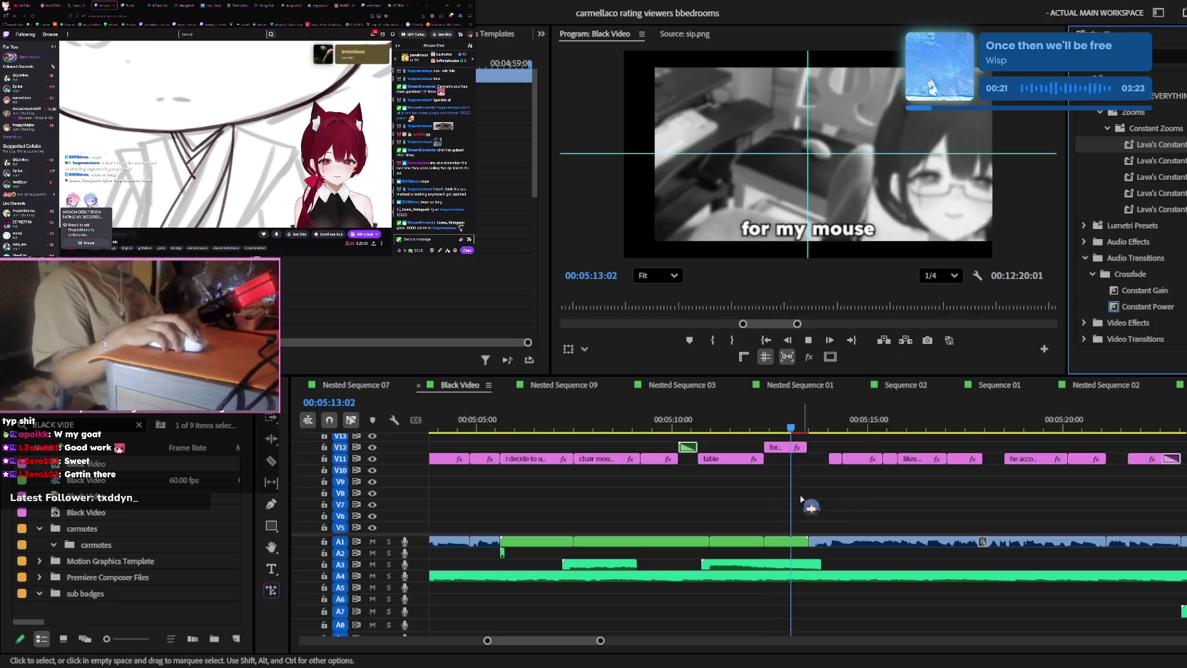
key("space")
scroll(760, 491, "up", 5)
scroll(772, 506, "down", 2)
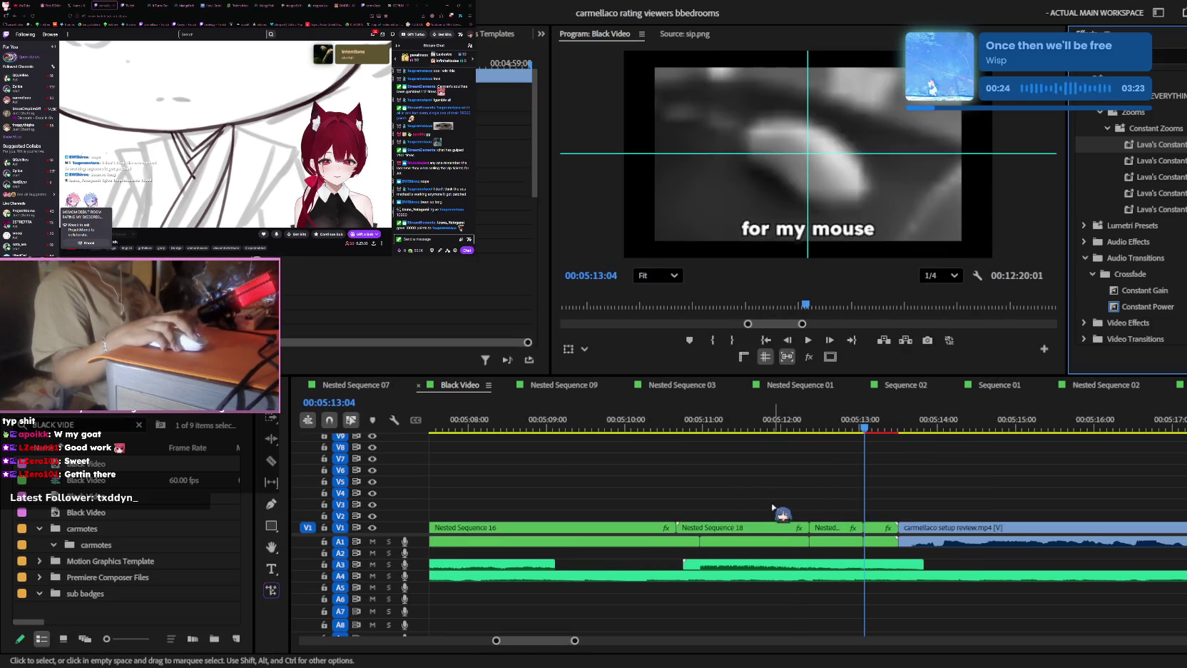
left_click(683, 426)
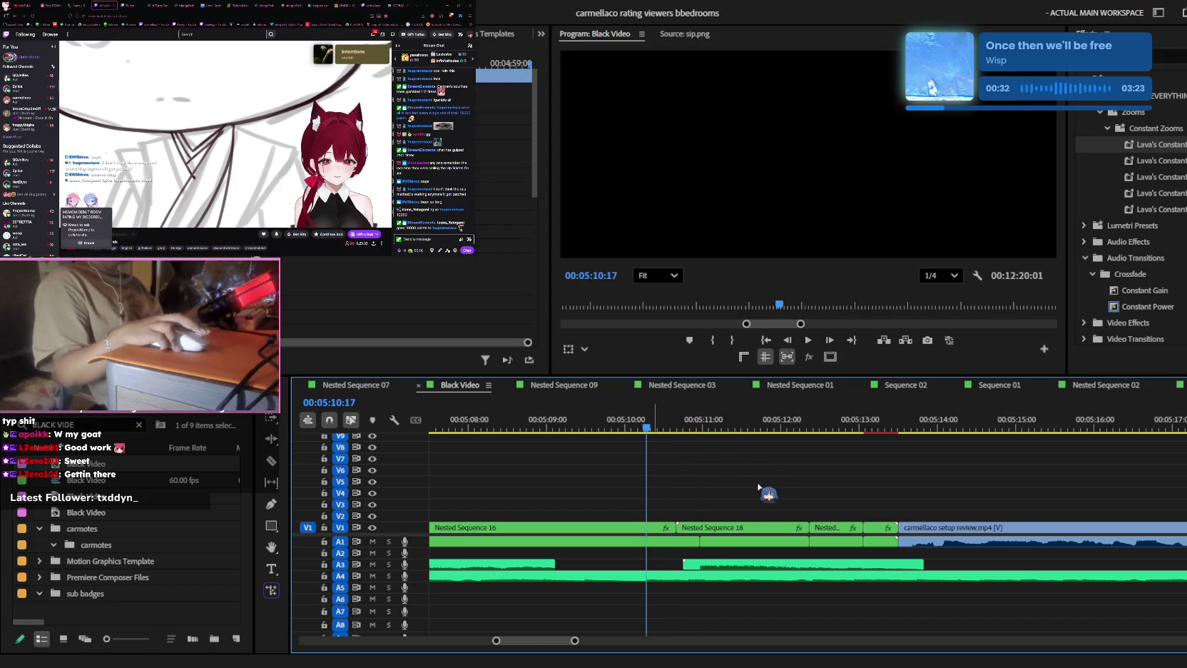
scroll(657, 437, "down", 2)
scroll(660, 446, "down", 3)
scroll(670, 435, "down", 2)
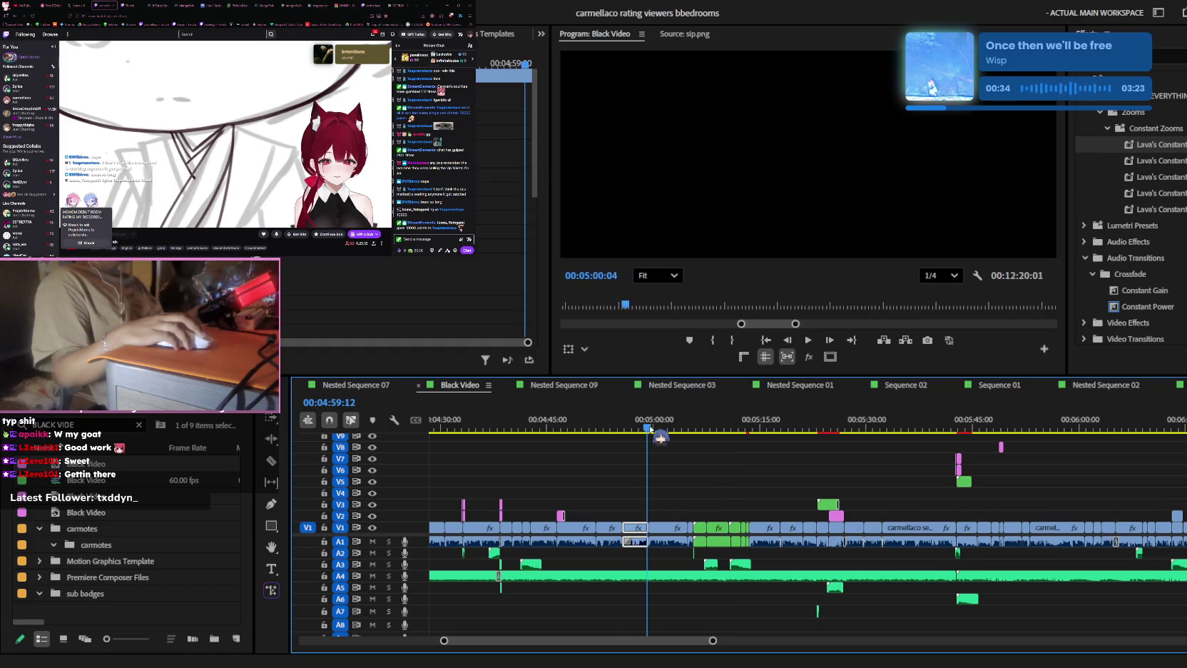
- Select the long clip on track V5 that ends near 5:45
left_click(800, 481)
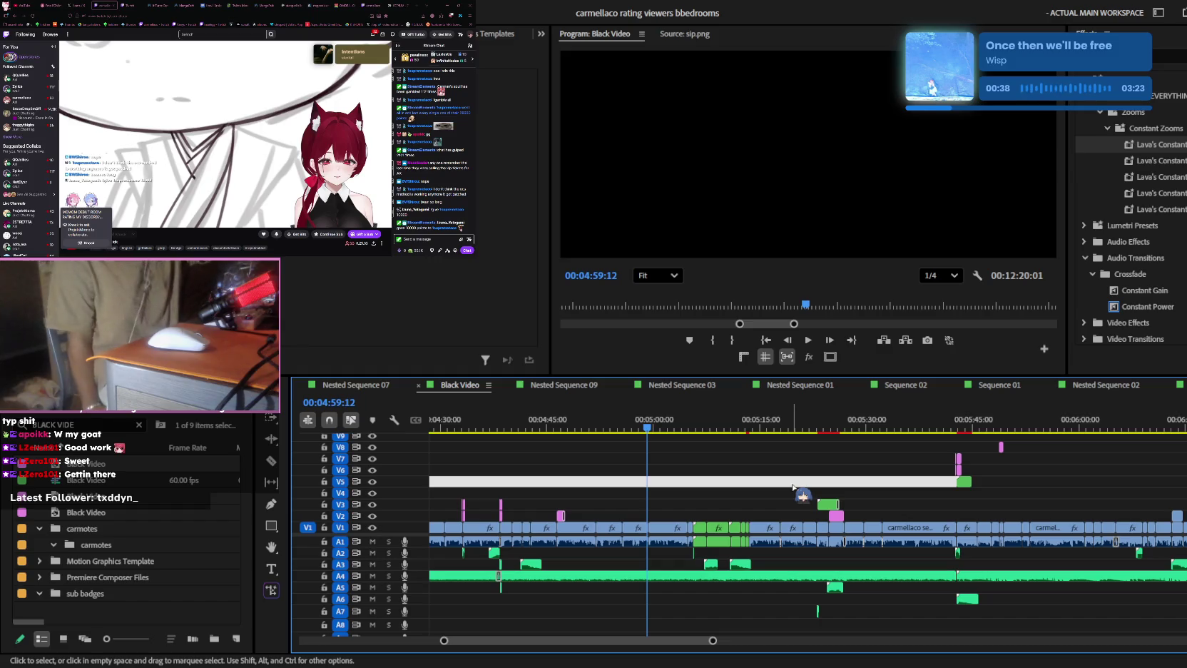
left_click(673, 276)
left_click(670, 299)
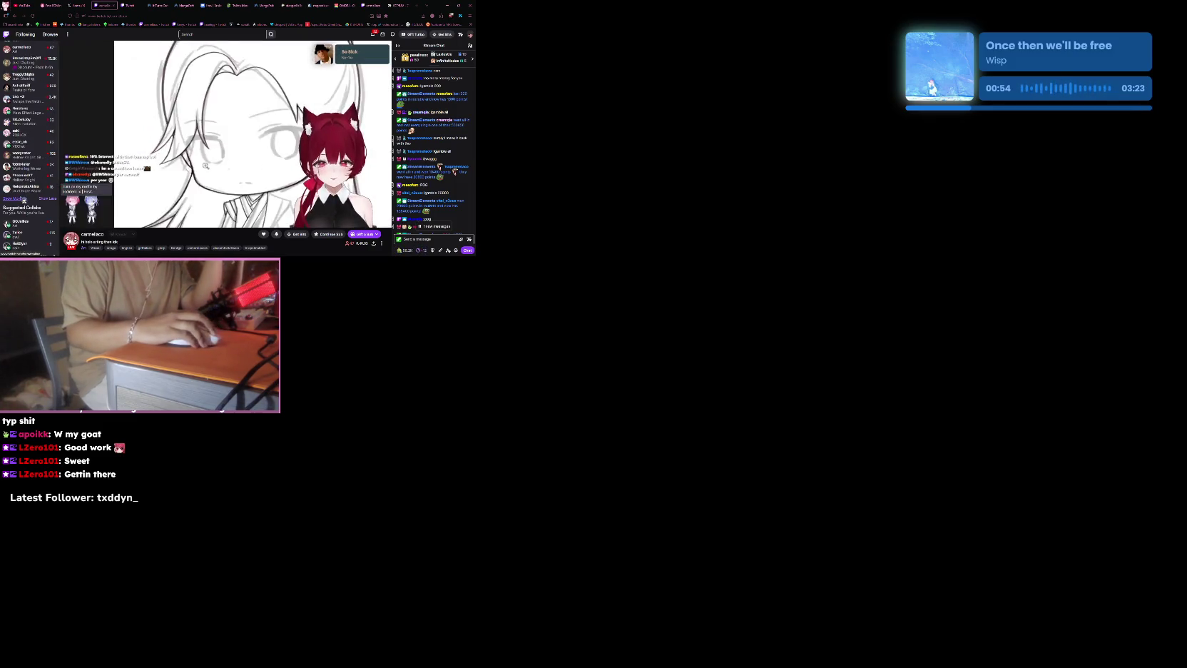
- Leave Premiere Pro hidden, with the Twitch stream page and live chat showing
scroll(43, 169, "down", 4)
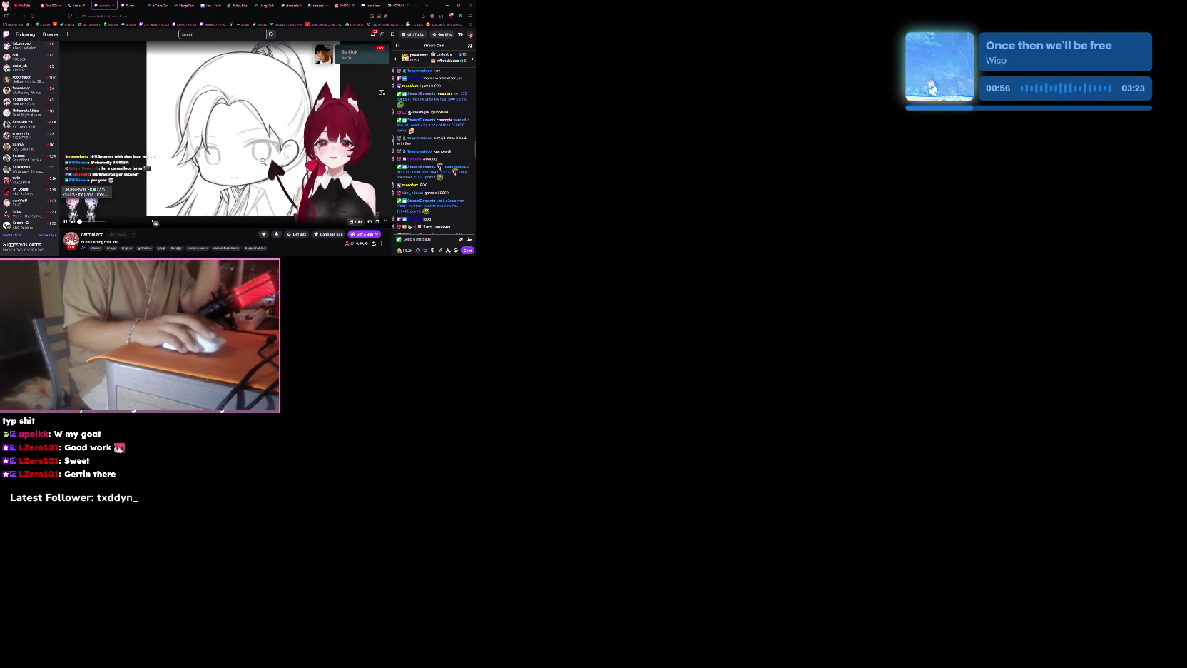
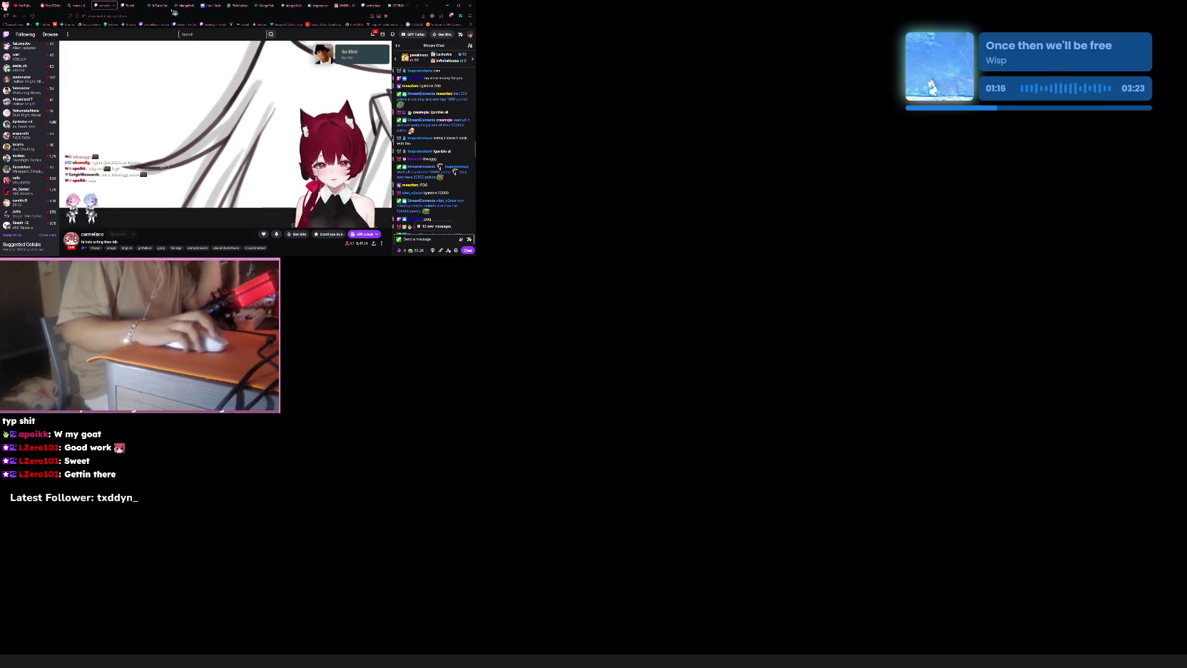
- Switch from the Twitch stream to the manga chapter and read several panels further down
key("ctrl+Tab")
key("ctrl+Tab")
scroll(236, 66, "down", 5)
scroll(236, 66, "down", 3)
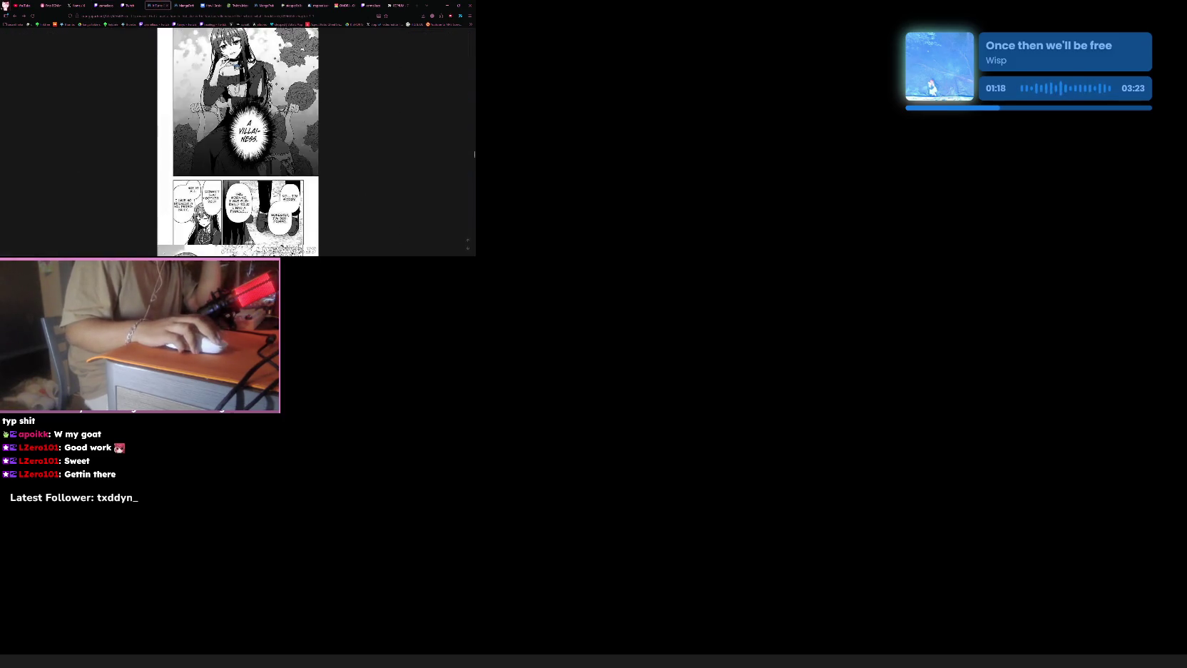
scroll(236, 66, "down", 3)
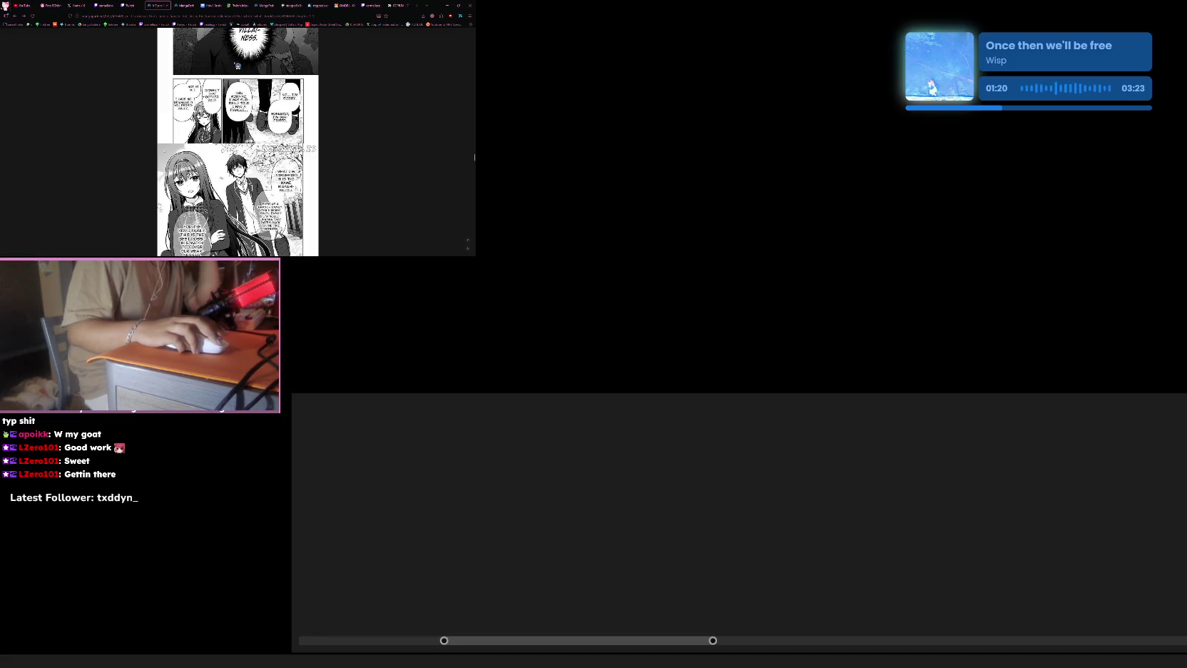
scroll(238, 64, "down", 2)
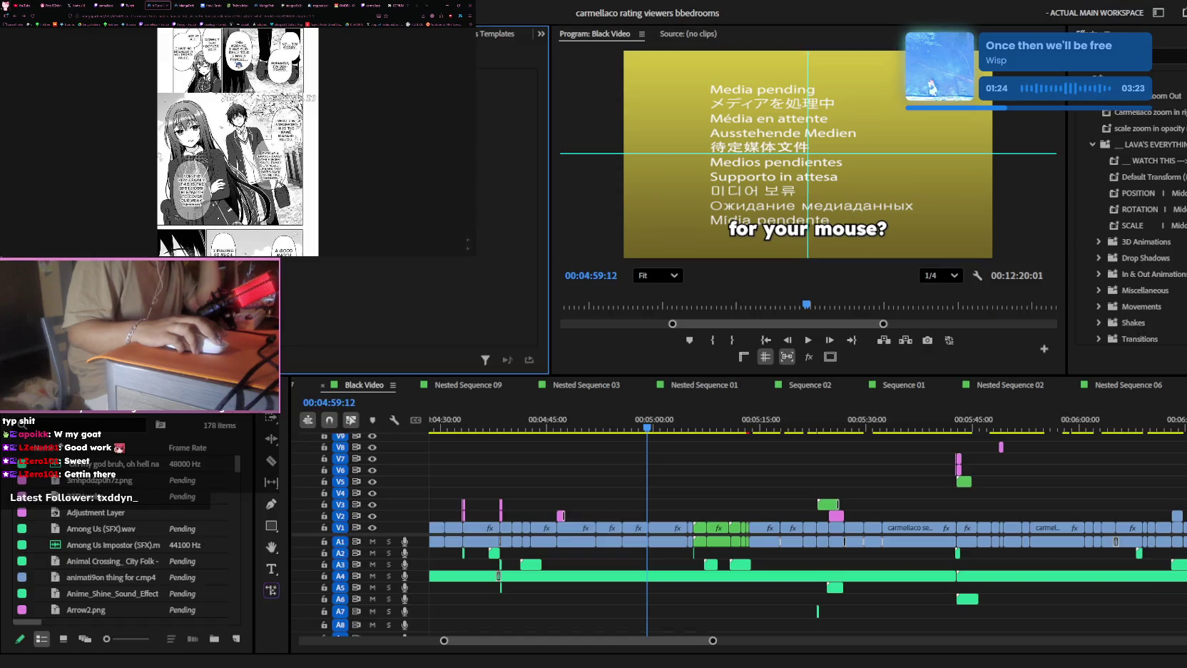
- Bring the V11 caption clips into view and replay the Black Video sequence from about 04:50
scroll(237, 143, "down", 3)
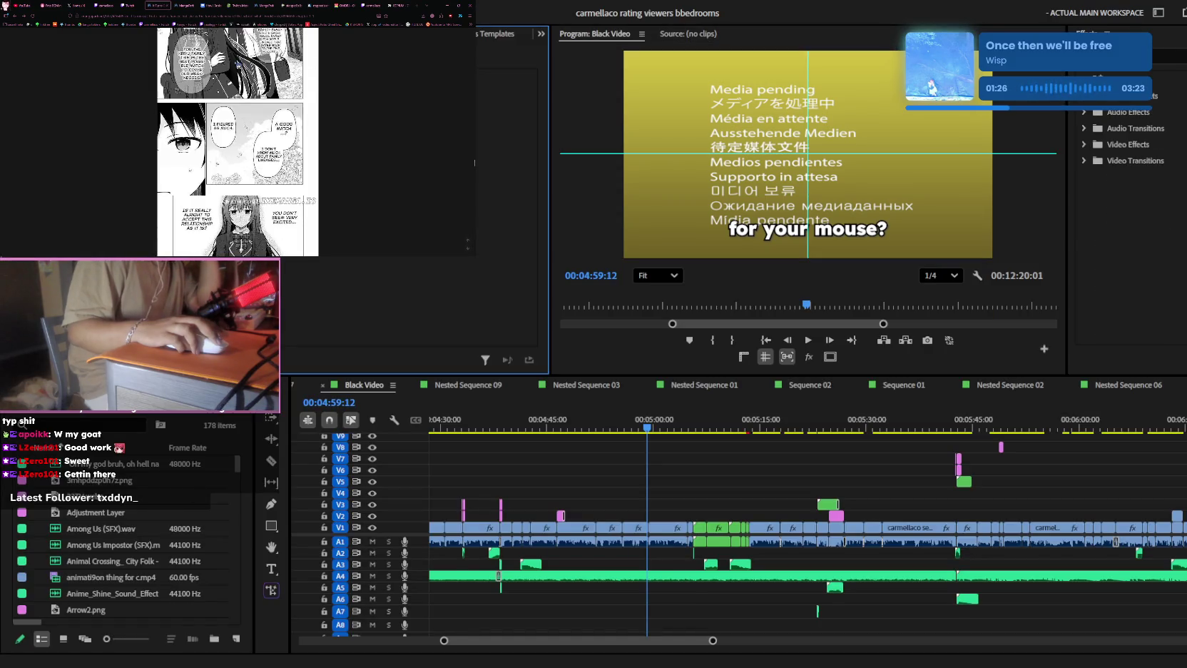
scroll(237, 142, "down", 3)
scroll(238, 143, "down", 3)
scroll(238, 143, "down", 2)
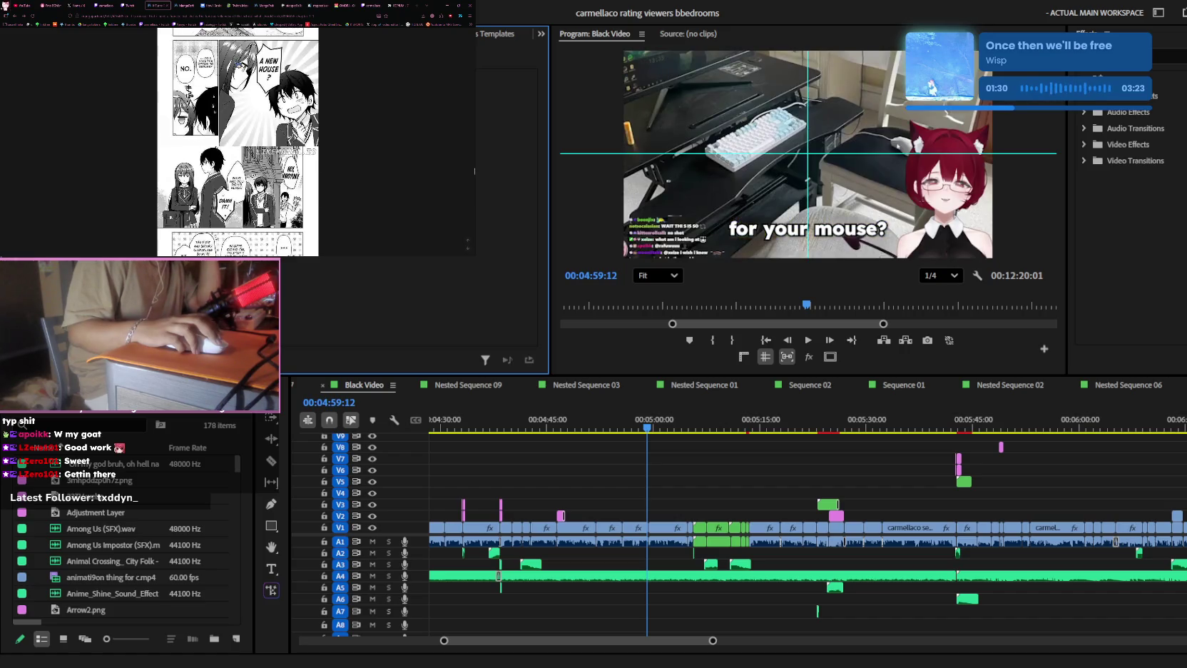
scroll(238, 142, "down", 1)
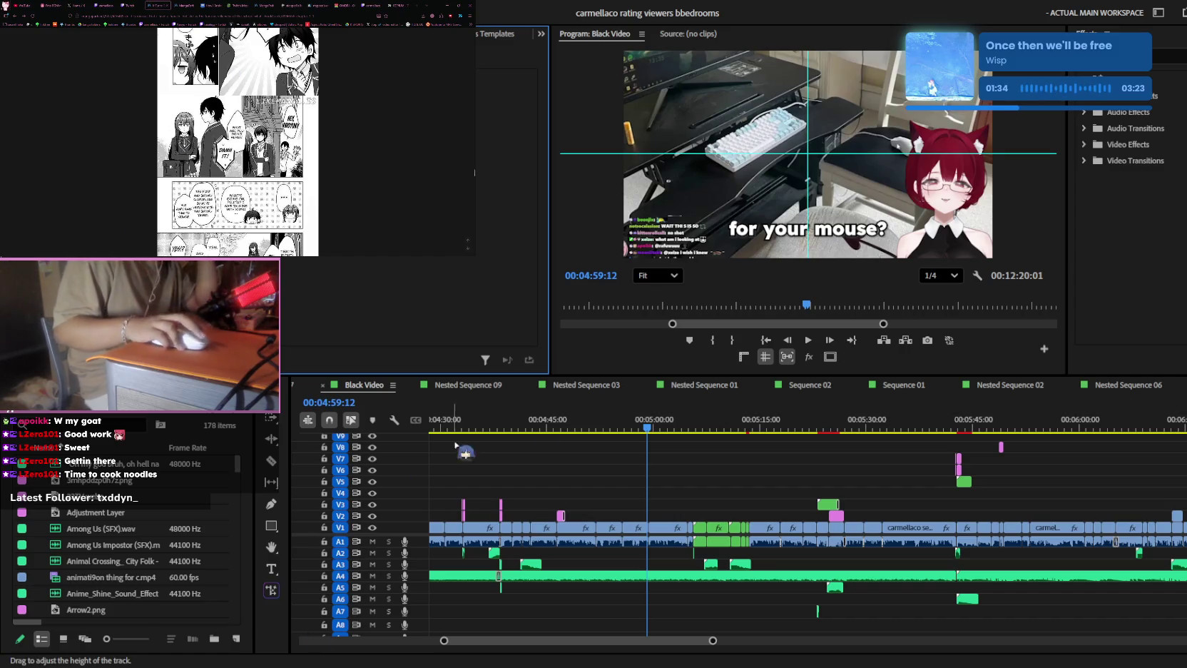
scroll(711, 488, "left", 5)
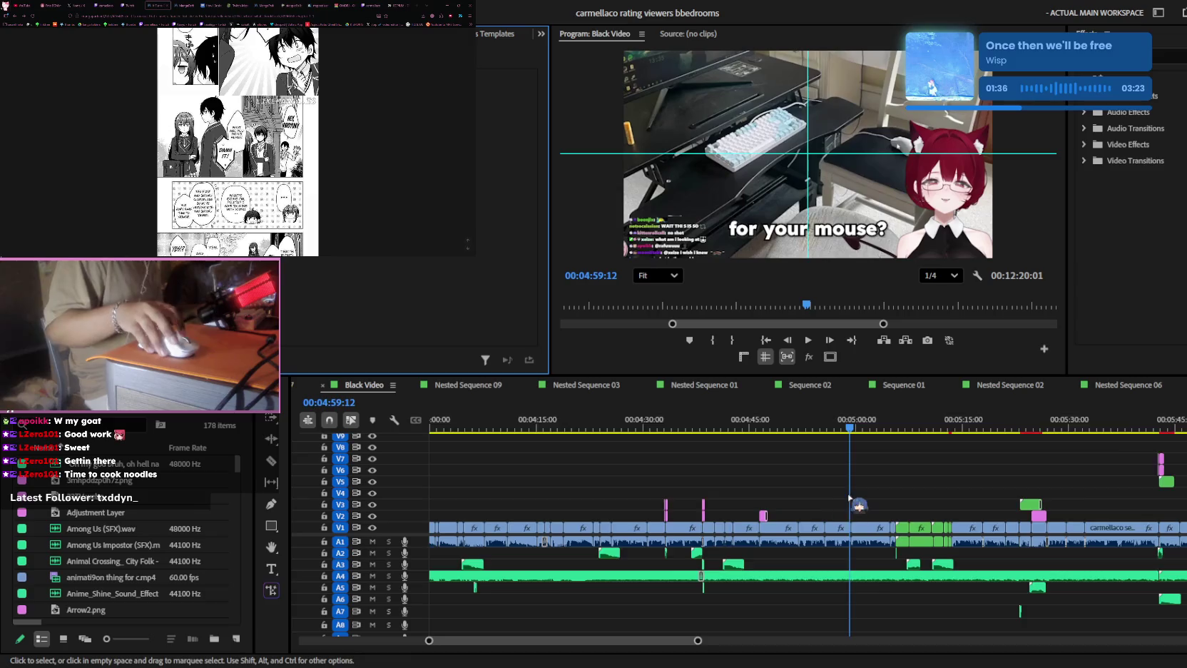
scroll(856, 500, "up", 4)
scroll(920, 460, "up", 4)
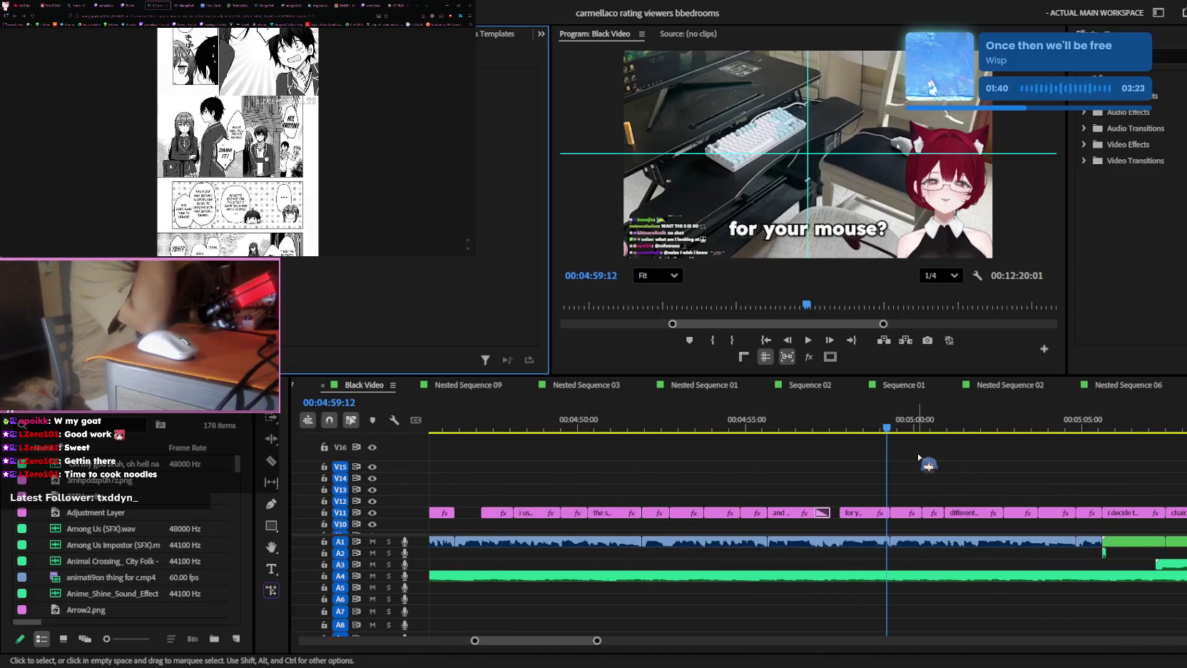
key("j")
key("j")
key("j")
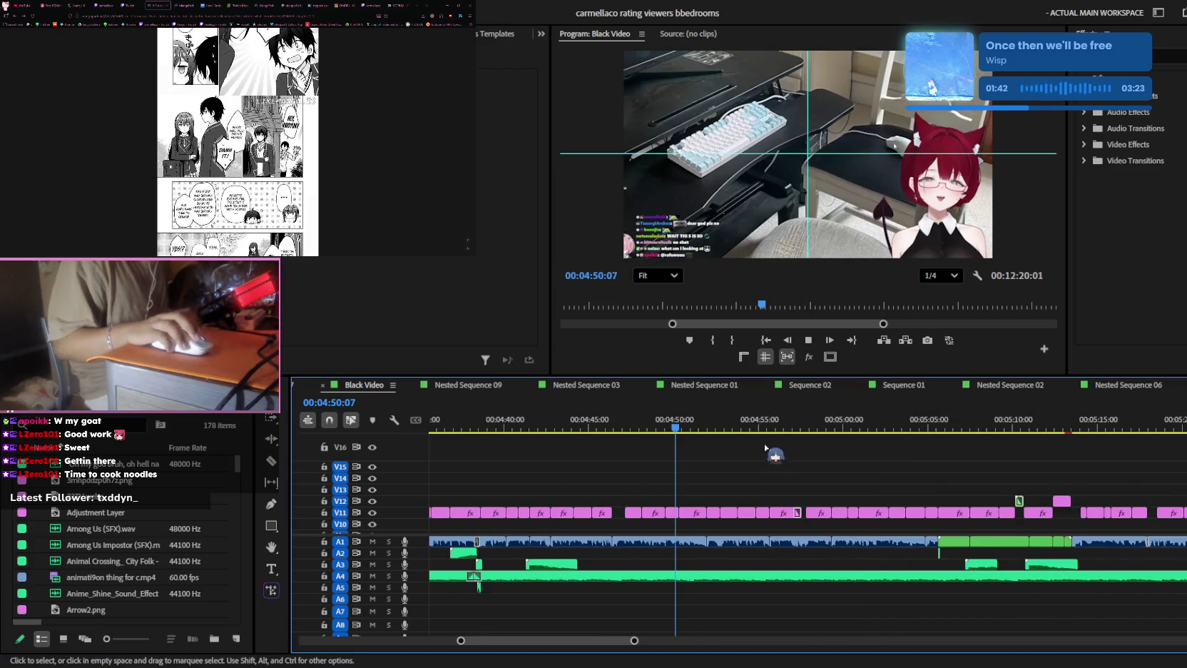